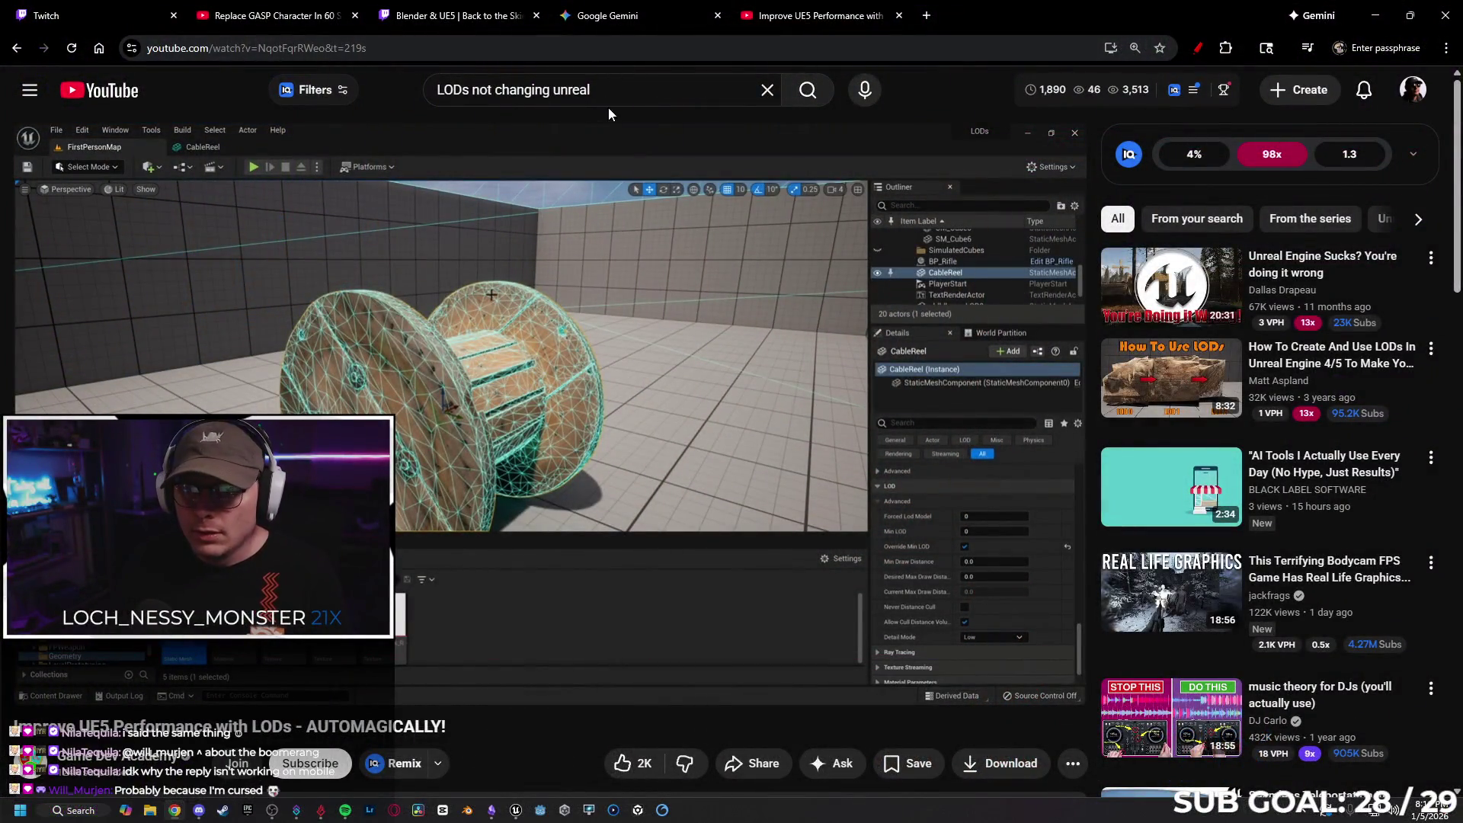
Search YouTube for 'batch edit lods unreal' and open the Property Matrix batch-change tip video
left_click_drag(592, 90, 310, 131)
type("batch edit")
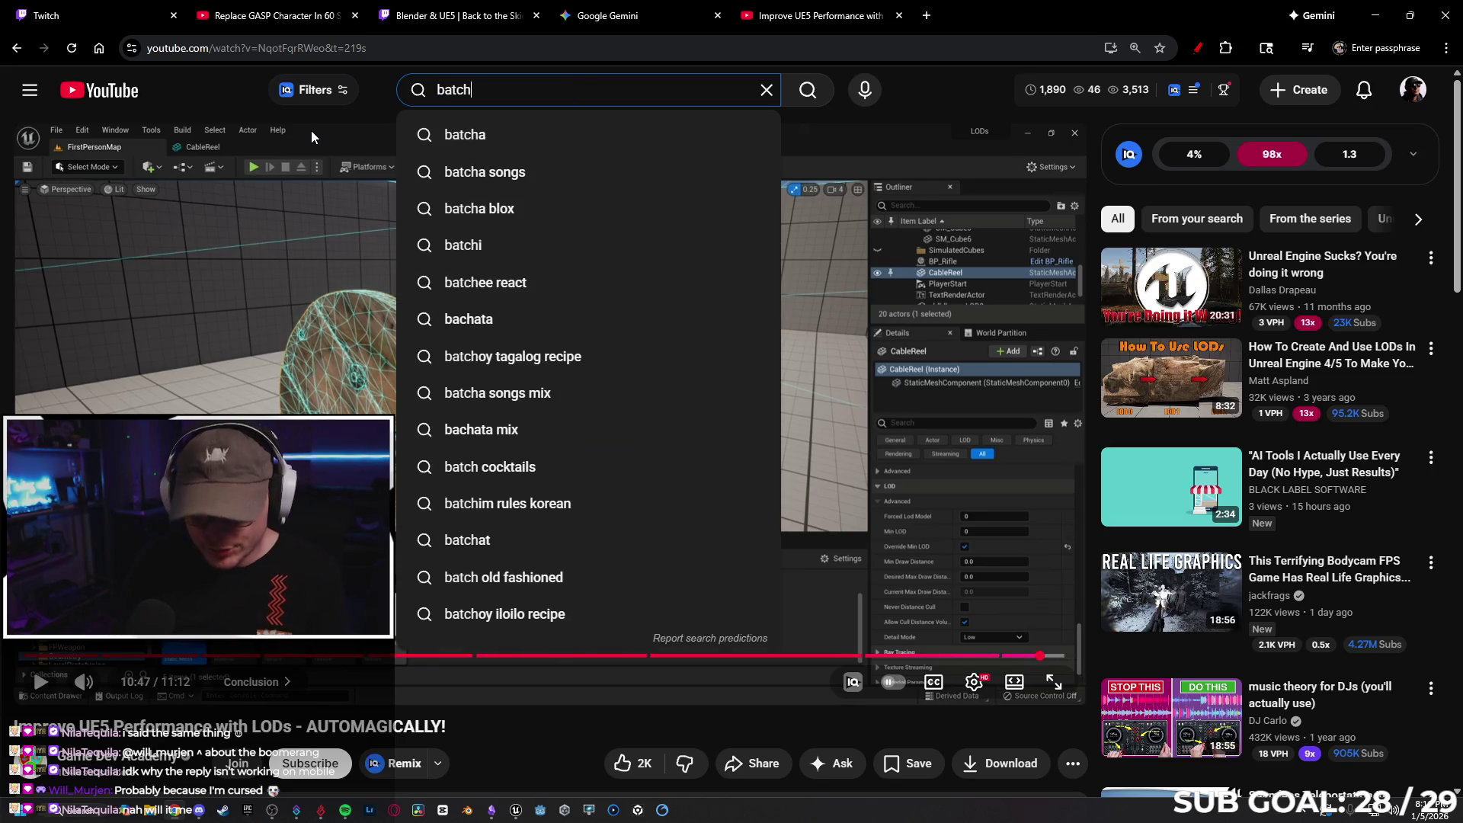
type(" lo")
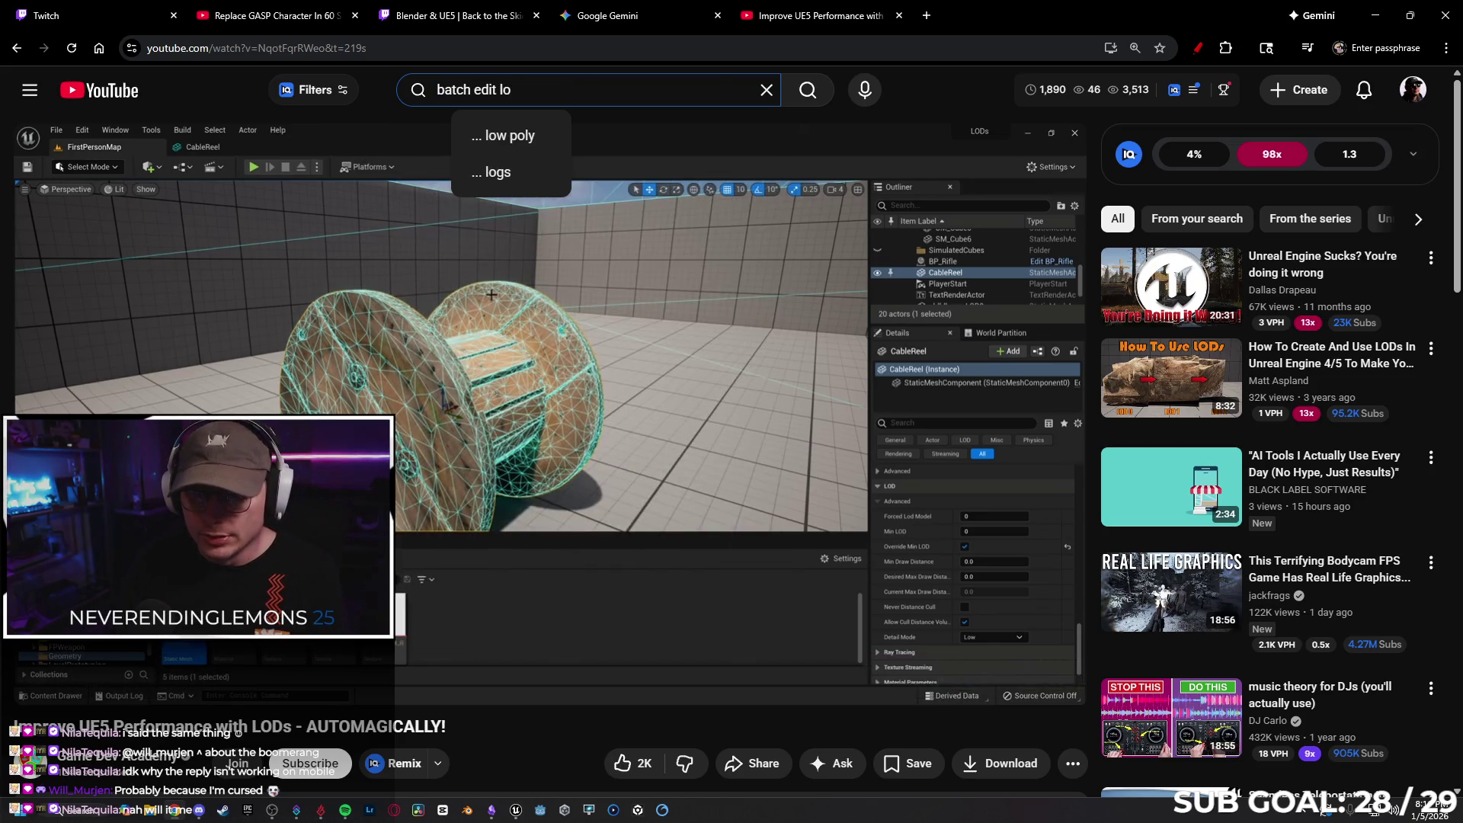
type("ds unreal")
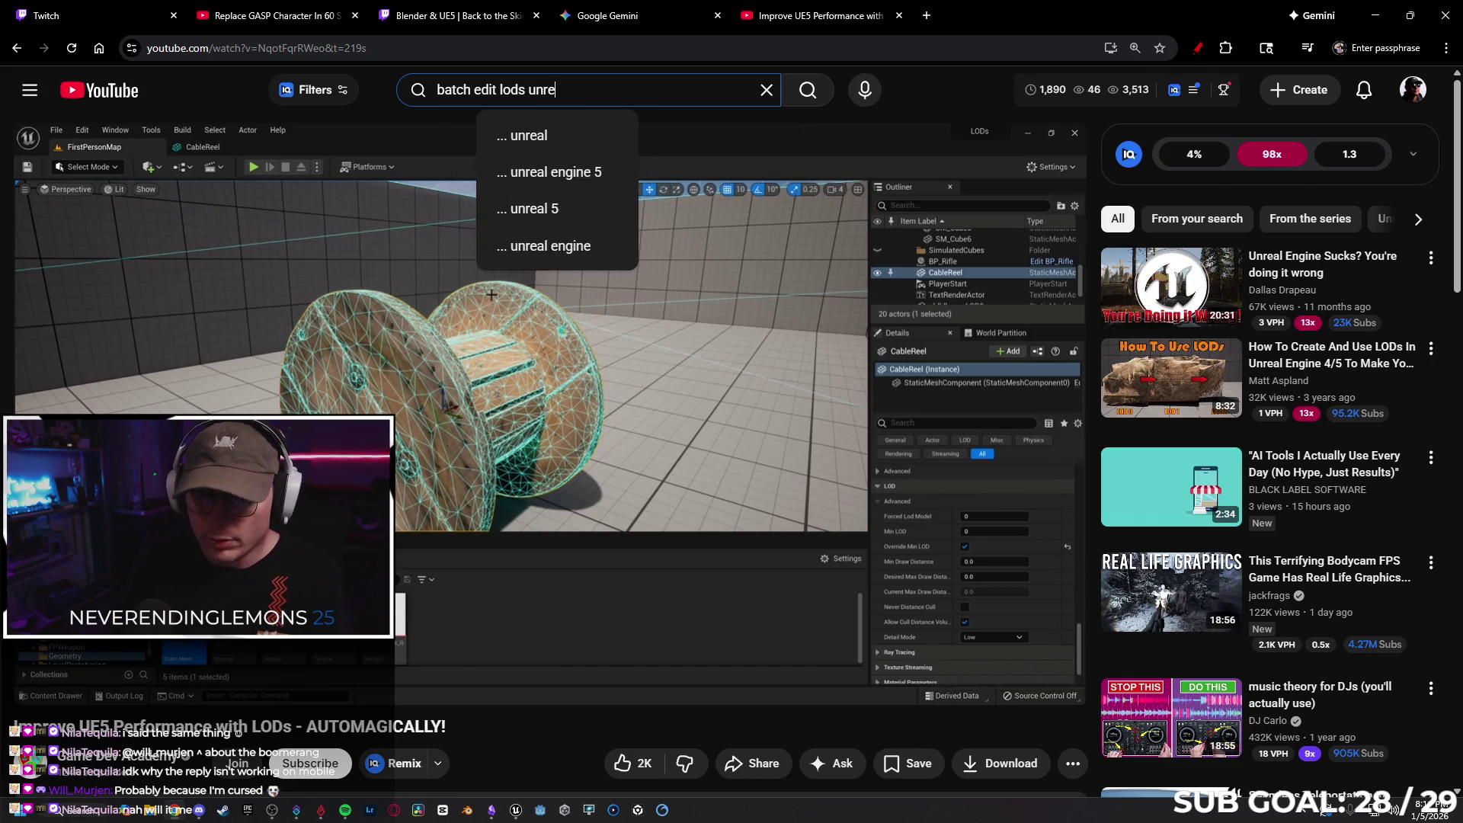
key("Return")
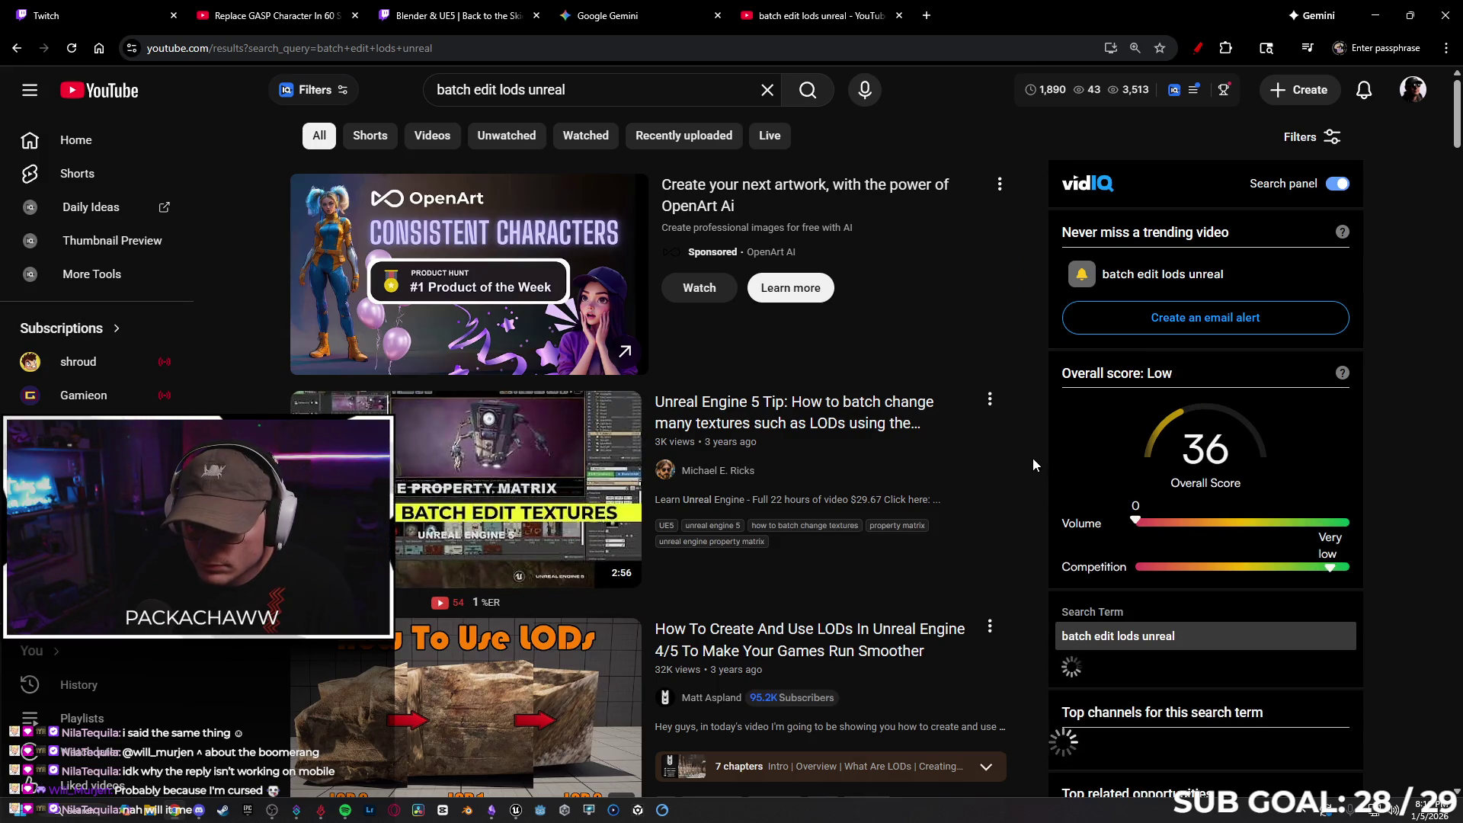
left_click(483, 450)
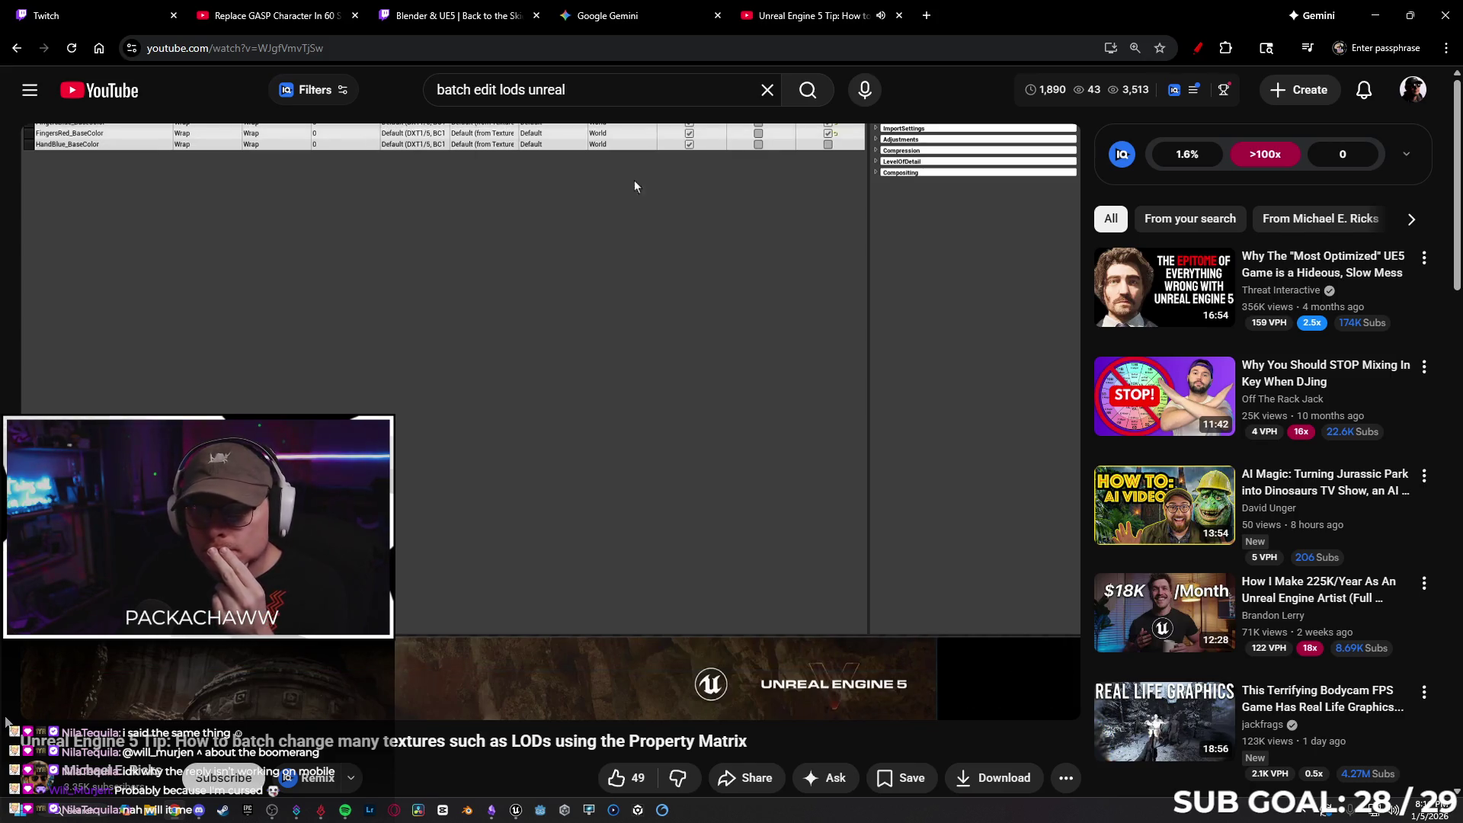
Skip the tip video ahead to 2:23, pause it, and switch back to the Unreal editor
key("Right")
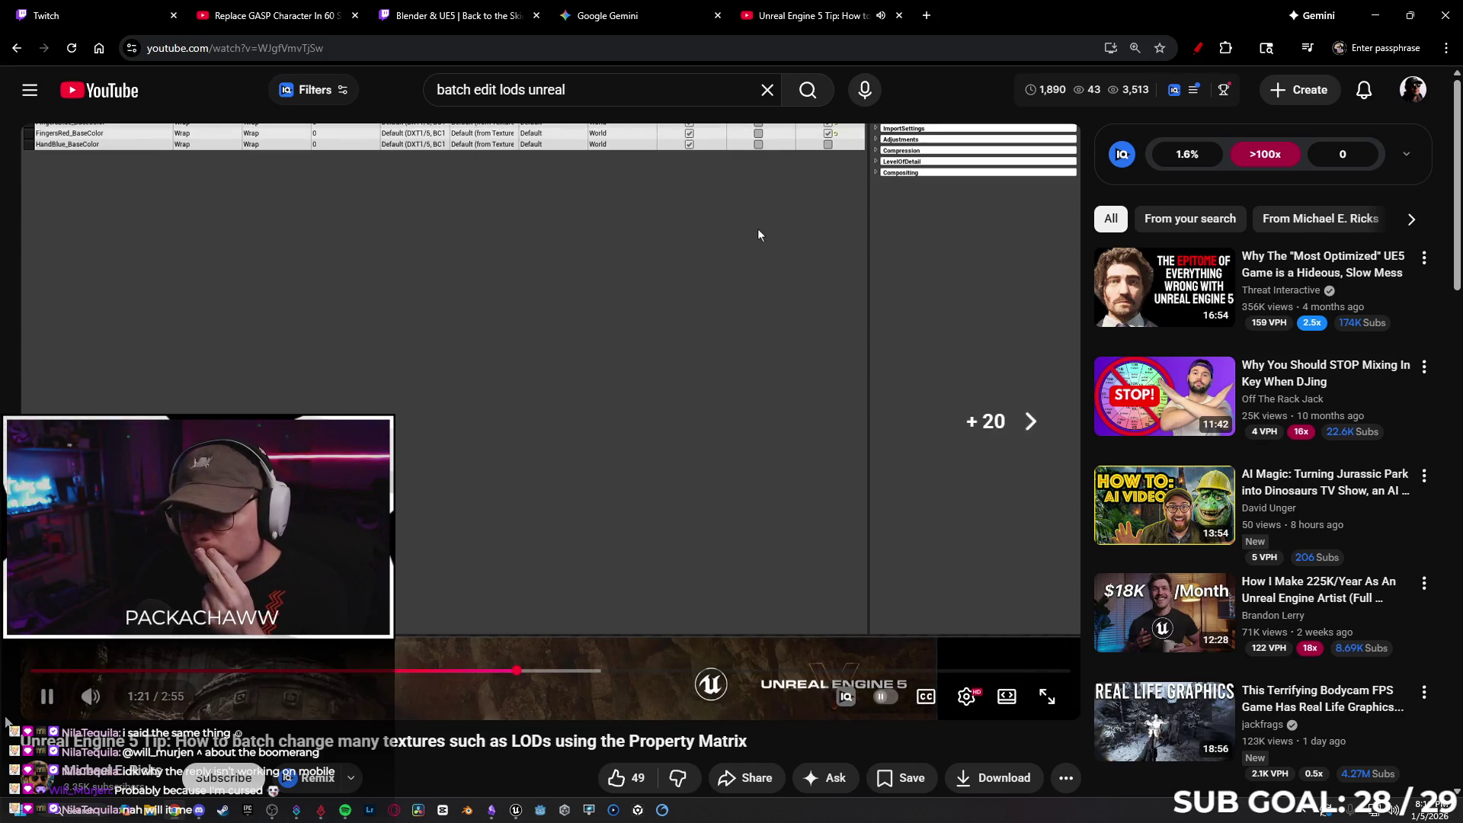
key("Right")
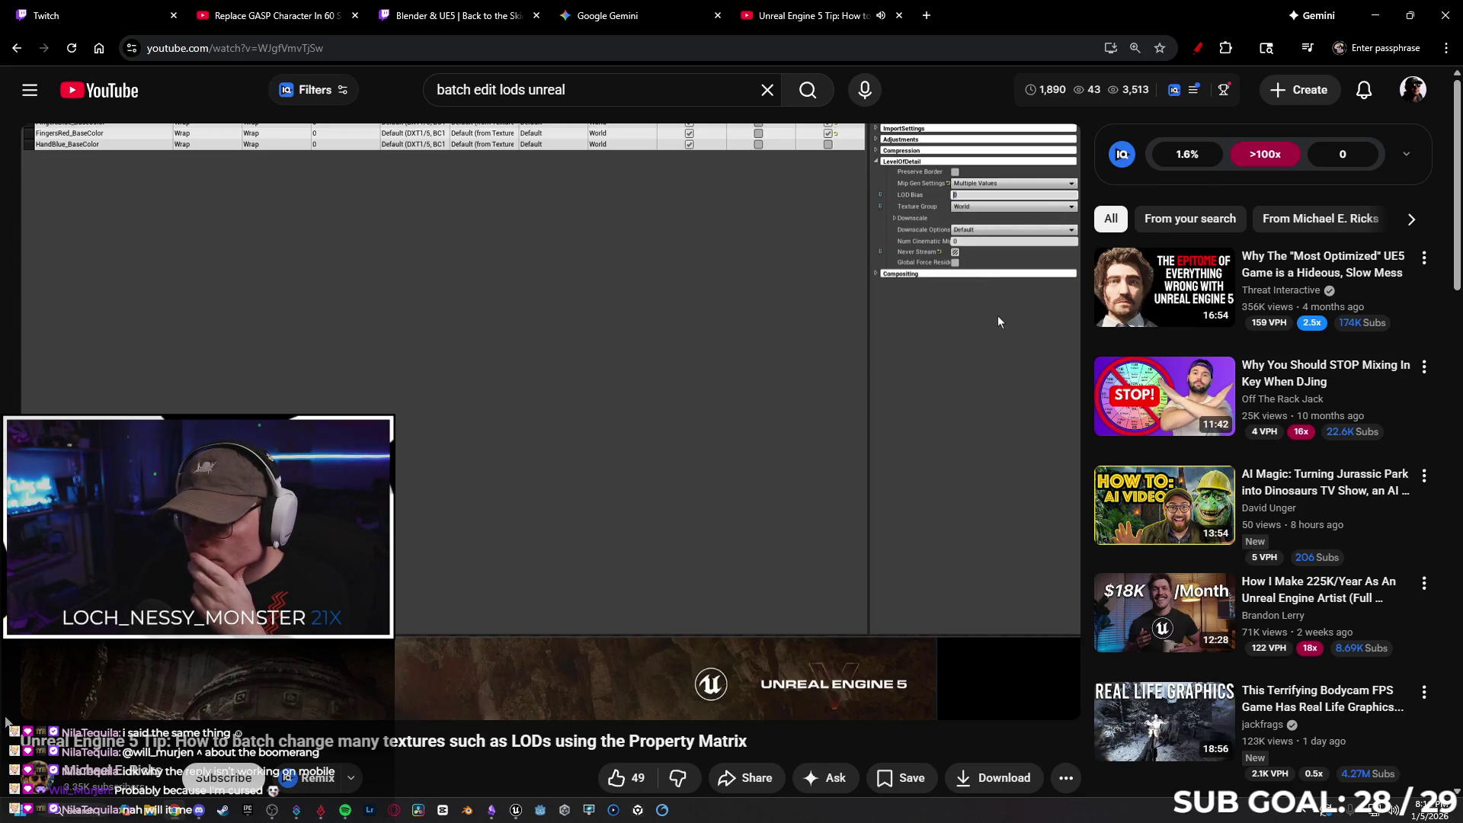
key("Right")
key("Right")
key("Right")
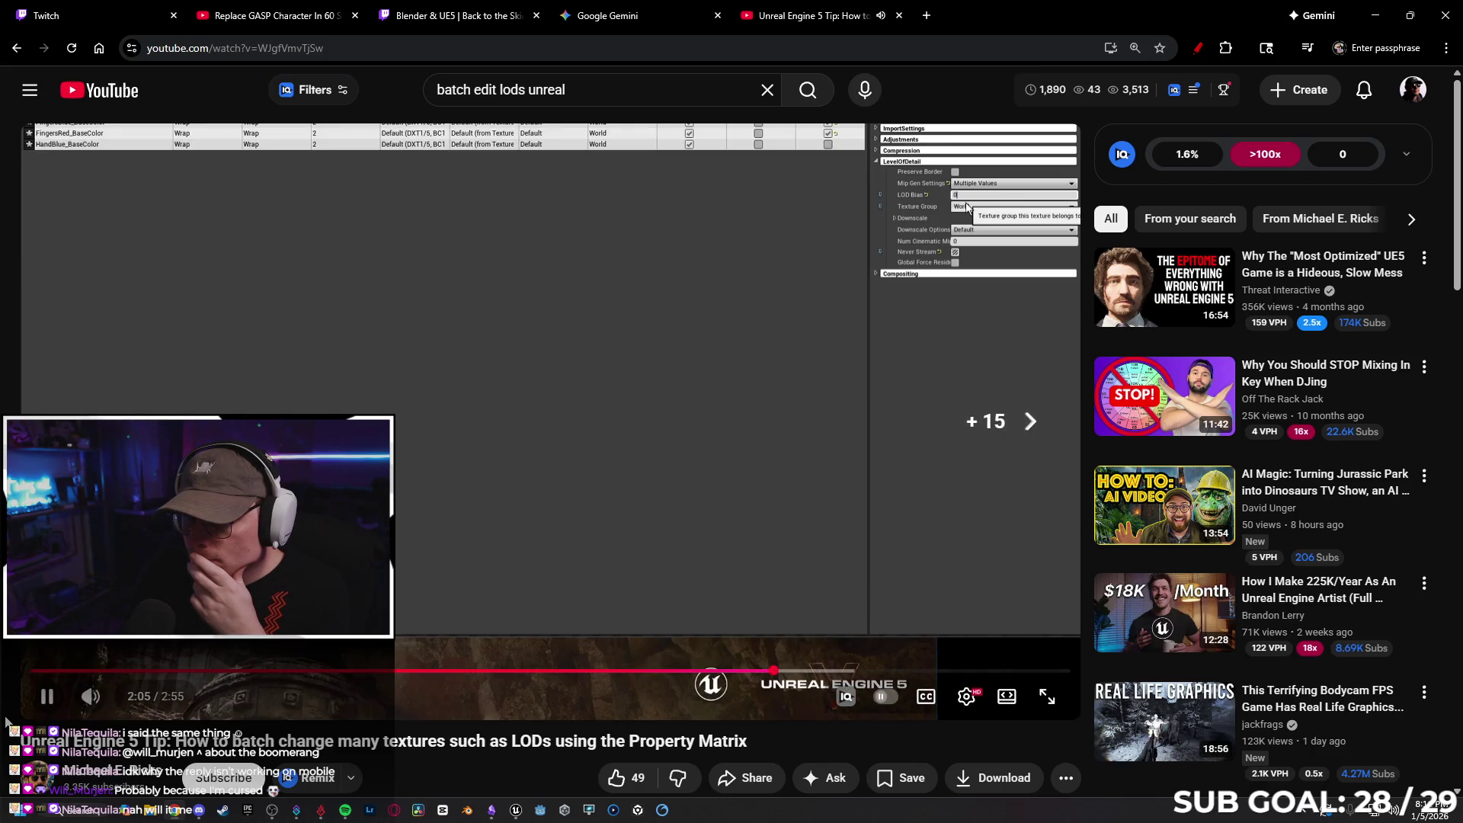
key("Right")
key("Right")
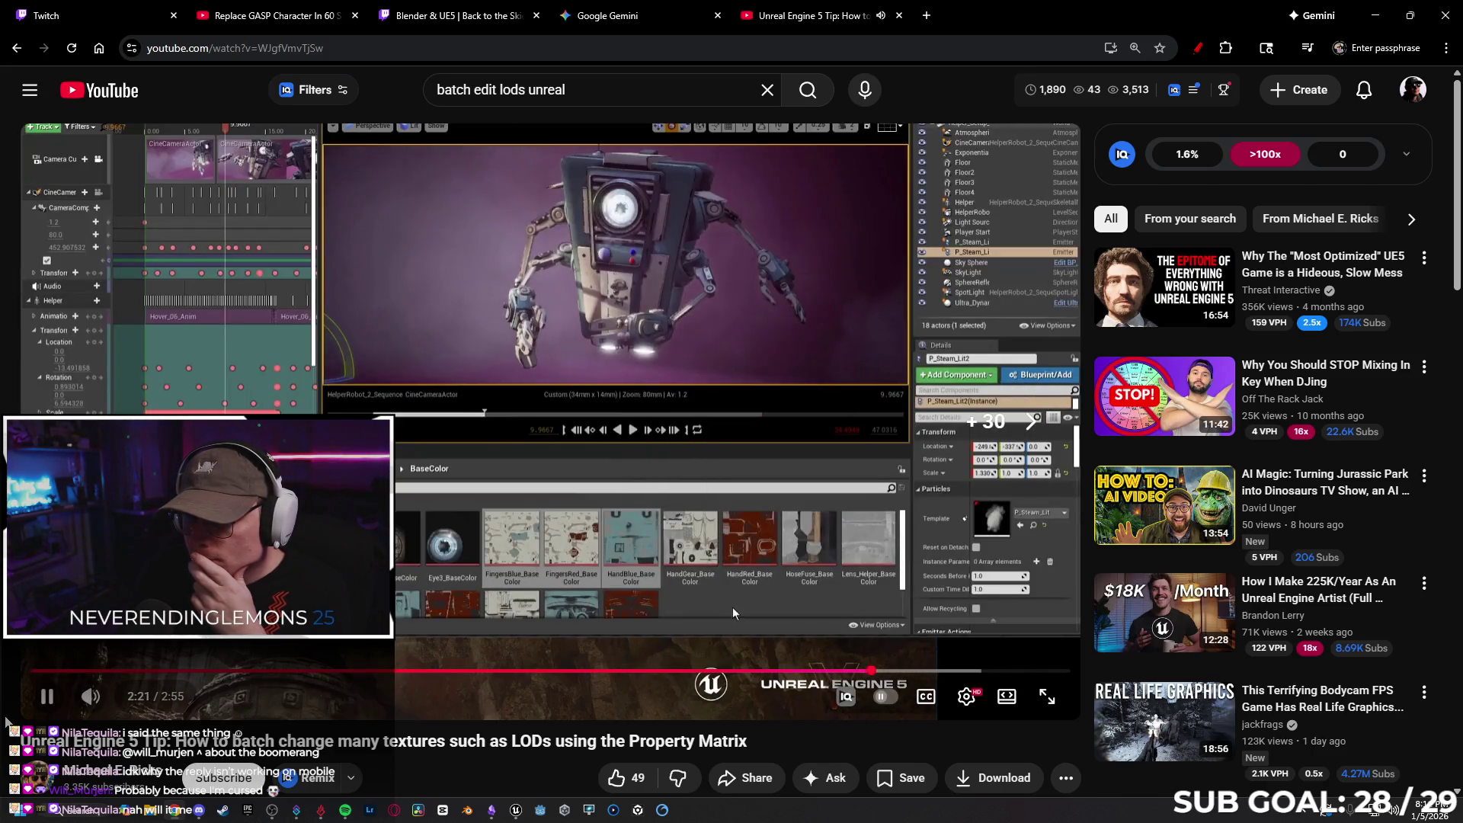
left_click(46, 695)
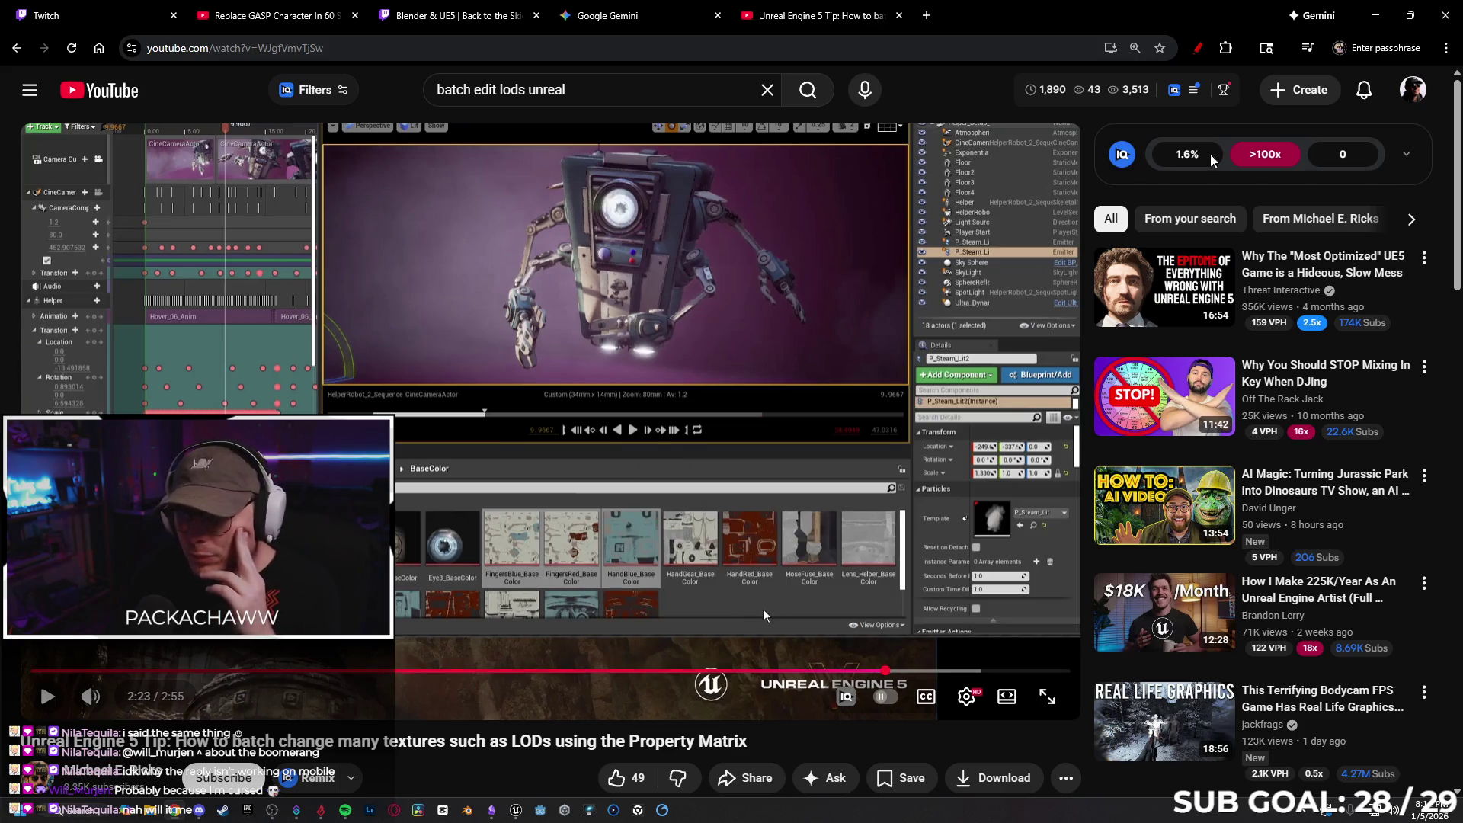
key("alt+Tab")
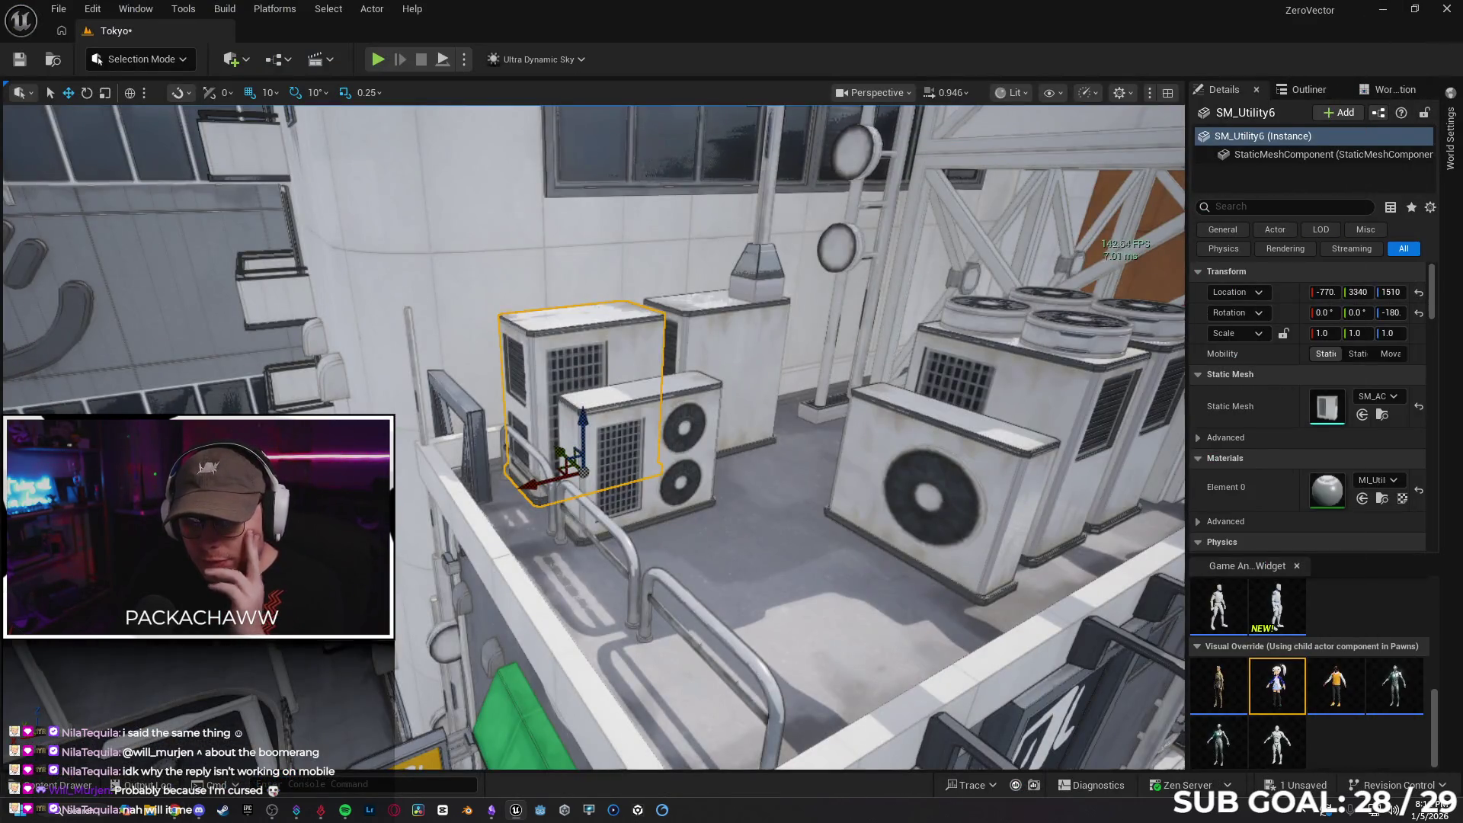
Select the front air-conditioner SM_Utility16 and find its static mesh in the Content Browser
left_click(670, 451)
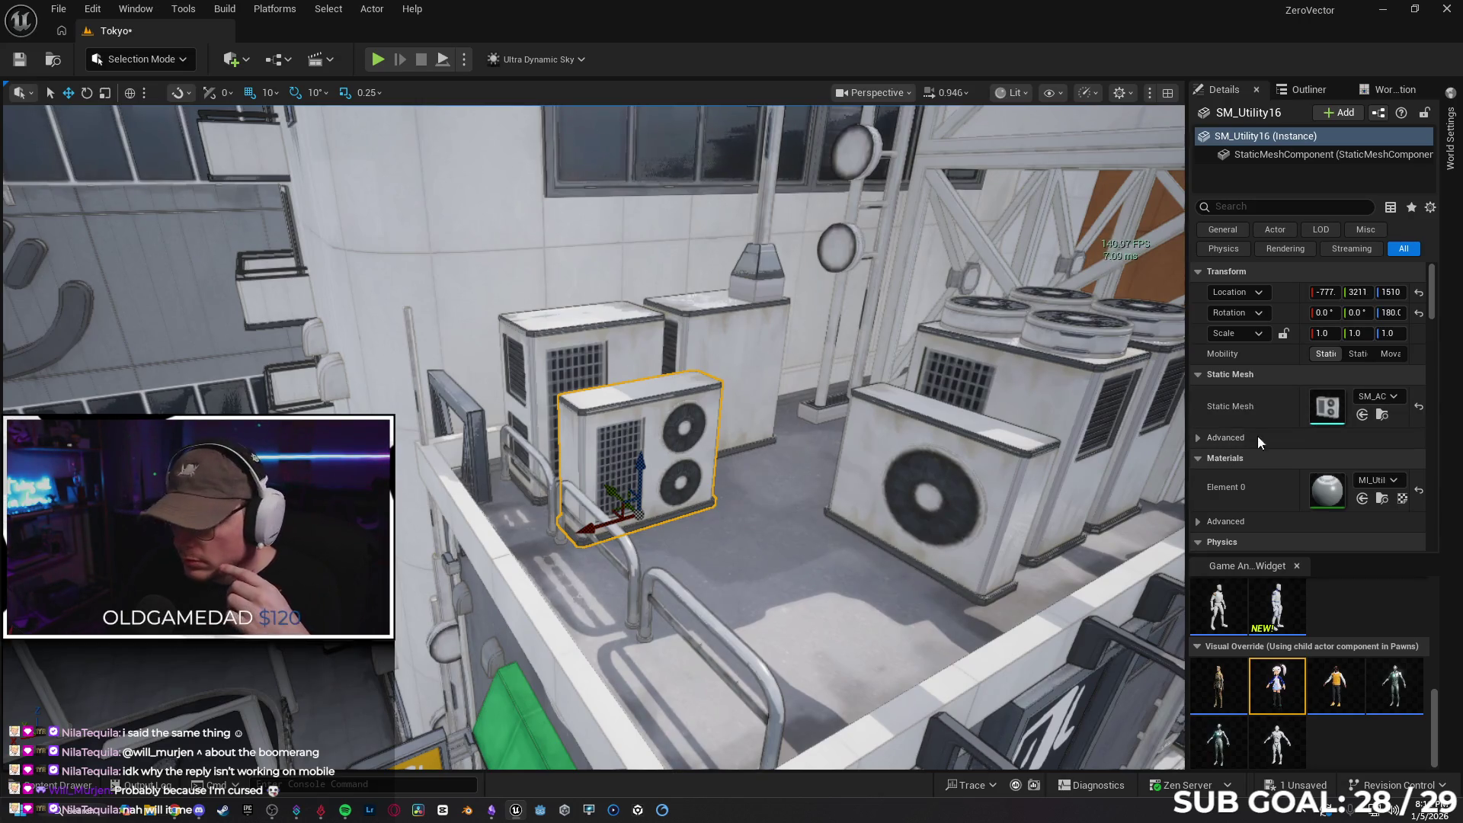
right_click(1283, 157)
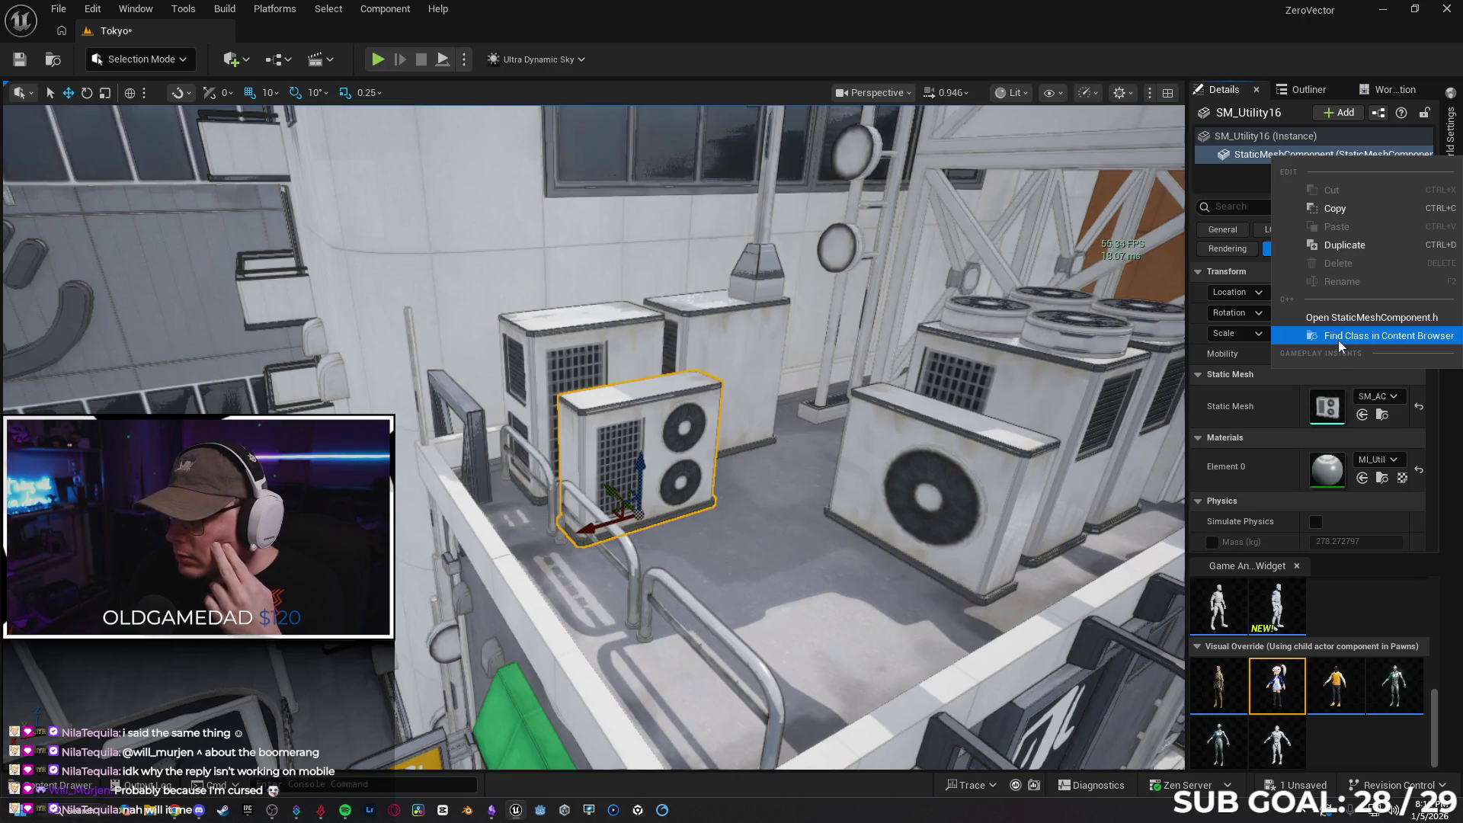
left_click(1338, 340)
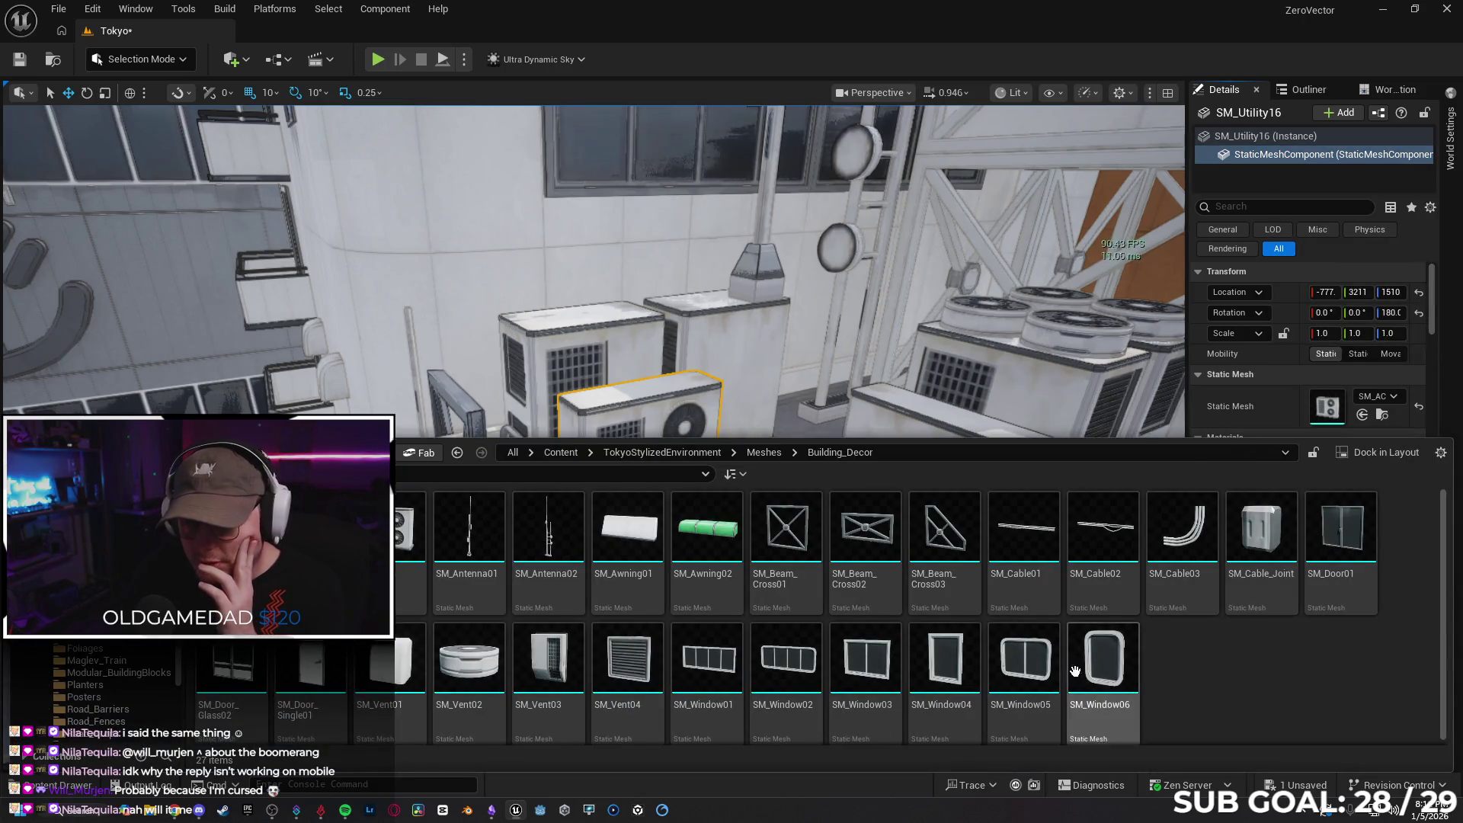
Open the SM_AC03 mesh asset in the Property Matrix through Asset Actions
right_click(409, 548)
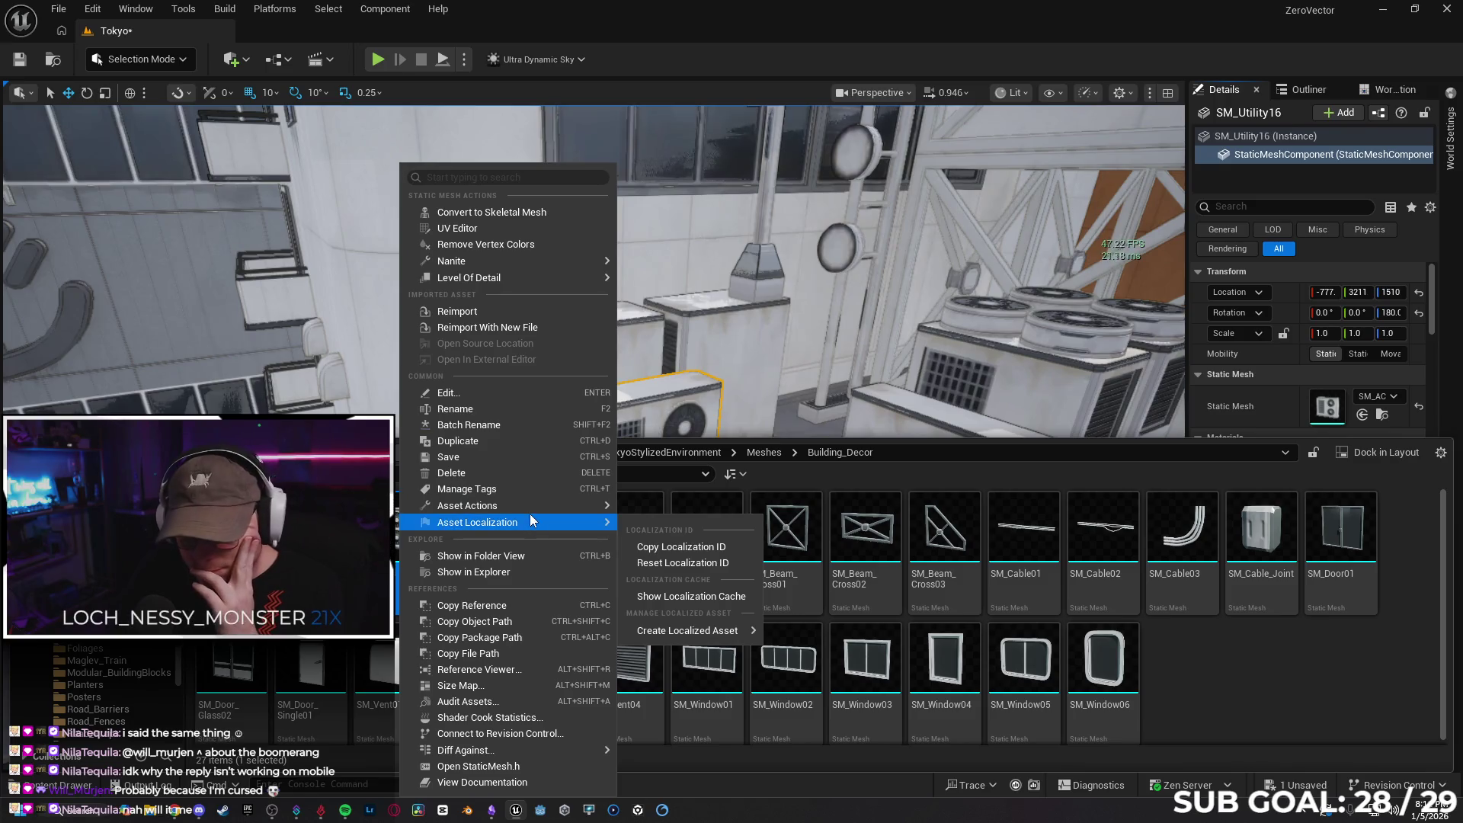
mouse_move(533, 505)
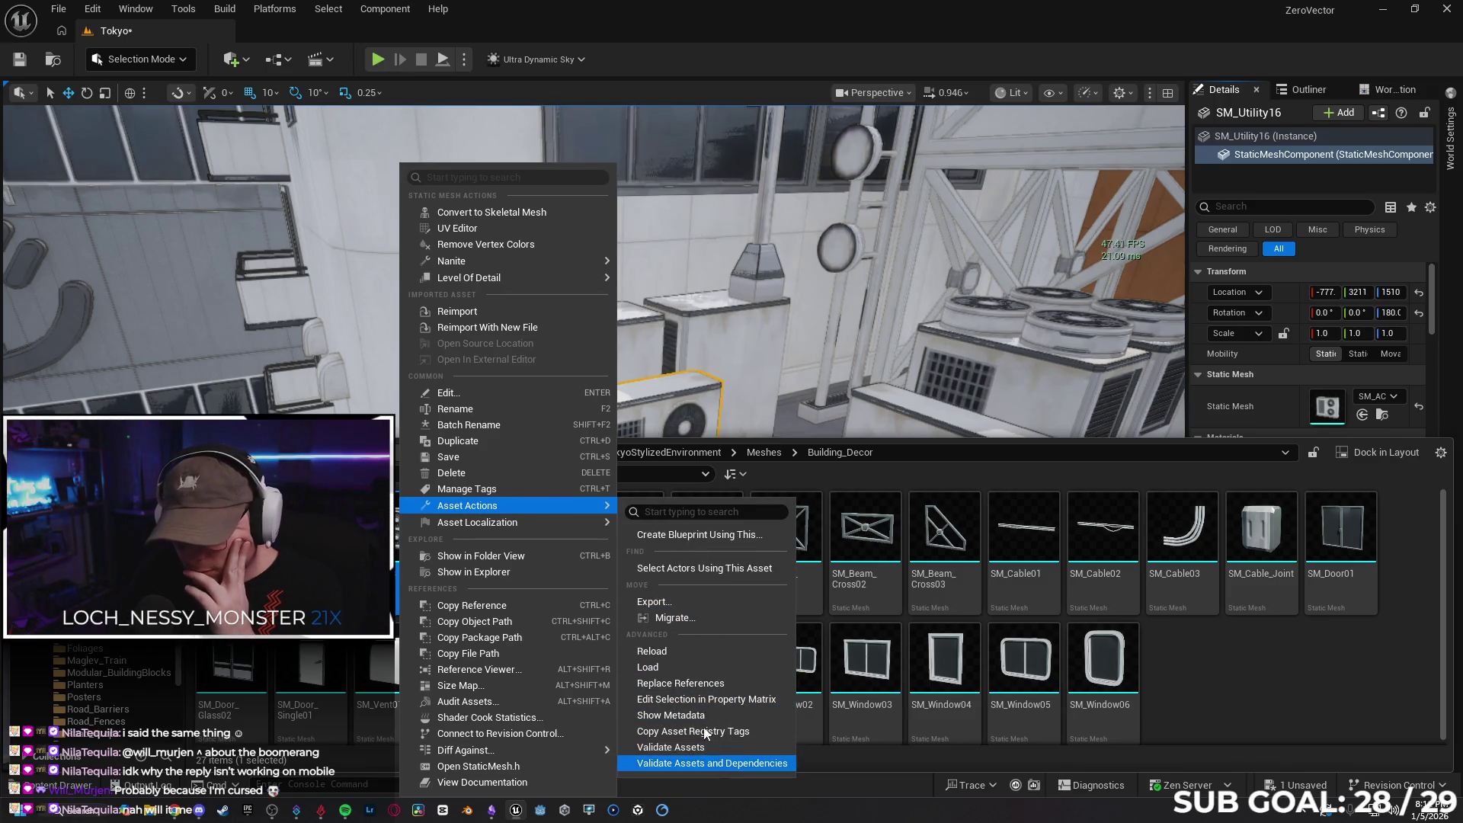
left_click(726, 700)
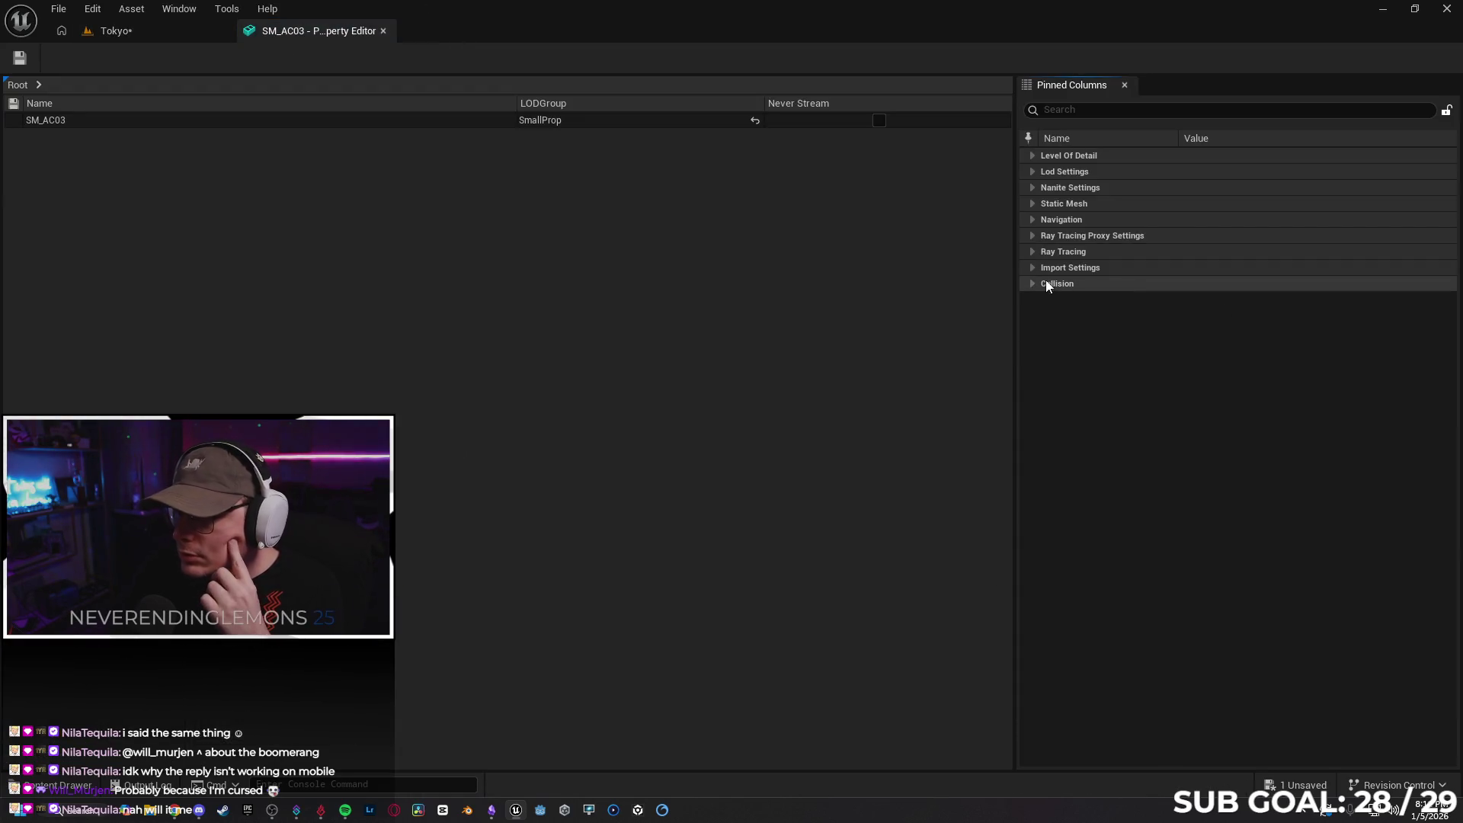
Expand SM_AC03's LOD settings and reset its LODGroup from SmallProp to None, then return to Tokyo
left_click(1033, 171)
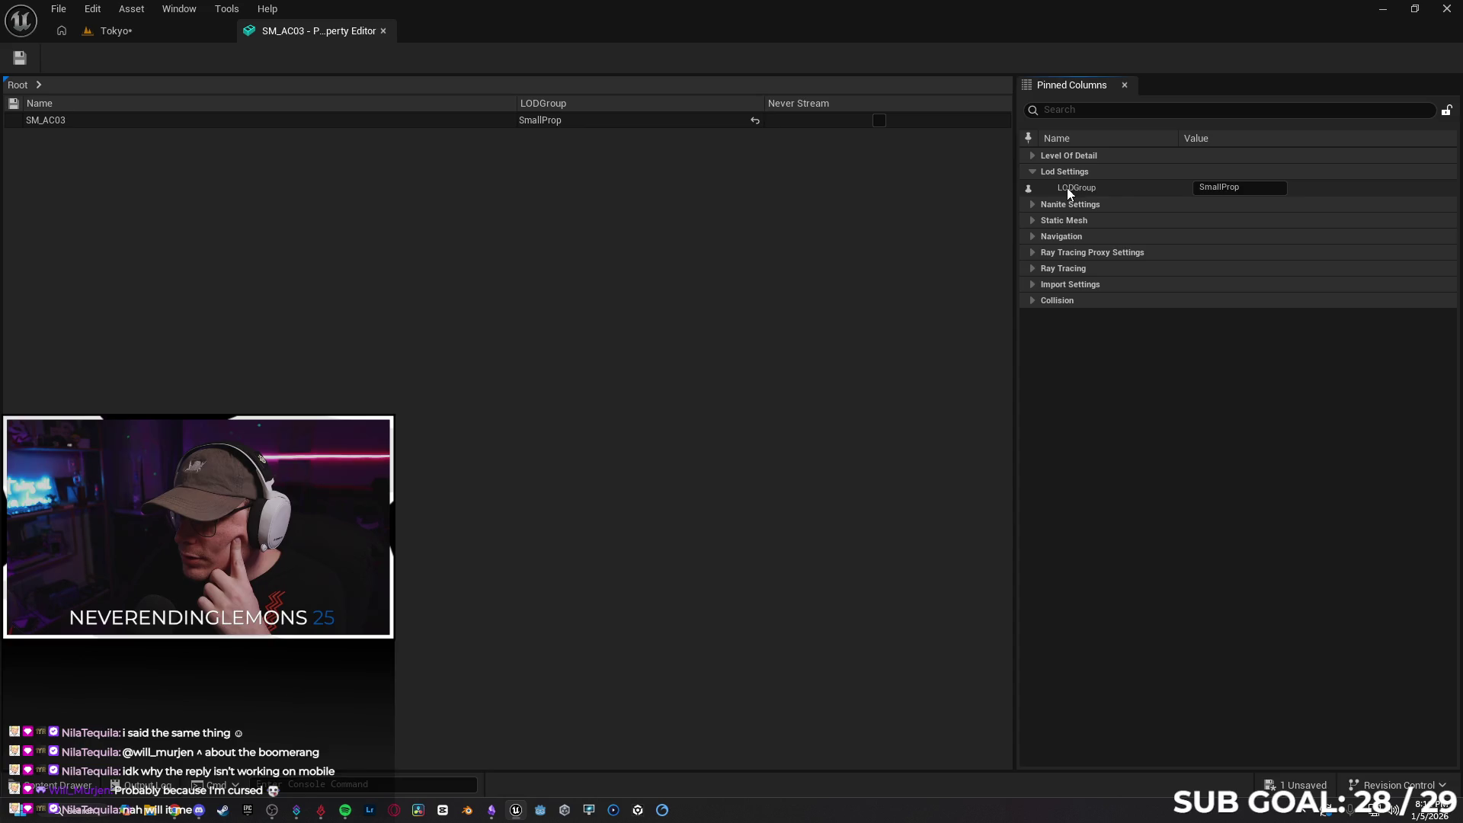
left_click(1032, 156)
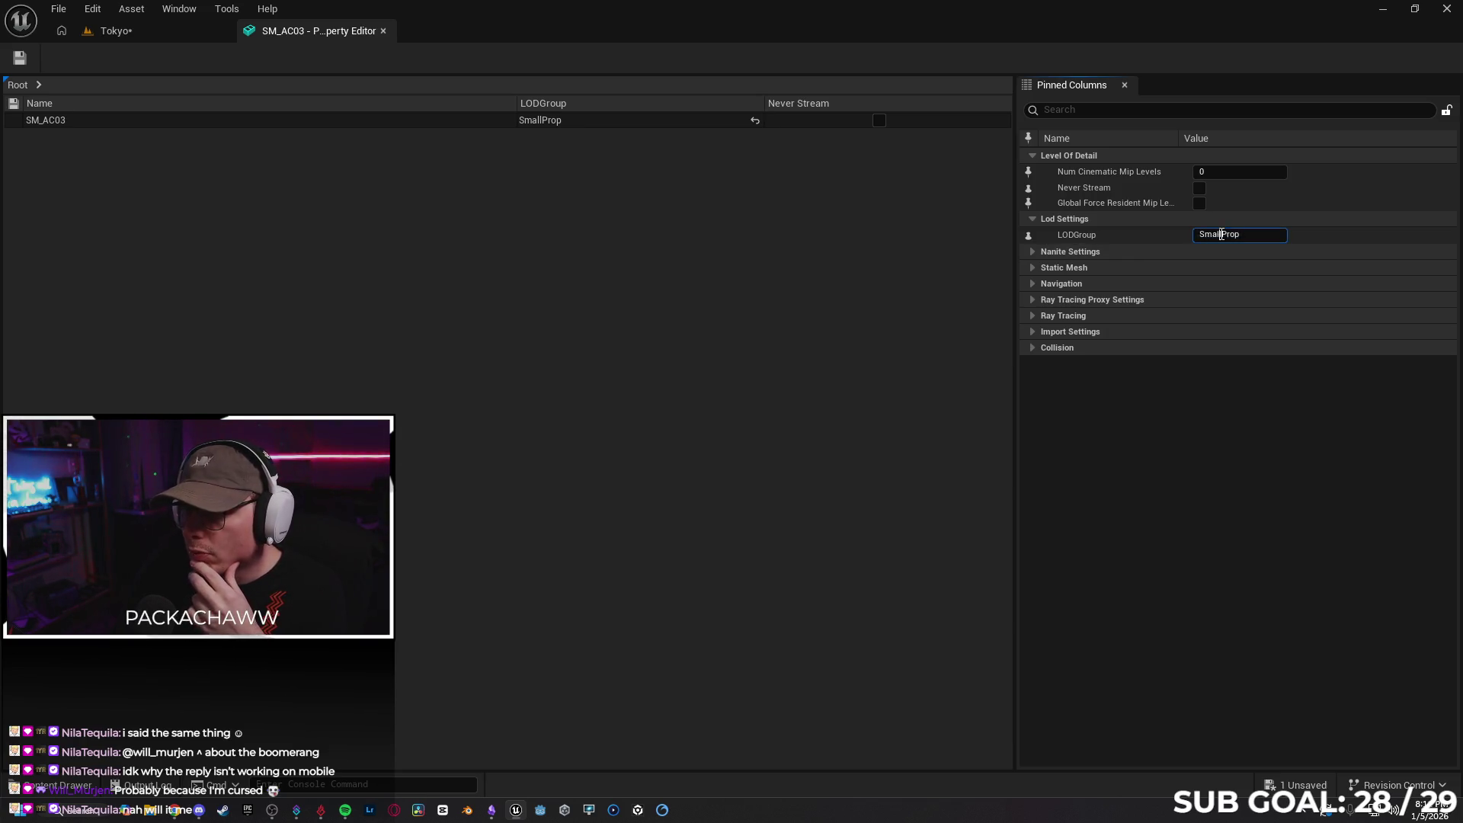
left_click(1134, 238)
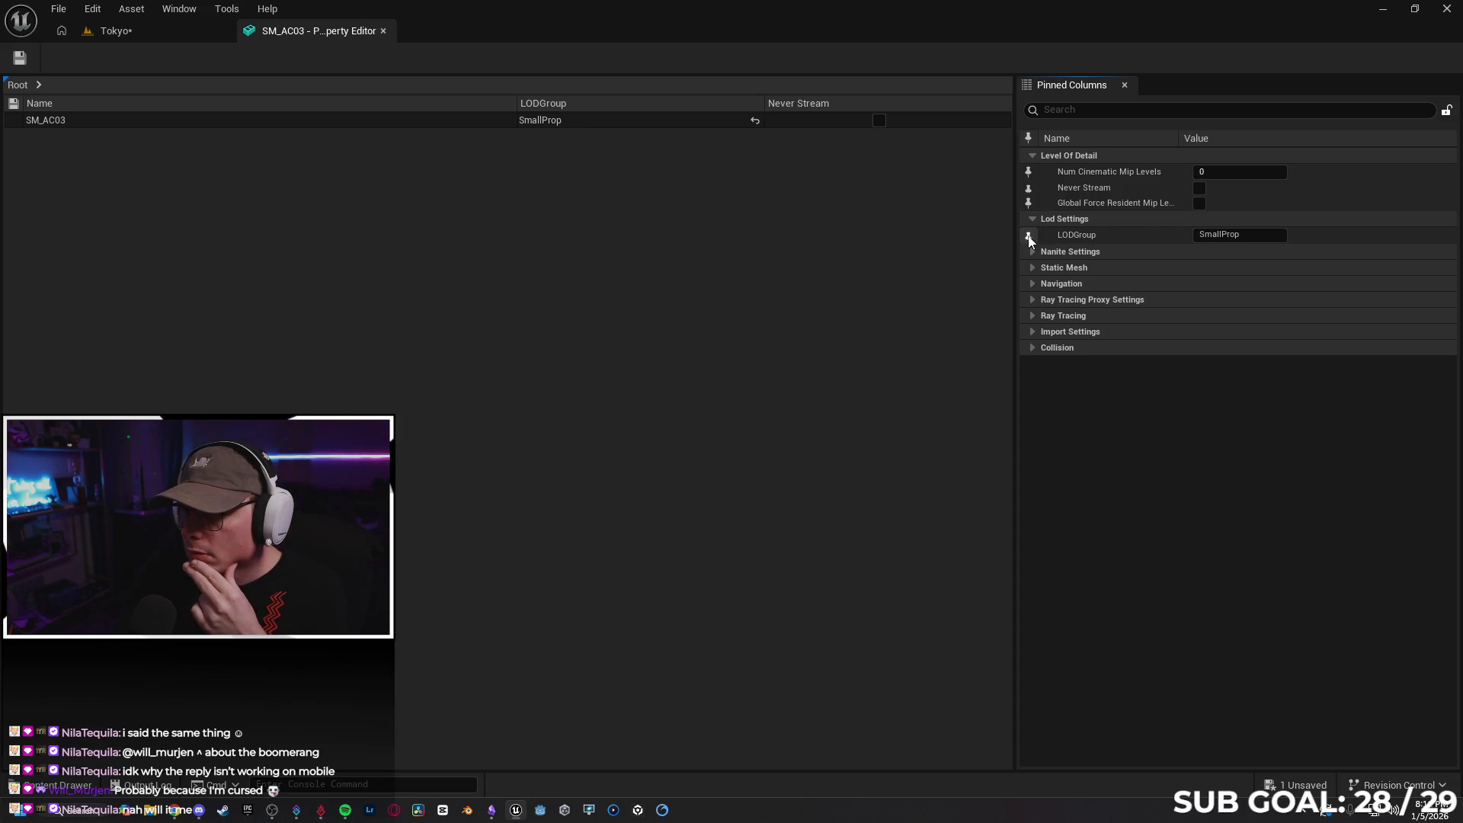
left_click(575, 120)
left_click(755, 120)
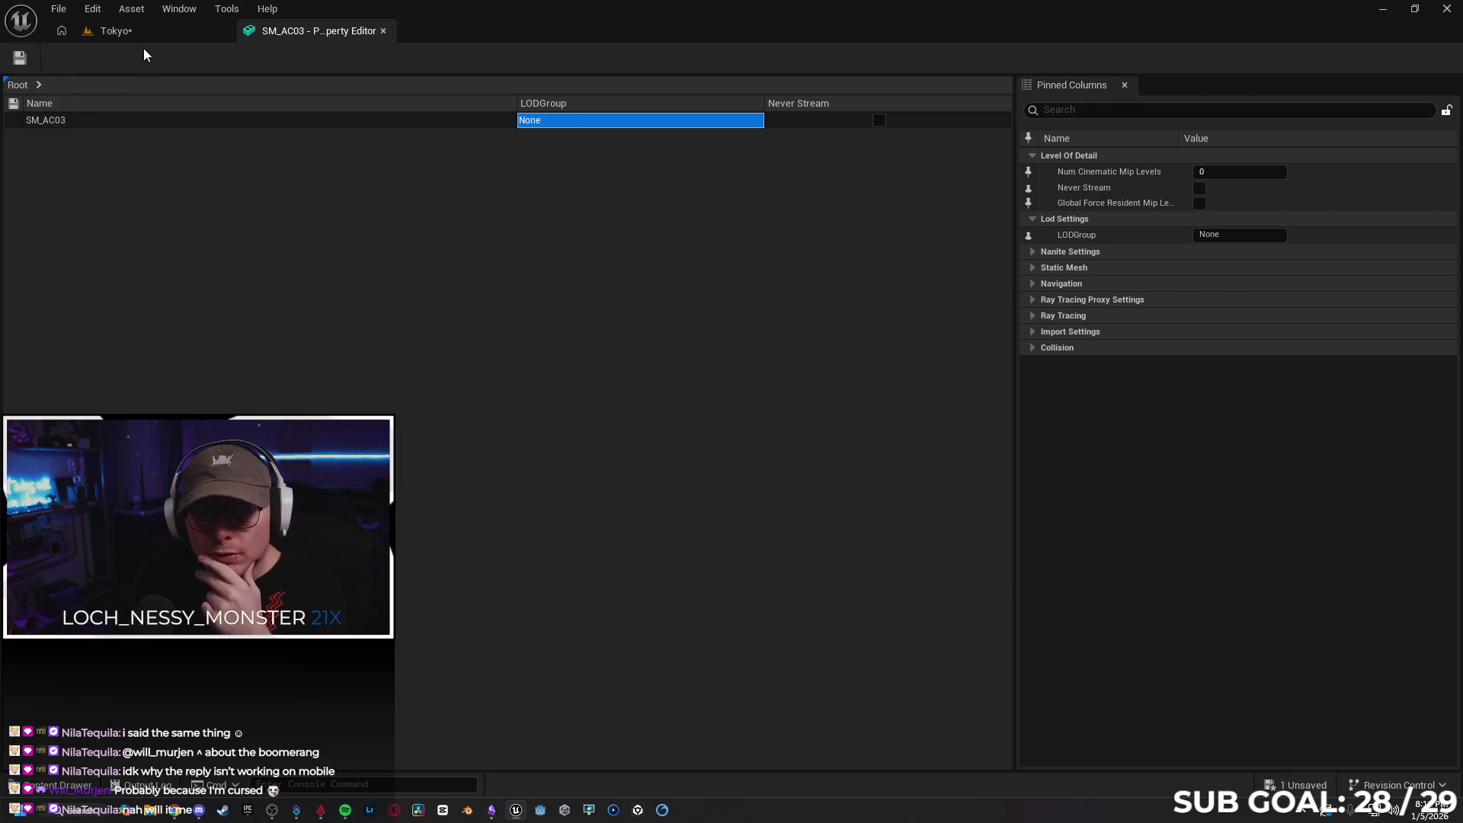
left_click(114, 30)
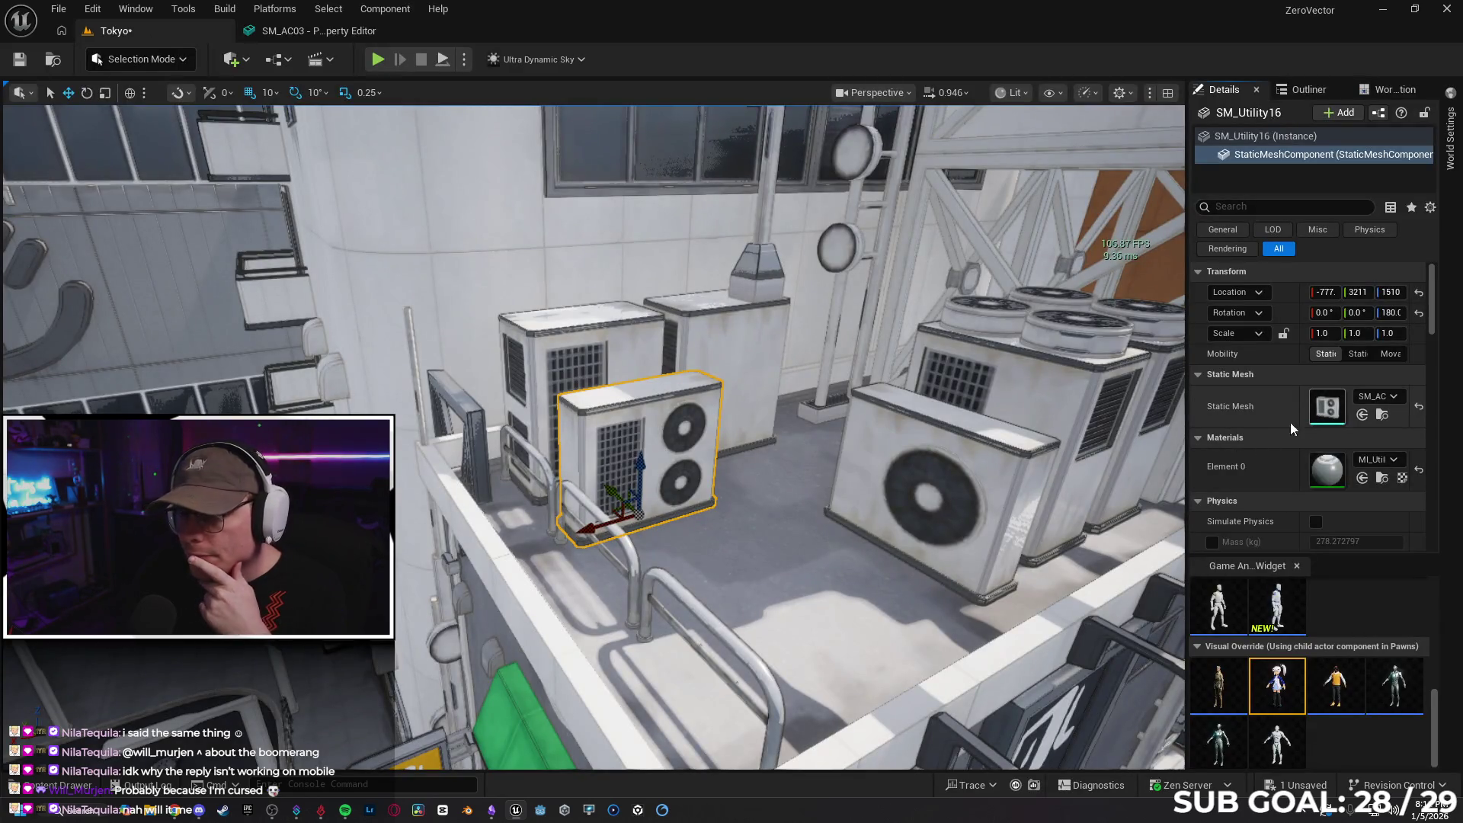
Open SM_AC03 in the mesh editor and review its LOD settings: LOD Group None, 4 LODs
key("ctrl+e")
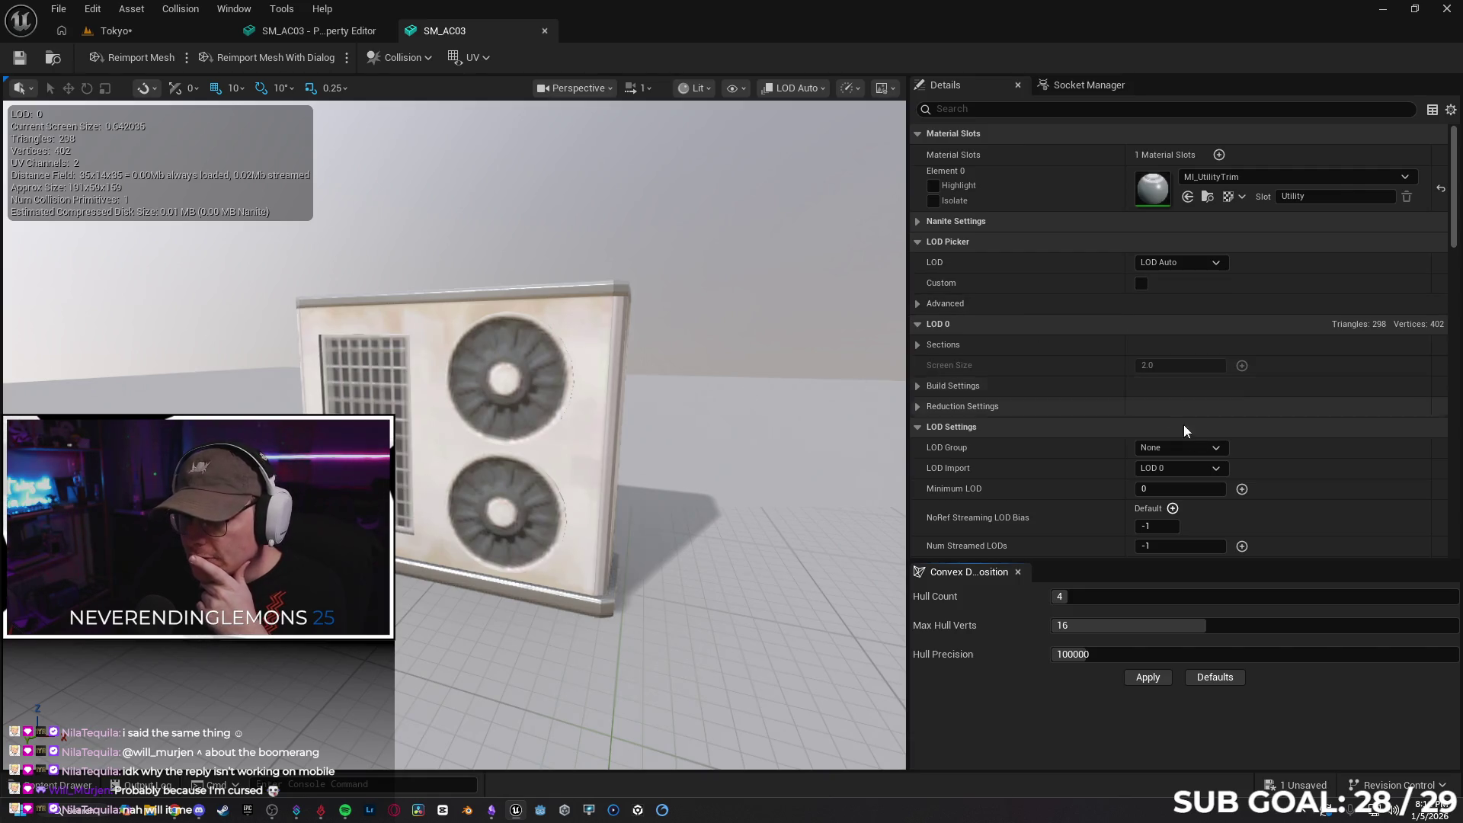
scroll(1156, 417, "down", 3)
scroll(1156, 418, "down", 1)
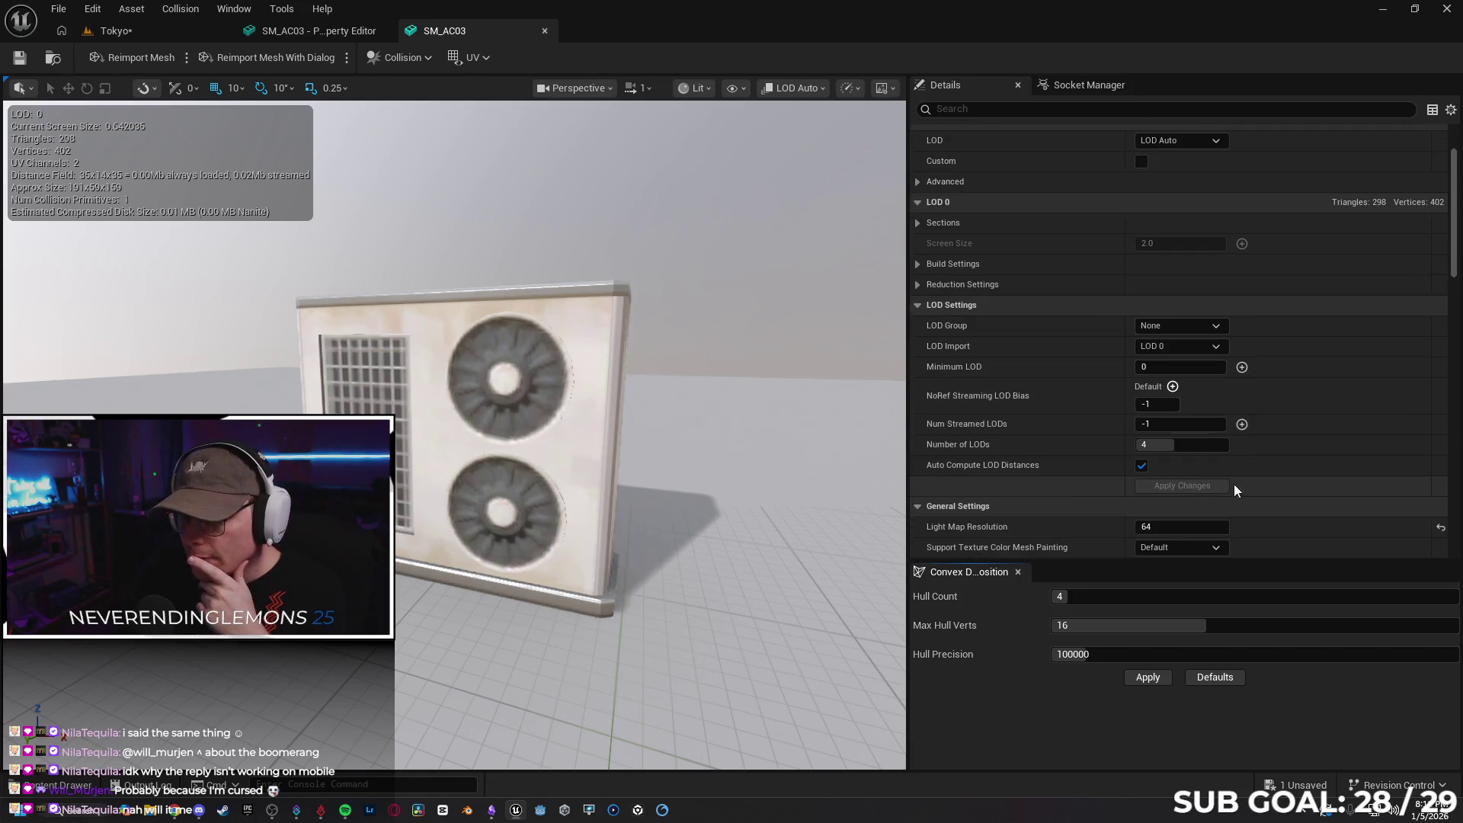
scroll(623, 432, "down", 10)
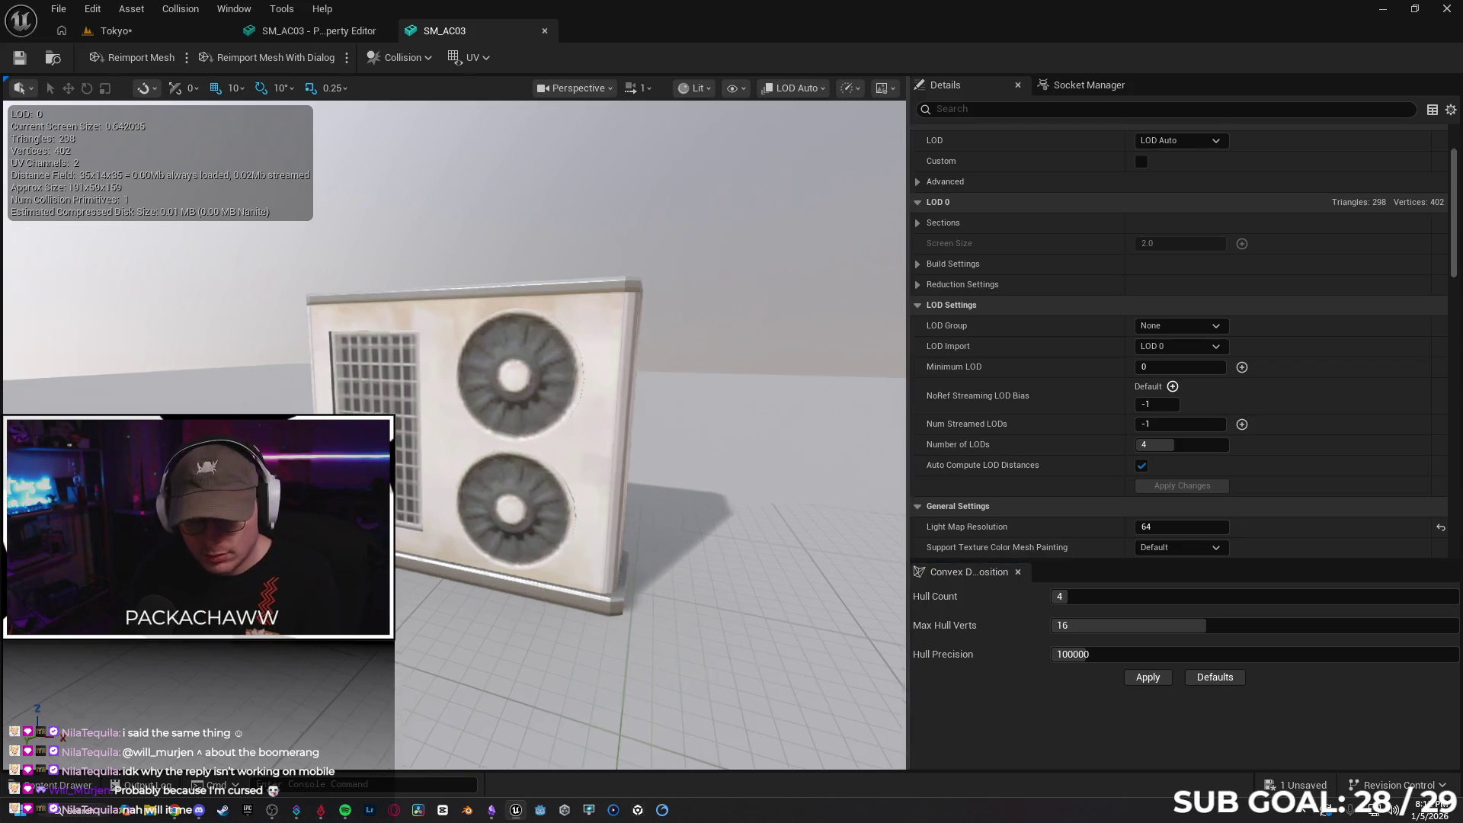
scroll(503, 457, "down", 3)
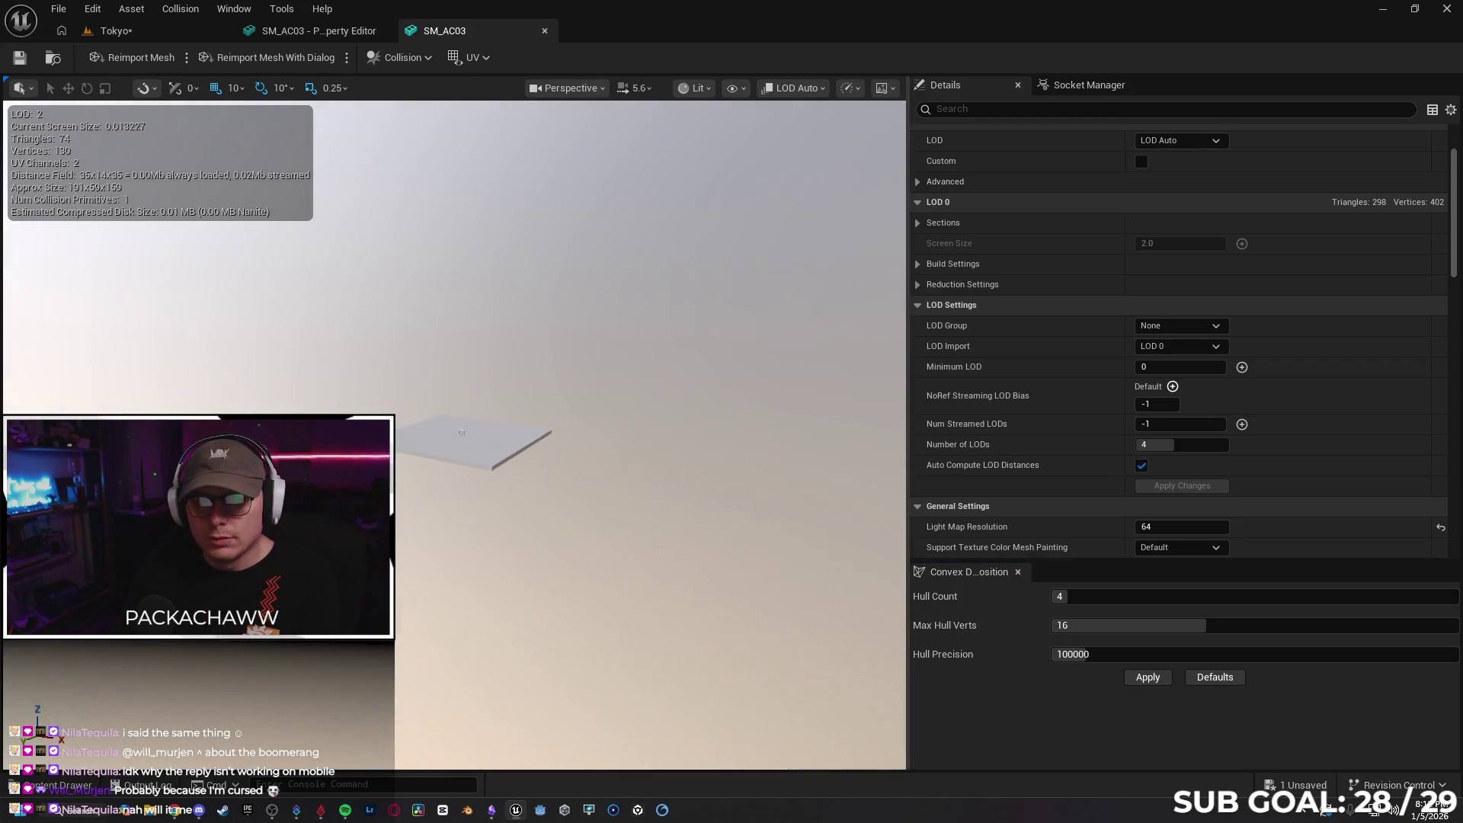
key("f")
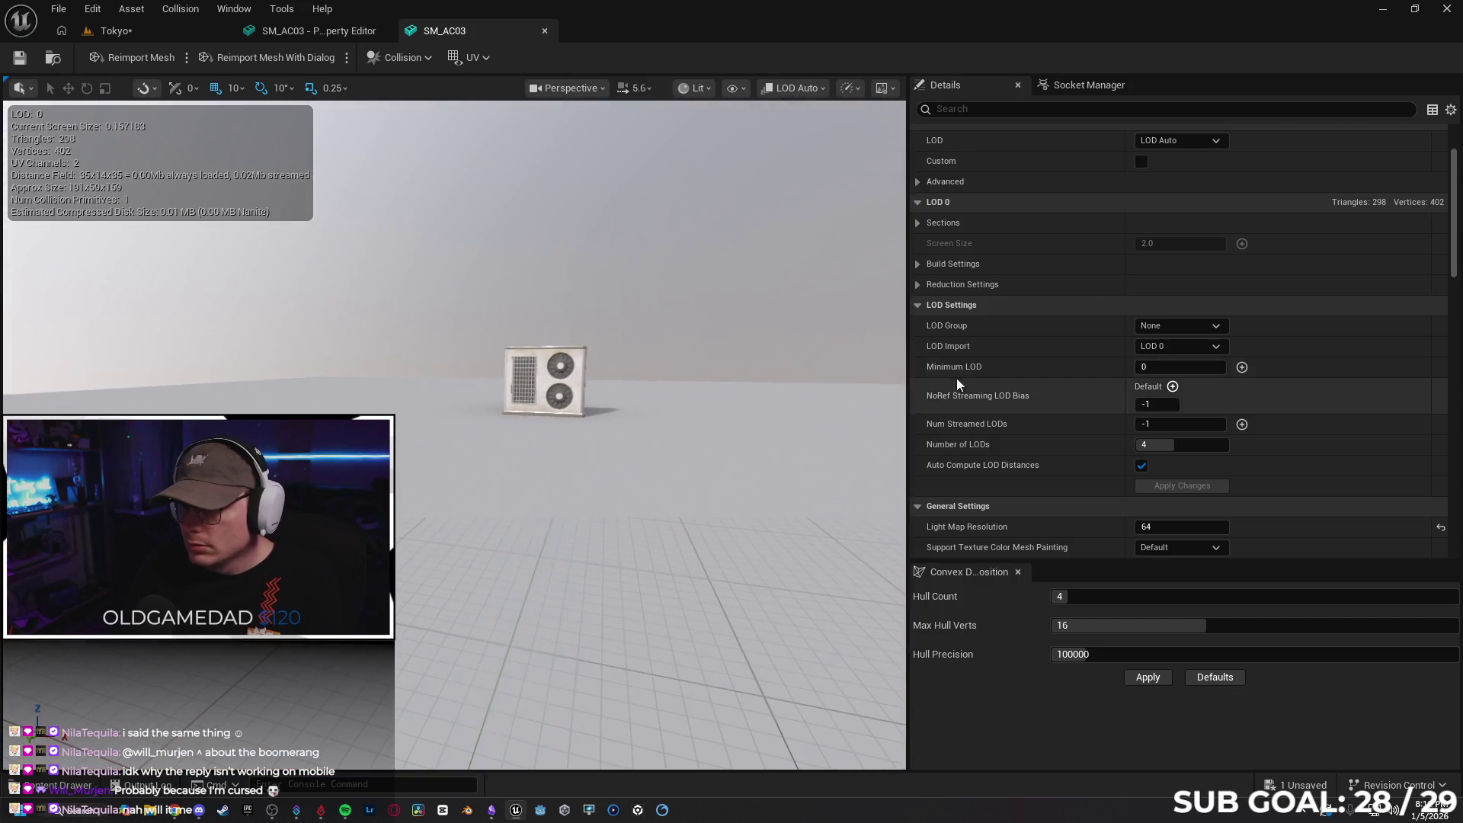
Check SM_AC03's LOD import and preview options, zoom in on the unit, then close the editor
left_click(1171, 347)
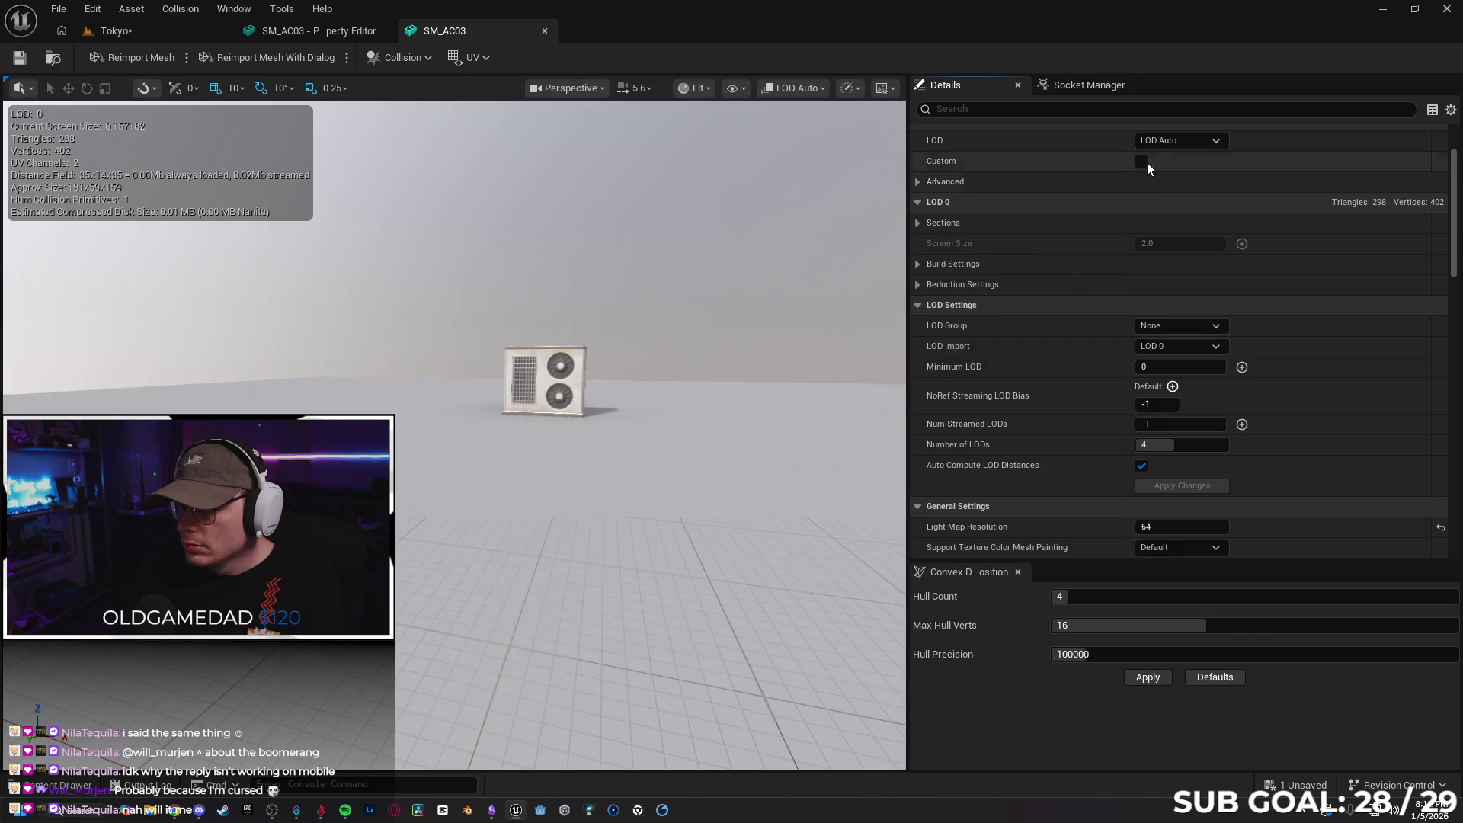
left_click(1174, 142)
left_click(1174, 141)
scroll(726, 333, "up", 5)
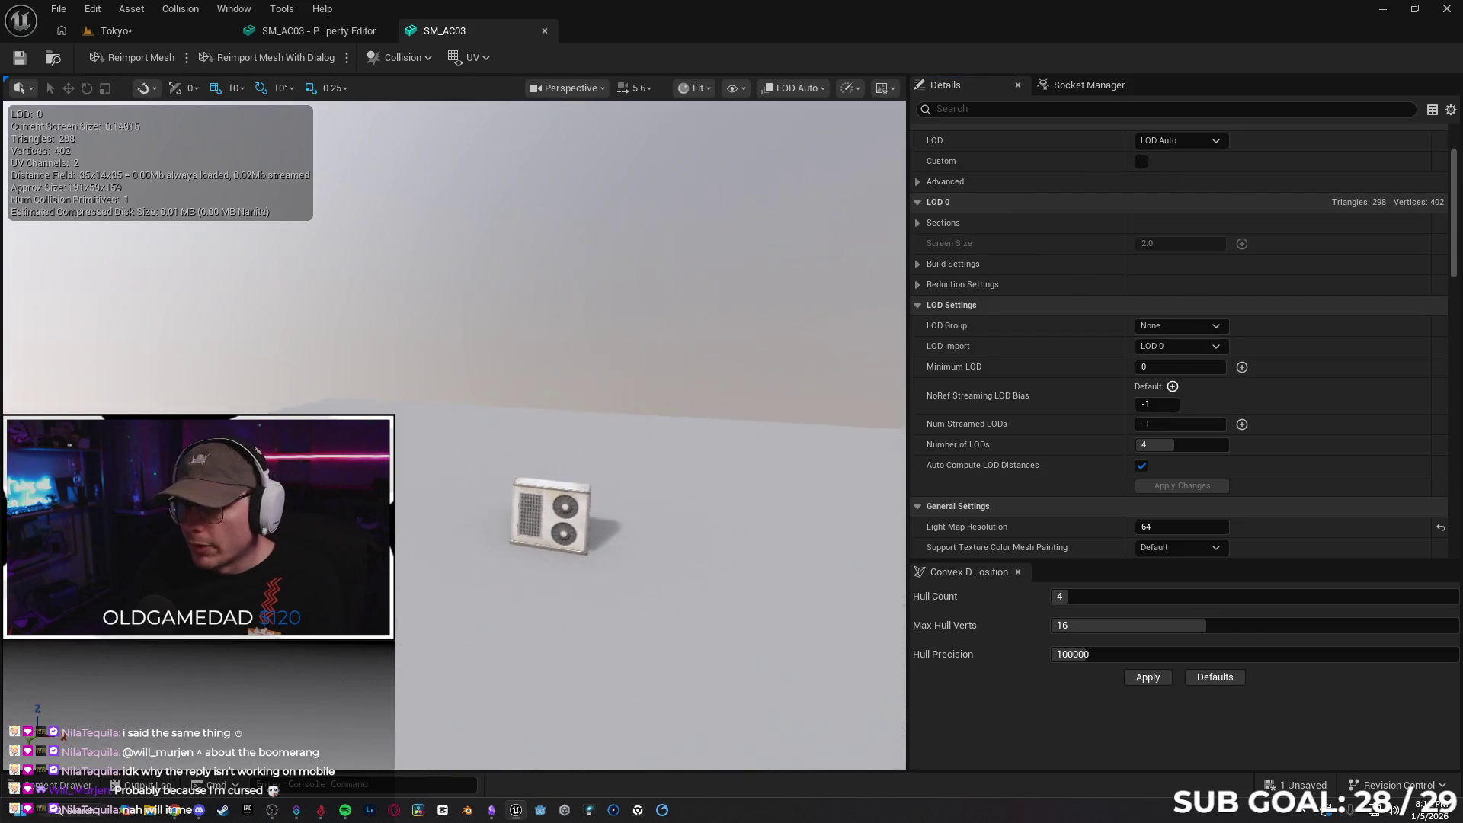
mouse_move(747, 335)
left_mouse_down()
mouse_move(751, 304)
mouse_move(747, 336)
left_mouse_up()
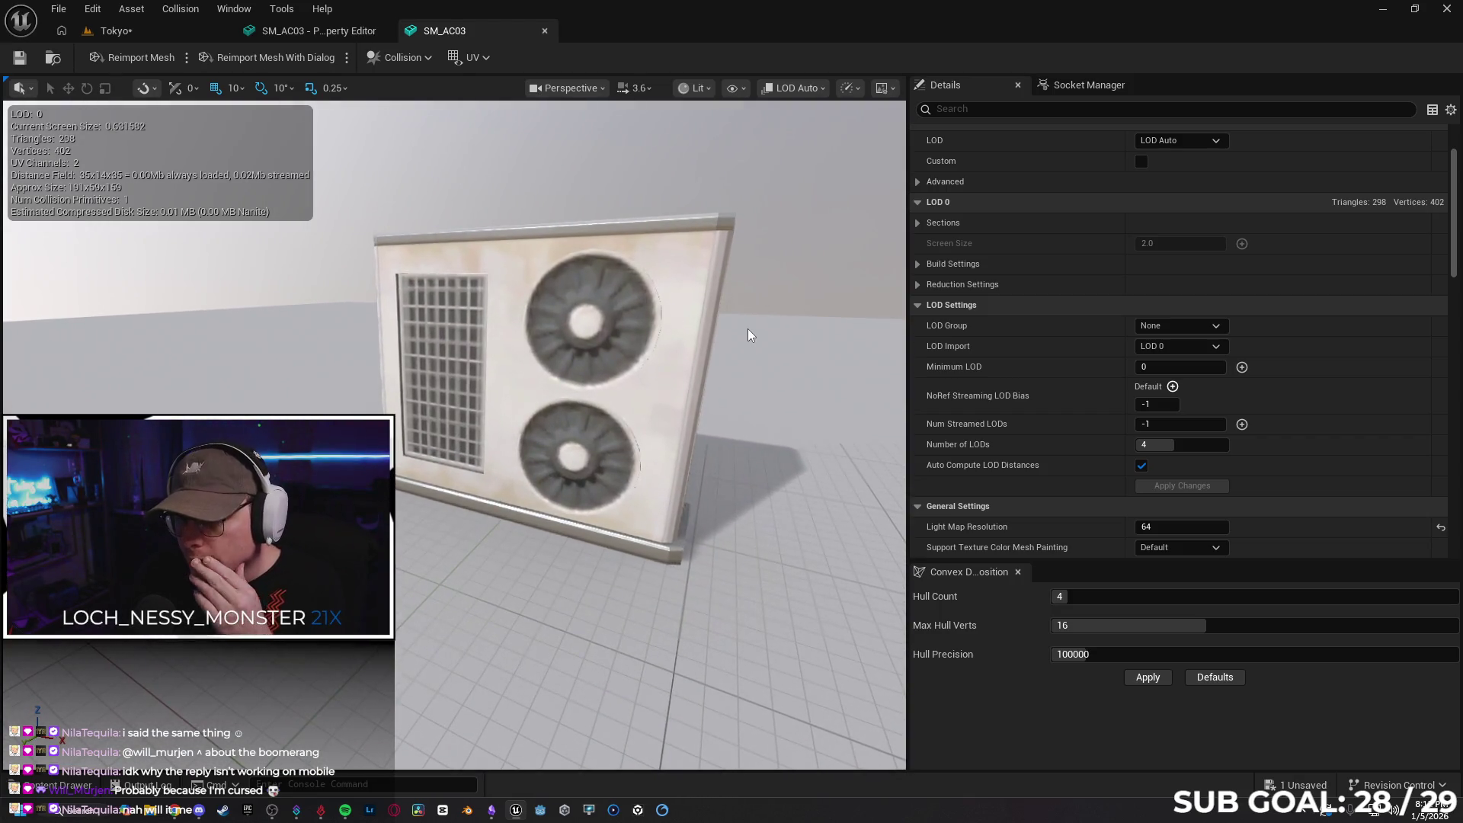
left_click(545, 32)
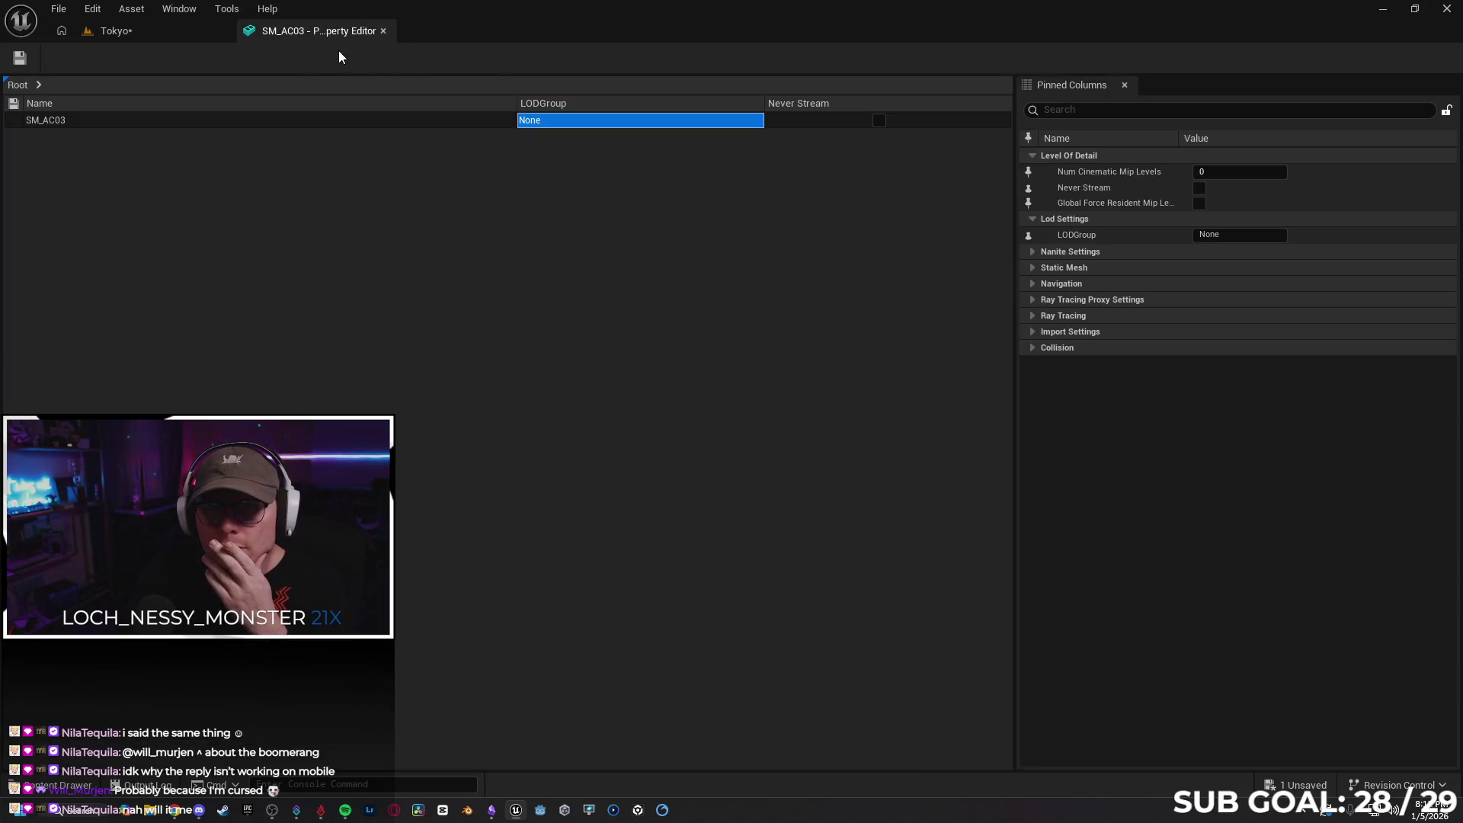
Close the SM_AC03 property editor and open the taller unit's SM_AC01 mesh in its editor
left_click(384, 31)
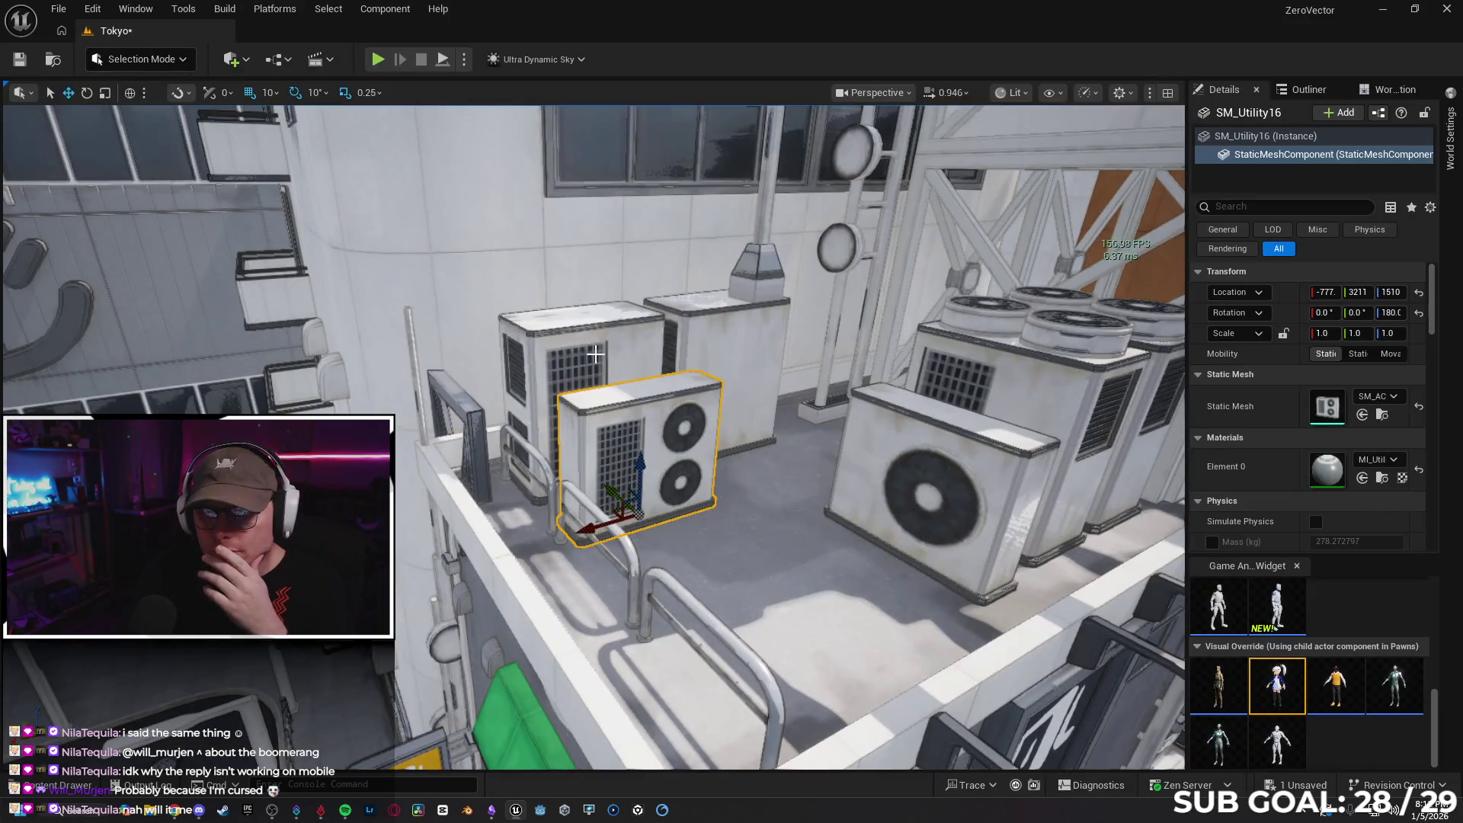
left_click(595, 353)
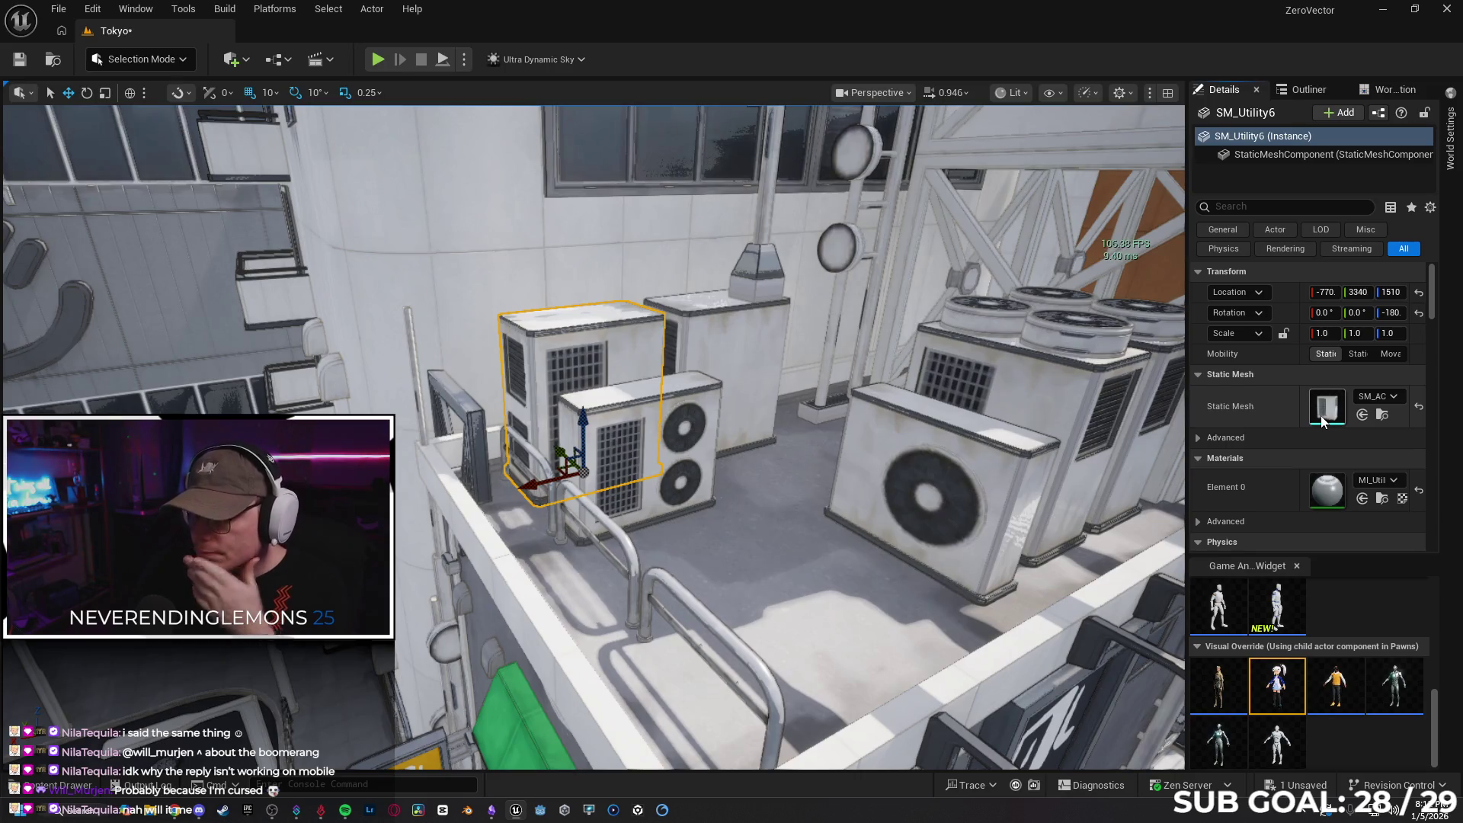
key("ctrl+e")
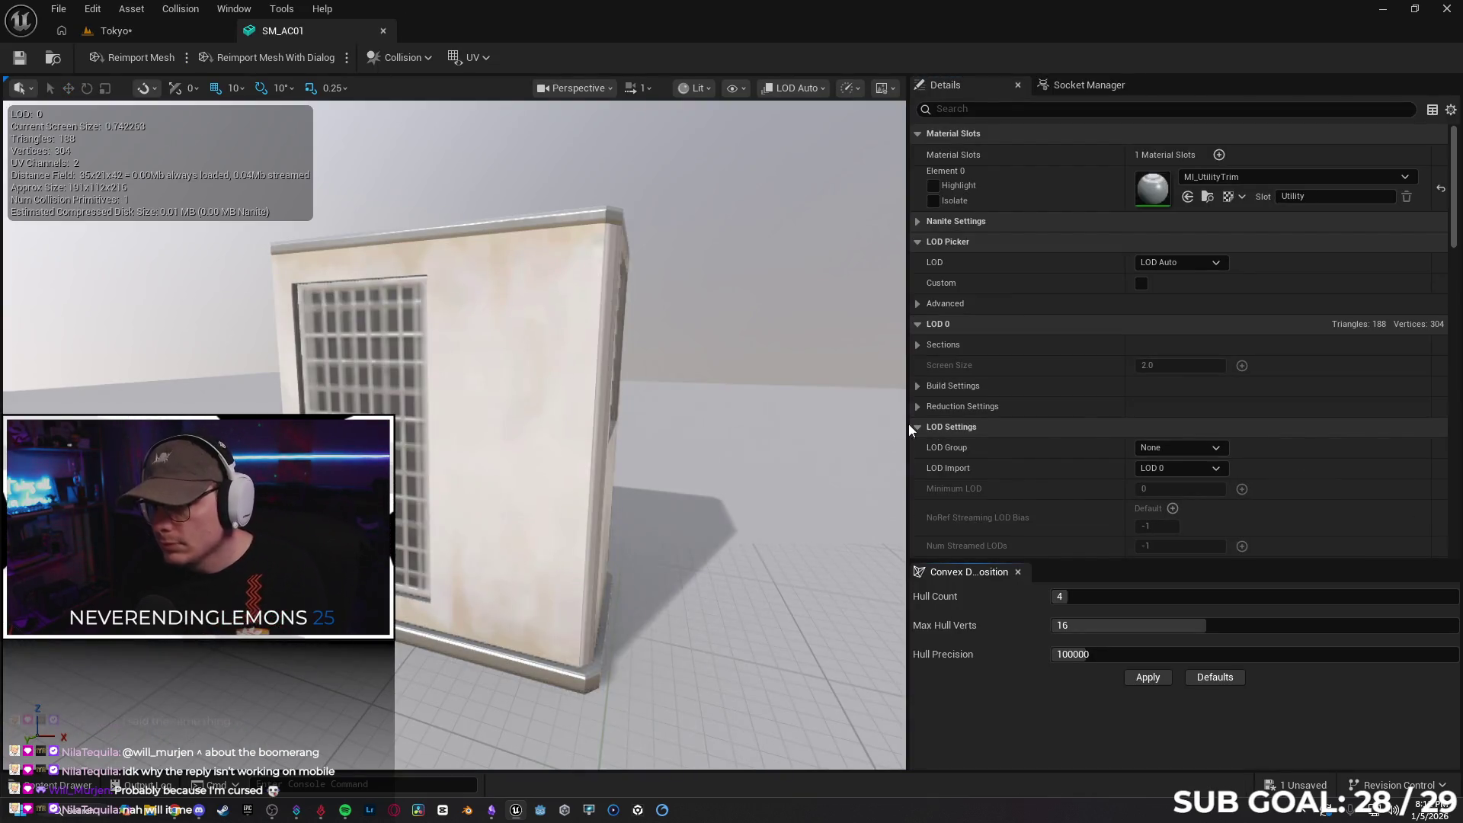
Inspect SM_AC01's LOD choices (only LOD 0), zoom out and back in, then return to Tokyo
left_click(796, 88)
left_click(668, 408)
scroll(669, 408, "down", 10)
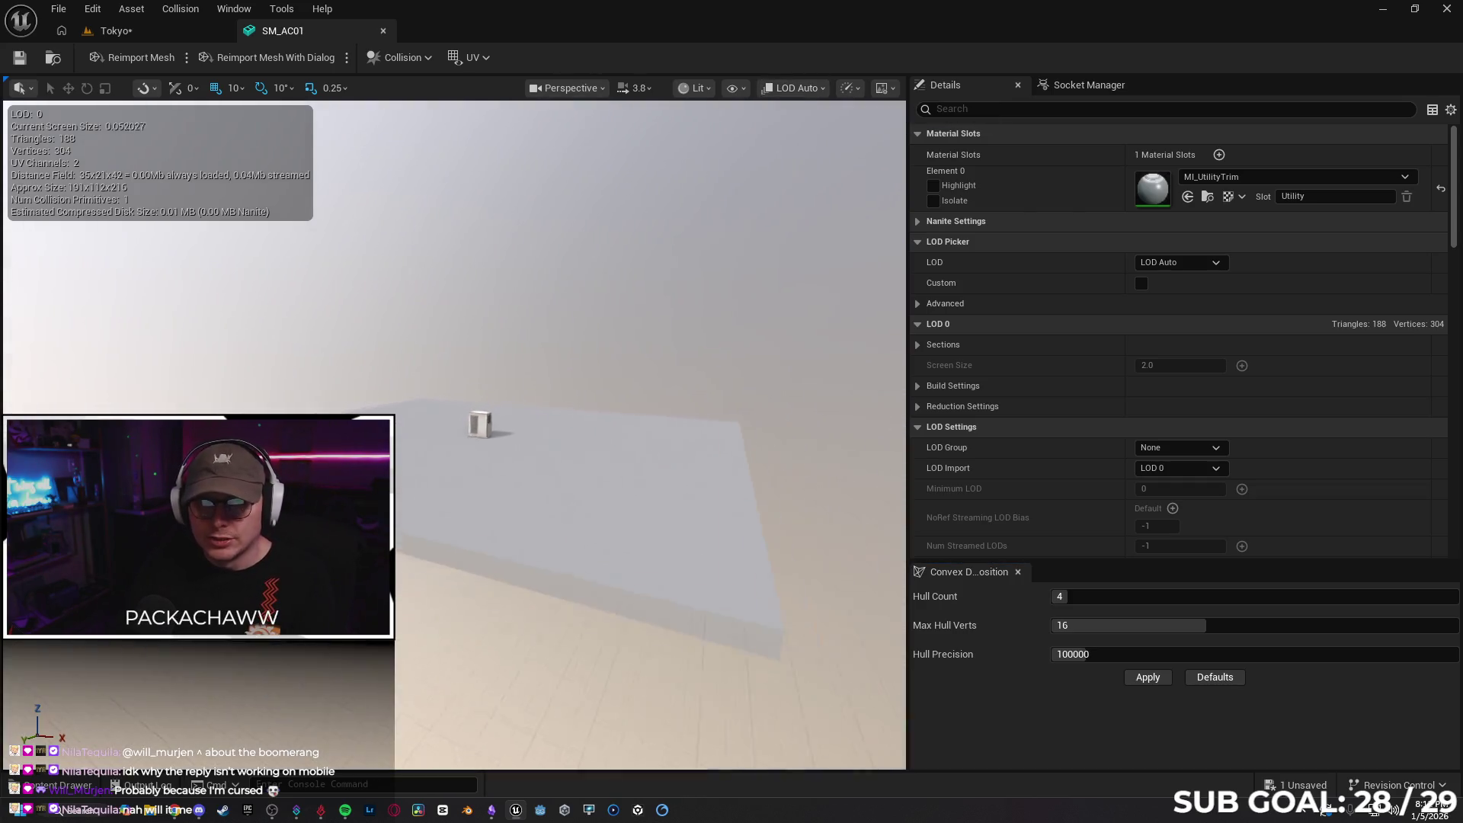
scroll(668, 409, "down", 5)
scroll(669, 408, "down", 3)
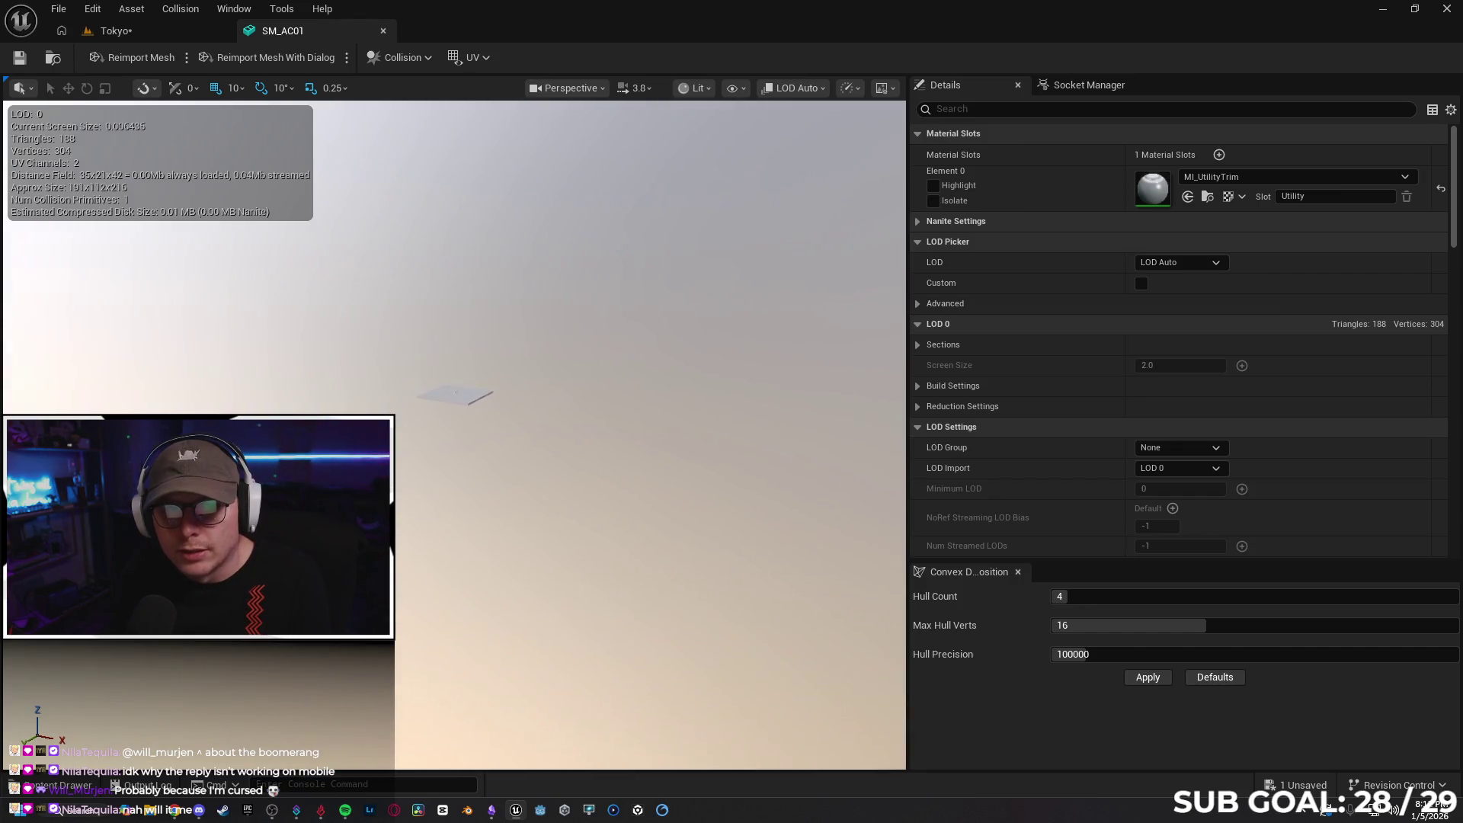
scroll(455, 404, "up", 5)
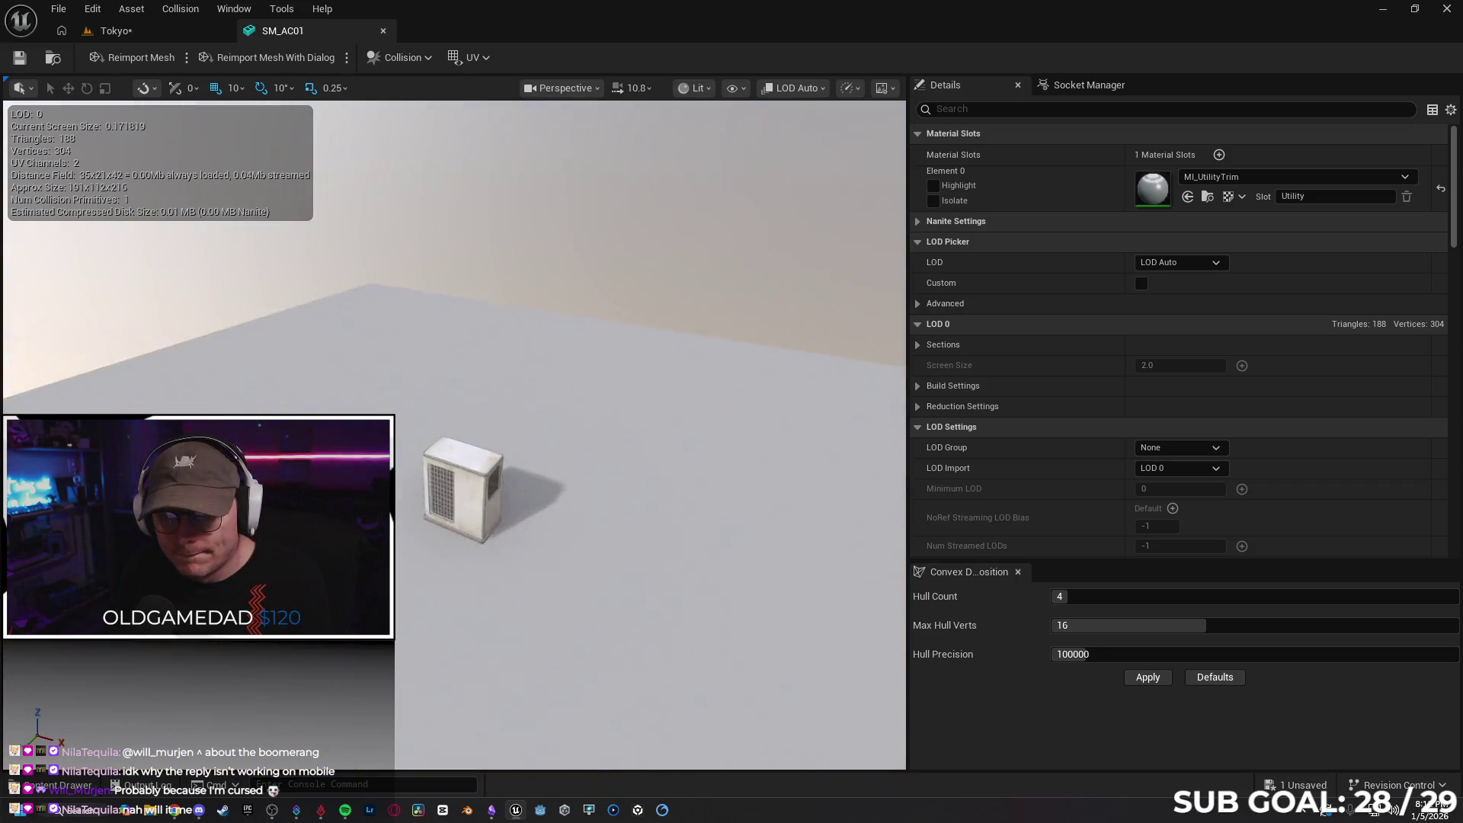
scroll(702, 392, "up", 3)
left_click(114, 31)
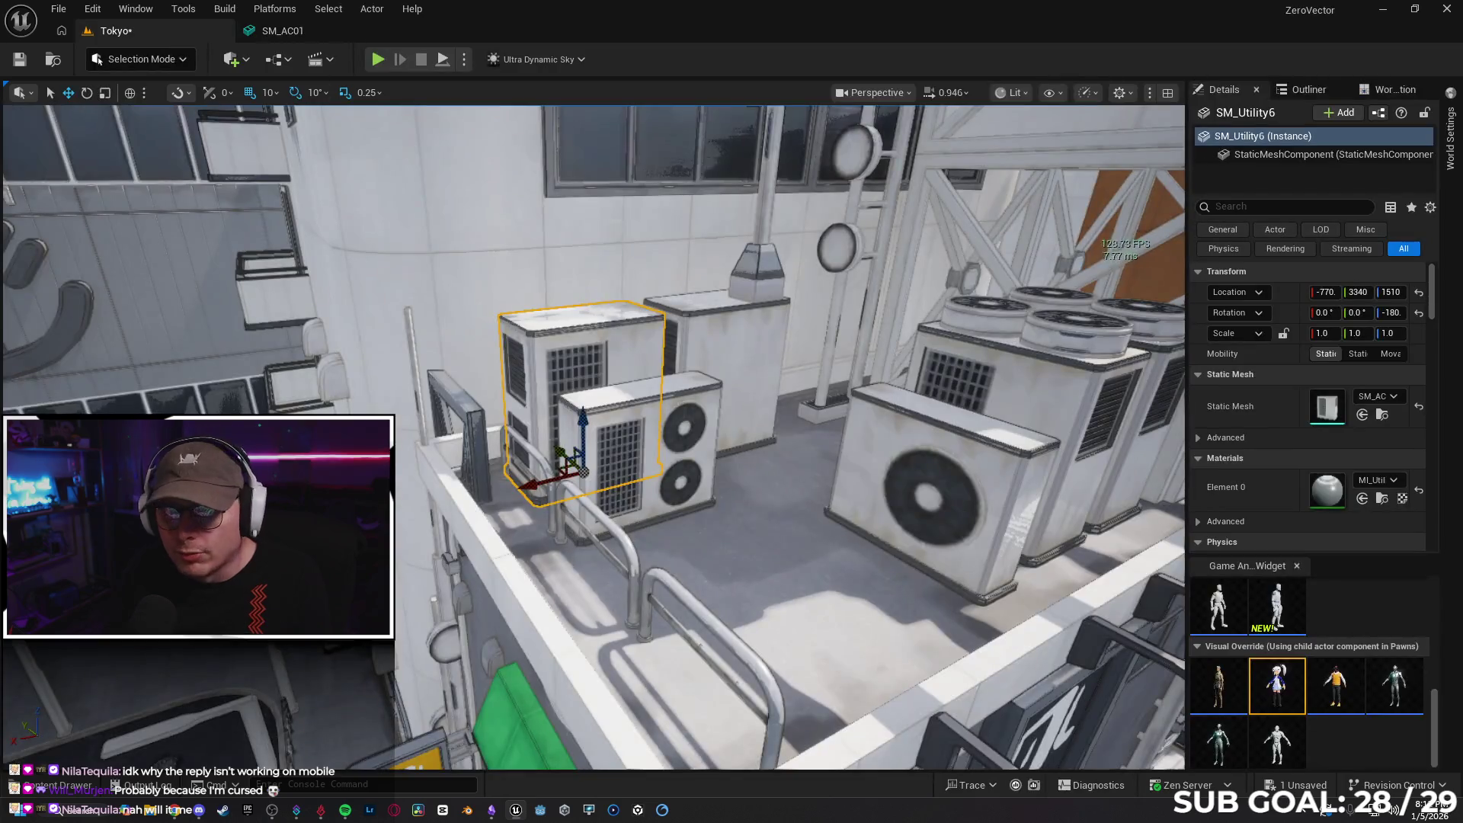
left_click(1015, 92)
type("tr")
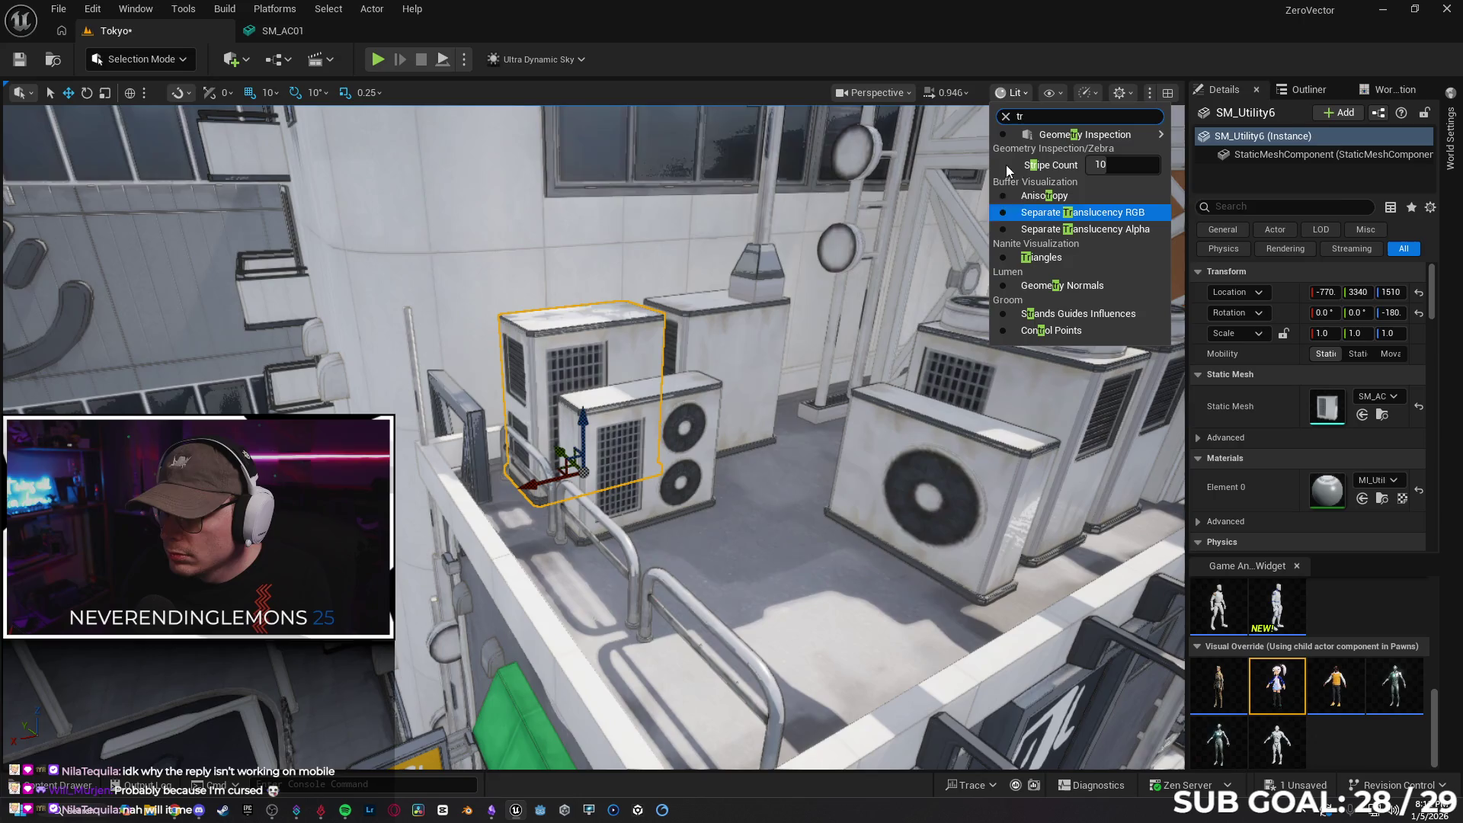
left_click(1031, 118)
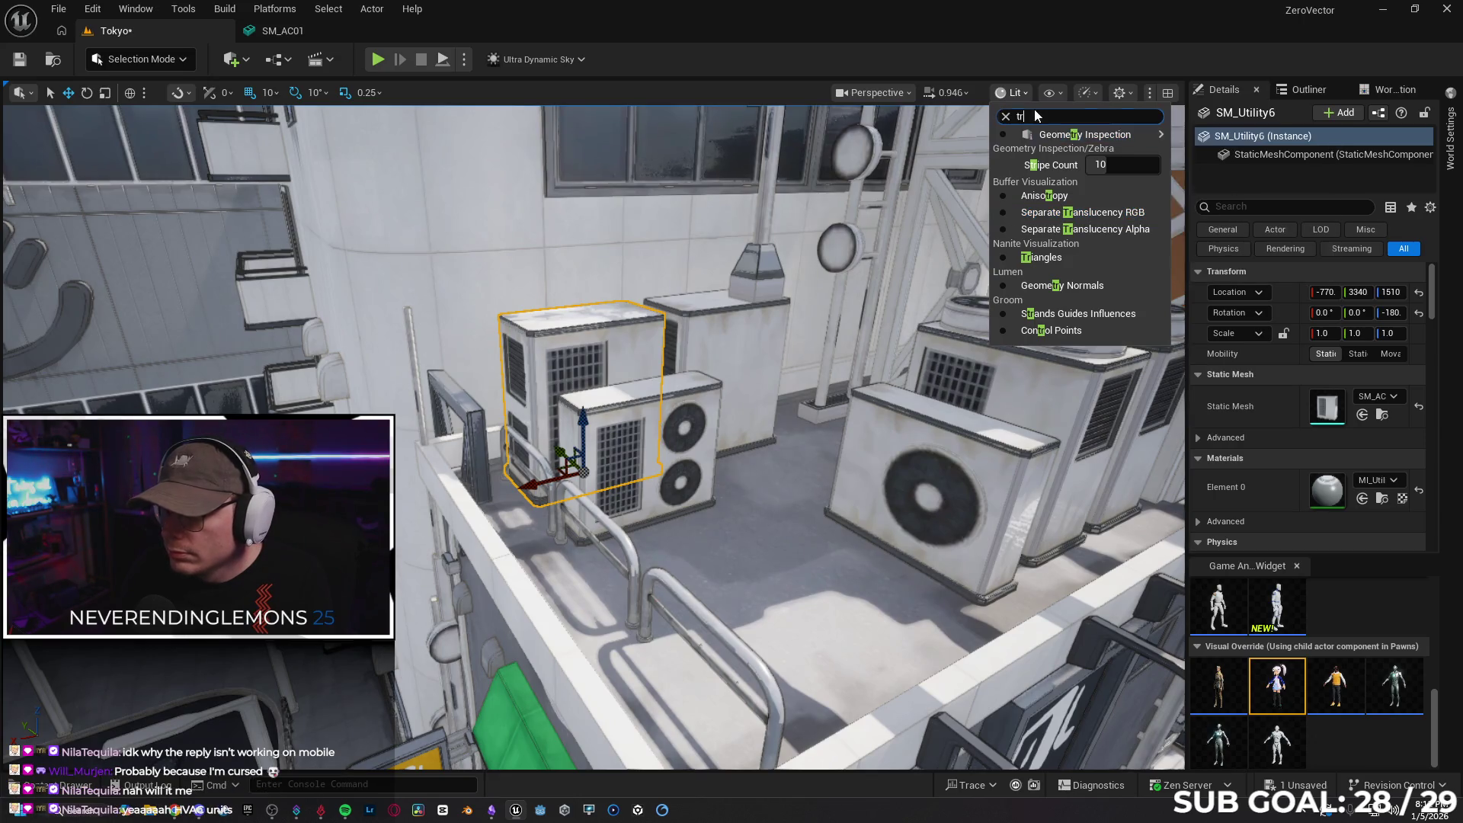
key("BackSpace")
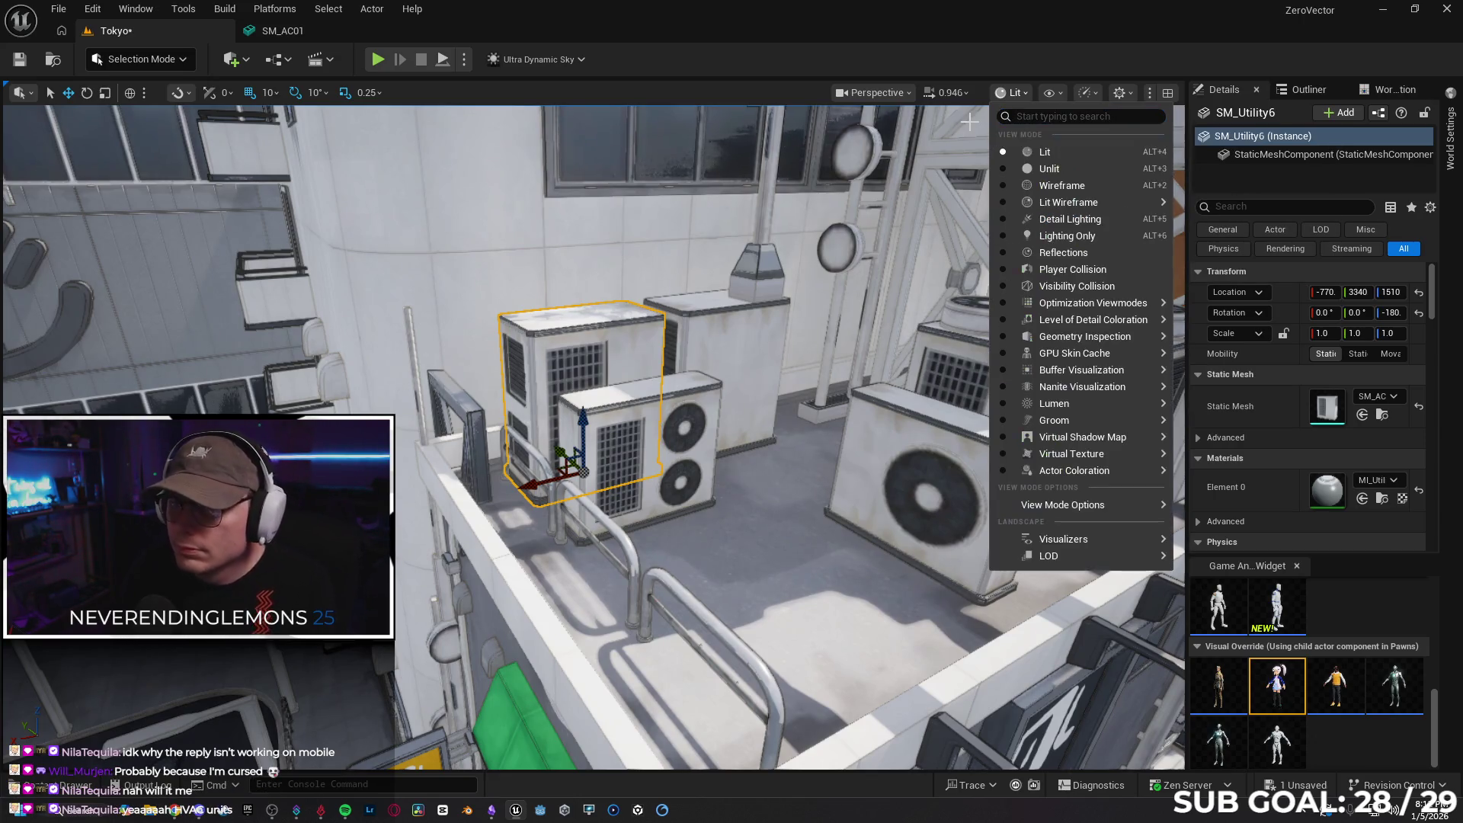
key("Escape")
key("alt+Tab")
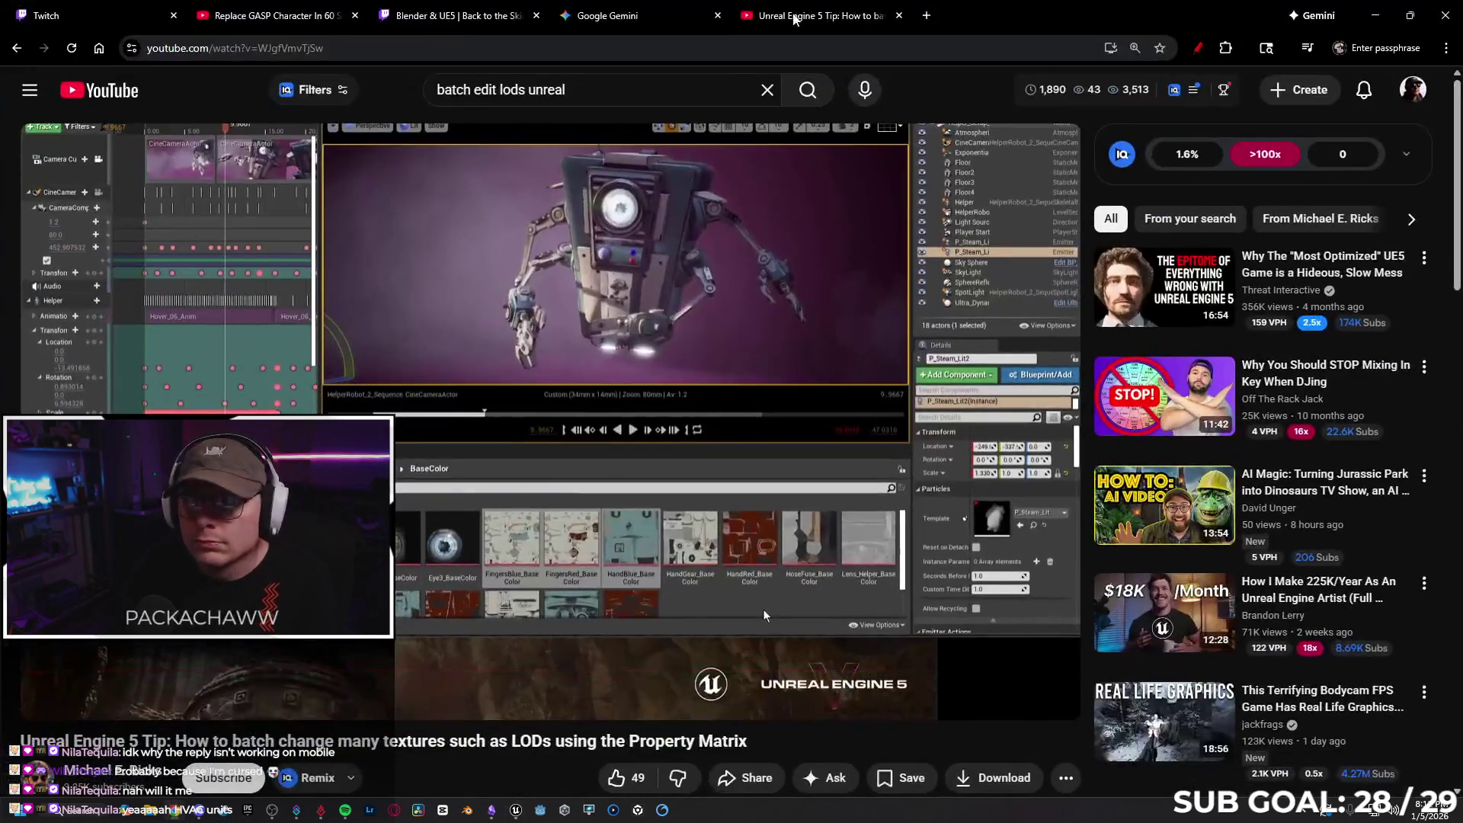
Google 'triangle count unreal' in a new tab and open the Unreal forum thread
key("ctrl+t")
type("triang")
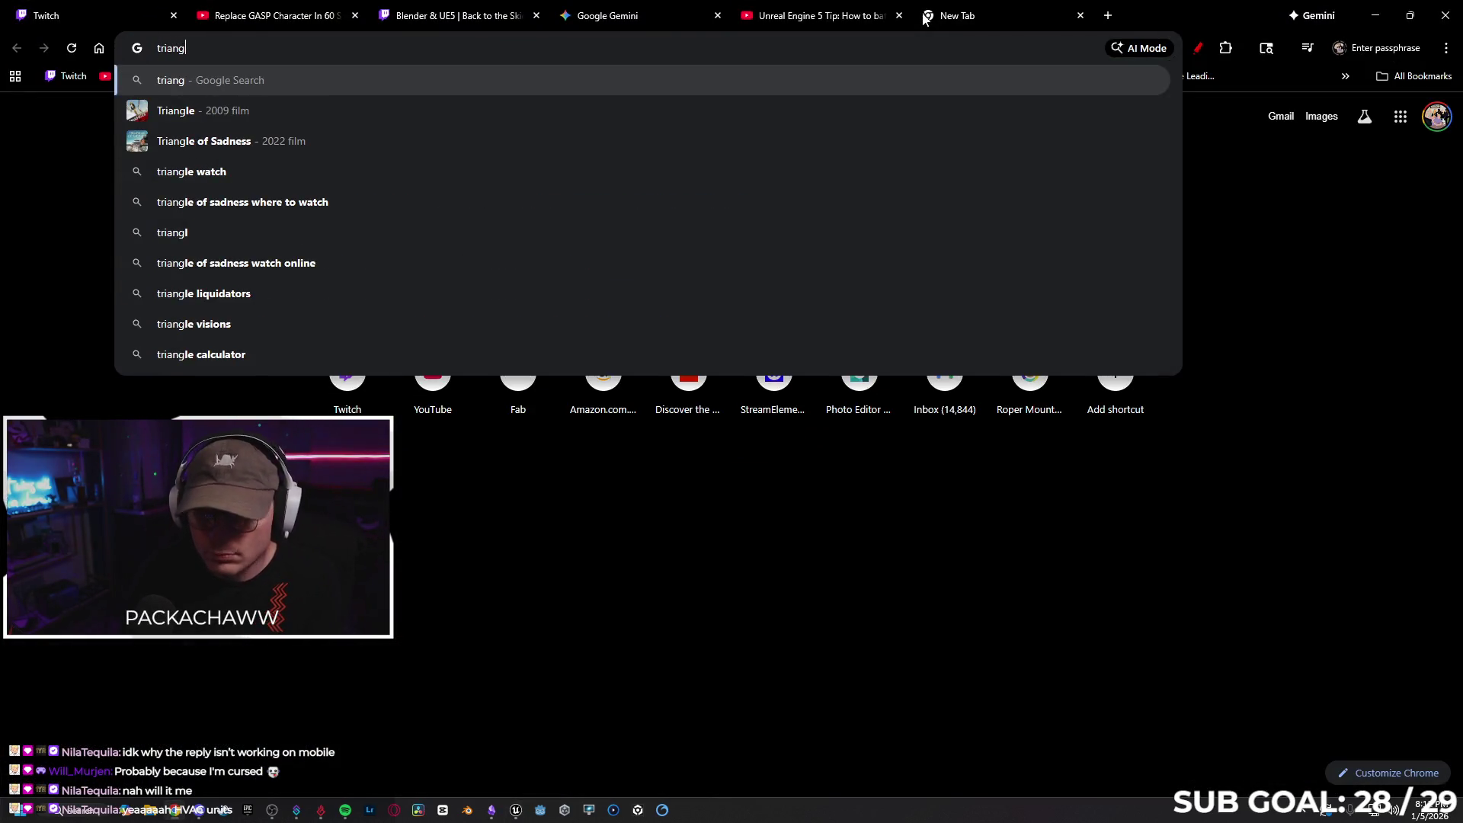
type("le count unreal")
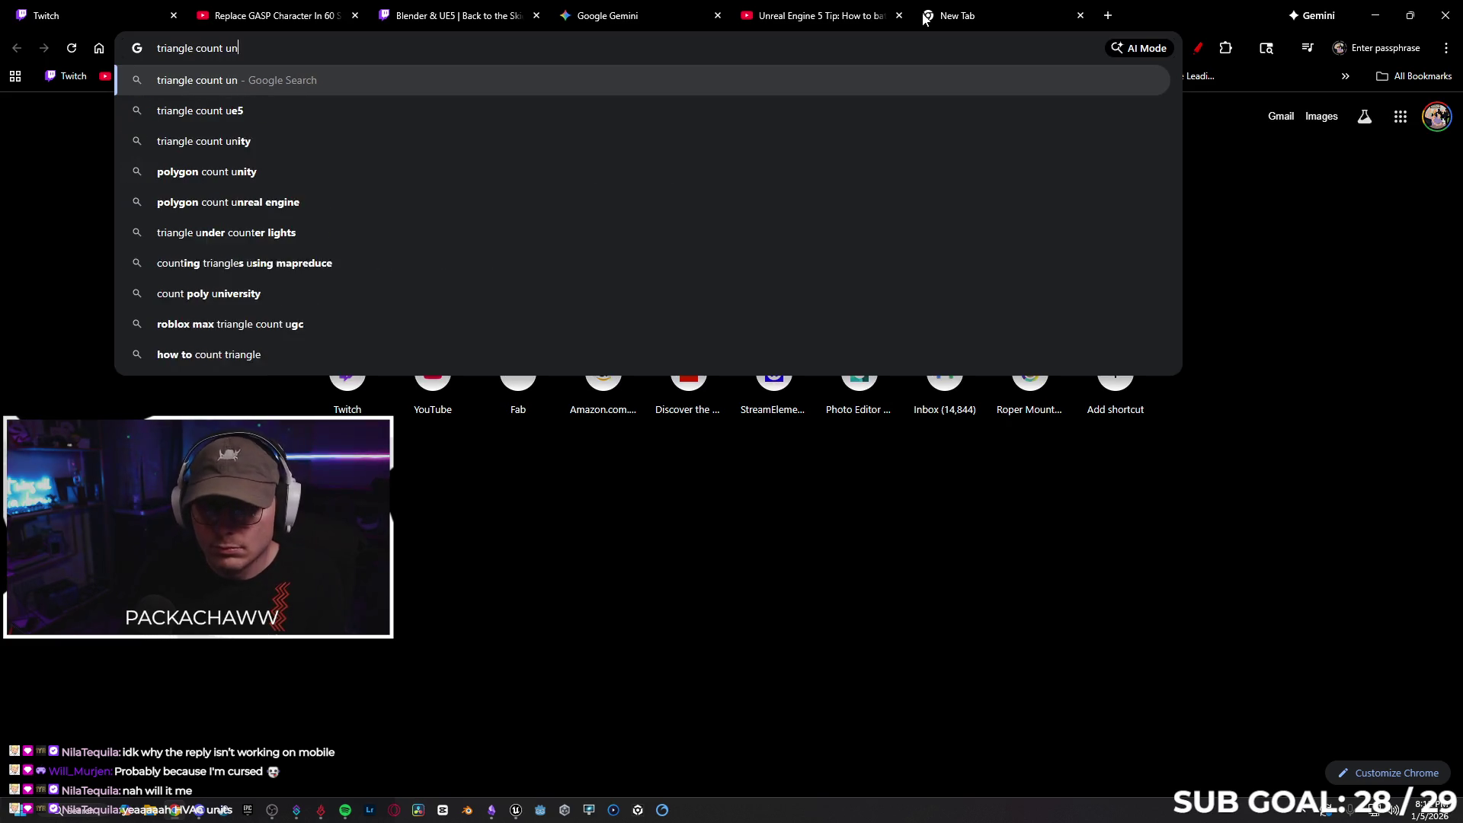
key("Return")
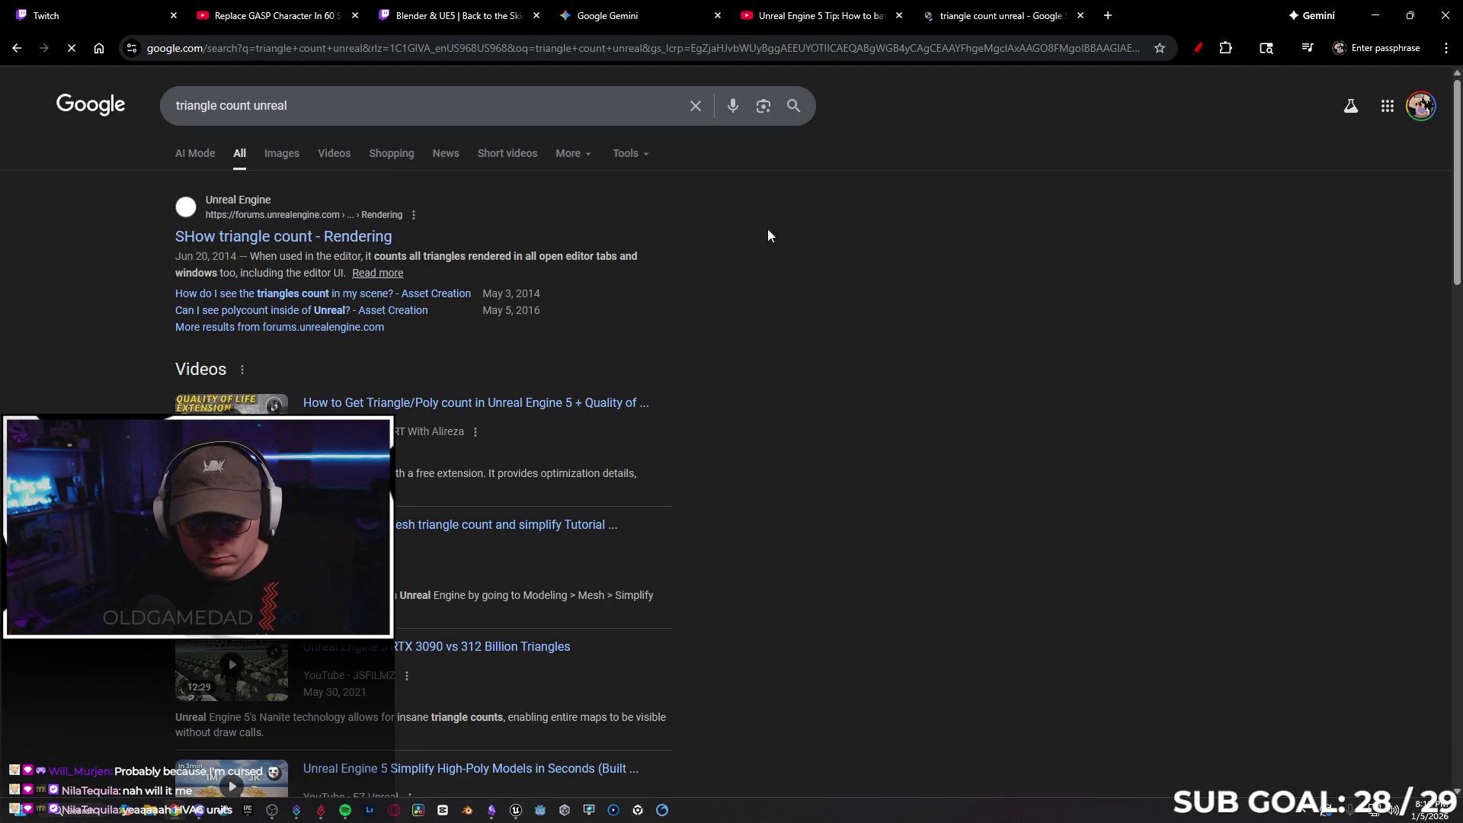
left_click(339, 237)
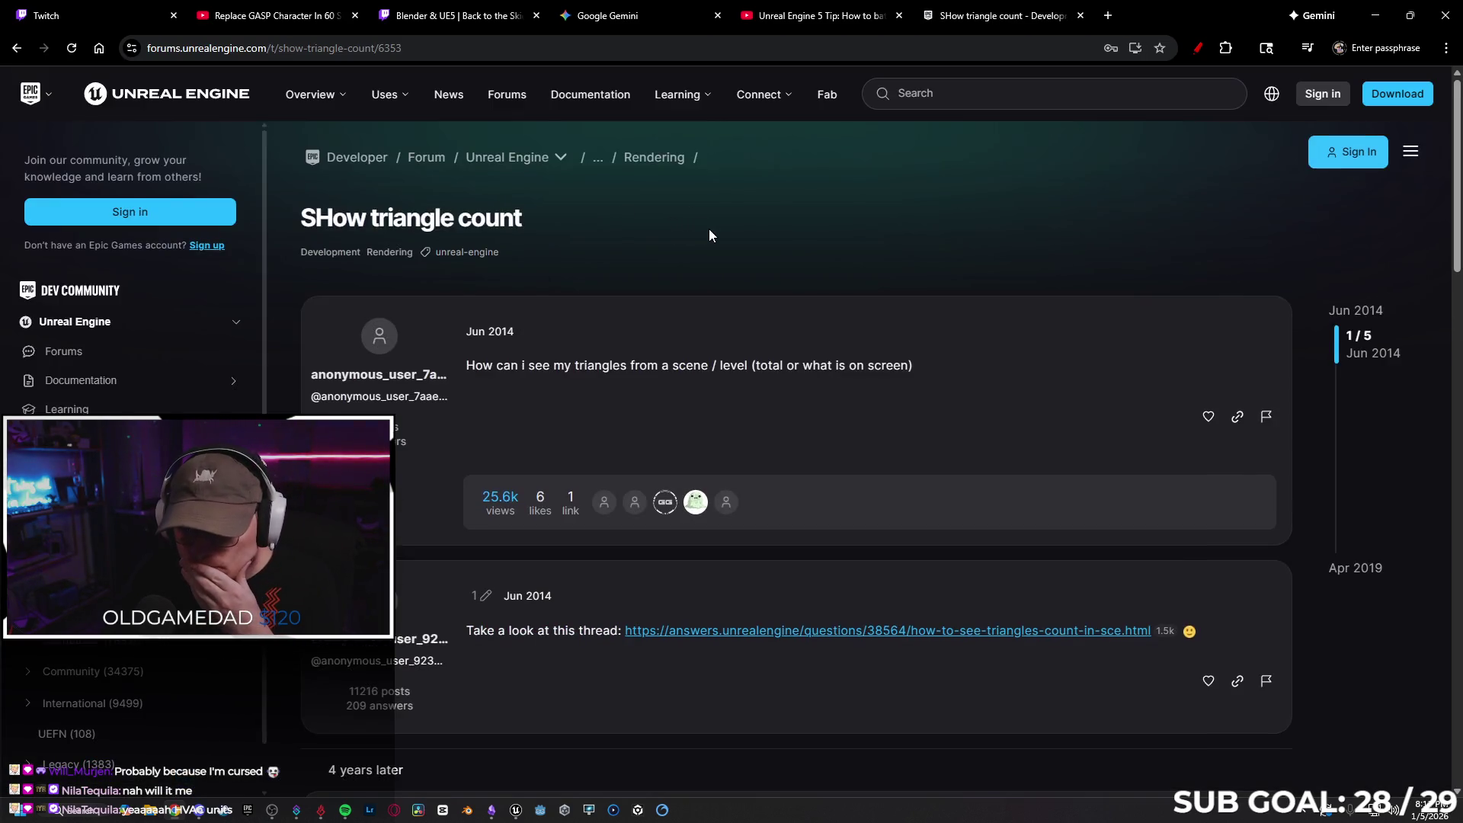
Copy the 'stat RHI' console command from the forum thread and go back to Unreal
scroll(710, 252, "down", 2)
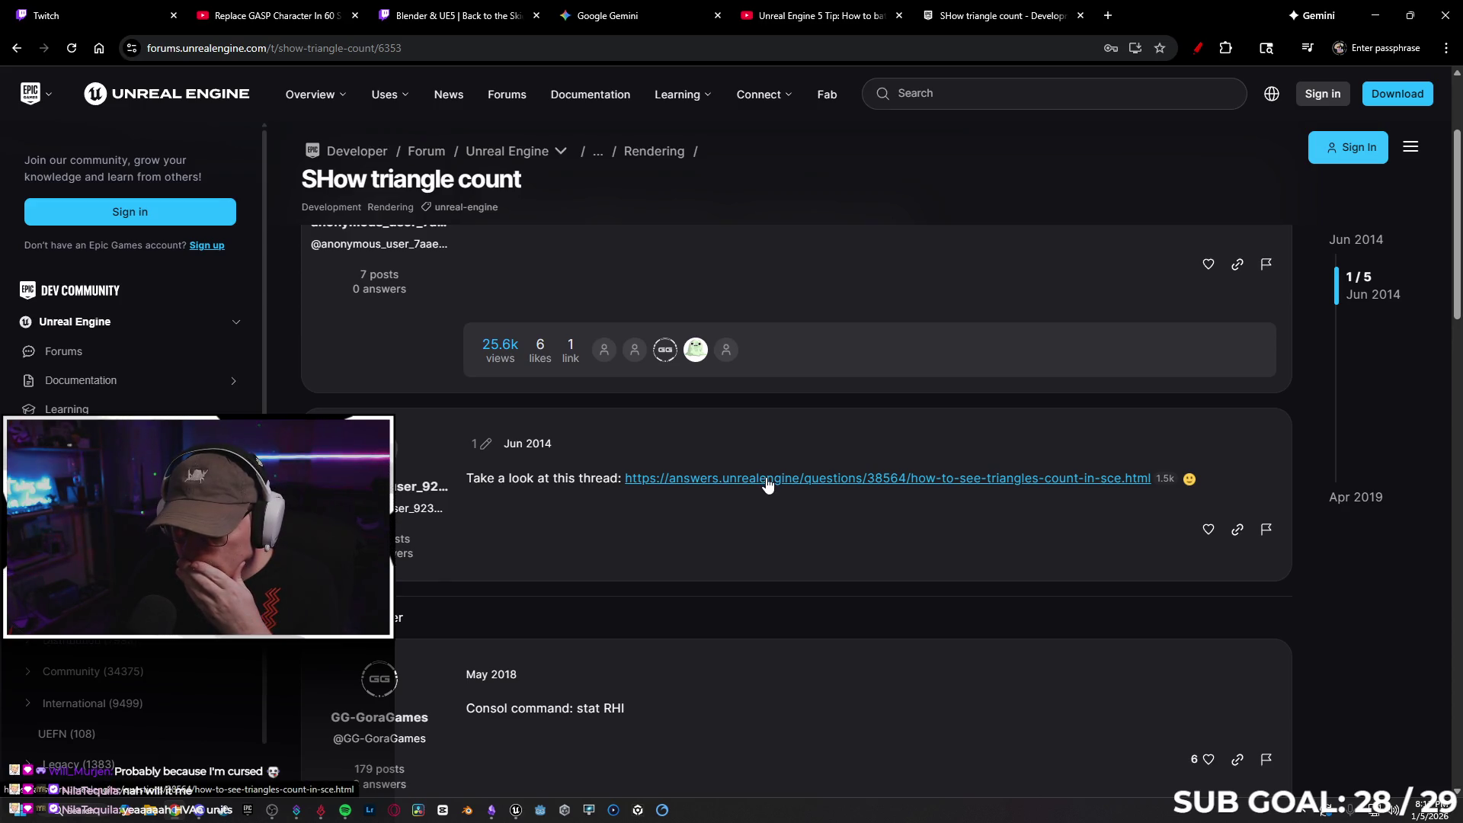
right_click(585, 710)
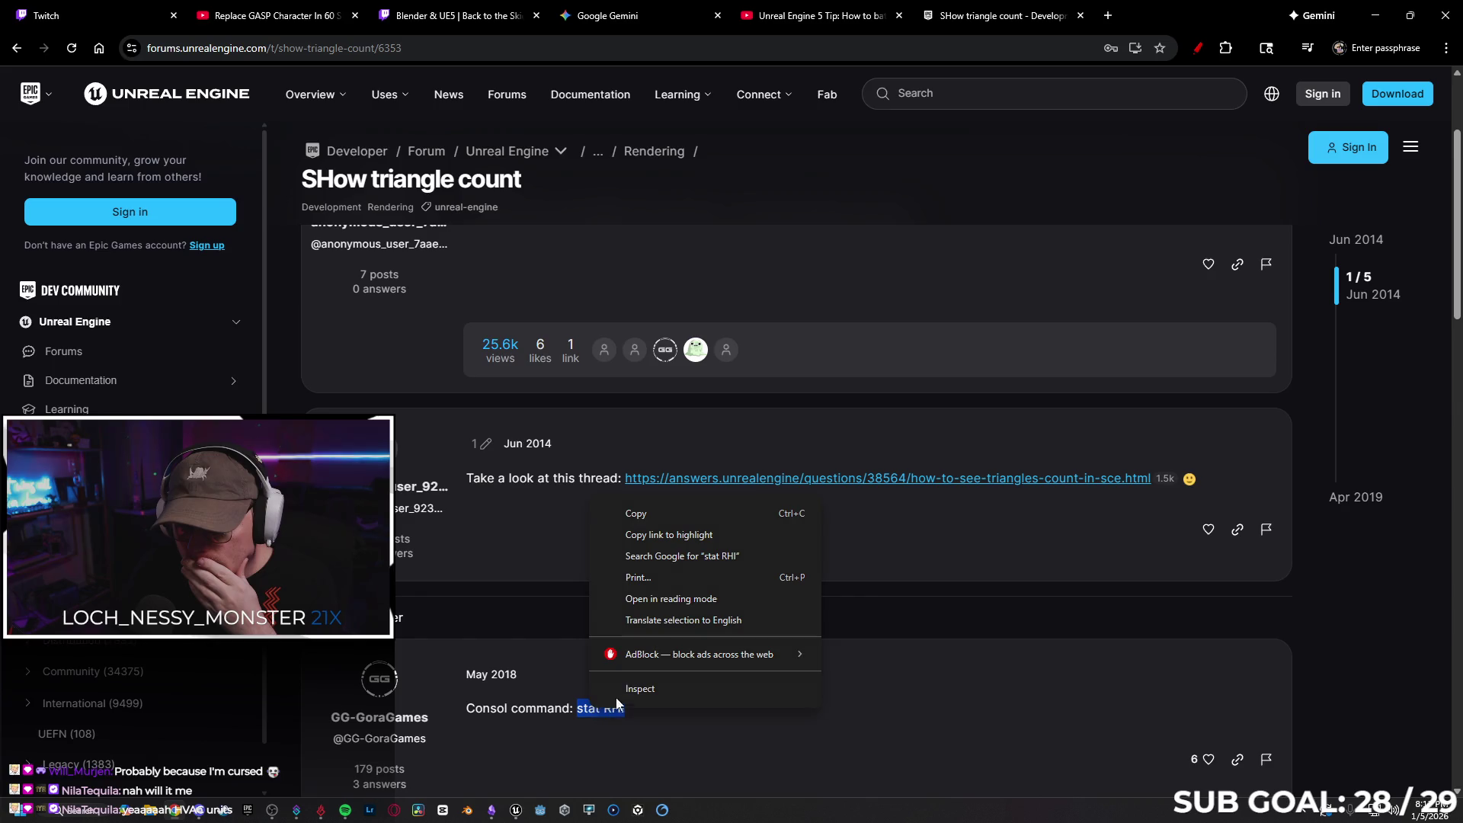
left_click(672, 518)
left_click(243, 809)
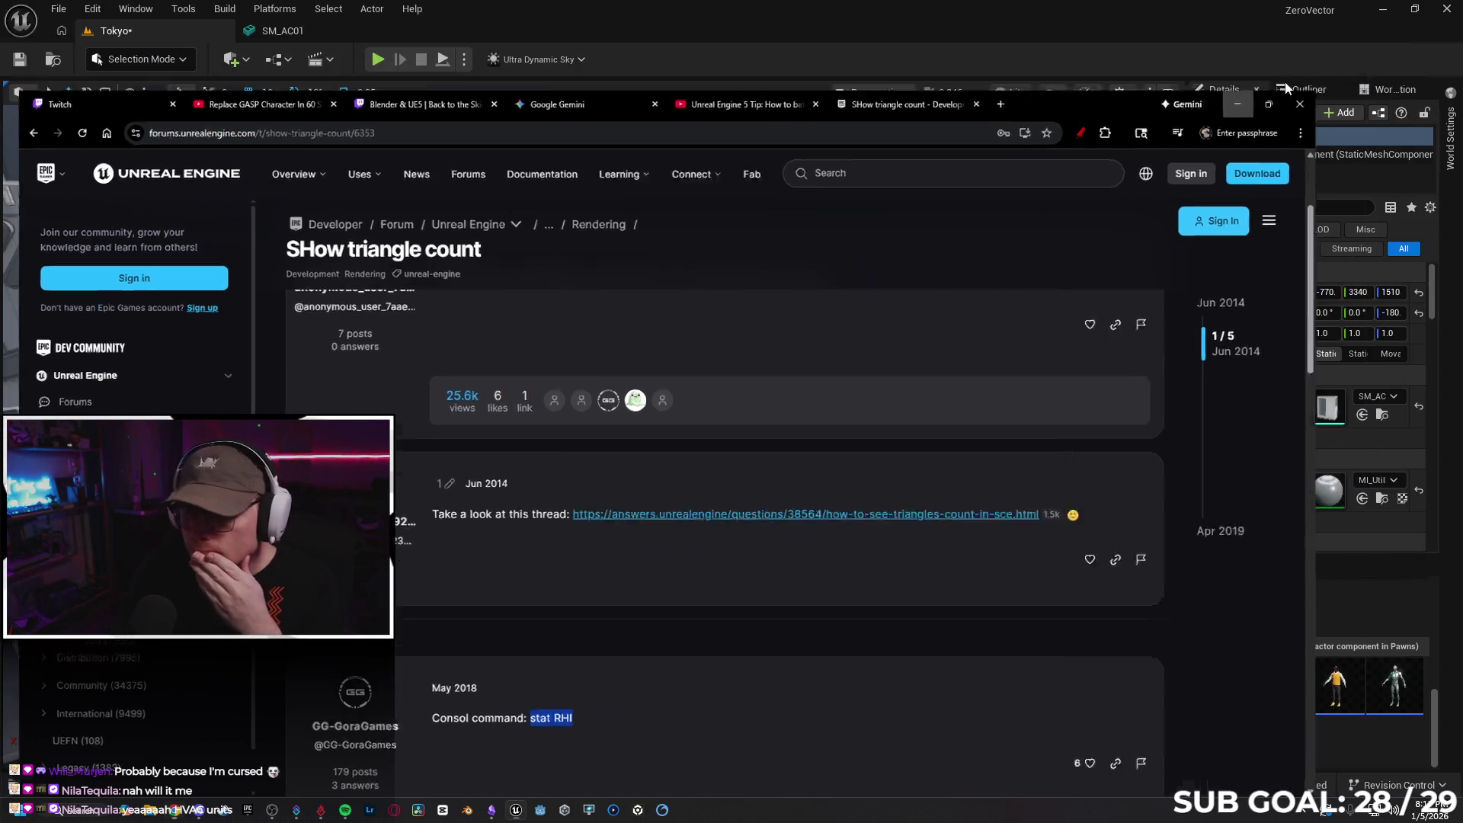
Run stat RHI in the console, orbit to the city street, and open the barrier's mesh
type("stat RHI")
key("Return")
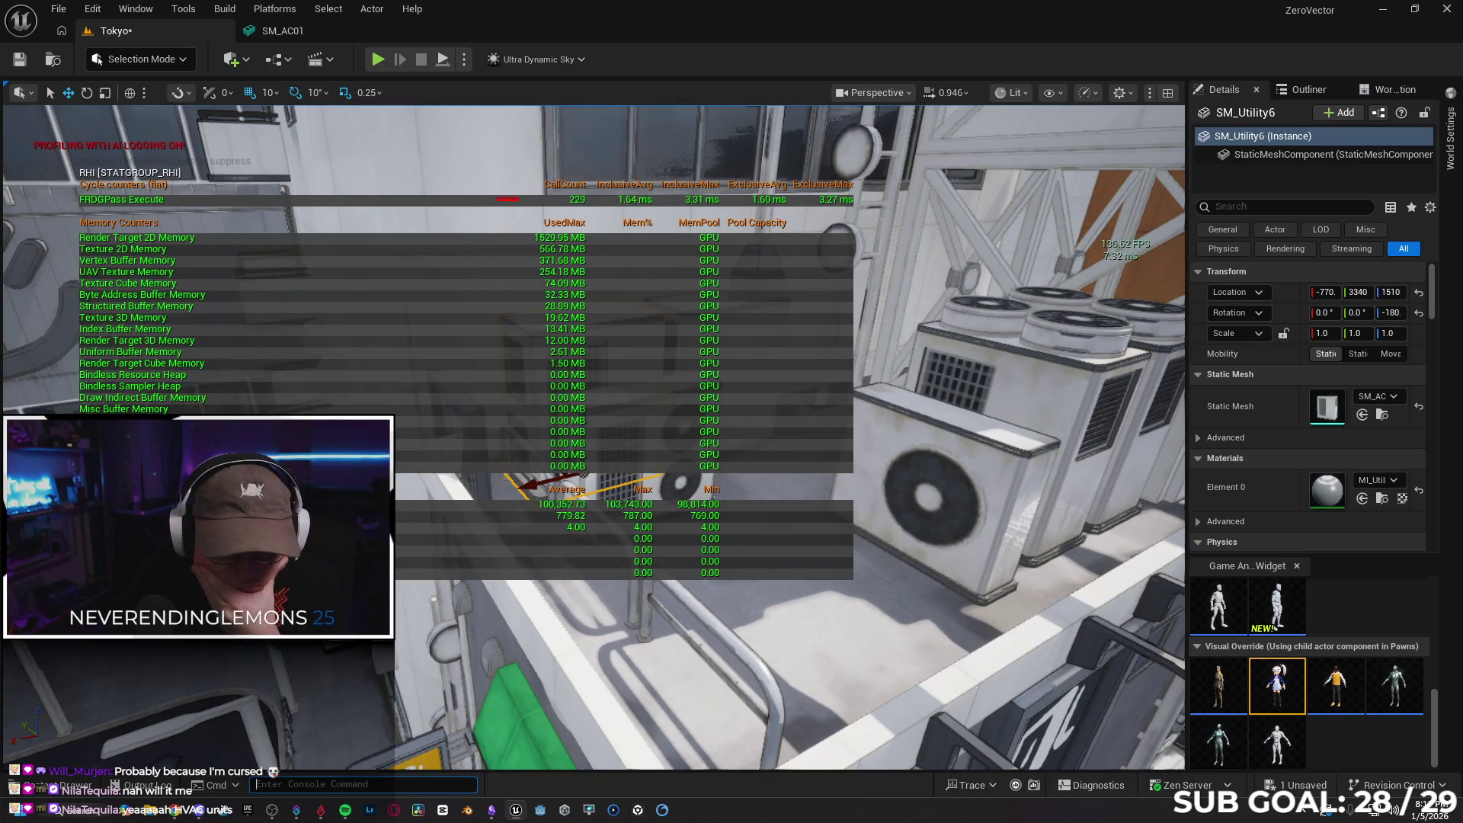
mouse_move(609, 457)
left_mouse_down()
mouse_move(510, 435)
mouse_move(532, 753)
mouse_move(537, 660)
left_mouse_up()
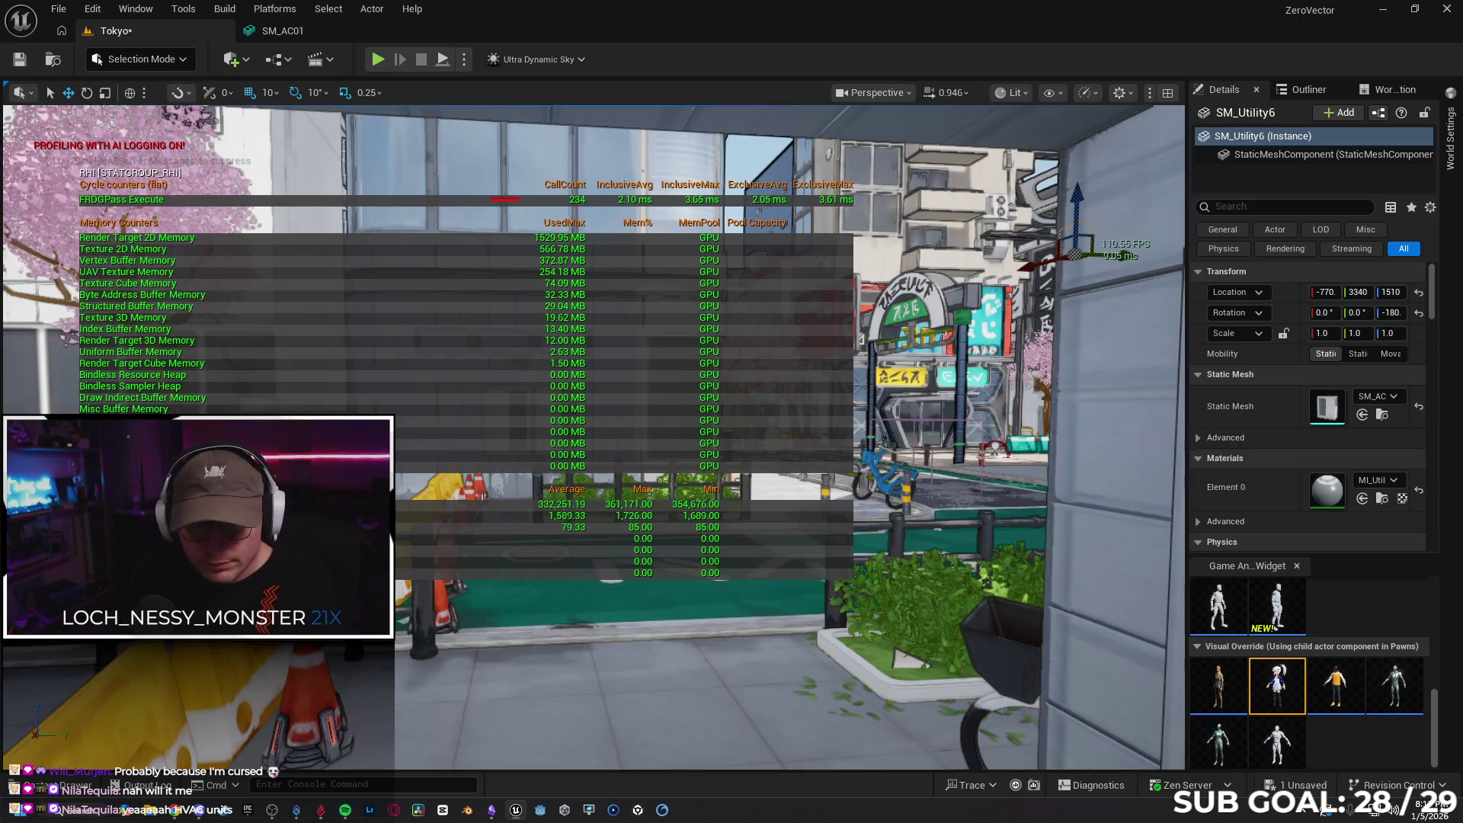
left_click(259, 716)
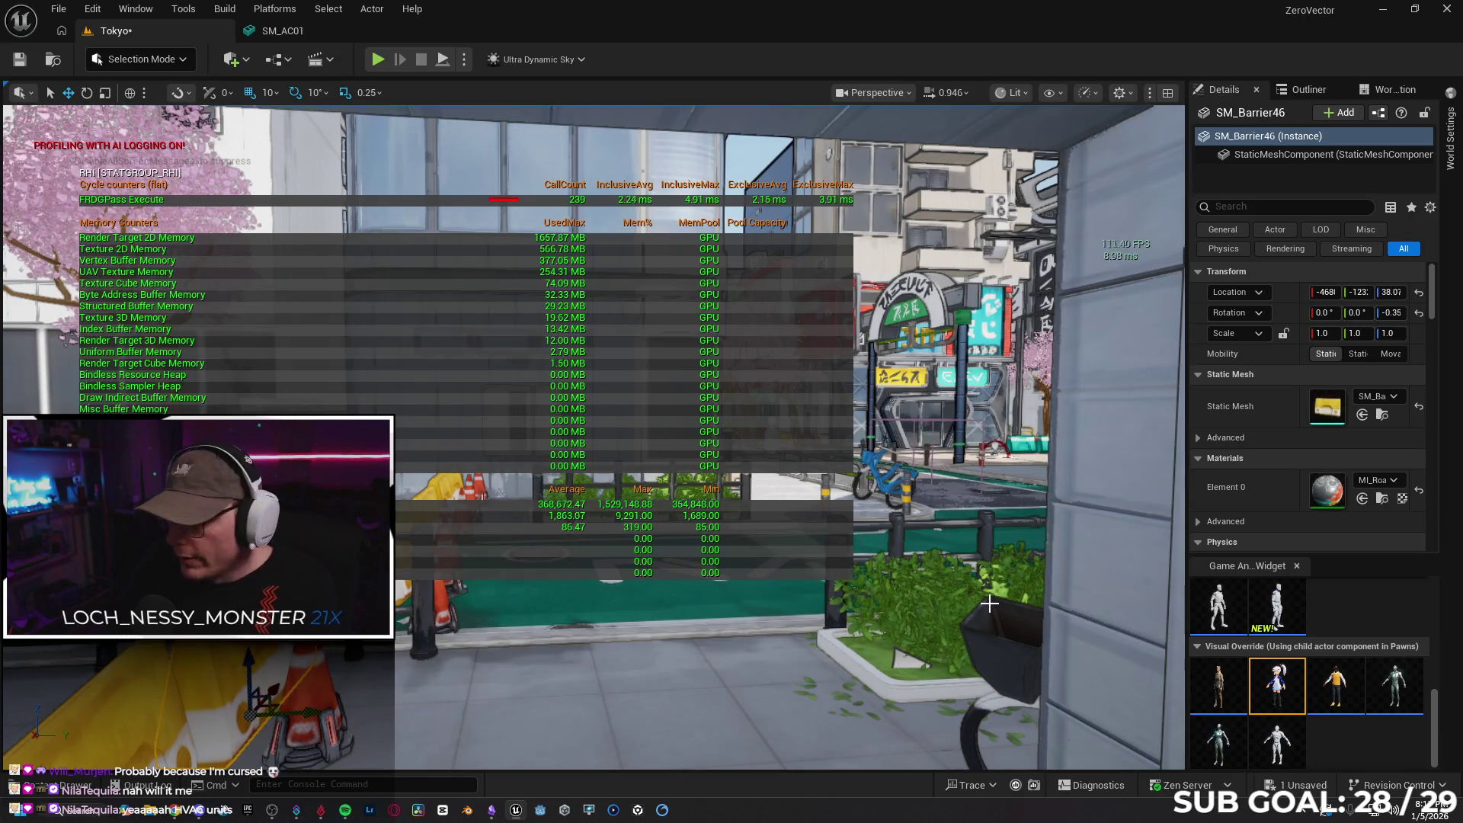
double_click(1319, 415)
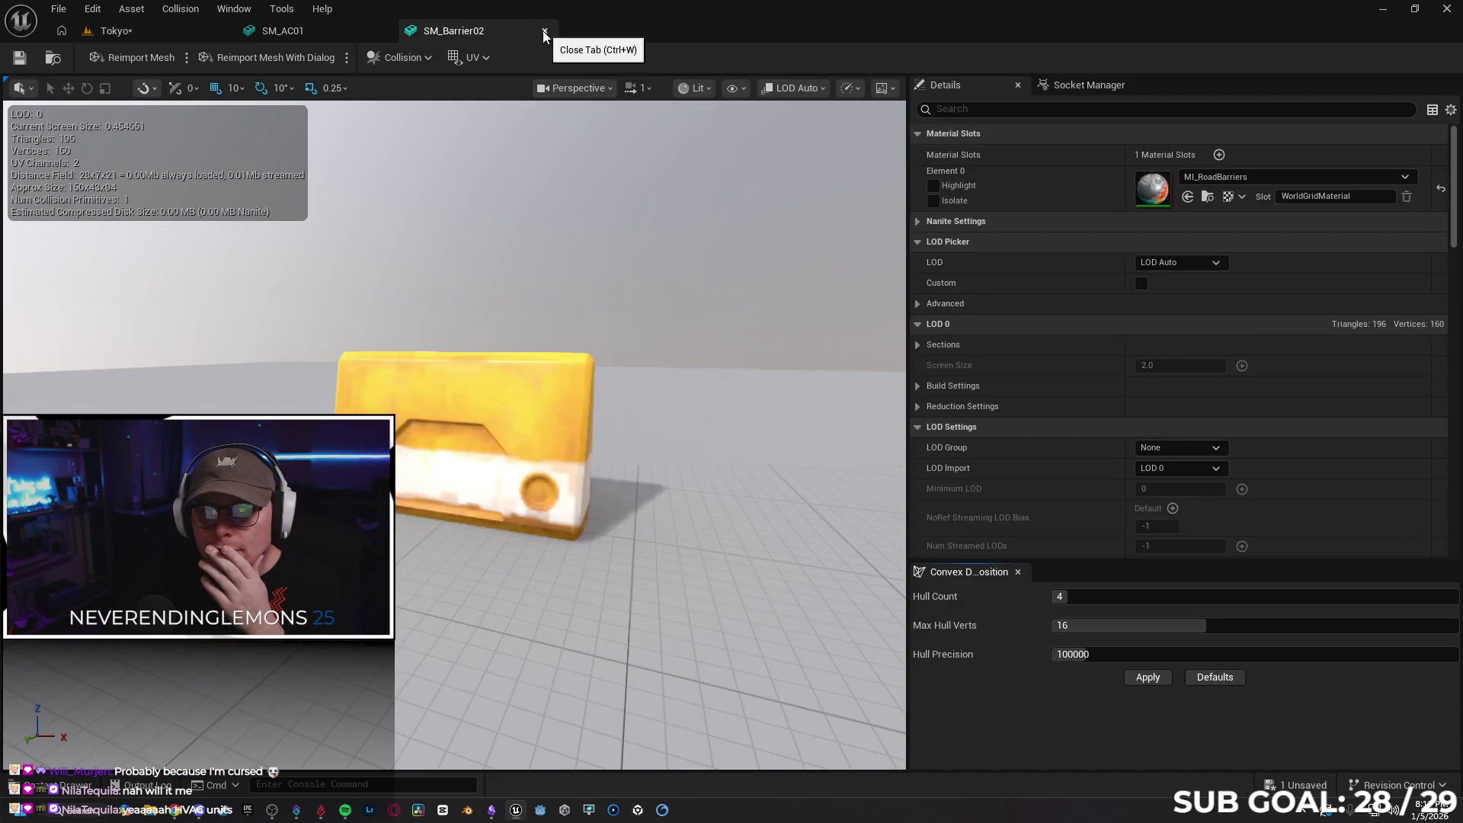
Close the SM_AC01 editor, inspect SM_Barrier02's LOD choices and zoom, then return to Tokyo
left_click(383, 30)
left_click(797, 87)
scroll(669, 402, "down", 2)
scroll(457, 435, "down", 5)
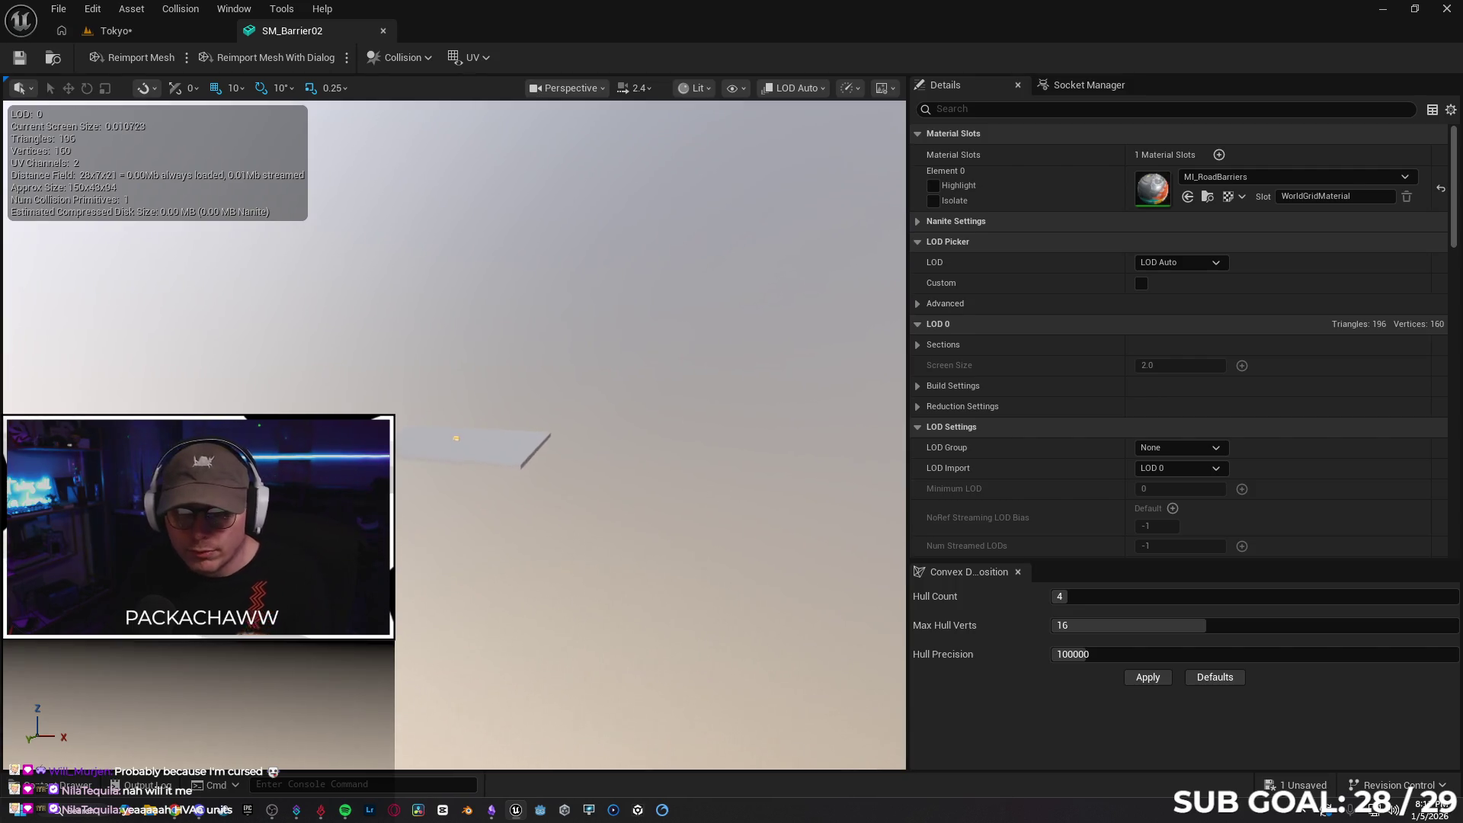
scroll(457, 435, "up", 4)
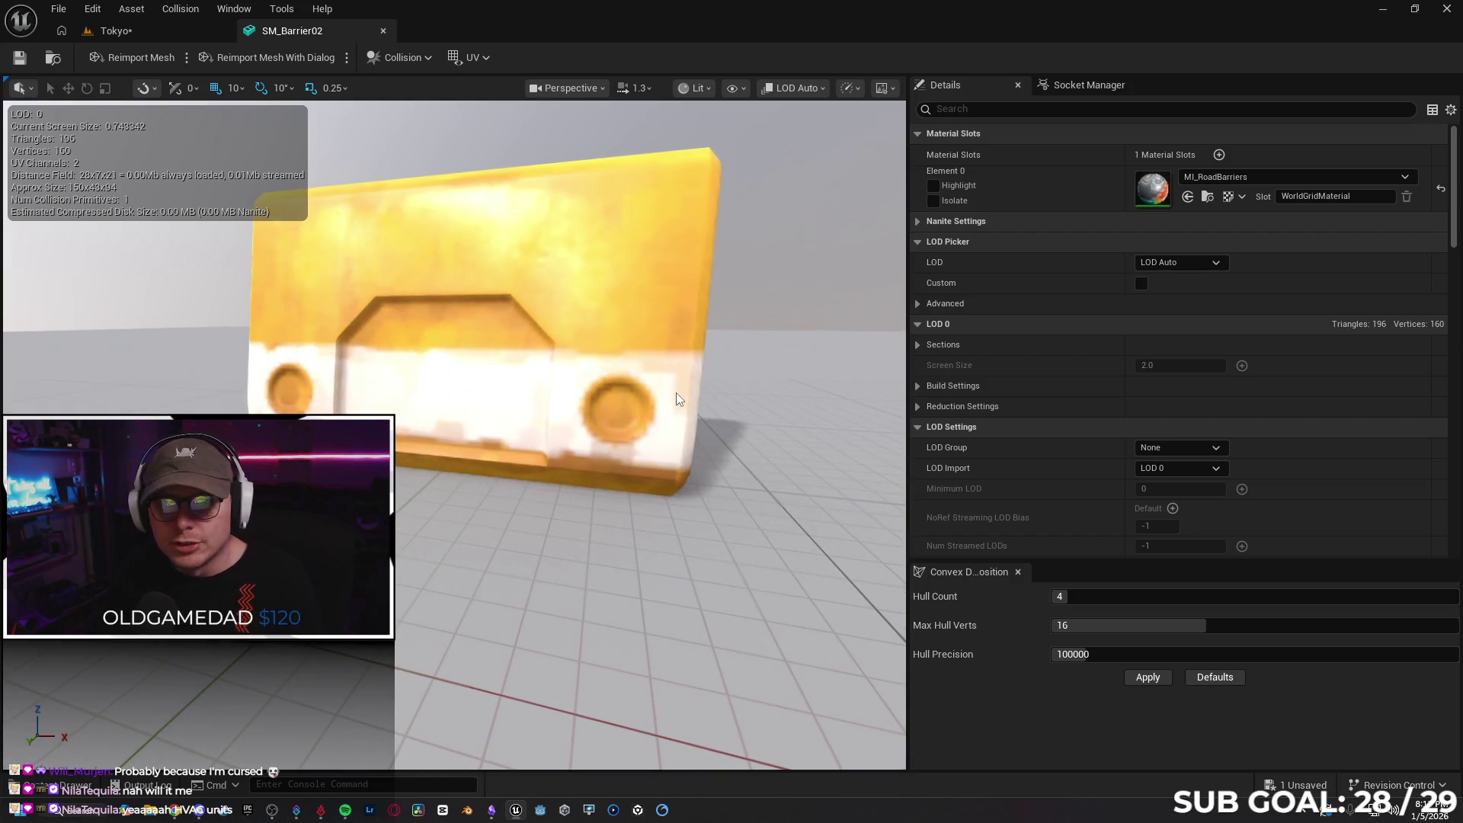
left_click(65, 785)
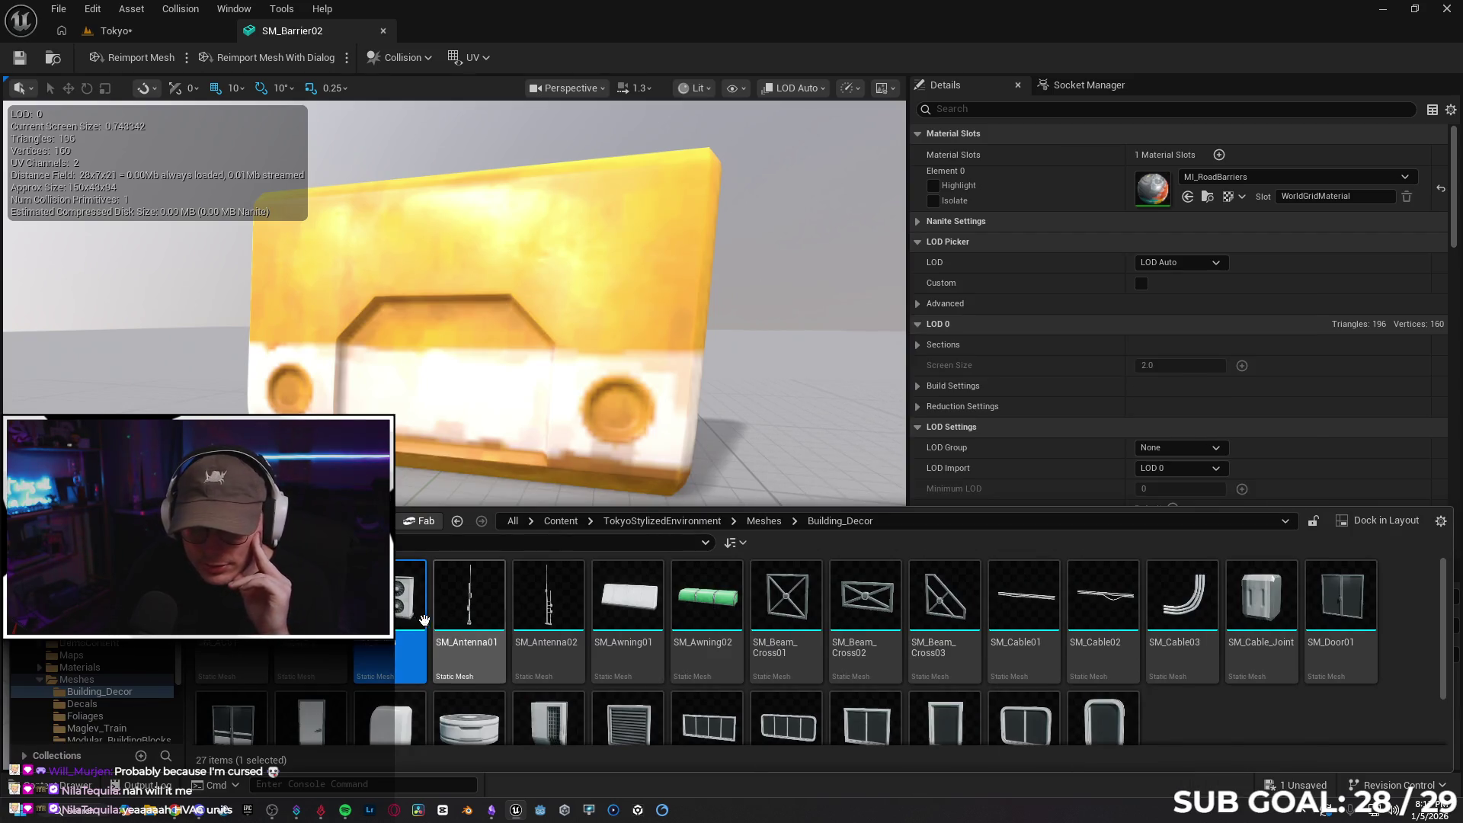
left_click(115, 31)
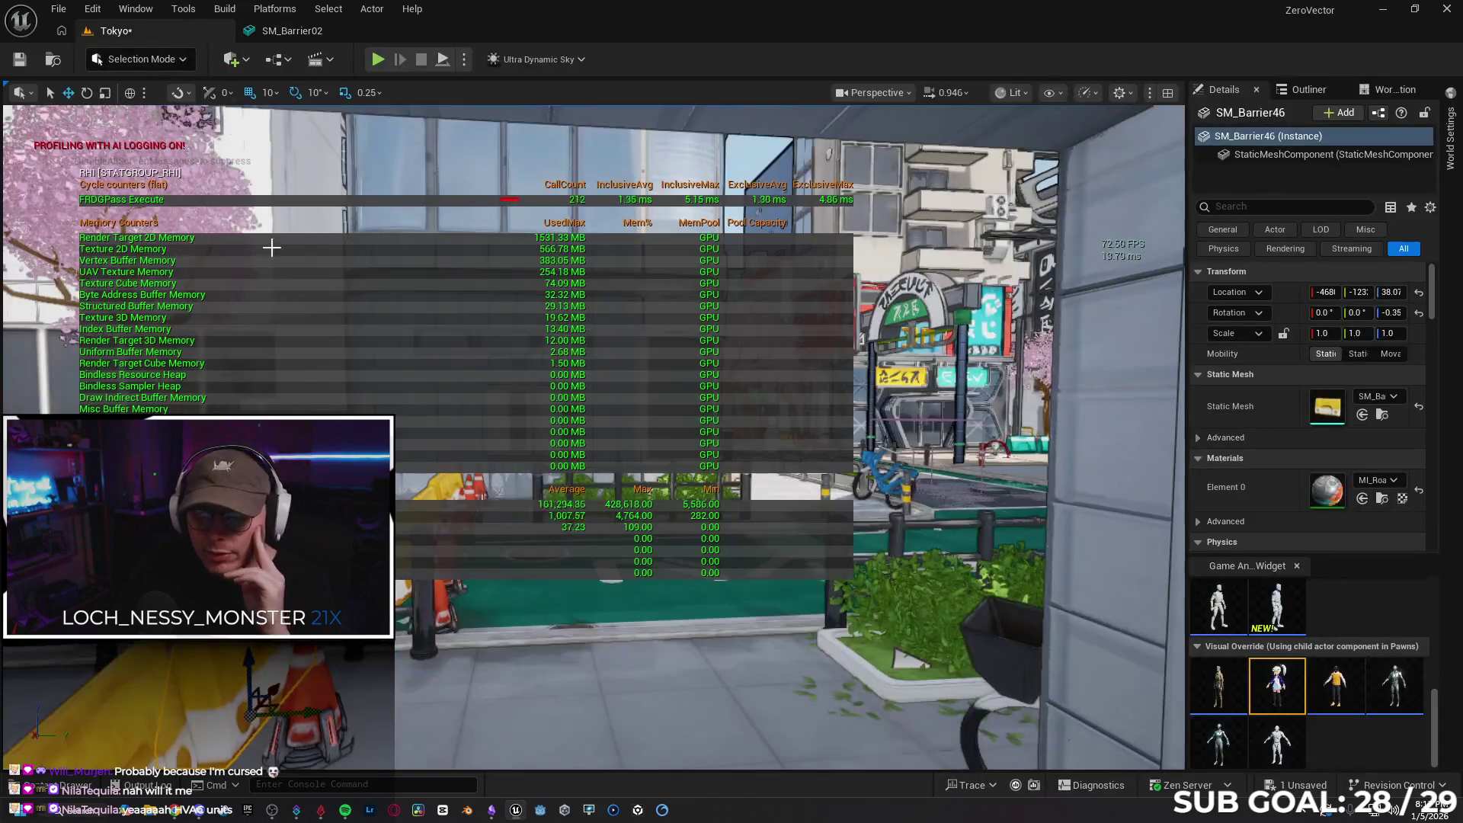
Find the barrier mesh in the Road_Barriers folder and open SM_Barrier02 in the Property Matrix
right_click(1285, 154)
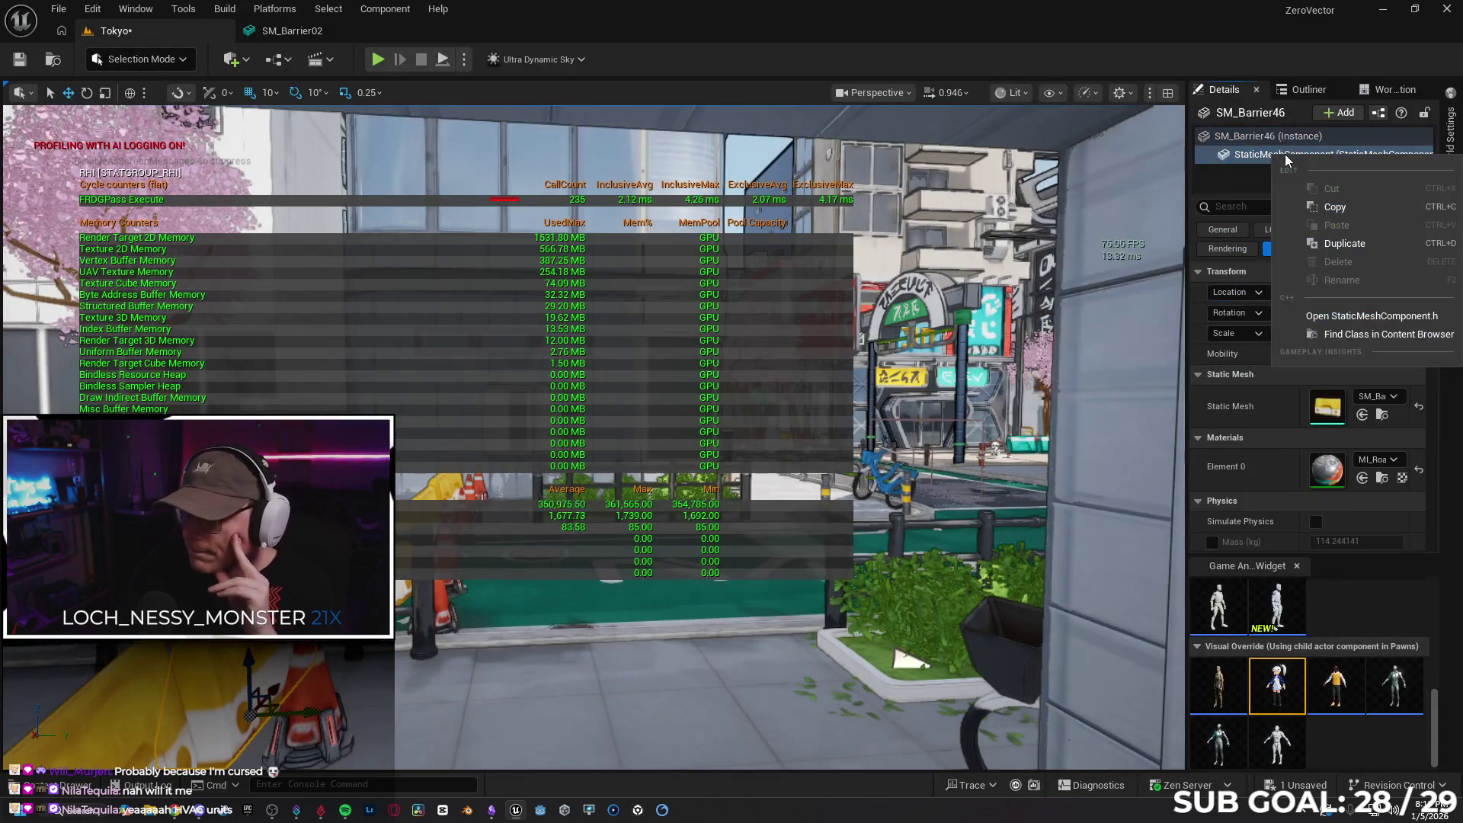
left_click(1372, 333)
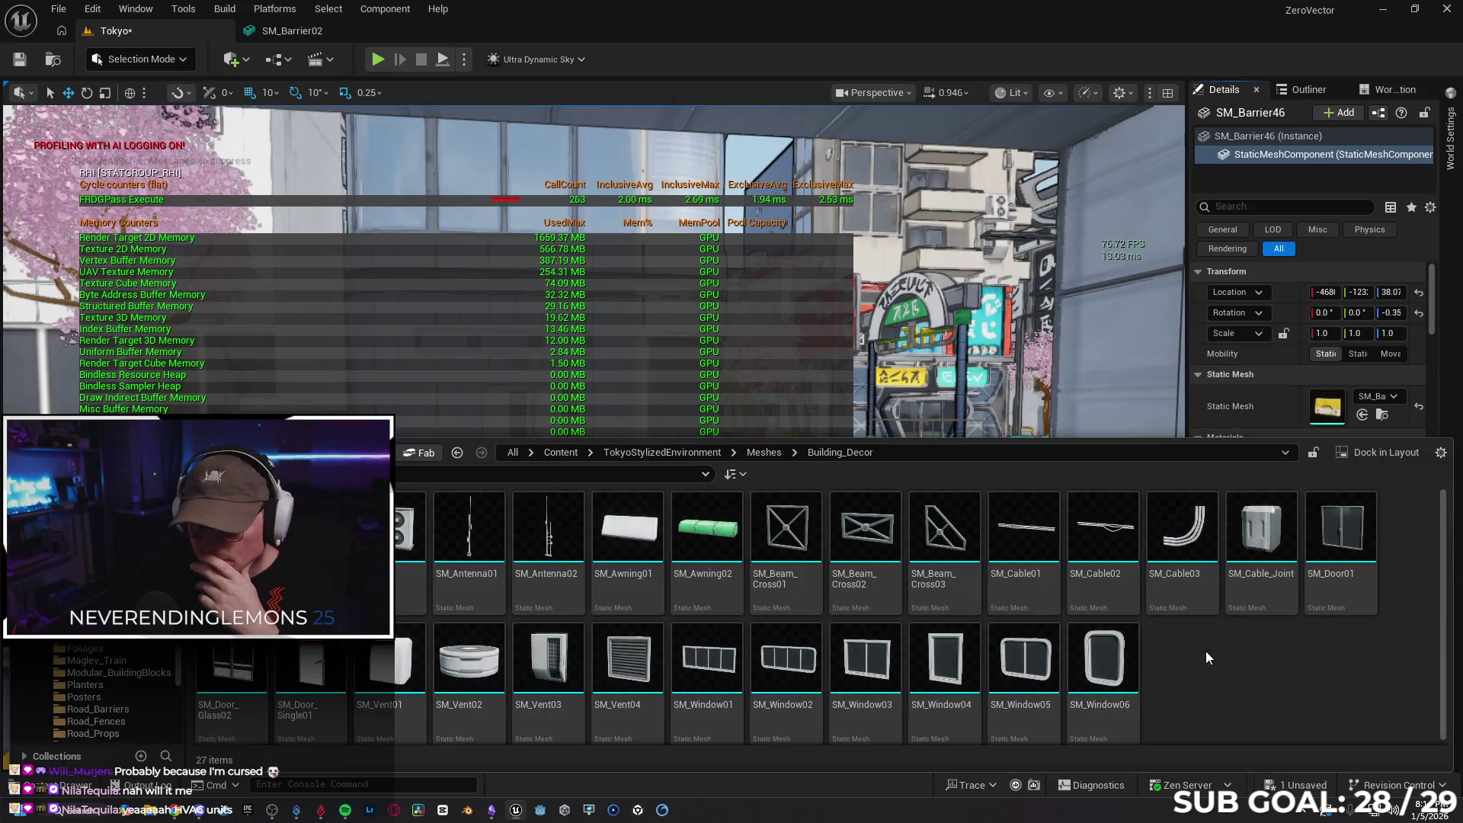
key("alt+Left")
double_click(785, 533)
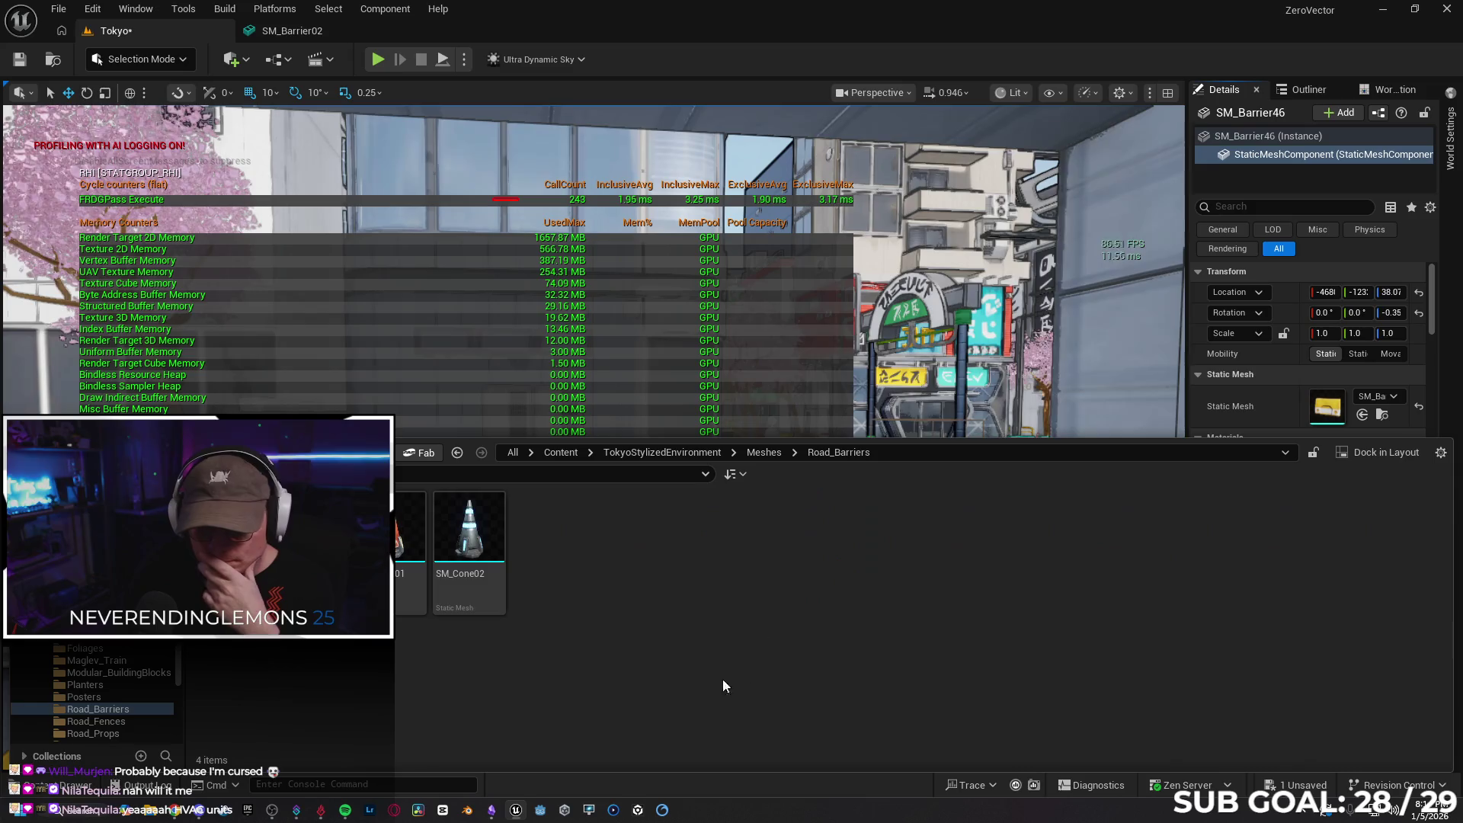
right_click(312, 533)
mouse_move(416, 523)
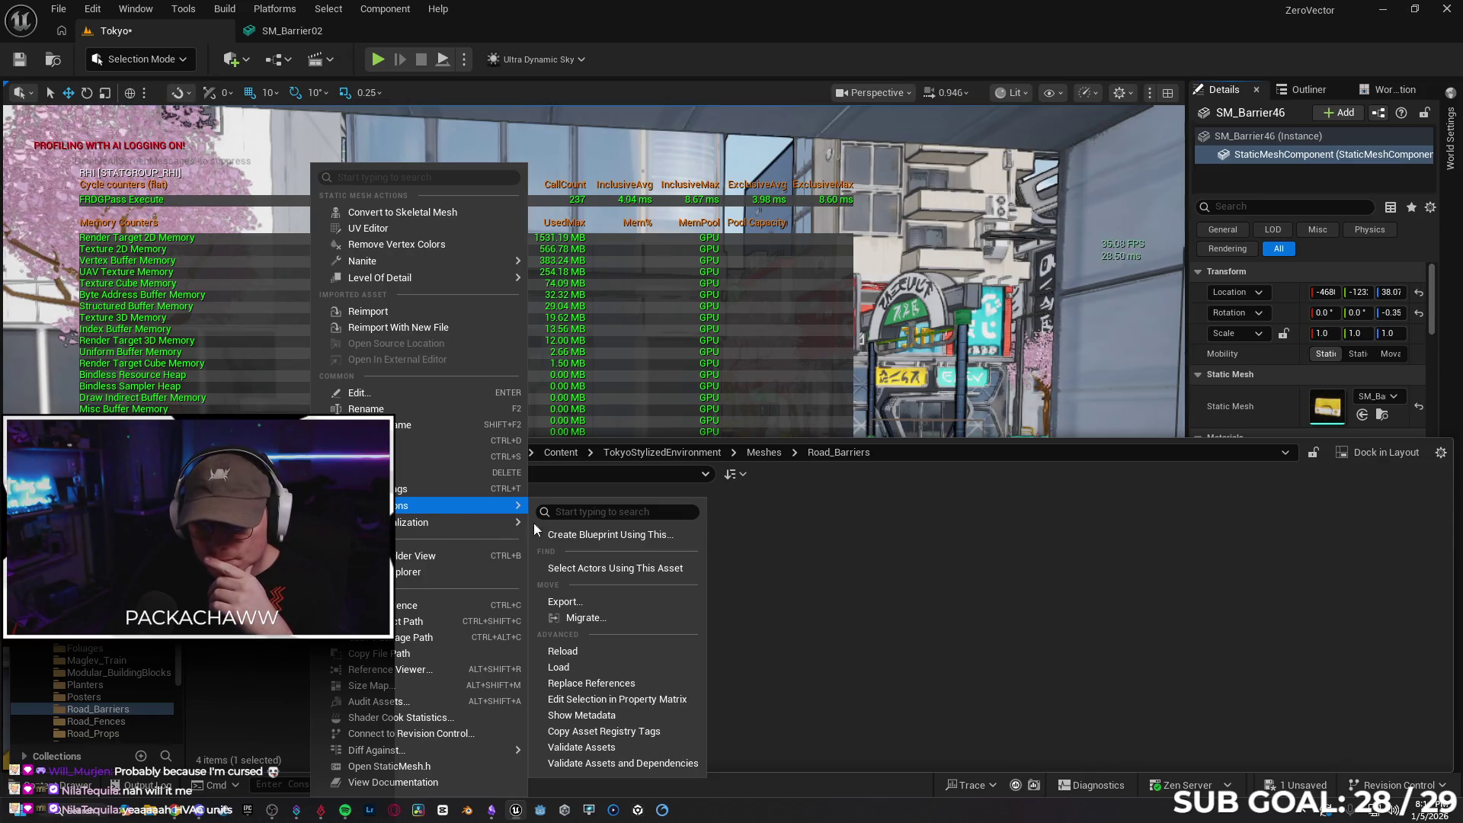
left_click(649, 700)
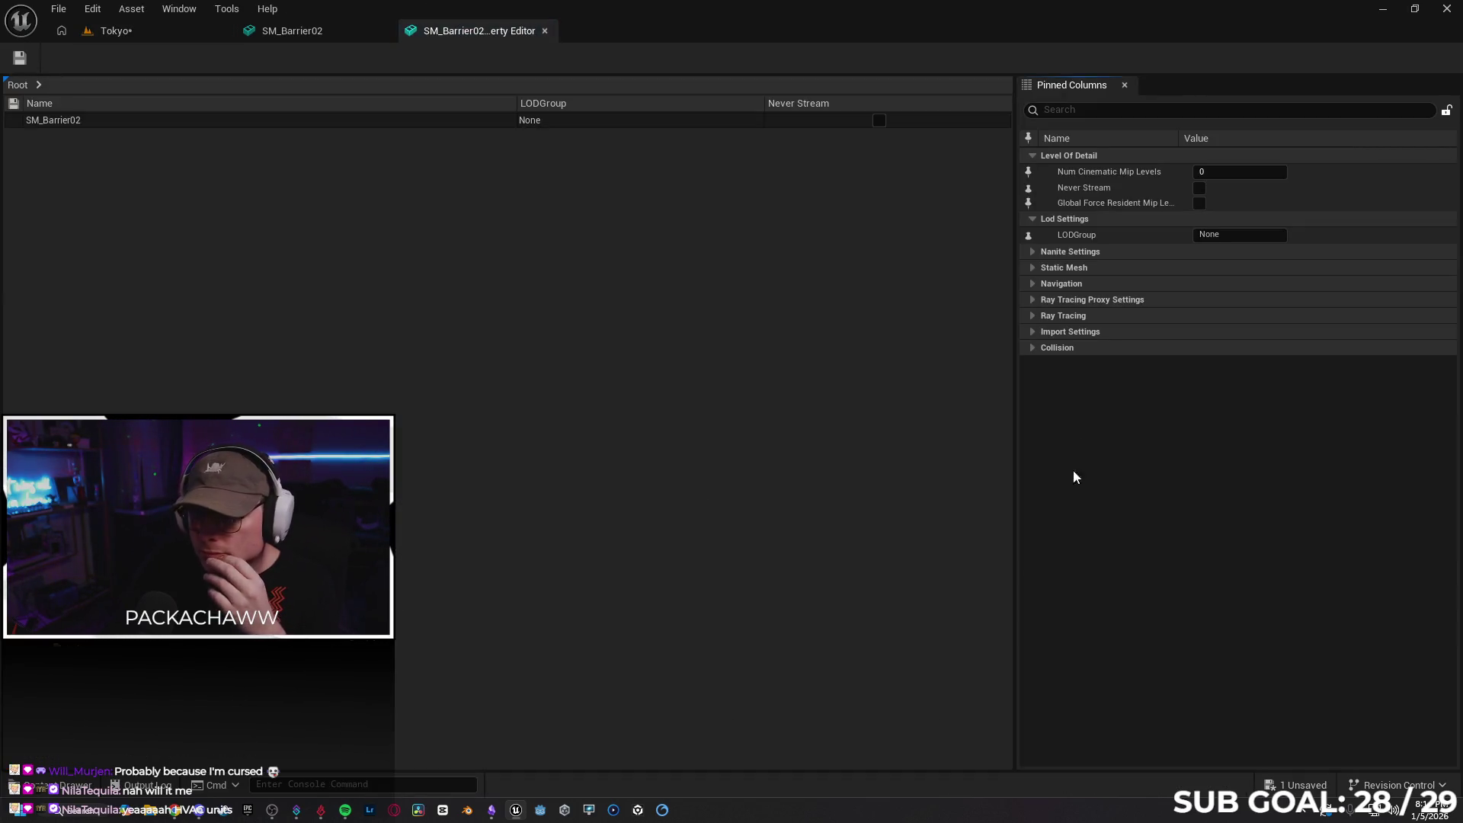
Set SM_Barrier02's LODGroup to SmallProp, confirm applying the LOD changes, and return to Tokyo
left_click(1207, 235)
type("SmallProp")
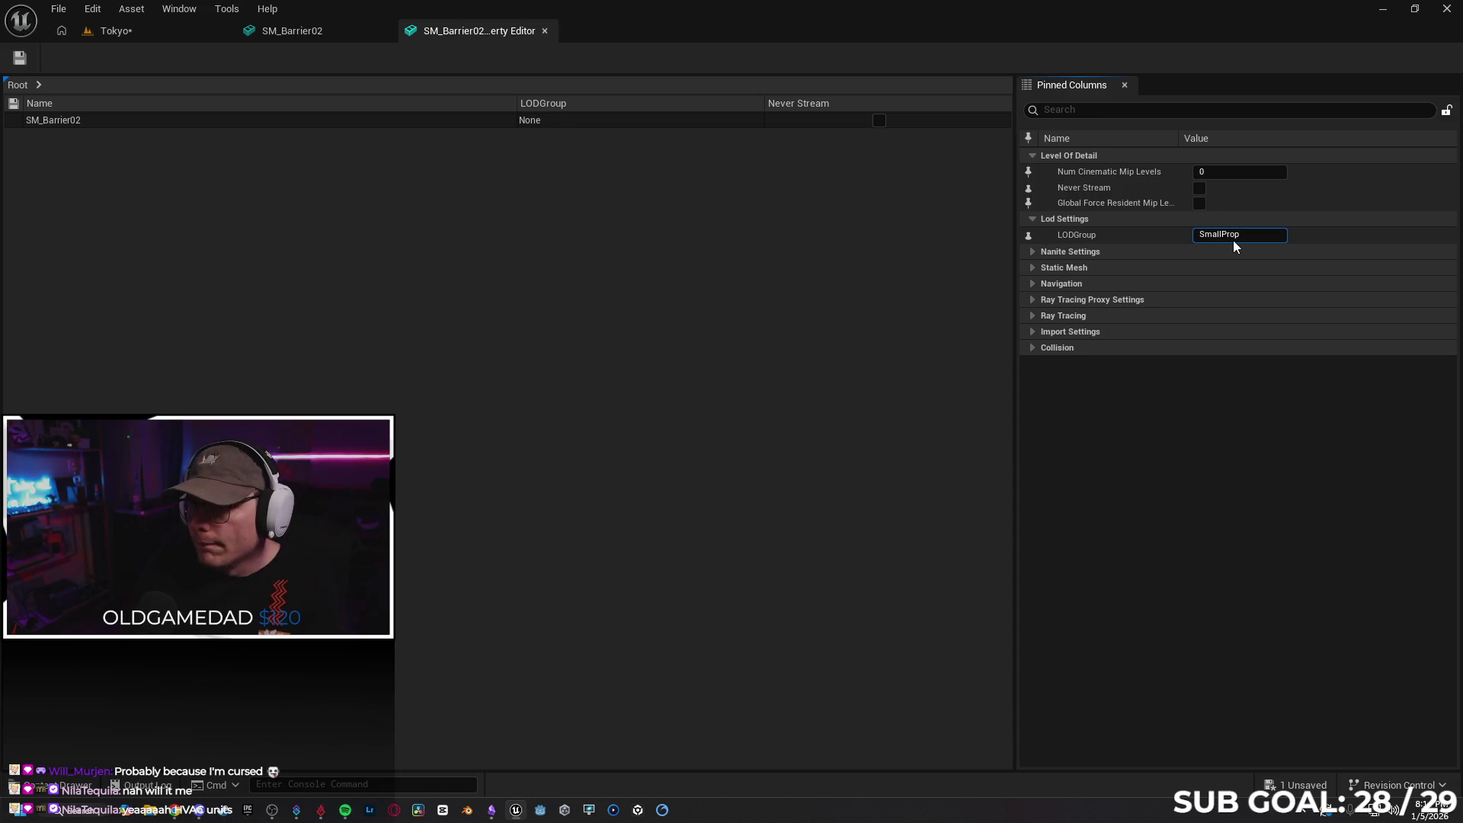
key("Return")
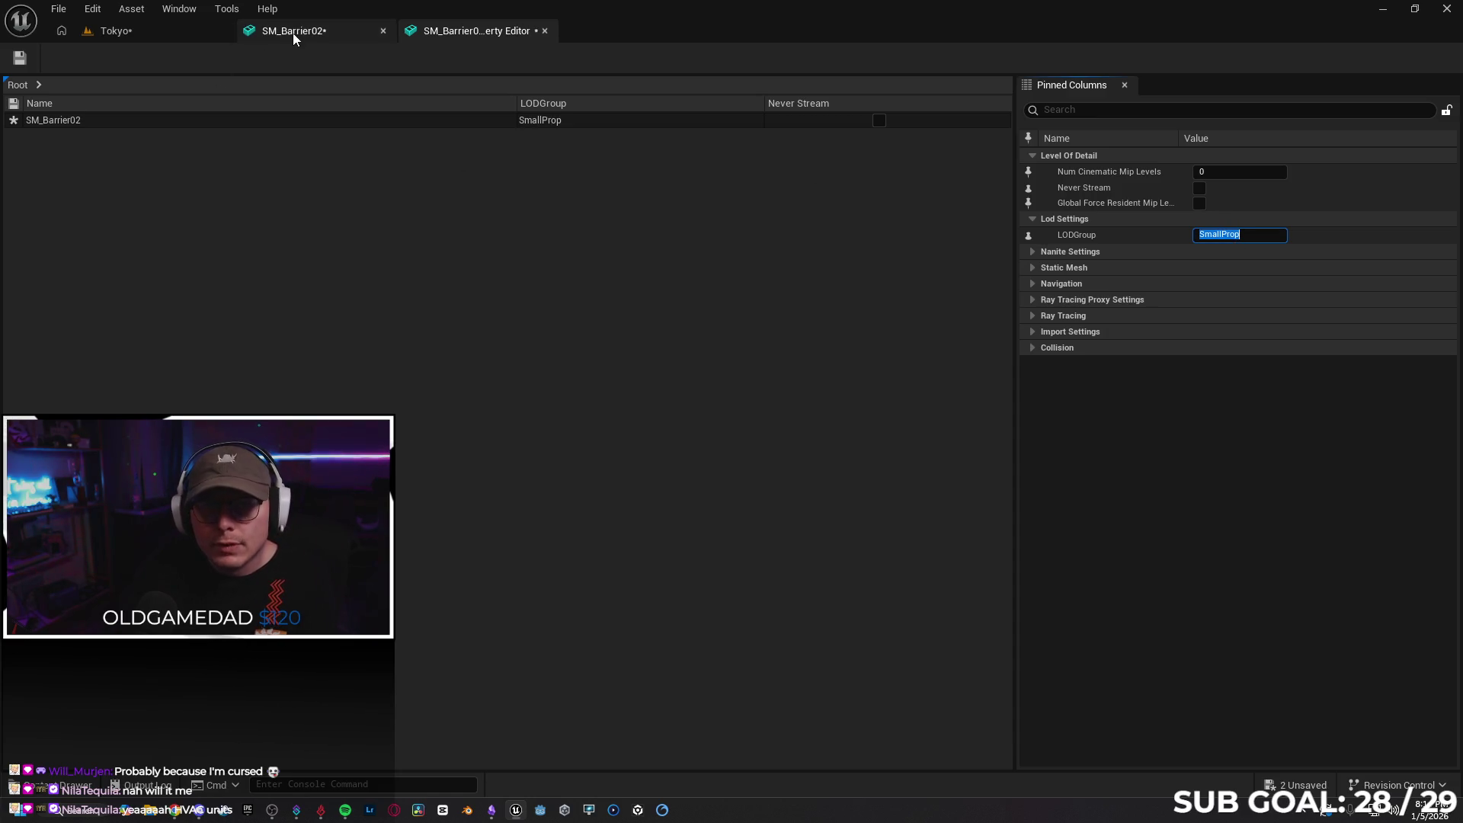
left_click(292, 32)
left_click(1199, 450)
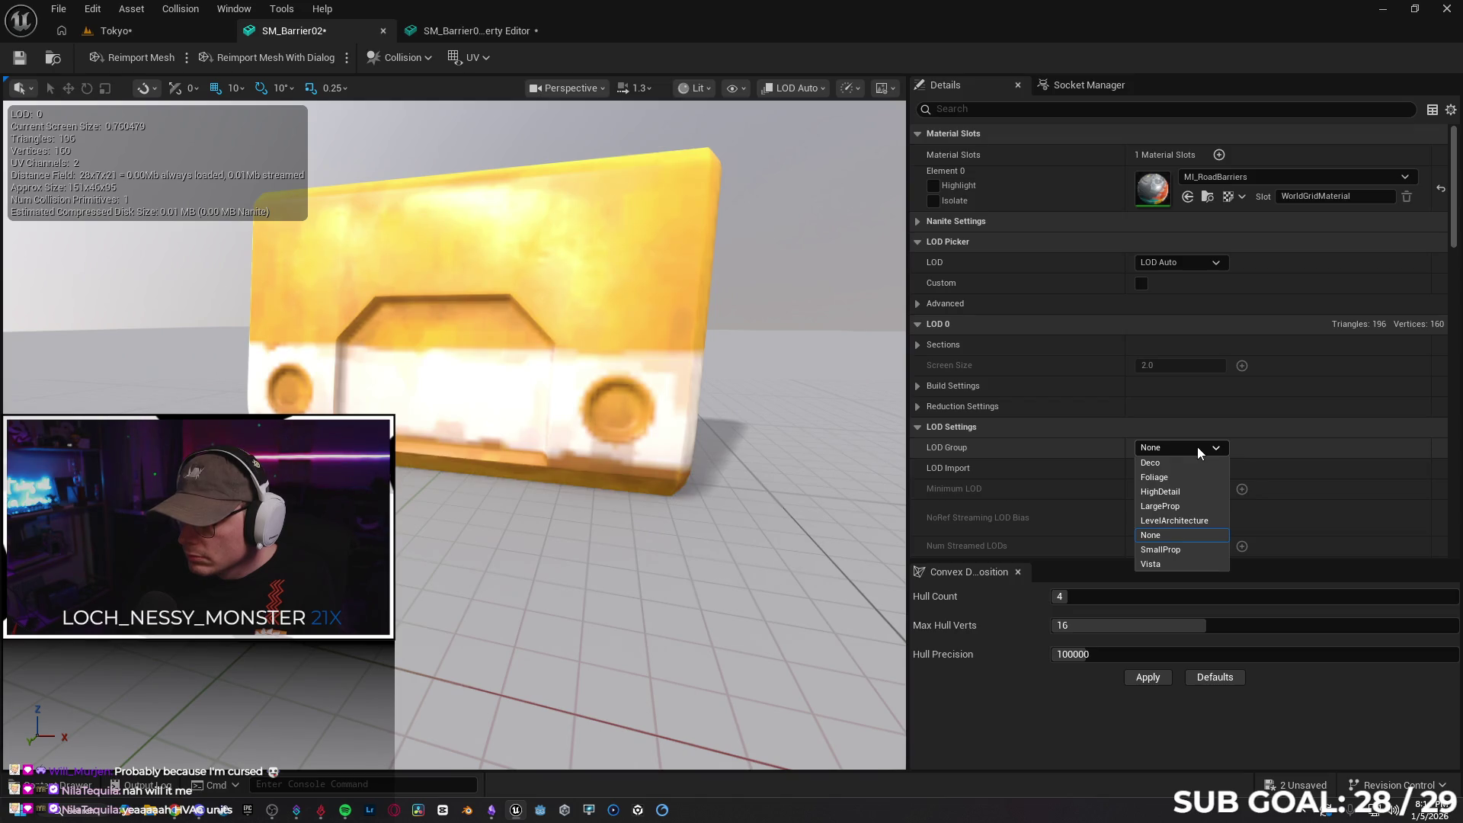
key("Escape")
left_click(453, 36)
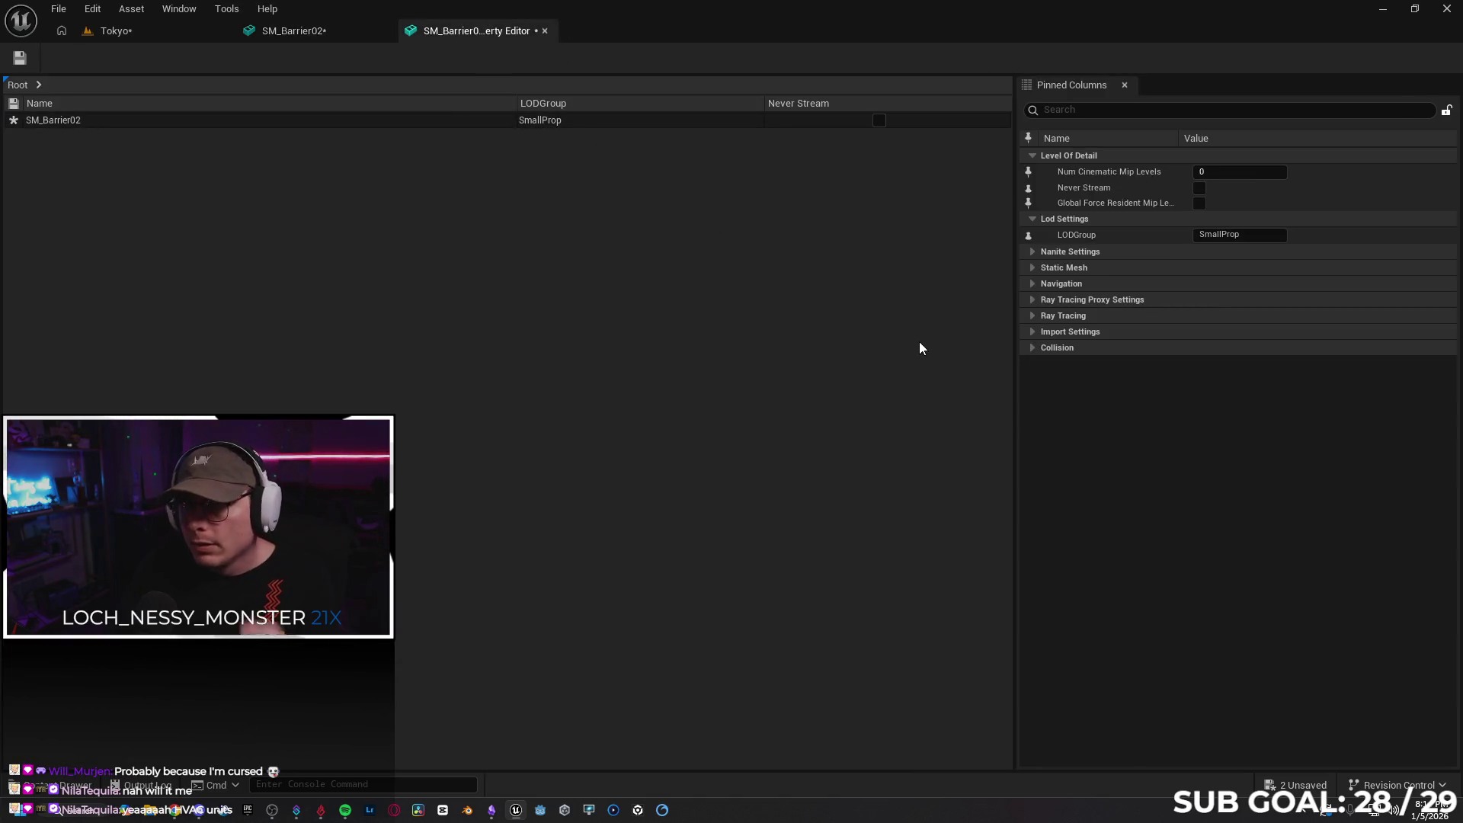
left_click(336, 36)
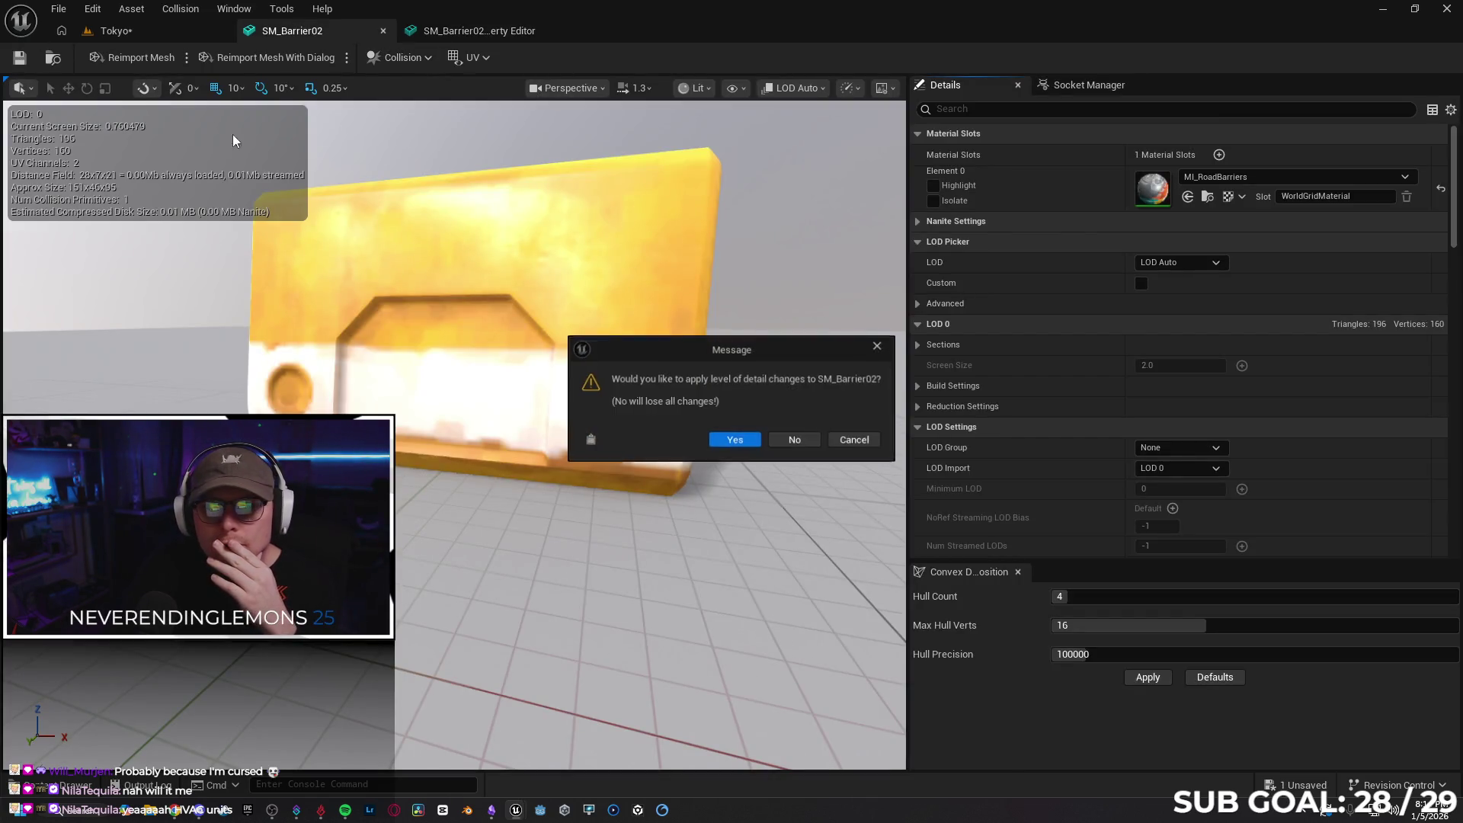
left_click(805, 443)
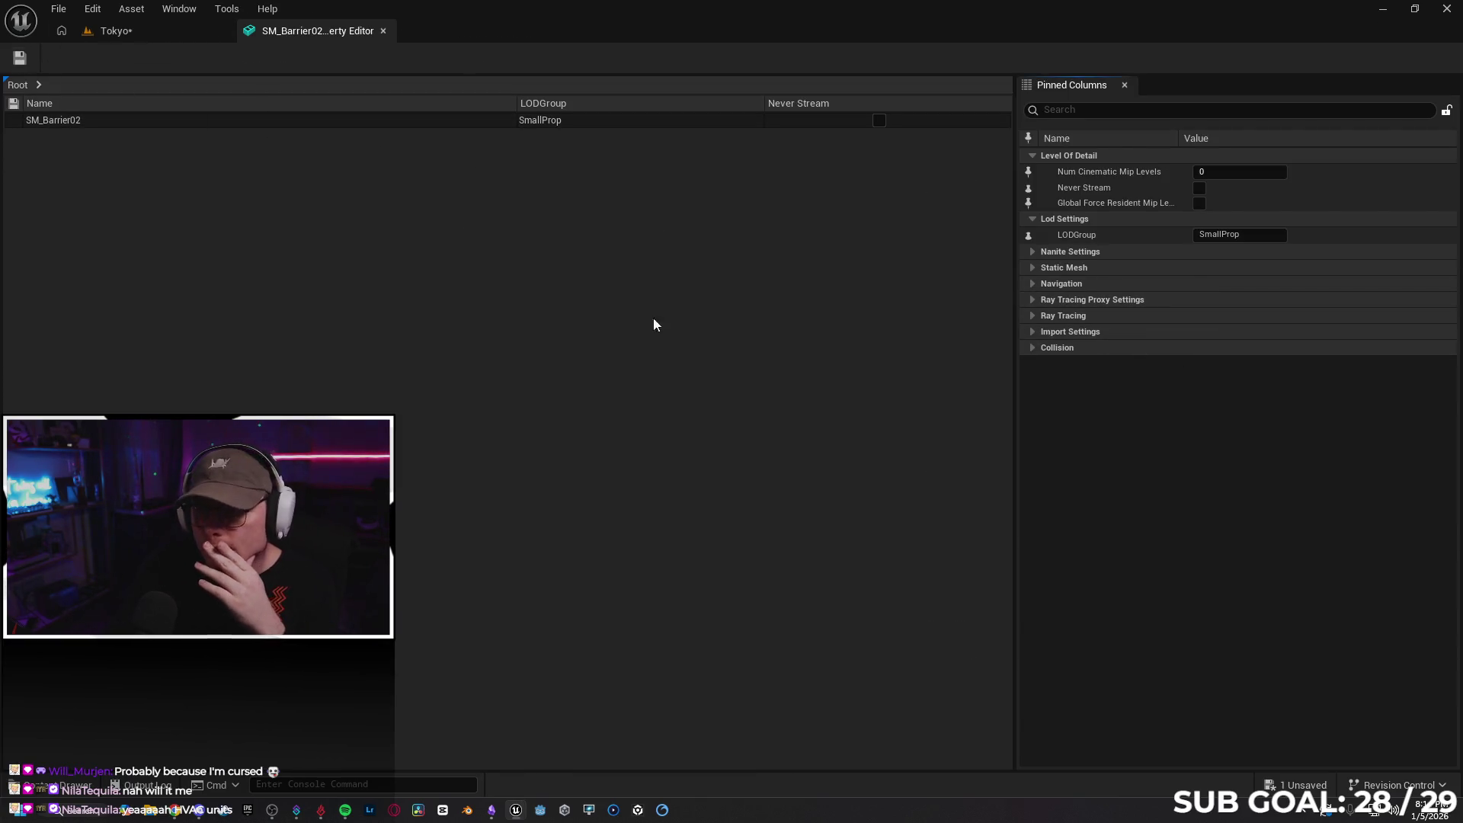
left_click(162, 26)
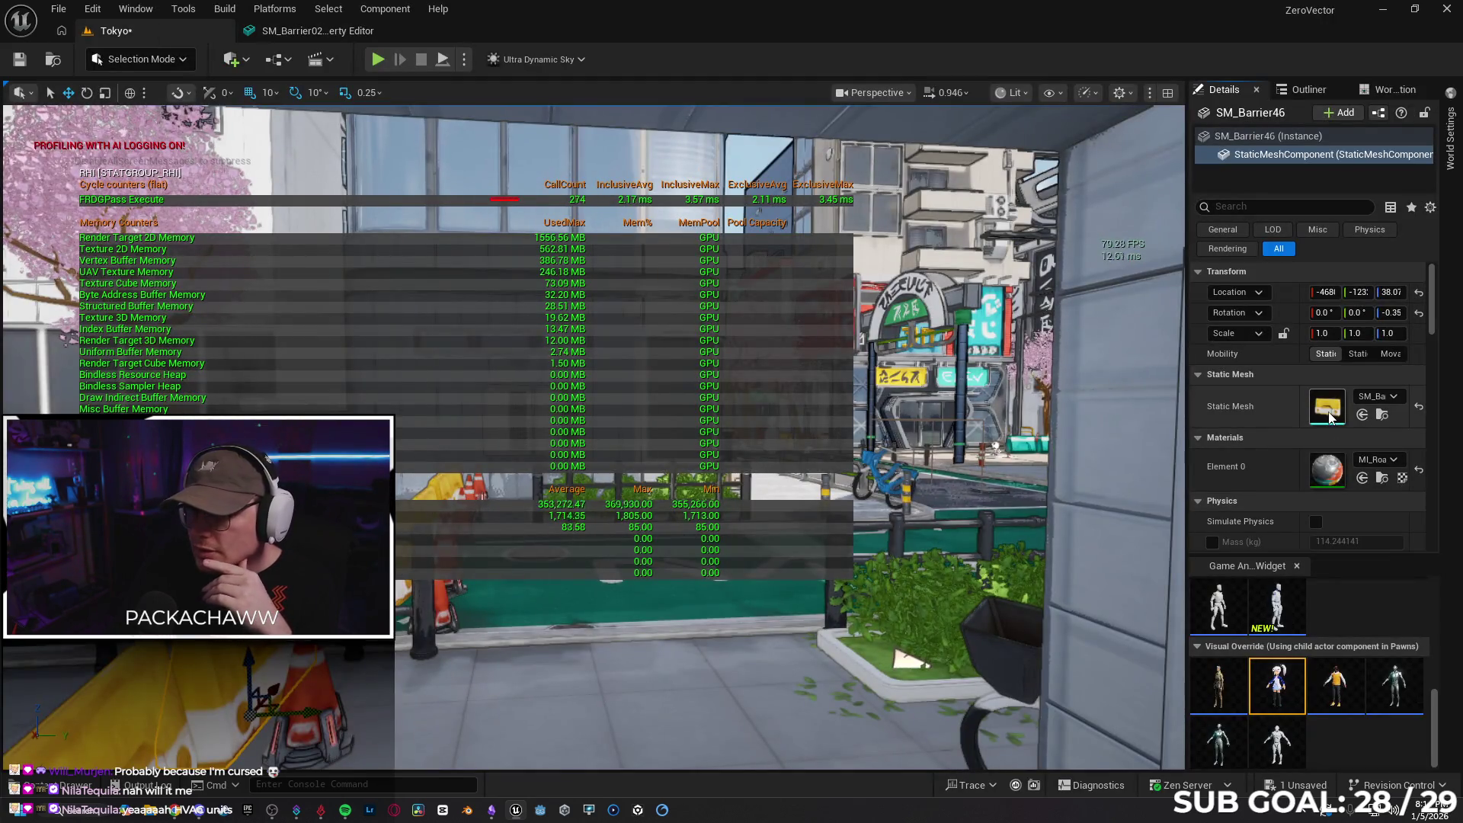
Check the LOD Auto preview of SM_Barrier02's static mesh, then close its mesh editor and Property Matrix tabs
double_click(787, 370)
left_click(797, 88)
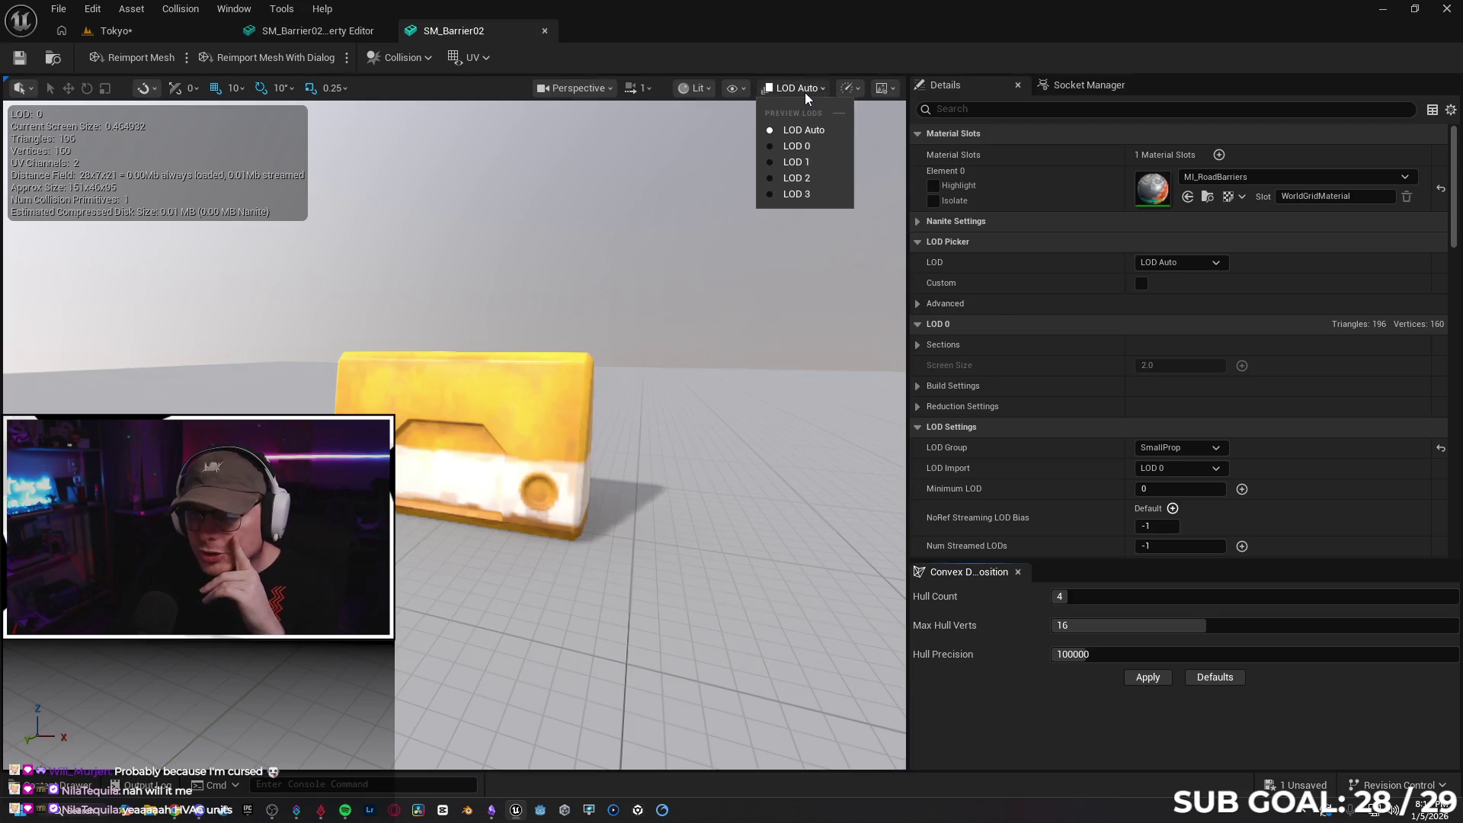
mouse_move(762, 228)
left_mouse_down()
mouse_move(762, 426)
mouse_move(762, 297)
mouse_move(761, 328)
mouse_move(669, 337)
mouse_move(528, 44)
left_mouse_up()
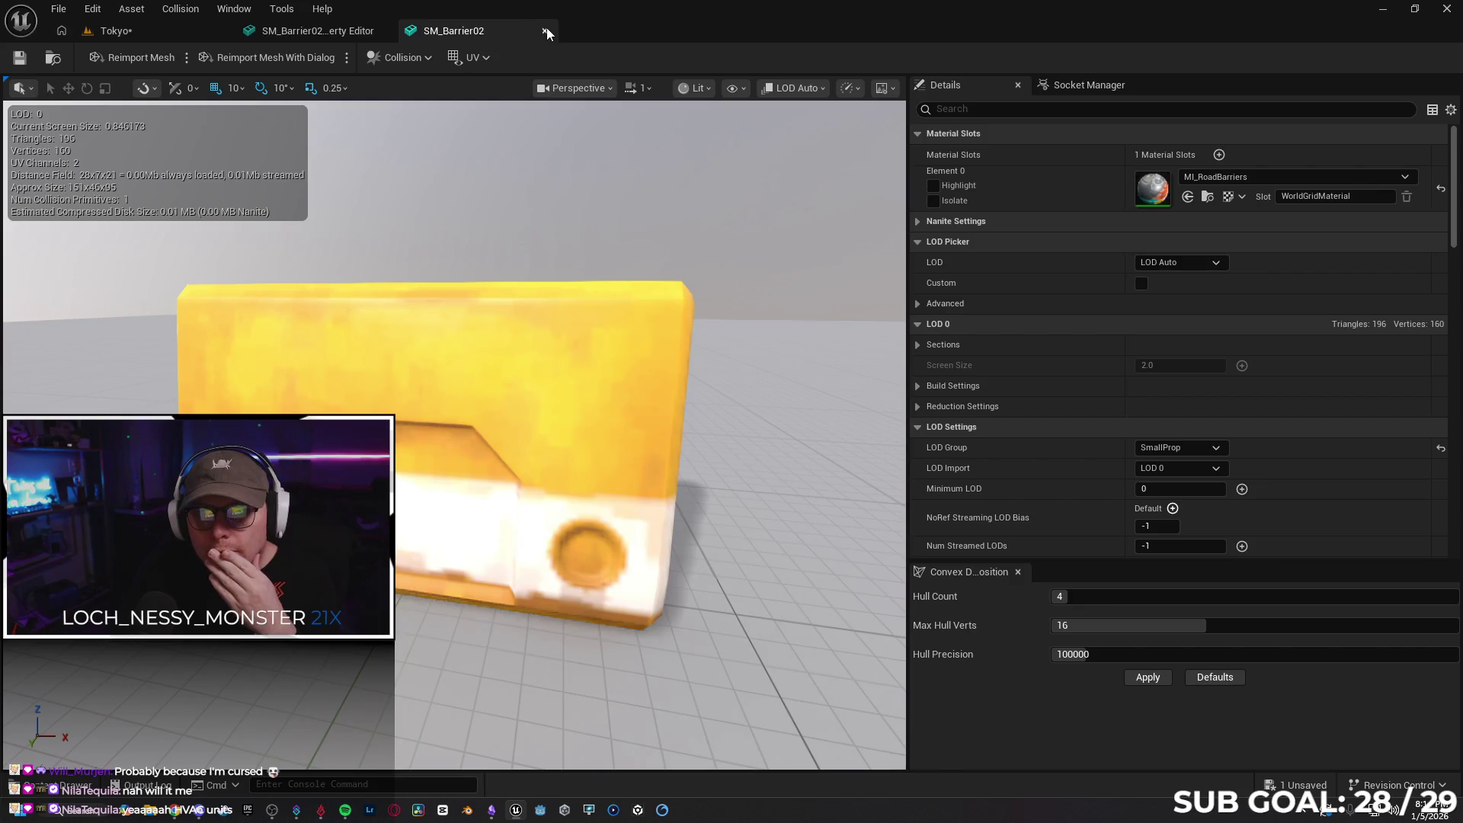
left_click(545, 30)
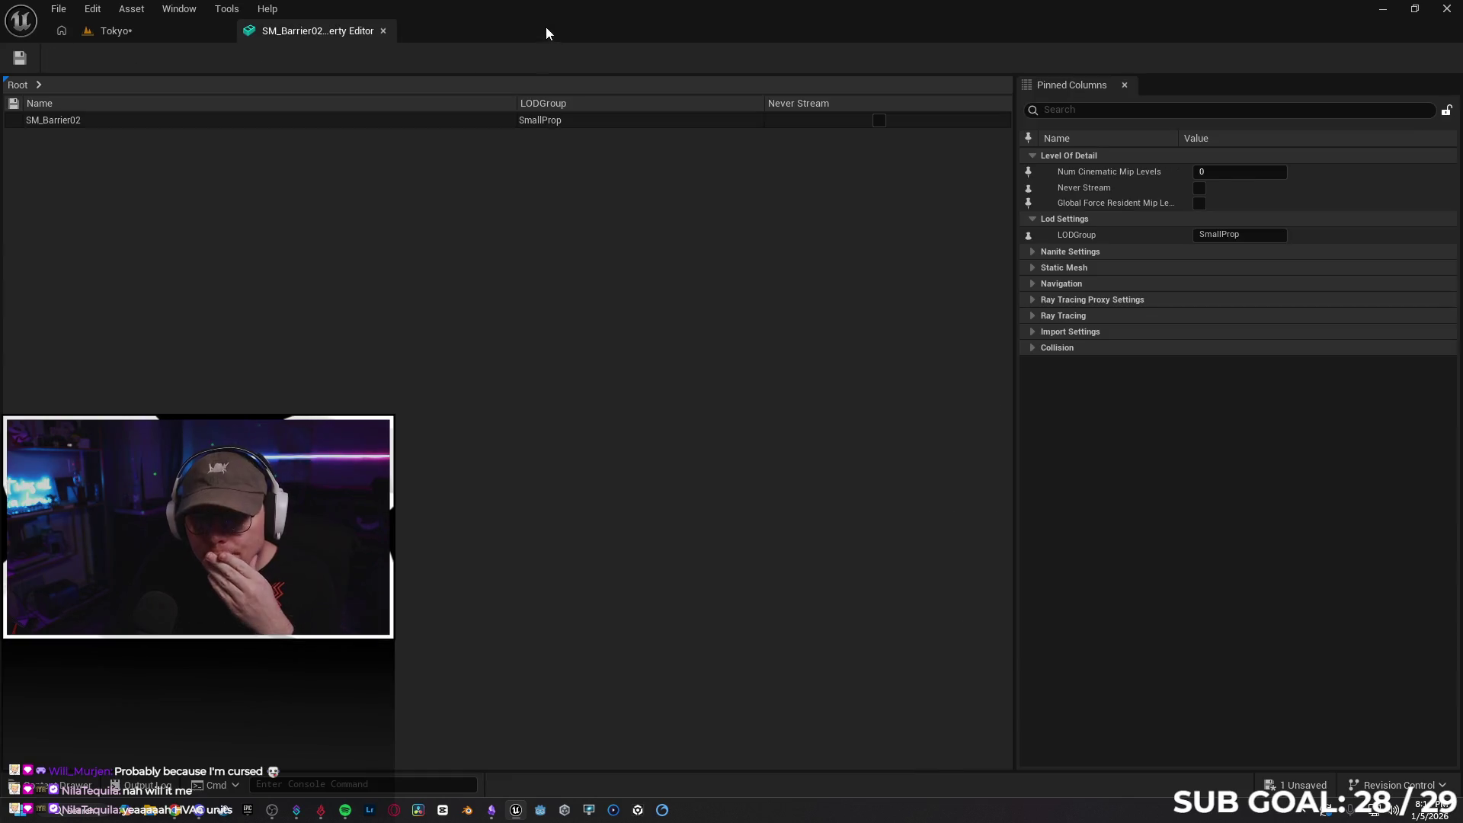
left_click(383, 30)
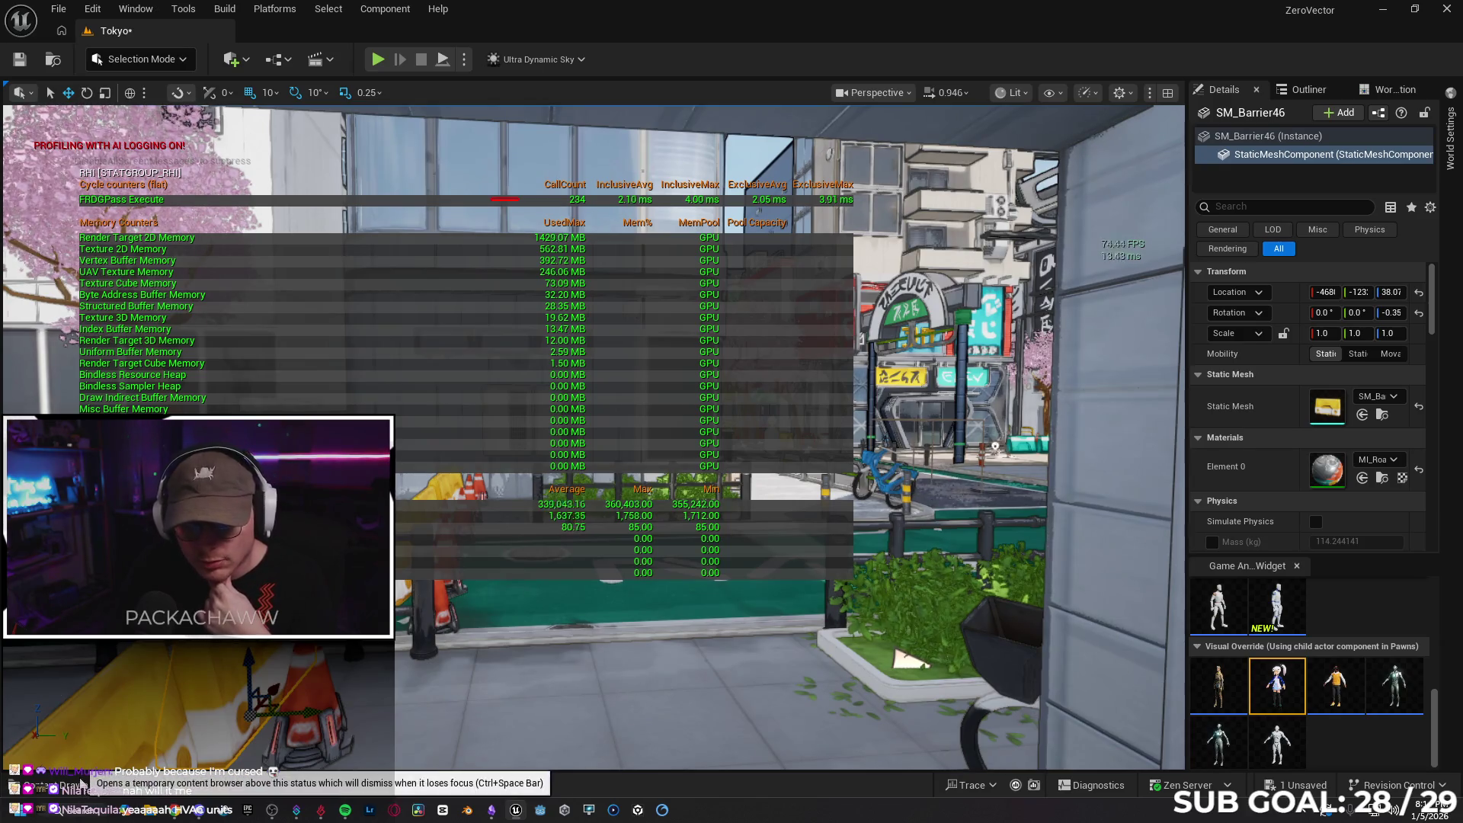
Select SM_Barrier47 and filter its Details panel by 'lod'
left_click(903, 657)
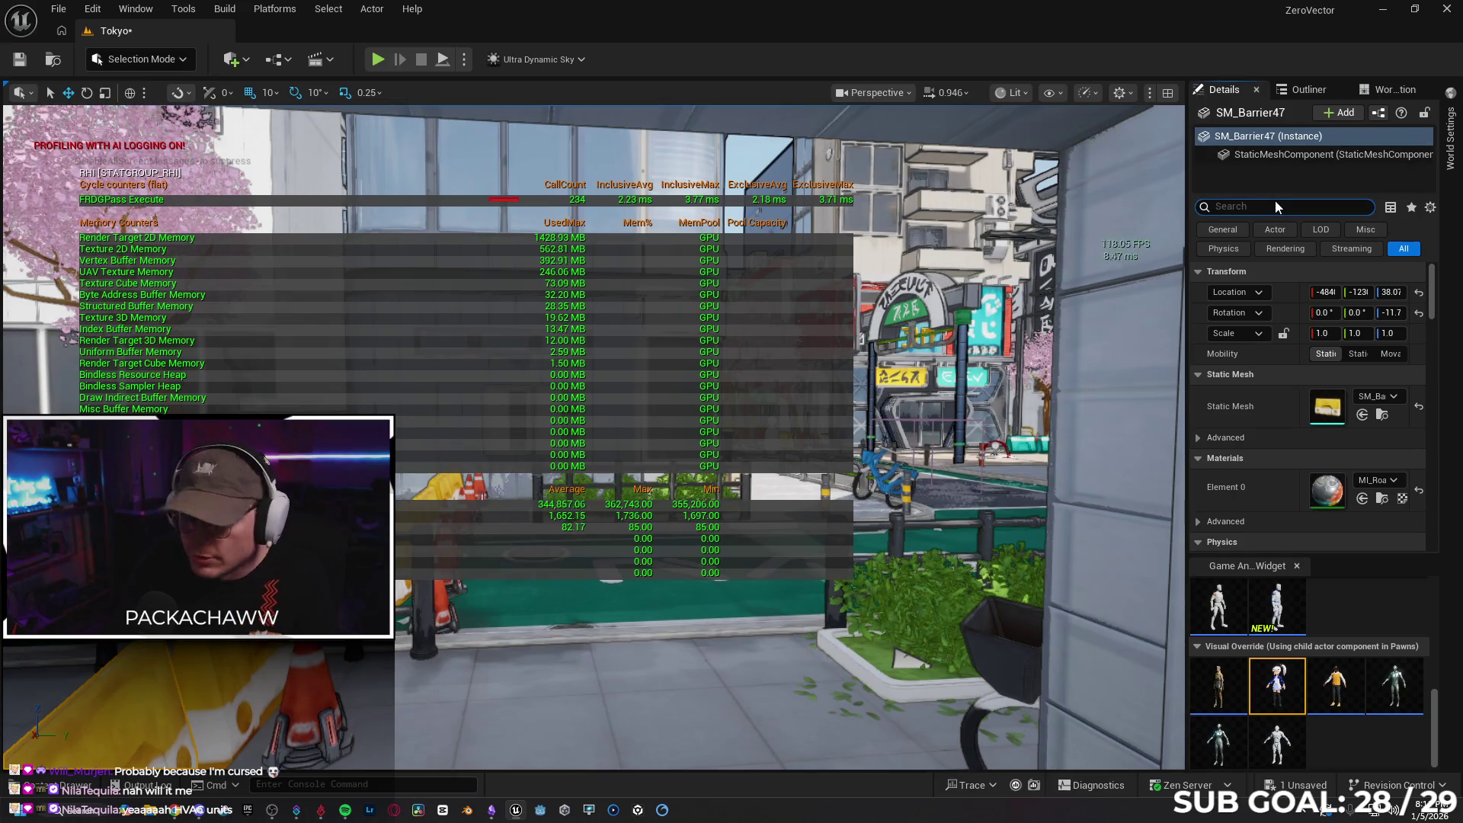
type("lod")
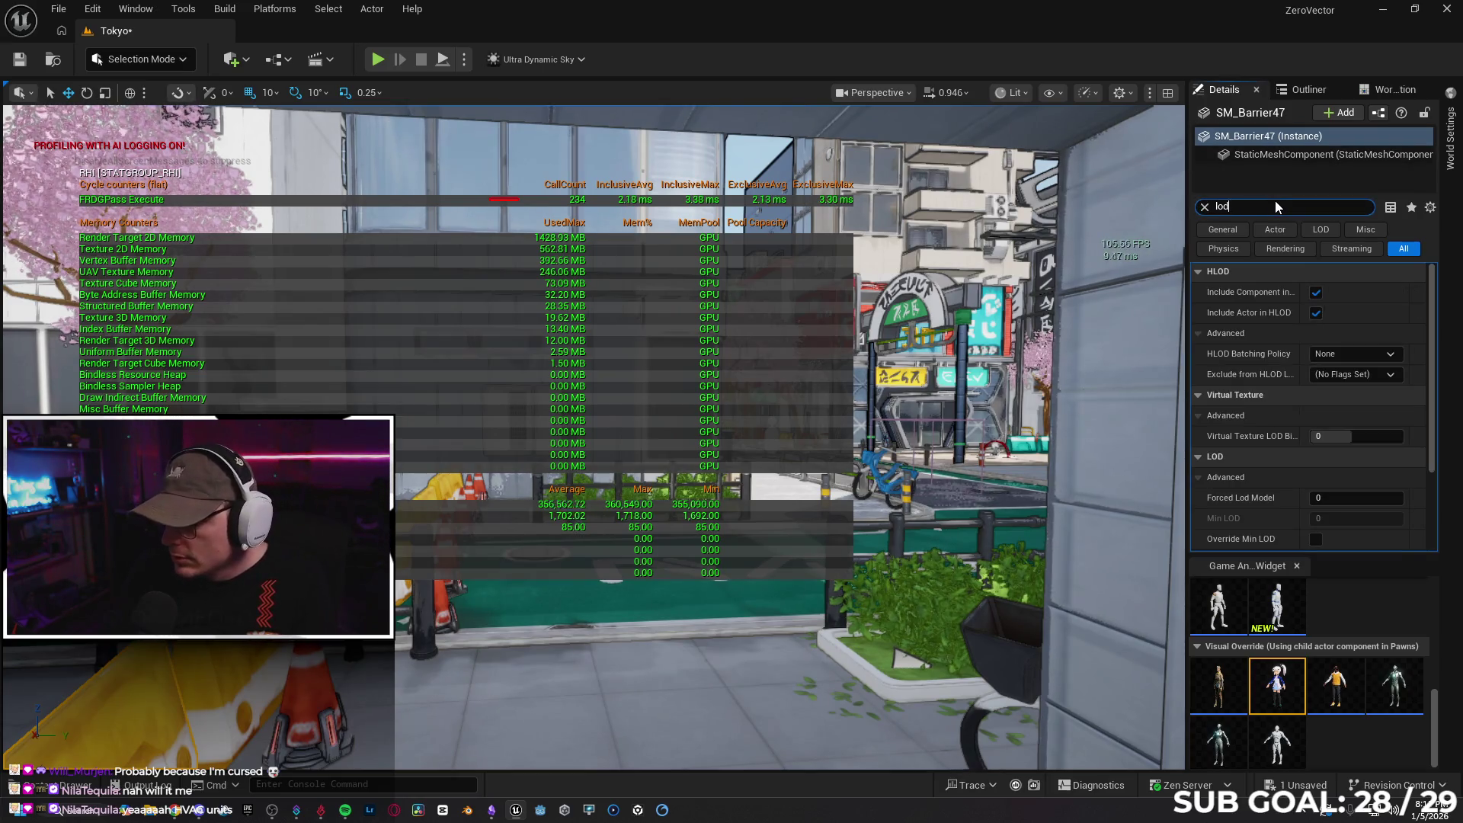
scroll(1264, 463, "down", 3)
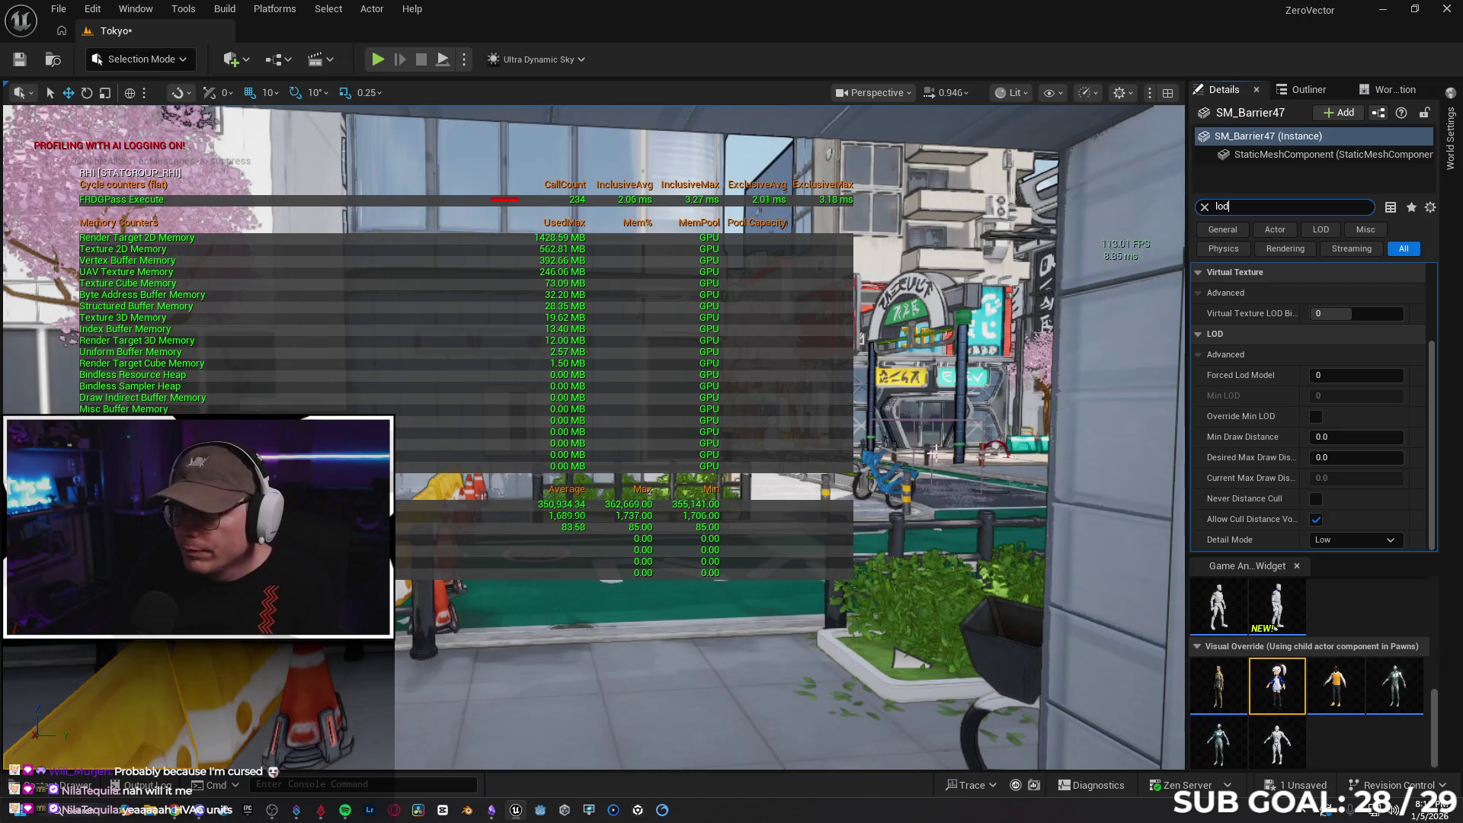
Switch the viewport to Lit > Level of Detail Coloration > Mesh LOD Coloration
left_click(1013, 92)
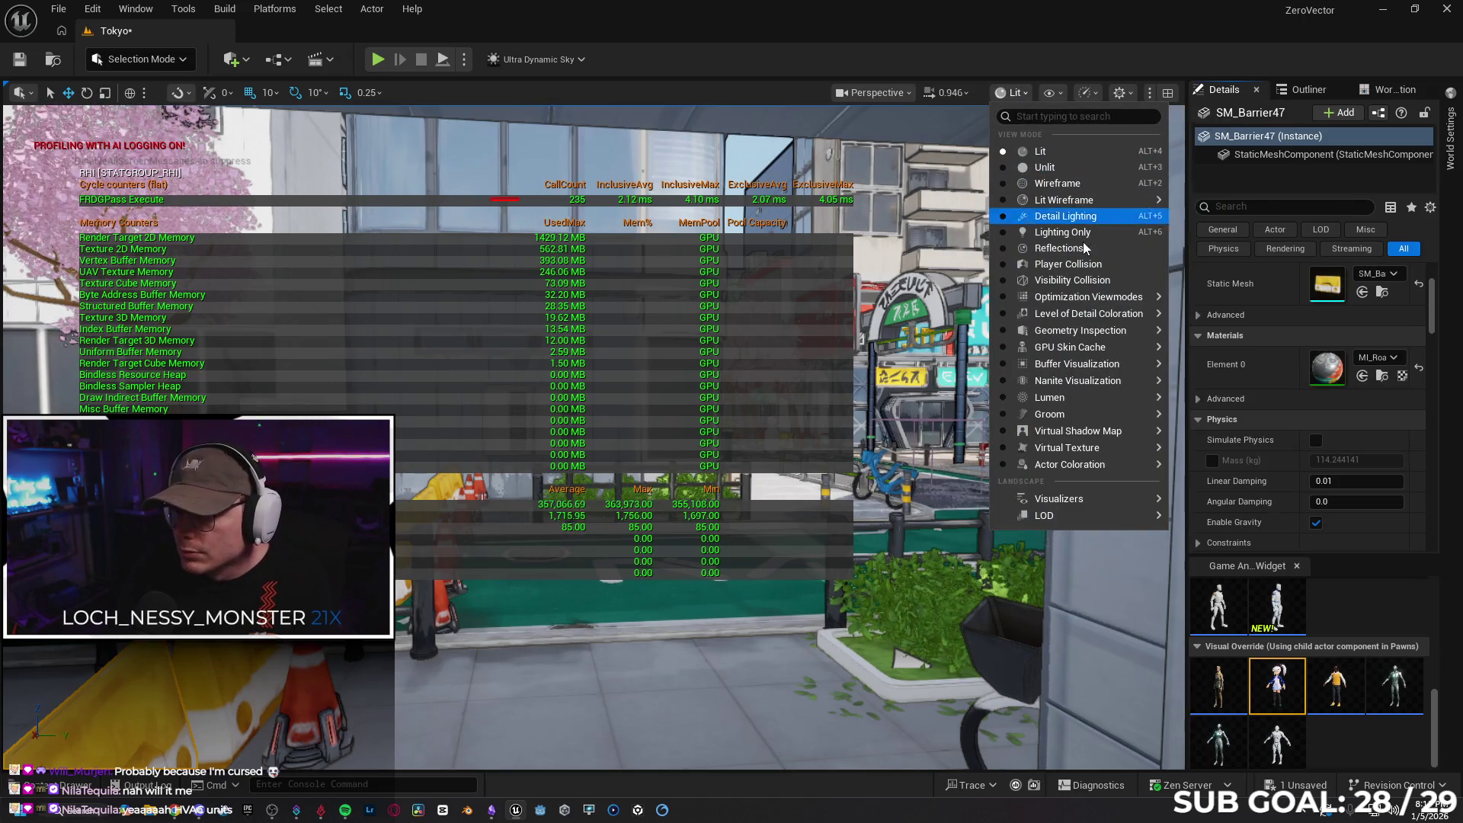
mouse_move(1104, 296)
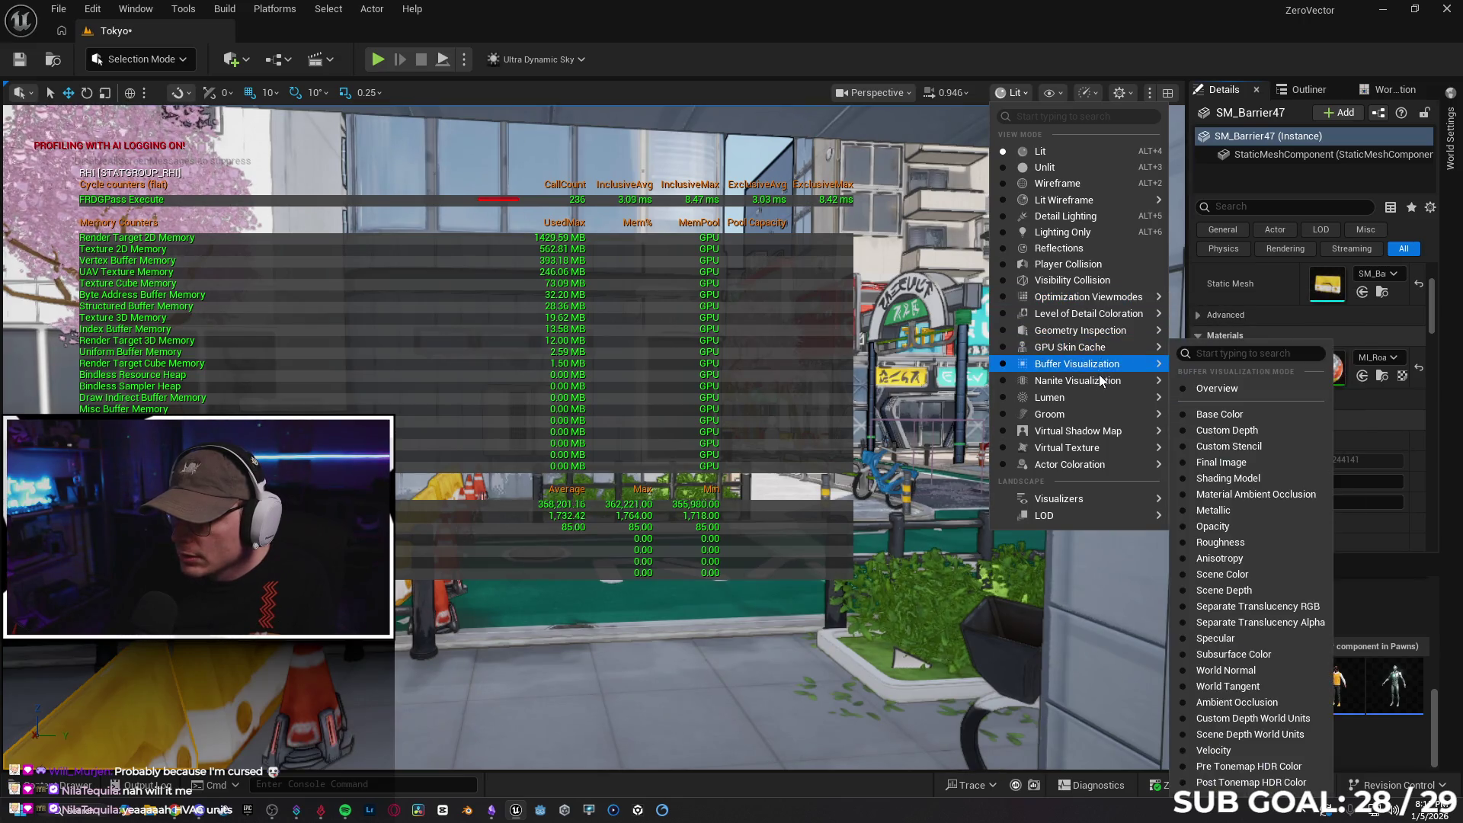
mouse_move(1088, 327)
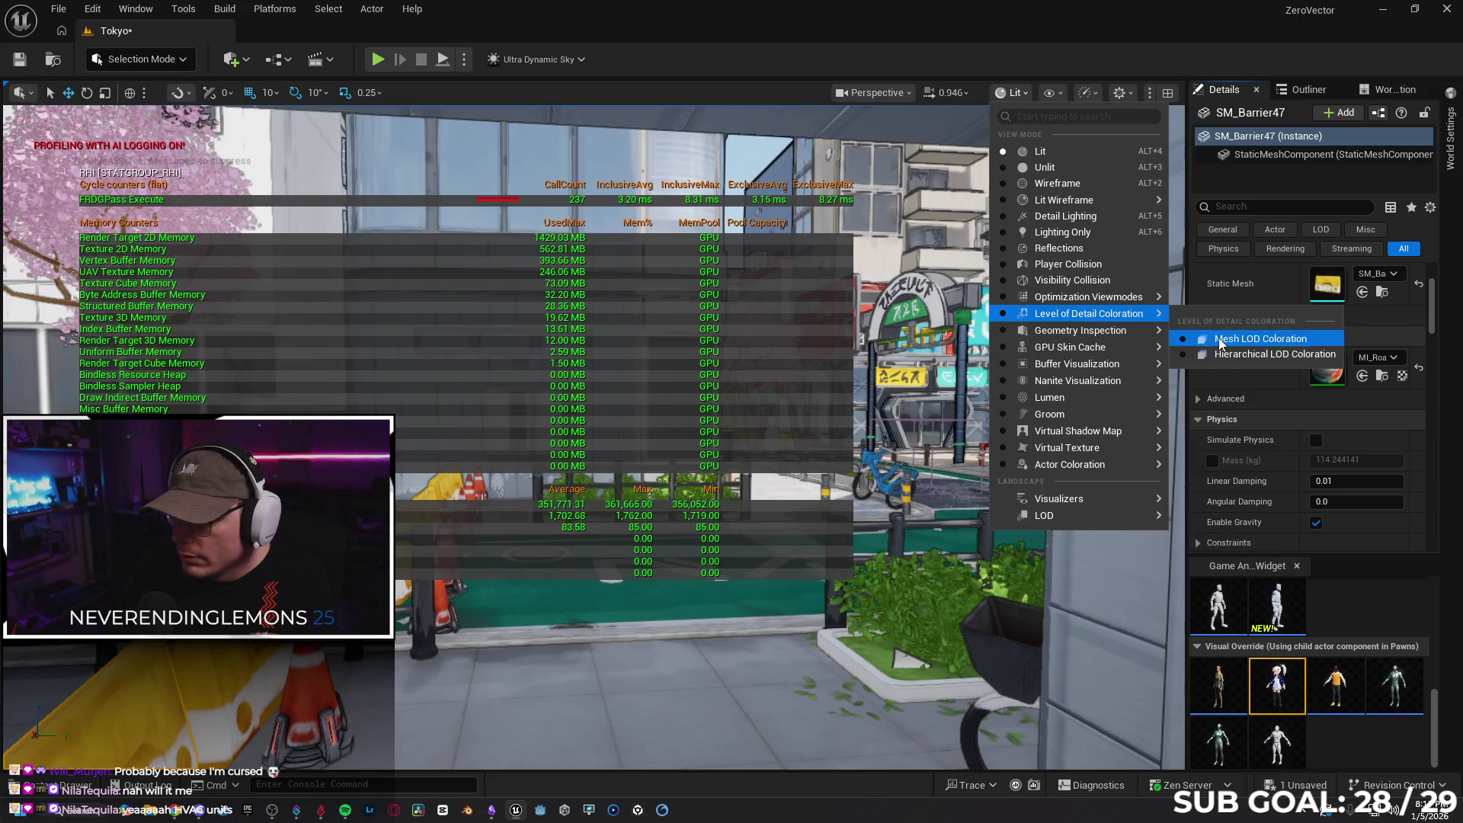
left_click(1234, 339)
left_click_drag(765, 374, 887, 394)
Run 'stat none' in the console to hide the profiling stats overlay
left_click(343, 785)
type("stat none")
key("Return")
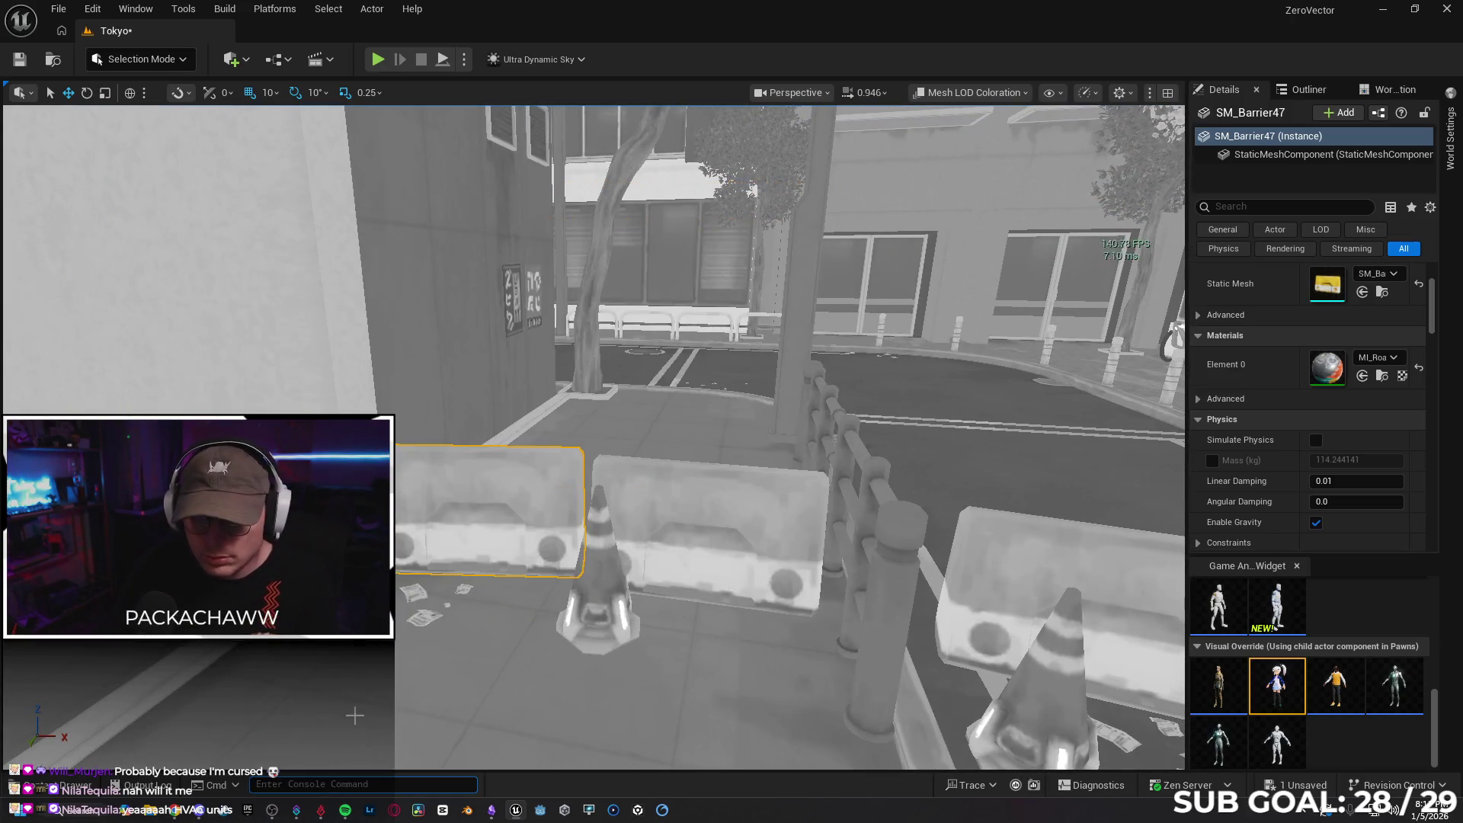
mouse_move(732, 450)
left_mouse_down()
mouse_move(732, 579)
mouse_move(754, 583)
left_mouse_up()
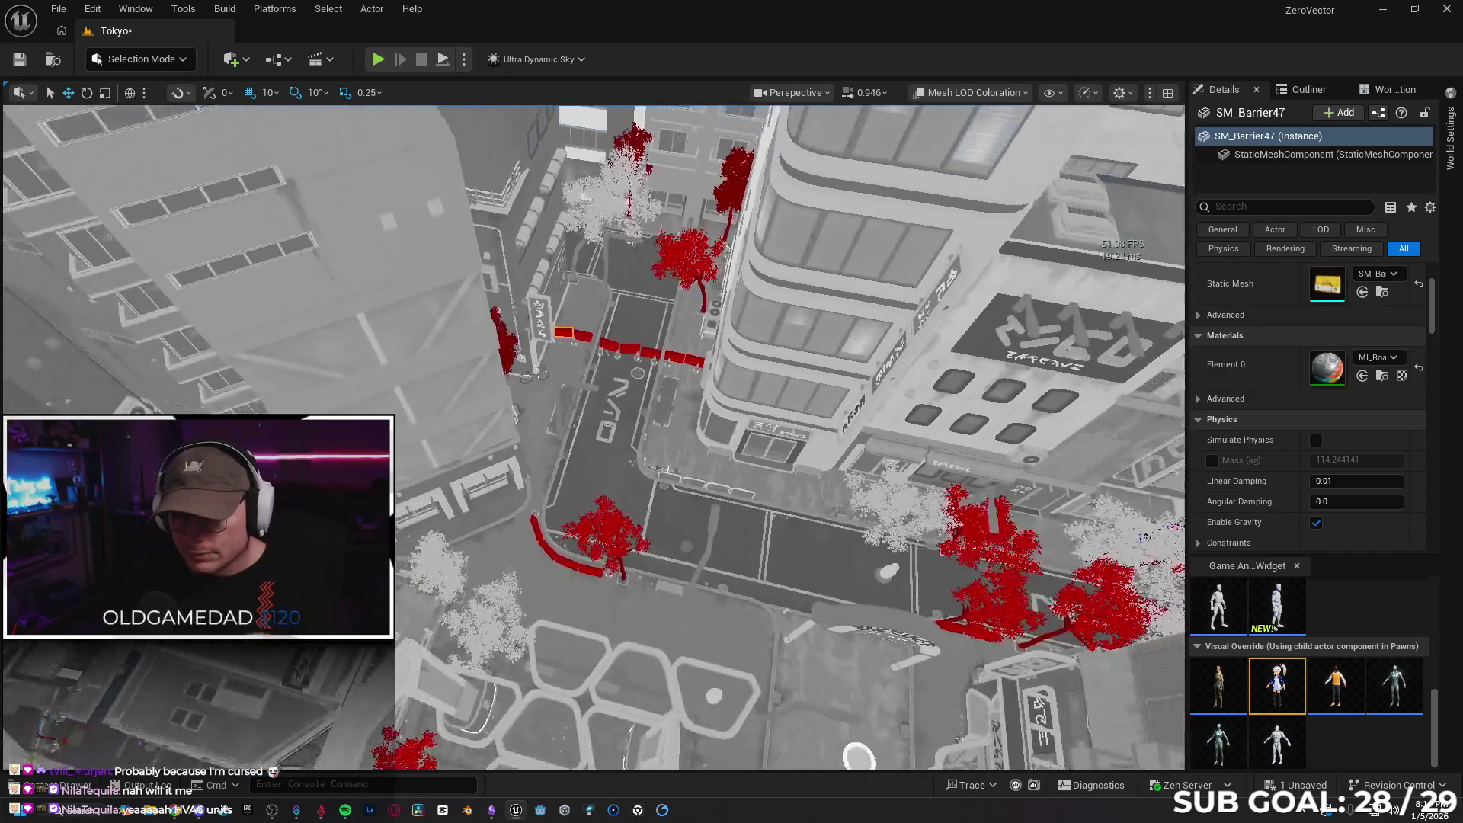
scroll(594, 435, "down", 5)
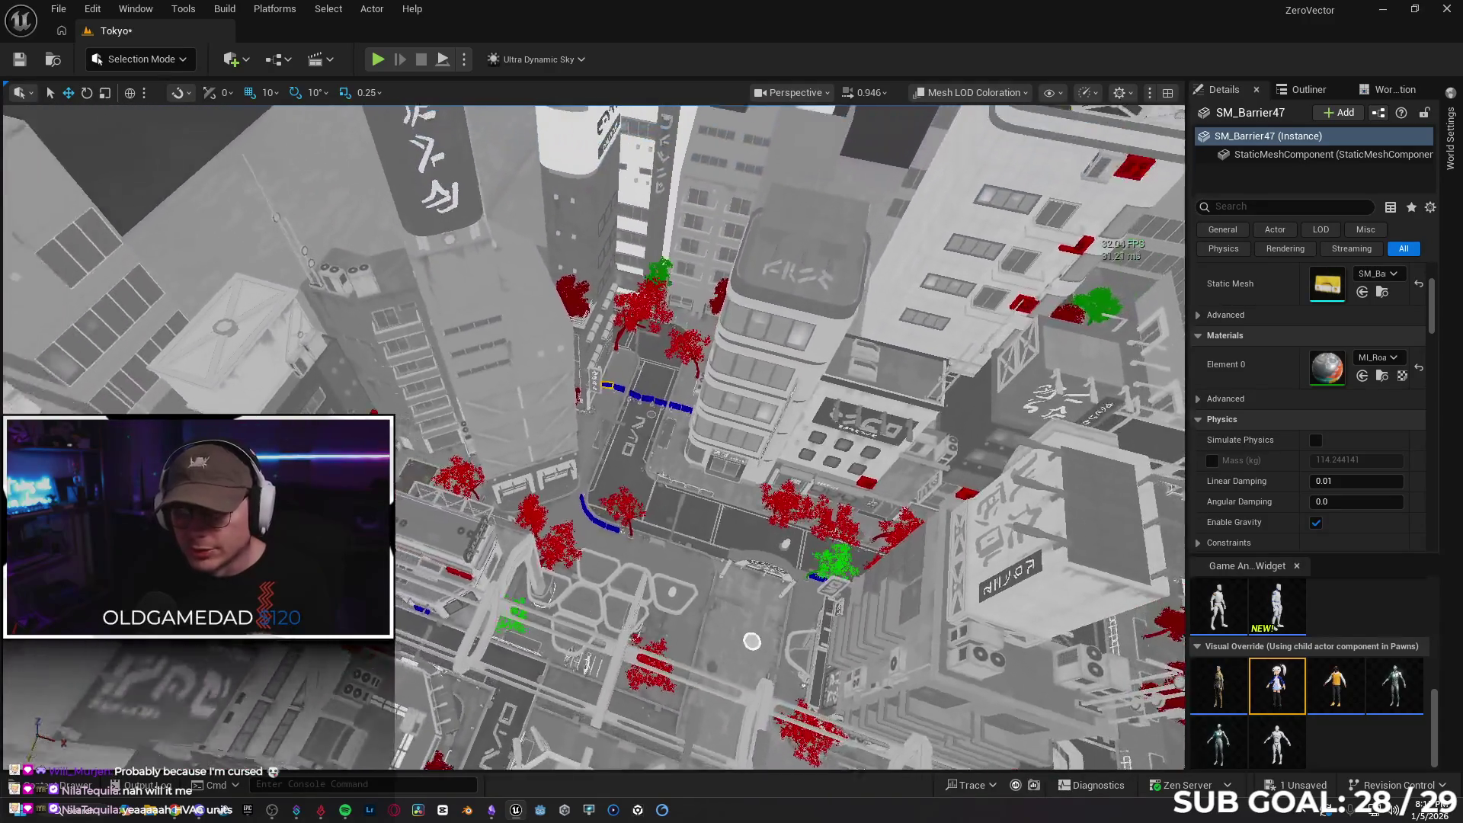
scroll(751, 641, "down", 5)
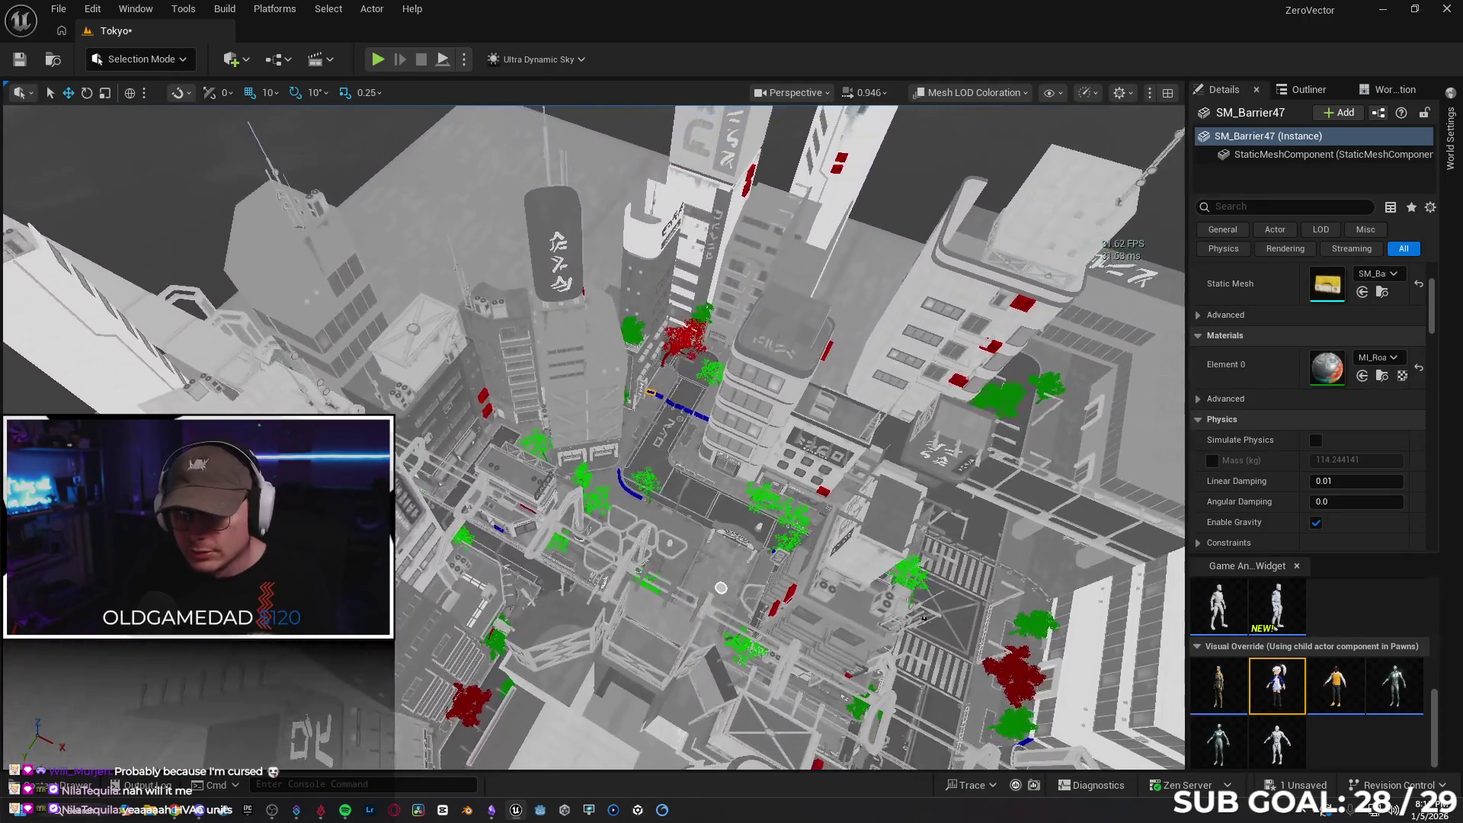
scroll(854, 556, "down", 2)
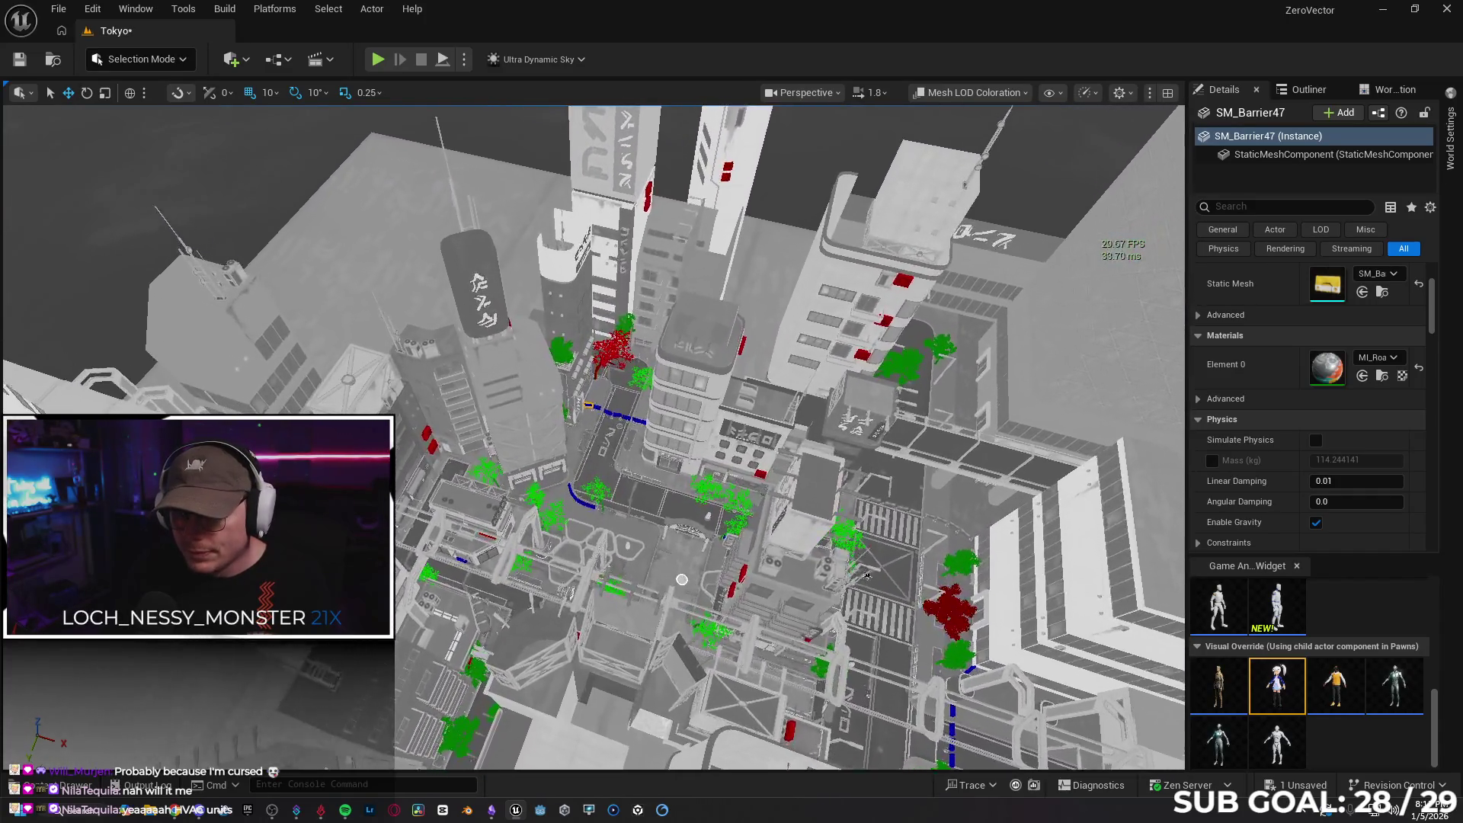
scroll(863, 573, "up", 6)
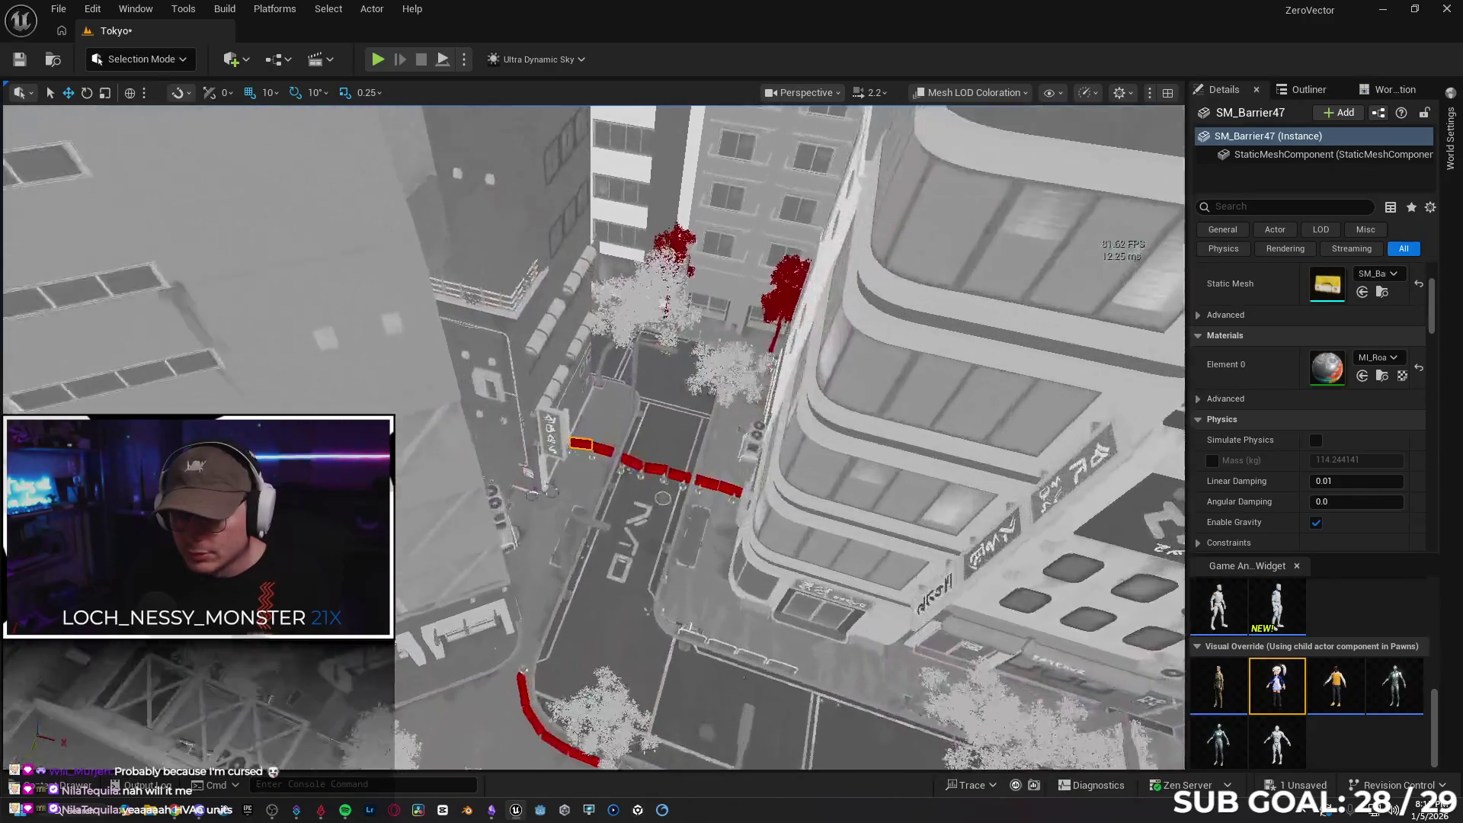
scroll(595, 442, "up", 10)
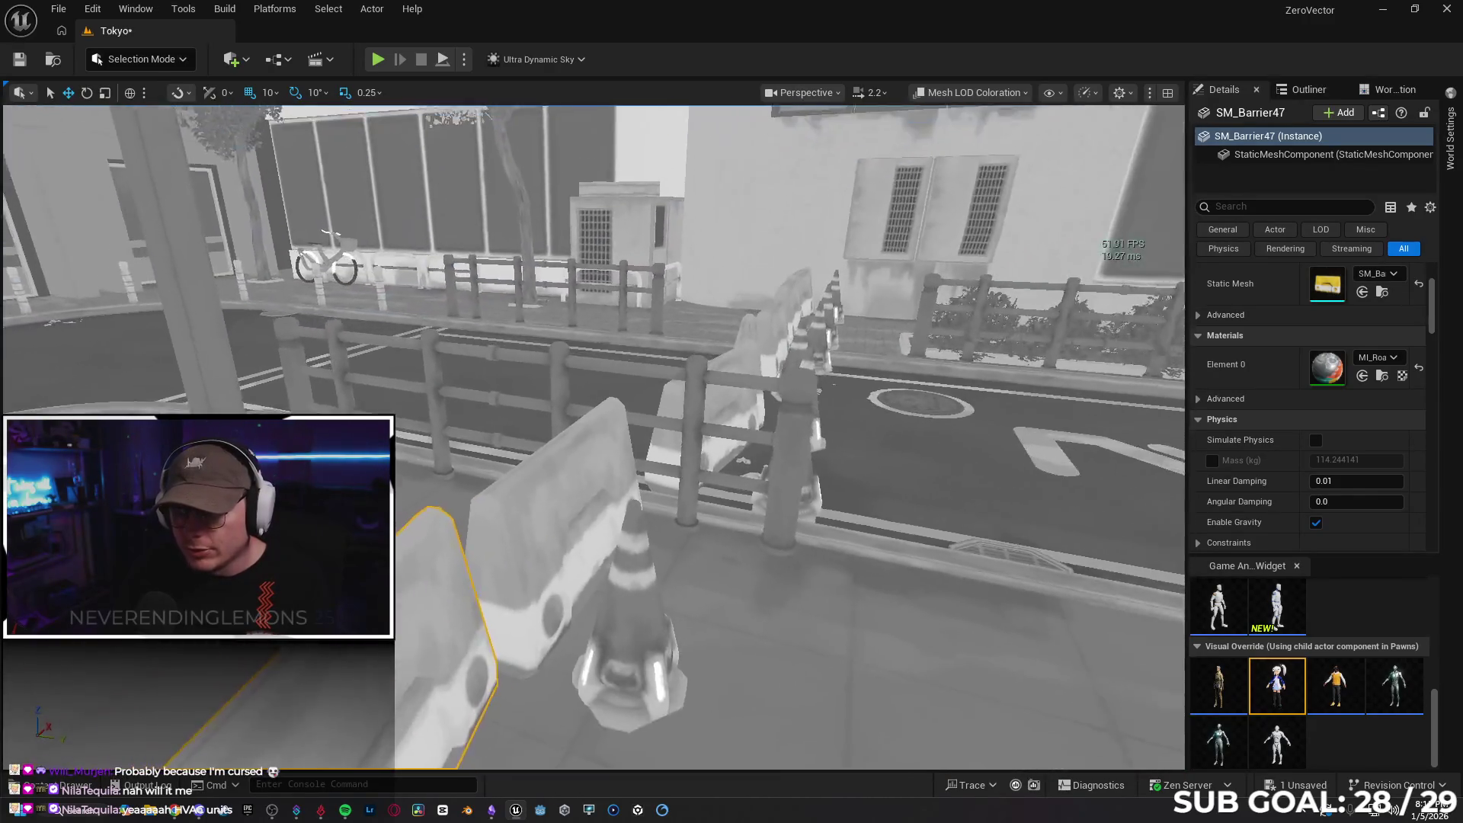
scroll(595, 442, "down", 1)
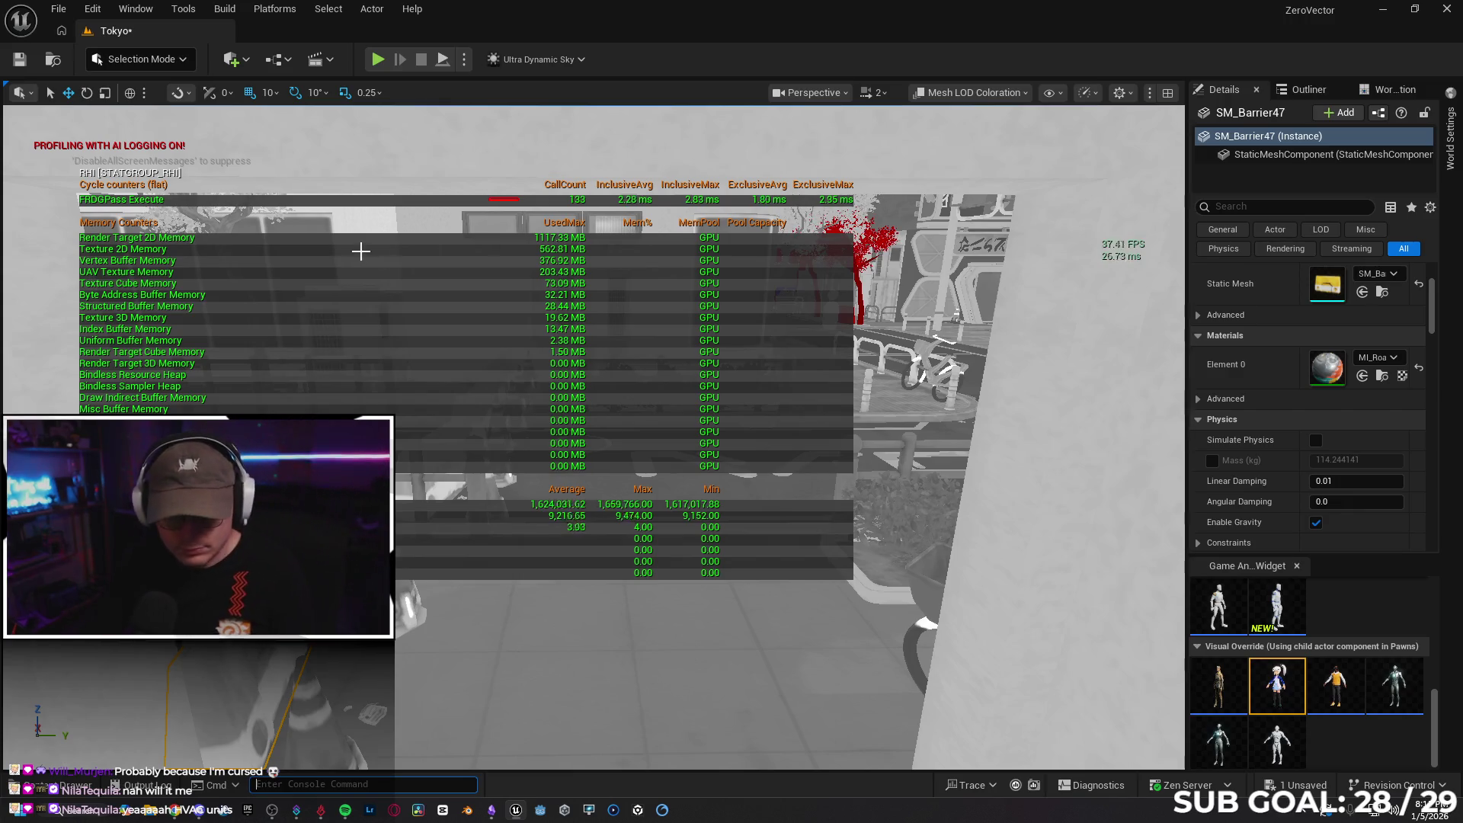
scroll(594, 442, "down", 1)
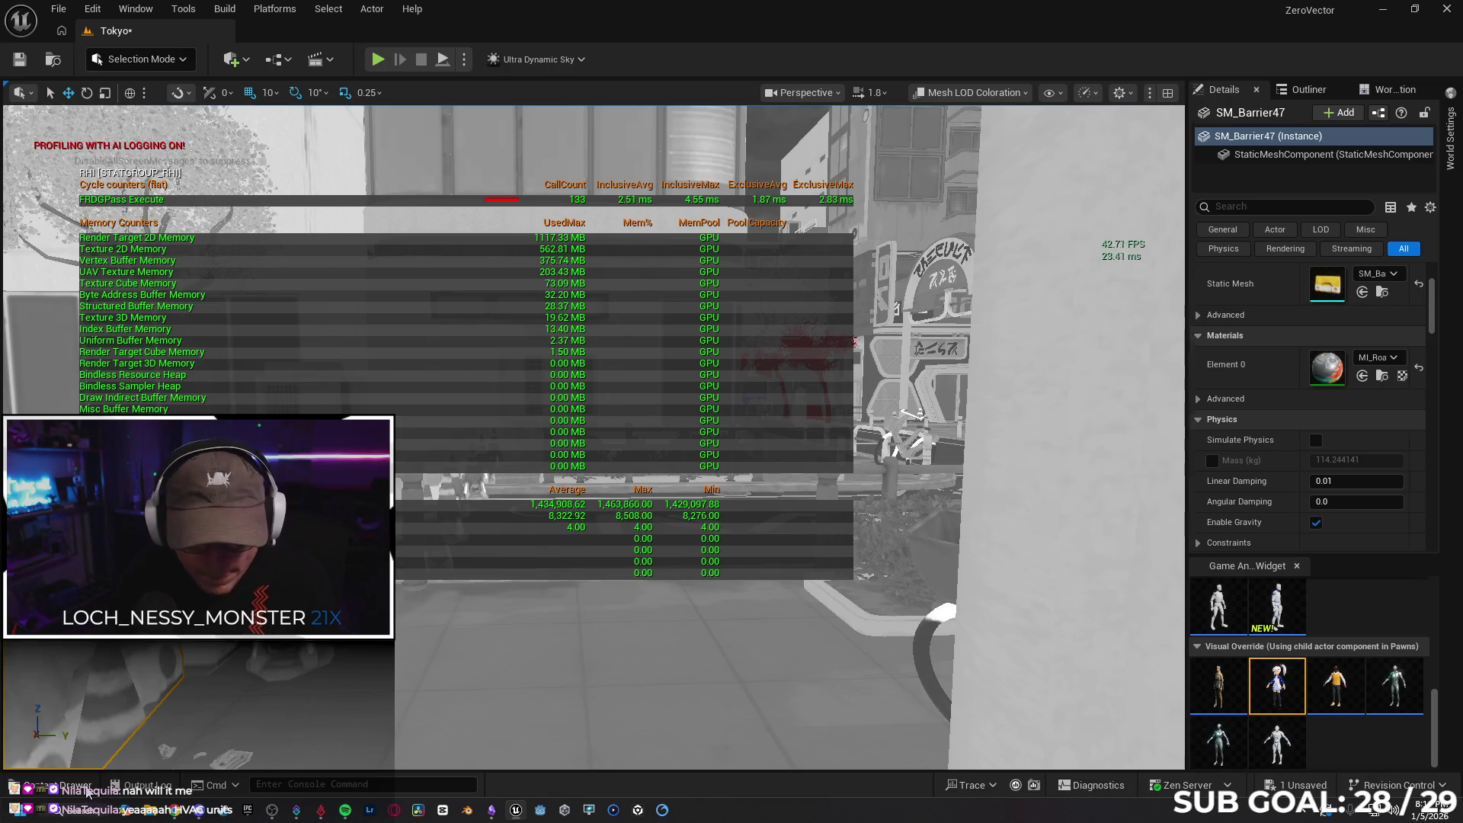
Open SM_Barrier01, SM_Cone01 and SM_Cone02 together in the Property Matrix
key("ctrl+space")
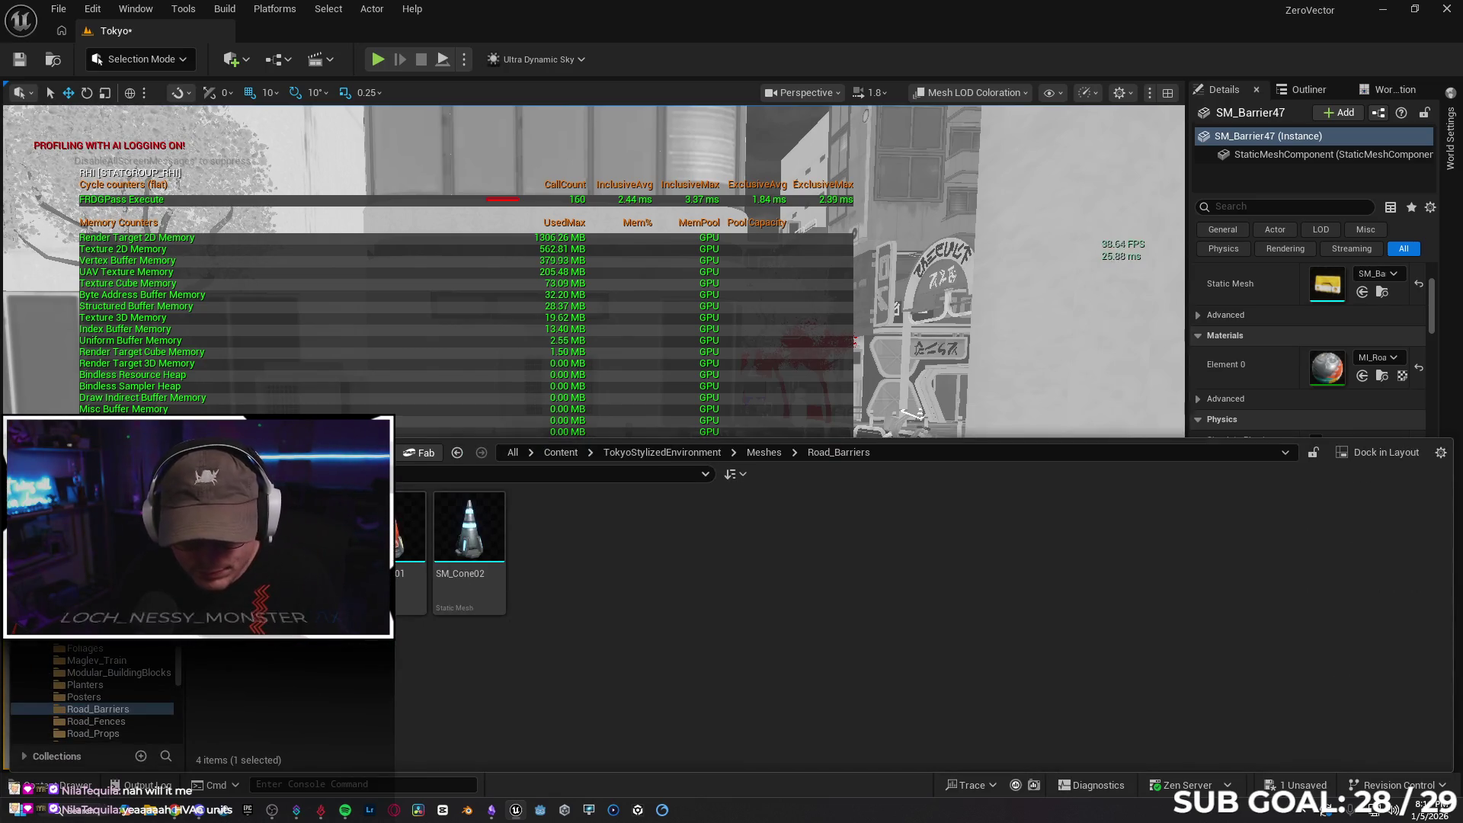
left_click_drag(343, 625, 490, 549)
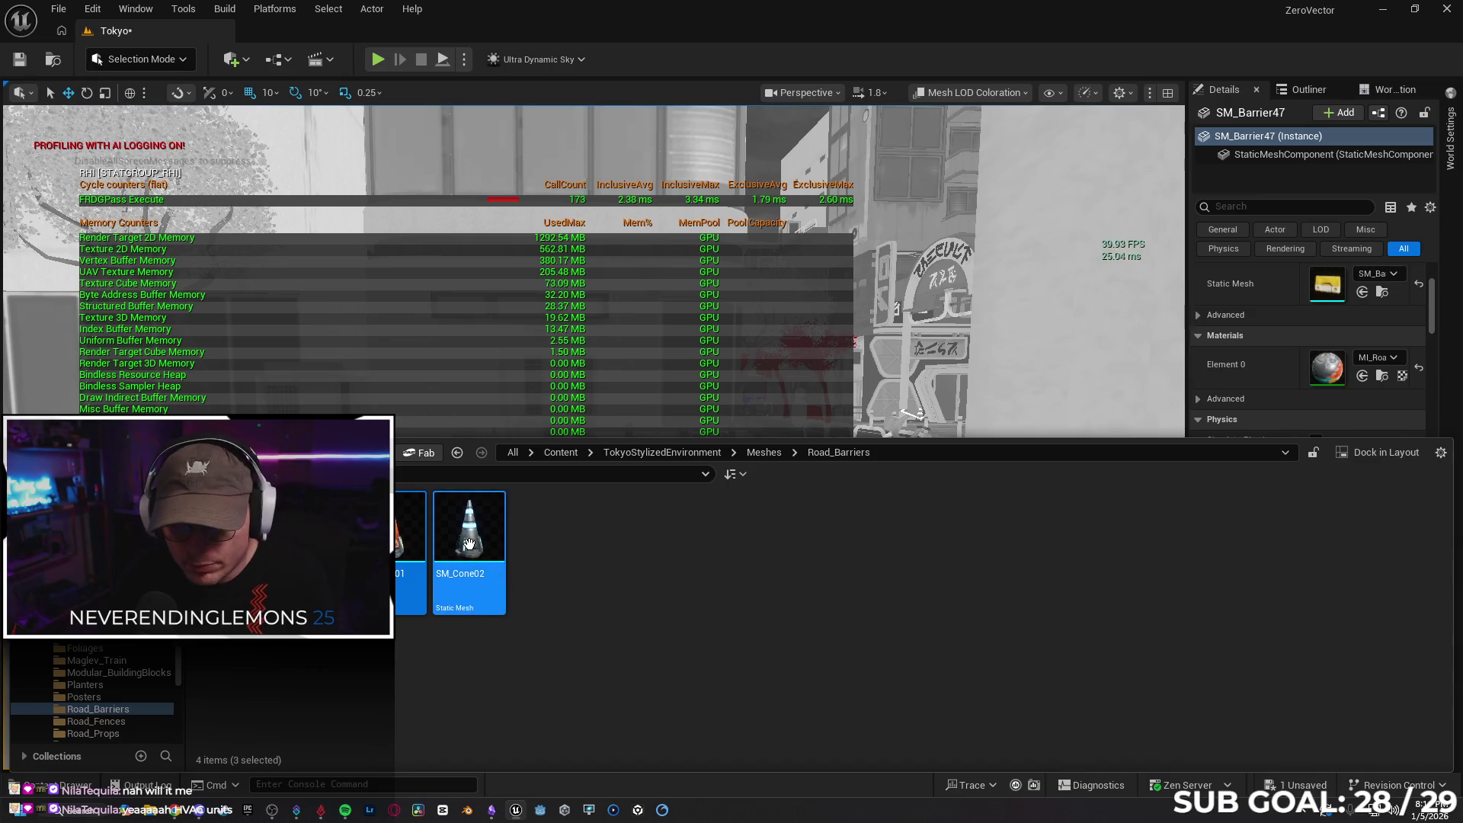
right_click(469, 547)
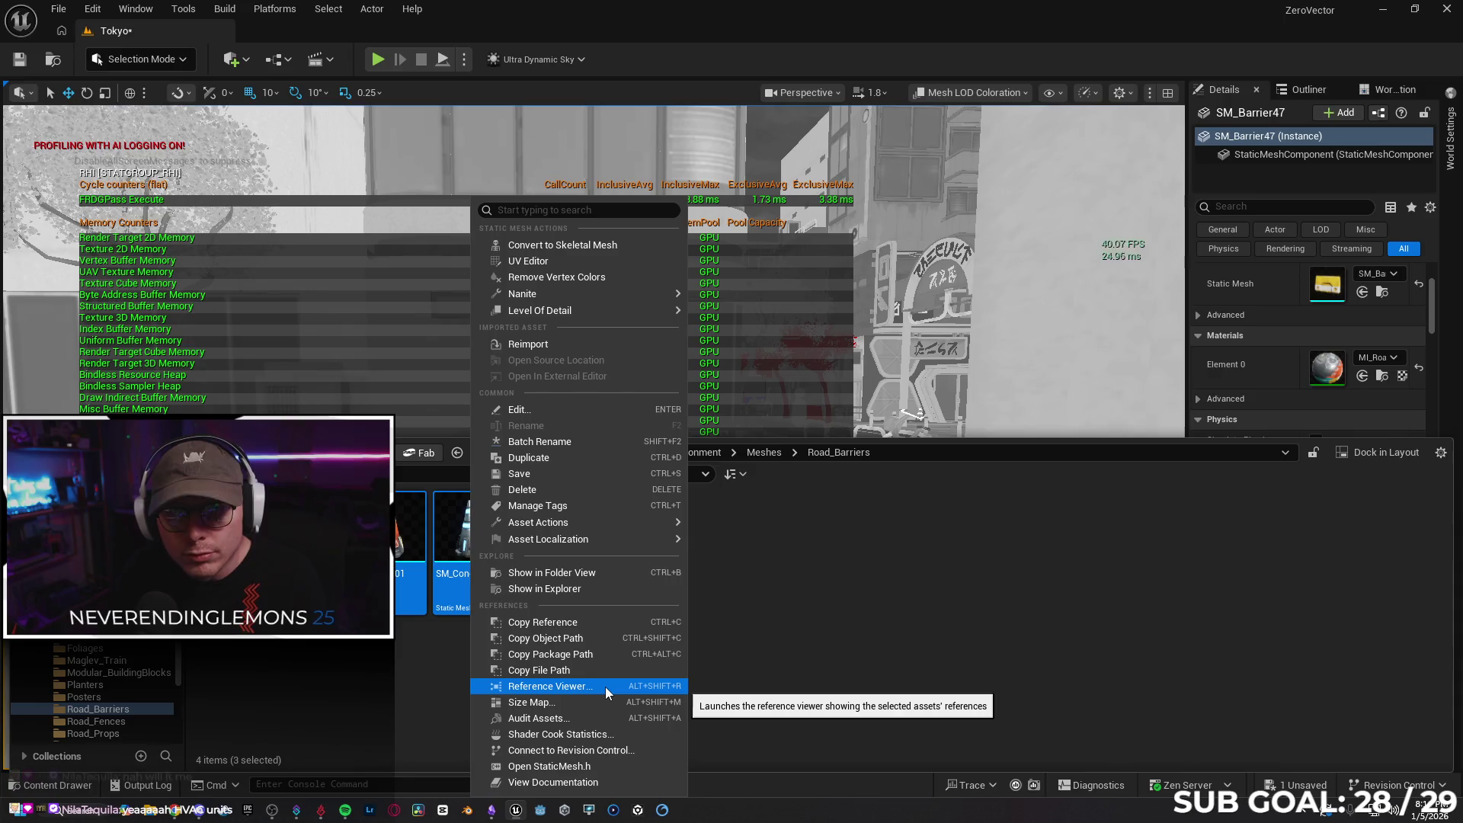
mouse_move(579, 523)
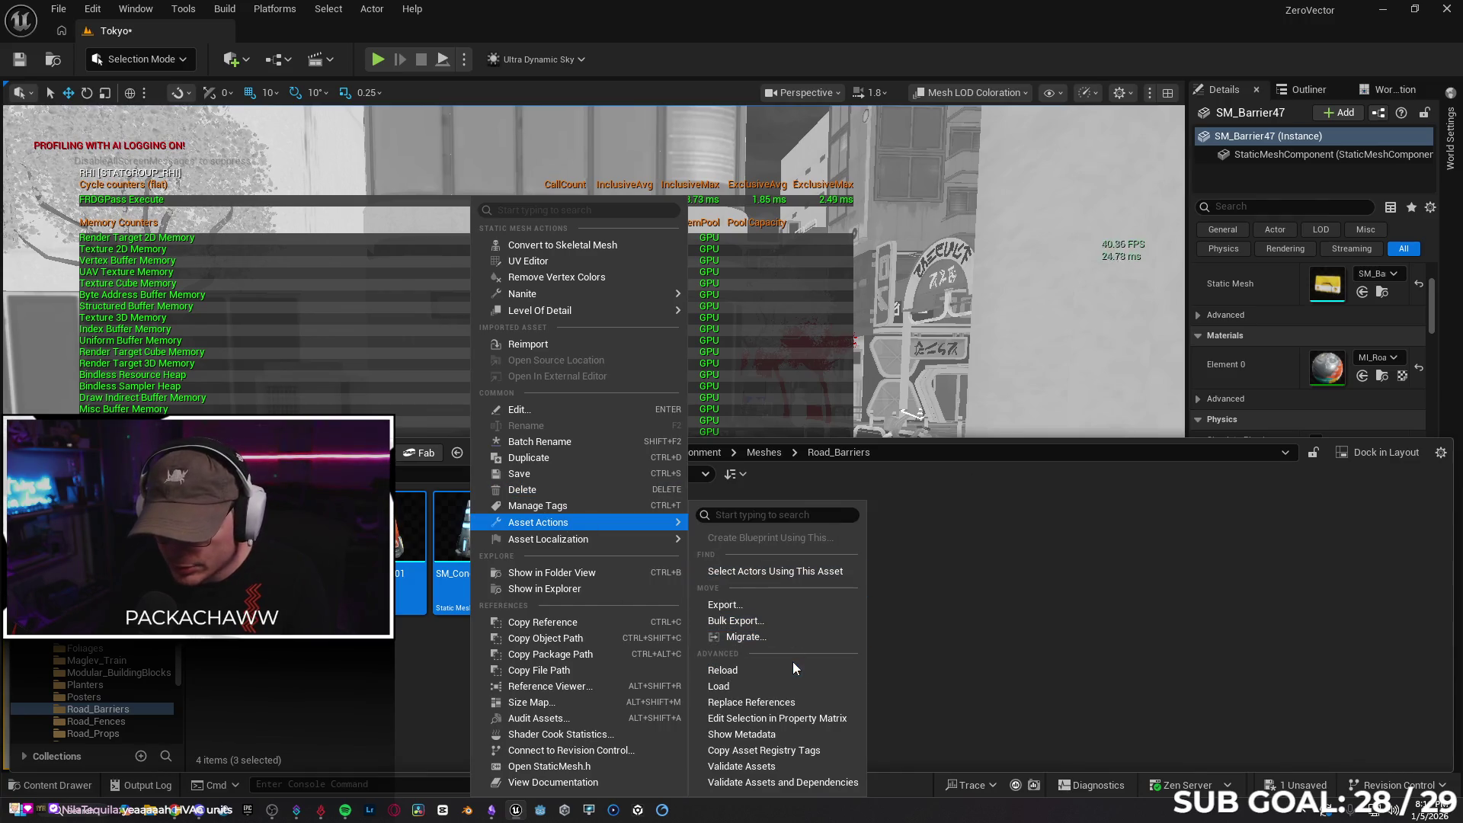
left_click(806, 720)
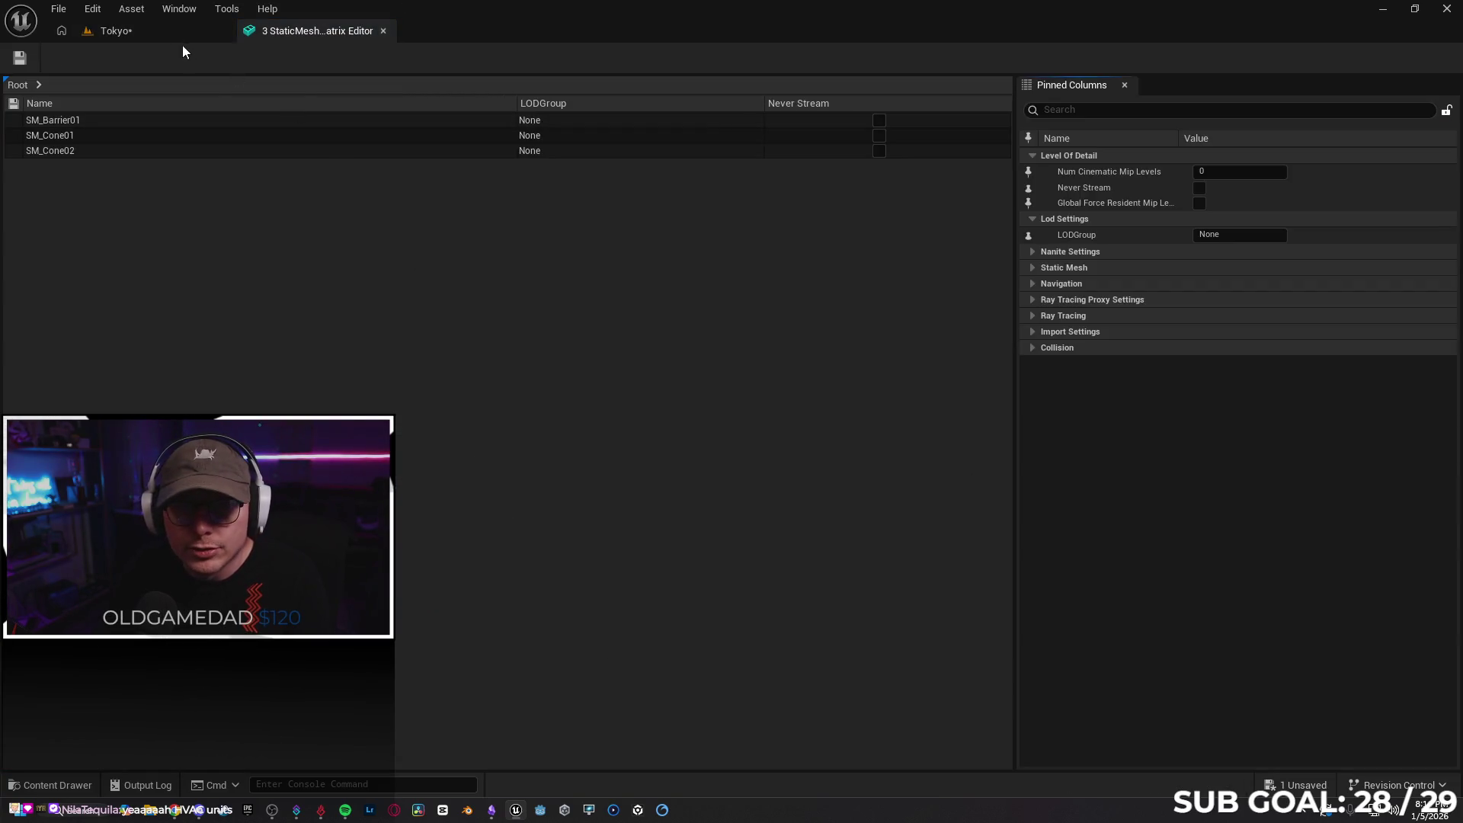
Look over SM_Barrier02's available LOD groups in its mesh editor without changing them
left_click(168, 31)
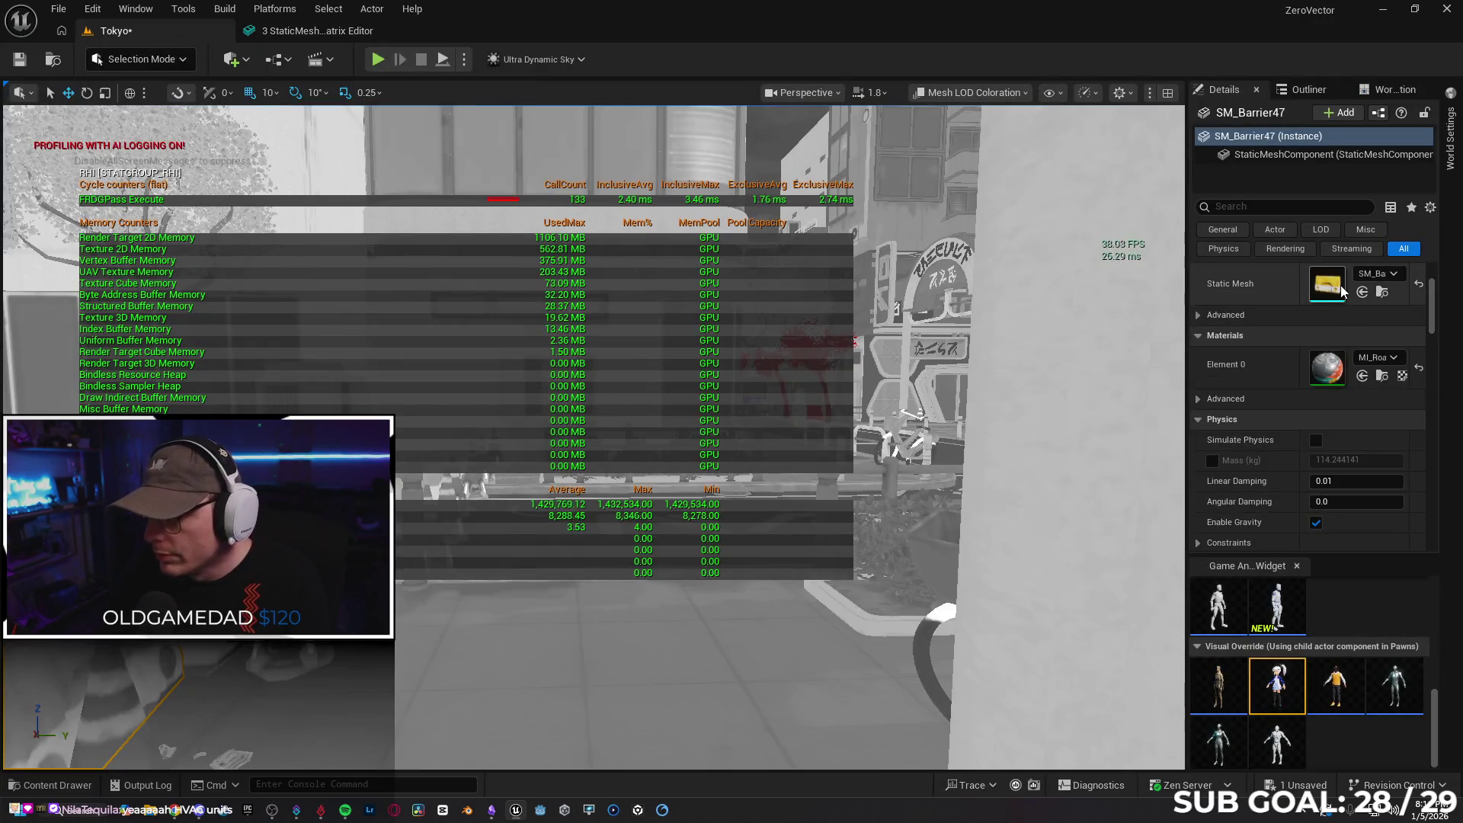
key("ctrl+e")
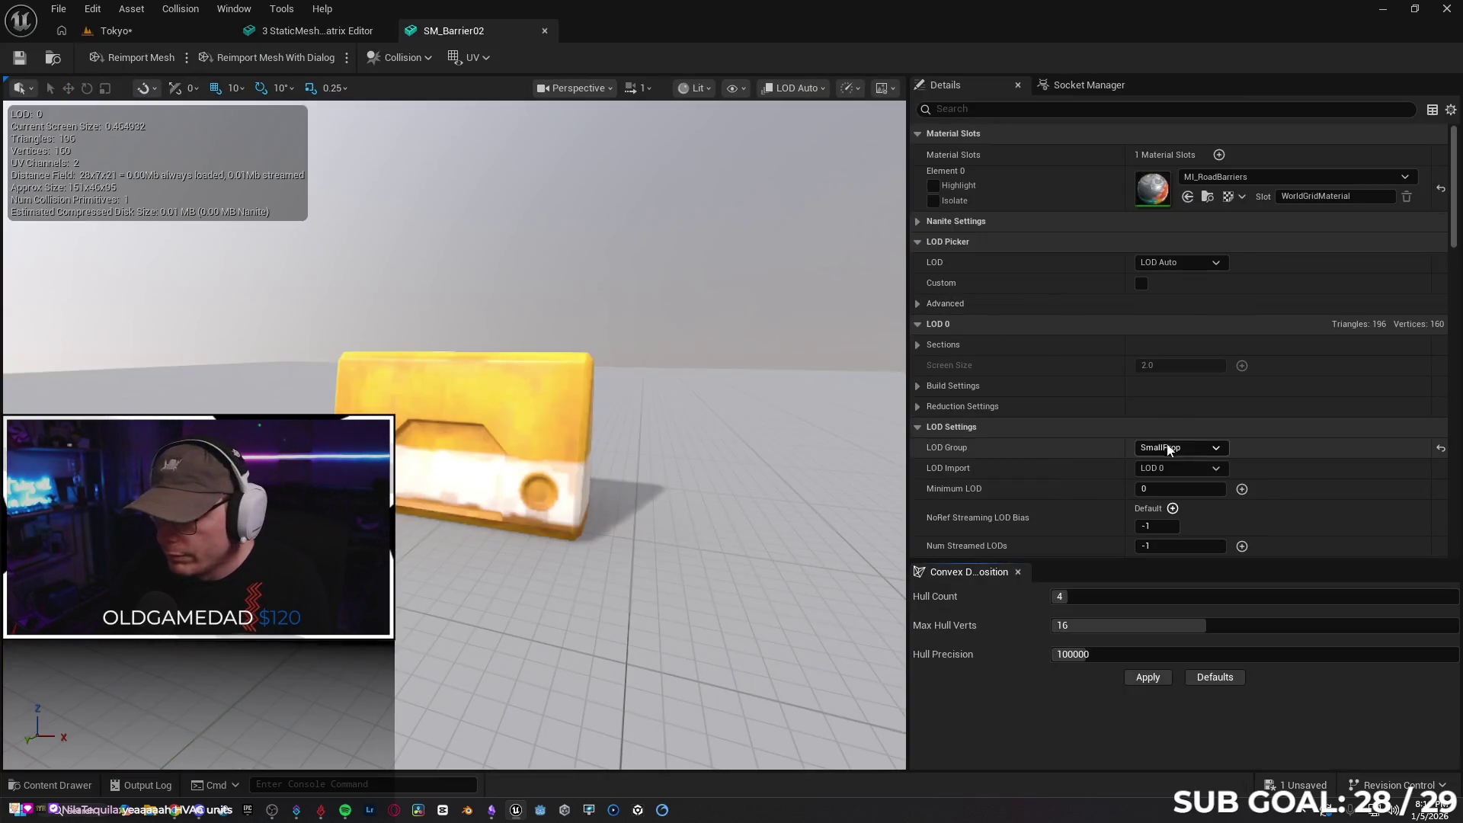
scroll(1087, 375, "down", 5)
left_click(1217, 325)
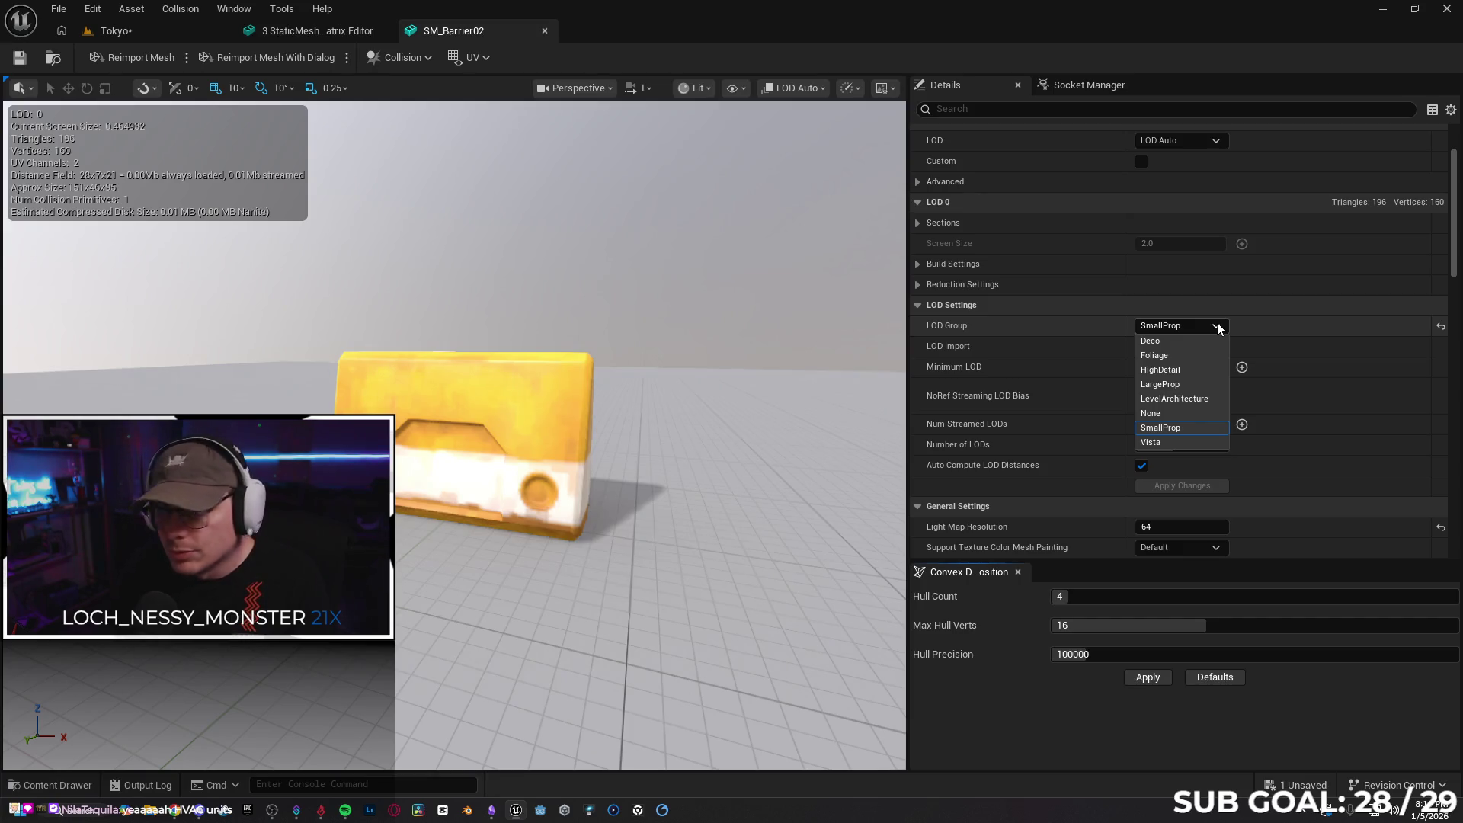
left_click(1217, 328)
left_click(316, 31)
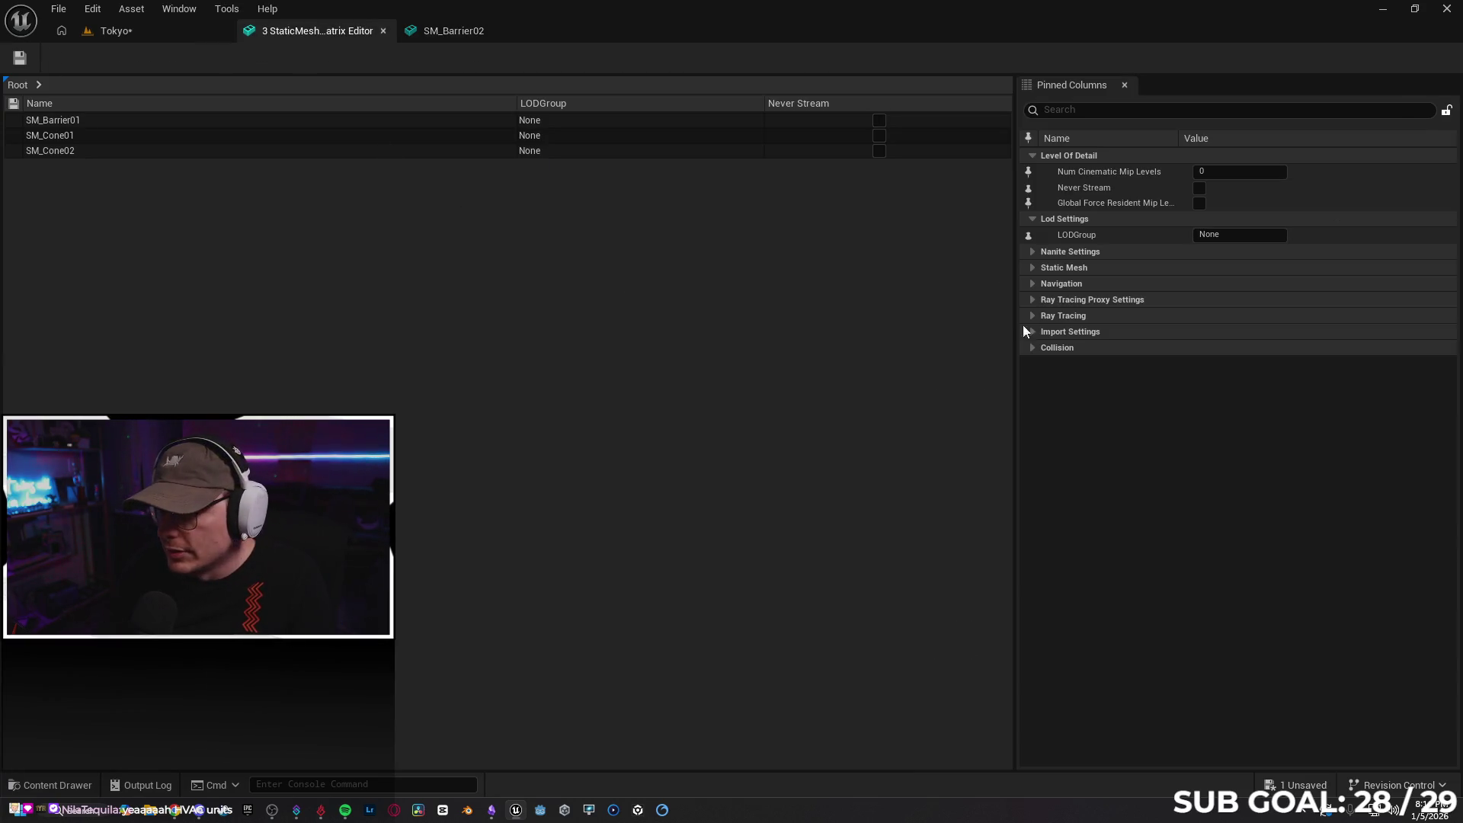
Set LODGroup to SmallProp for all three meshes and save them
type("Small")
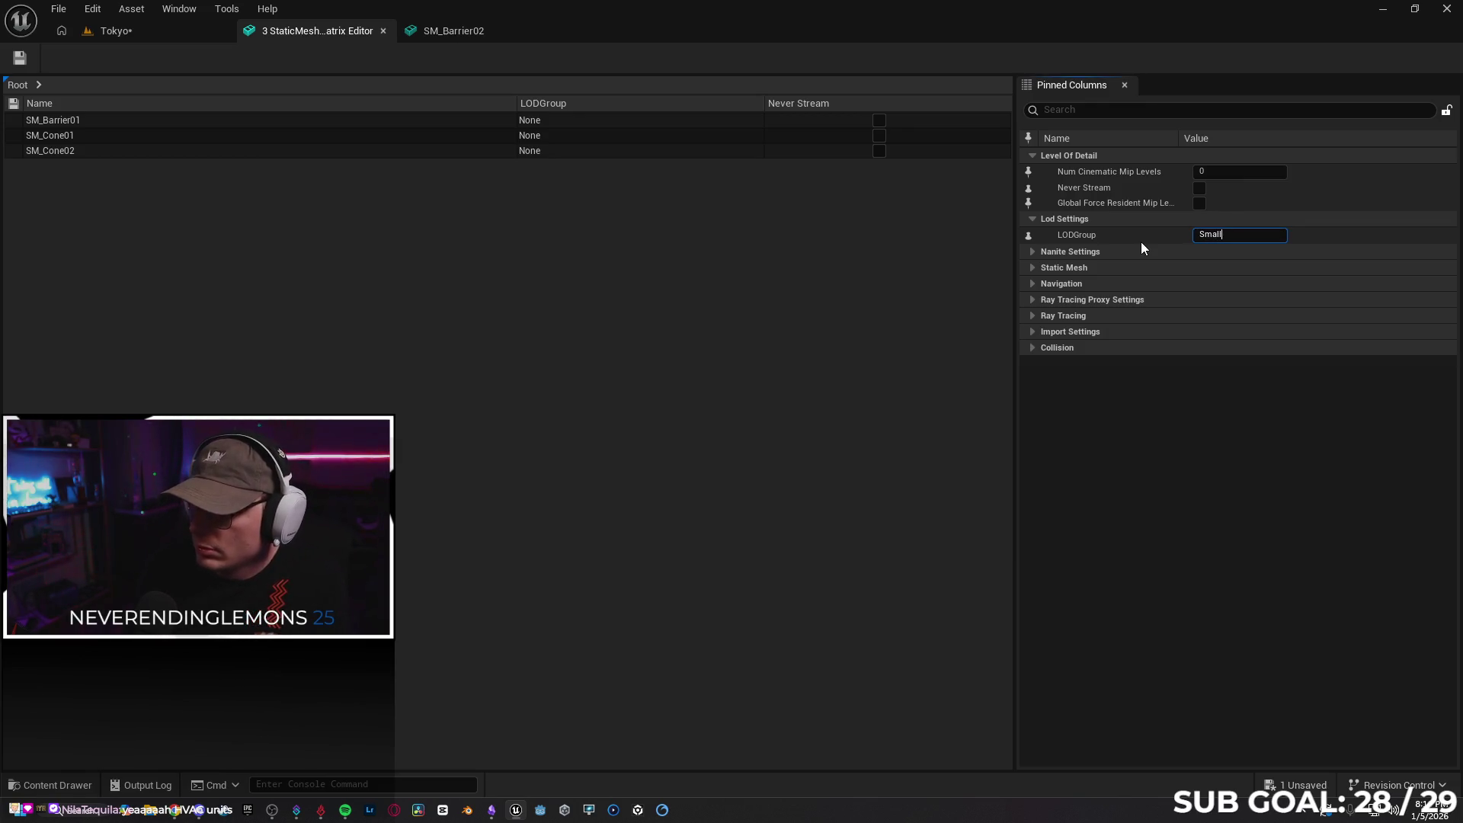
type("Prop")
key("Return")
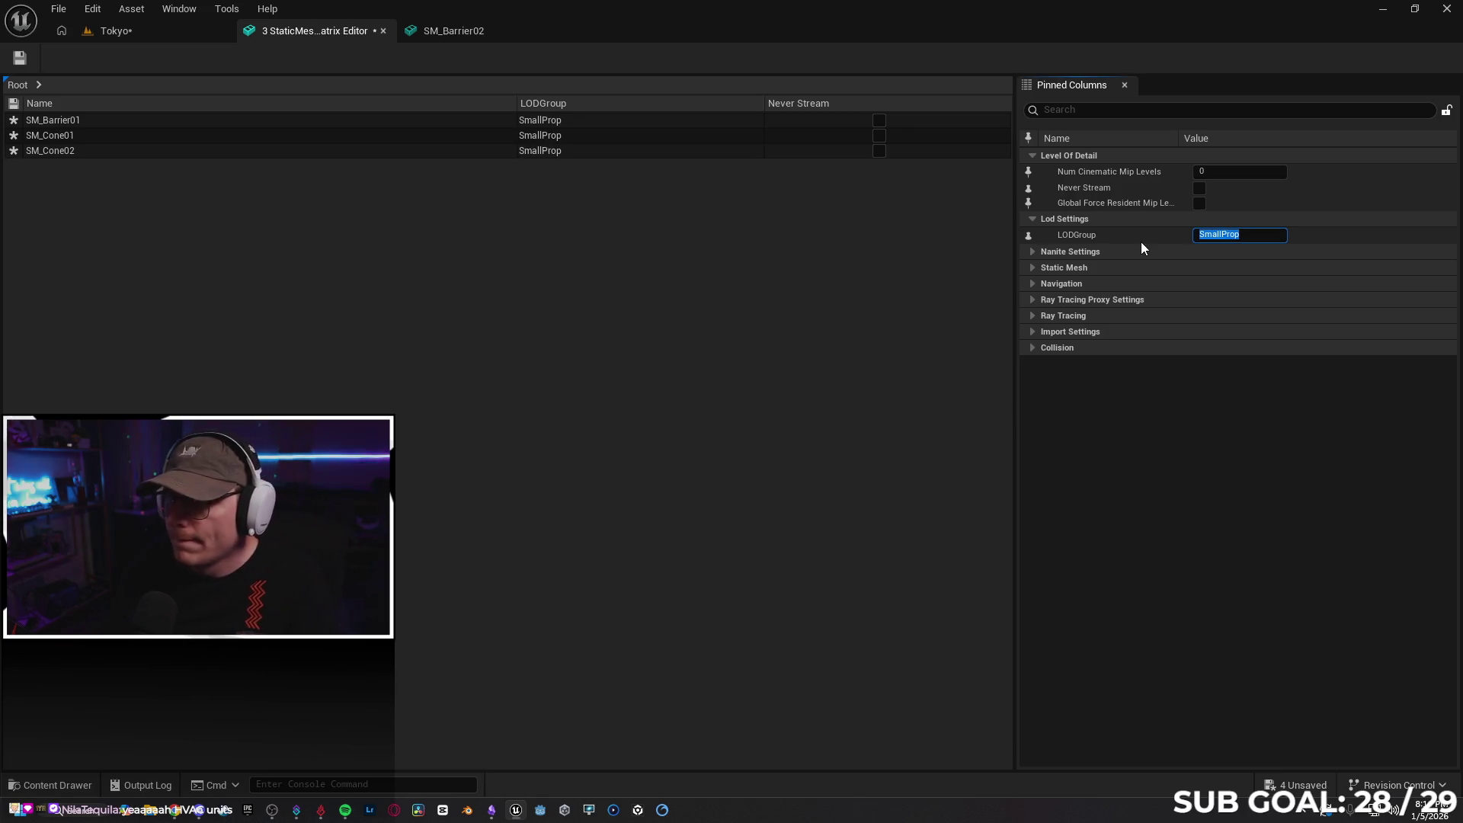
left_click(20, 58)
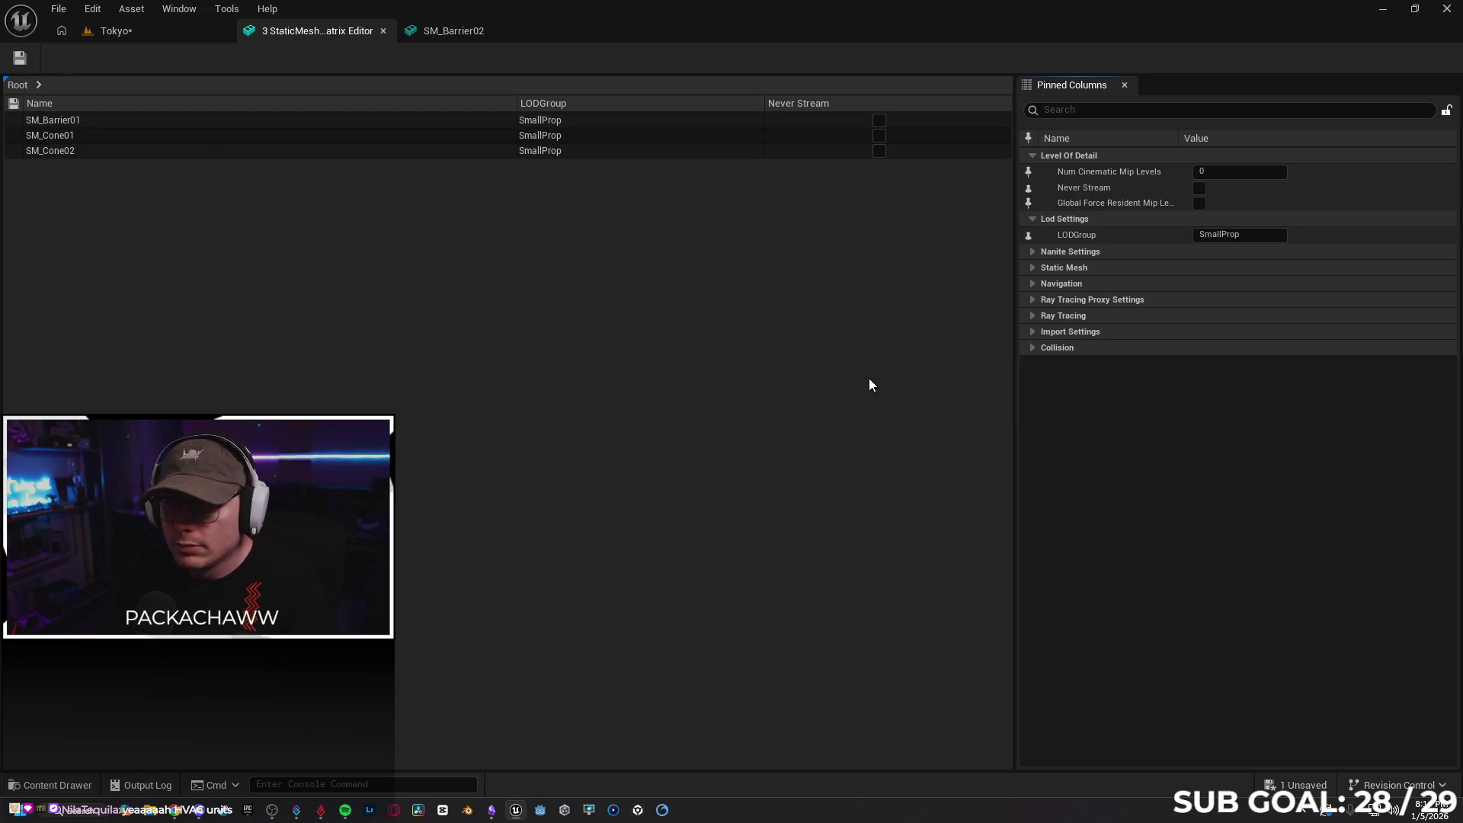
Open the Meshes > Building_Decor folder in the Content Drawer
left_click(149, 30)
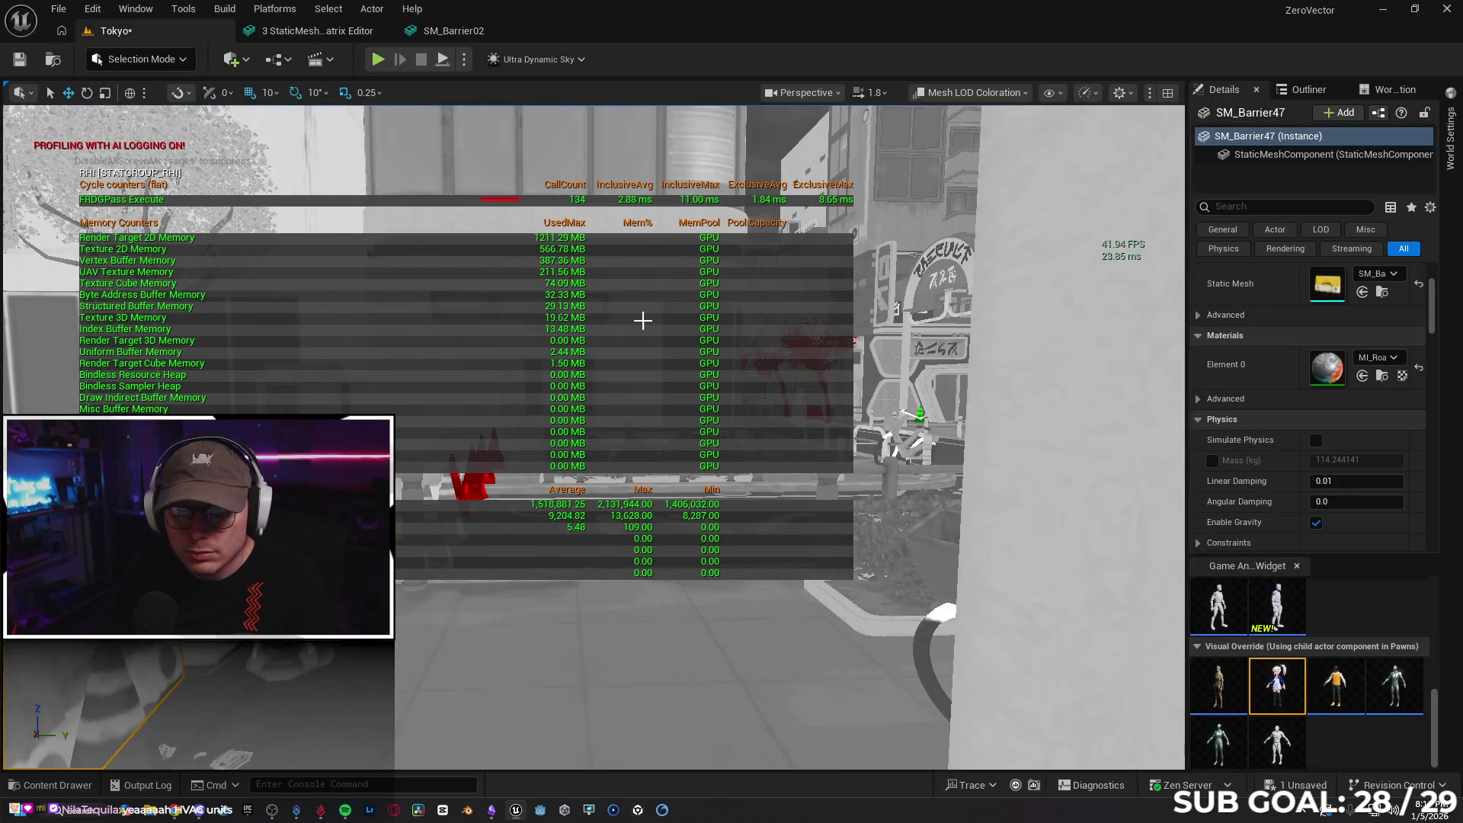
mouse_move(604, 404)
left_mouse_down()
mouse_move(431, 486)
mouse_move(976, 416)
mouse_move(615, 413)
left_mouse_up()
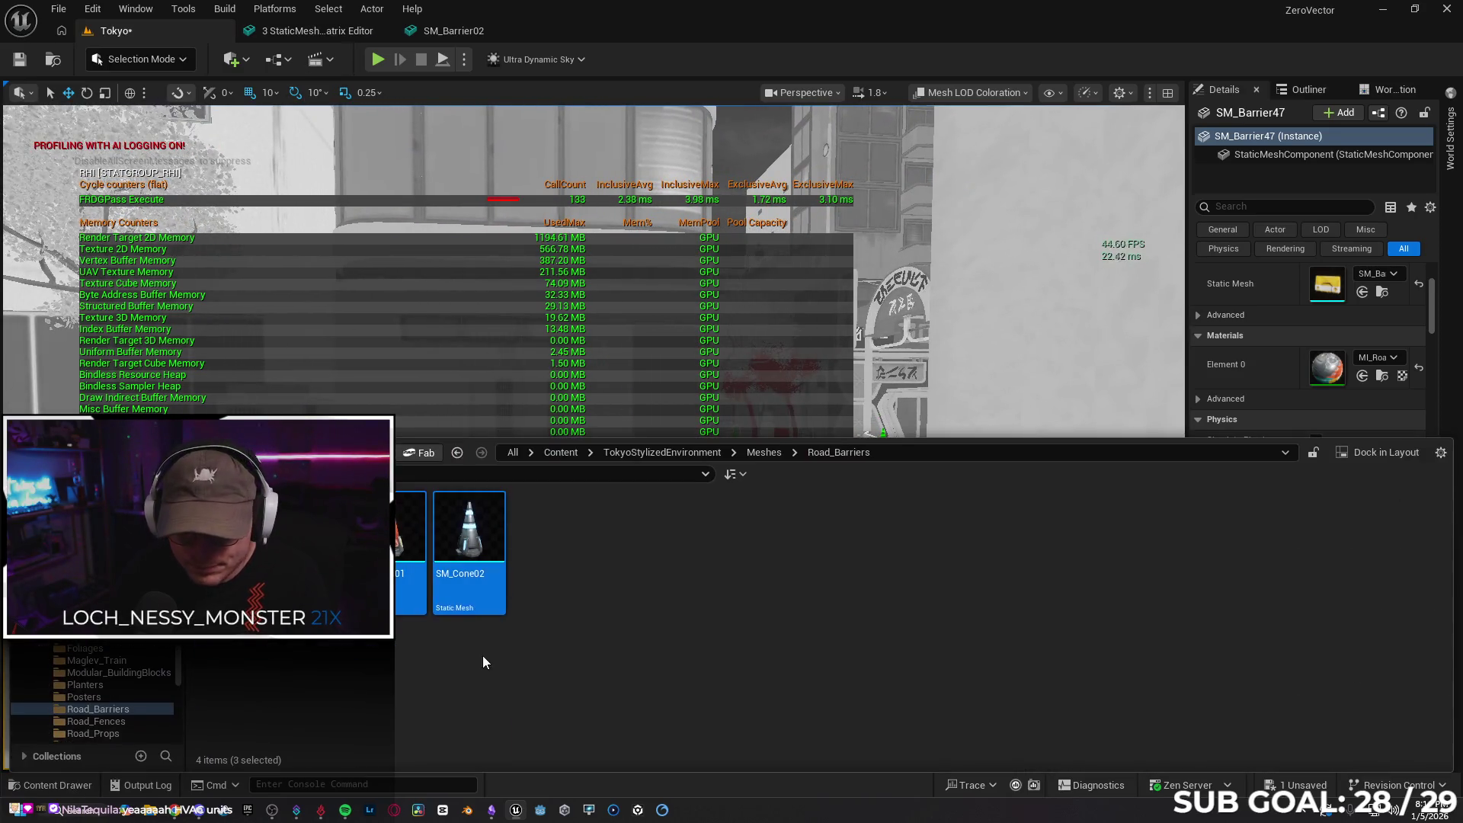
left_click(57, 785)
key("alt+Left")
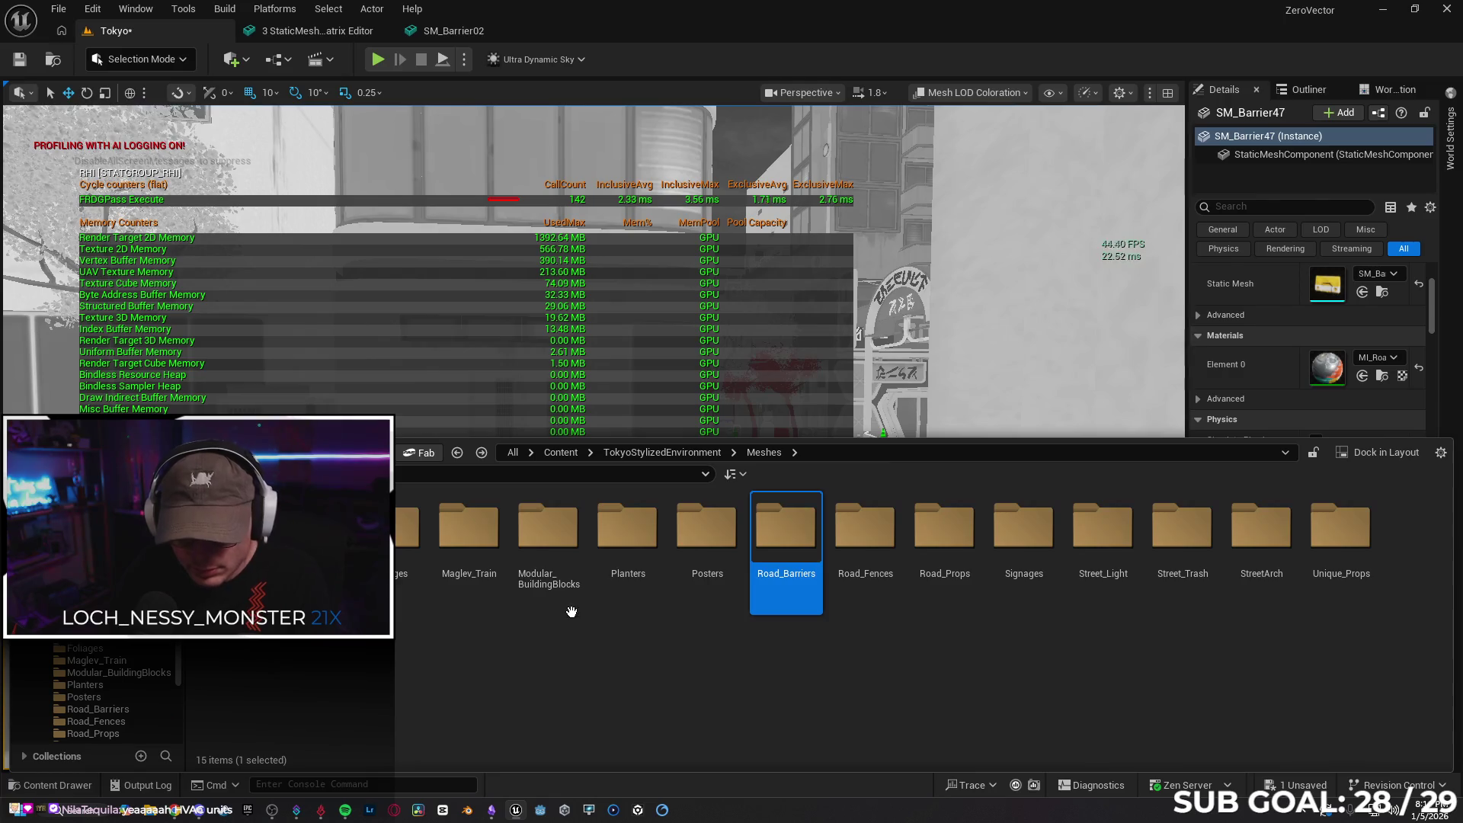
double_click(310, 526)
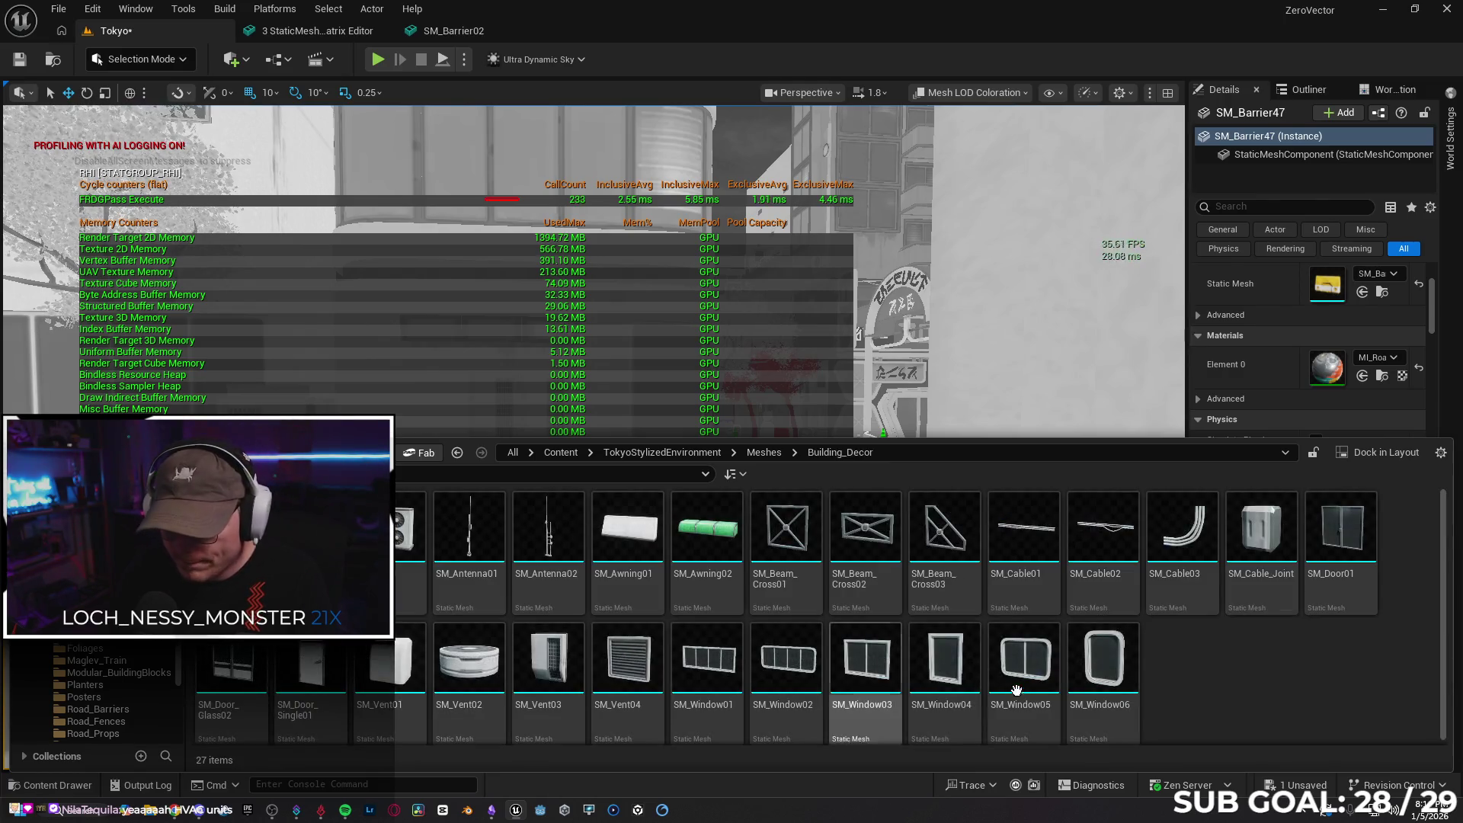
Select all 27 Building_Decor static meshes, starting from SM_Window06
scroll(1242, 640, "down", 1)
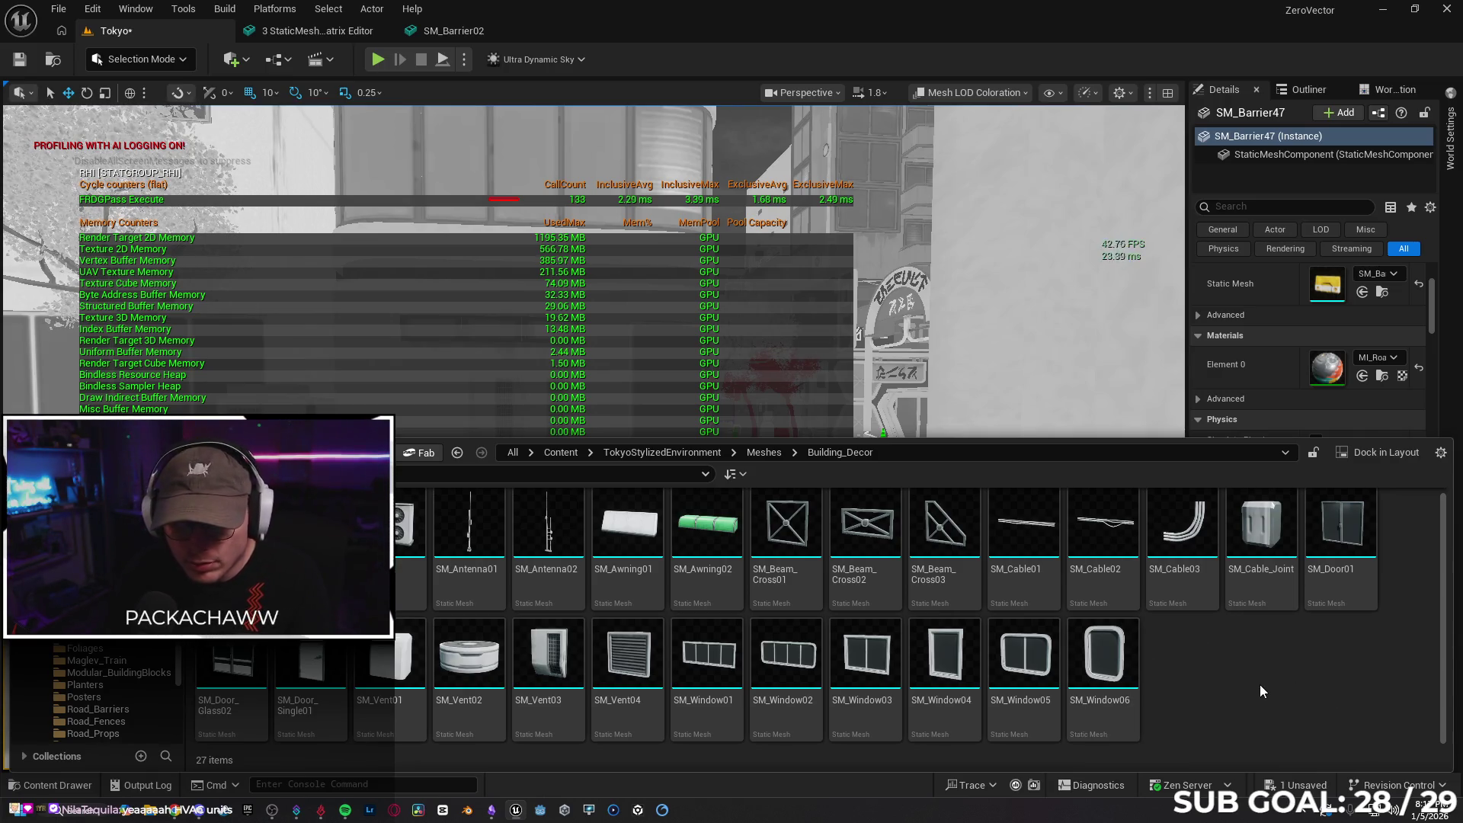
mouse_move(412, 533)
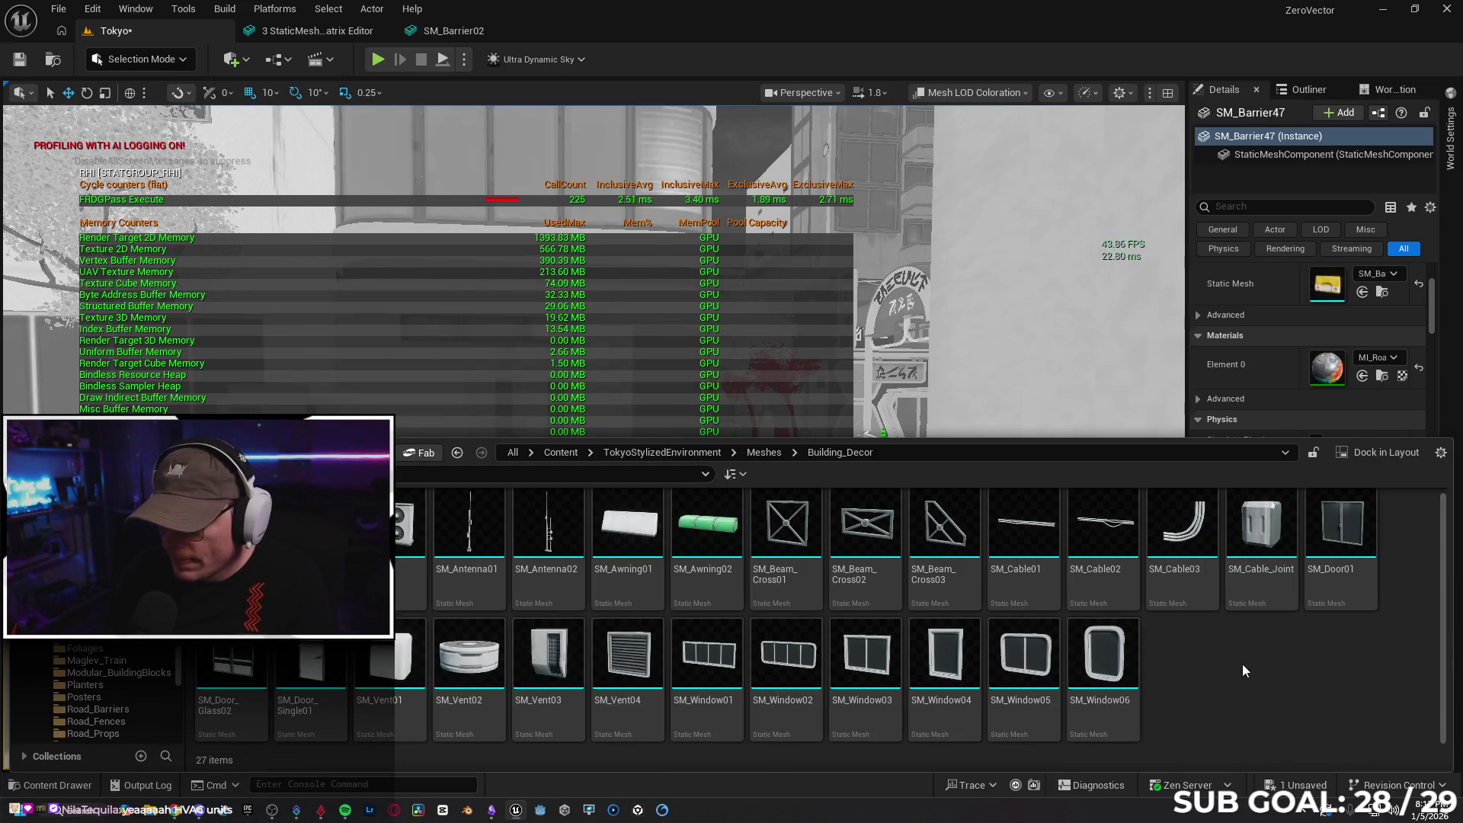
left_click(1103, 688)
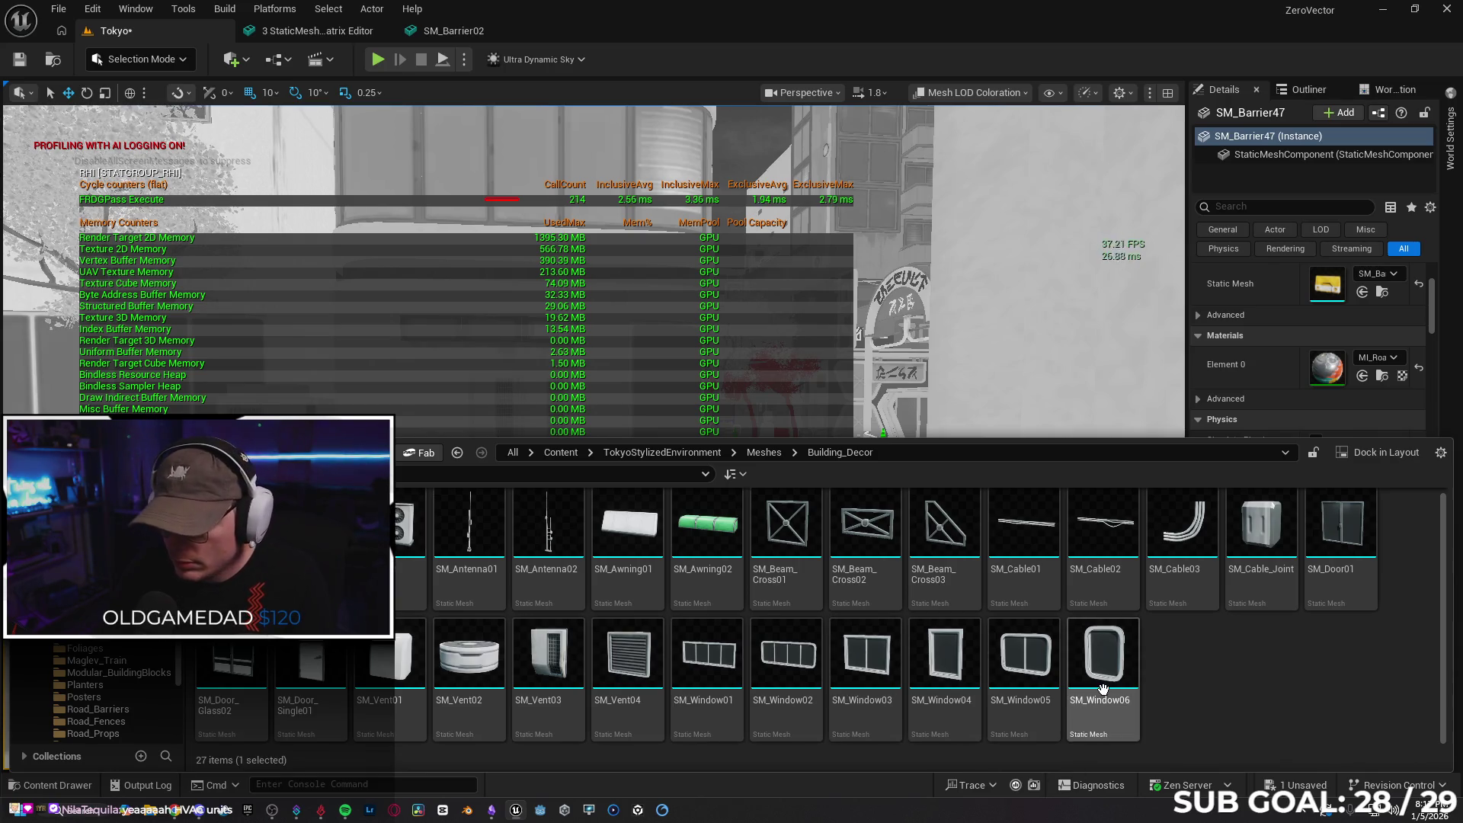
key("ctrl+a")
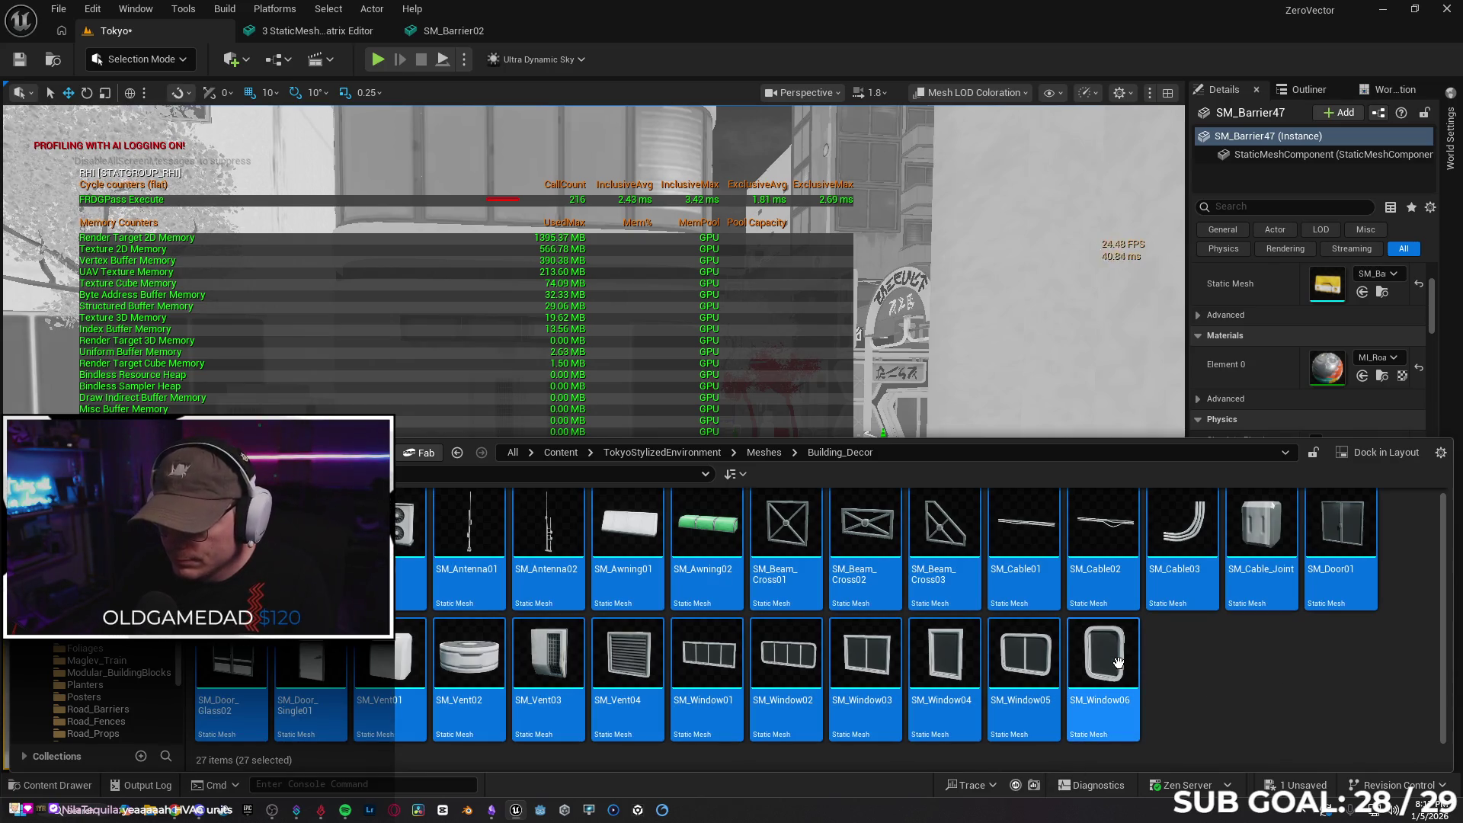
right_click(1095, 669)
Edit the 27 Building_Decor meshes in a Property Matrix with LODGroup SmallProp, and save them
mouse_move(1186, 411)
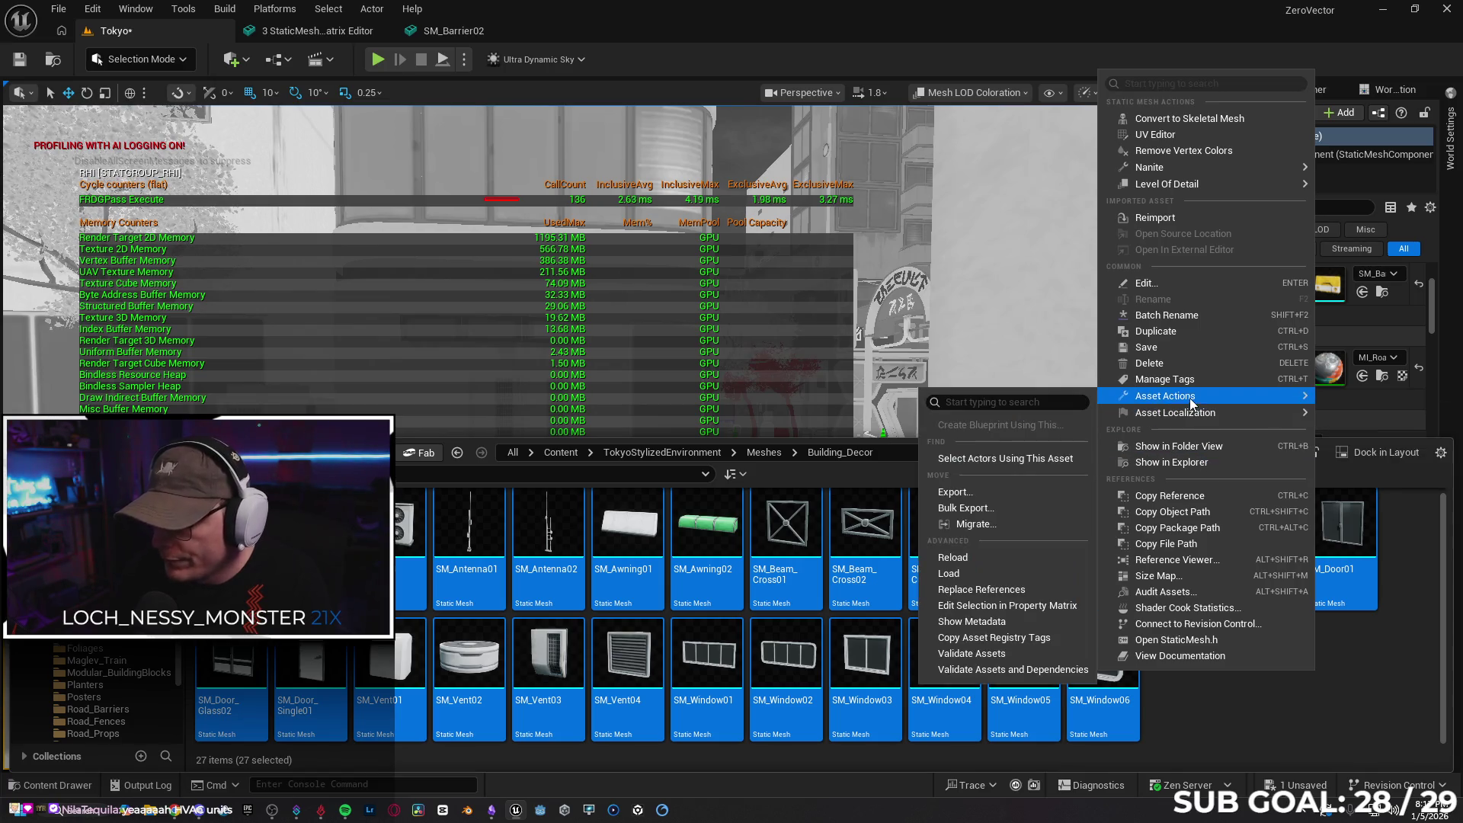
left_click(1014, 605)
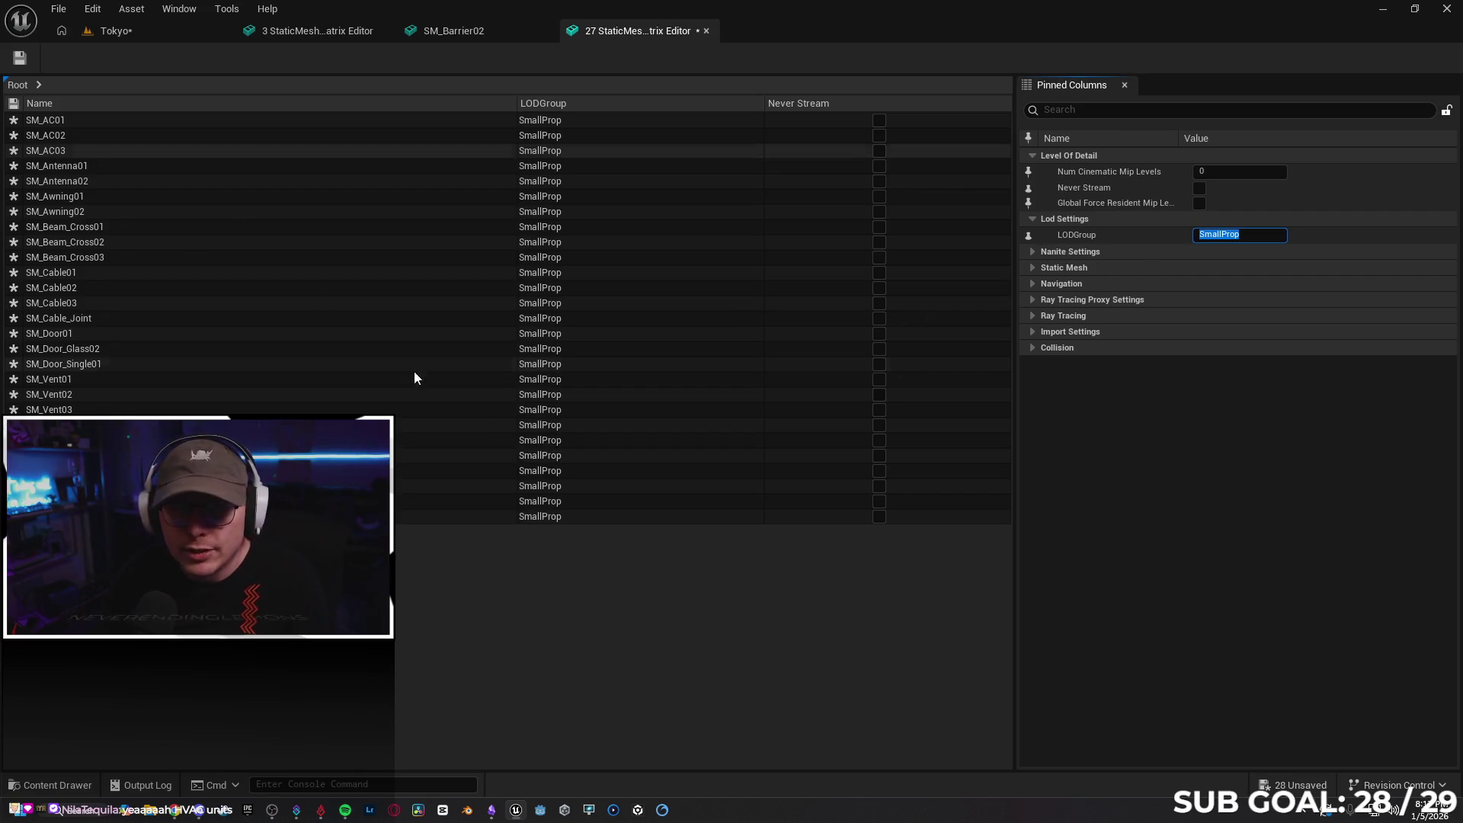
left_click(20, 58)
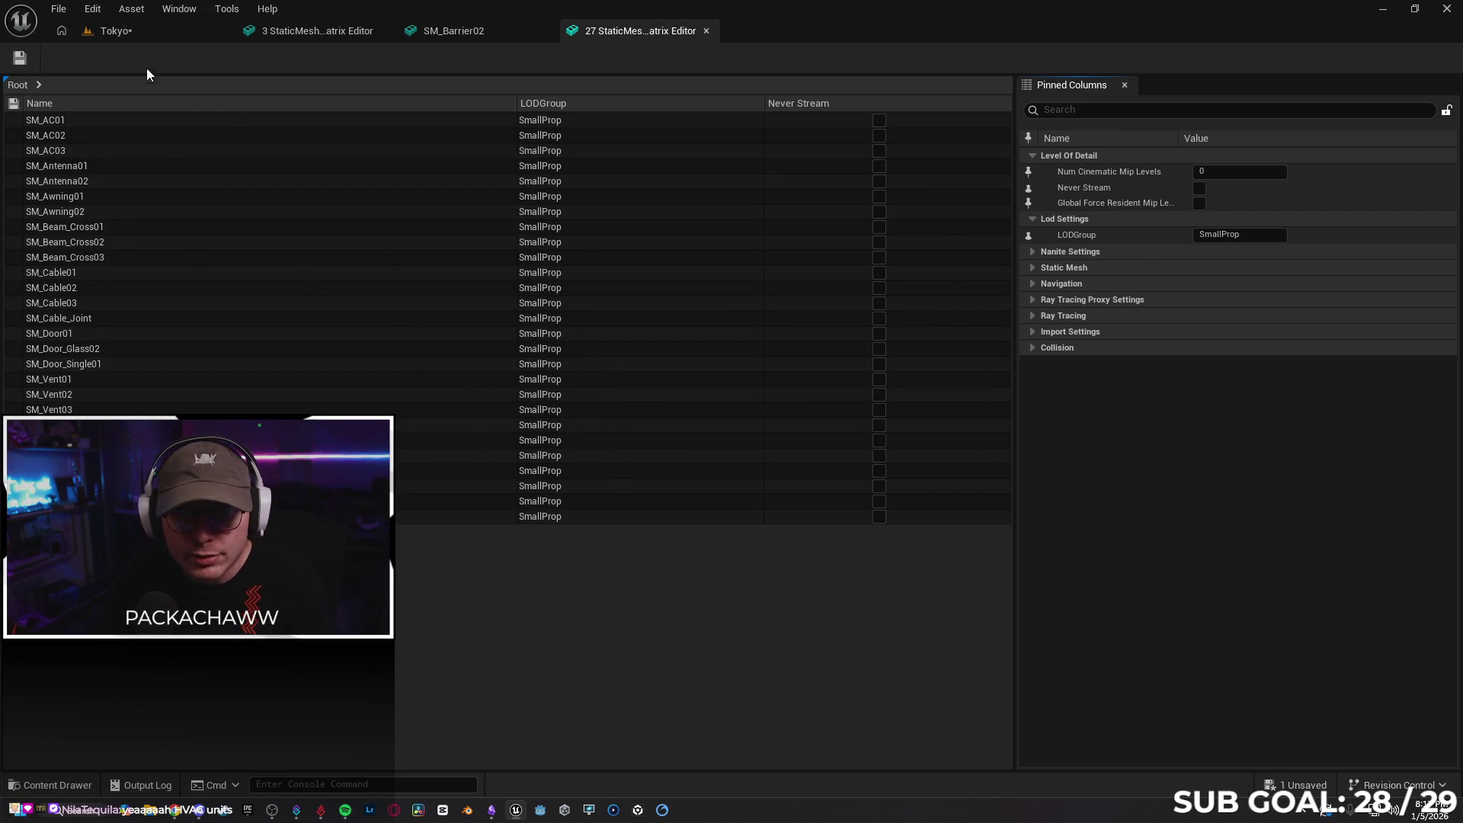
left_click(150, 36)
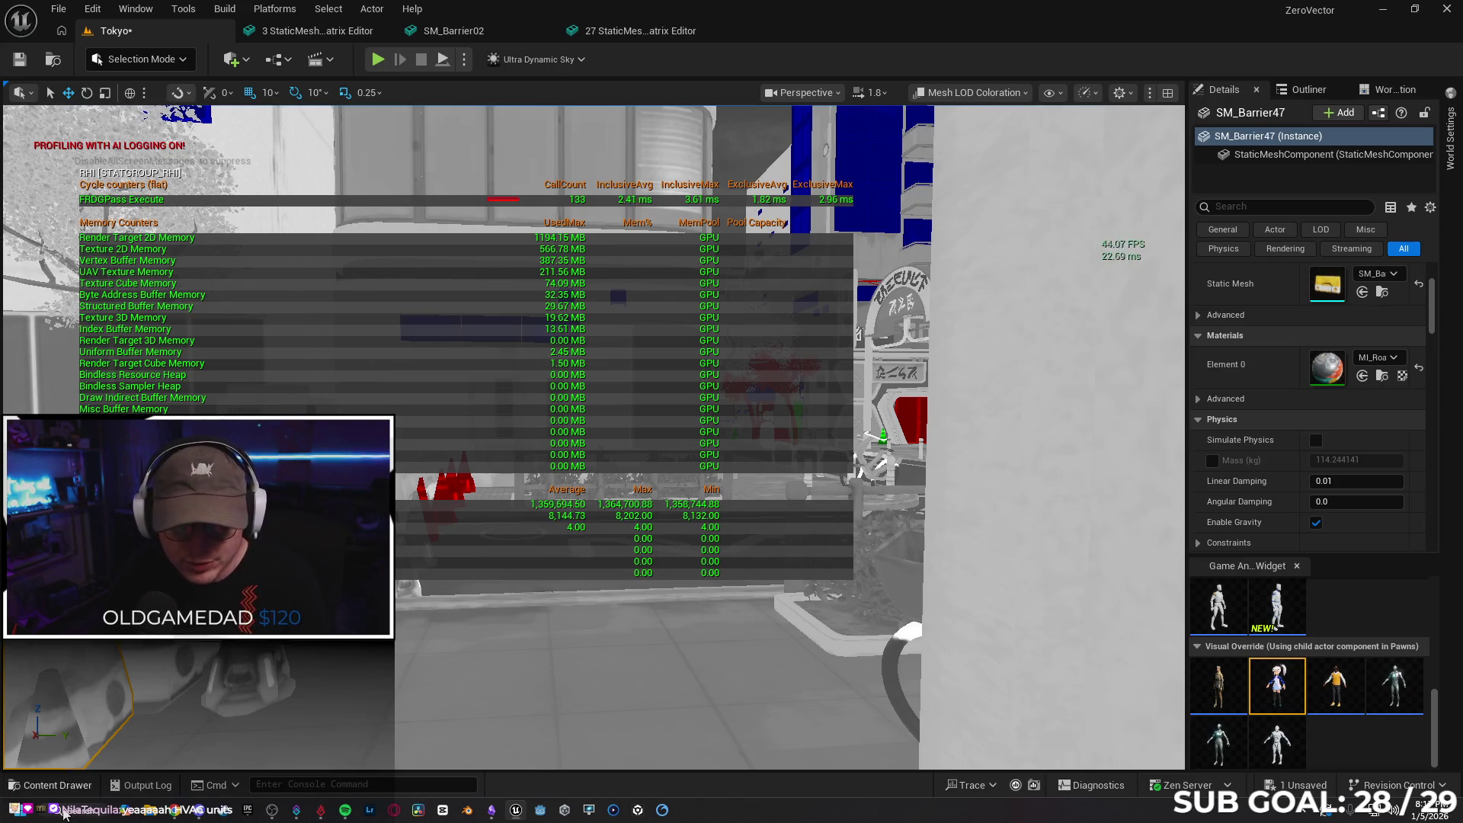
Select all six meshes in the Maglev_Train folder and open them together in the Property Matrix
left_click(69, 789)
key("alt+Left")
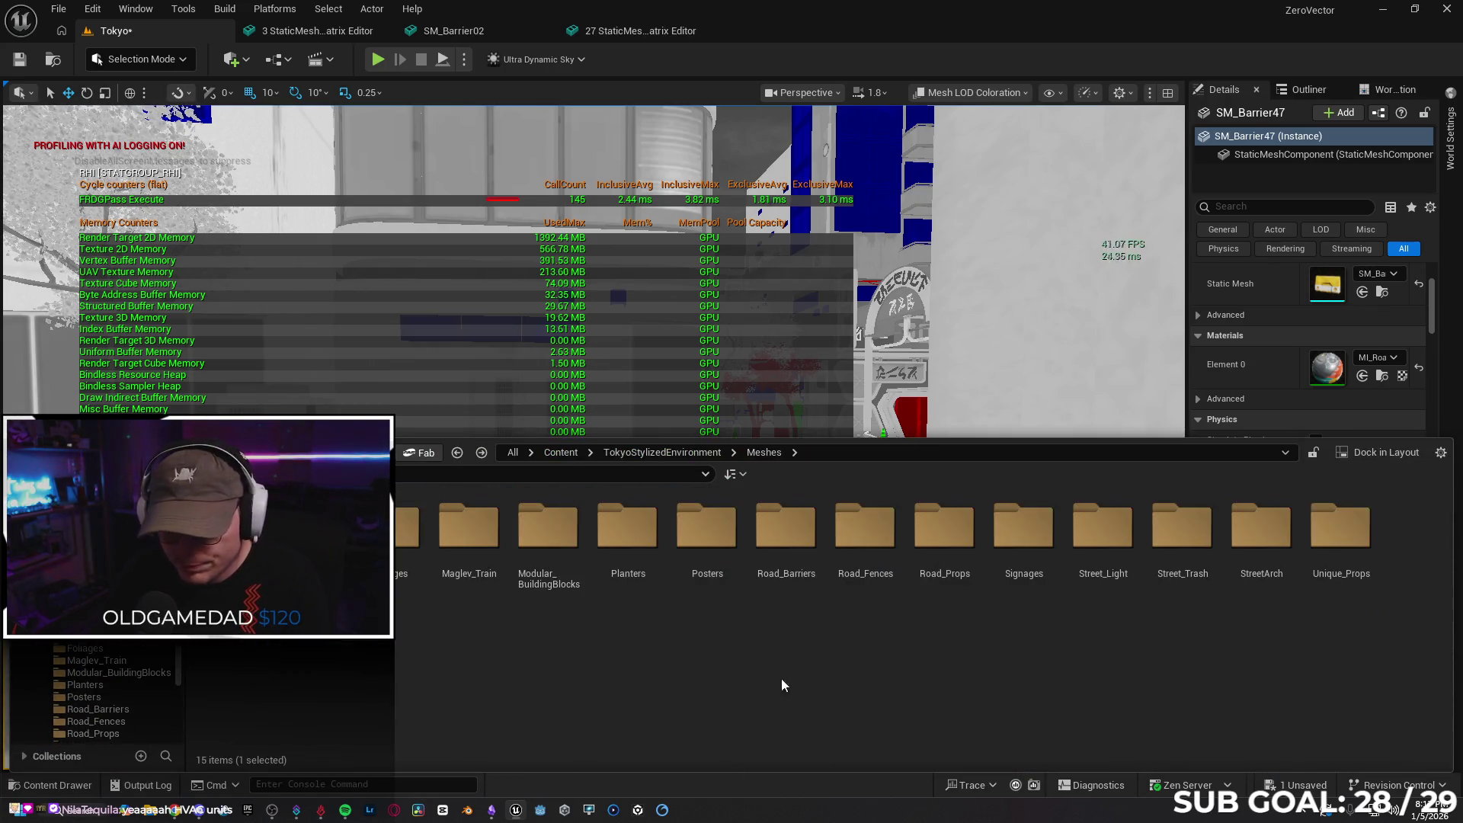
double_click(468, 525)
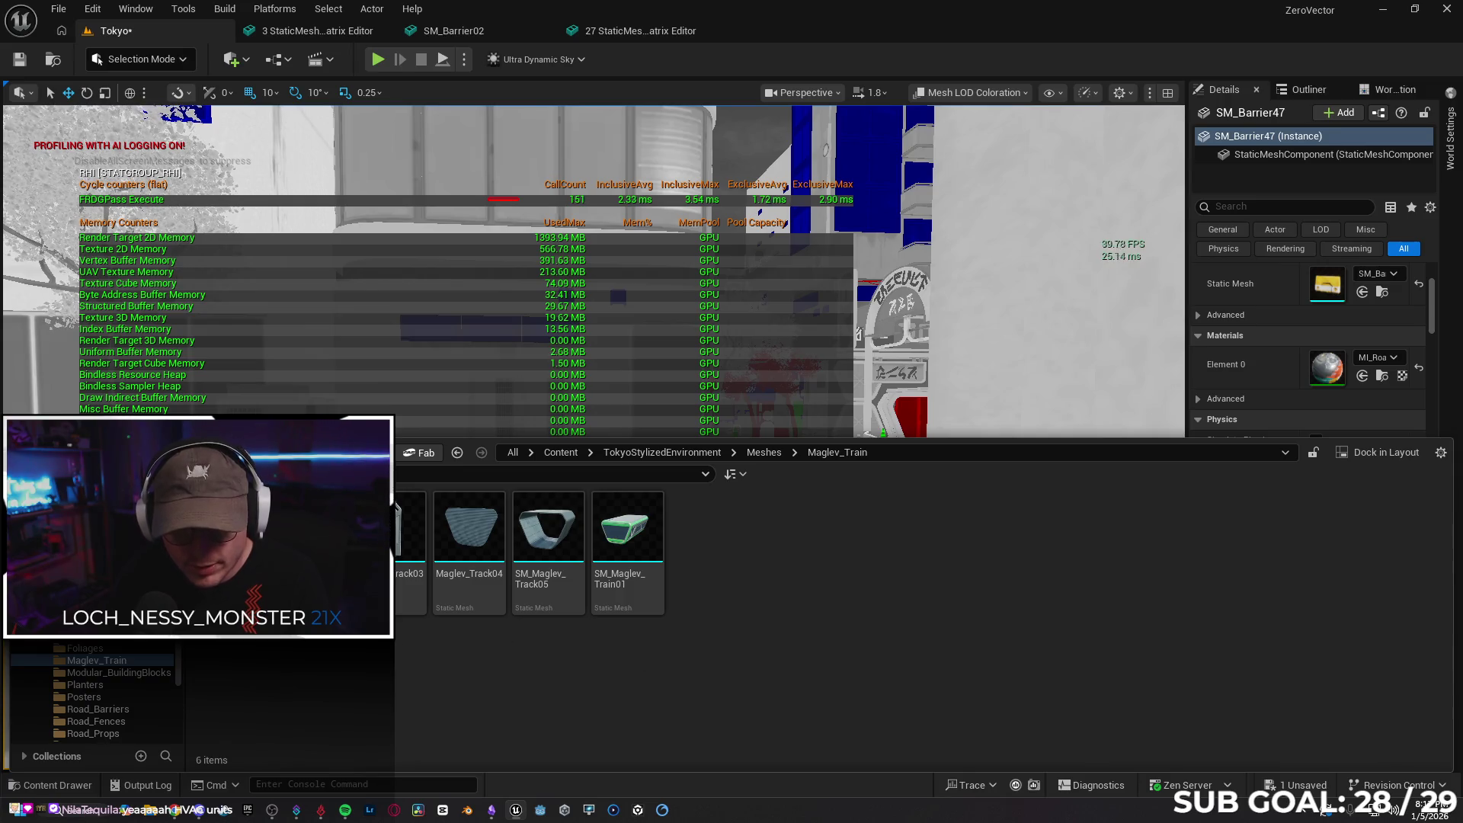
key("ctrl+a")
right_click(640, 579)
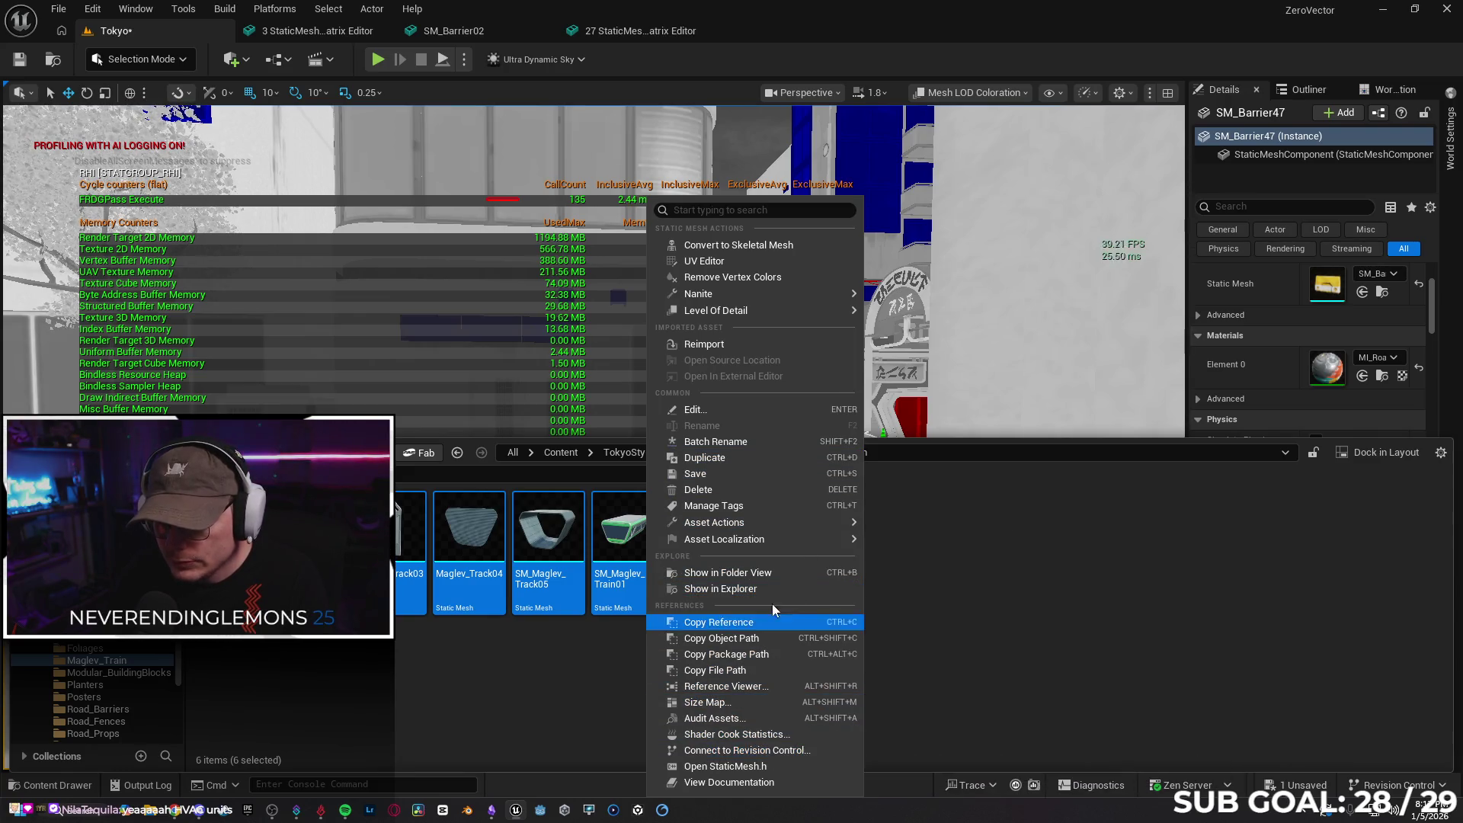
mouse_move(752, 526)
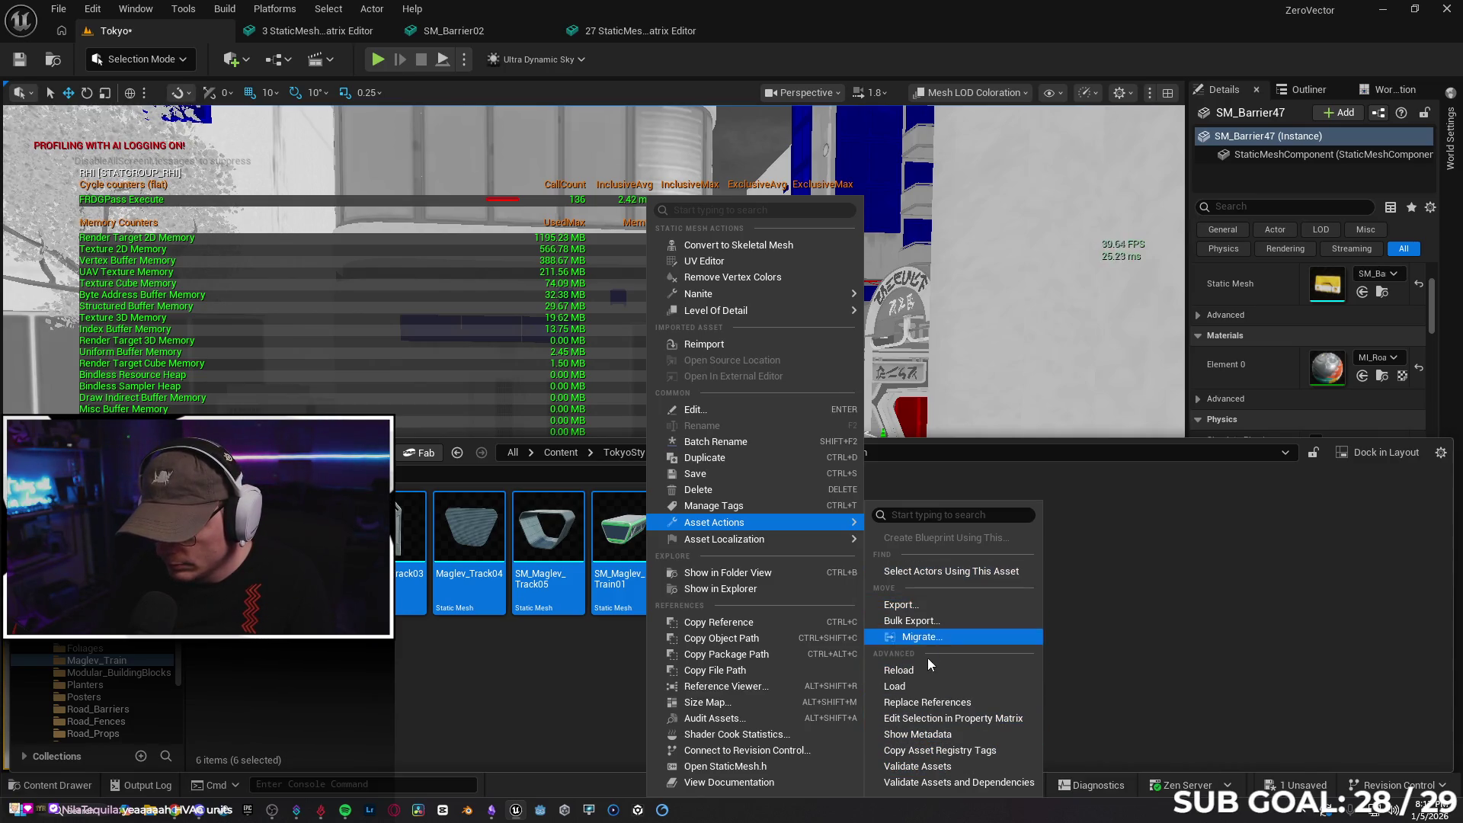
left_click(945, 718)
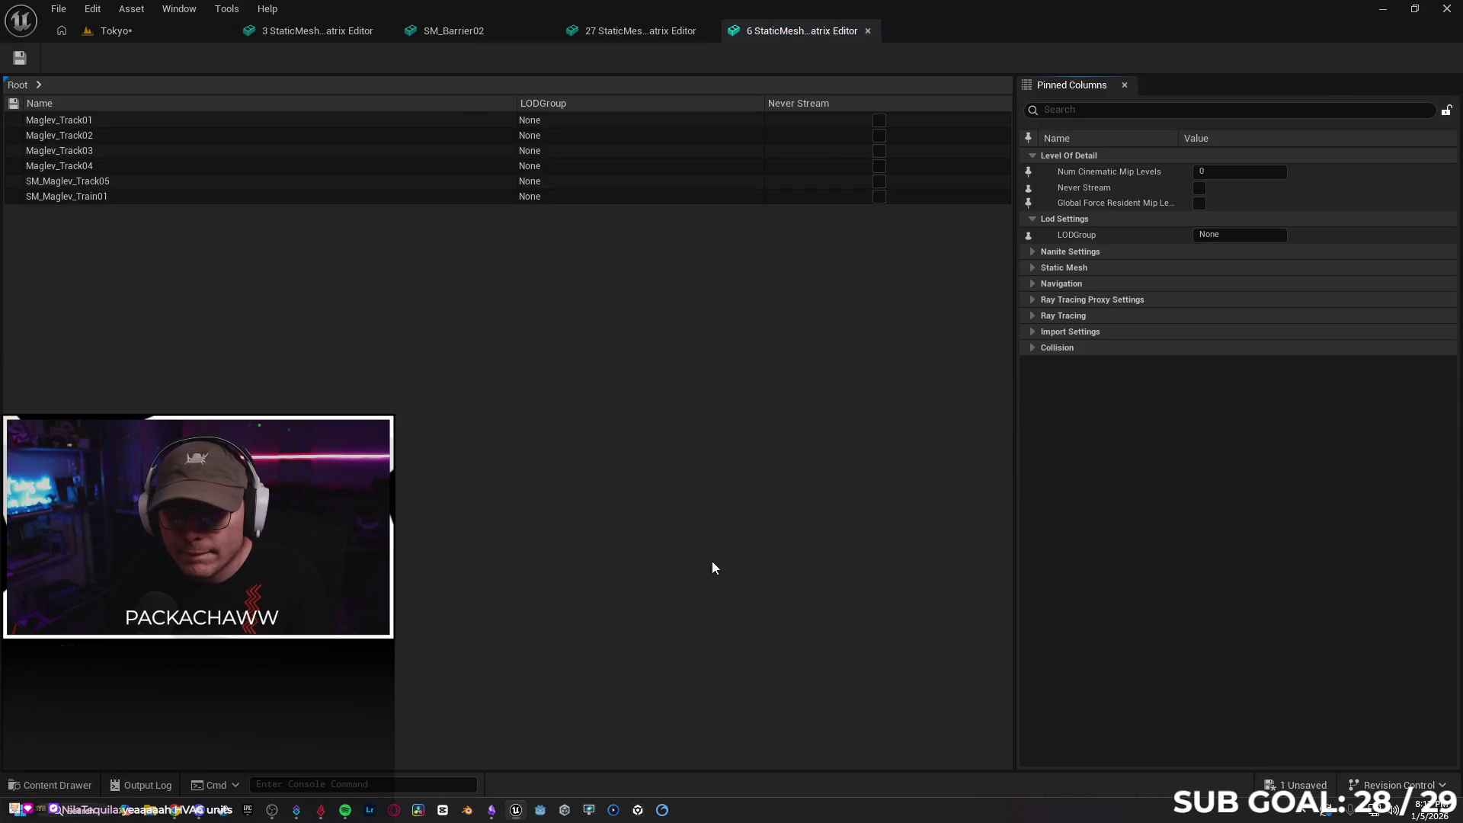
Set LODGroup to LargeProp for all six Maglev_Train meshes
type("Larhe")
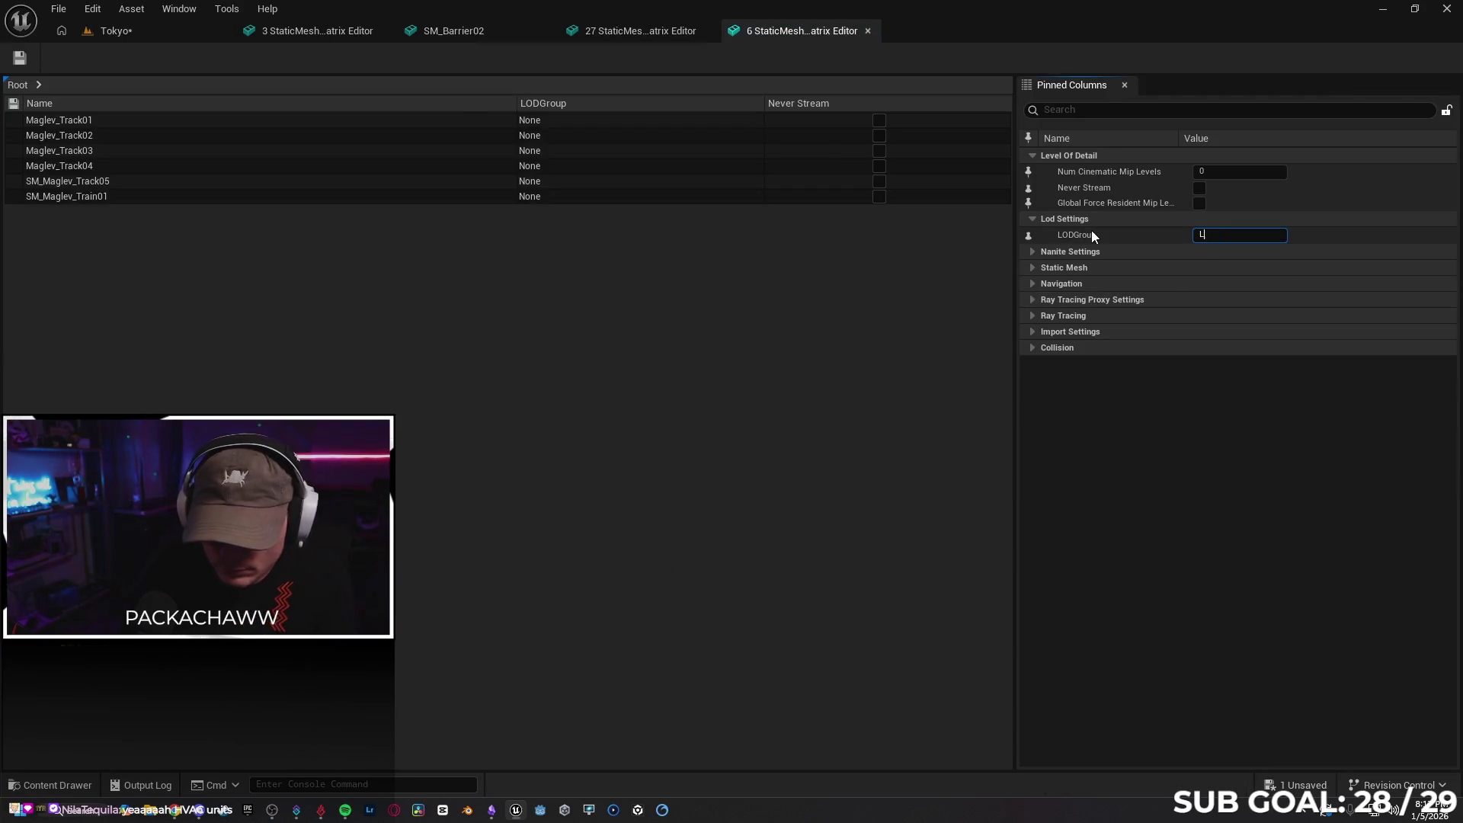
key("BackSpace")
key("BackSpace")
type("ge")
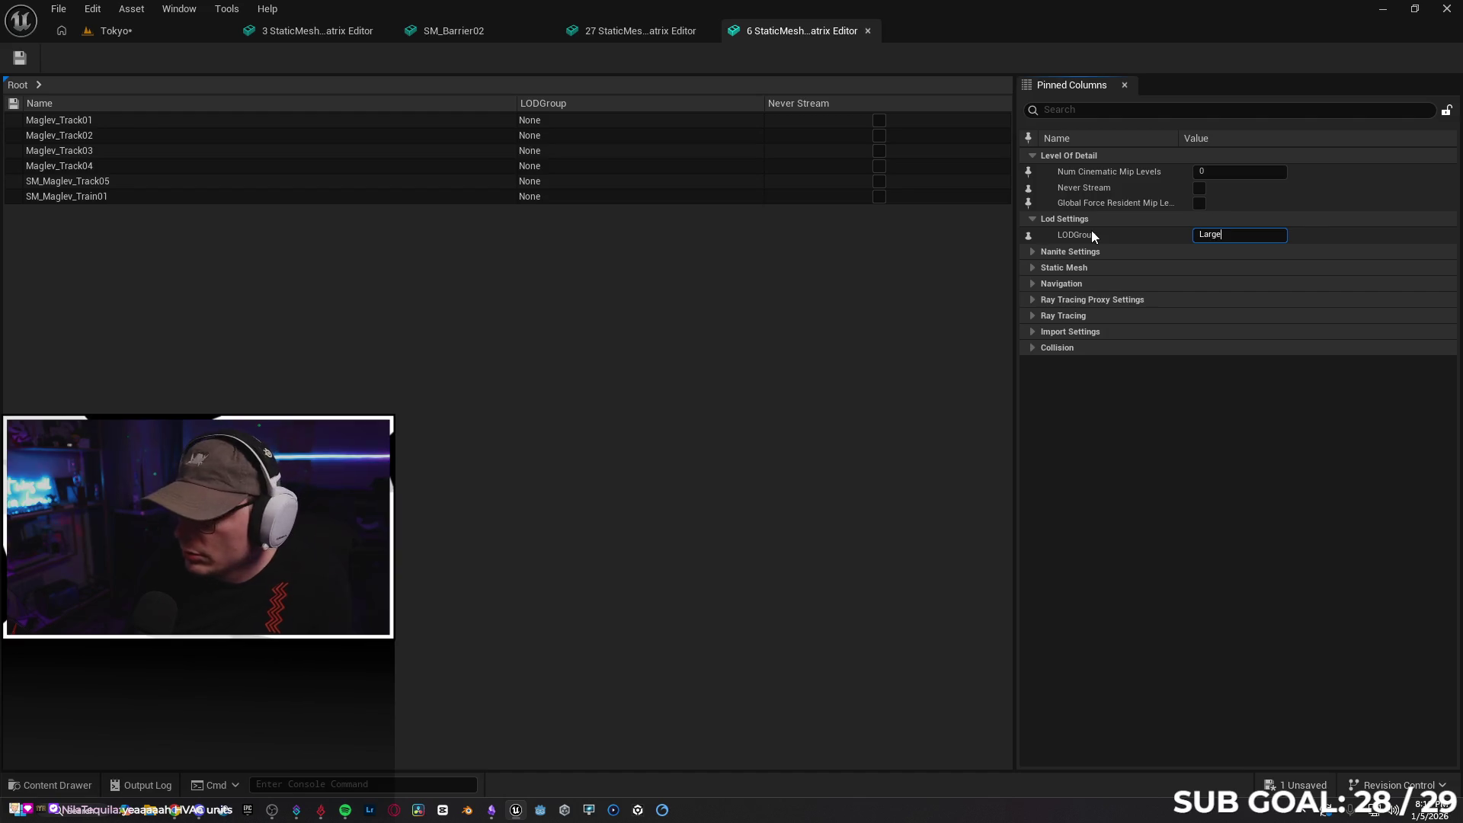
type("Prop")
key("Return")
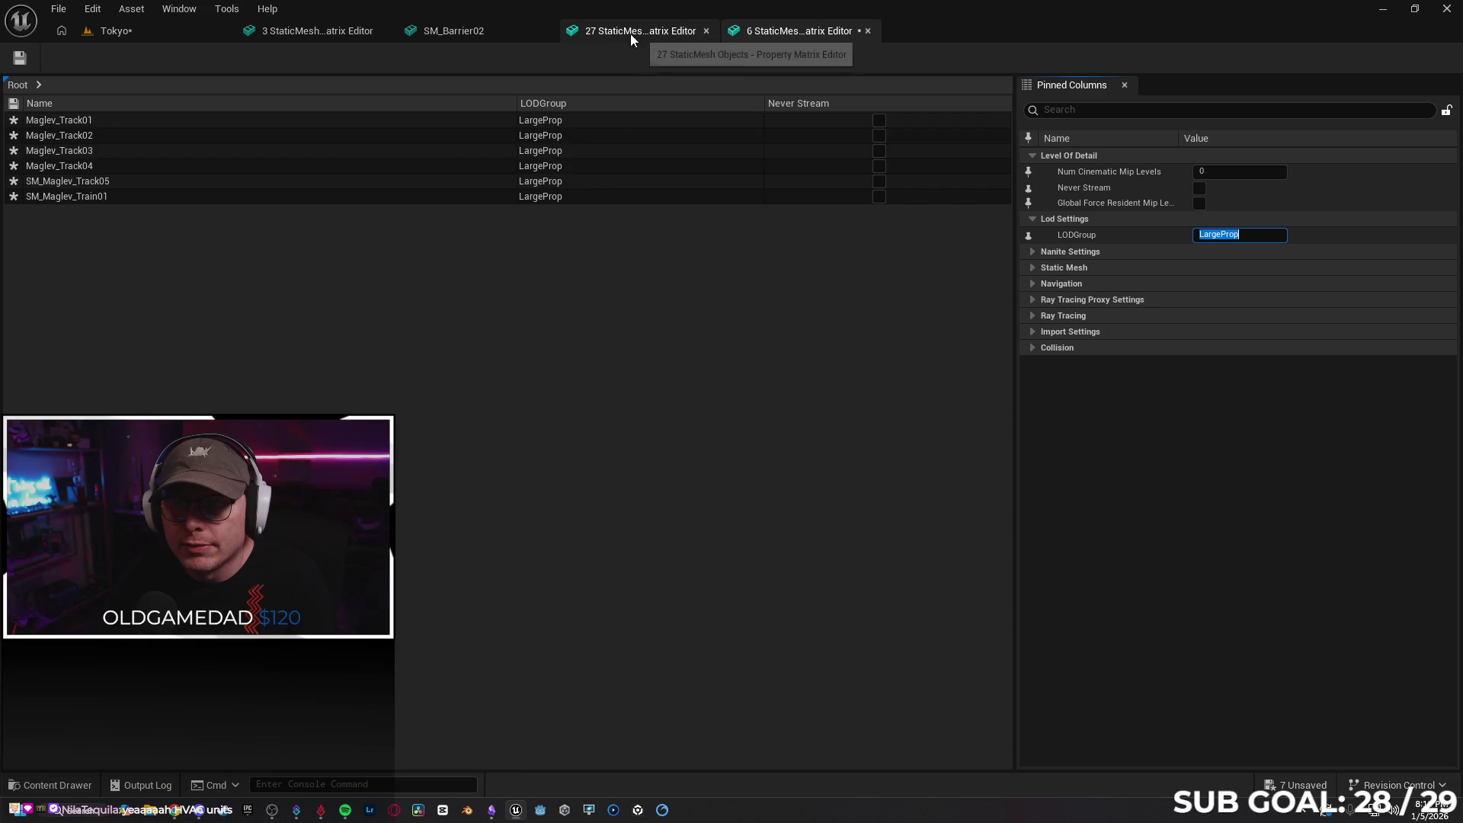
Close the three-mesh and 27-mesh Property Matrix tabs and return to the six-mesh matrix
left_click(331, 33)
left_click(485, 29)
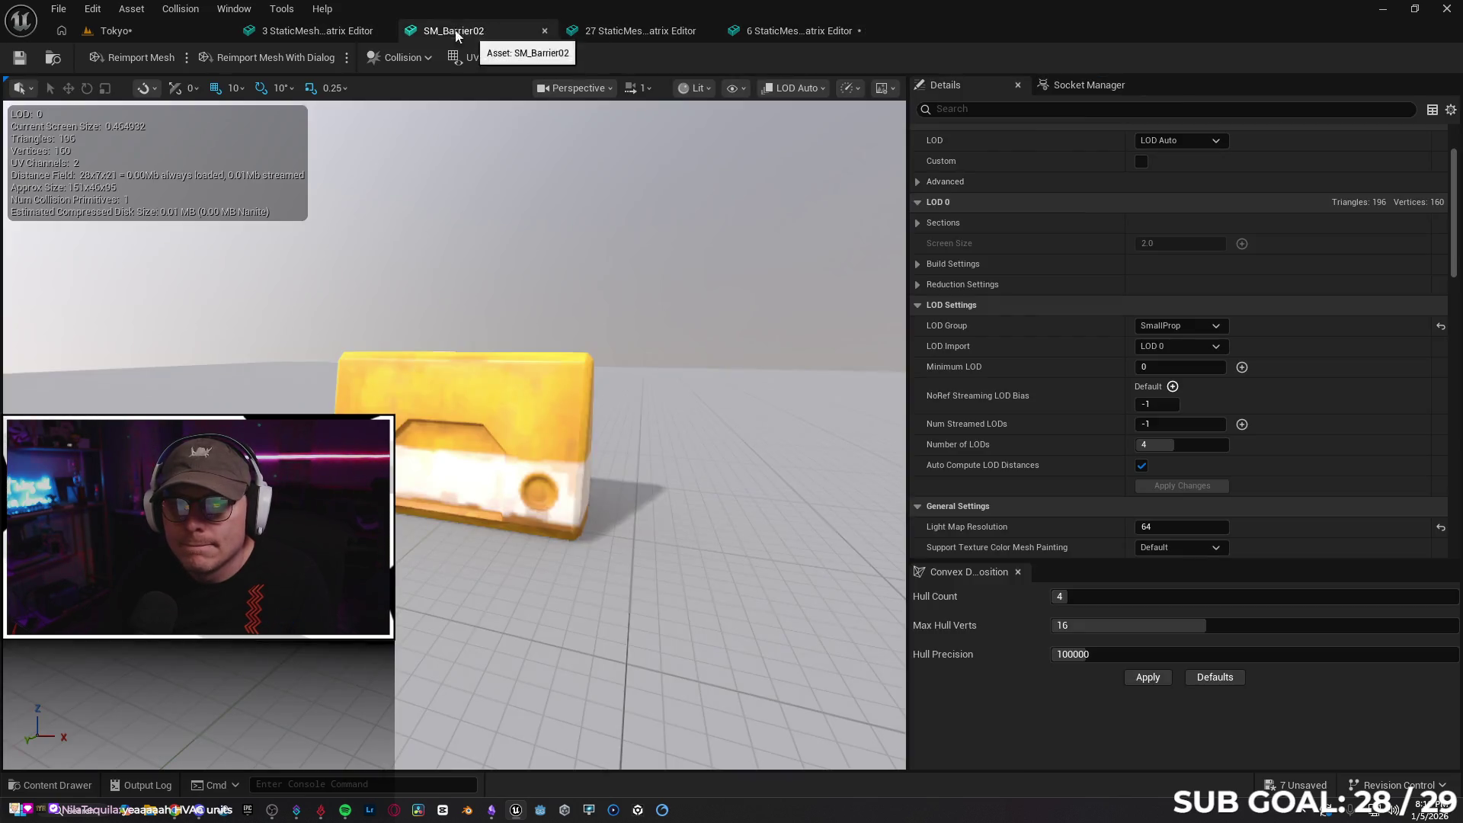
left_click(382, 30)
left_click(449, 32)
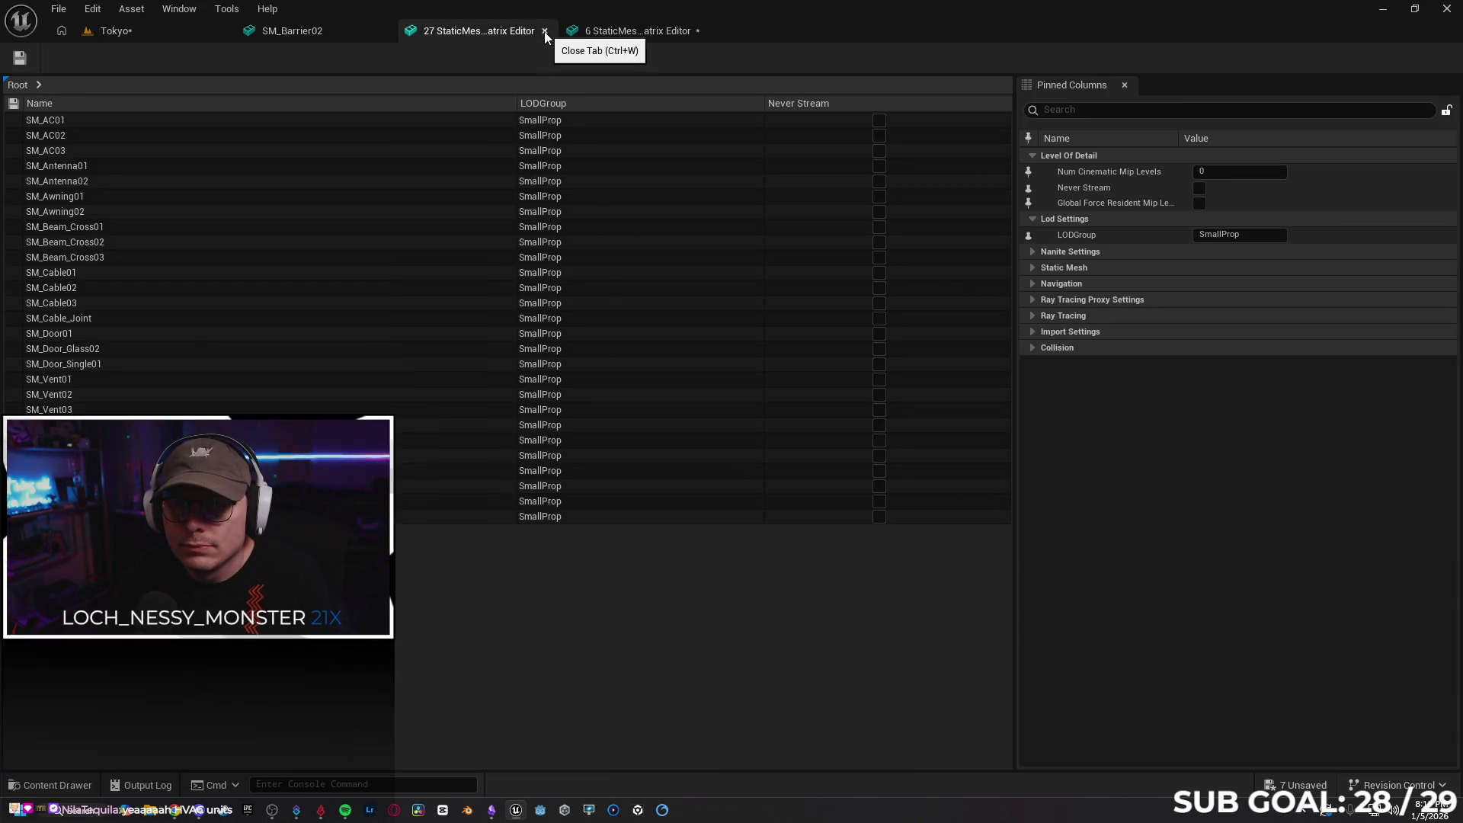
left_click(544, 31)
left_click(336, 34)
left_click(1217, 326)
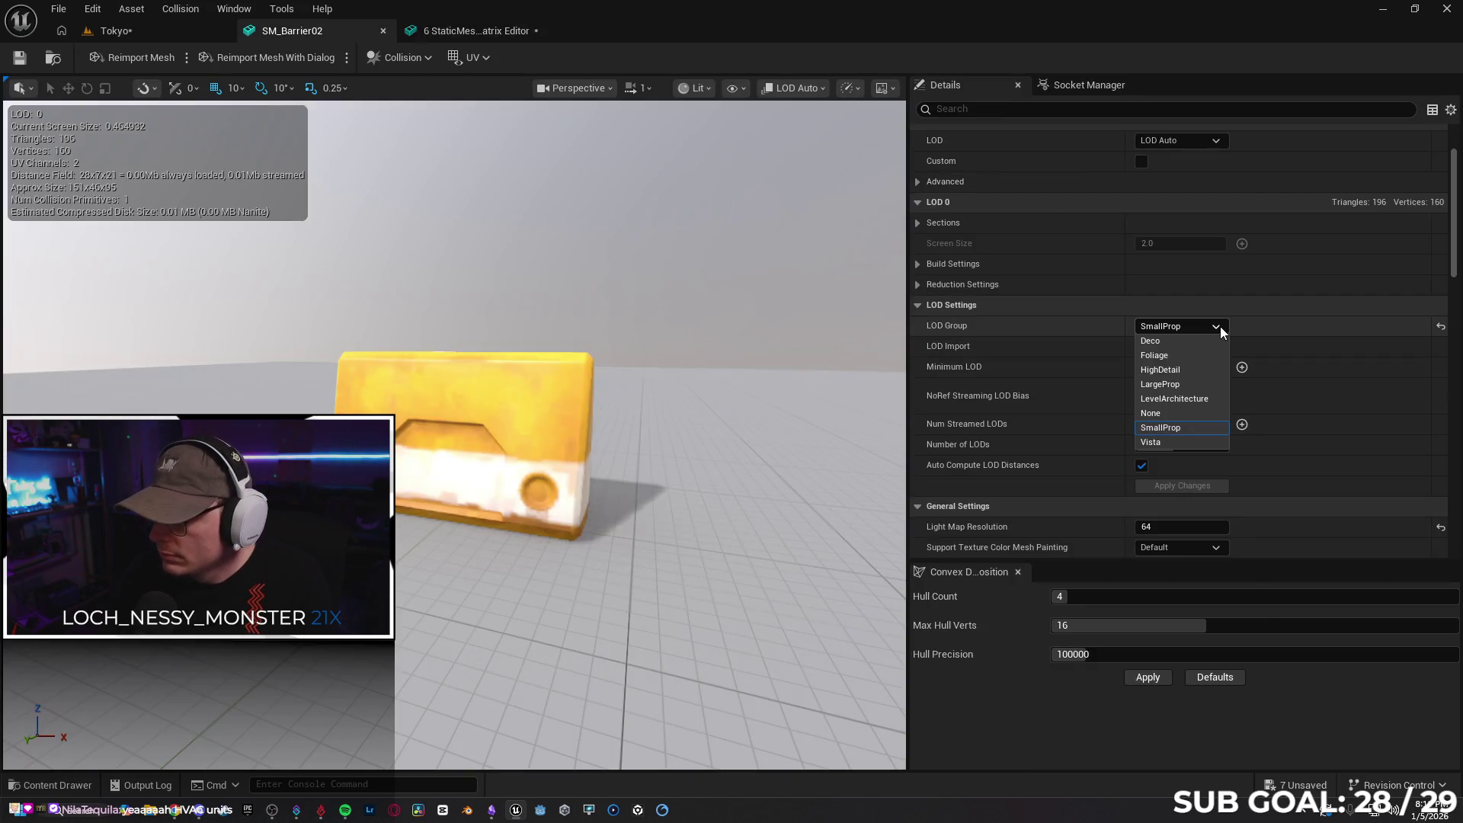
left_click(1219, 326)
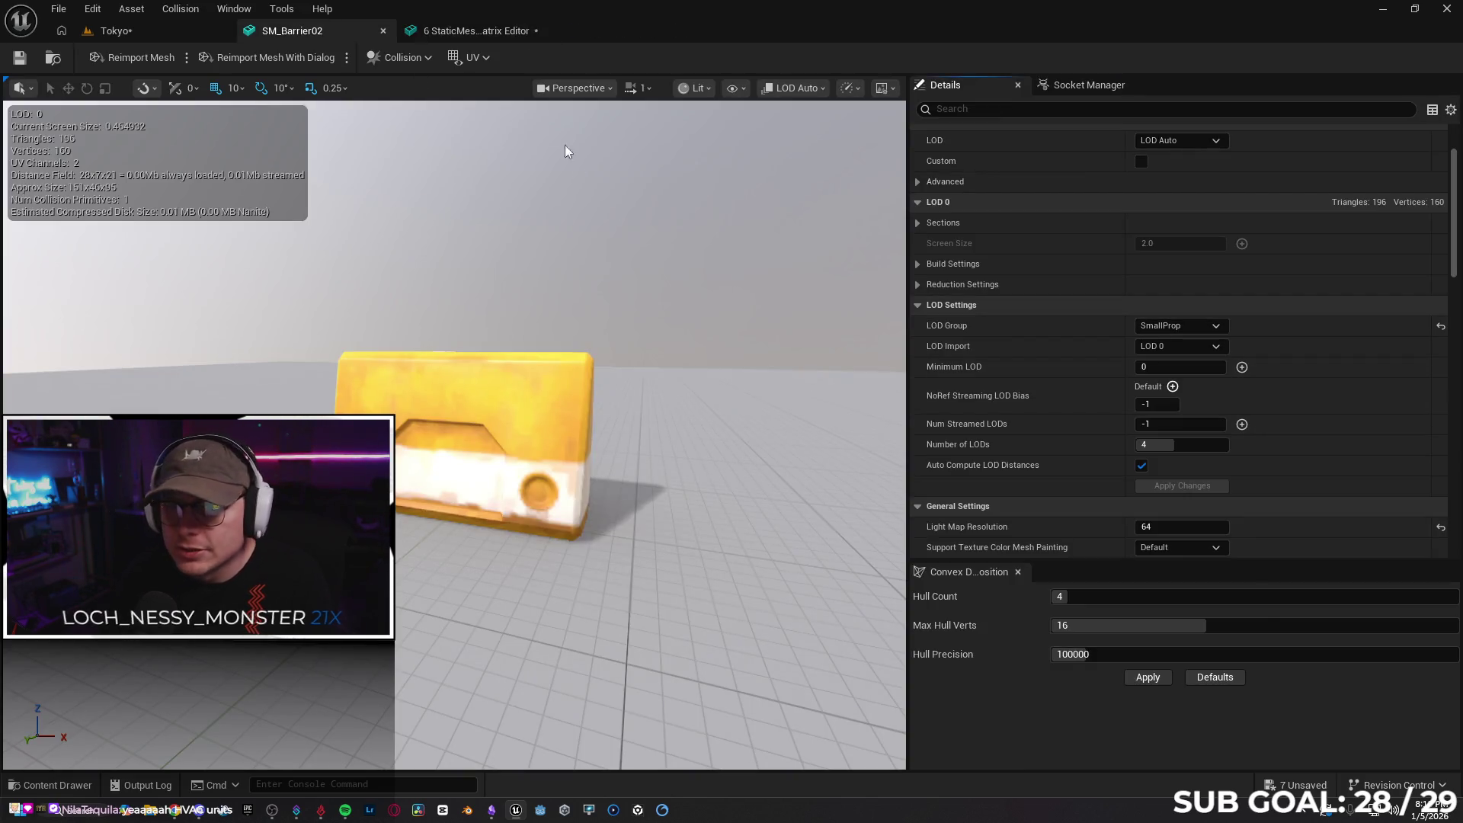
left_click(464, 32)
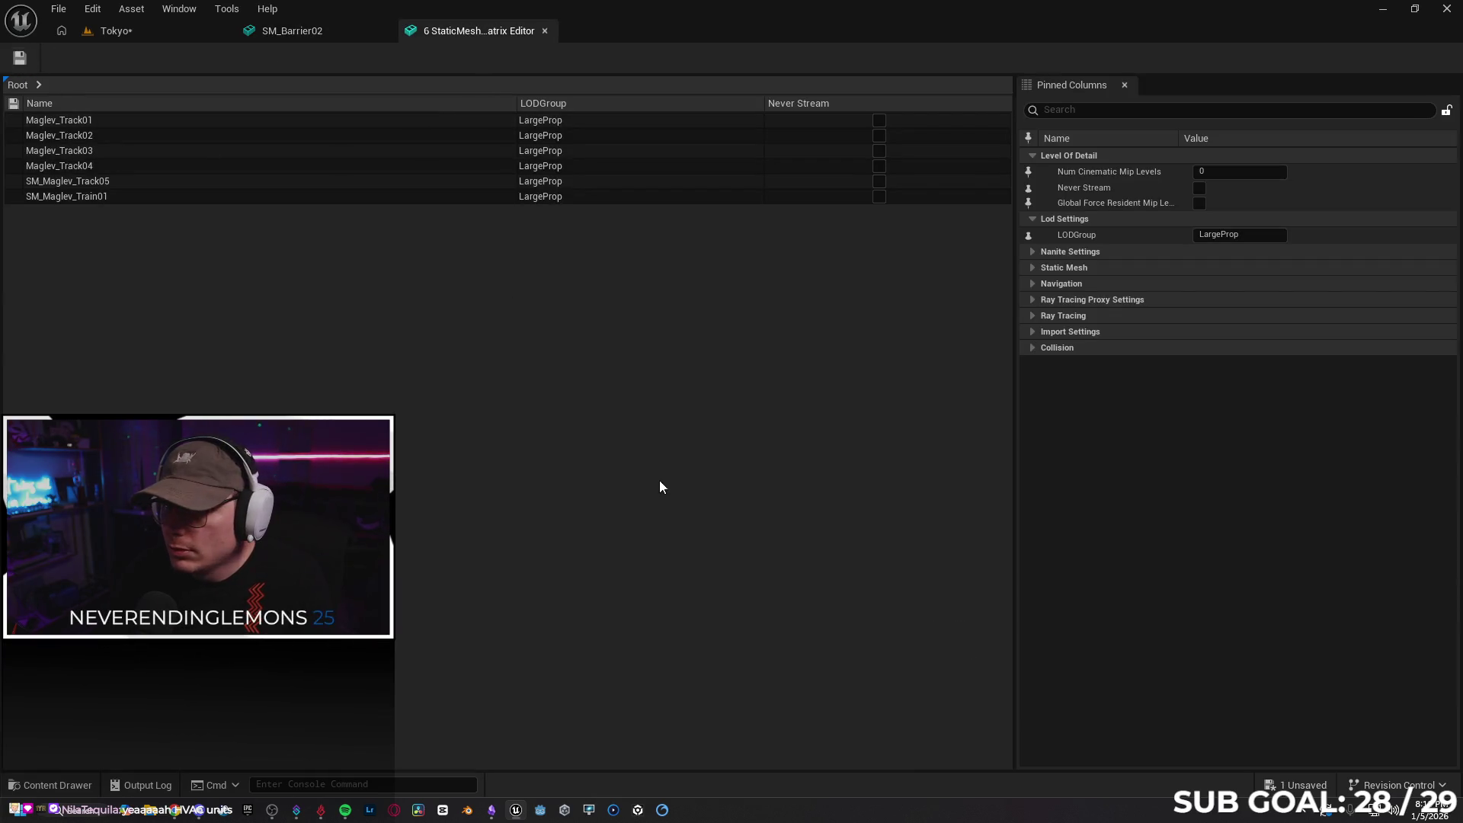
Select all 35 meshes in Meshes > Modular_BuildingBlocks, then bring SM_Barrier02's editor forward
left_click(141, 32)
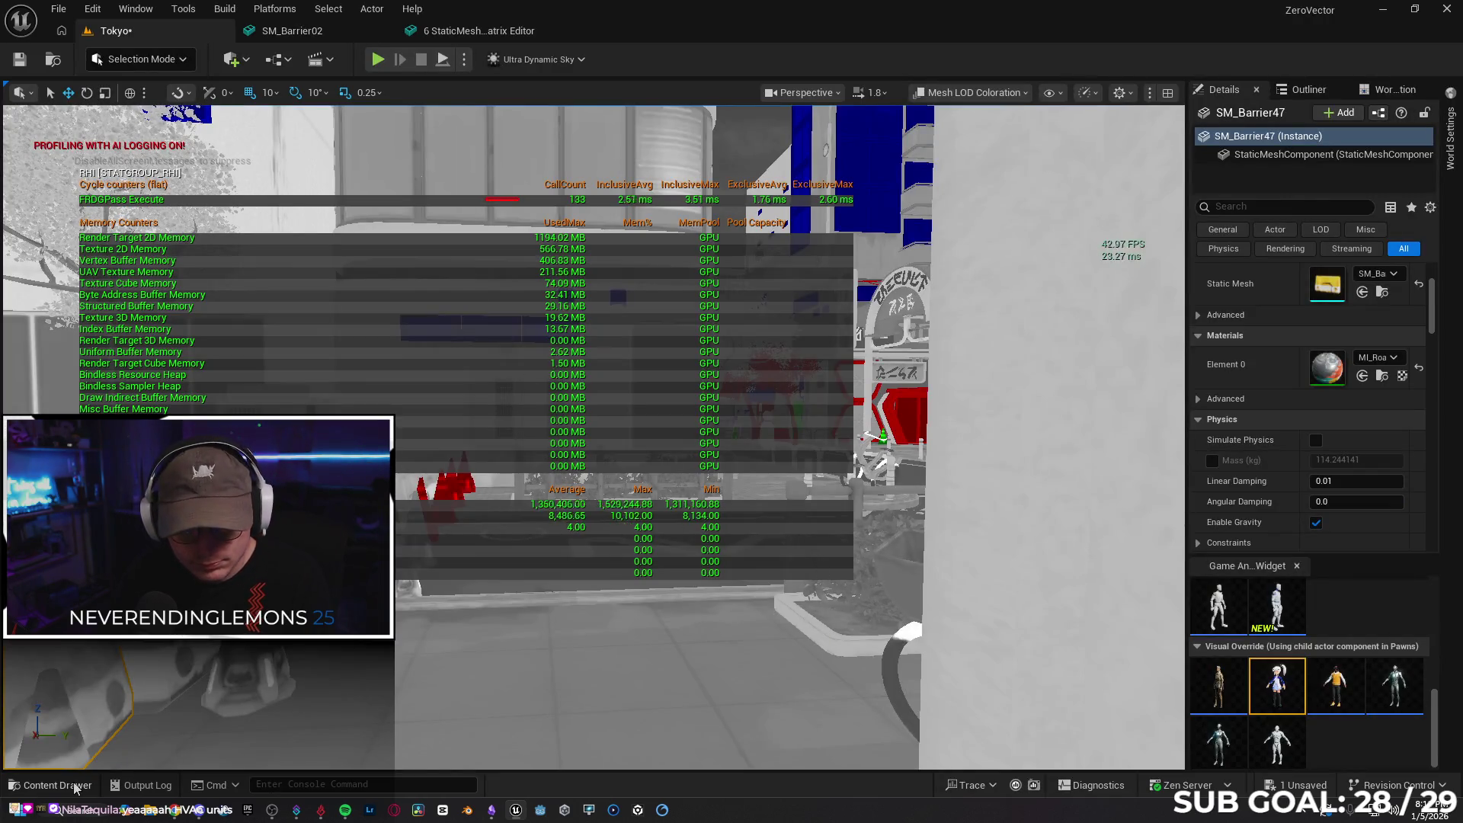
left_click(50, 785)
key("alt+Left")
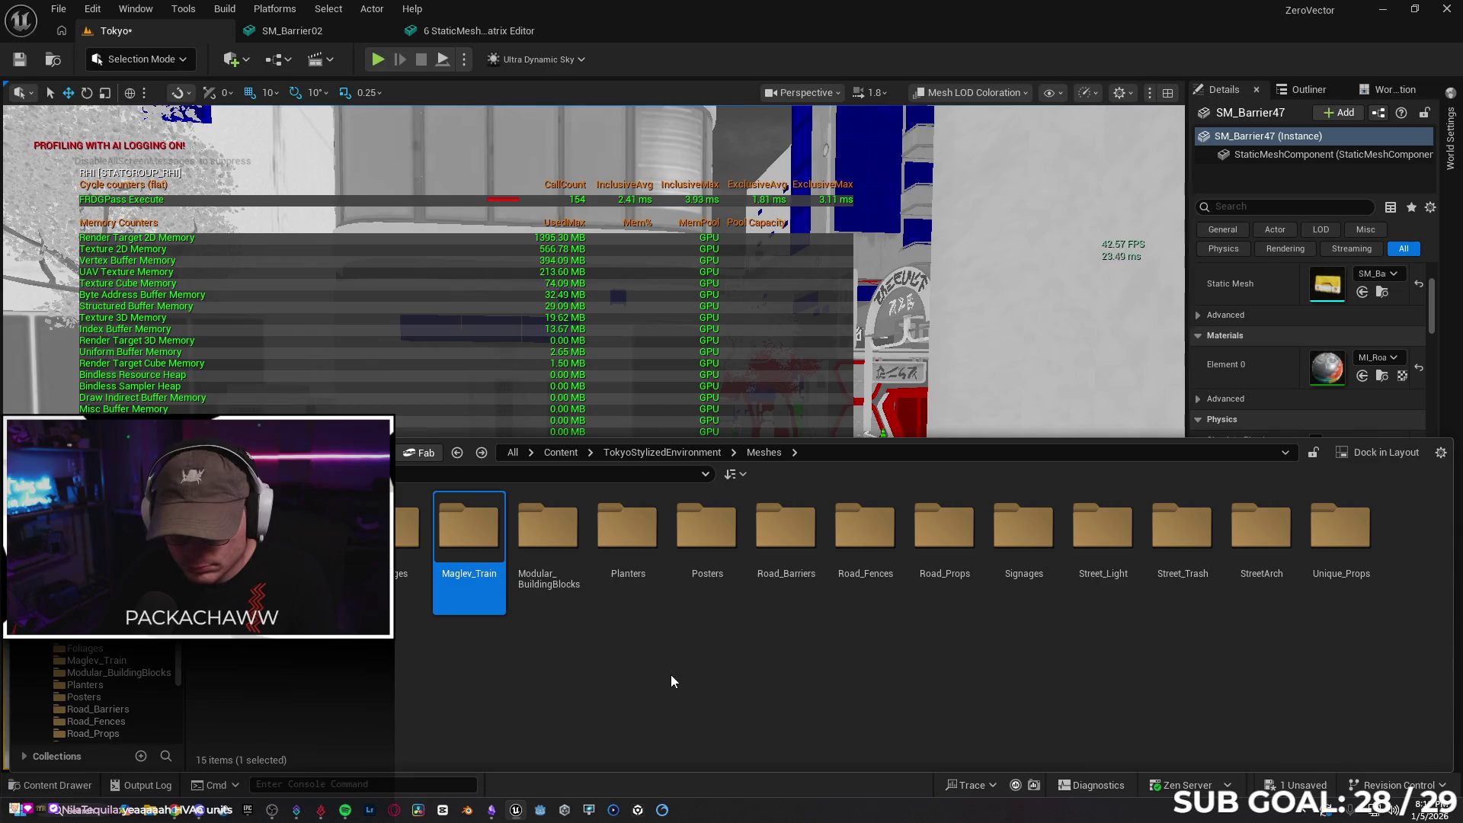
double_click(549, 533)
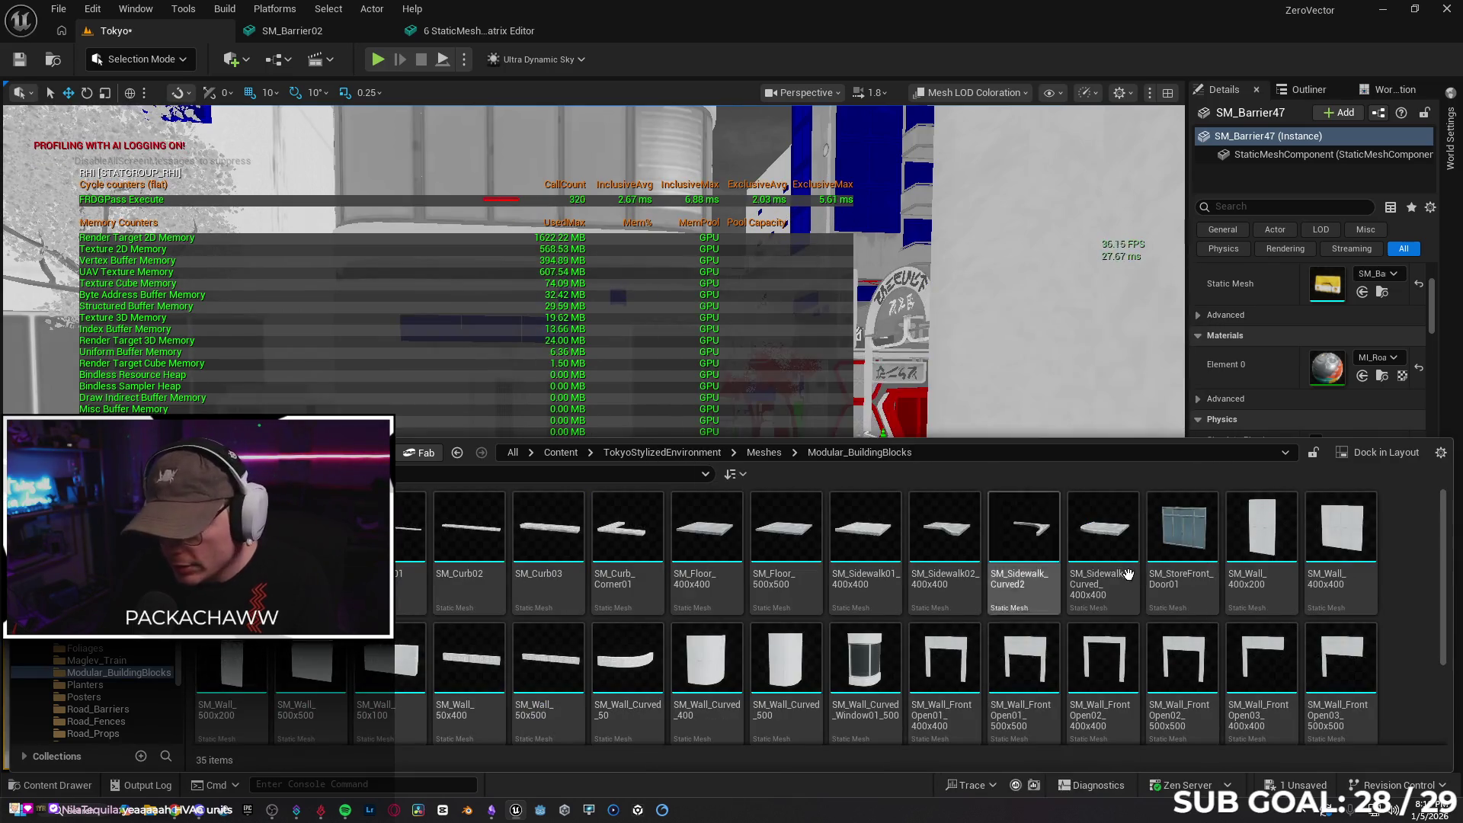
key("ctrl+a")
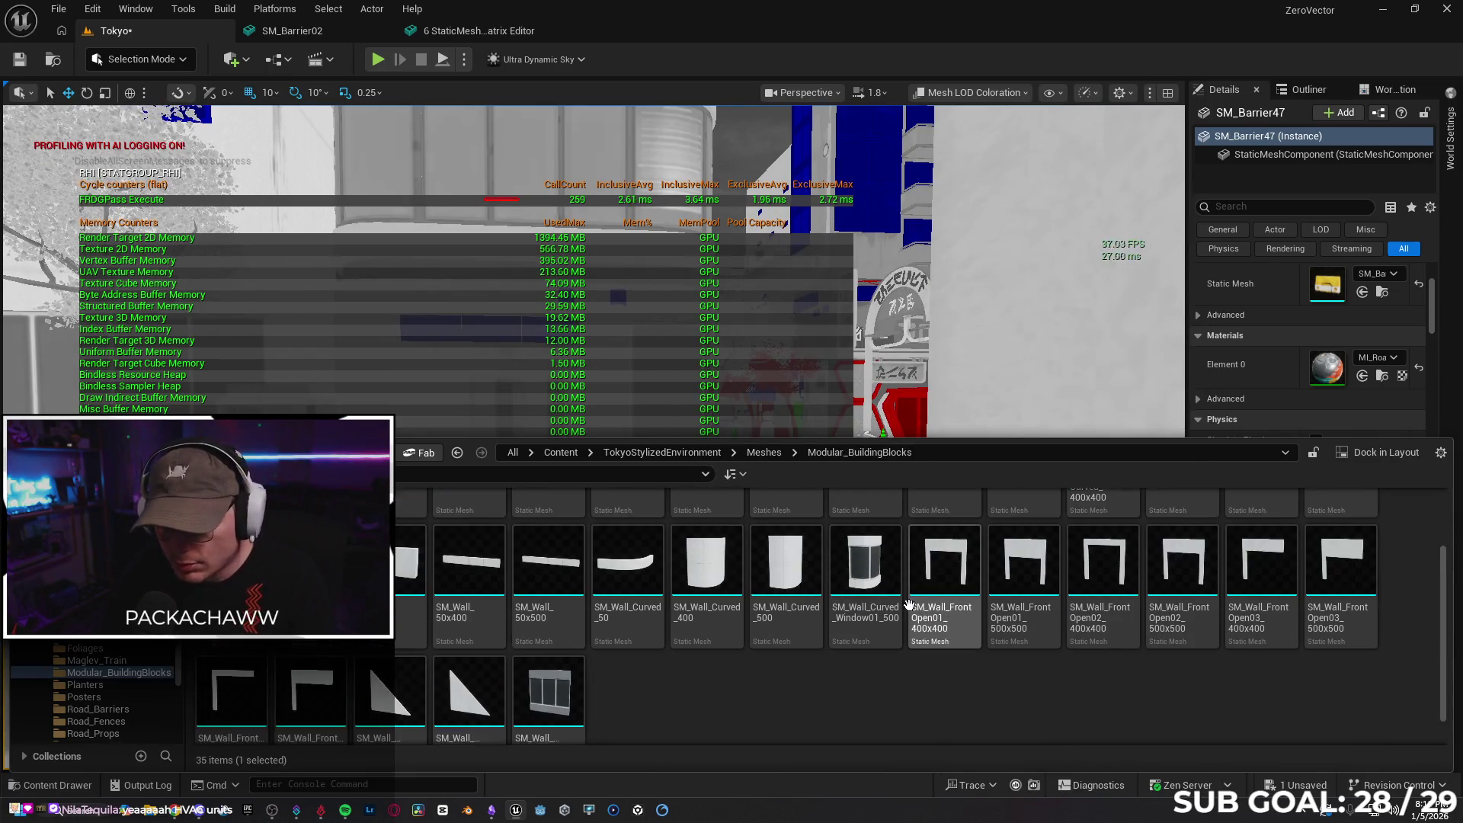
scroll(835, 720, "down", 2)
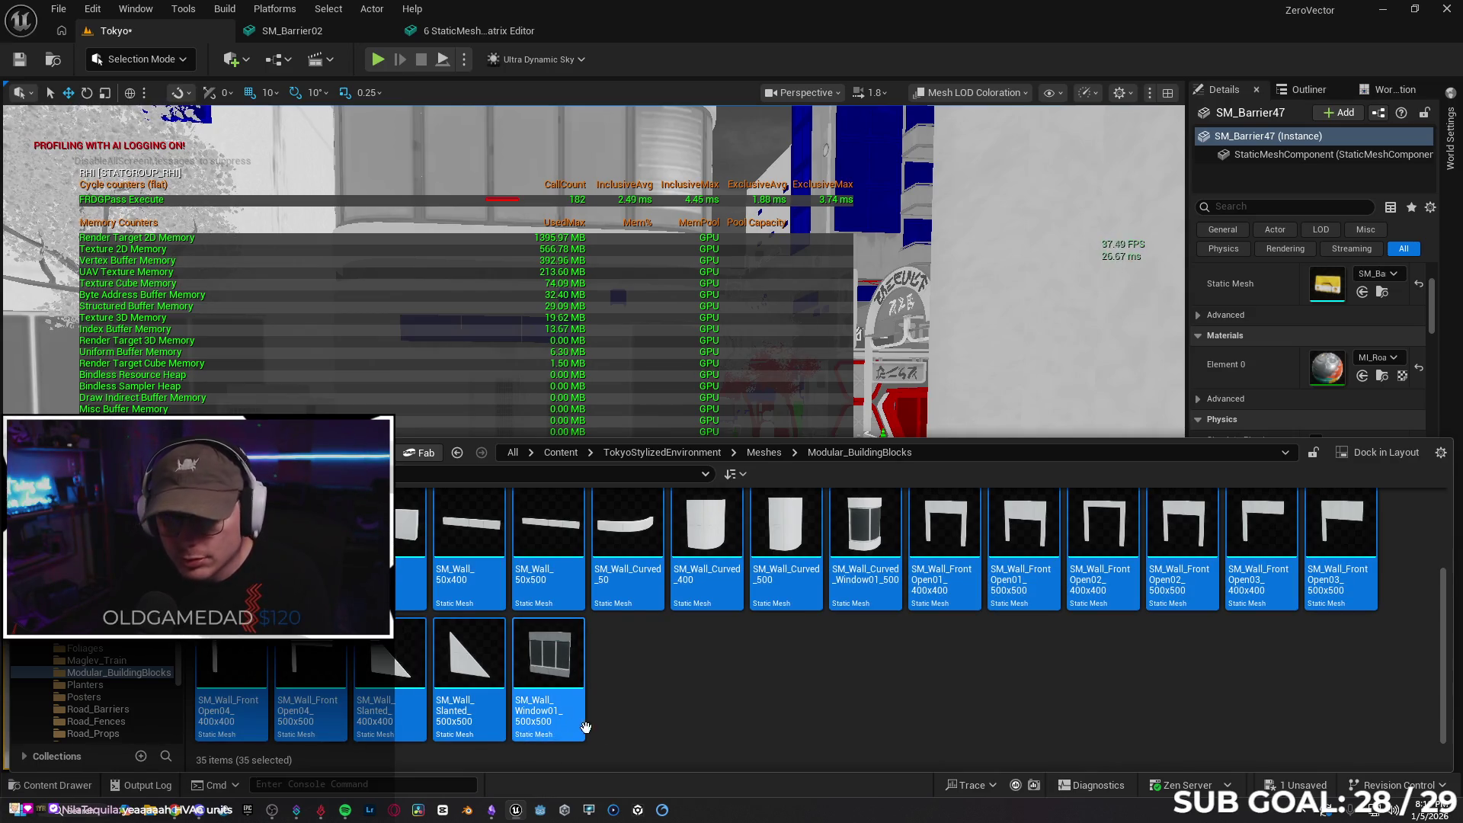
left_click(323, 35)
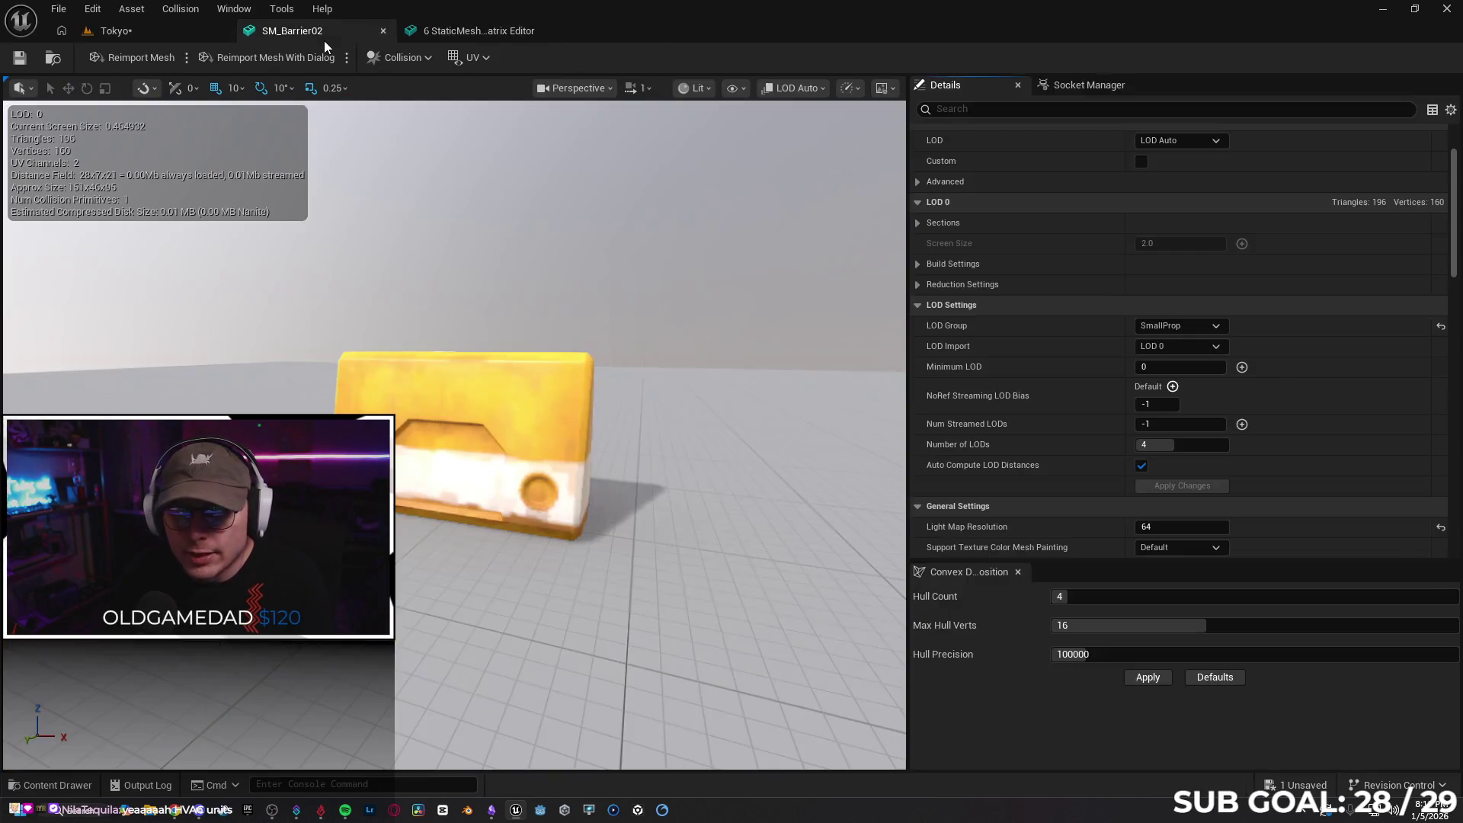
Try LevelArchitecture as SM_Barrier02's LOD group, decline it, and keep SmallProp
left_click(1201, 325)
left_click(1181, 398)
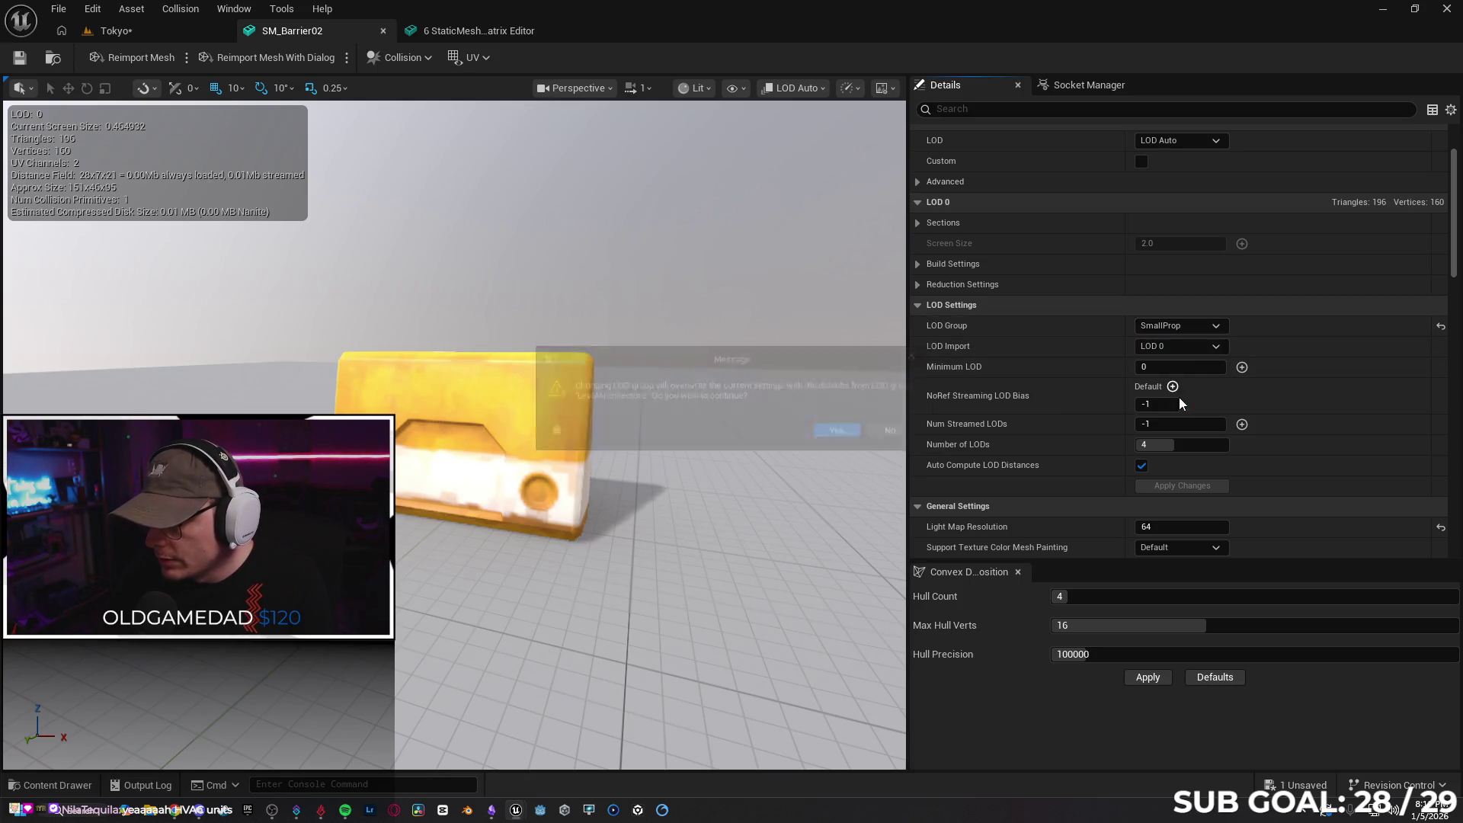
left_click(912, 434)
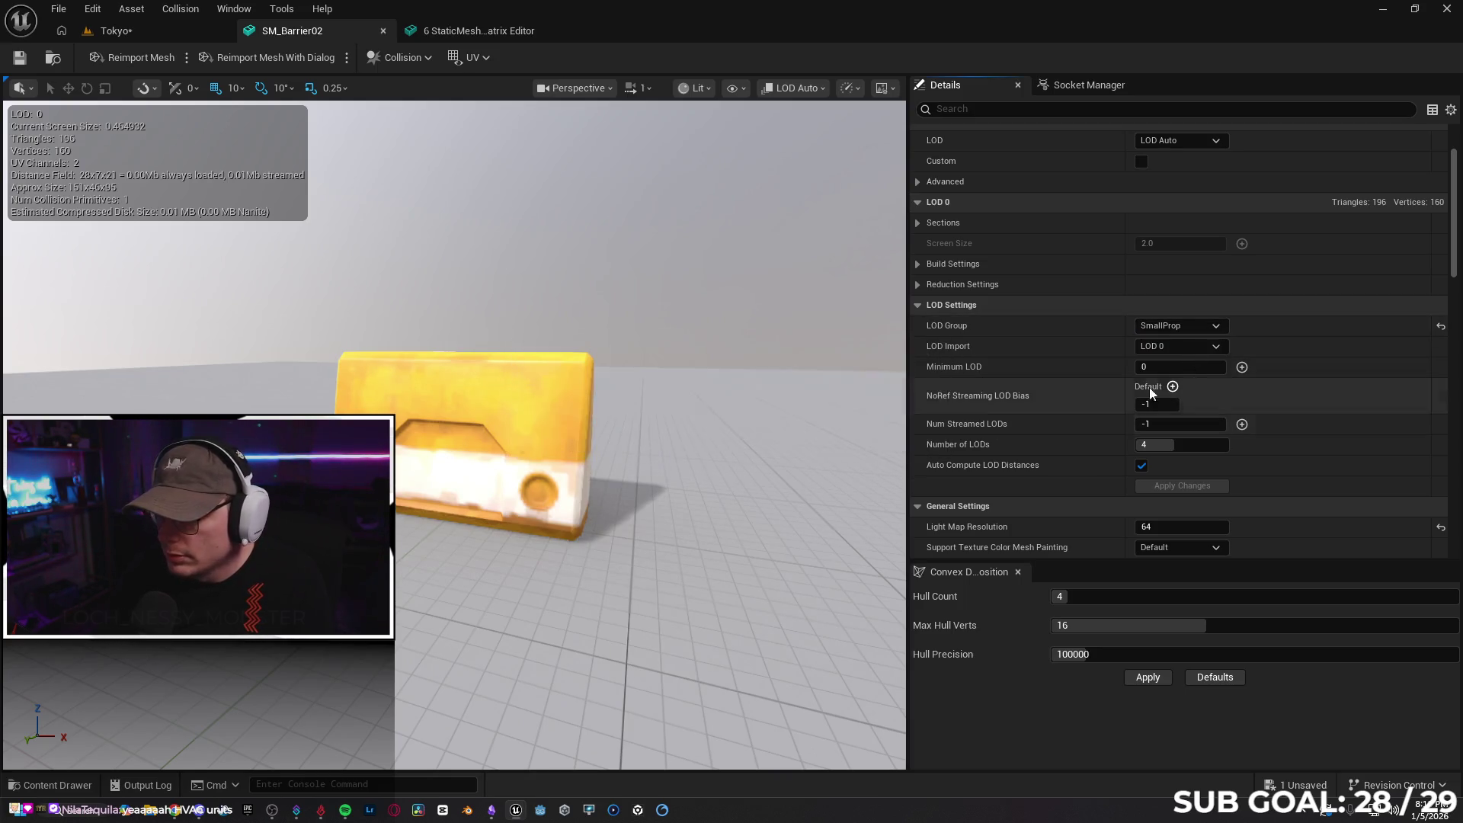
left_click(1202, 328)
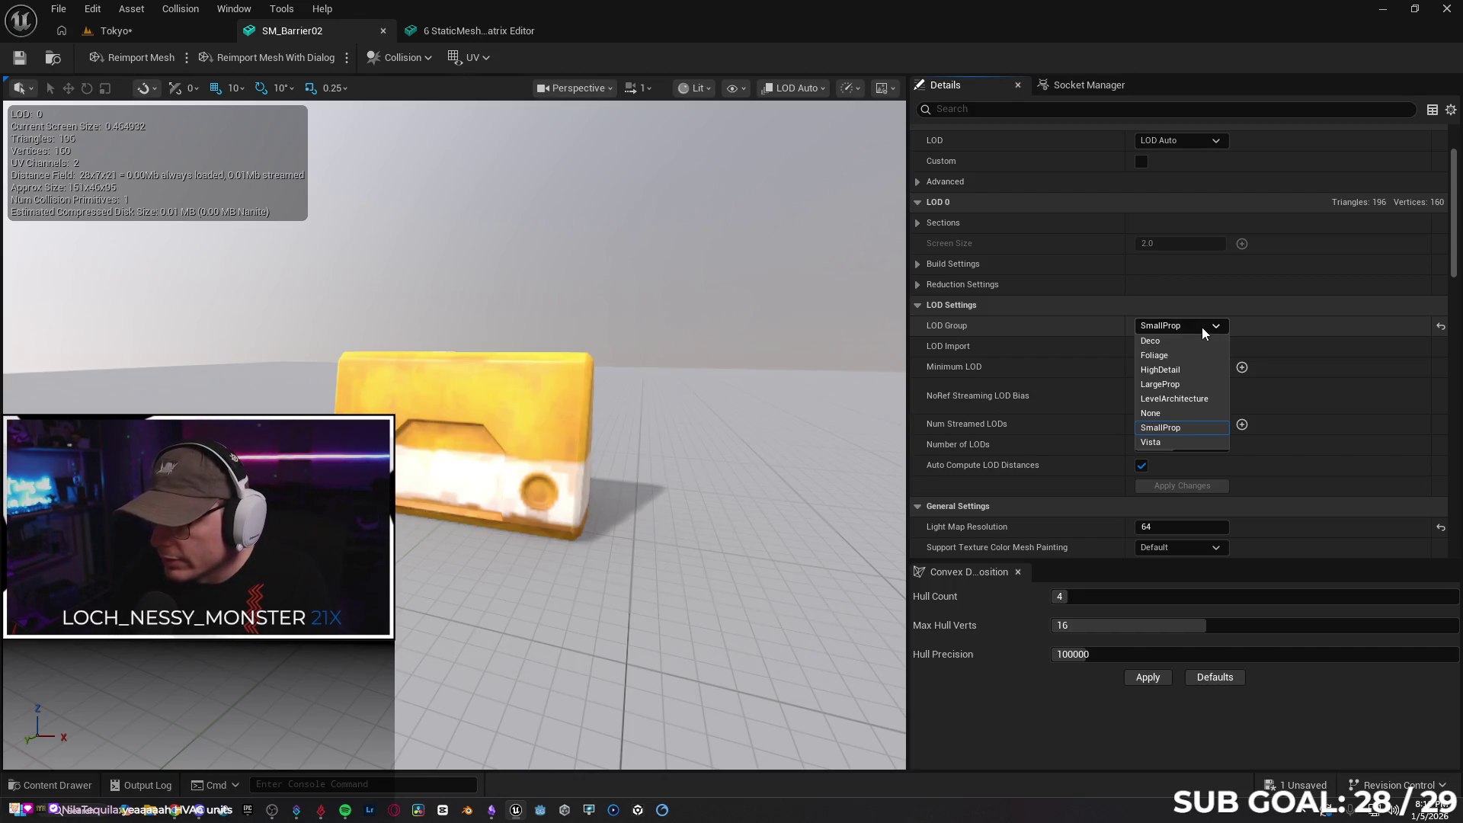
left_click(1201, 326)
Close the six-mesh Property Matrix and return to the Tokyo level
left_click(482, 32)
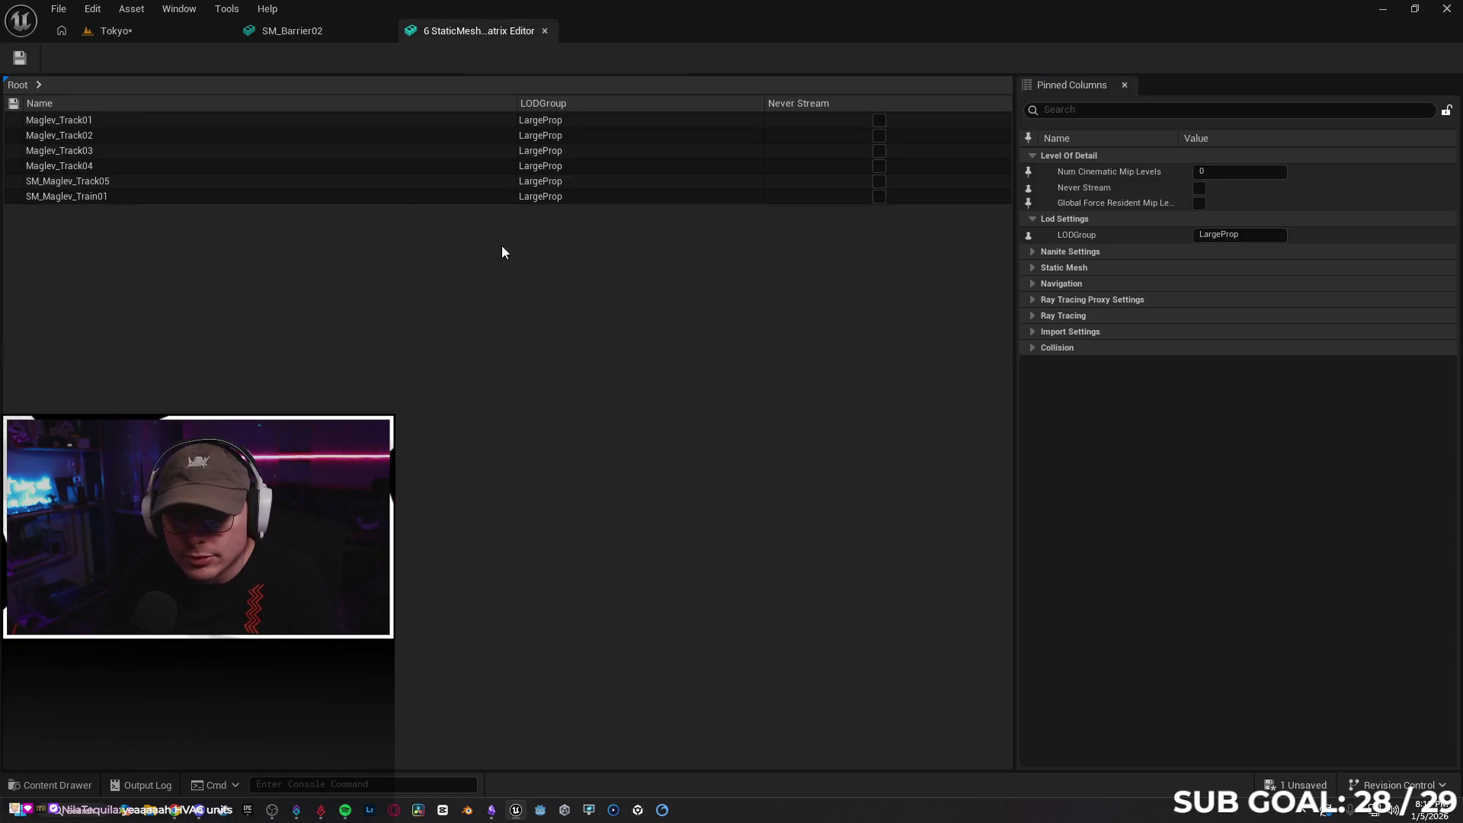
left_click(546, 30)
left_click(115, 30)
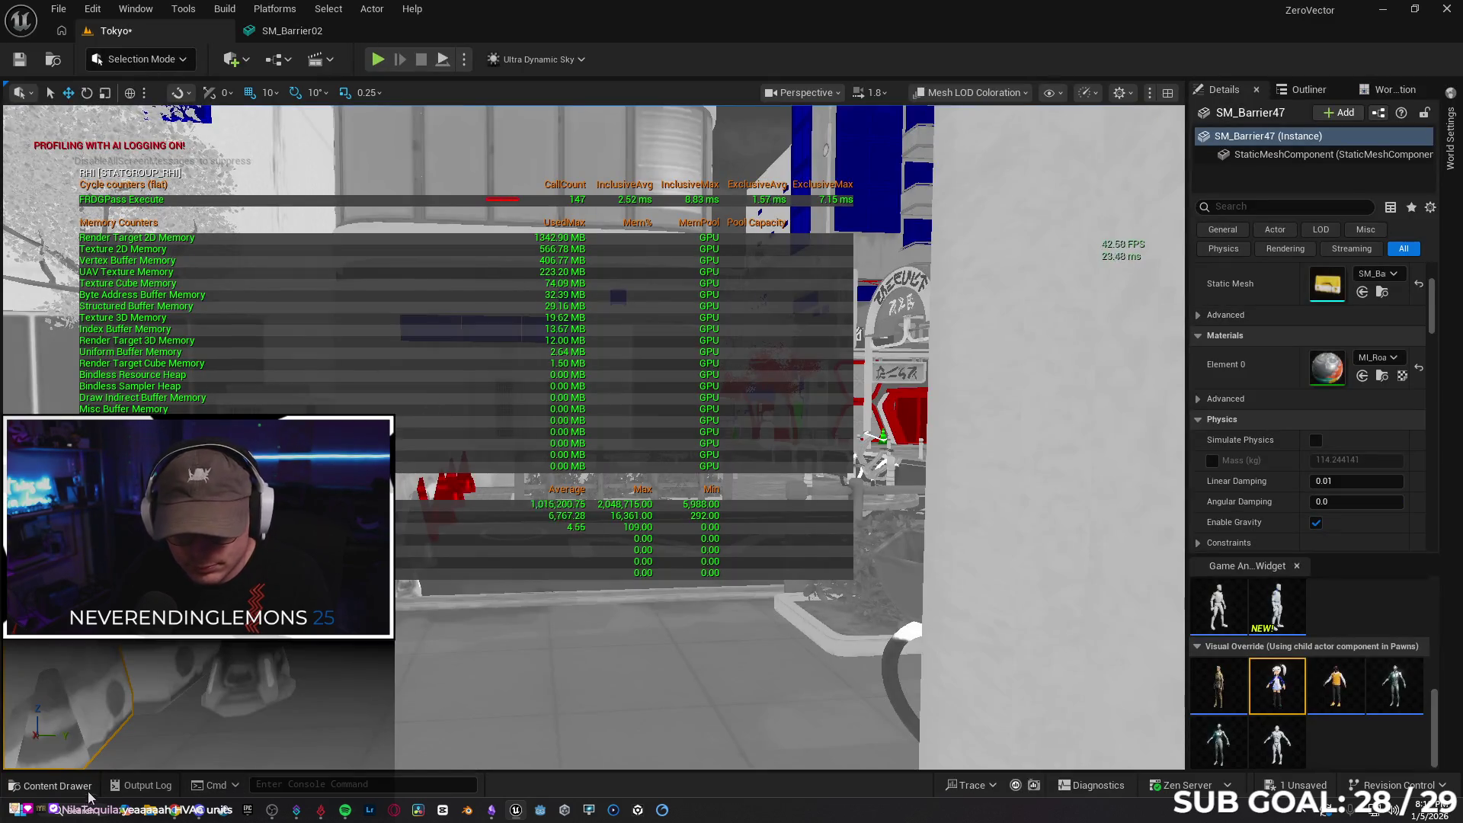
Bring up Asset Actions for the 35 selected Modular_BuildingBlocks meshes in the Content Drawer
left_click(52, 785)
right_click(545, 708)
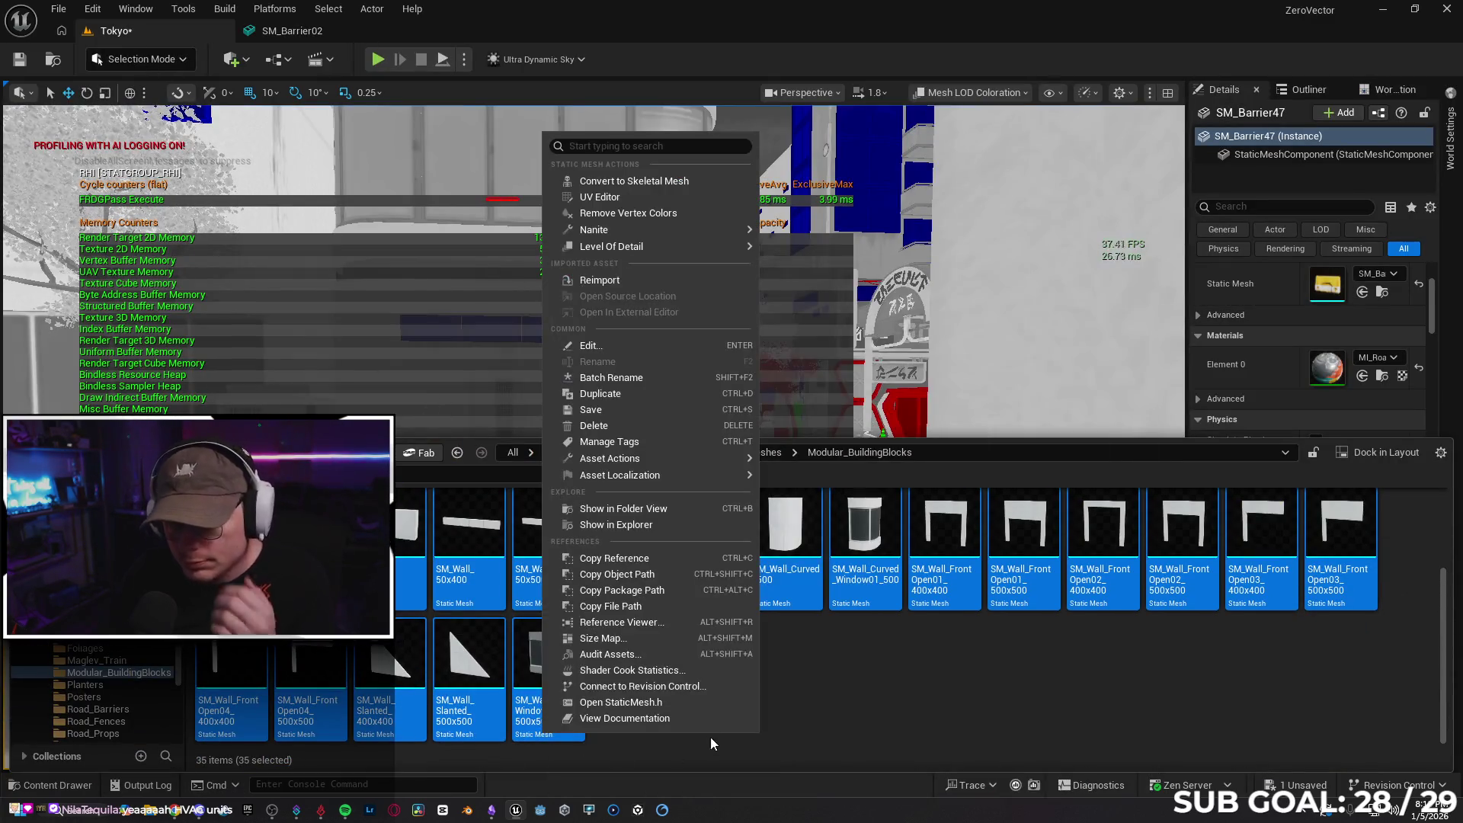
mouse_move(675, 458)
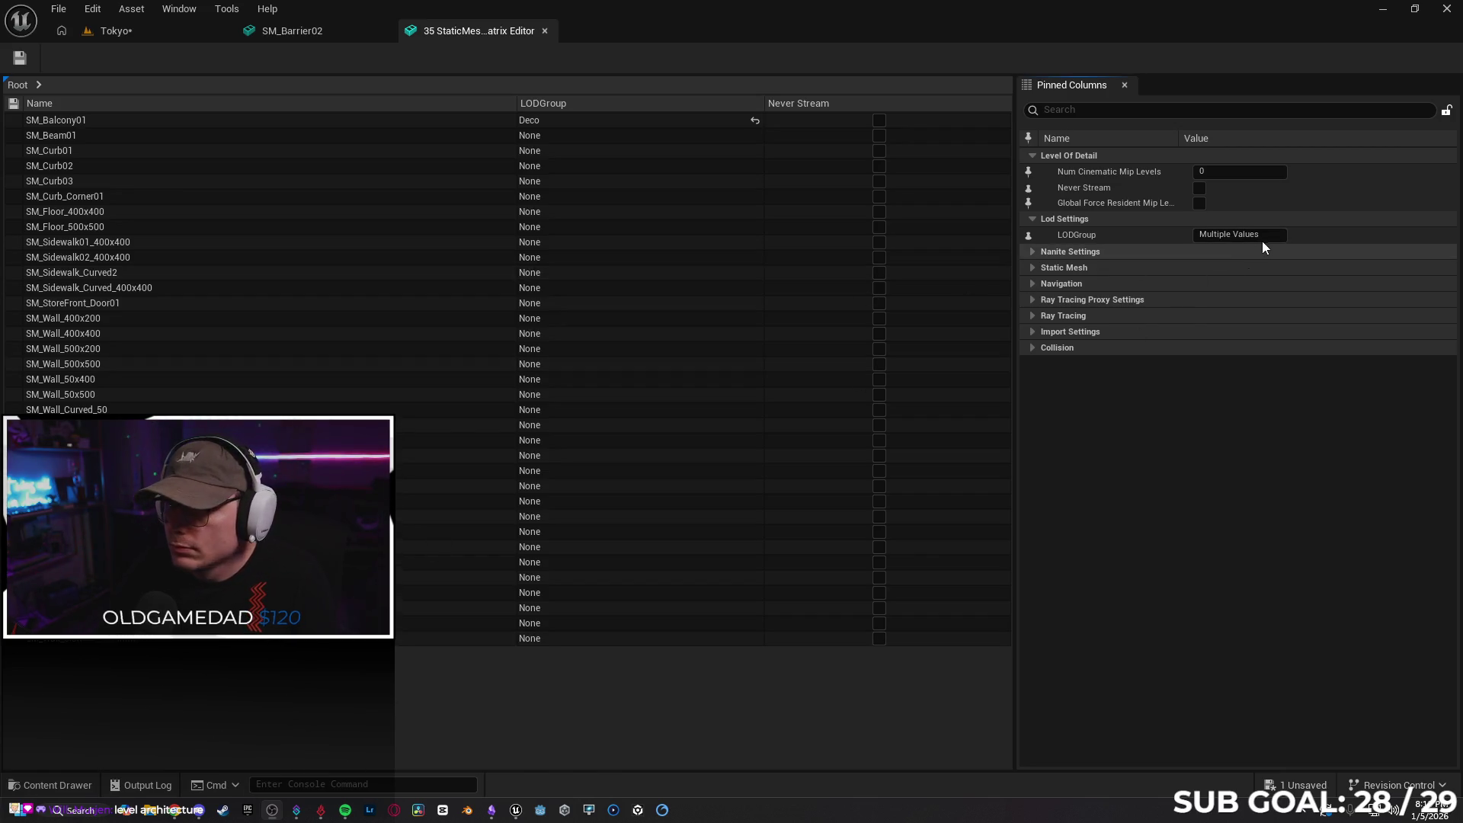
Set the 35 building-block meshes' LODGroup to LevelArchitecture and save them
type("level architecture")
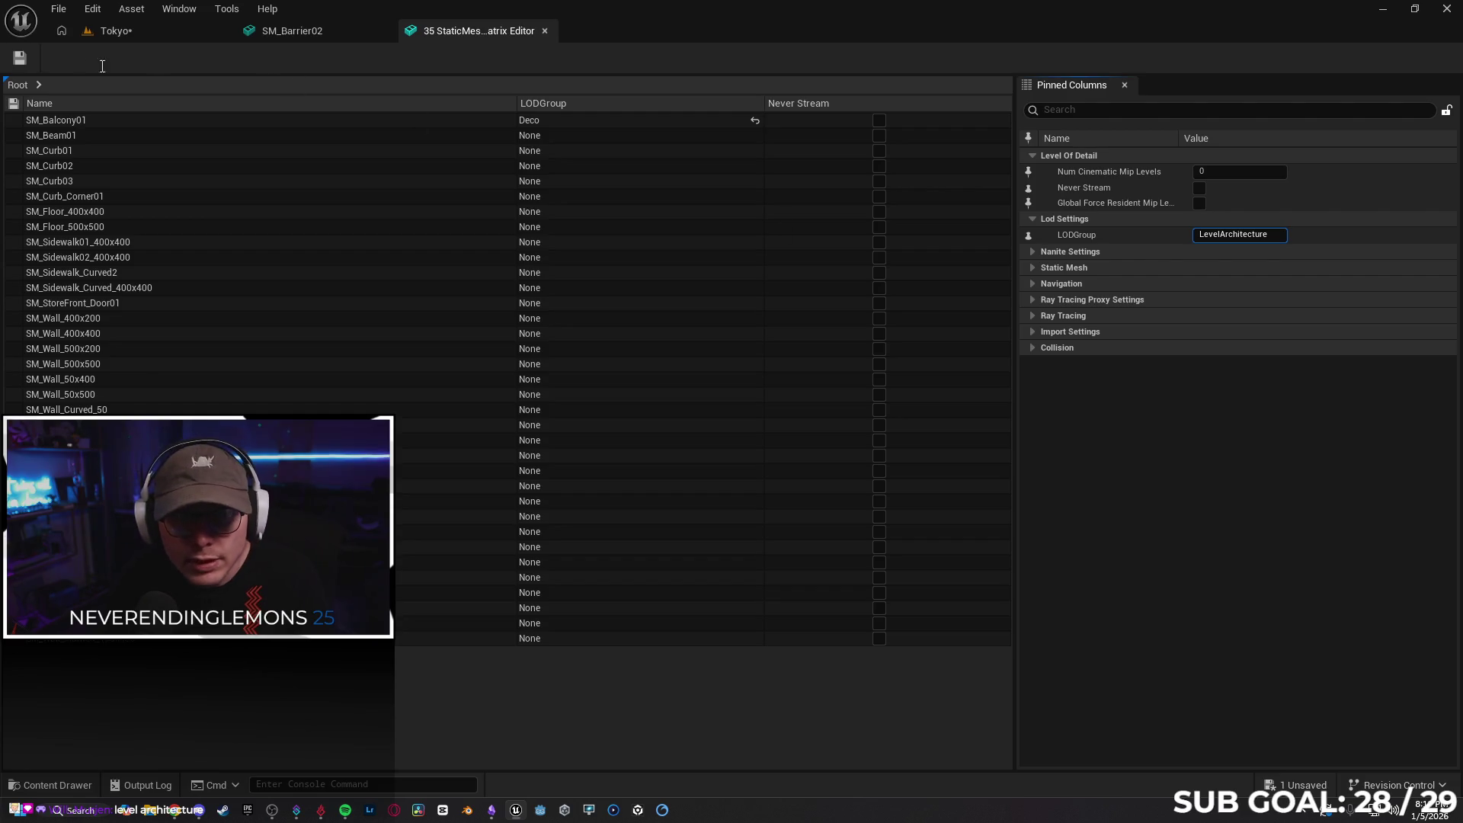
left_click(19, 60)
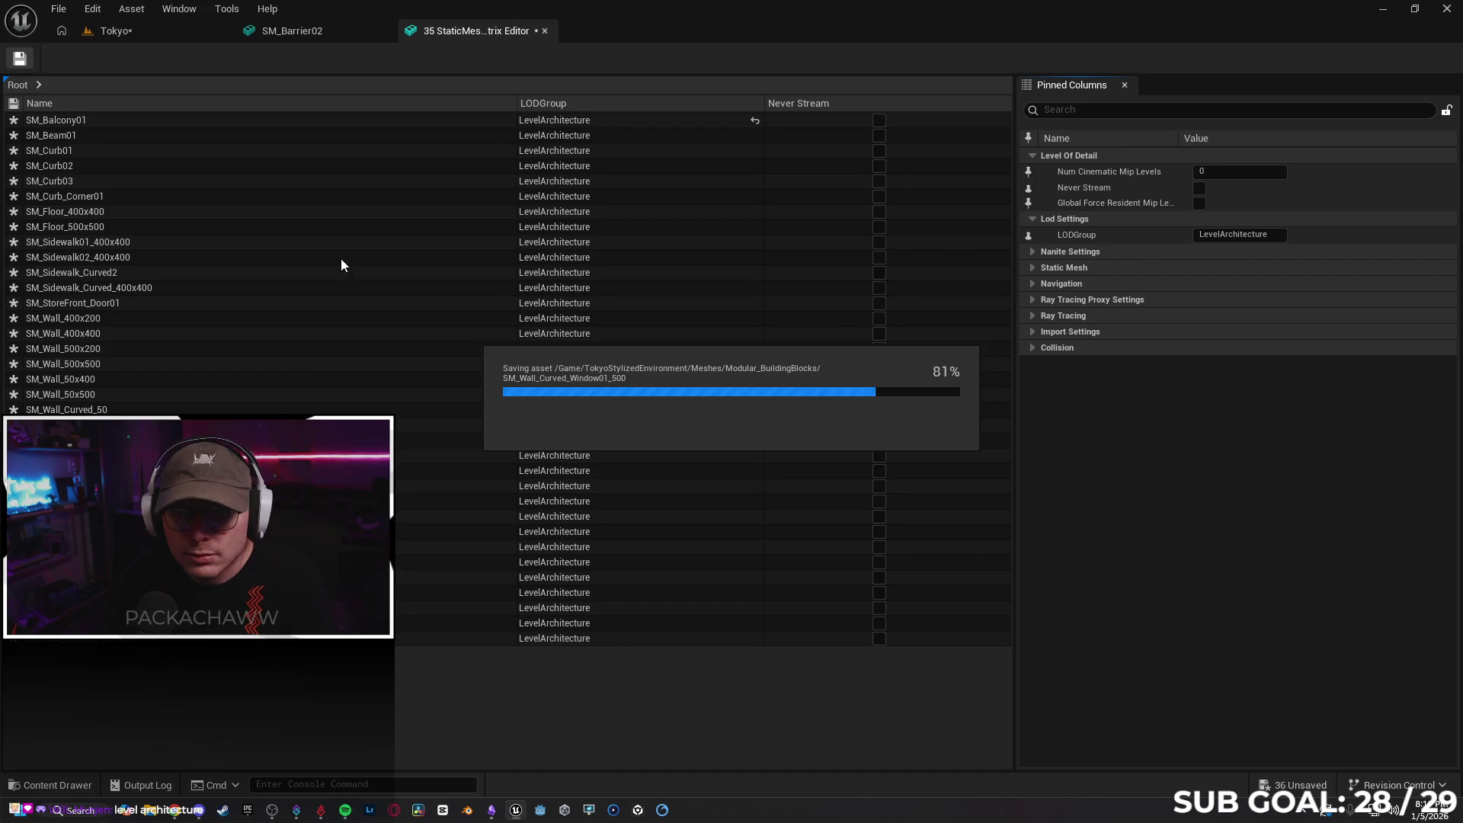
left_click(116, 31)
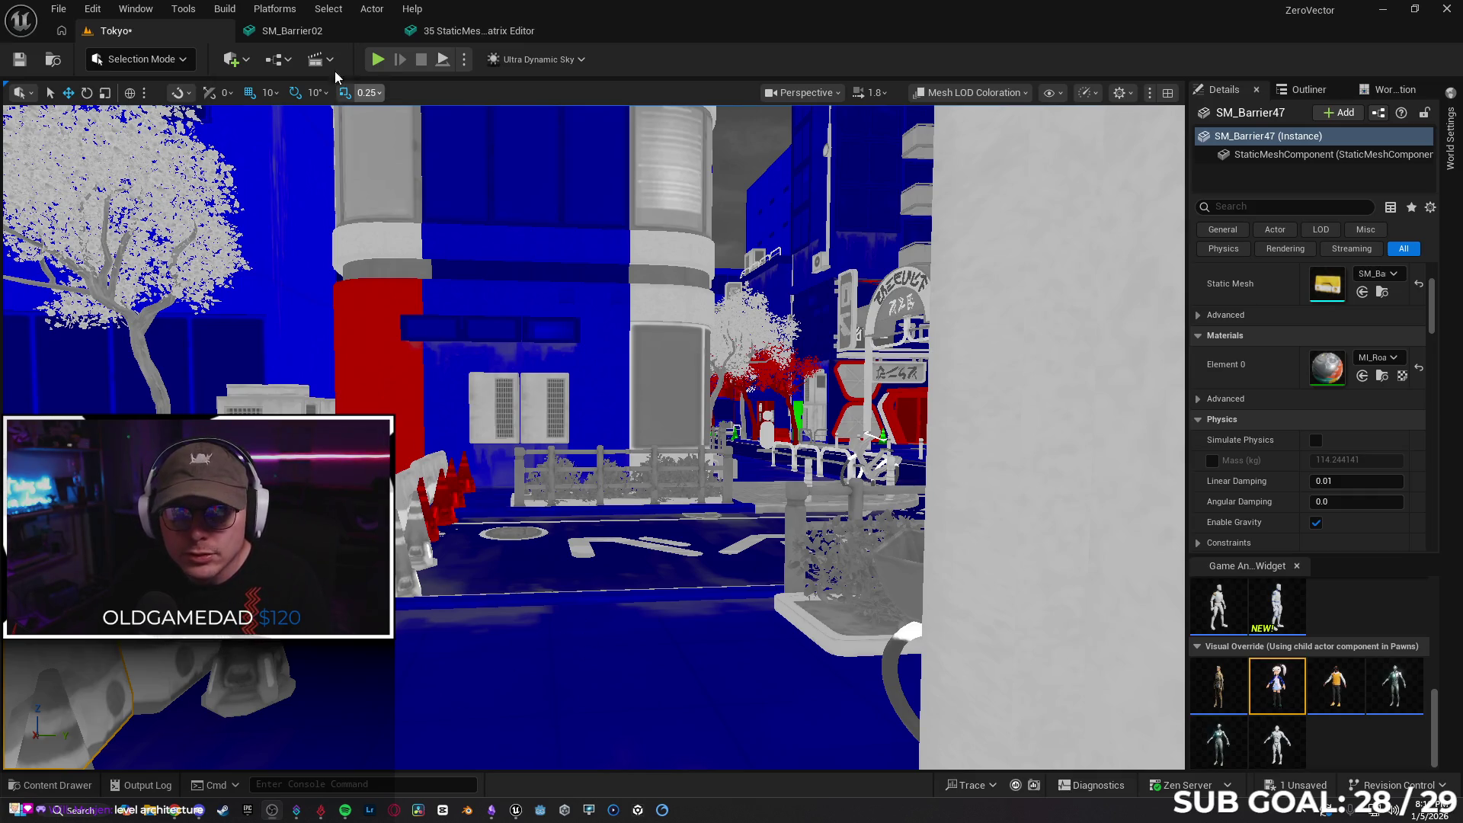
left_click(292, 31)
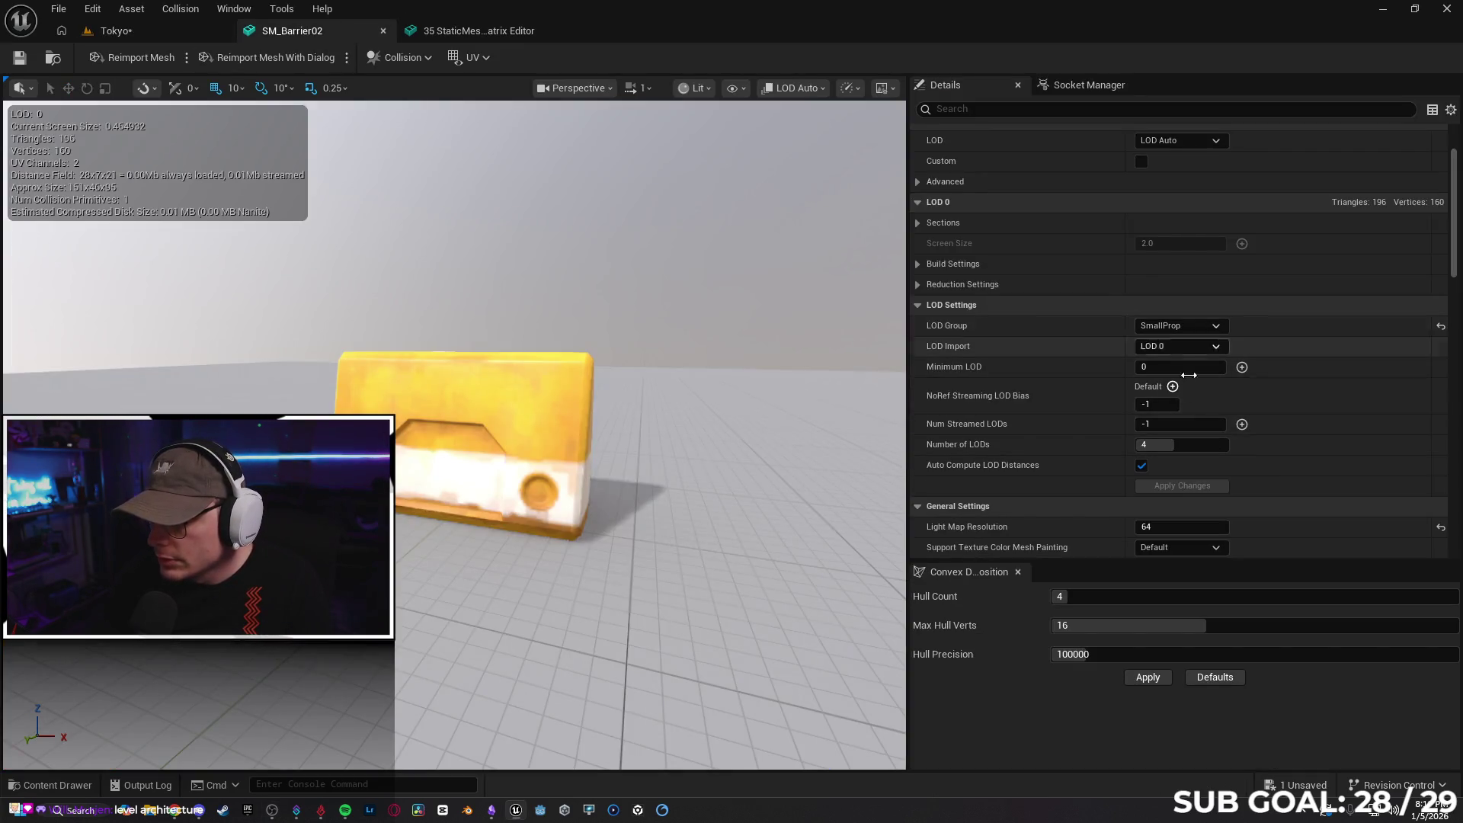
Open all three Planters meshes together in a Property Matrix
left_click(176, 35)
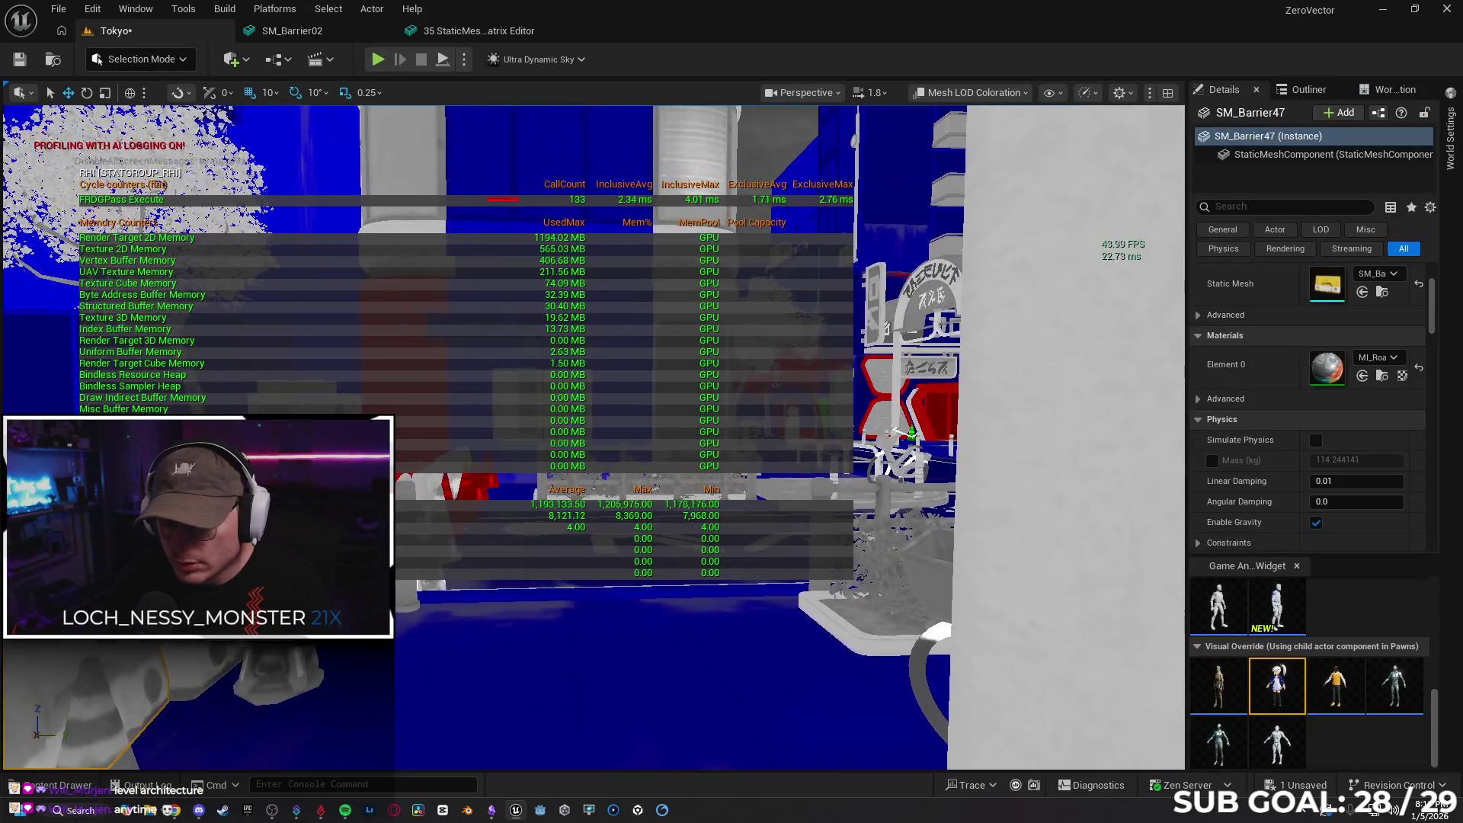
left_click(91, 793)
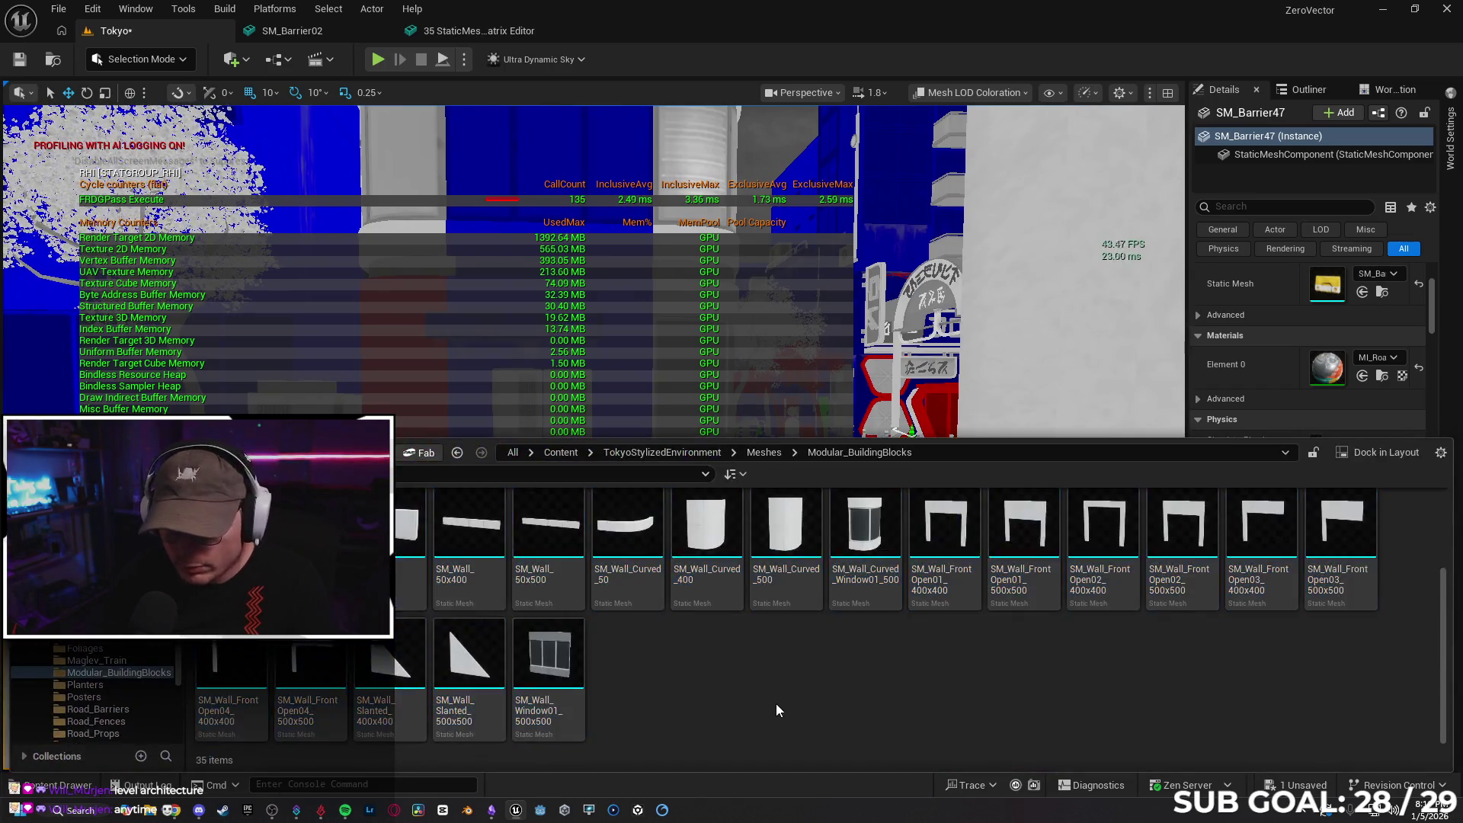
key("alt+Left")
double_click(643, 547)
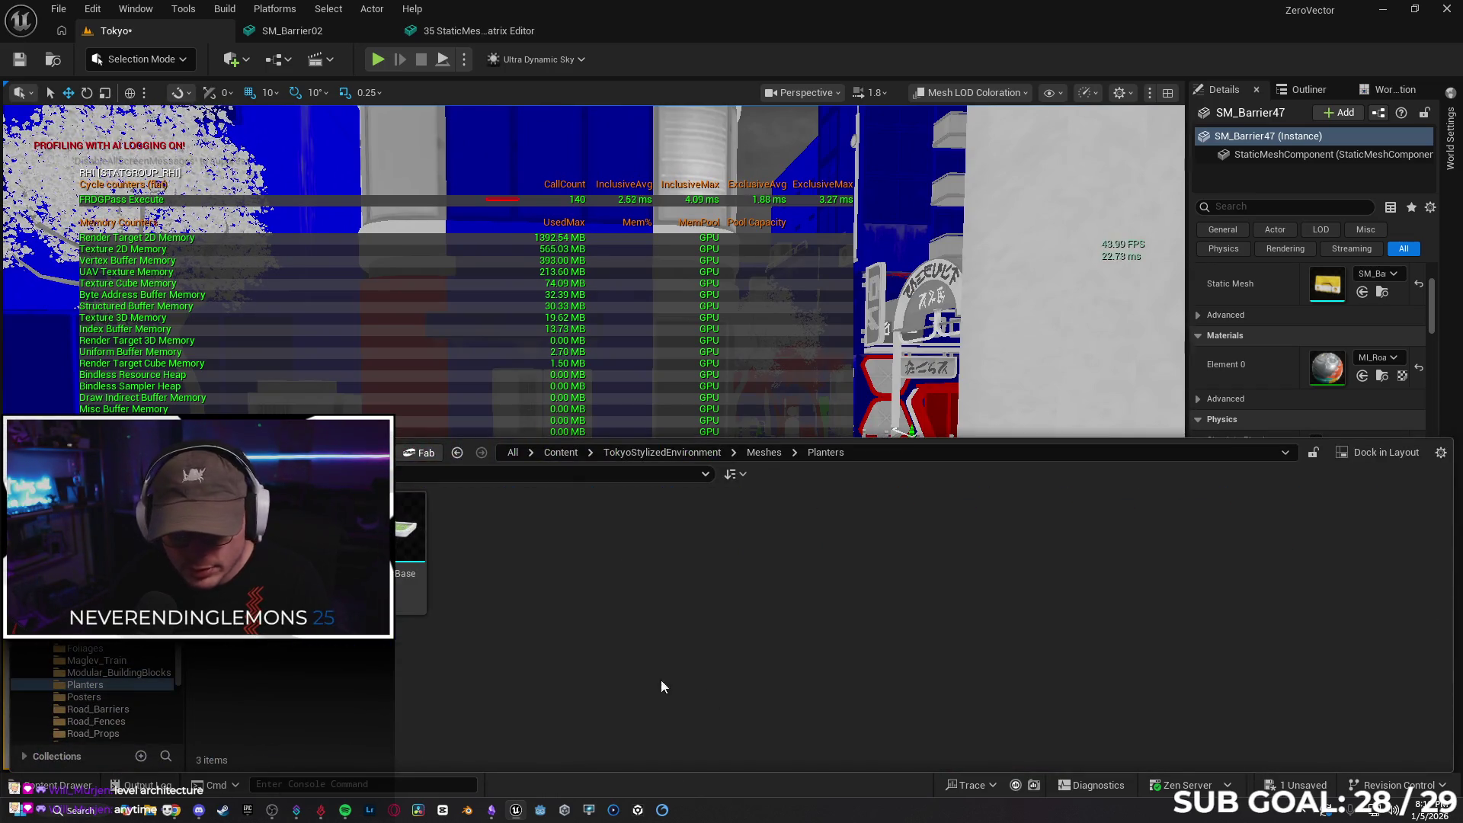
key("ctrl+a")
right_click(411, 549)
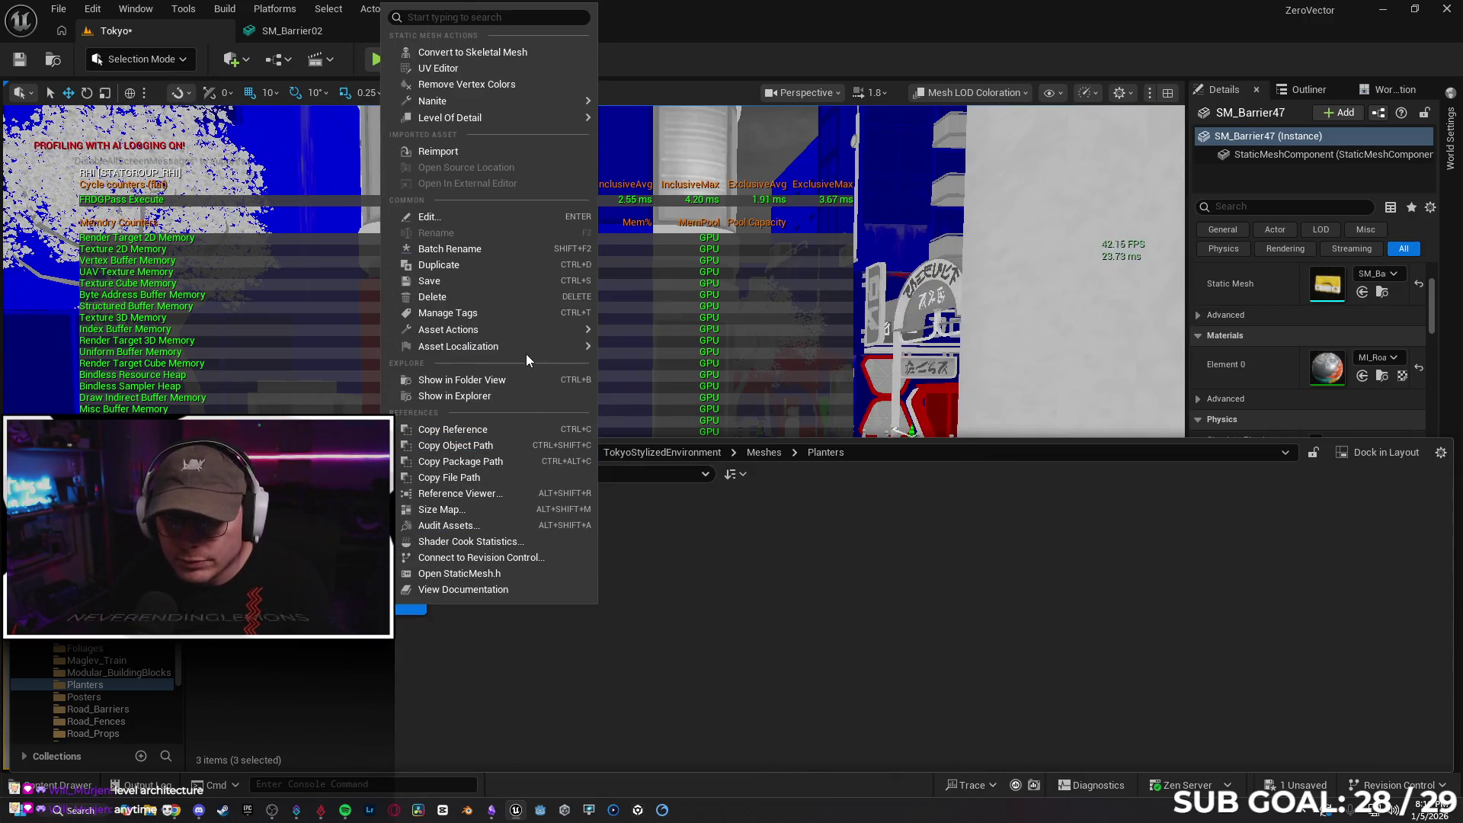
mouse_move(523, 332)
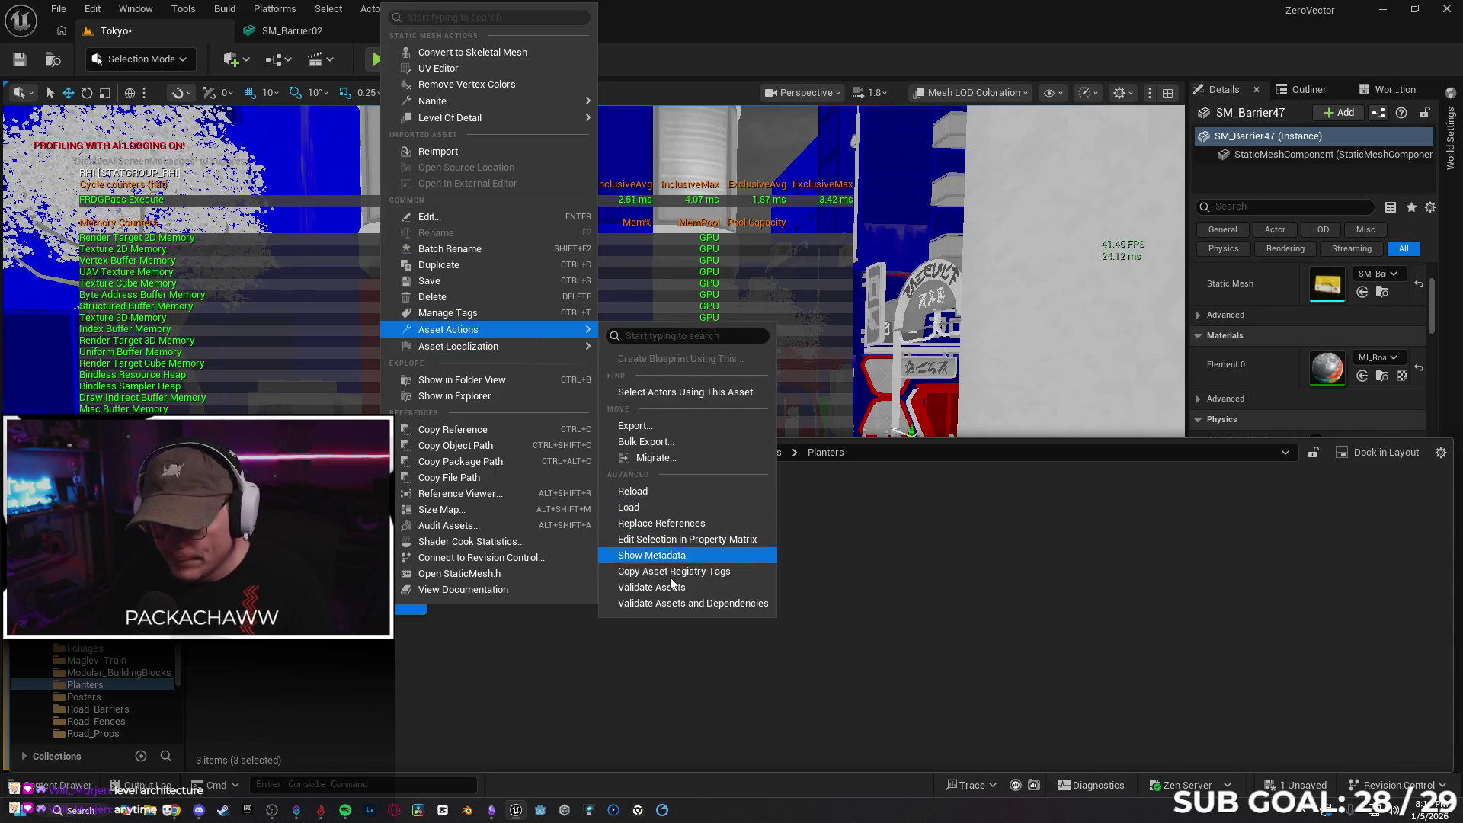
left_click(683, 539)
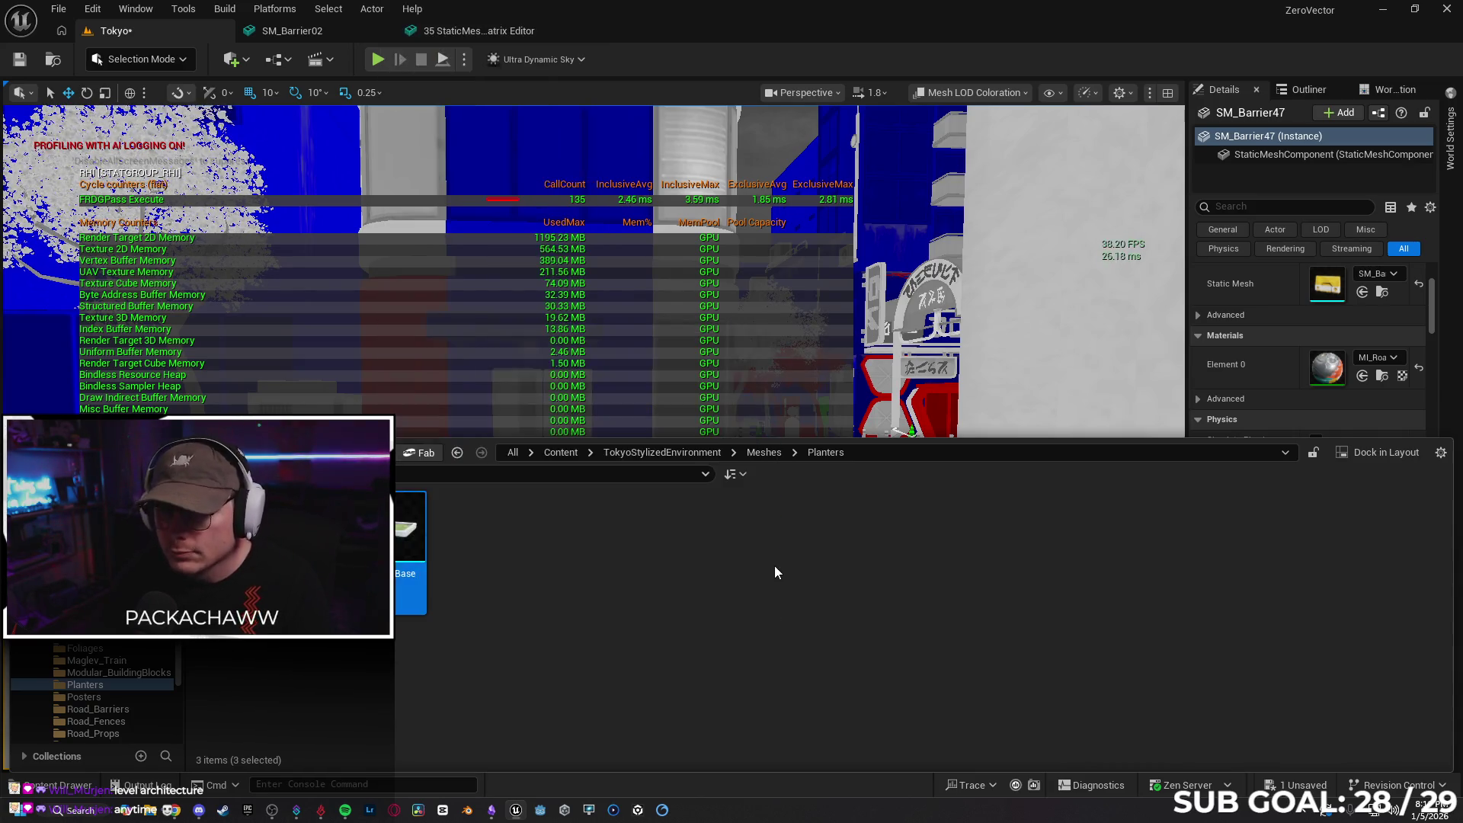
Keep LODGroup SmallProp, save the planter meshes, and close both matrix tabs
left_click(1231, 233)
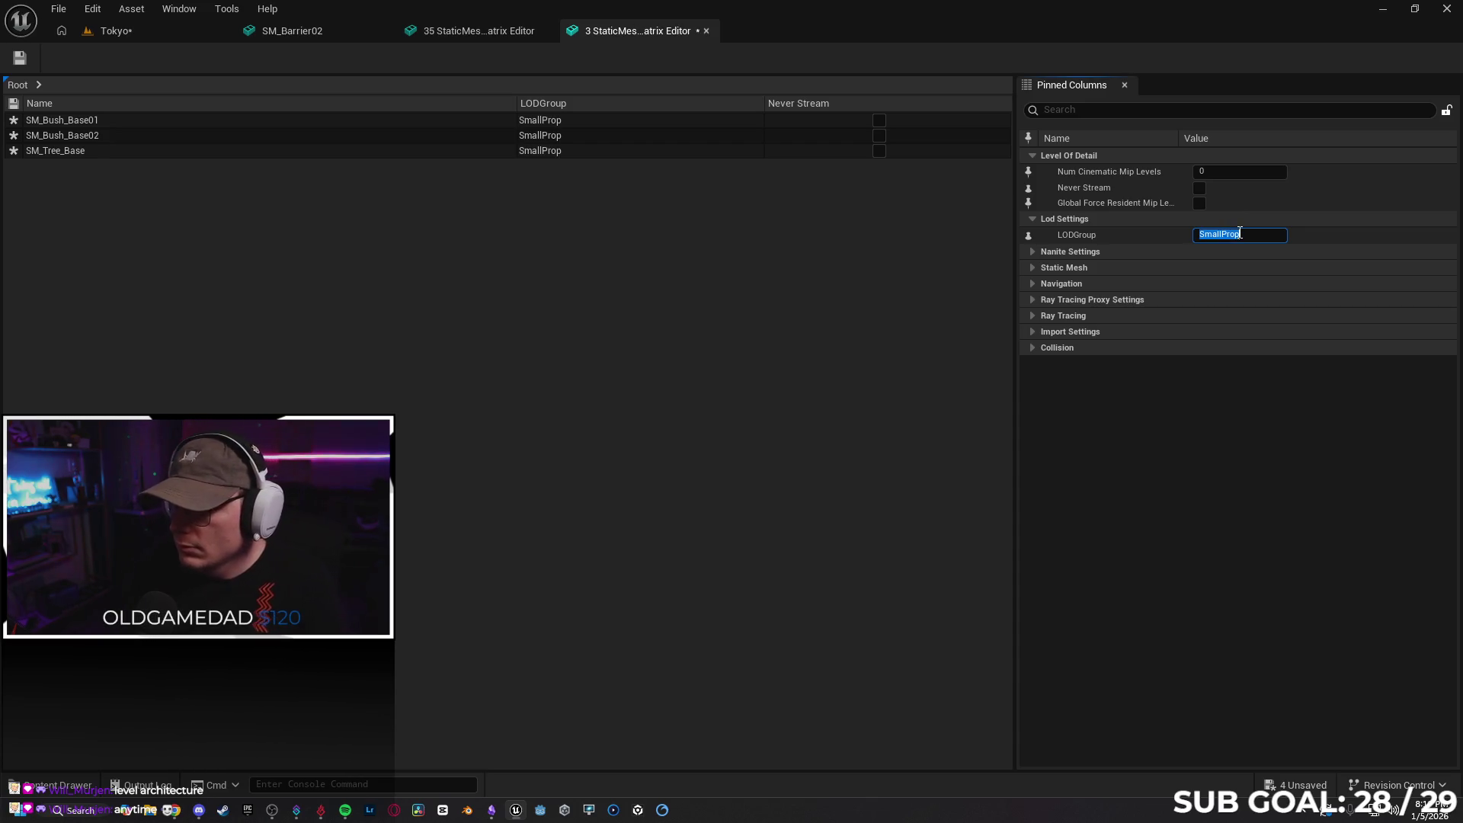
key("ctrl+s")
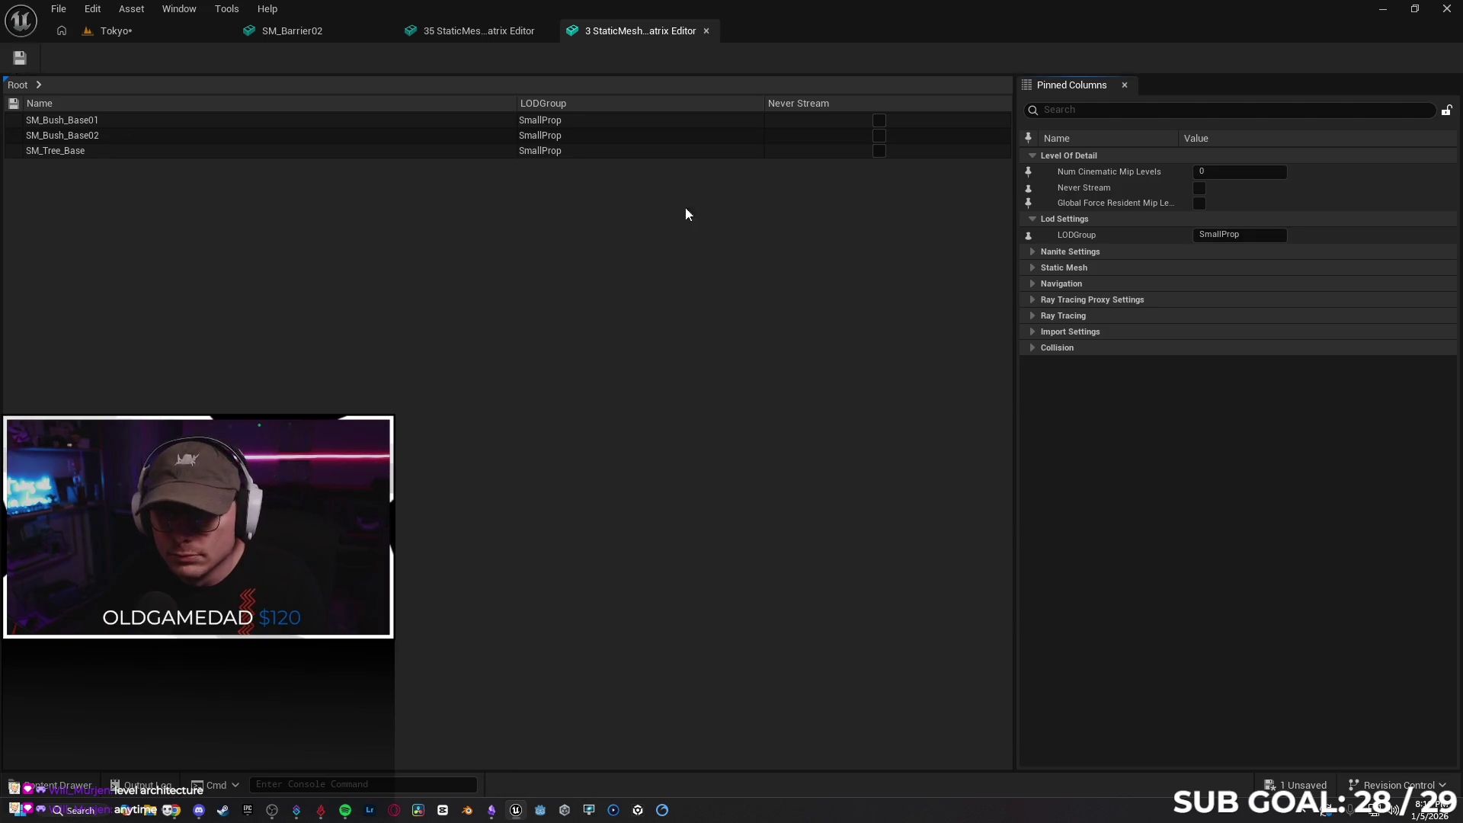
middle_click(701, 39)
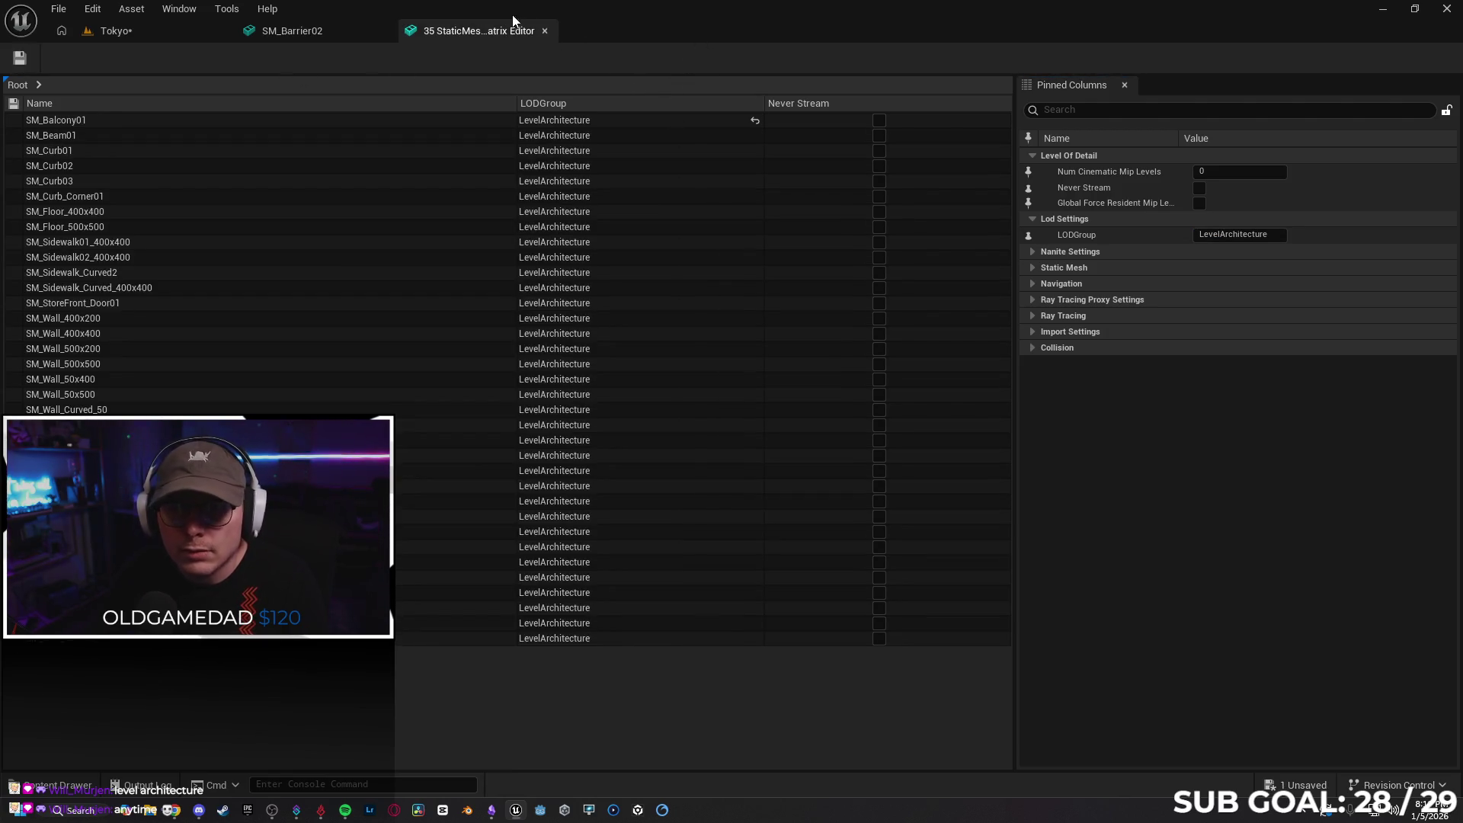
left_click(546, 35)
left_click(114, 31)
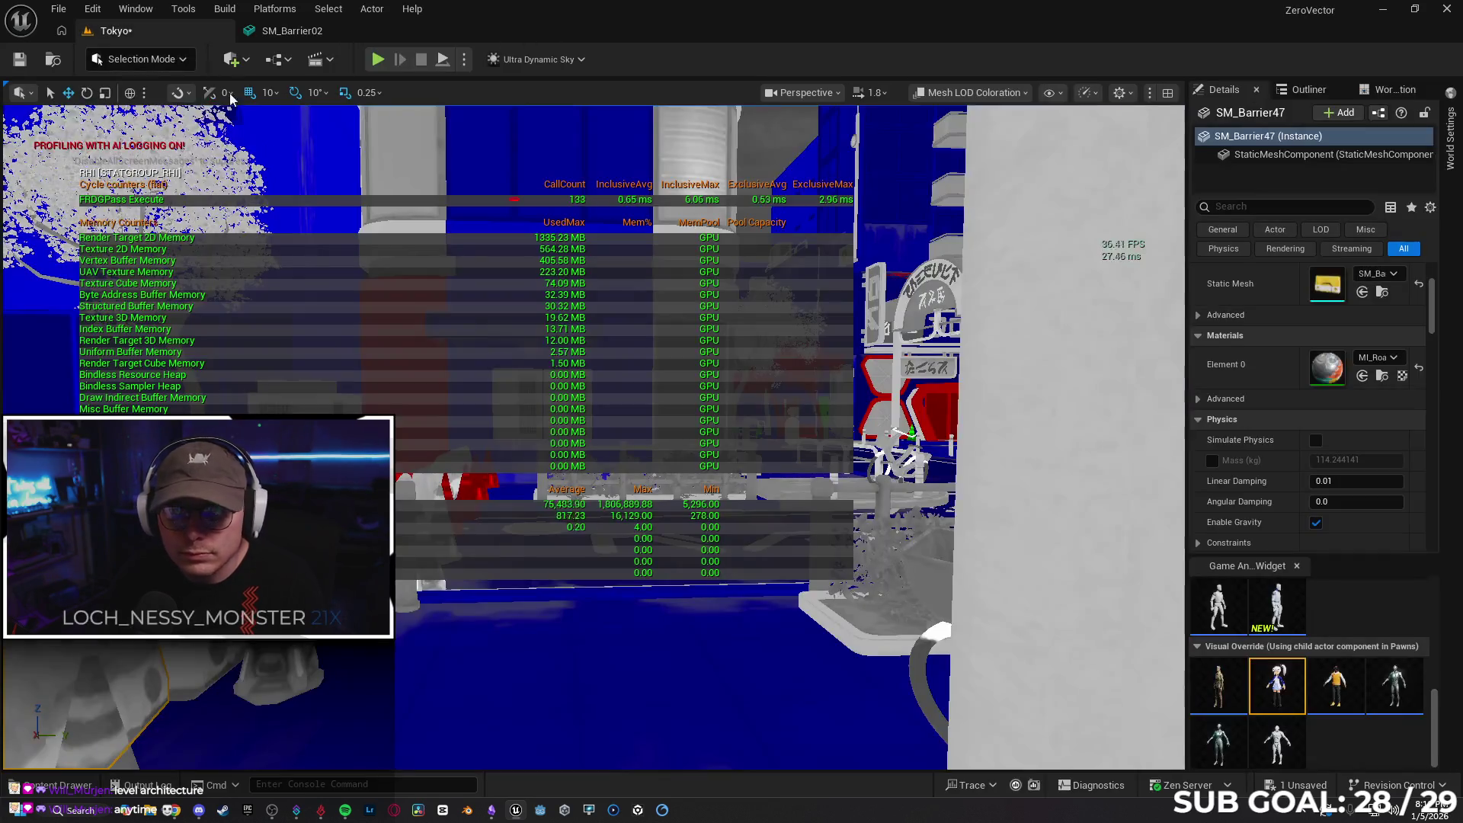
Save the Tokyo map and select all five meshes in the Posters folder
key("ctrl+s")
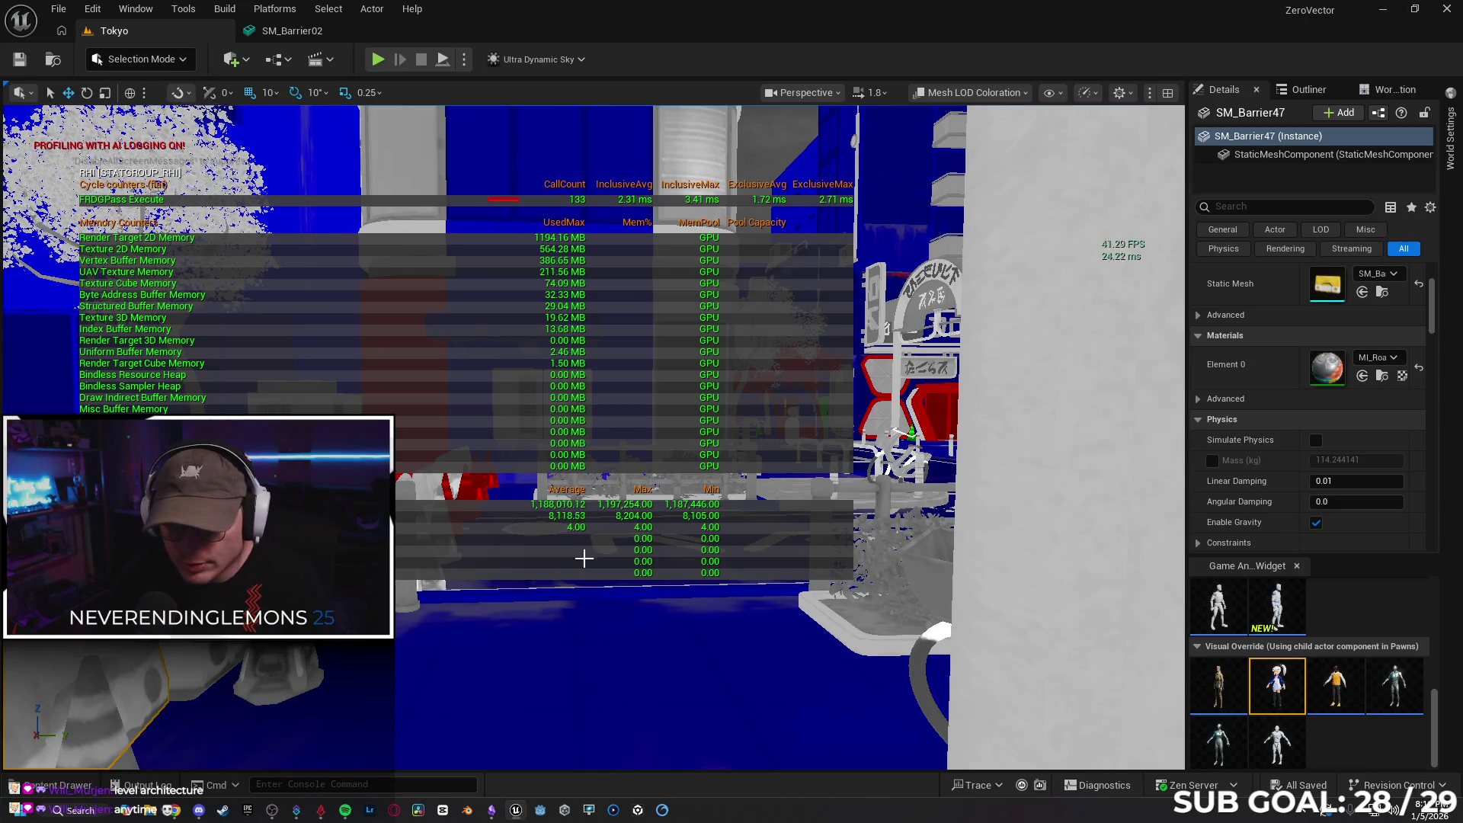
key("ctrl+space")
key("alt+Left")
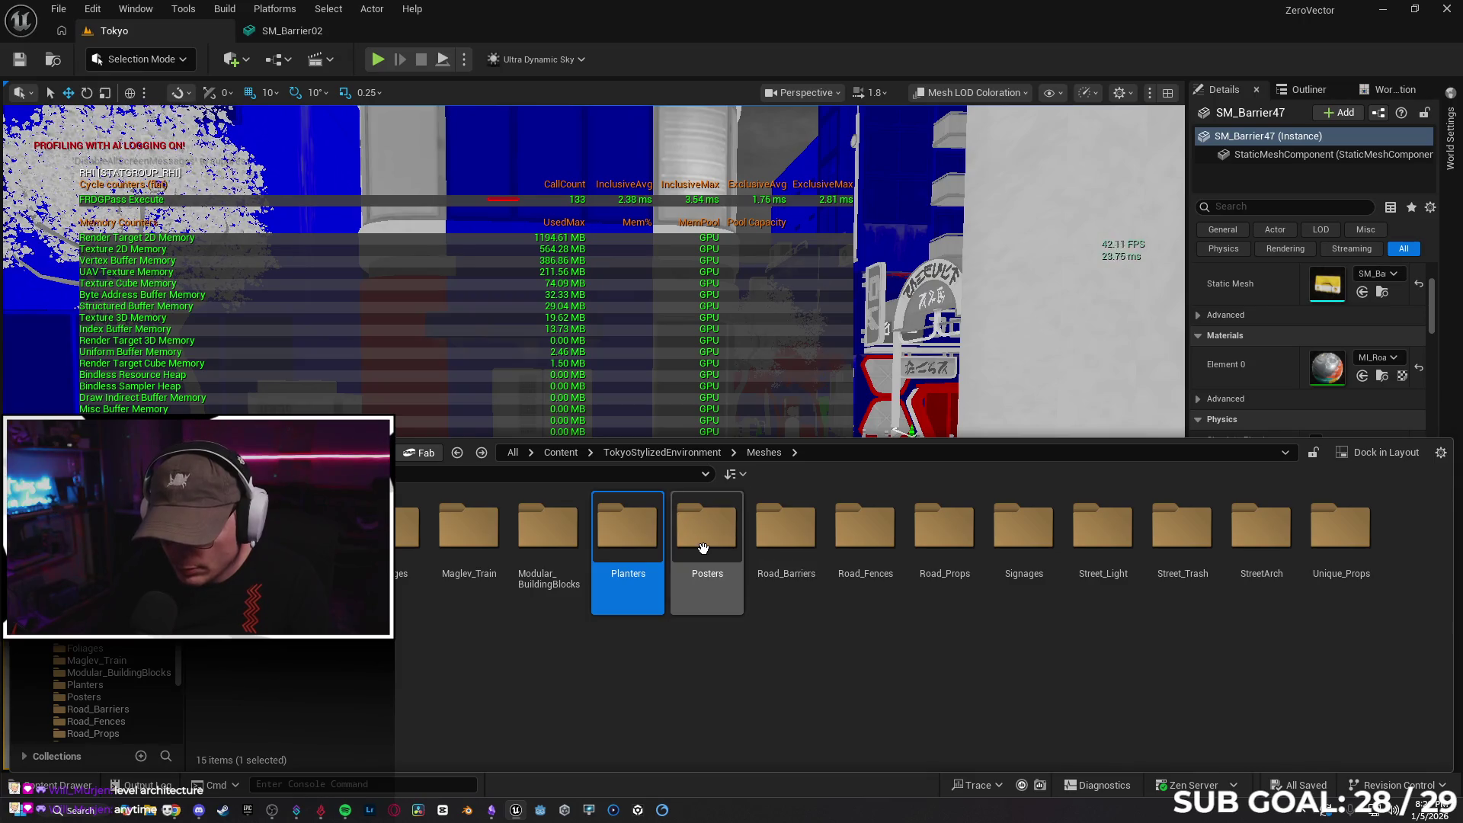
double_click(697, 526)
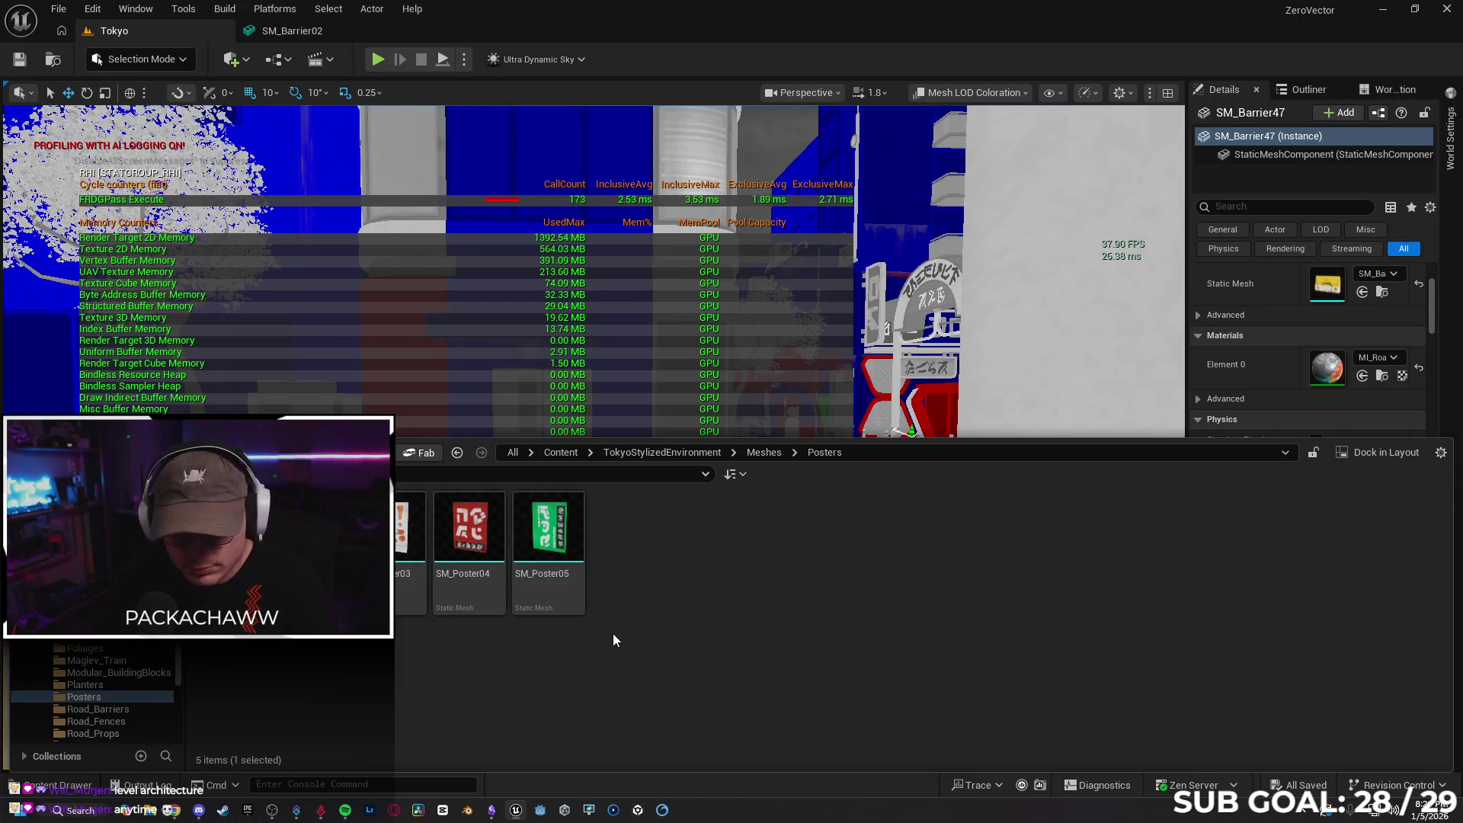
key("ctrl+a")
Confirm SM_Barrier02's LOD group stays SmallProp
left_click(305, 43)
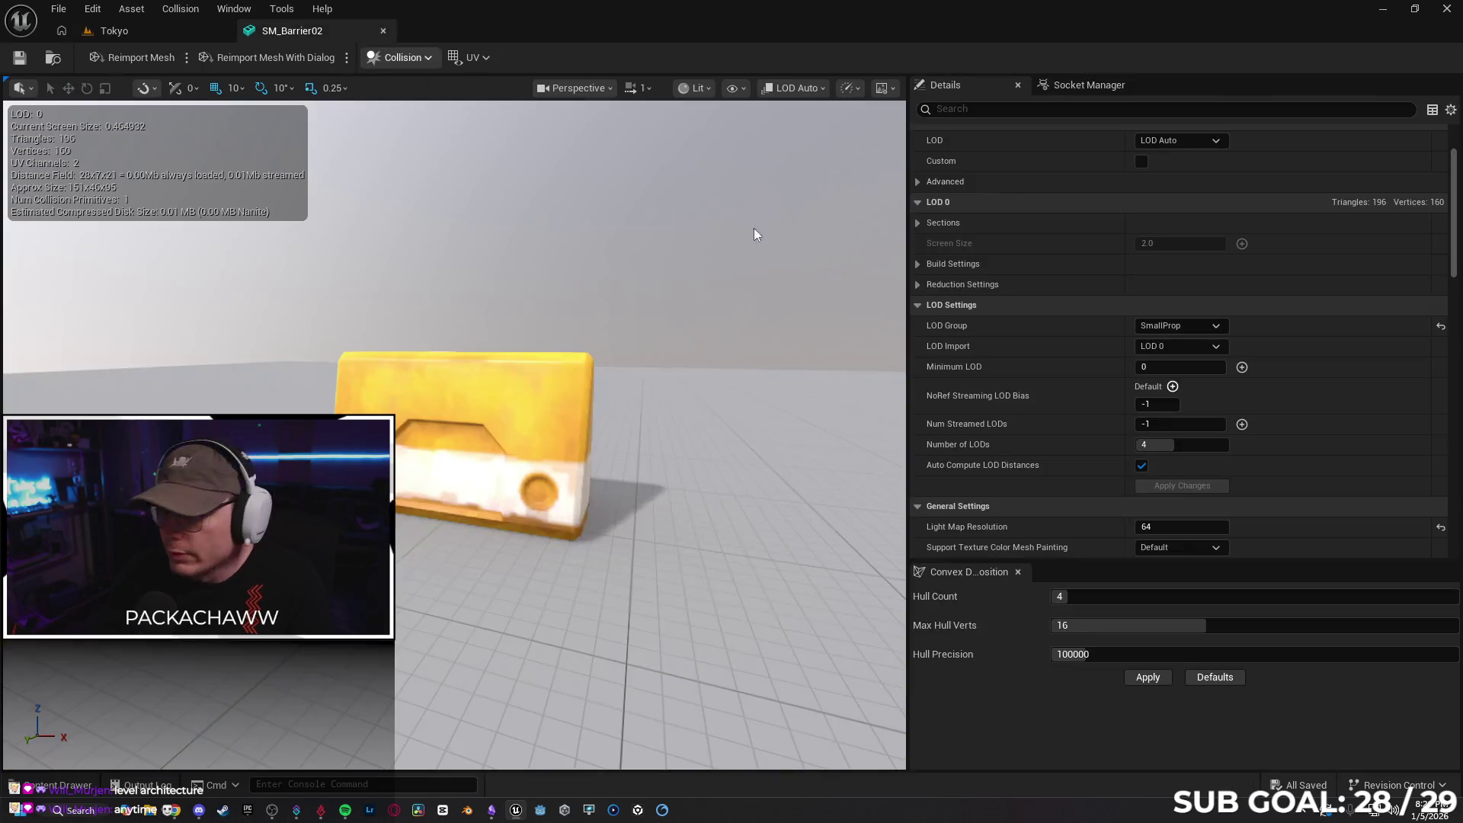
left_click(1219, 326)
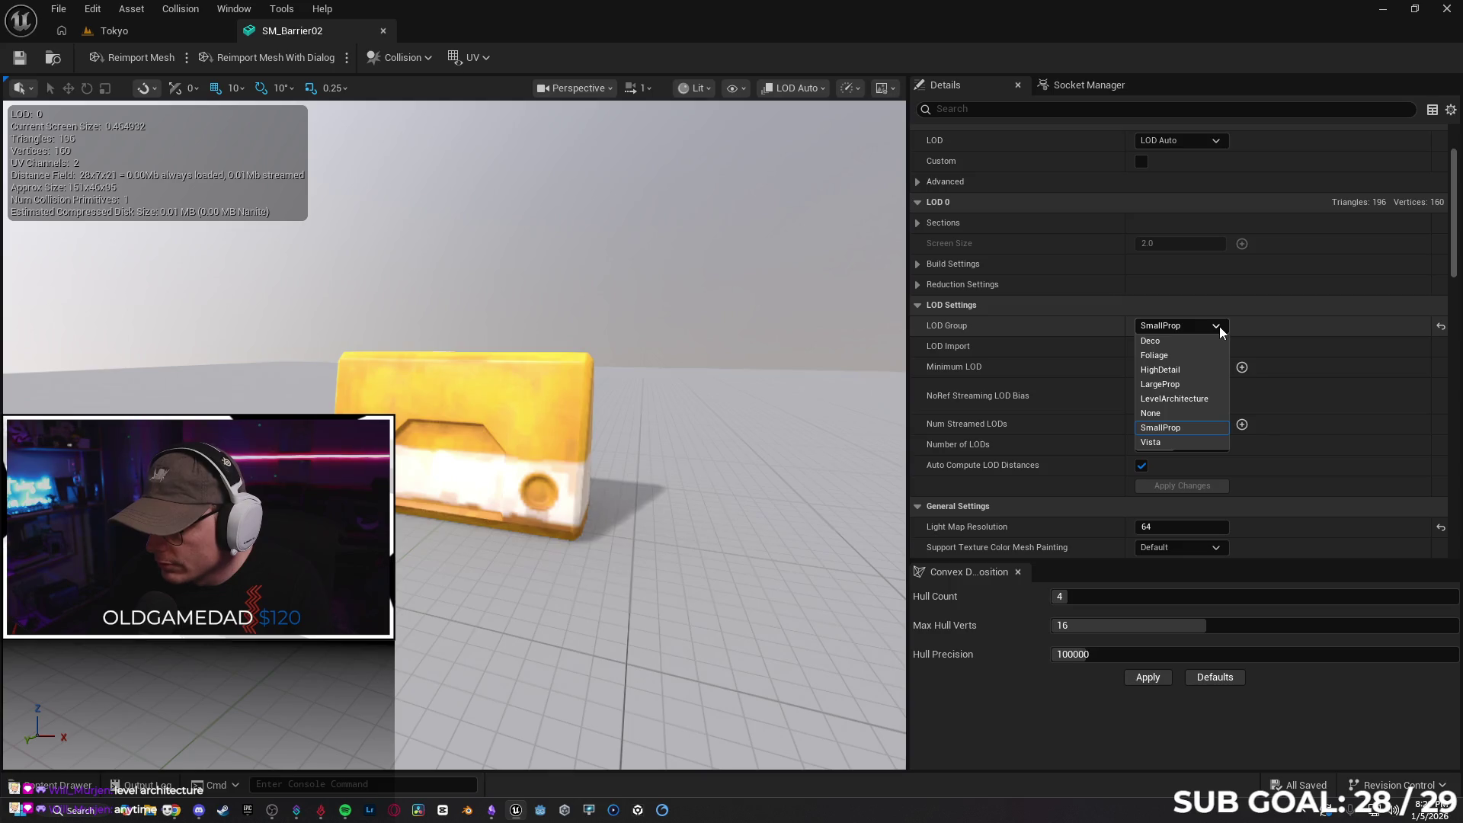
left_click(1219, 327)
left_click(153, 31)
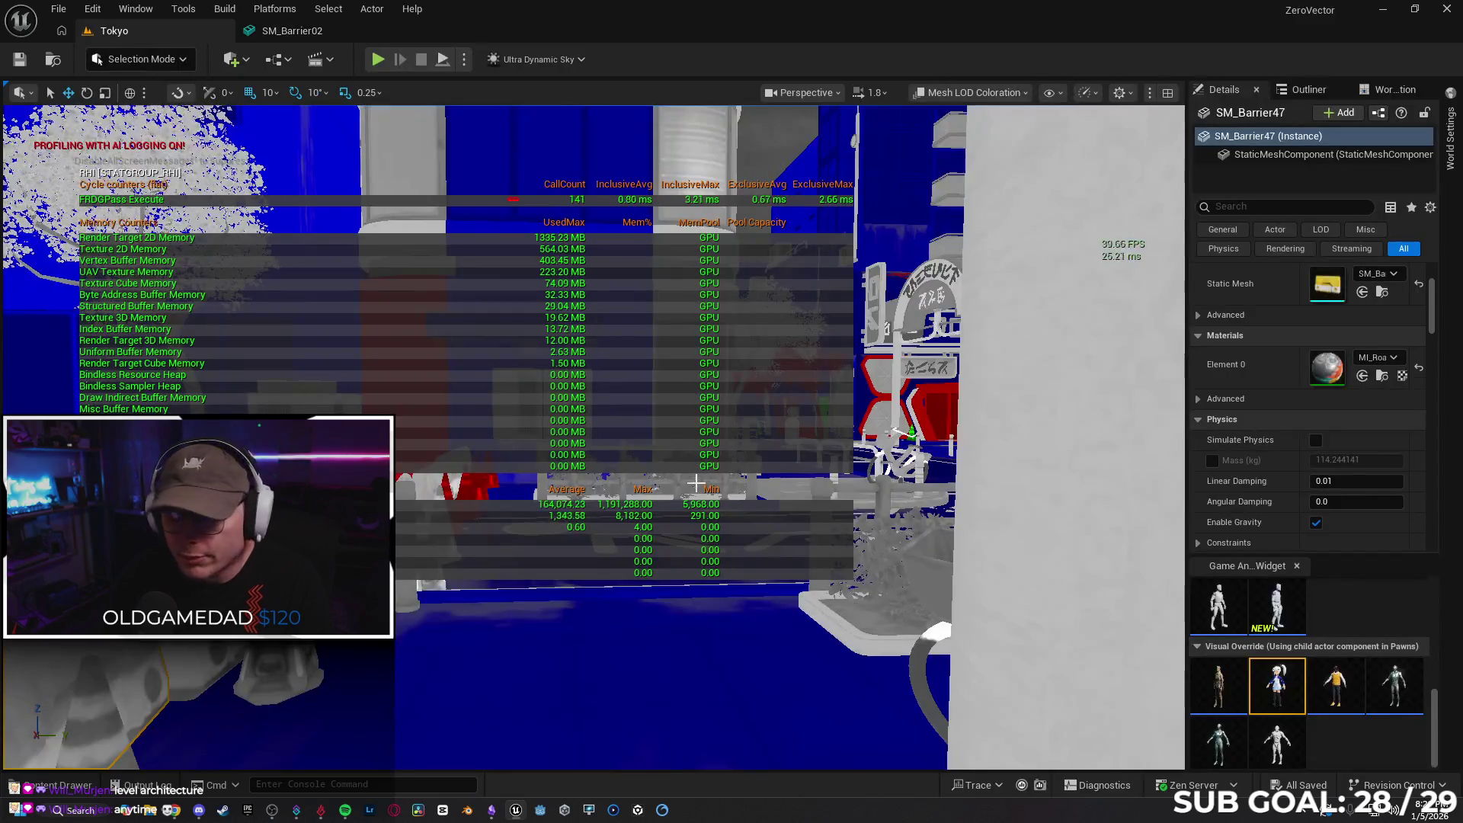
Open the five poster meshes in a Property Matrix, showing their Deco LOD group
left_click(68, 788)
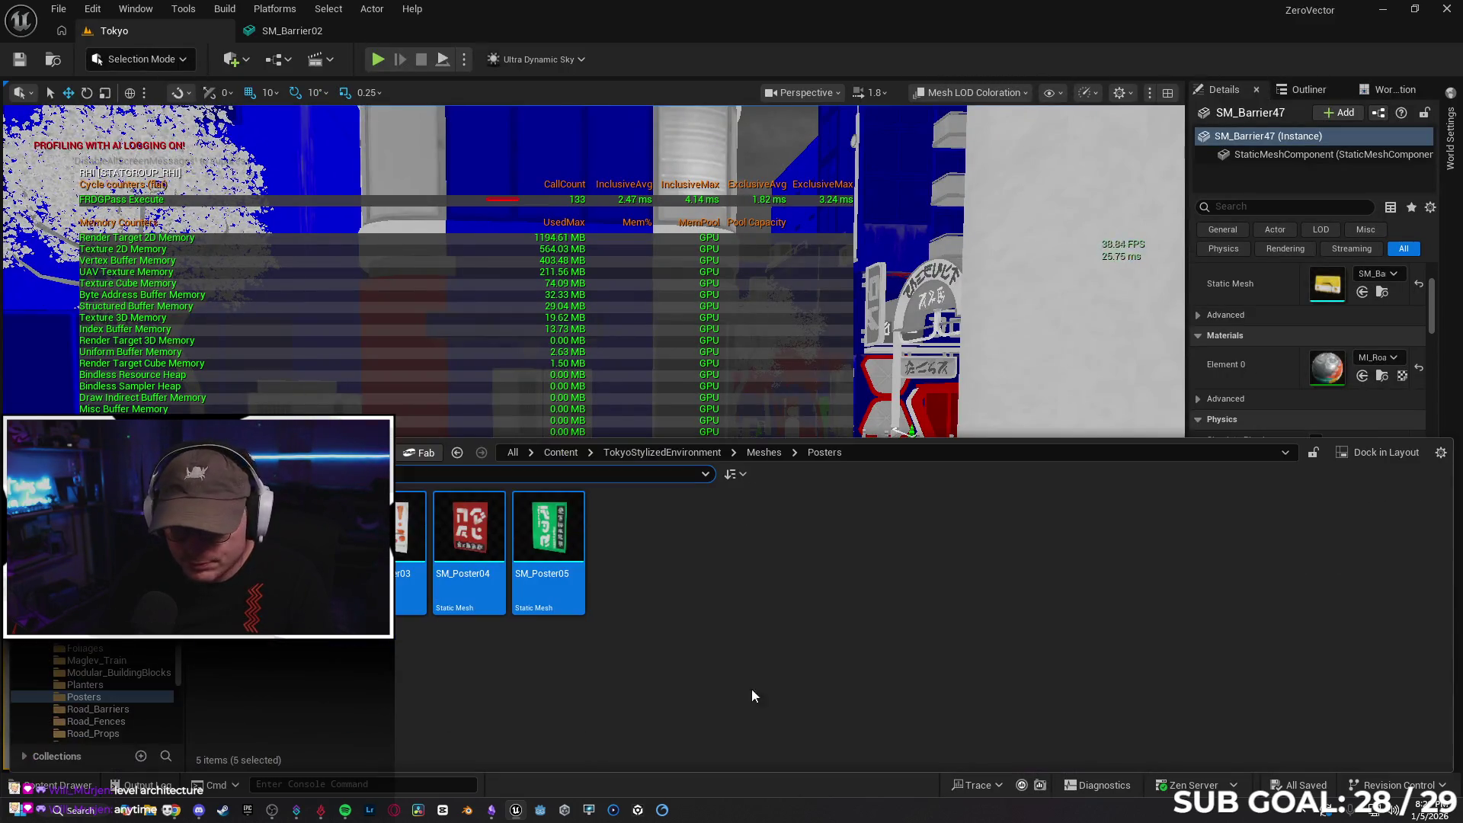
right_click(549, 549)
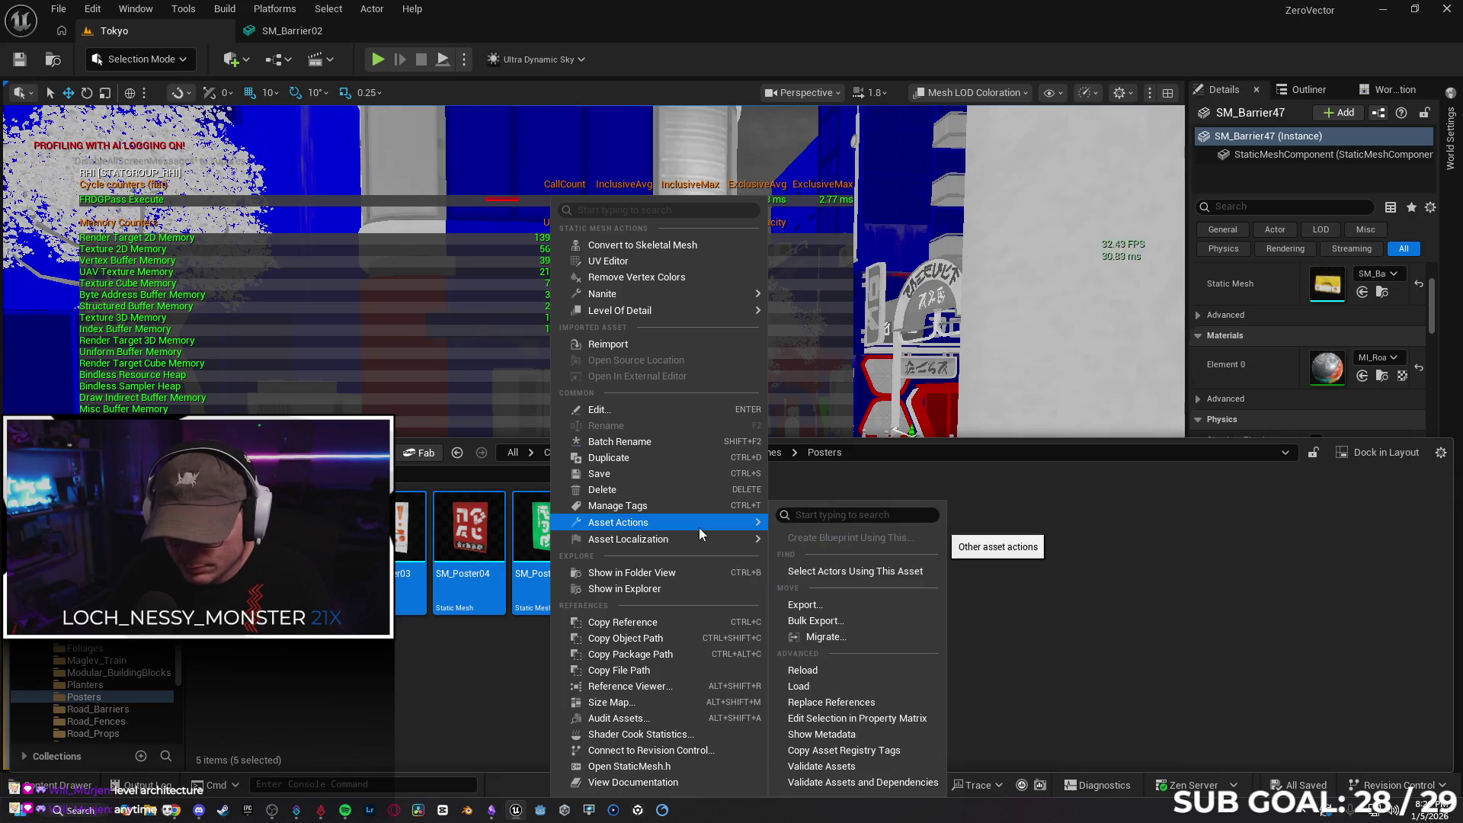
mouse_move(693, 543)
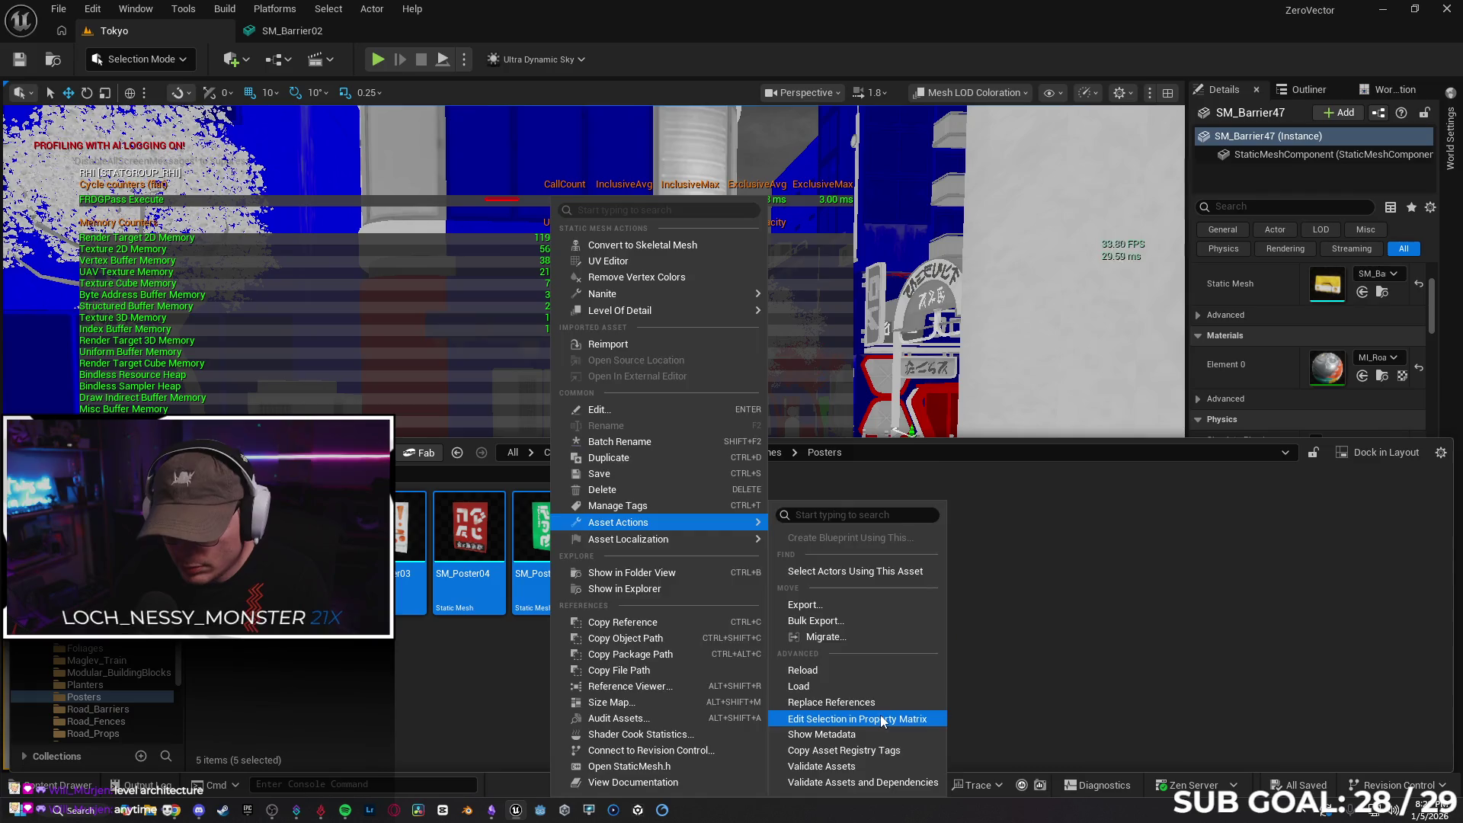
left_click(861, 718)
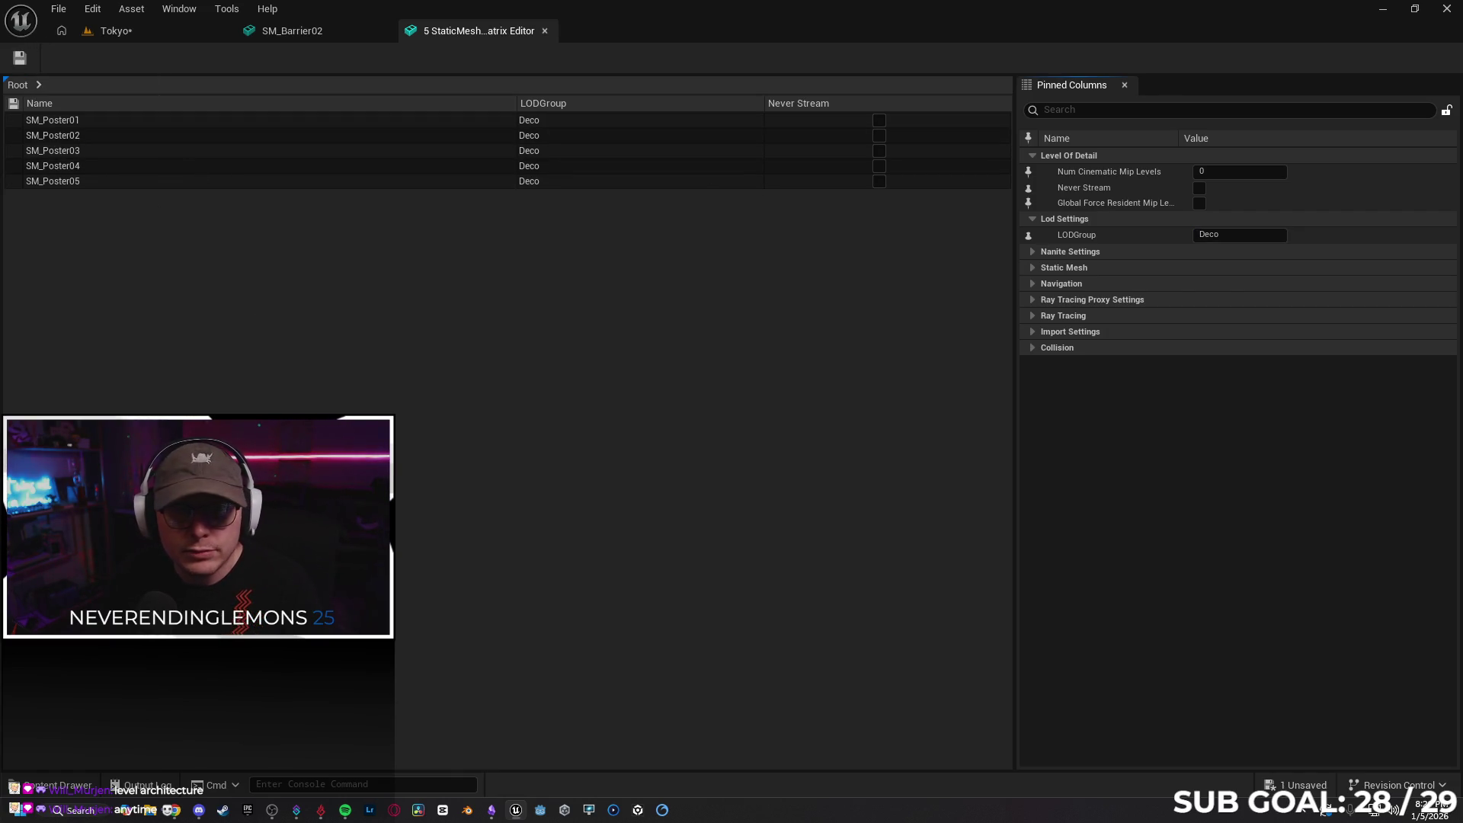
left_click(149, 37)
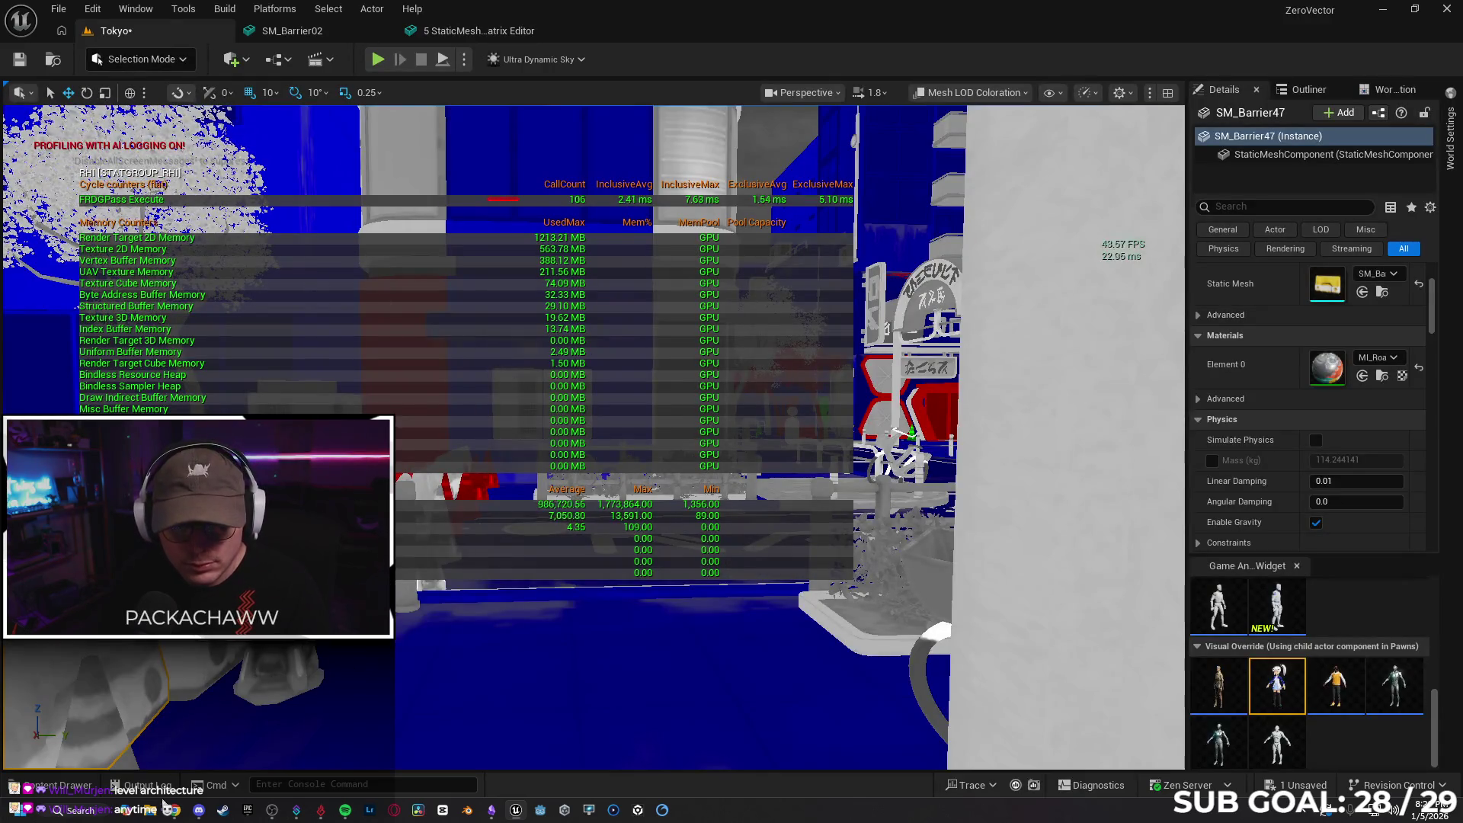
Open the five Road_Fences meshes together in a Property Matrix
key("ctrl+space")
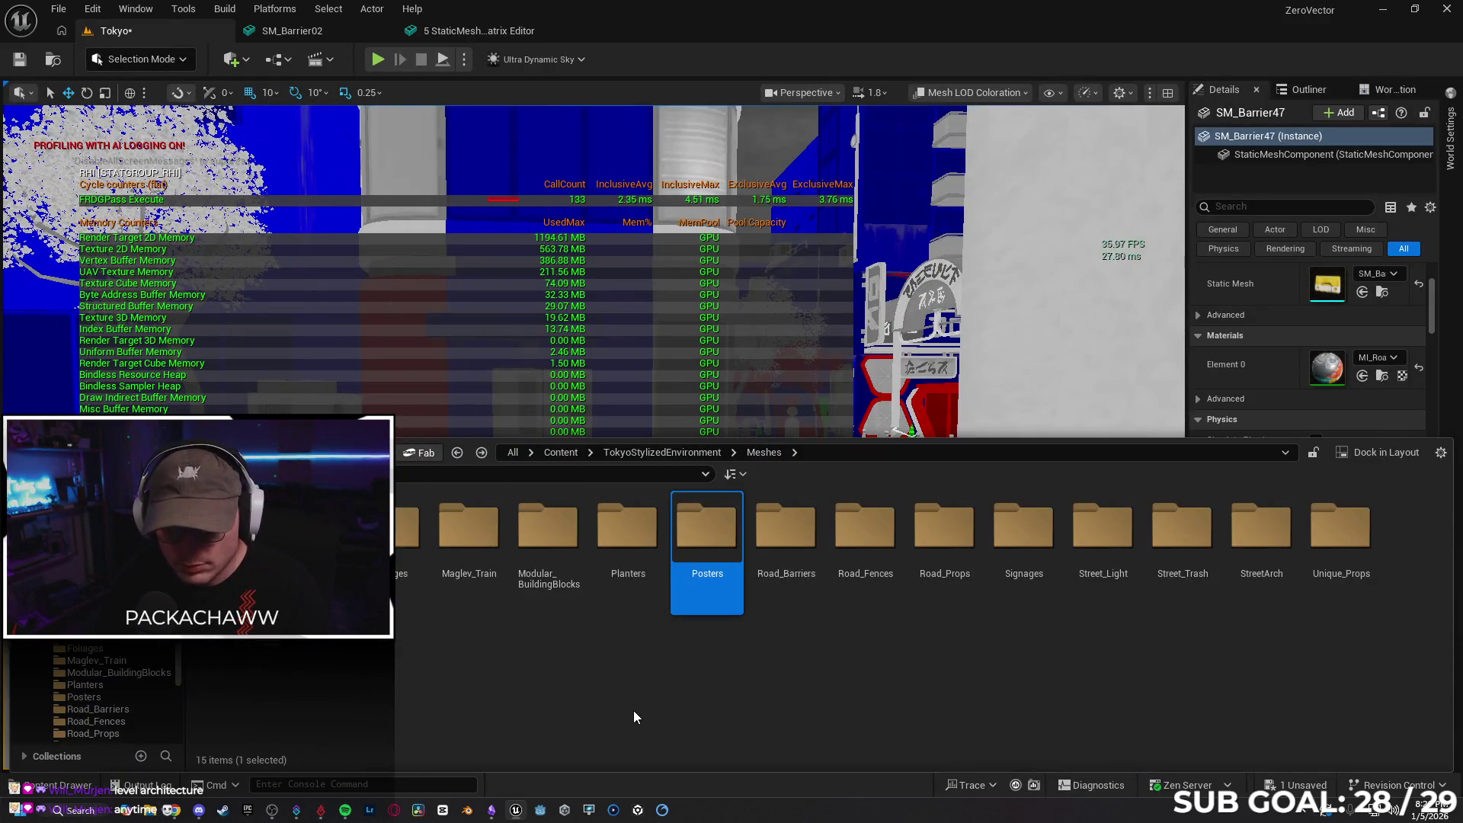
double_click(789, 533)
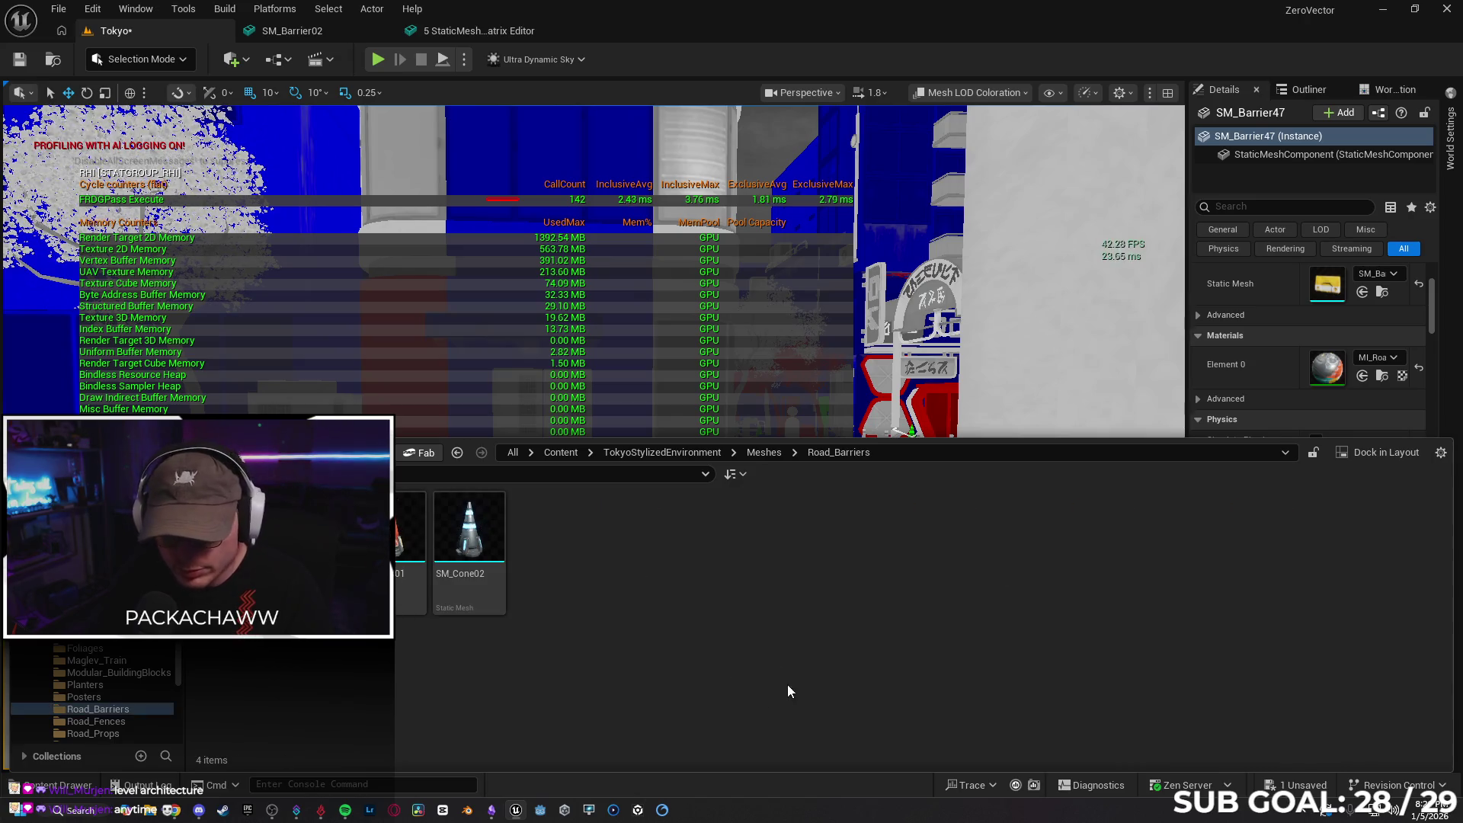
key("alt+Left")
double_click(864, 534)
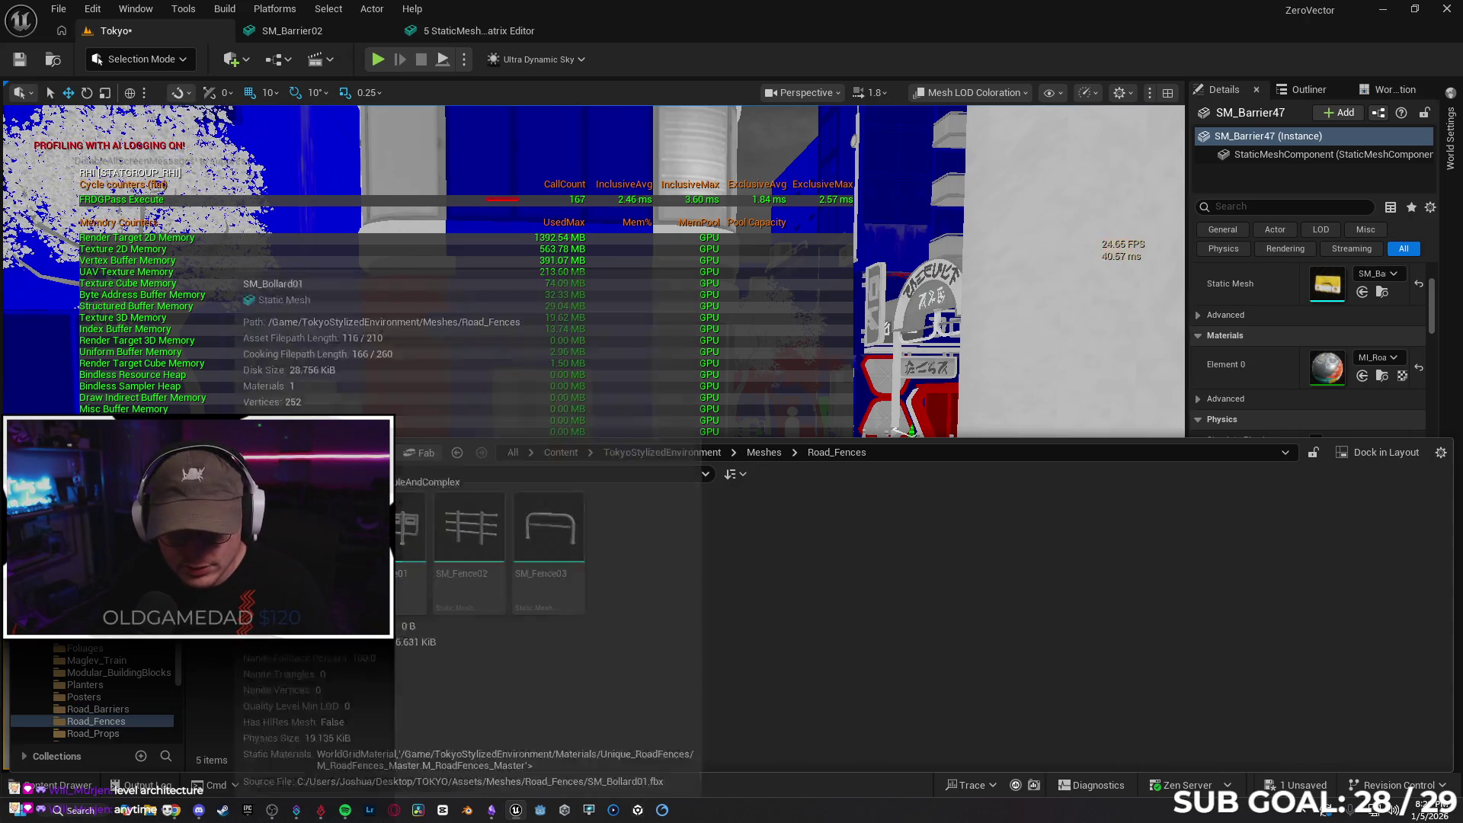
key("ctrl+a")
right_click(549, 533)
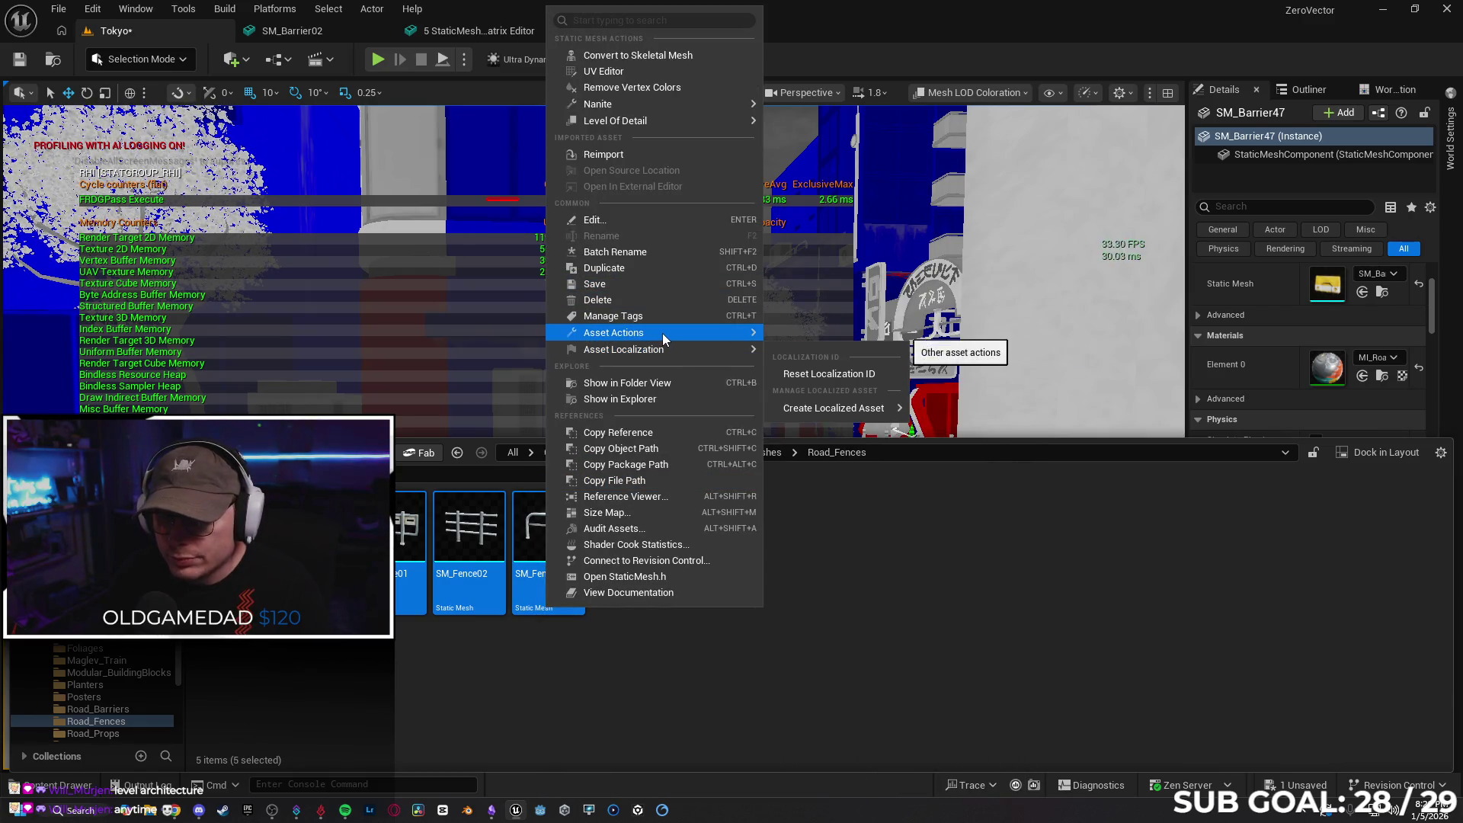
mouse_move(673, 335)
left_click(830, 539)
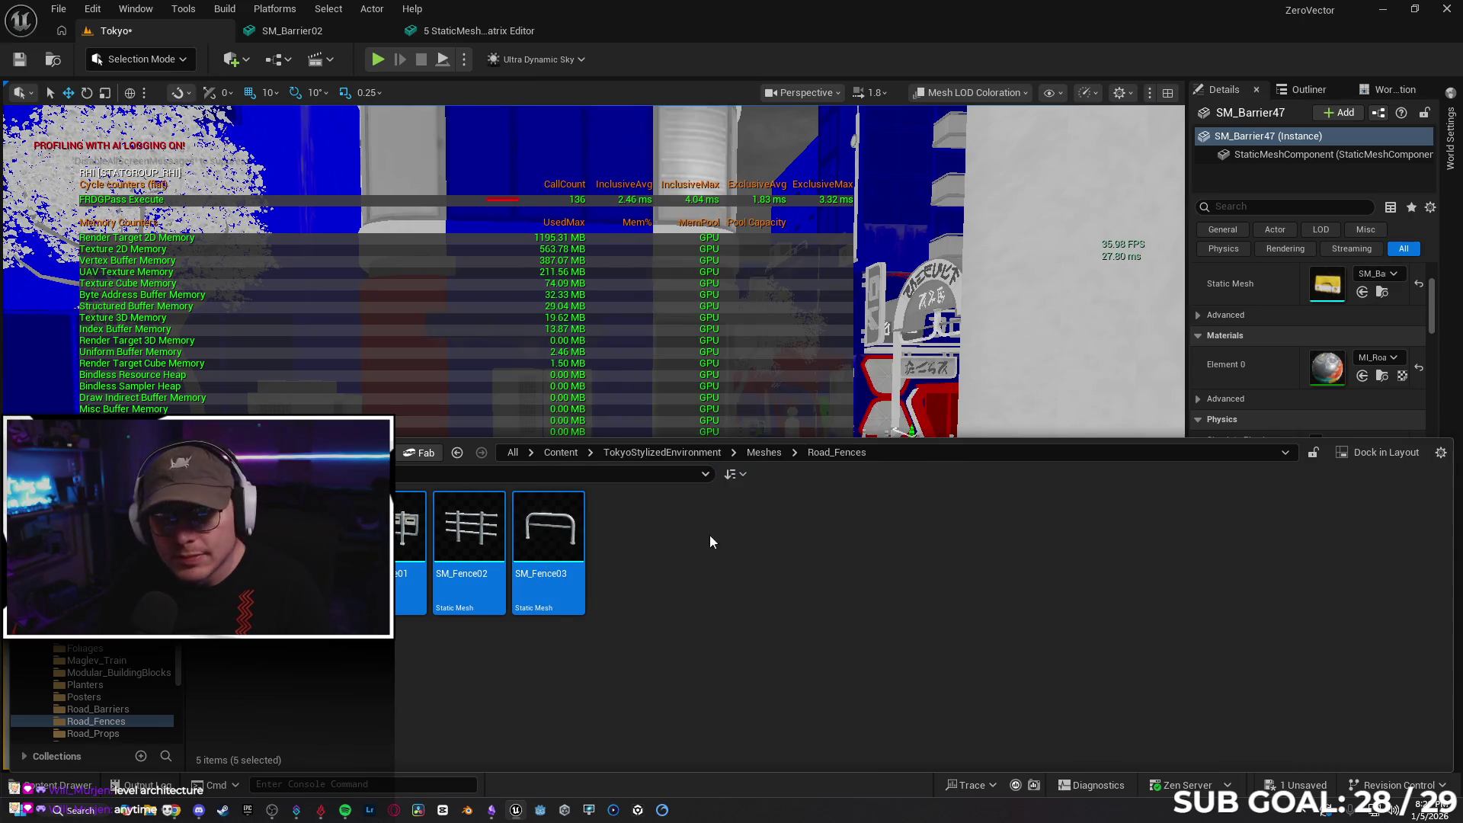
Set their shared LODGroup to SmallProp and return to the Tokyo level
left_click(1204, 234)
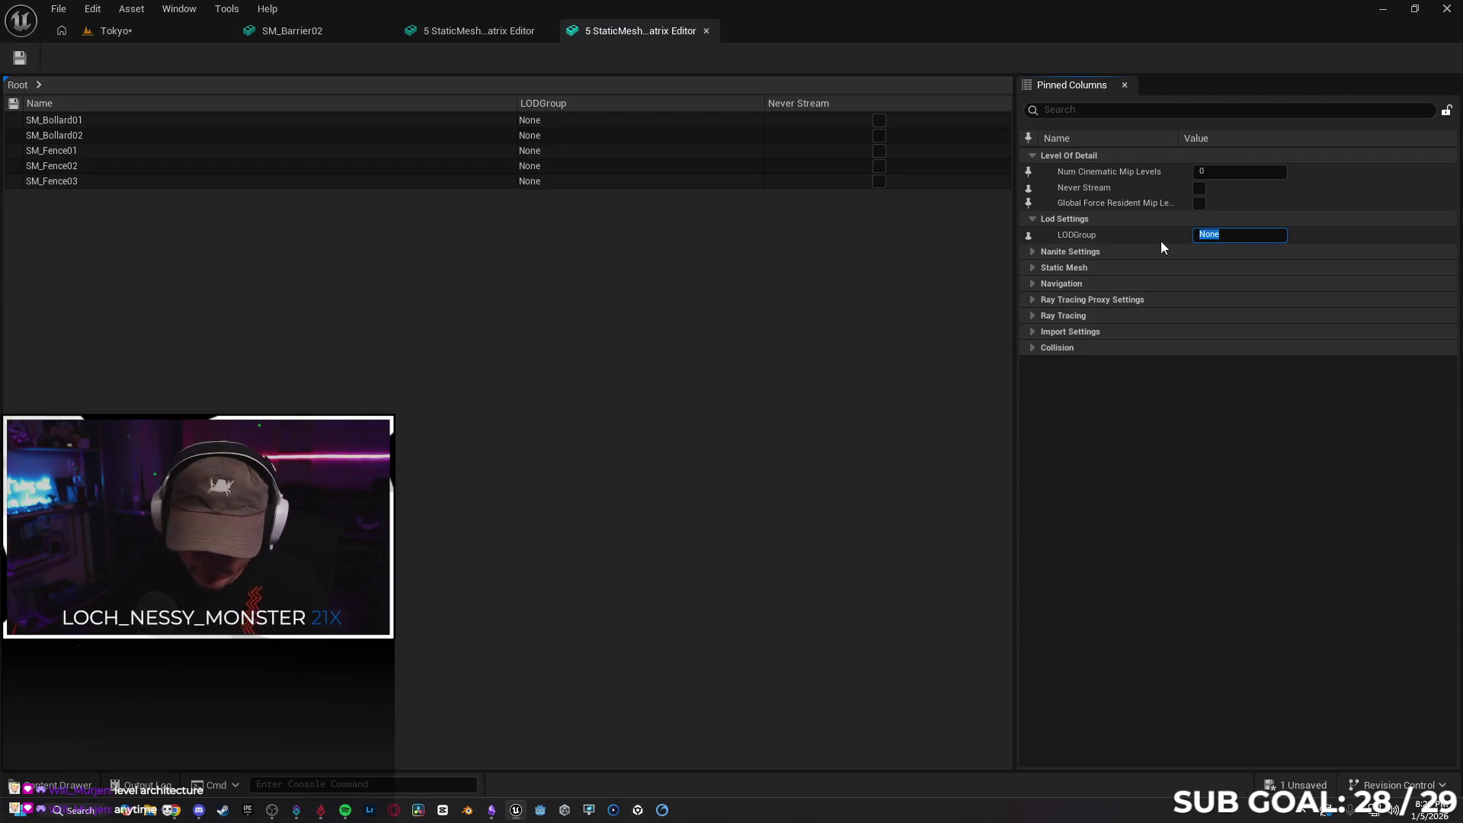
type("Small")
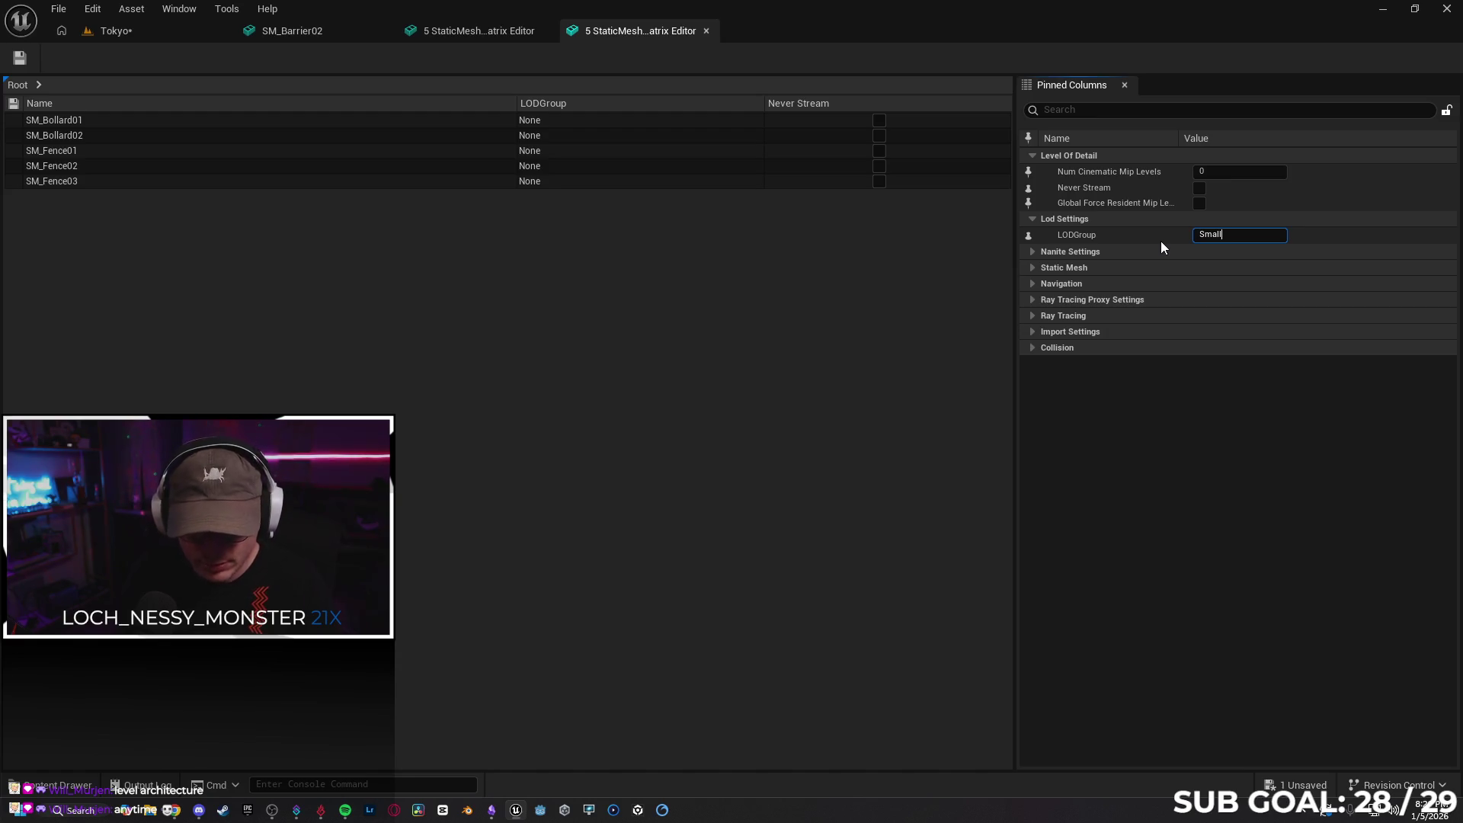
type("Prop")
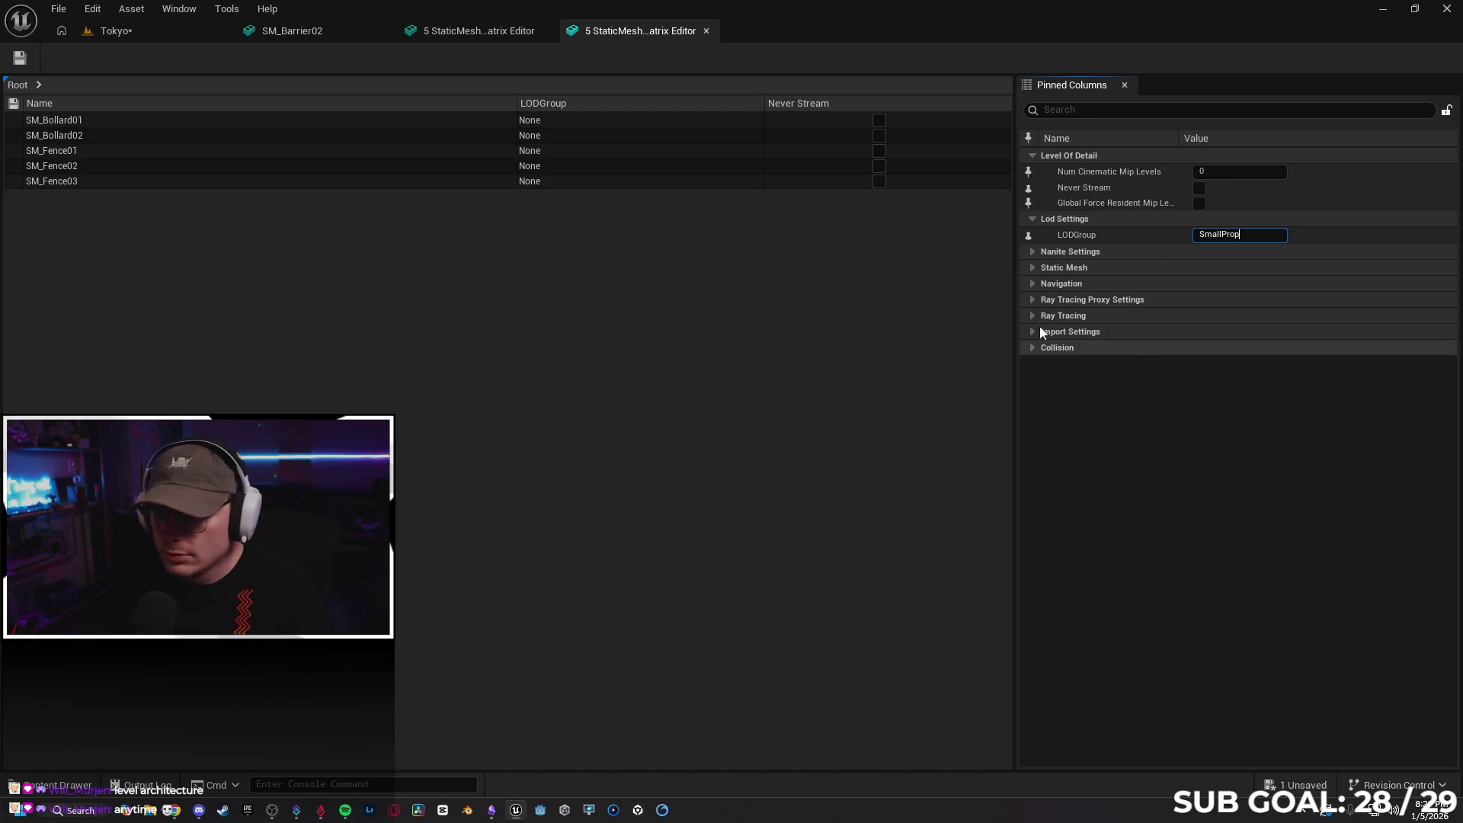
key("Return")
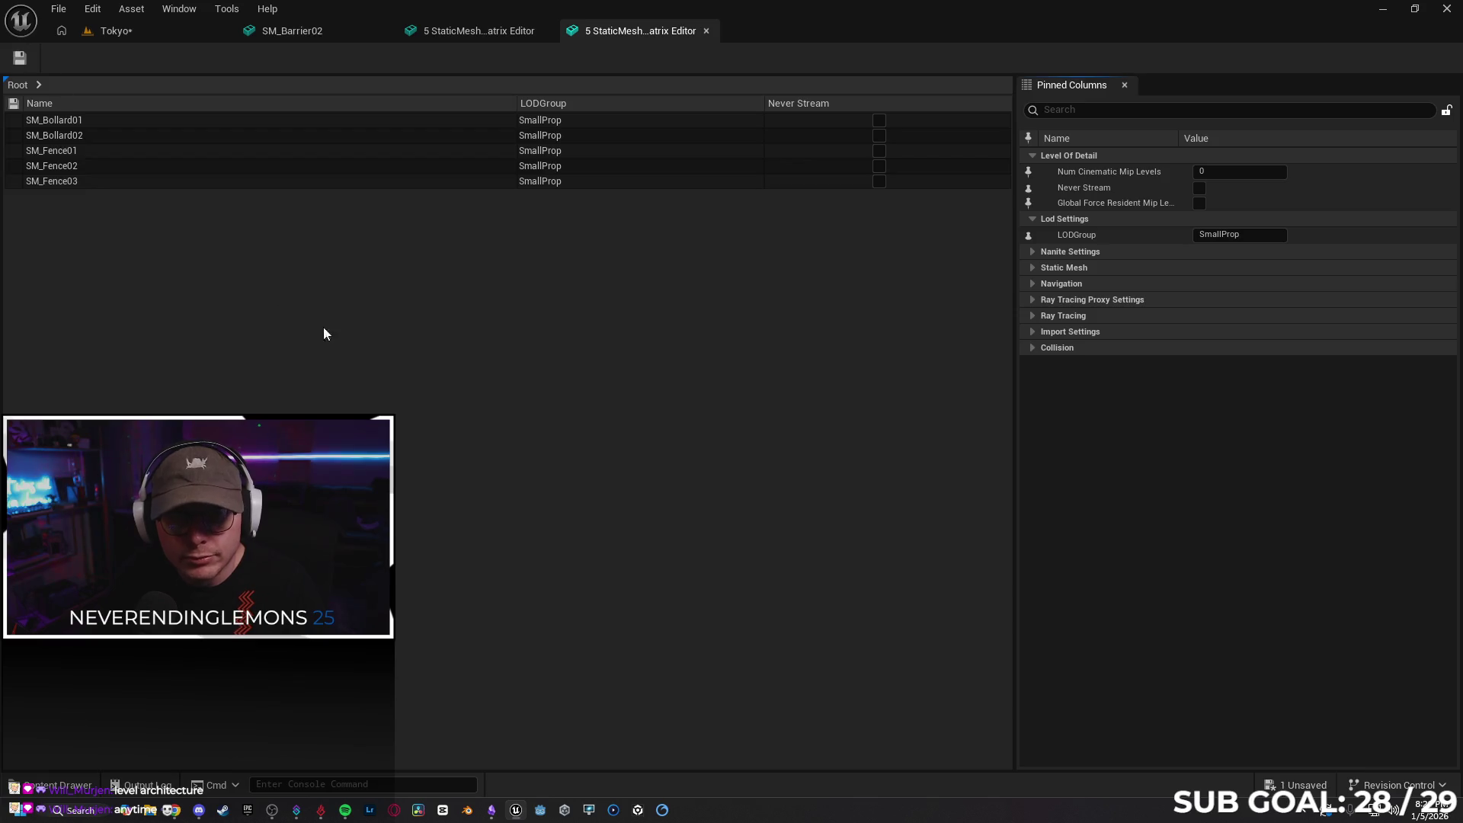
left_click(145, 37)
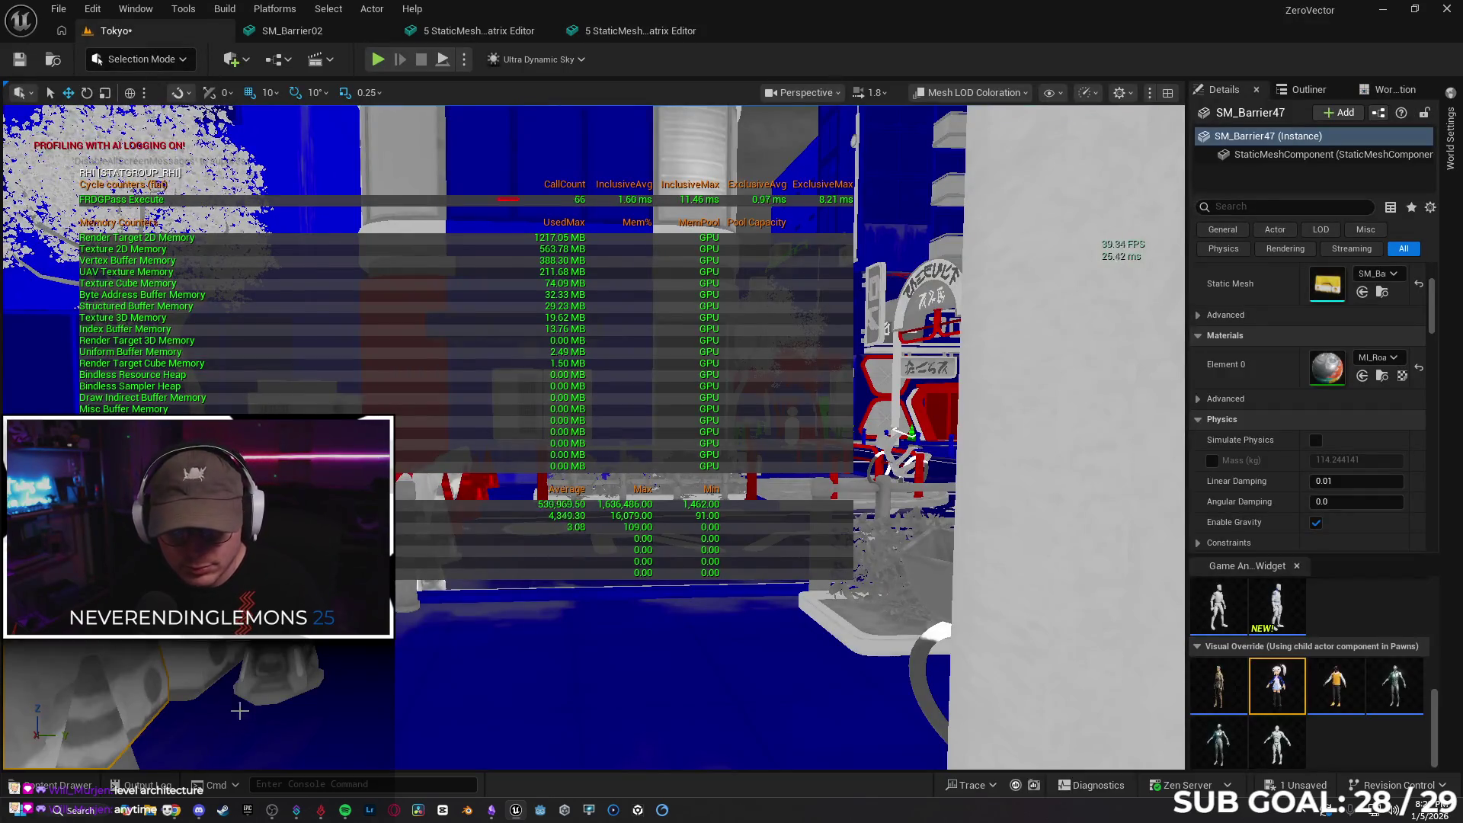
Open the five Road_Props drain and manhole meshes in a Property Matrix
left_click(57, 785)
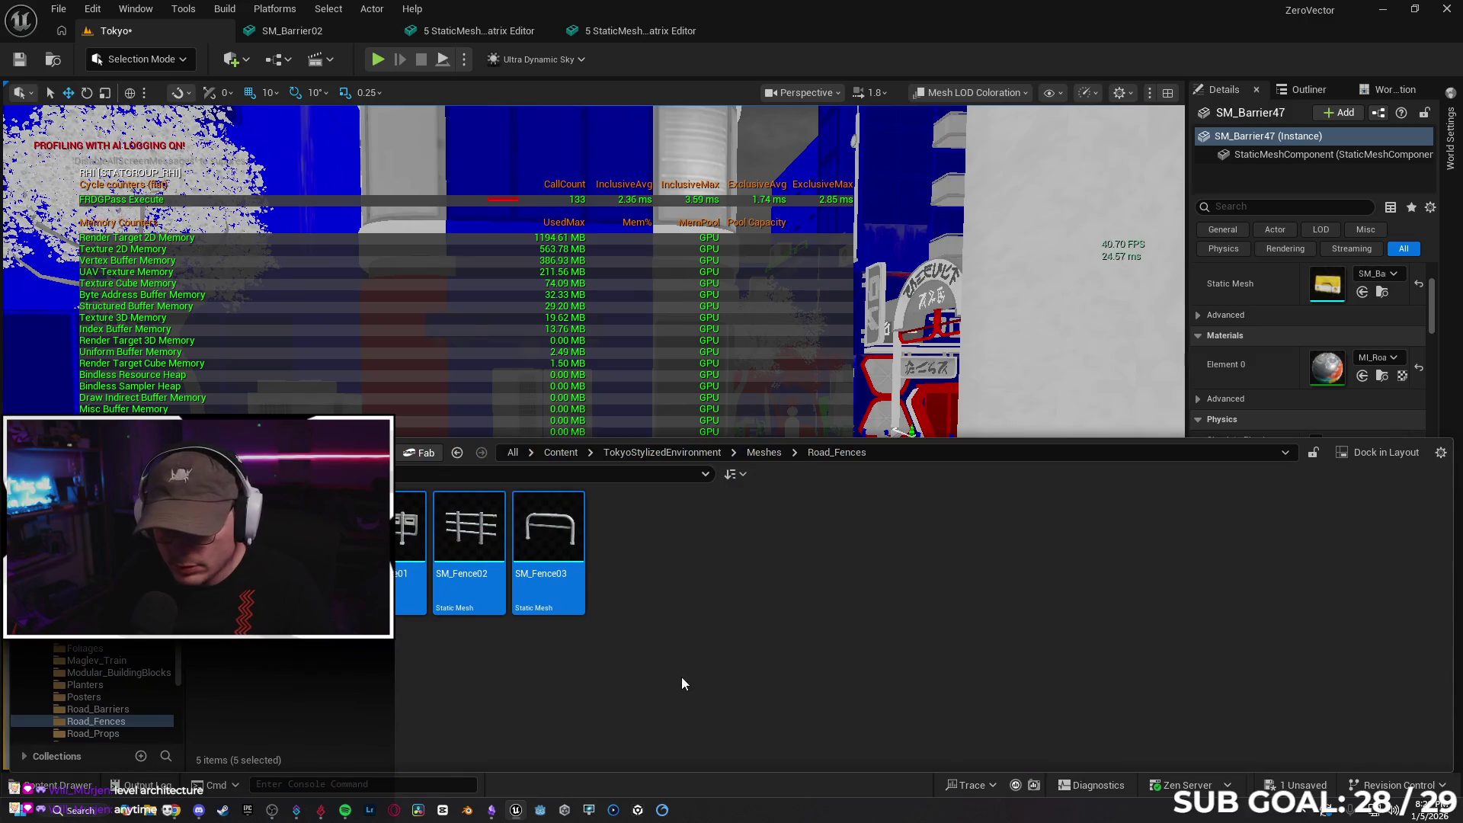
double_click(945, 526)
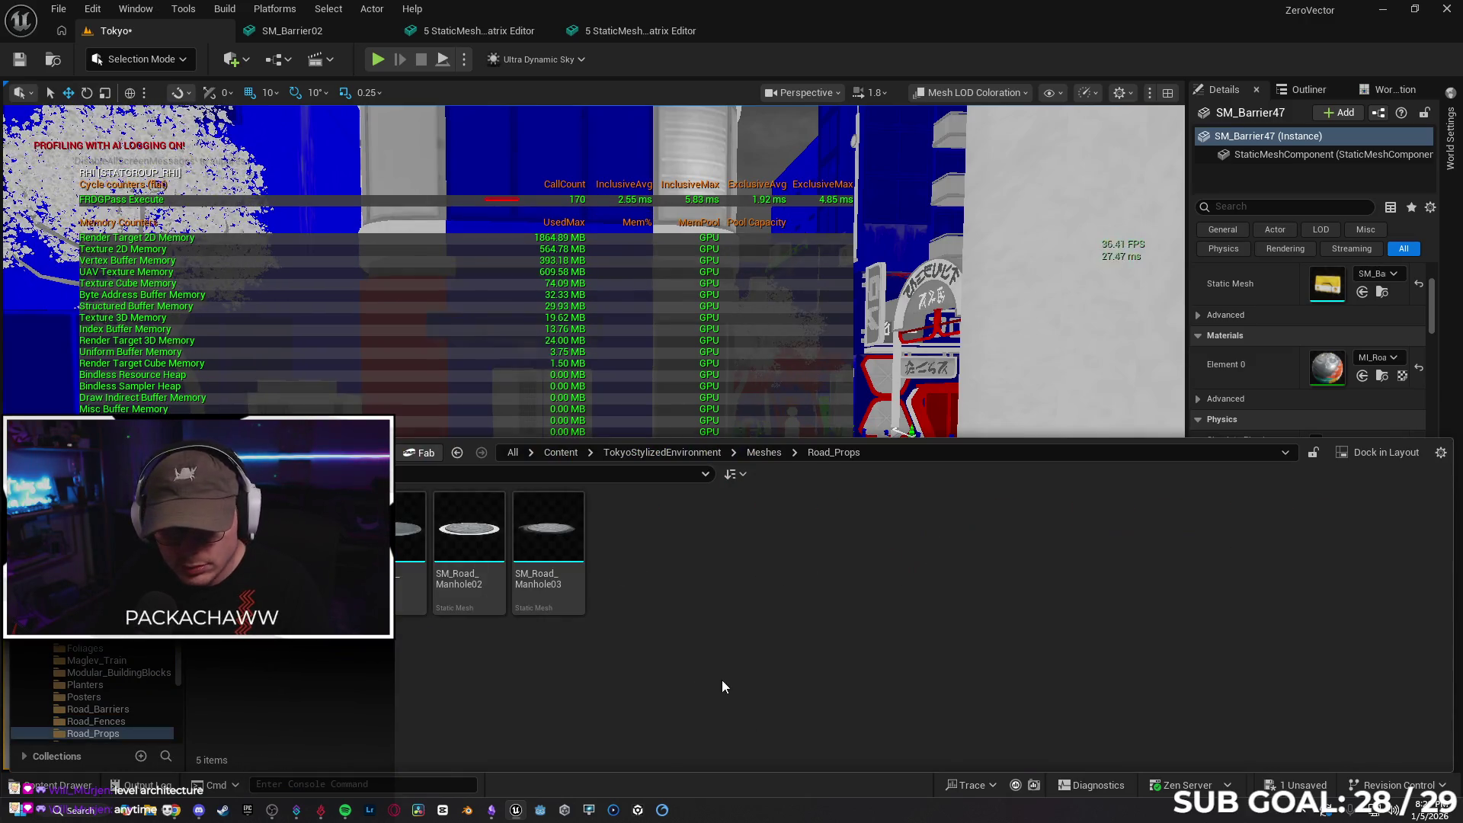
key("ctrl+a")
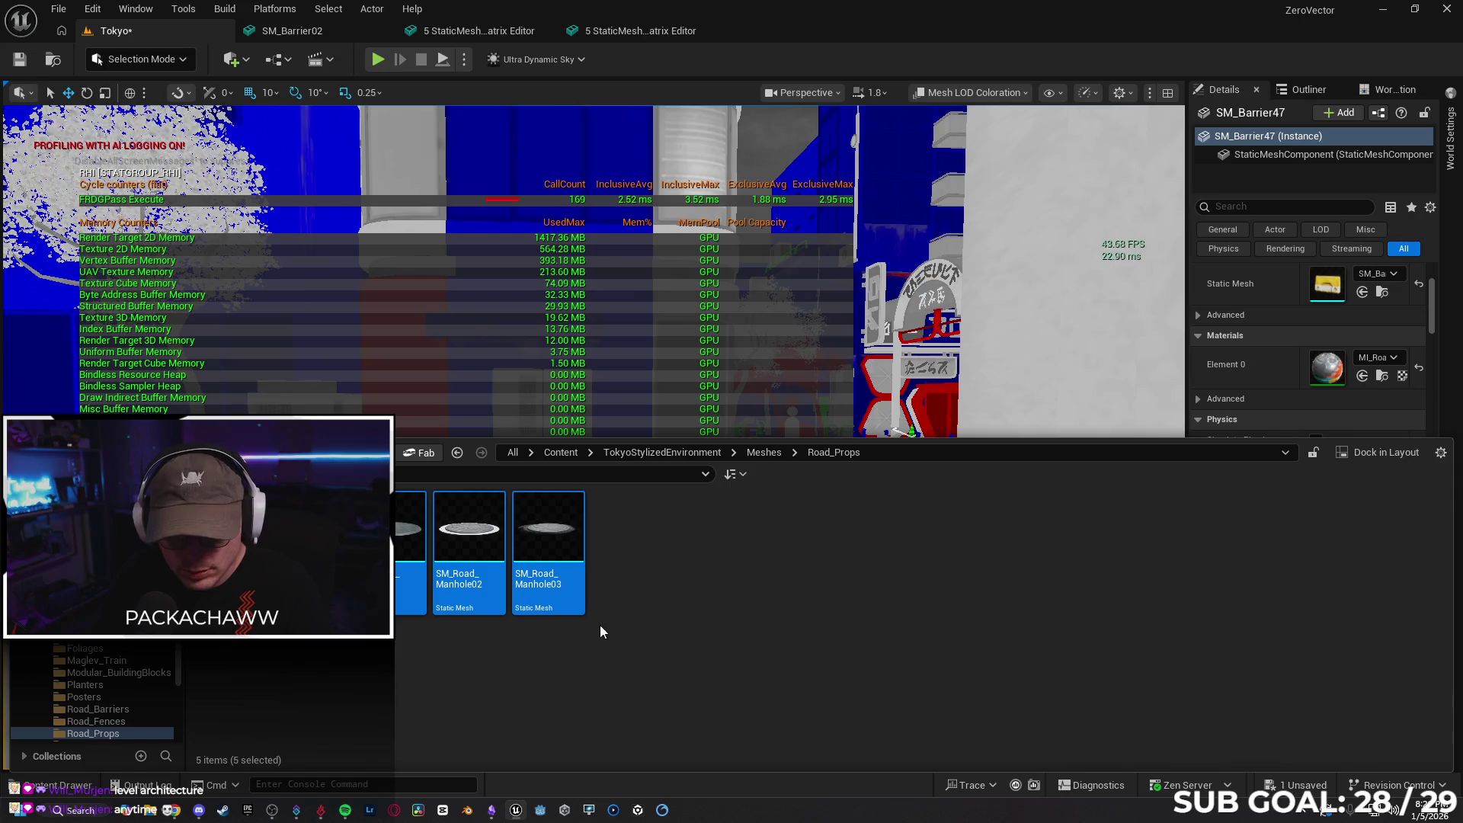
right_click(568, 593)
mouse_move(702, 520)
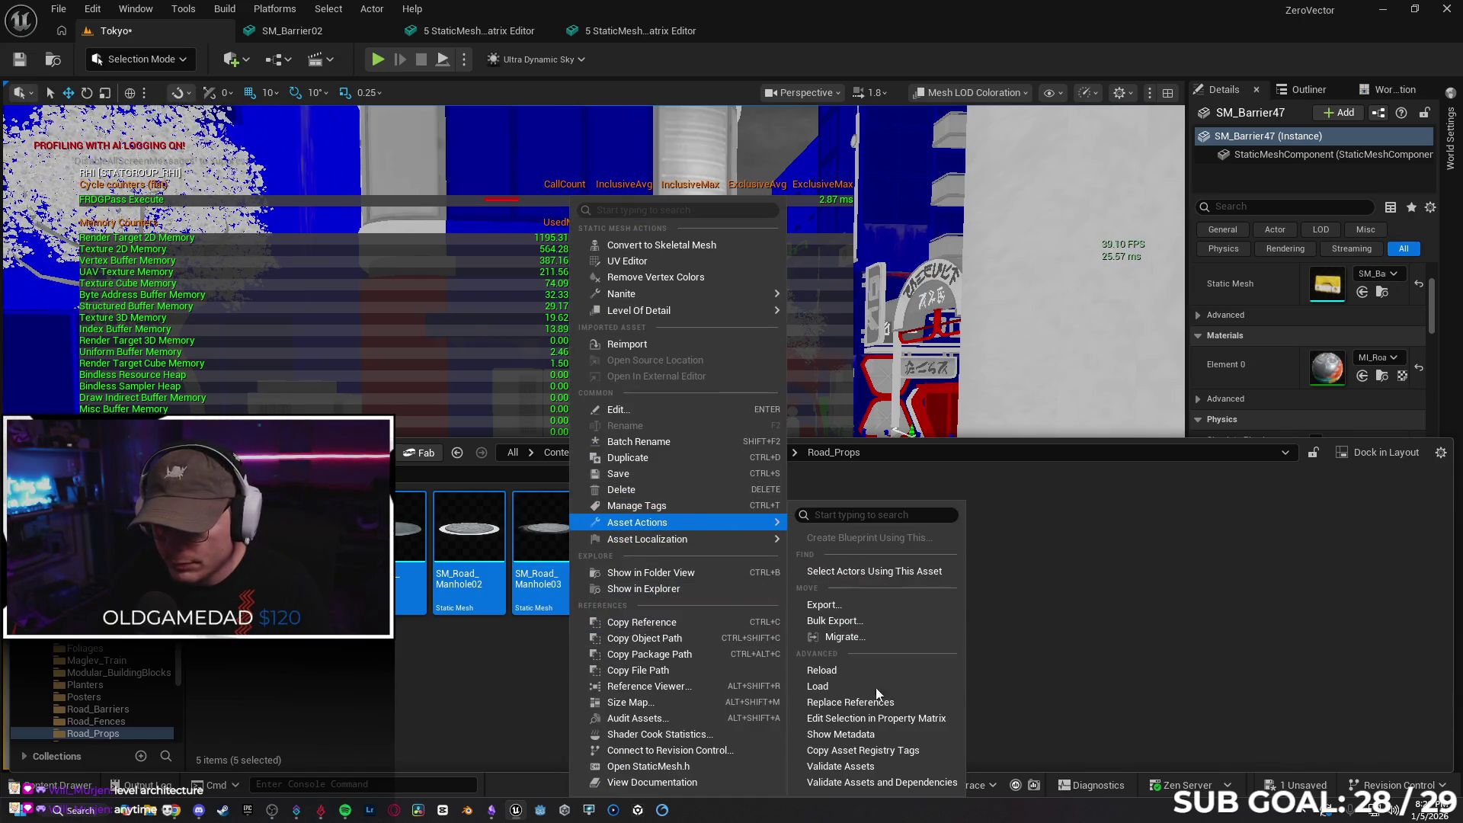
left_click(895, 719)
type("SmallProp")
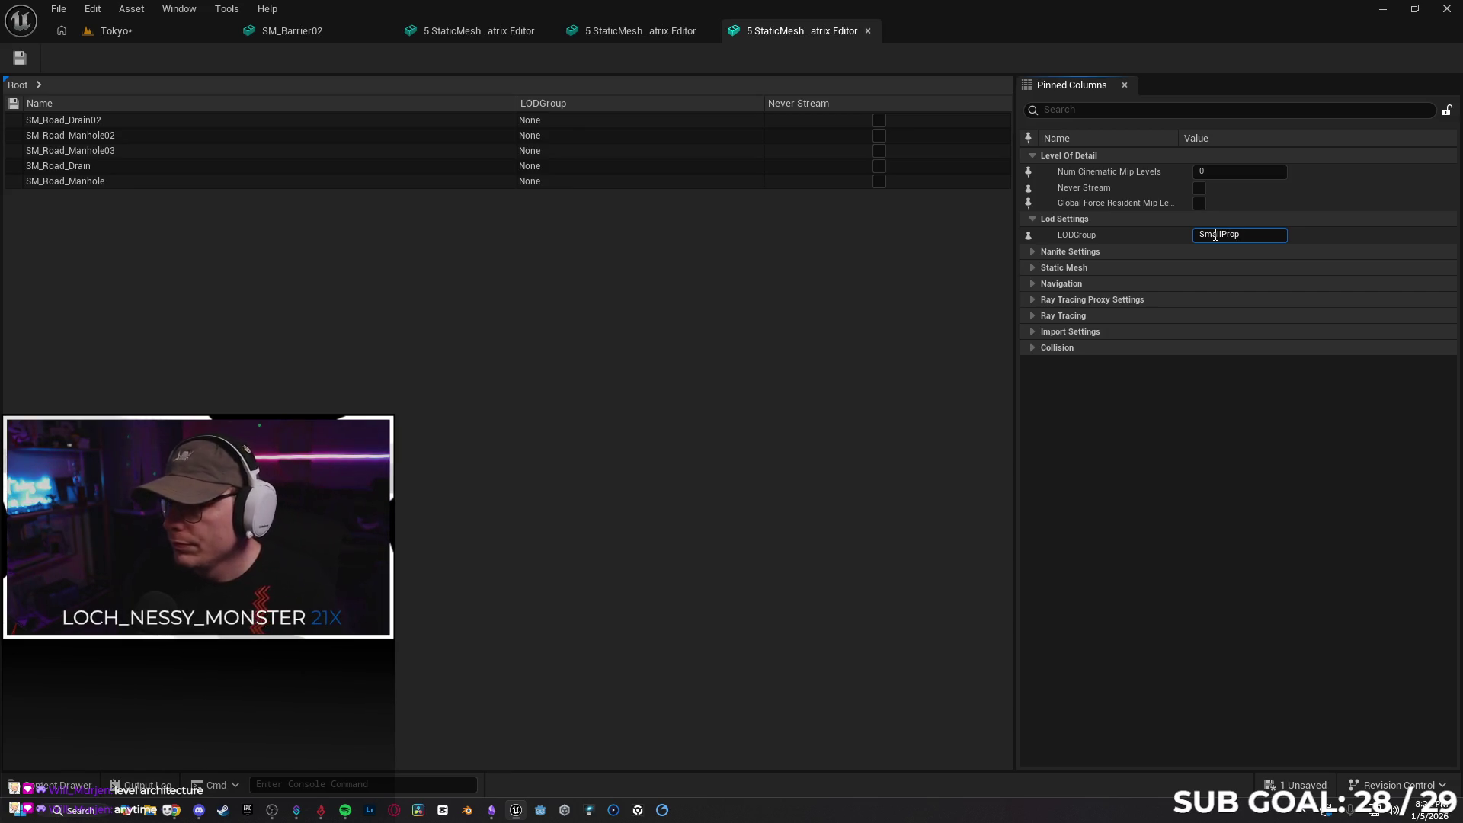
Save the road prop meshes with SmallProp and close the road props and fence matrices
left_click(20, 61)
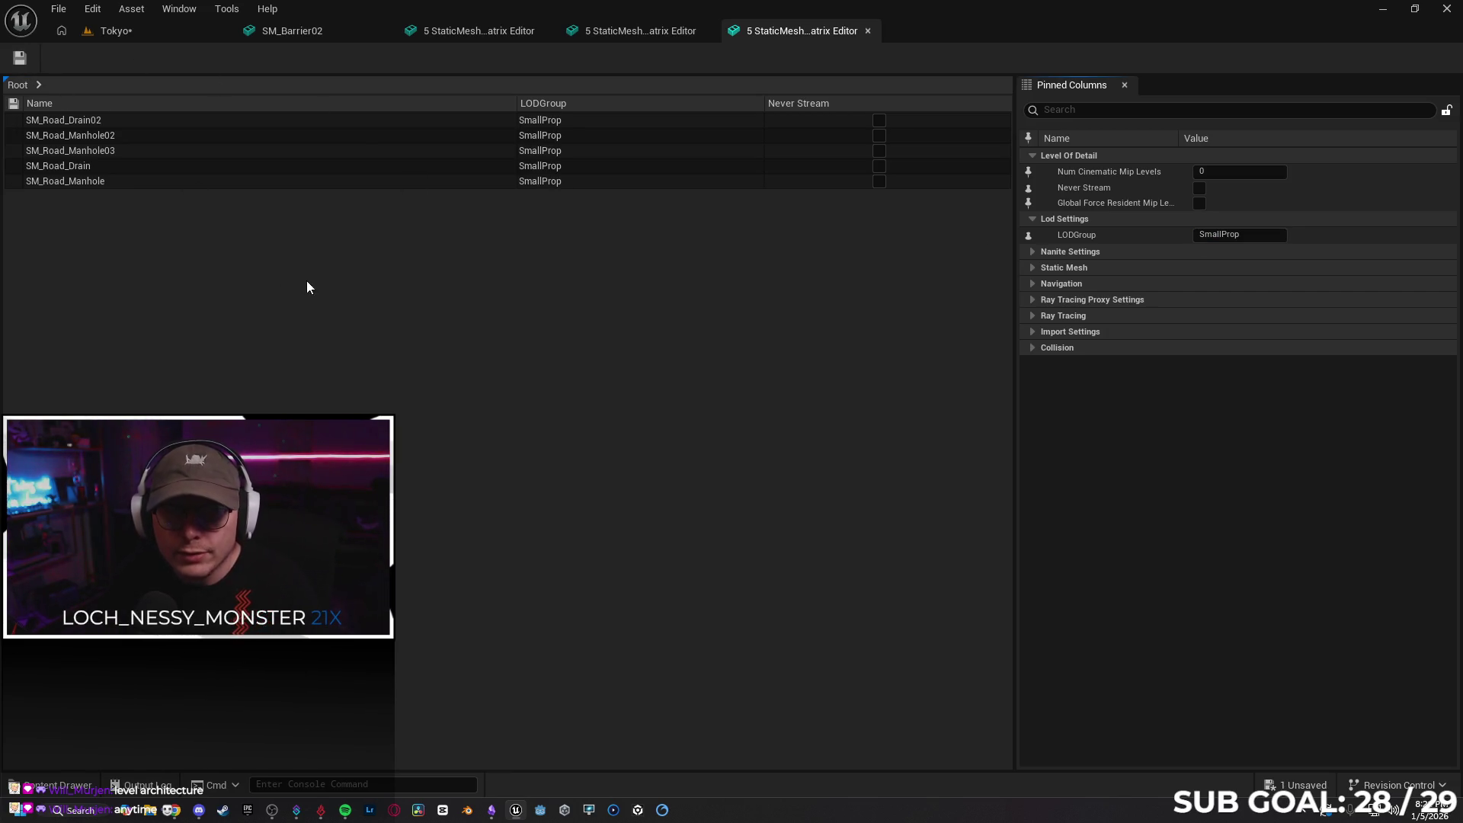
left_click(864, 32)
left_click(704, 31)
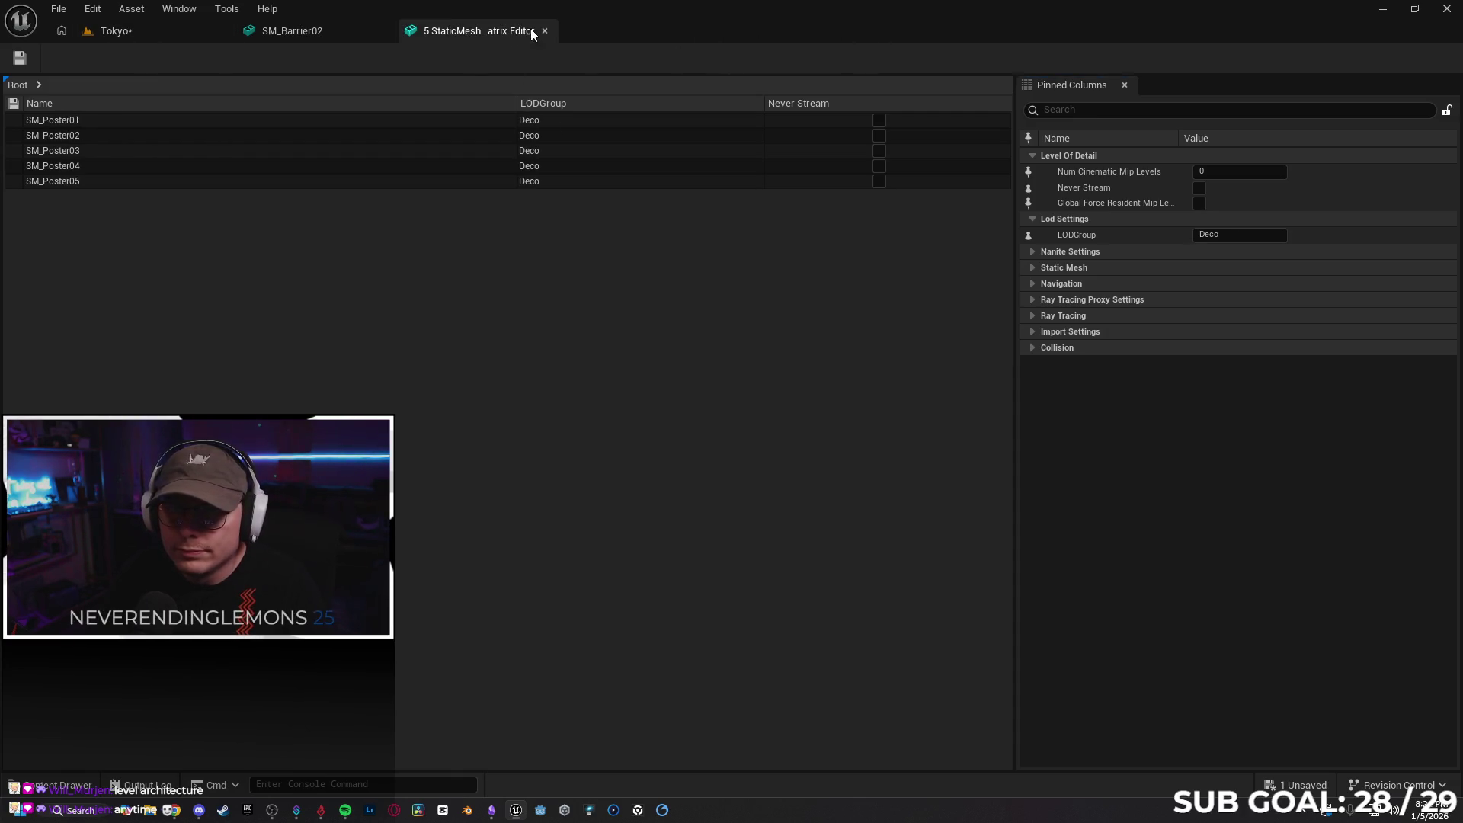
Close the poster property matrix and restore the editor window to fill the screen
left_click(544, 31)
double_click(541, 26)
mouse_move(733, 121)
left_mouse_down()
mouse_move(692, 76)
mouse_move(692, 8)
left_mouse_up()
left_click(116, 30)
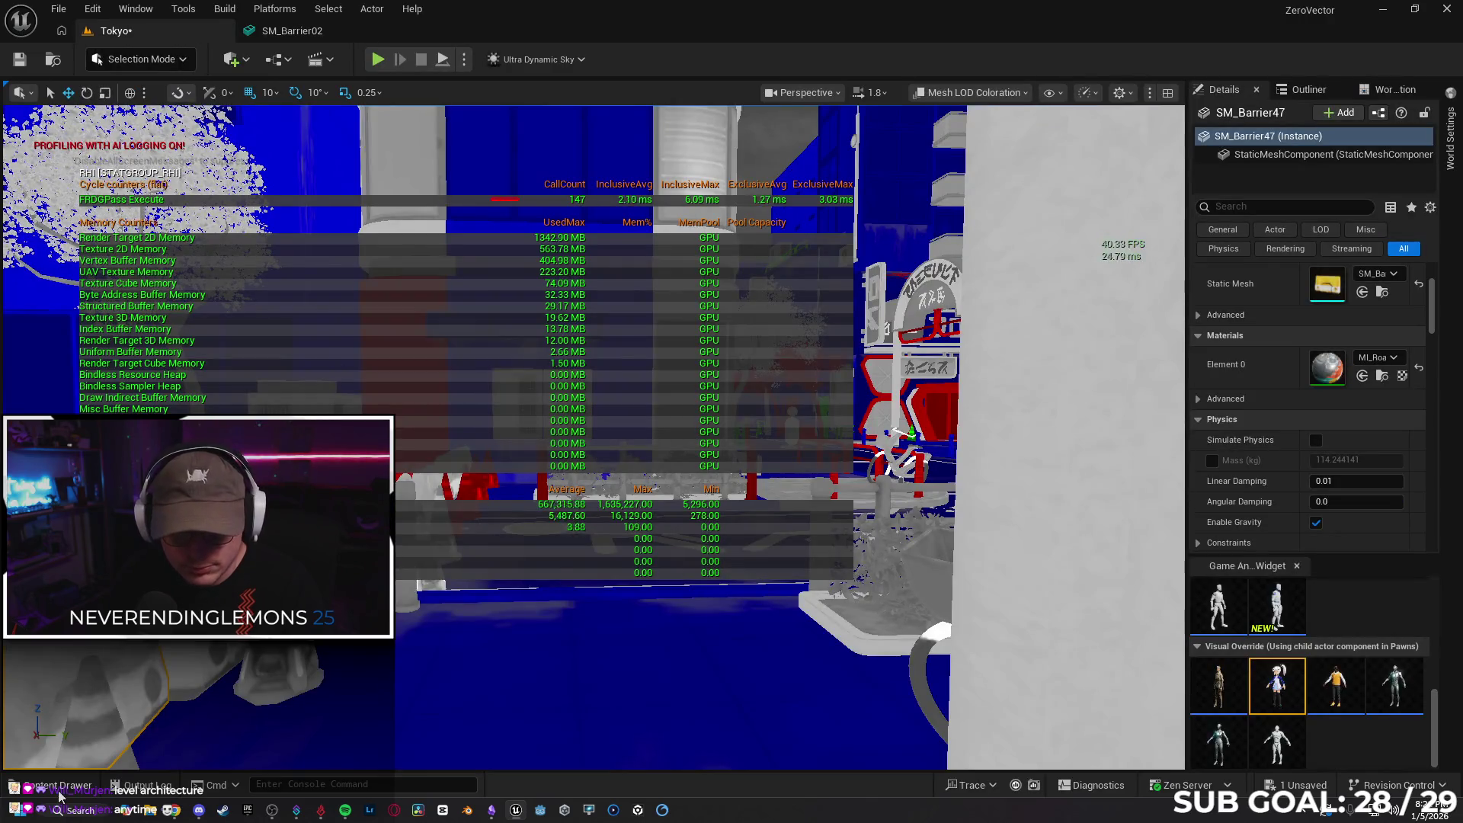
Navigate the Content Drawer to the Signages folder
left_click(57, 784)
key("alt+Left")
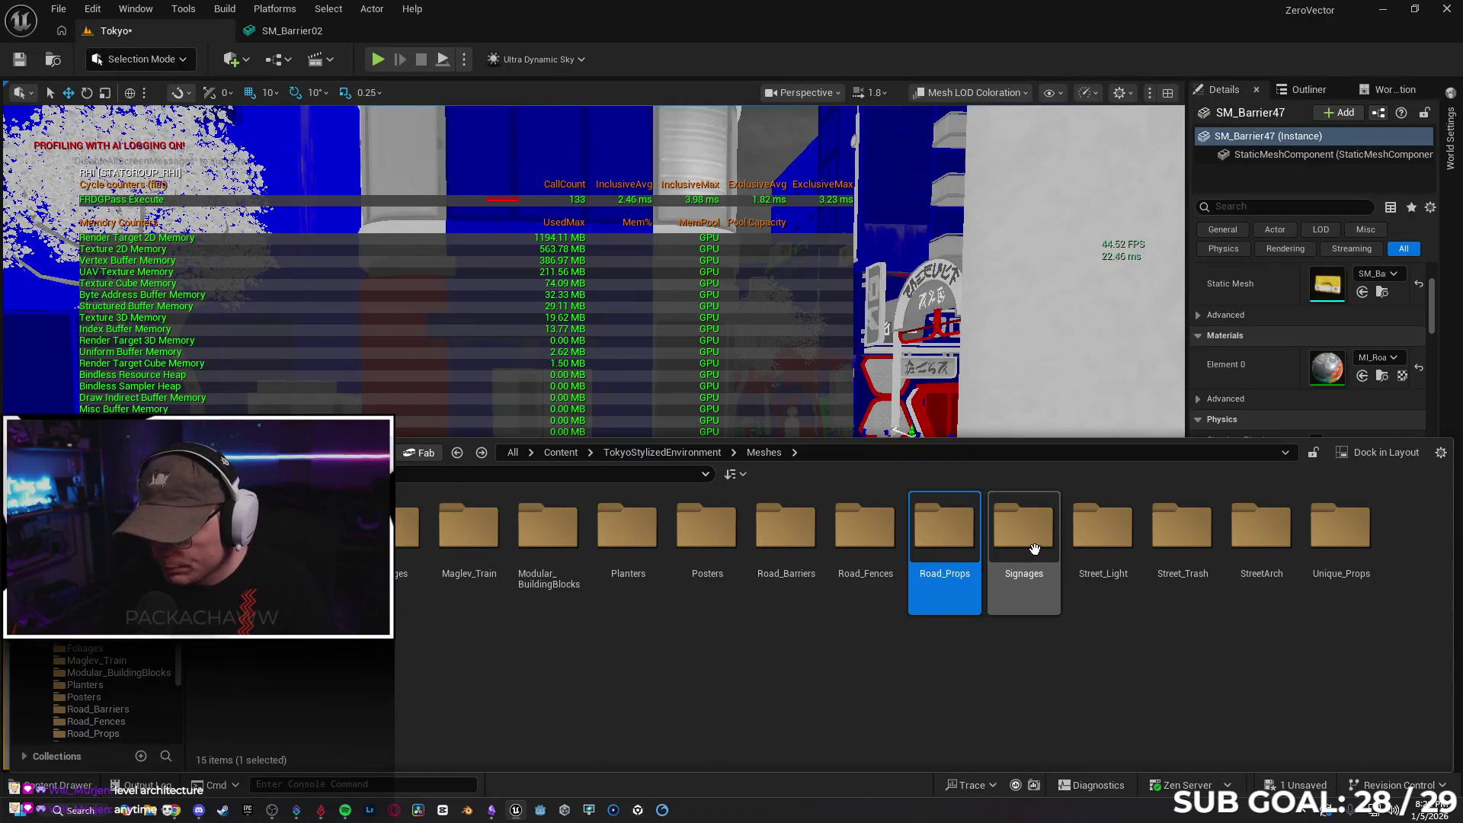
double_click(1023, 533)
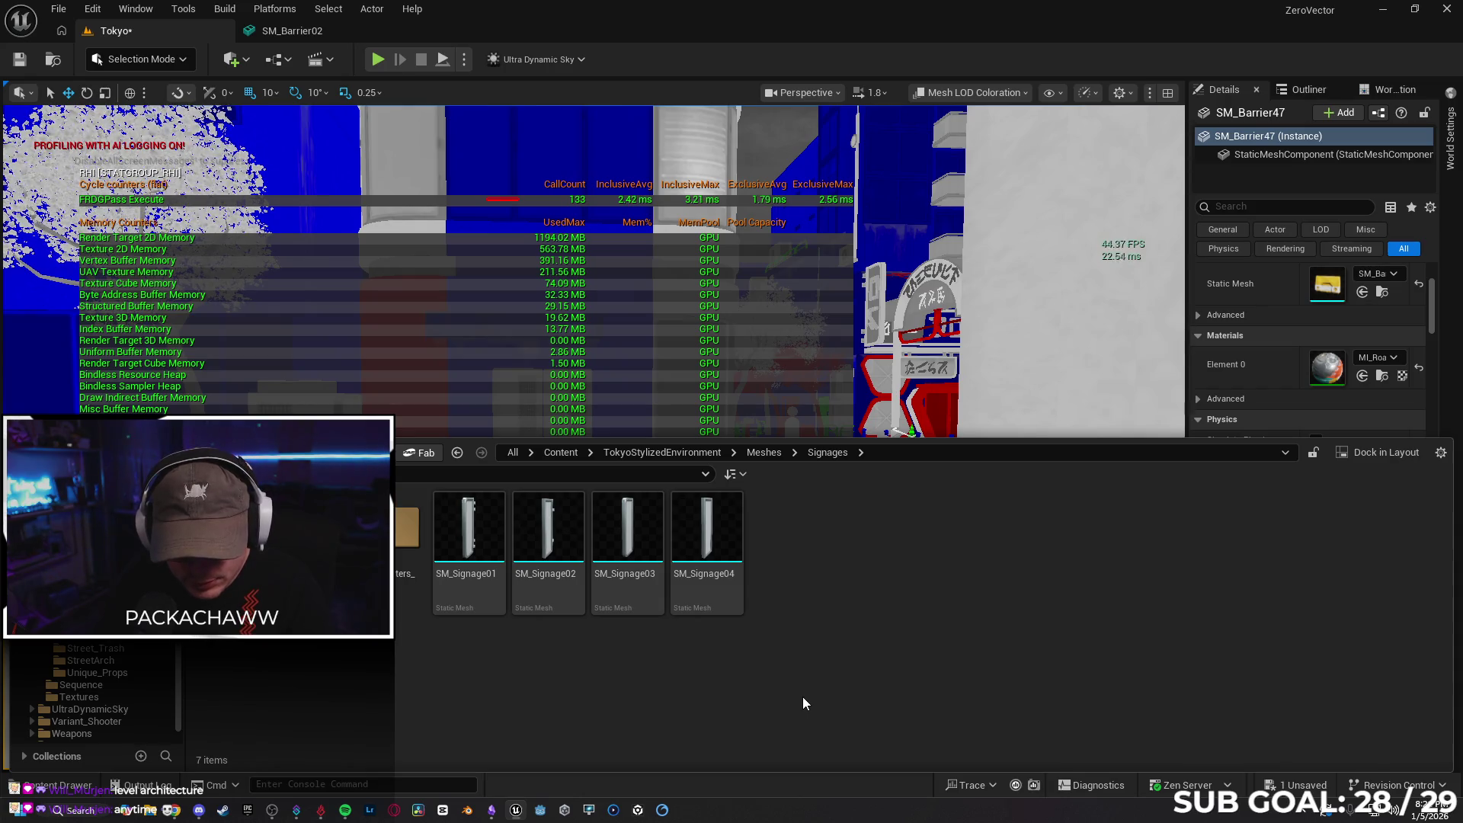
key("alt+Left")
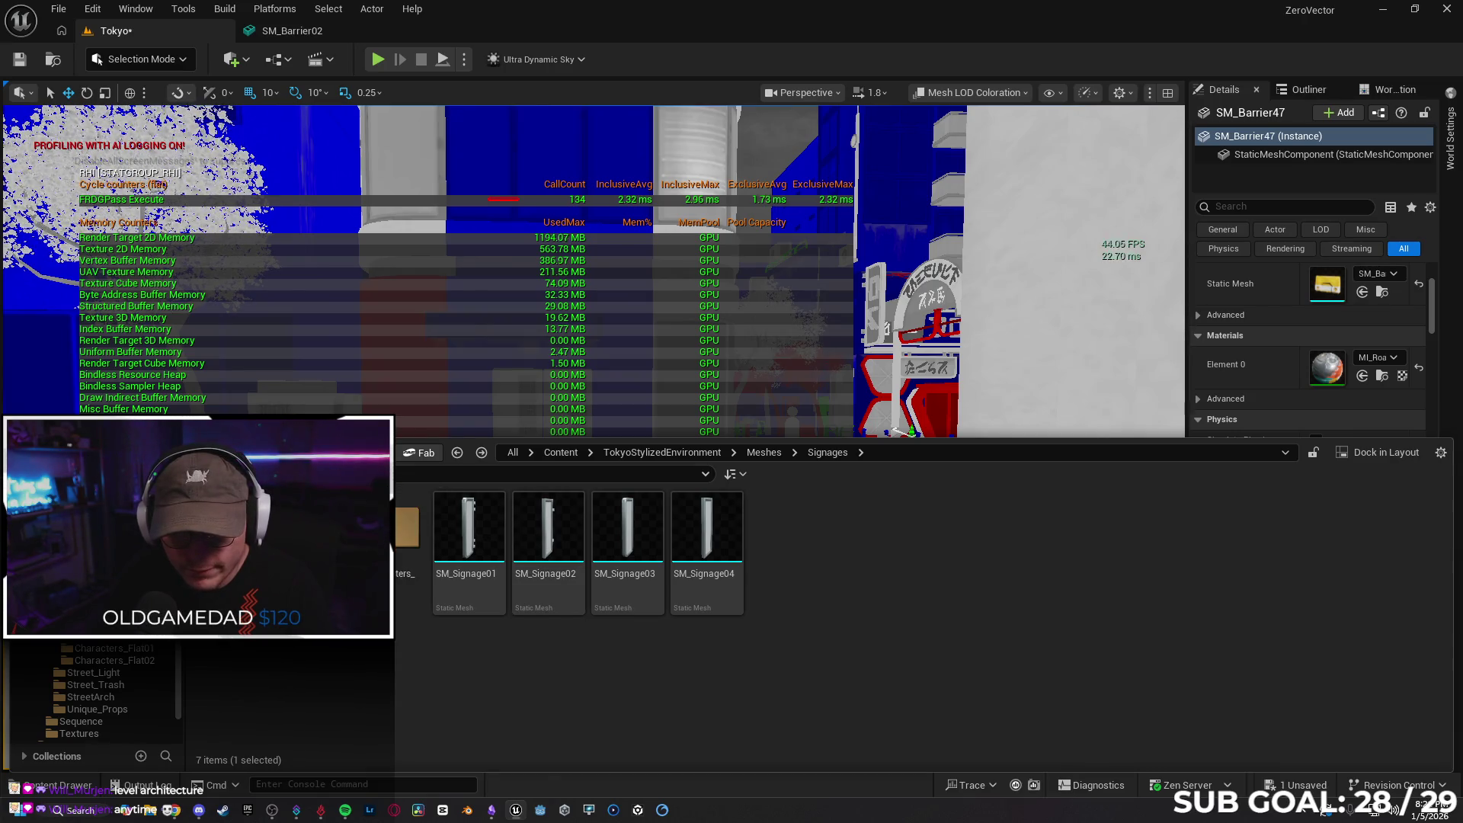
left_click(114, 660)
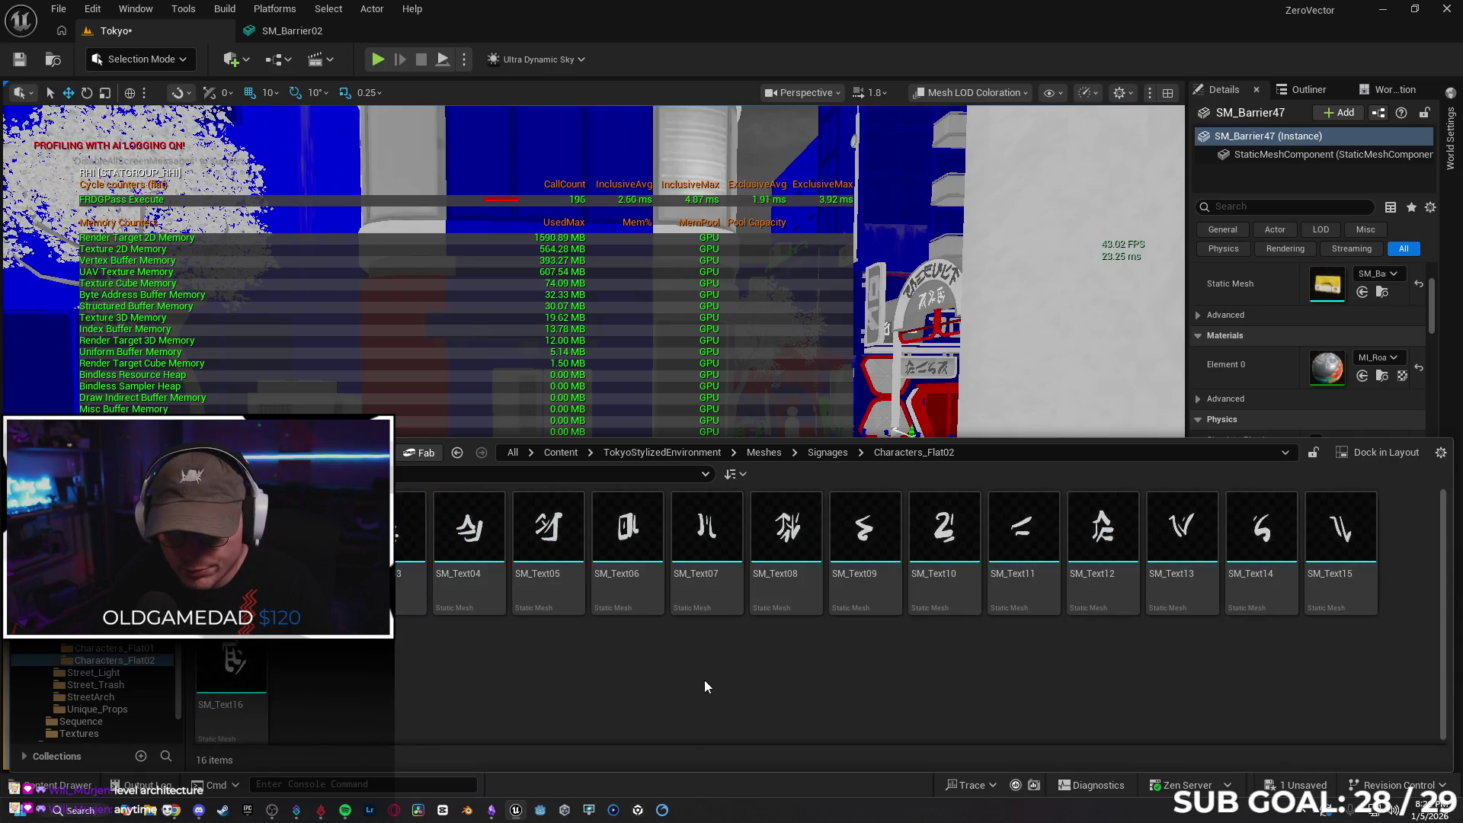
key("alt+Left")
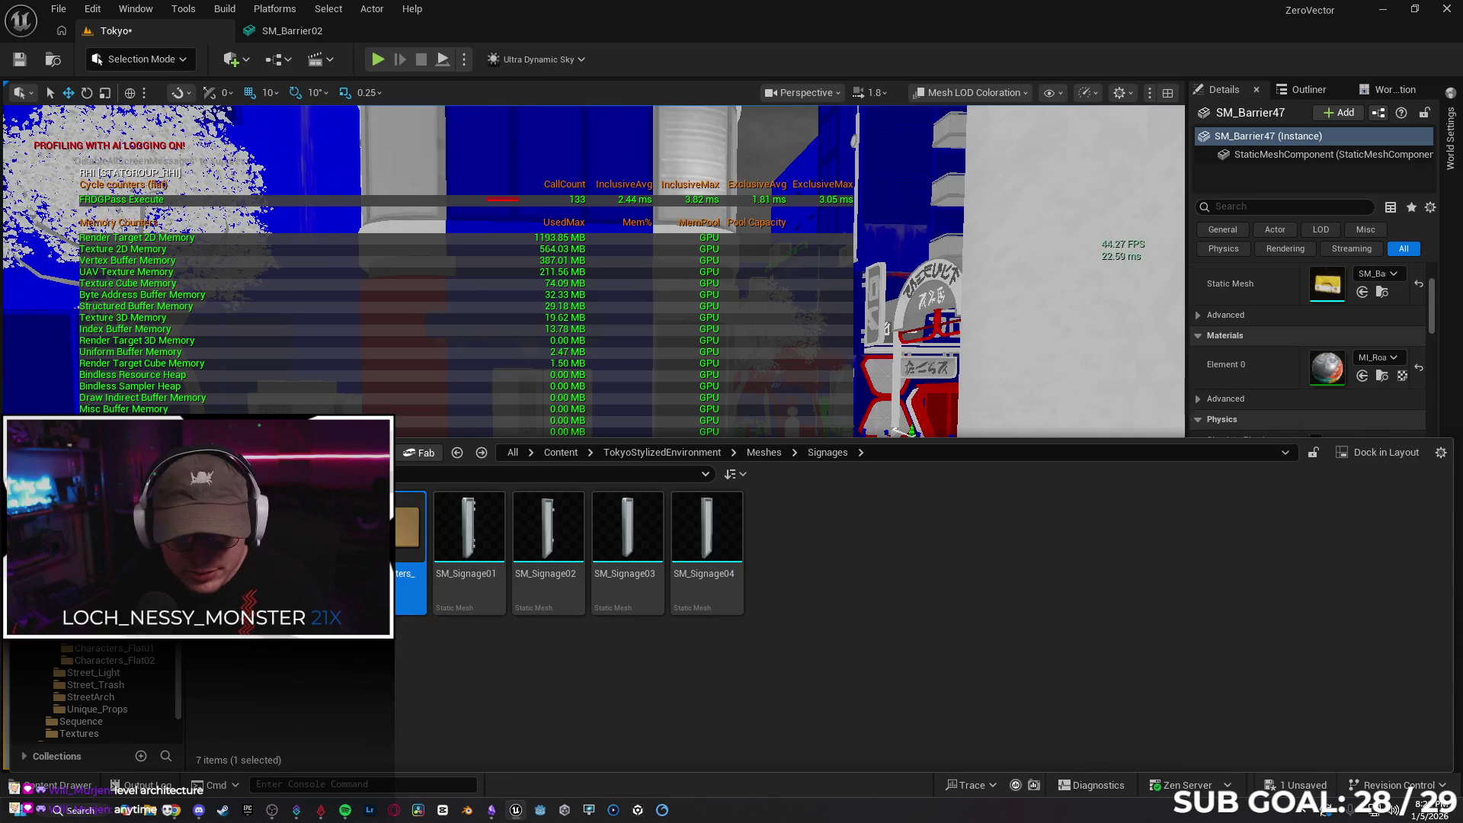
Filter Signages to static meshes including subfolders and select all 45
left_click(212, 473)
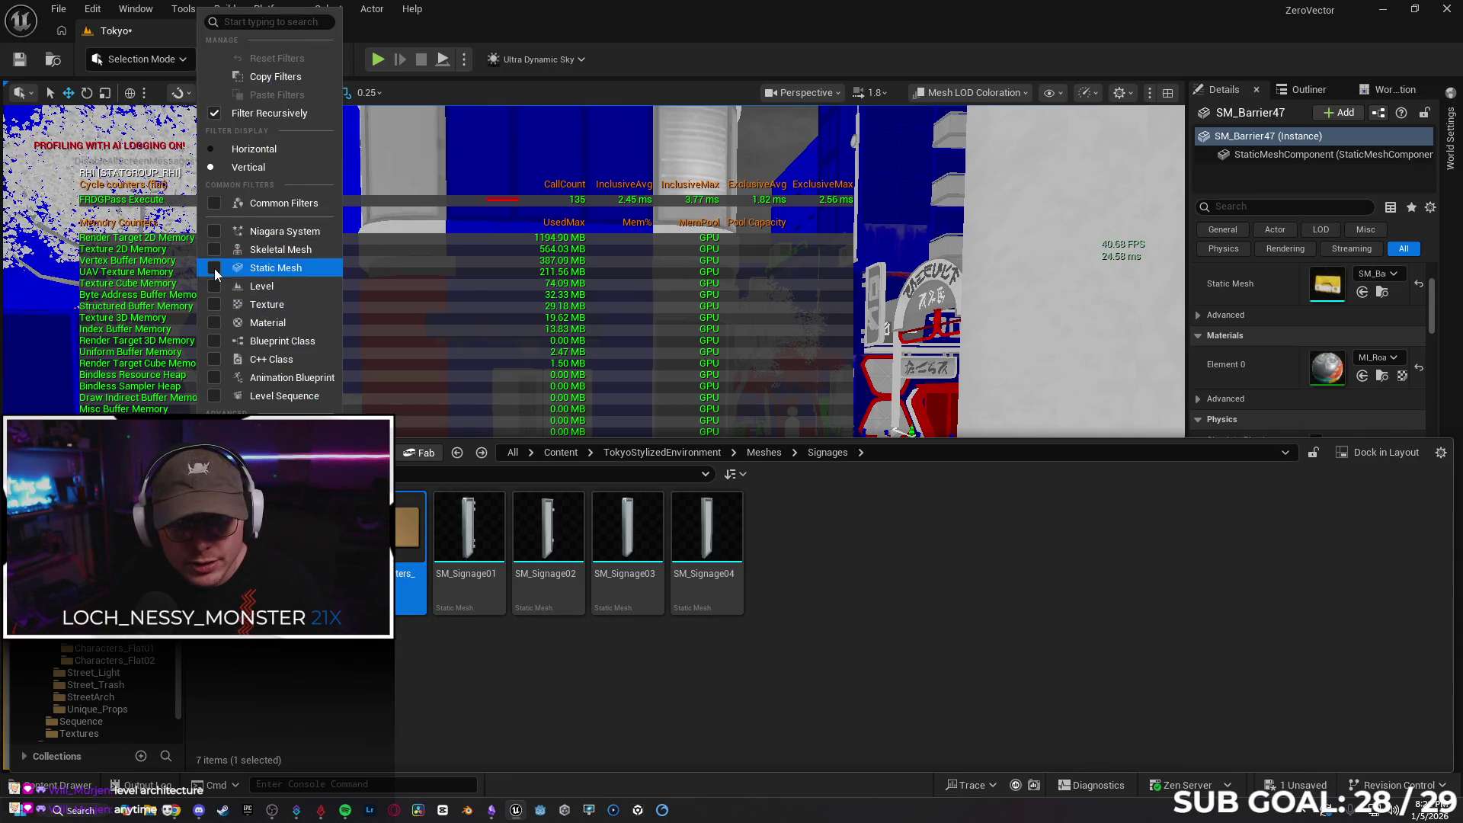
left_click(221, 267)
left_click(686, 548)
scroll(724, 610, "down", 3)
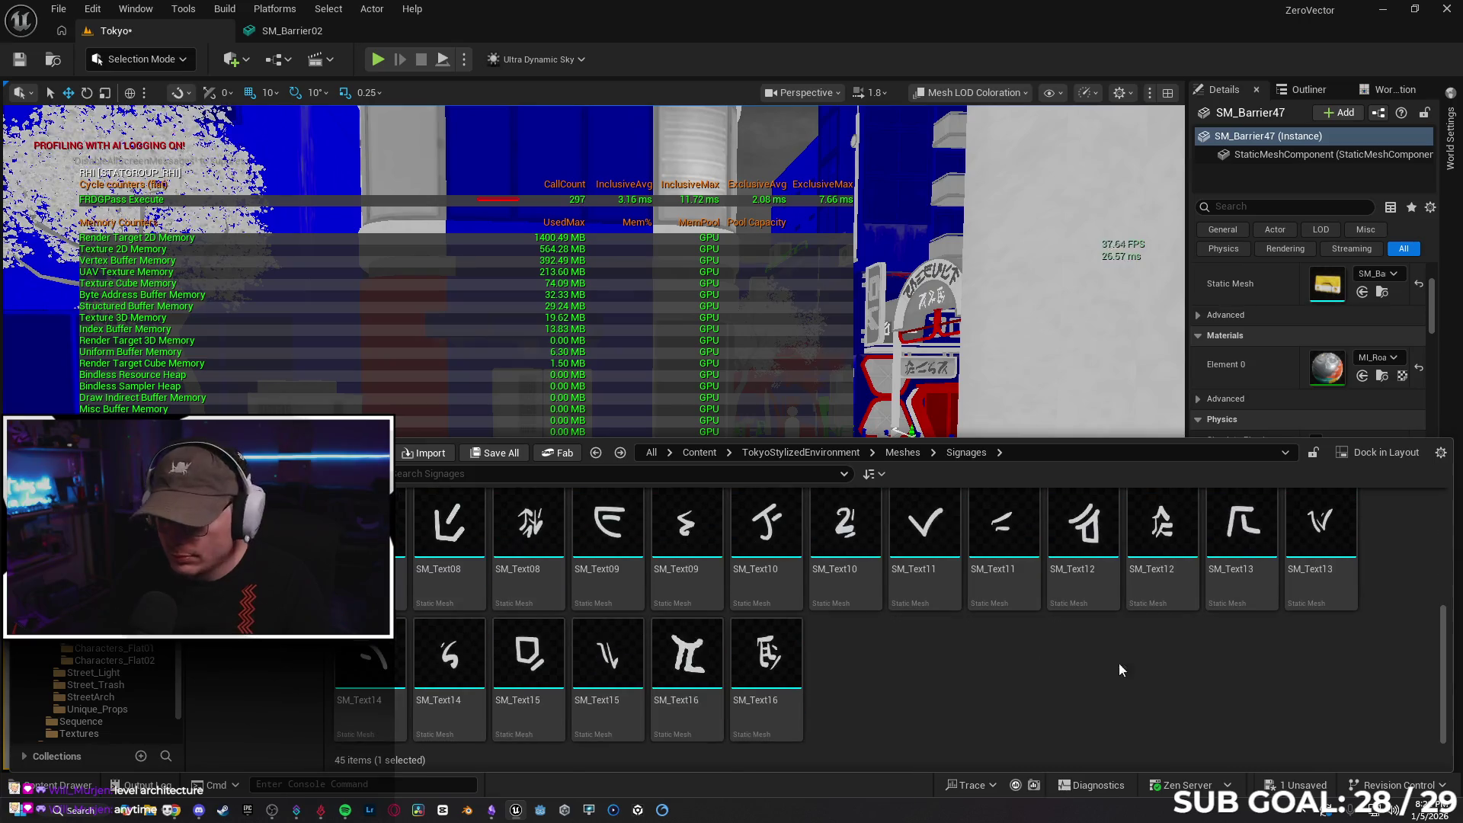
left_click(789, 678)
key("ctrl+a")
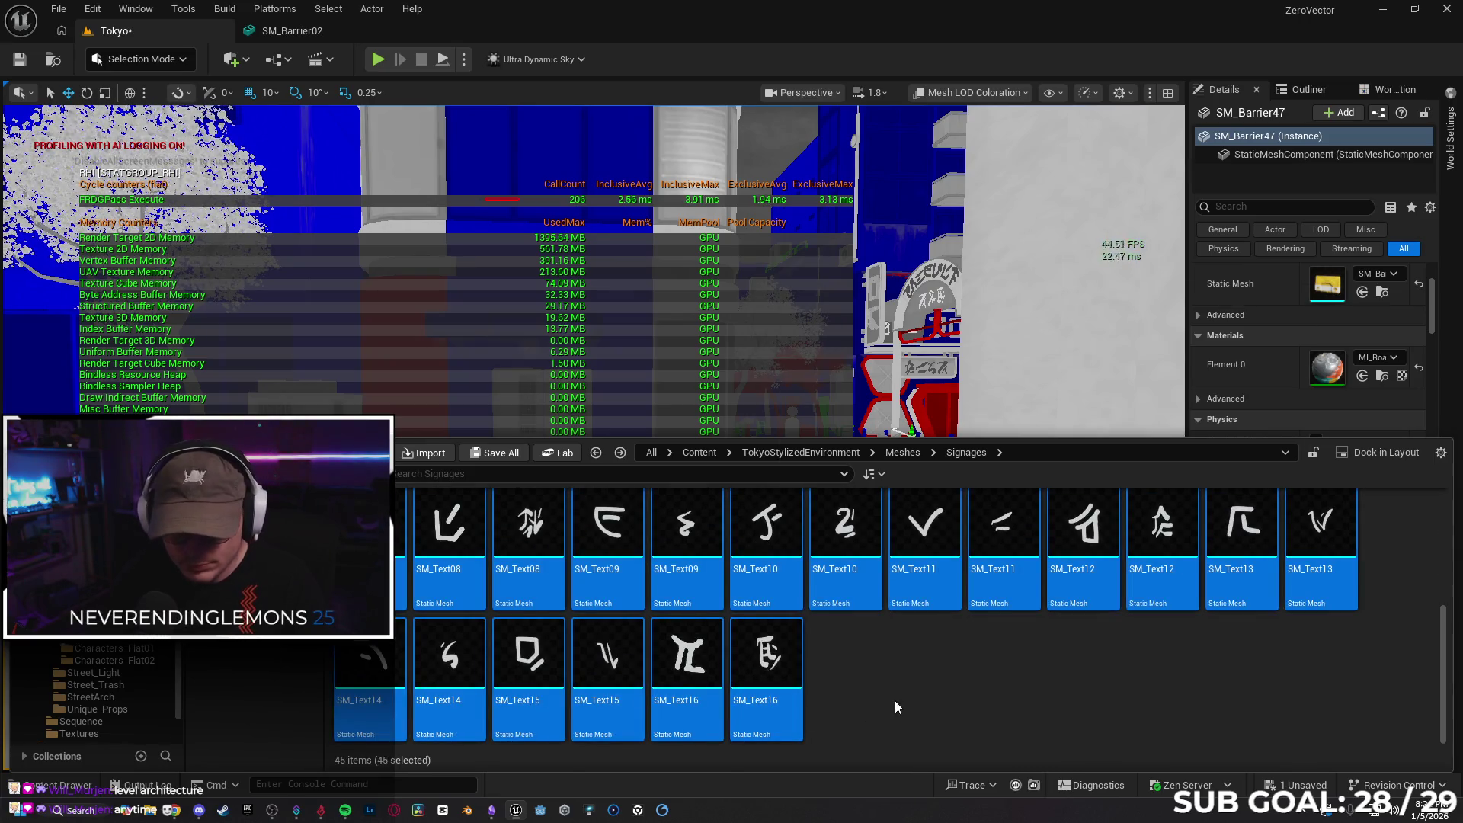
Give all 45 signage meshes the LargeProp LOD group in a Property Matrix, save, and close it
right_click(780, 716)
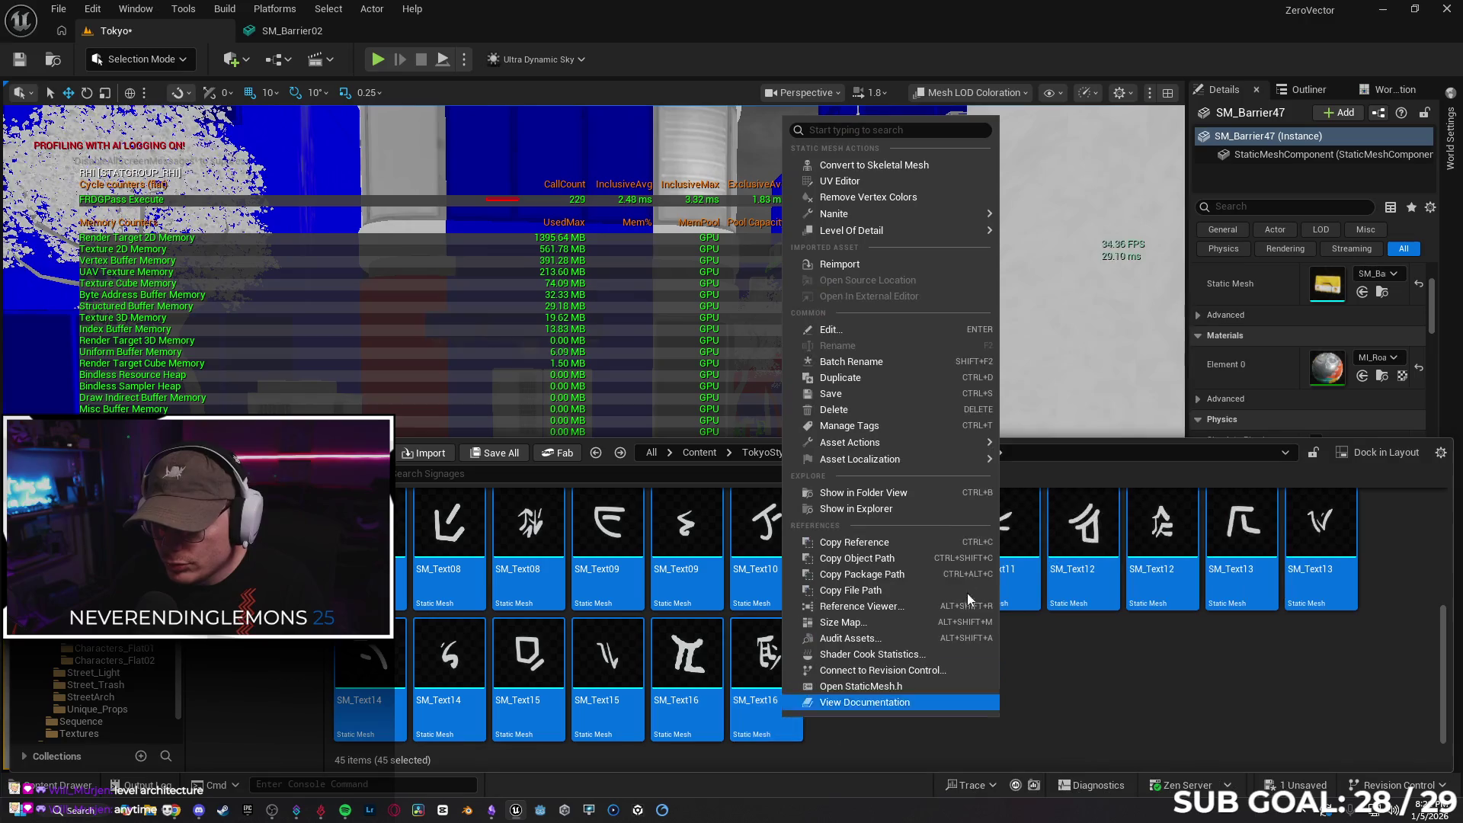
mouse_move(912, 445)
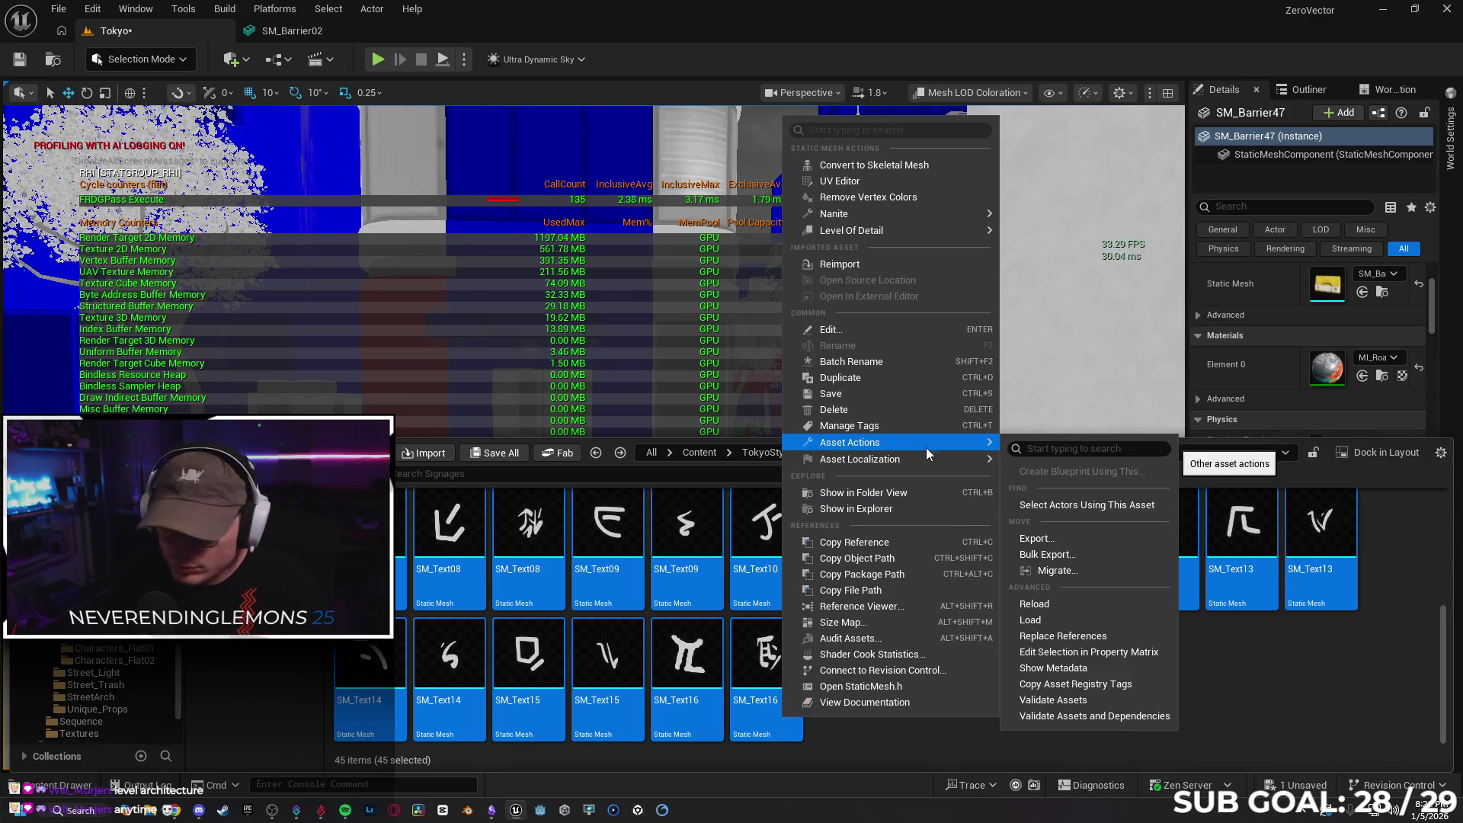
left_click(1101, 652)
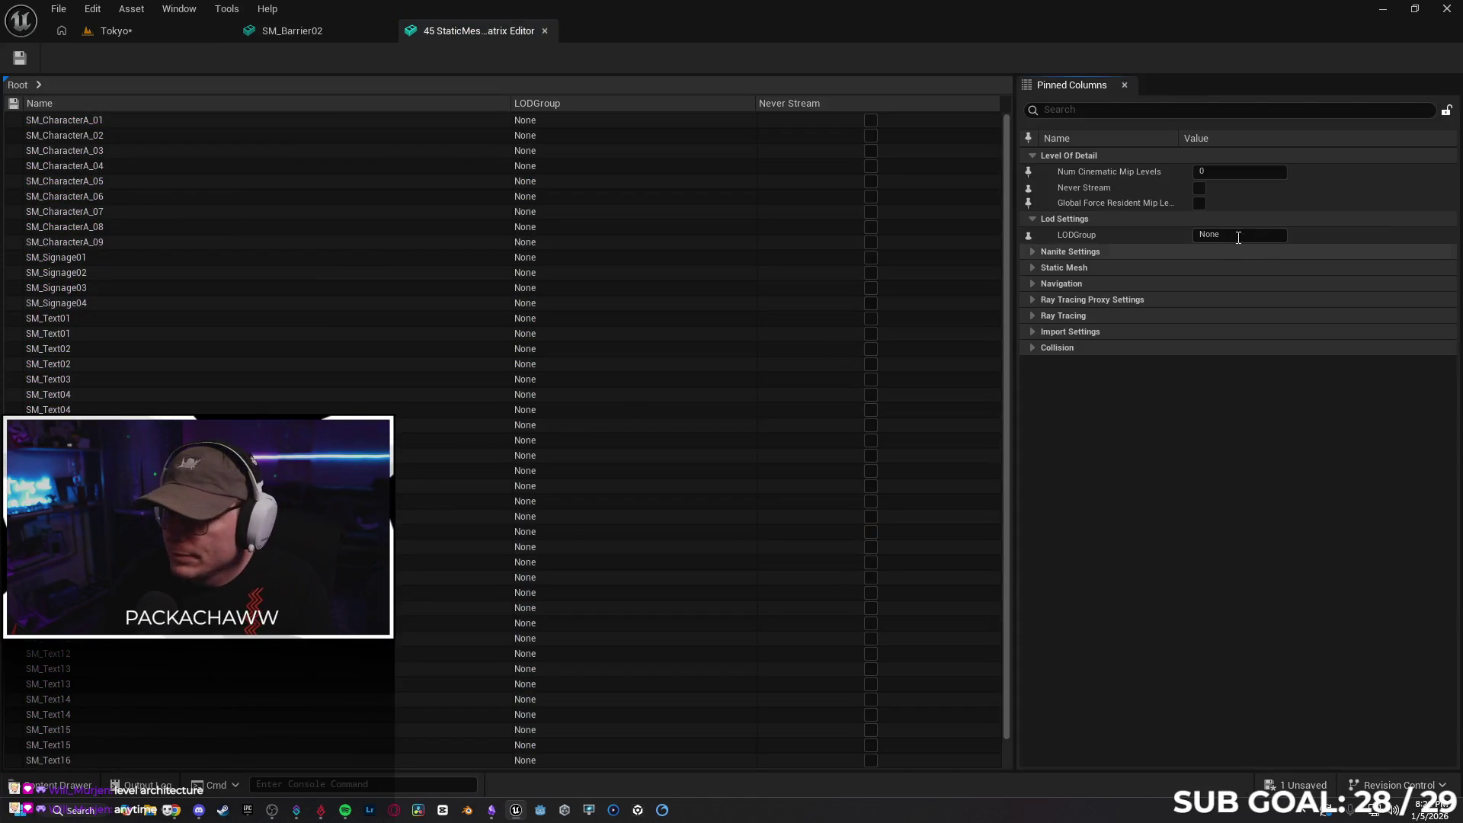
left_click(1240, 234)
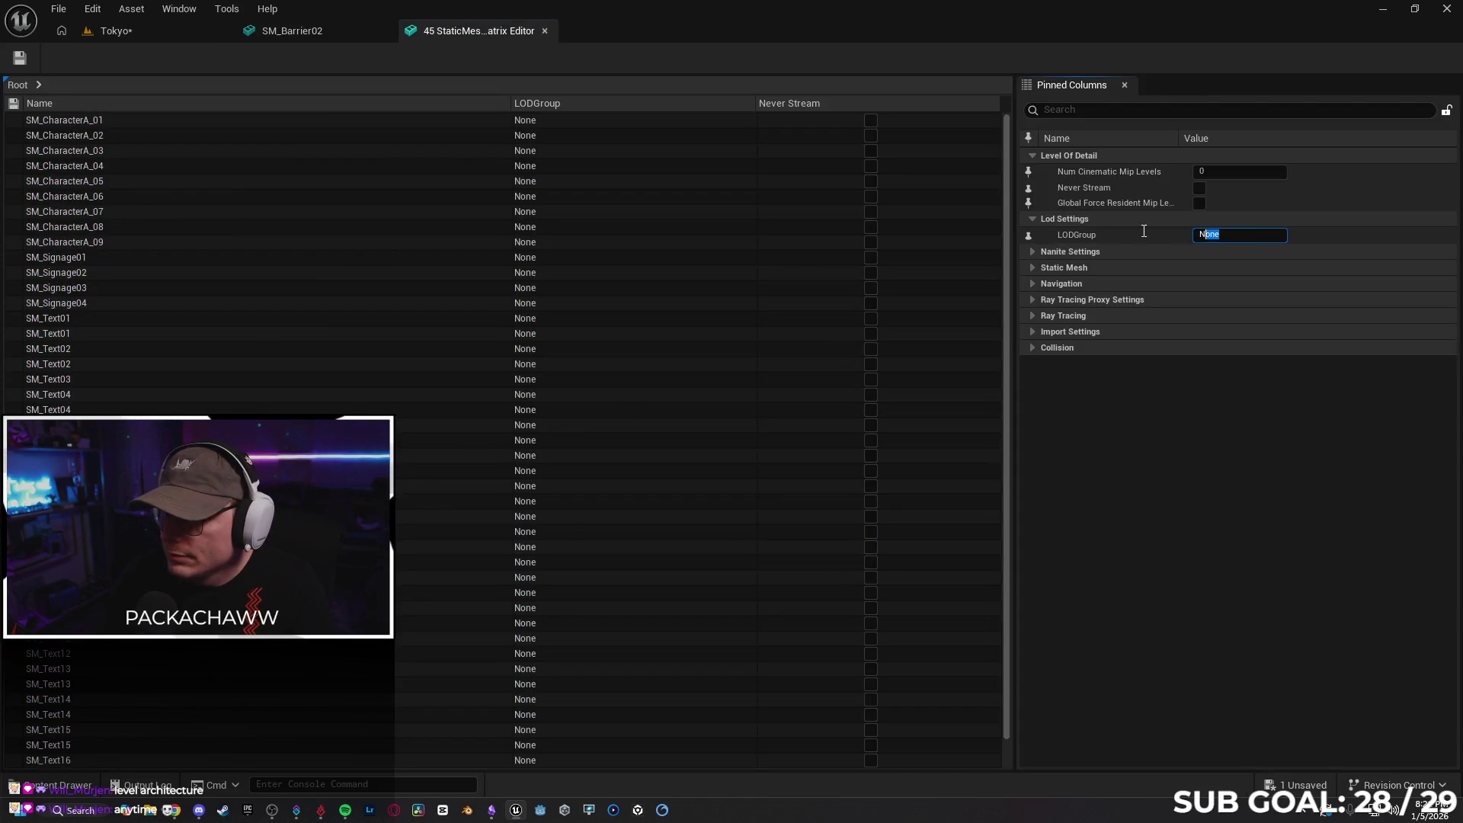
type("Large")
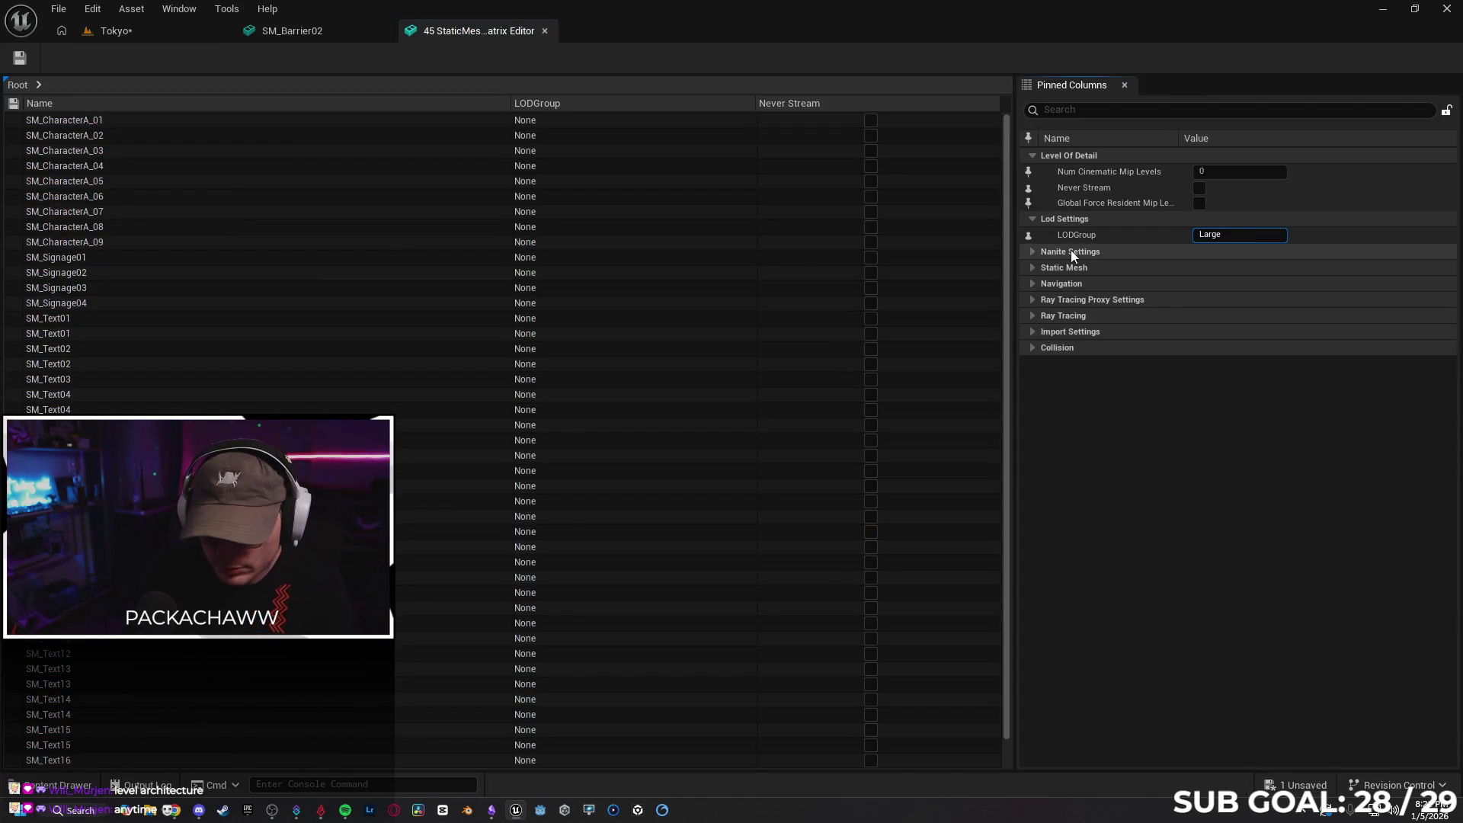
type("Prop")
key("Return")
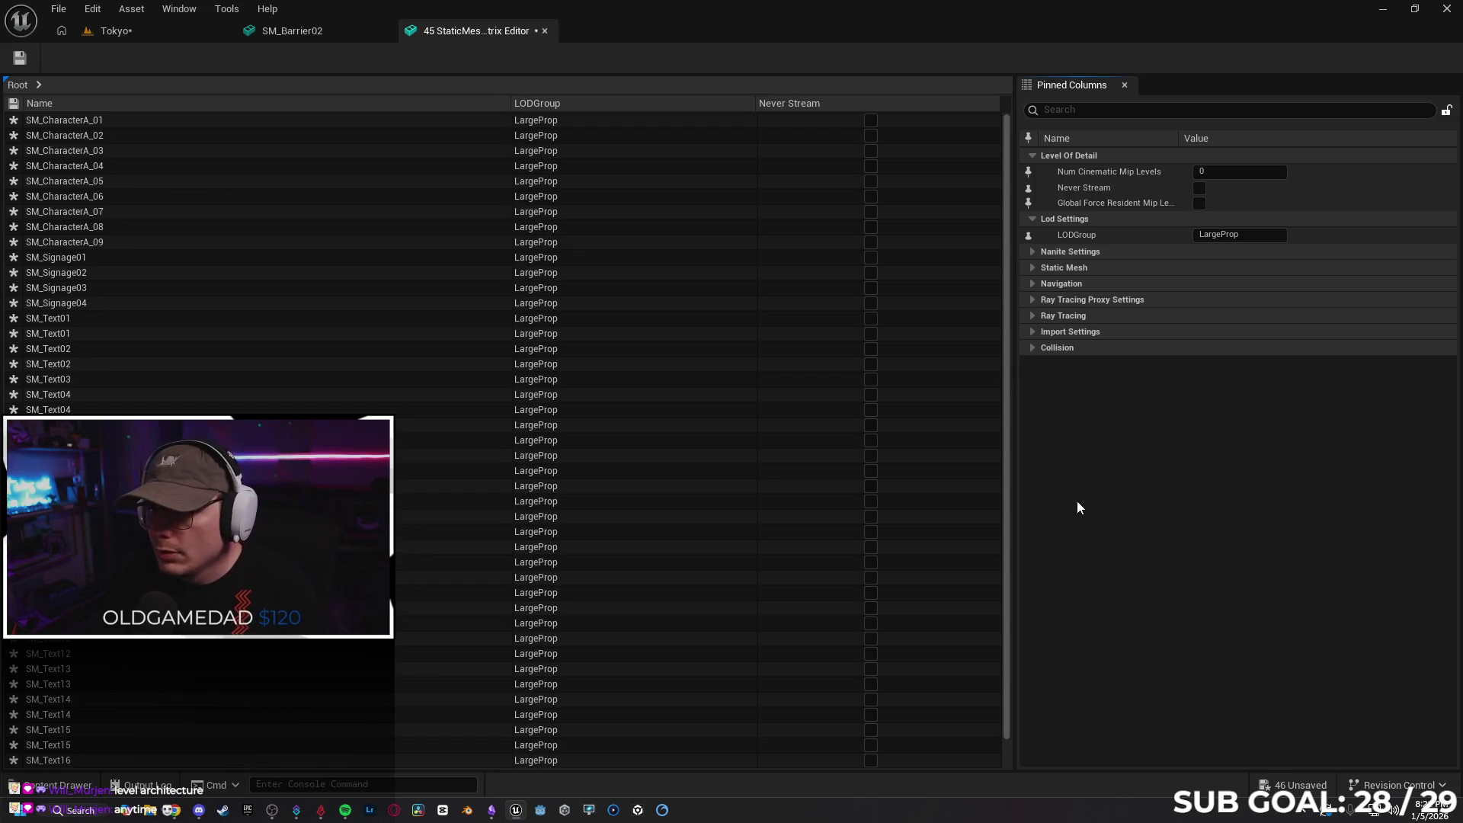
left_click(19, 57)
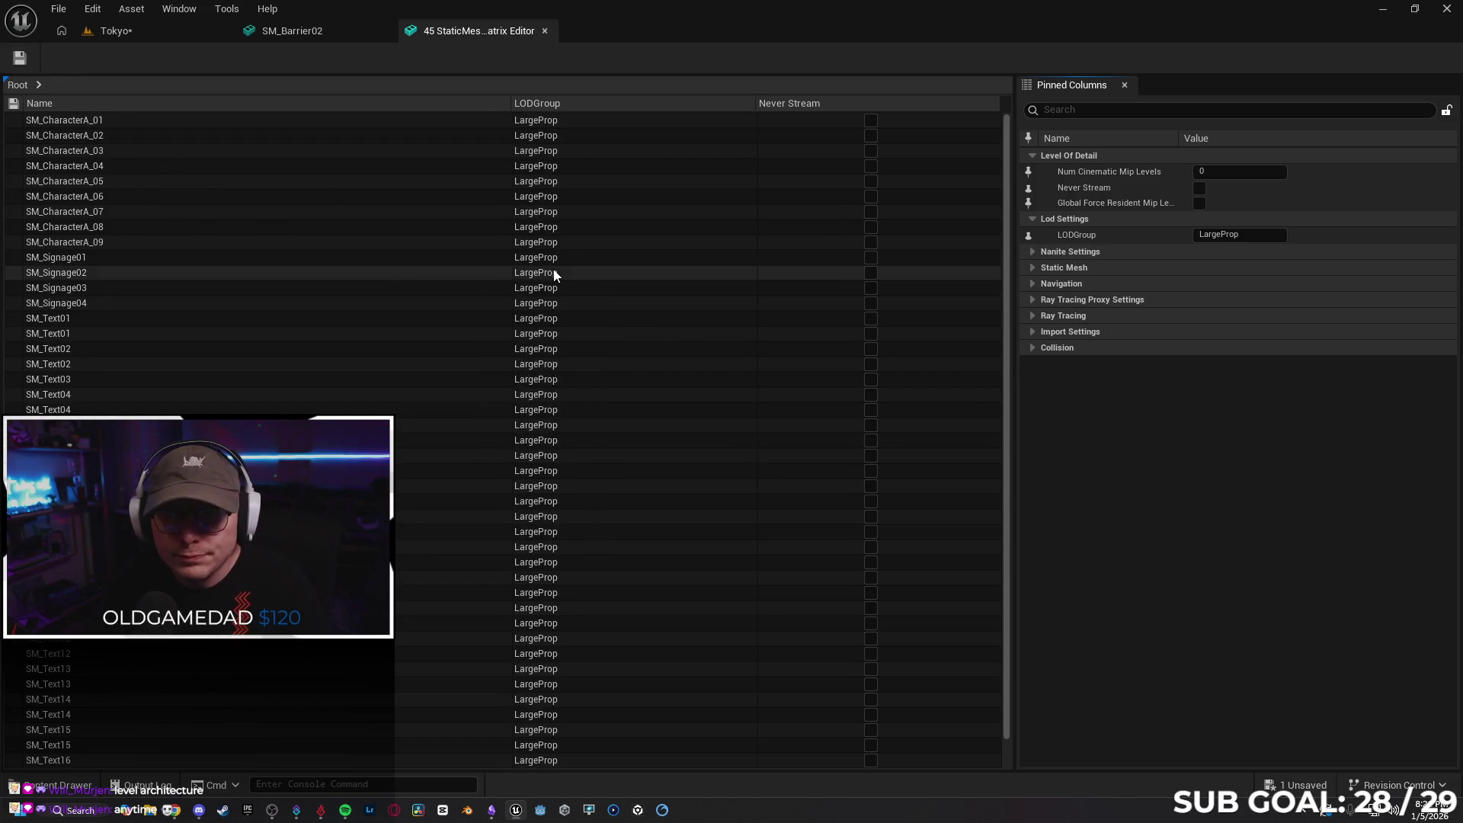
left_click(544, 31)
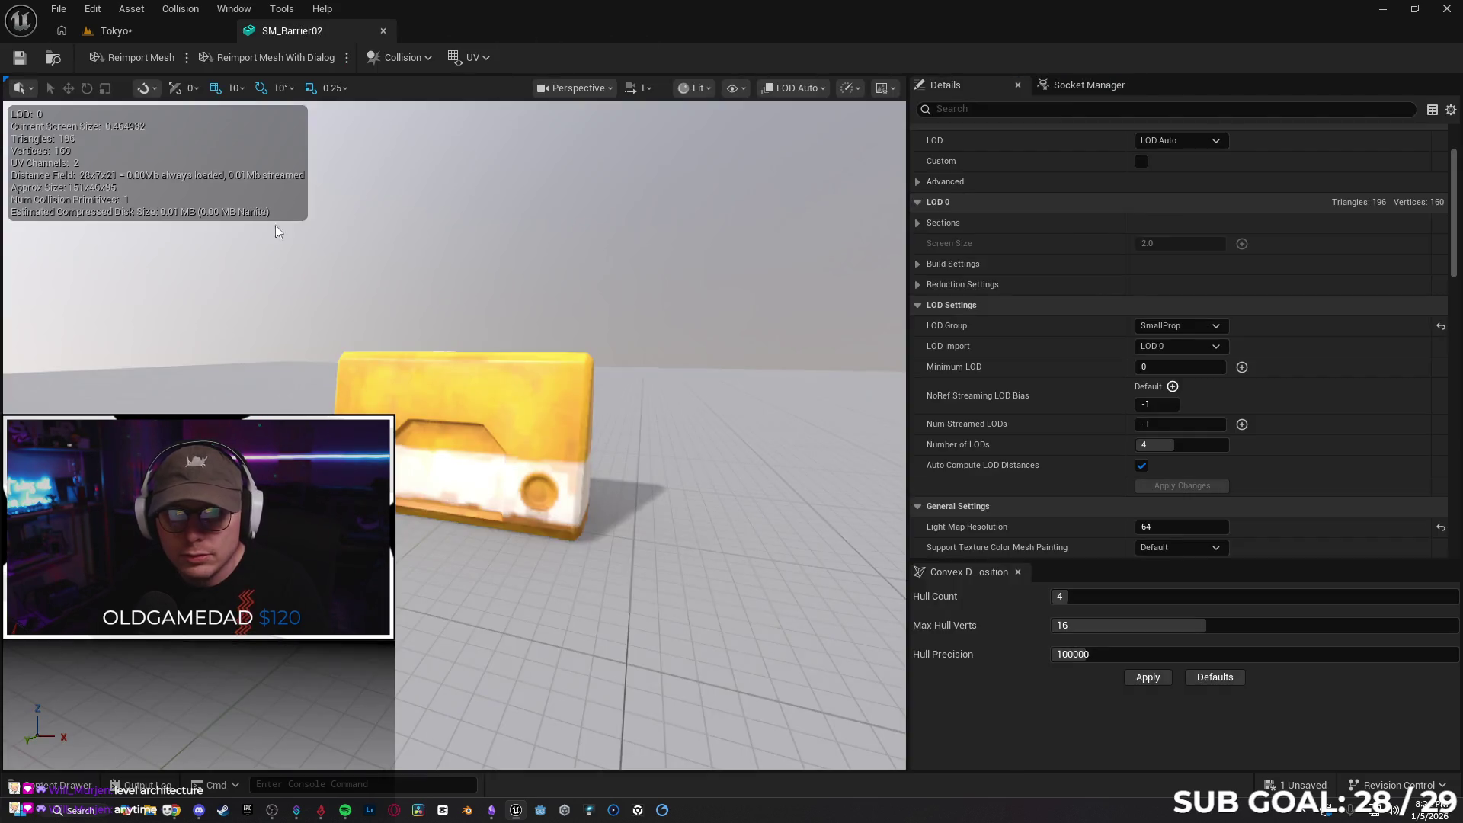
Clear the Static Mesh filter and open the Street_Light folder
left_click(161, 35)
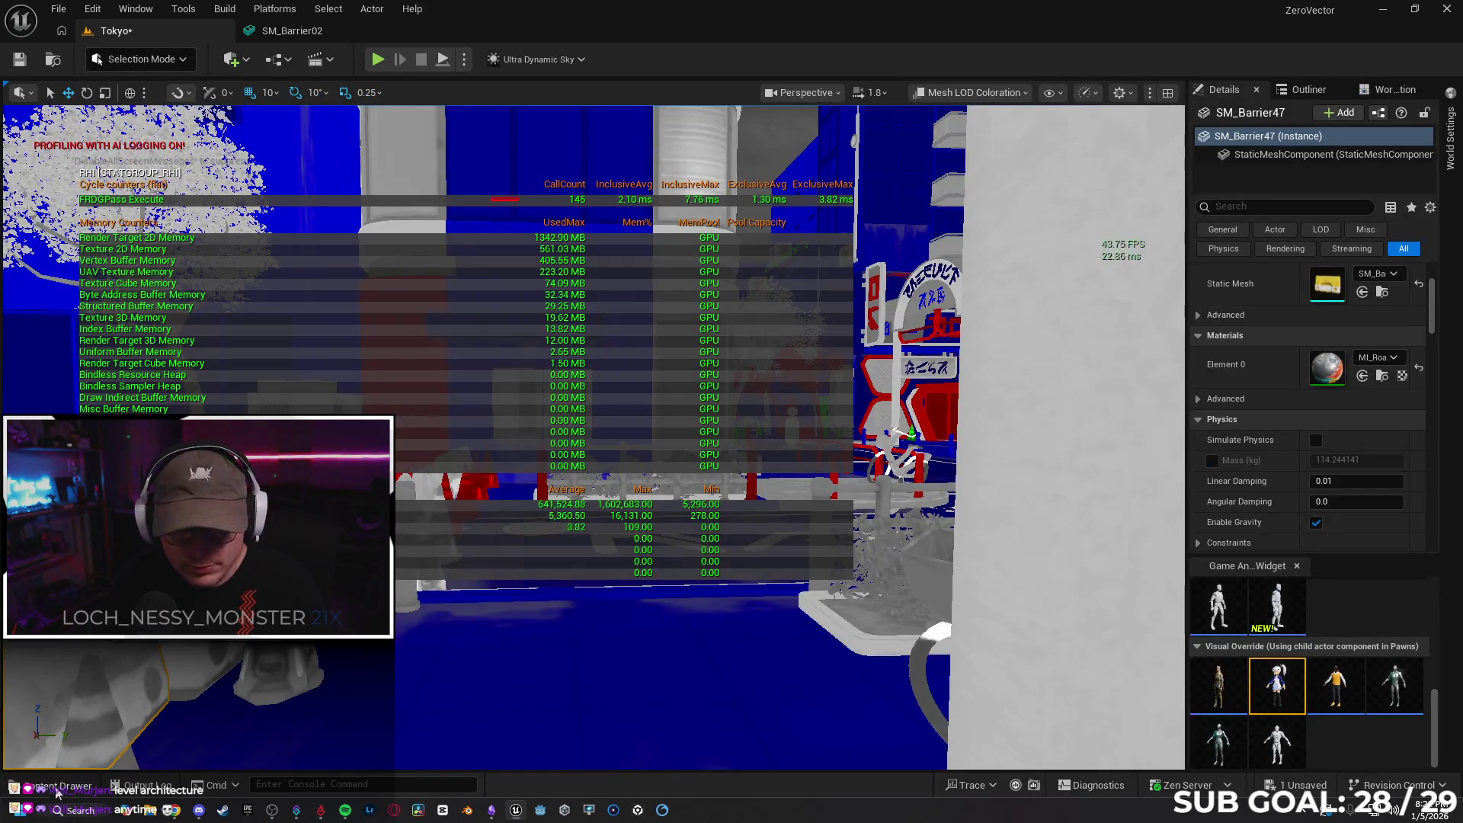
left_click(48, 785)
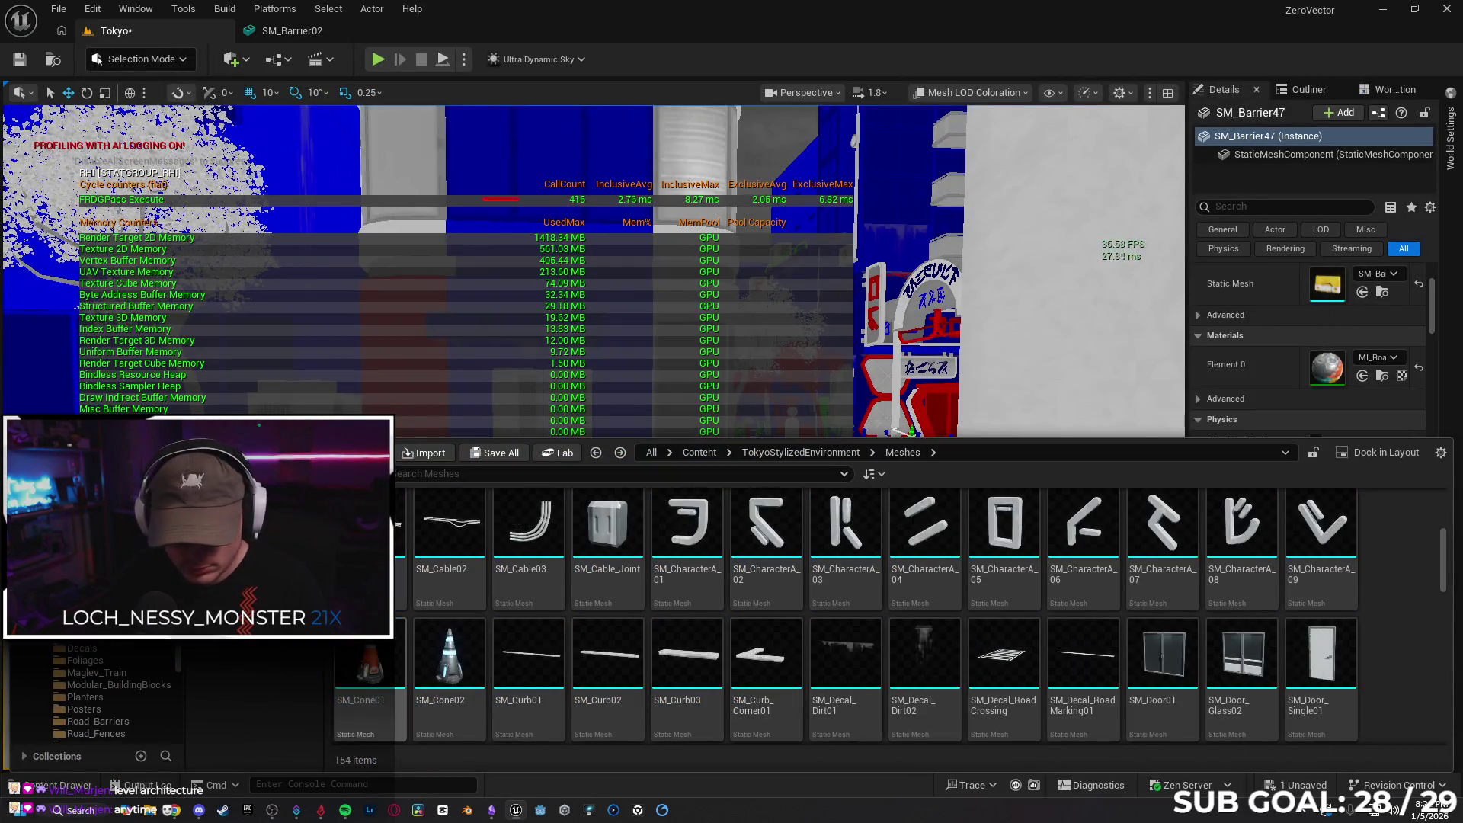
left_click(365, 473)
left_click(365, 66)
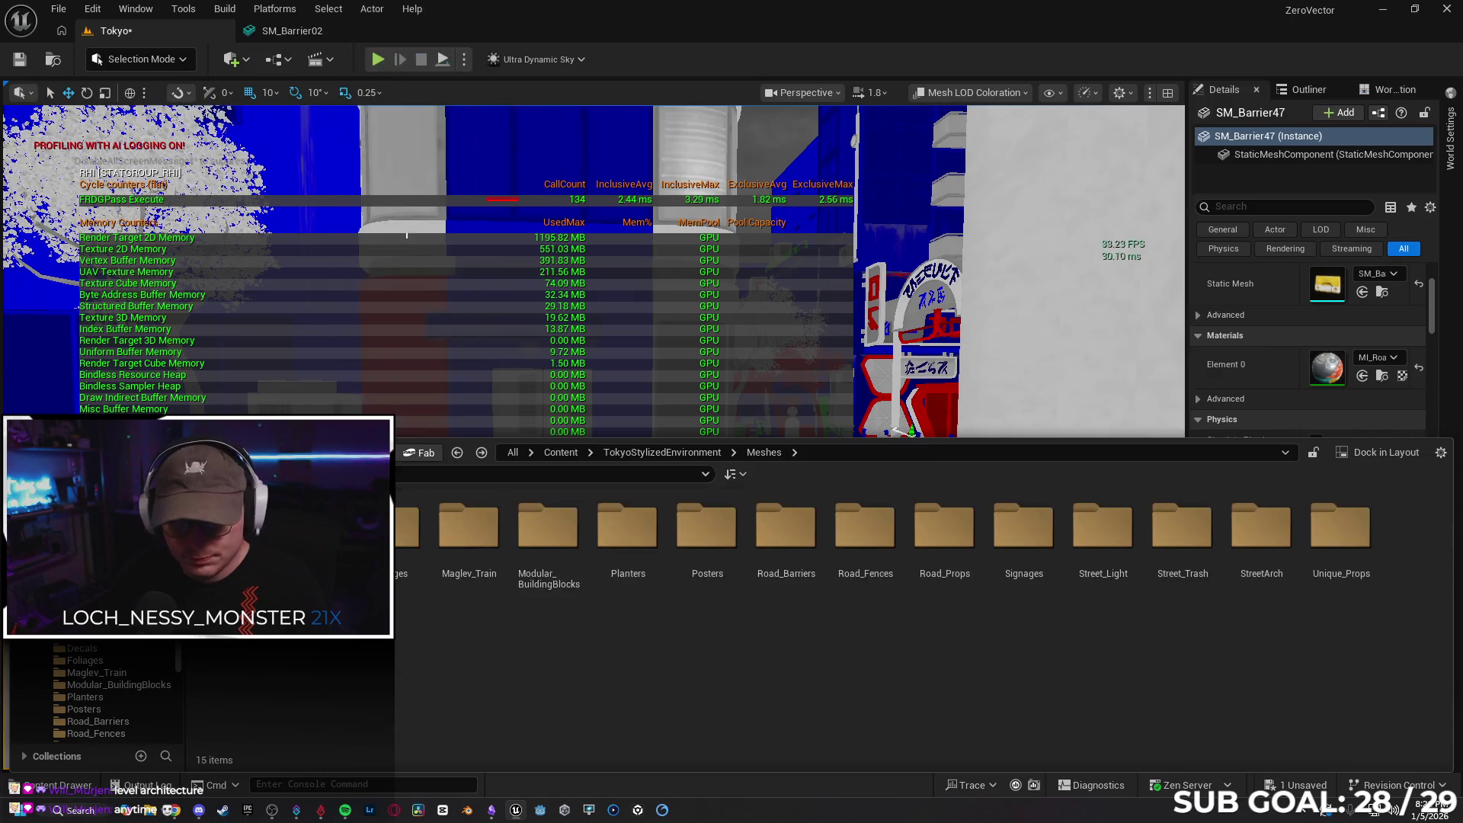
double_click(1089, 548)
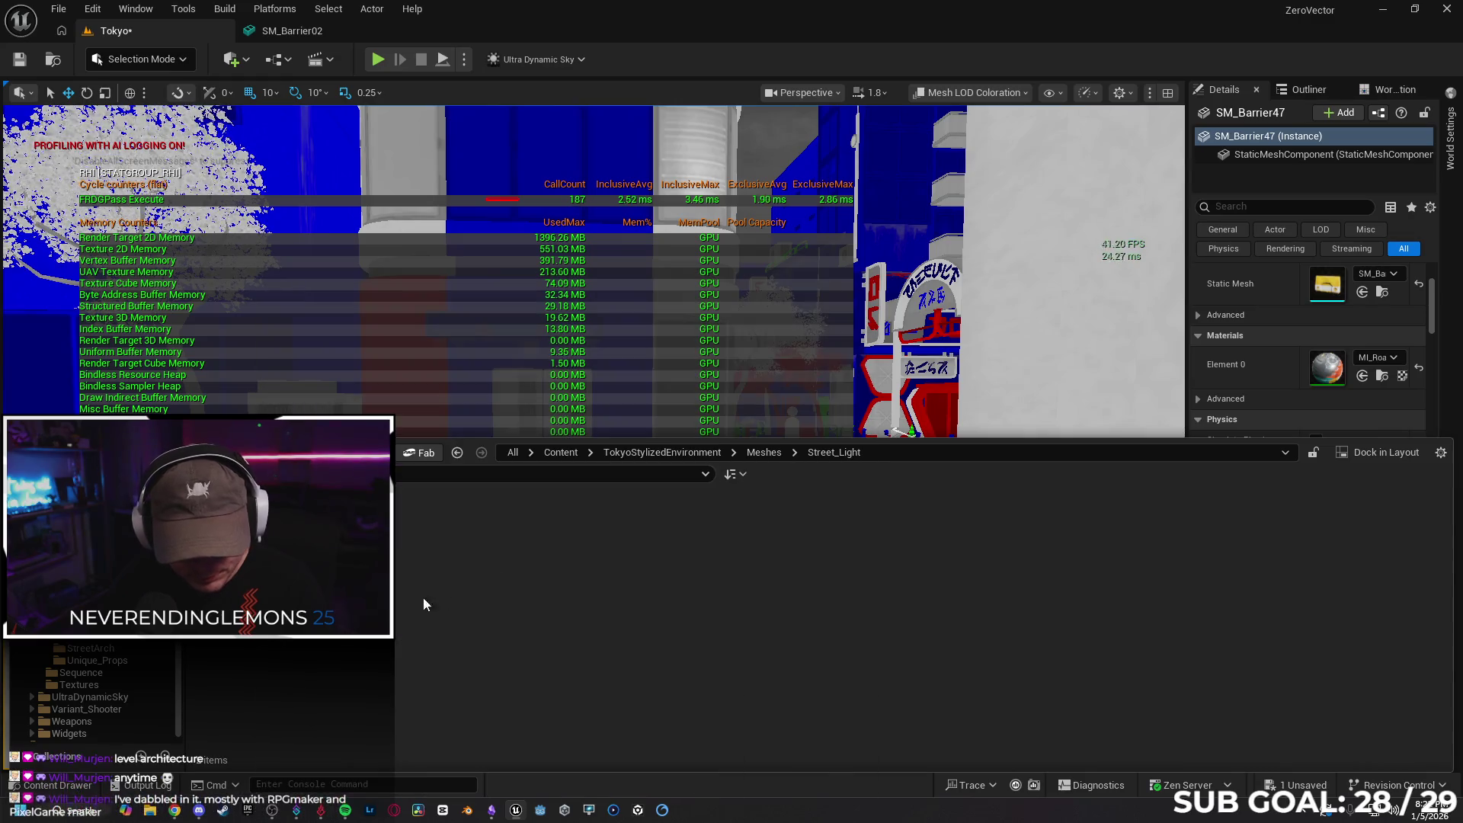
Set SM_StreetLight01 and SM_StreetLight02 to LargeProp in a Property Matrix and close it
mouse_move(252, 533)
mouse_move(347, 533)
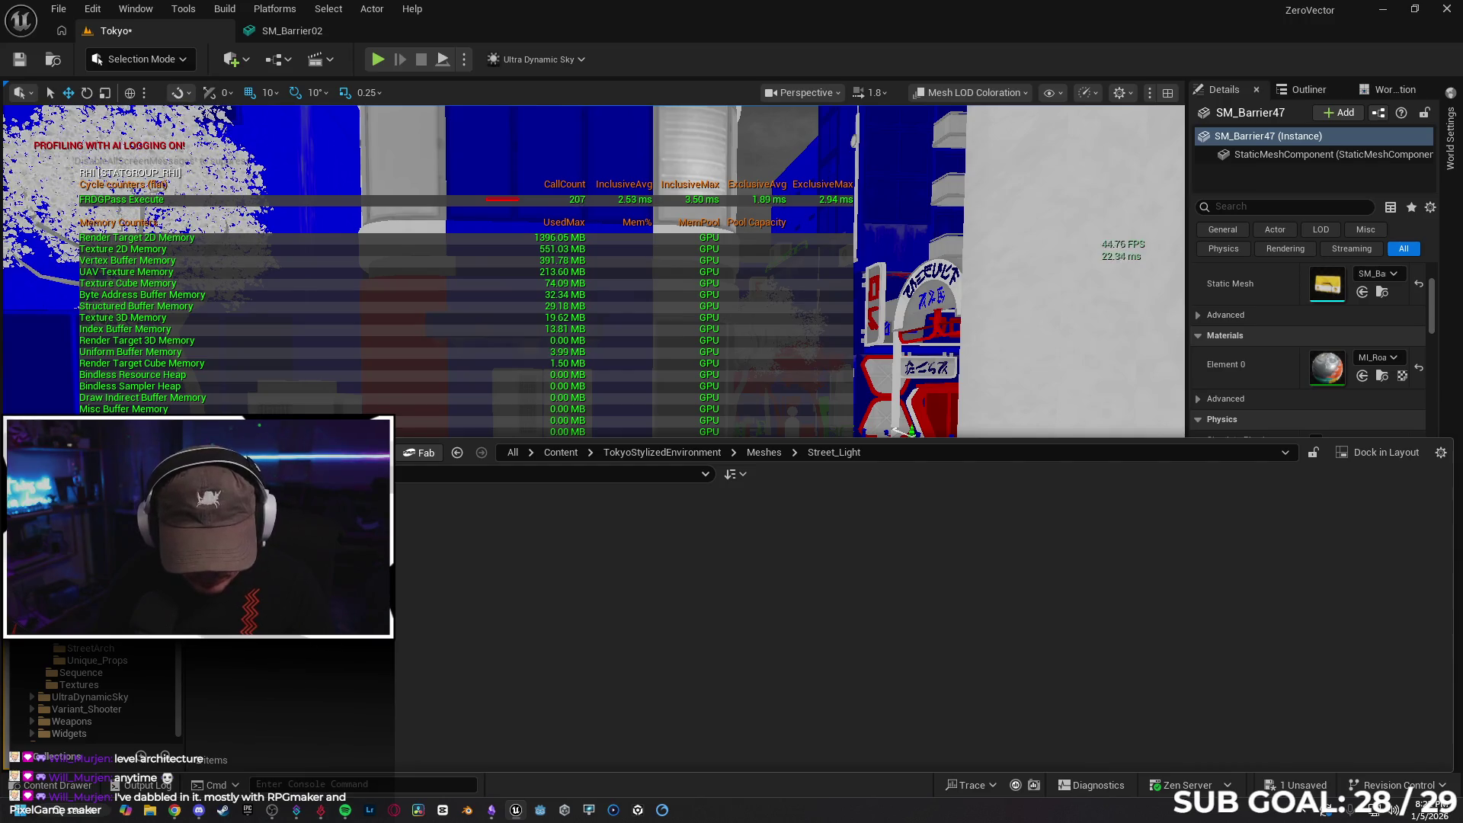
right_click(335, 534)
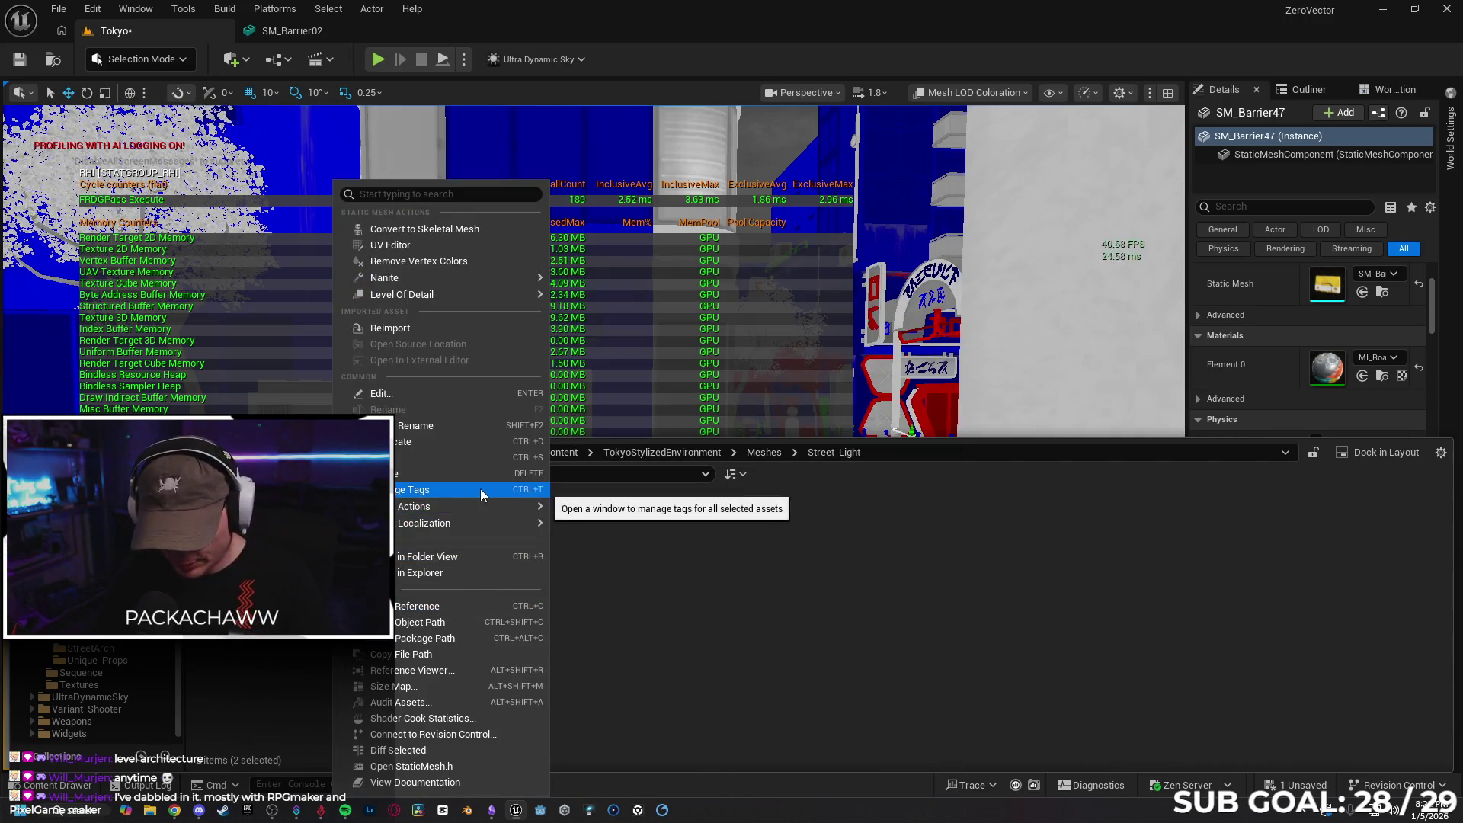
mouse_move(465, 506)
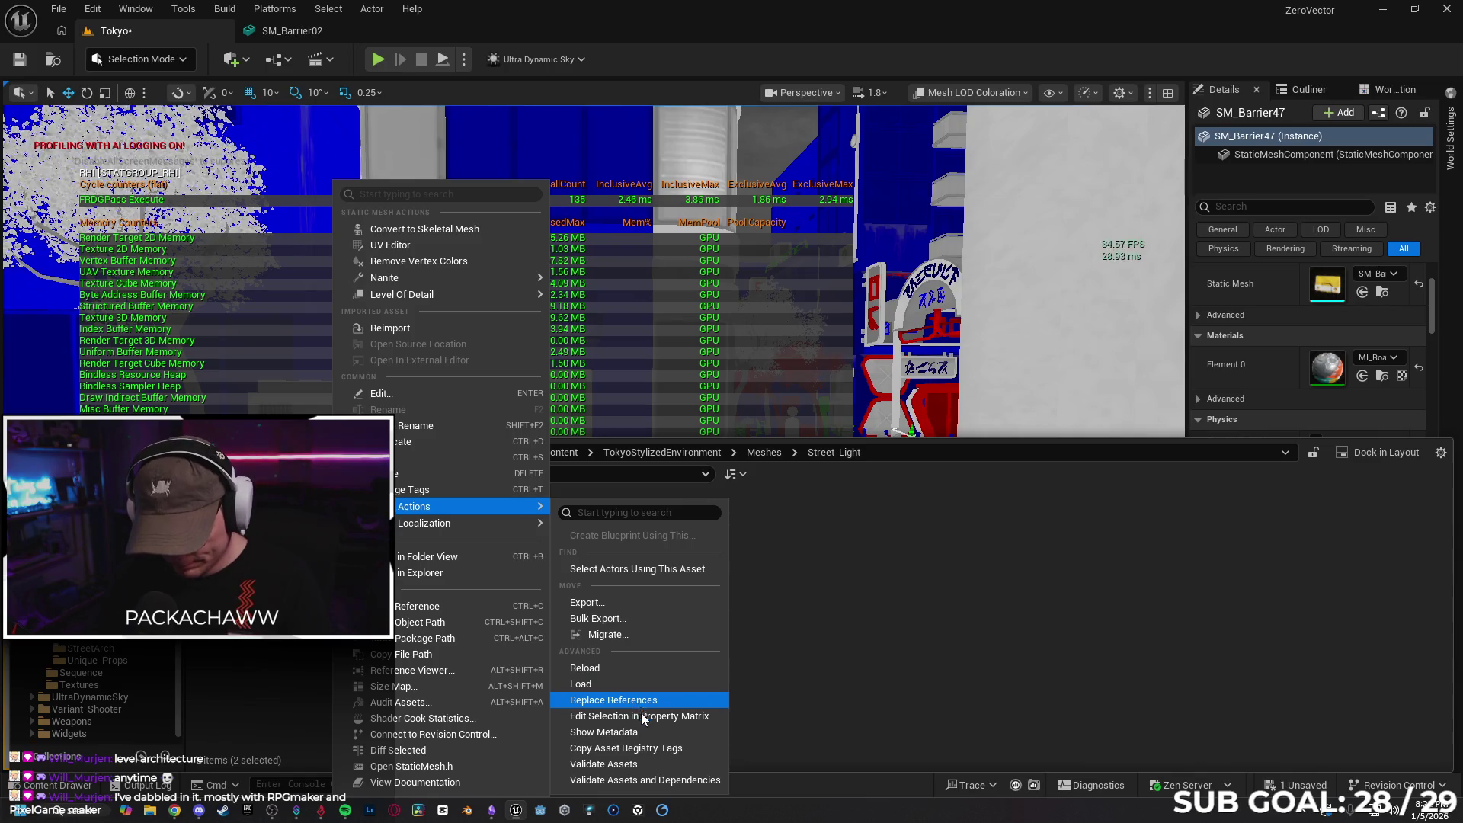
left_click(639, 715)
left_click(1239, 234)
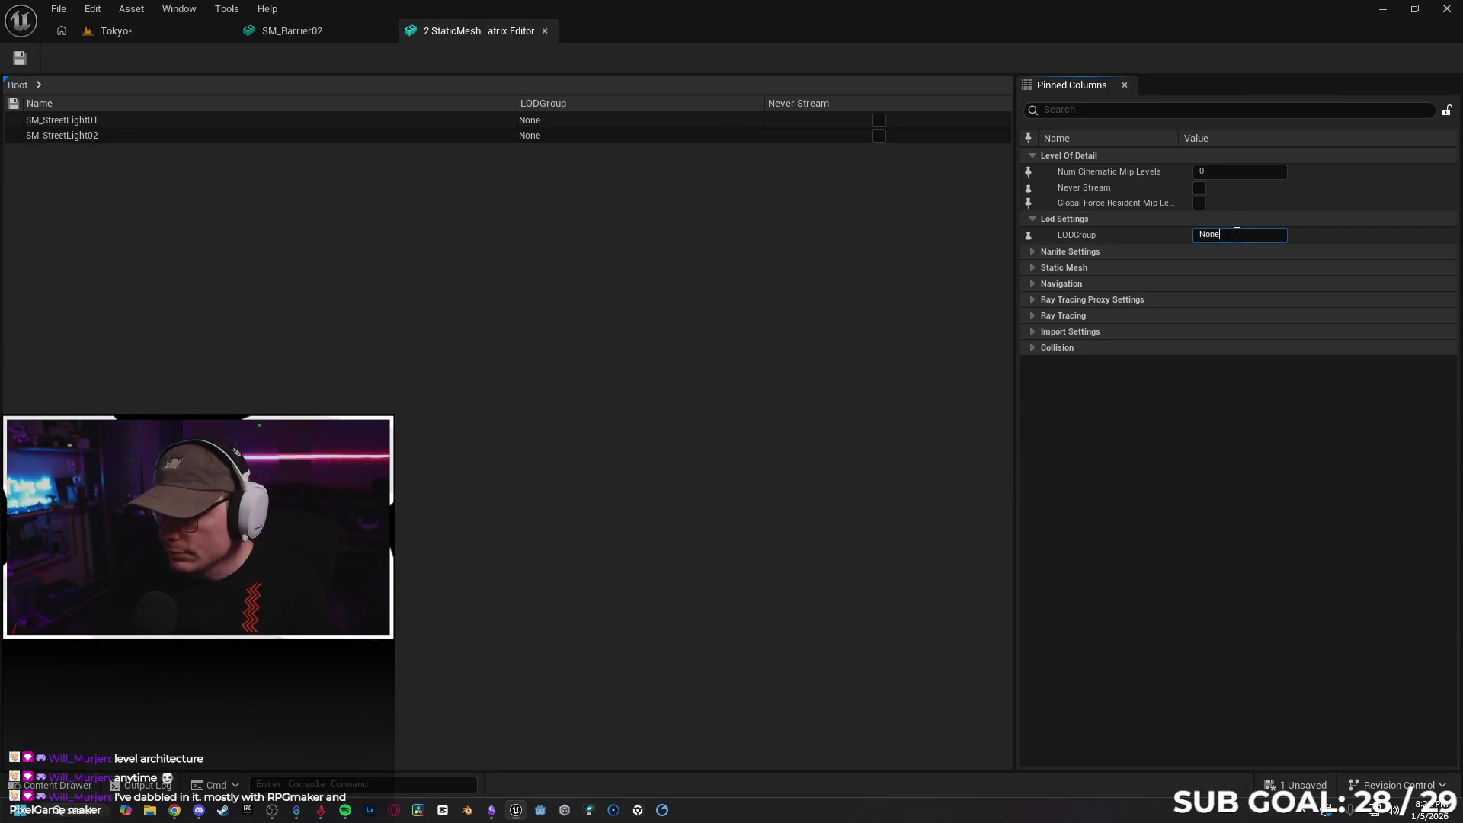
type("LargeProp")
key("Return")
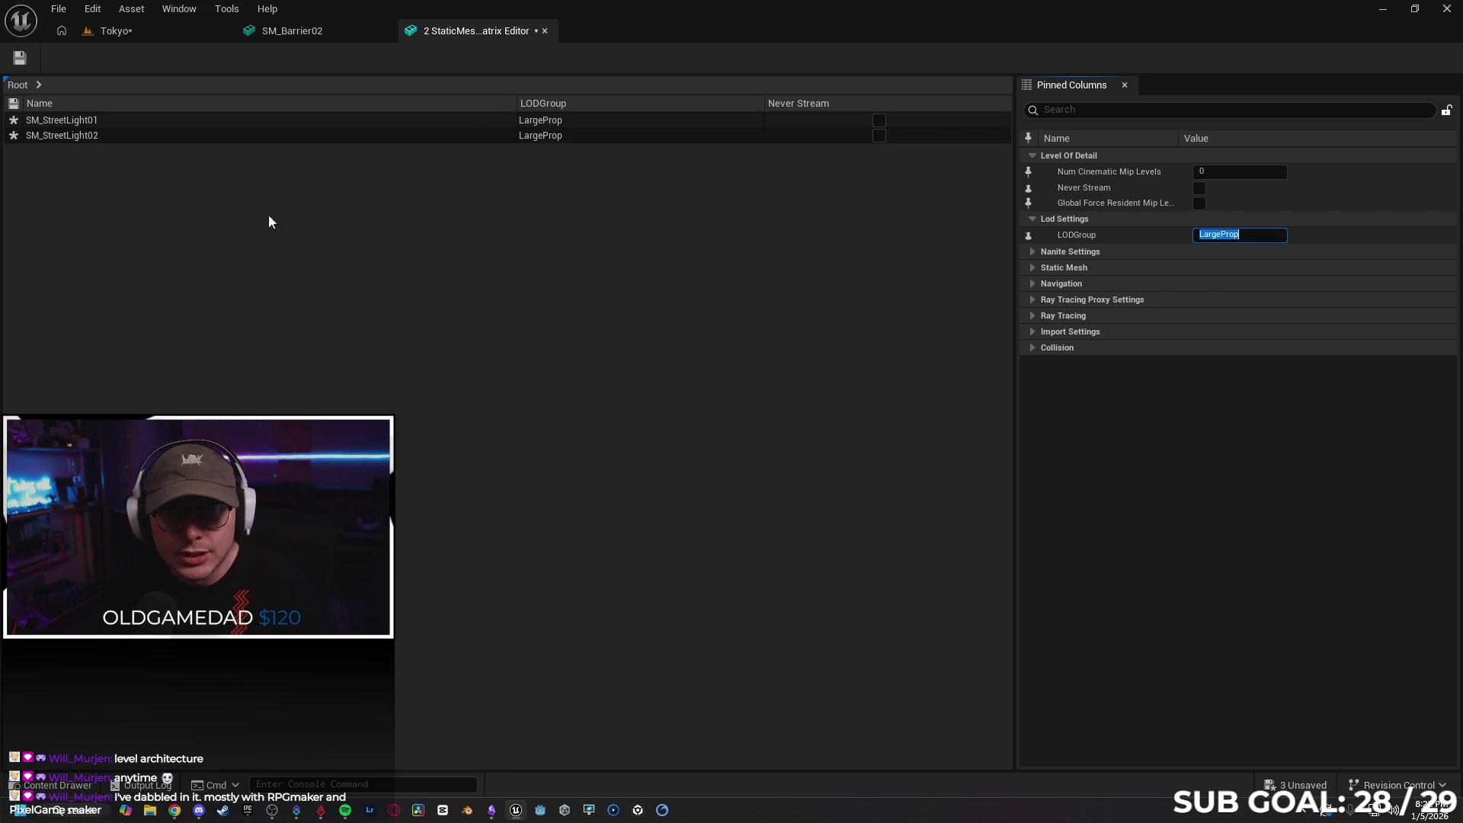
left_click(546, 31)
left_click(181, 31)
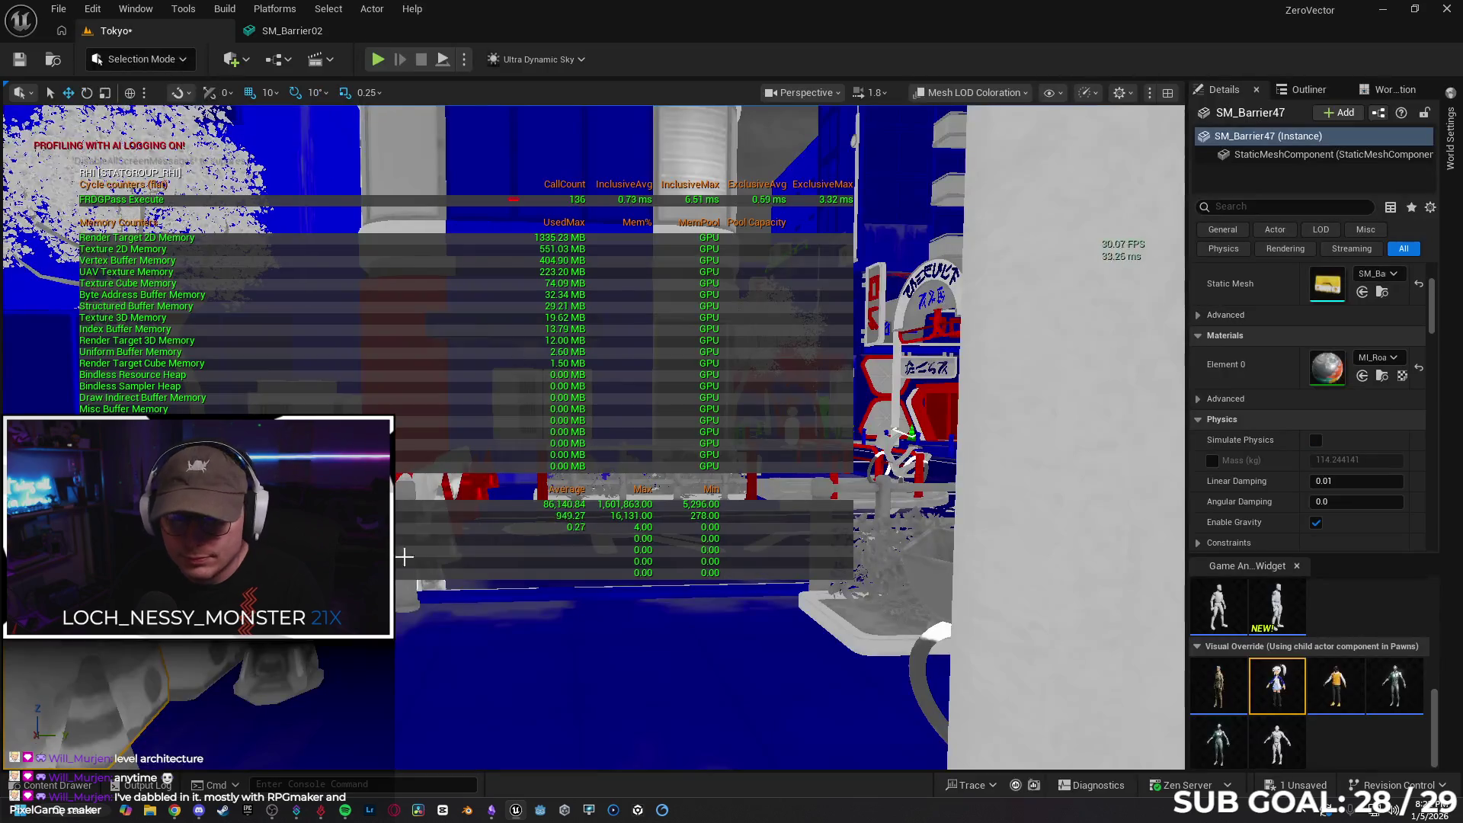
Navigate the Content Drawer to the StreetArch folder
key("ctrl+space")
key("BackSpace")
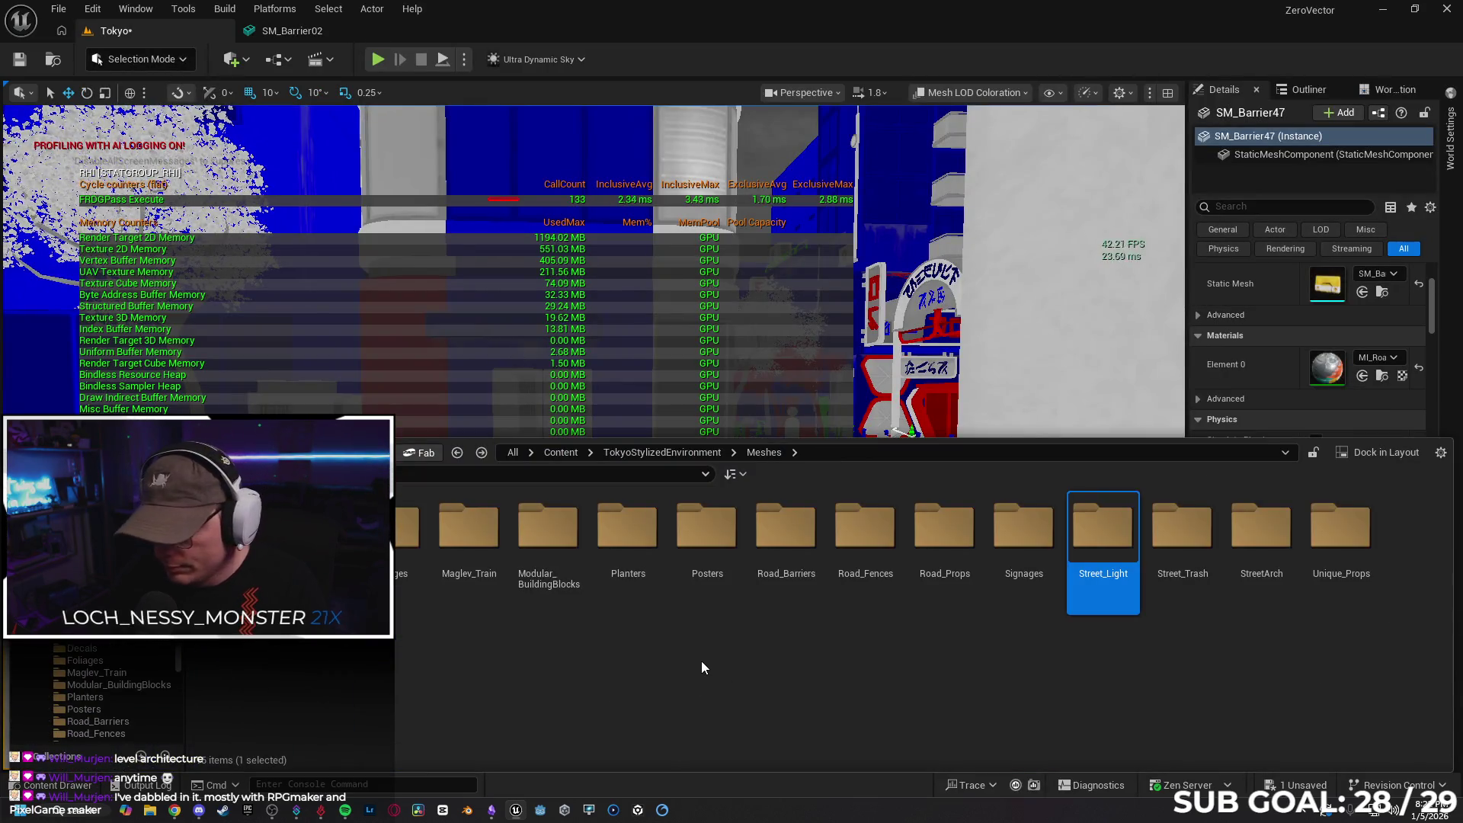
key("Right")
key("Return")
key("BackSpace")
key("Right")
key("Return")
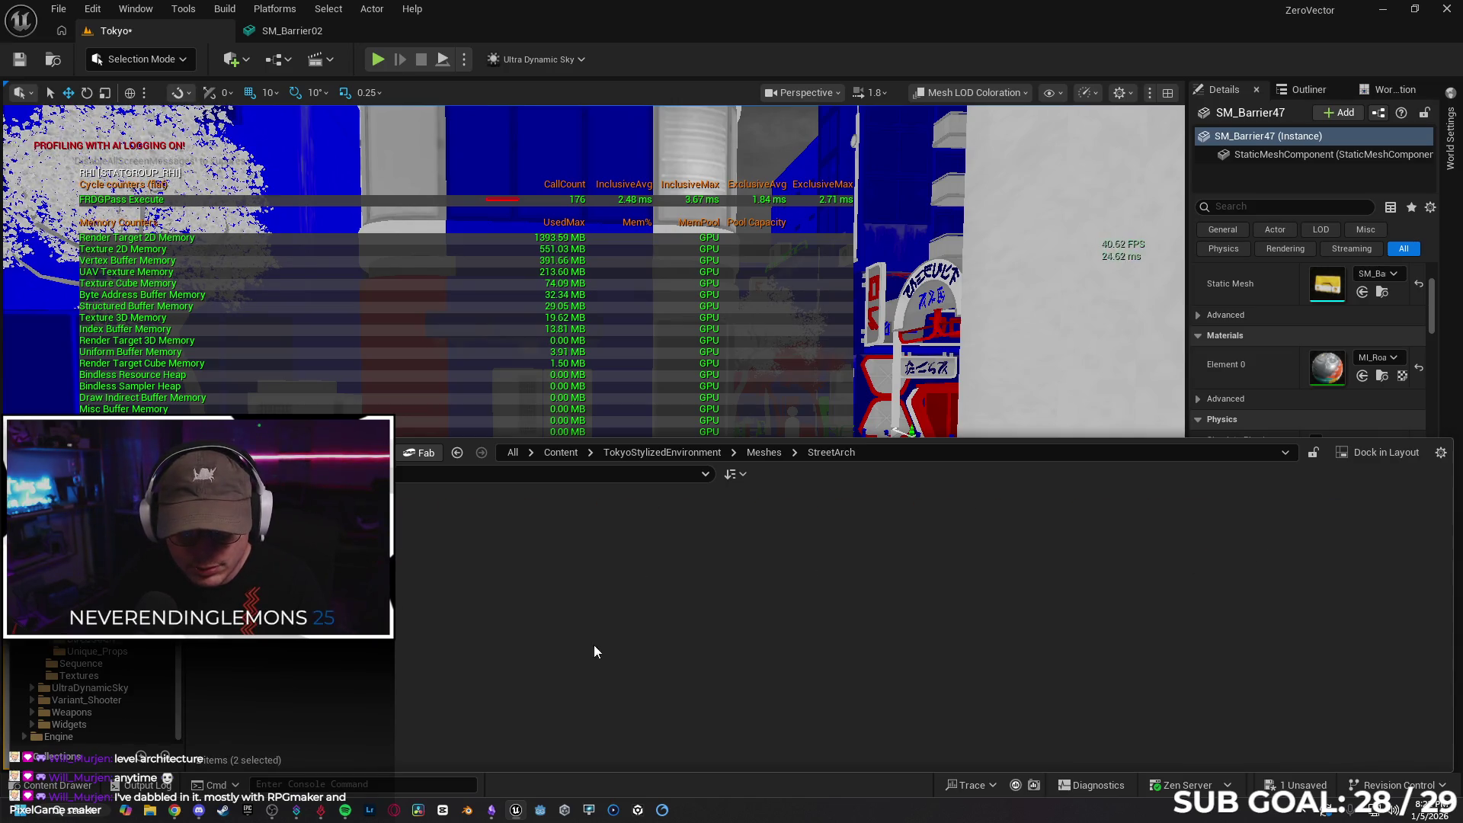
Set SM_Arch01 and SM_Post01 to the LargeProp LOD group and save them
right_click(335, 534)
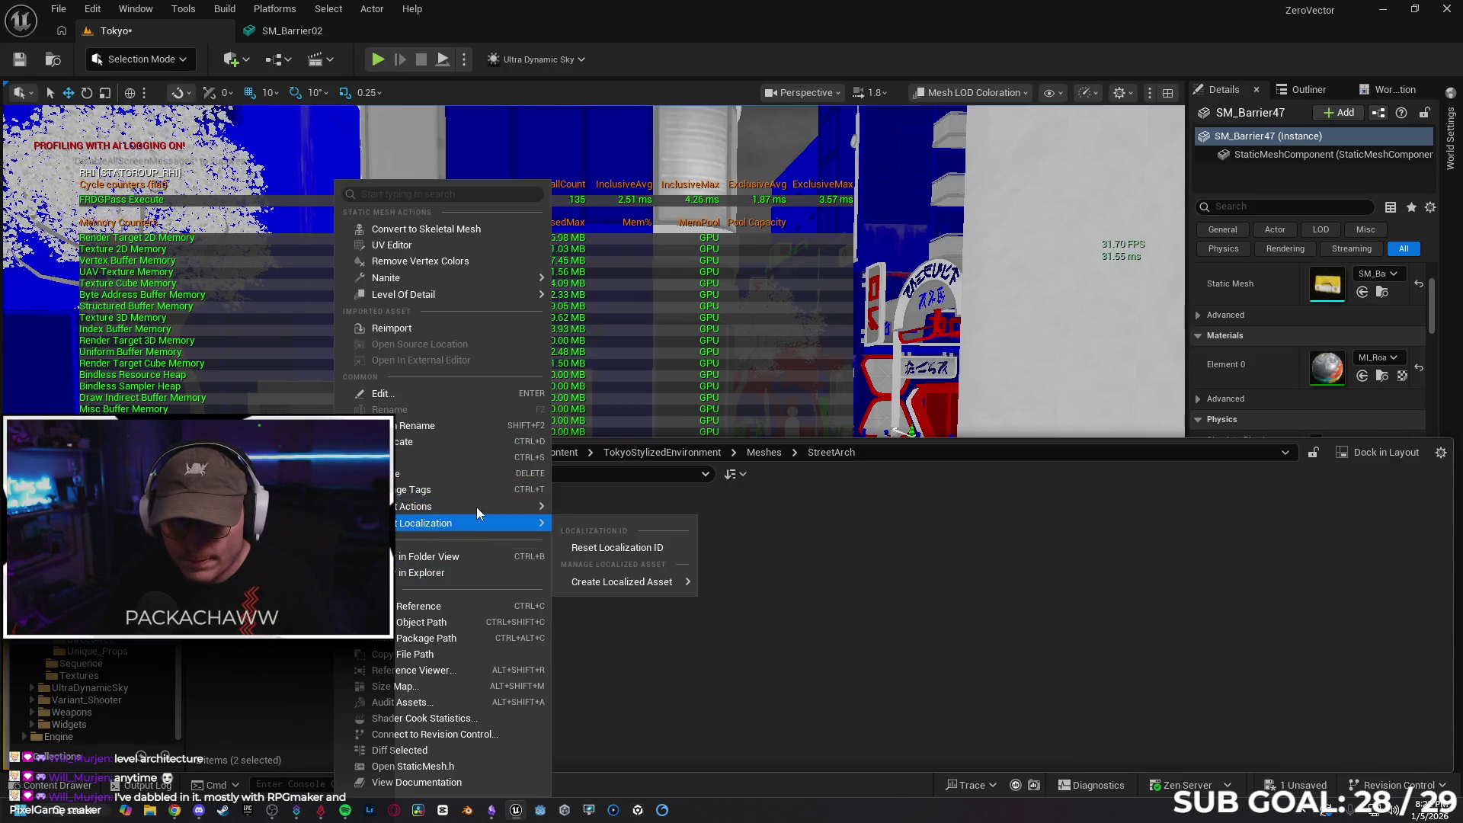
mouse_move(477, 506)
left_click(655, 717)
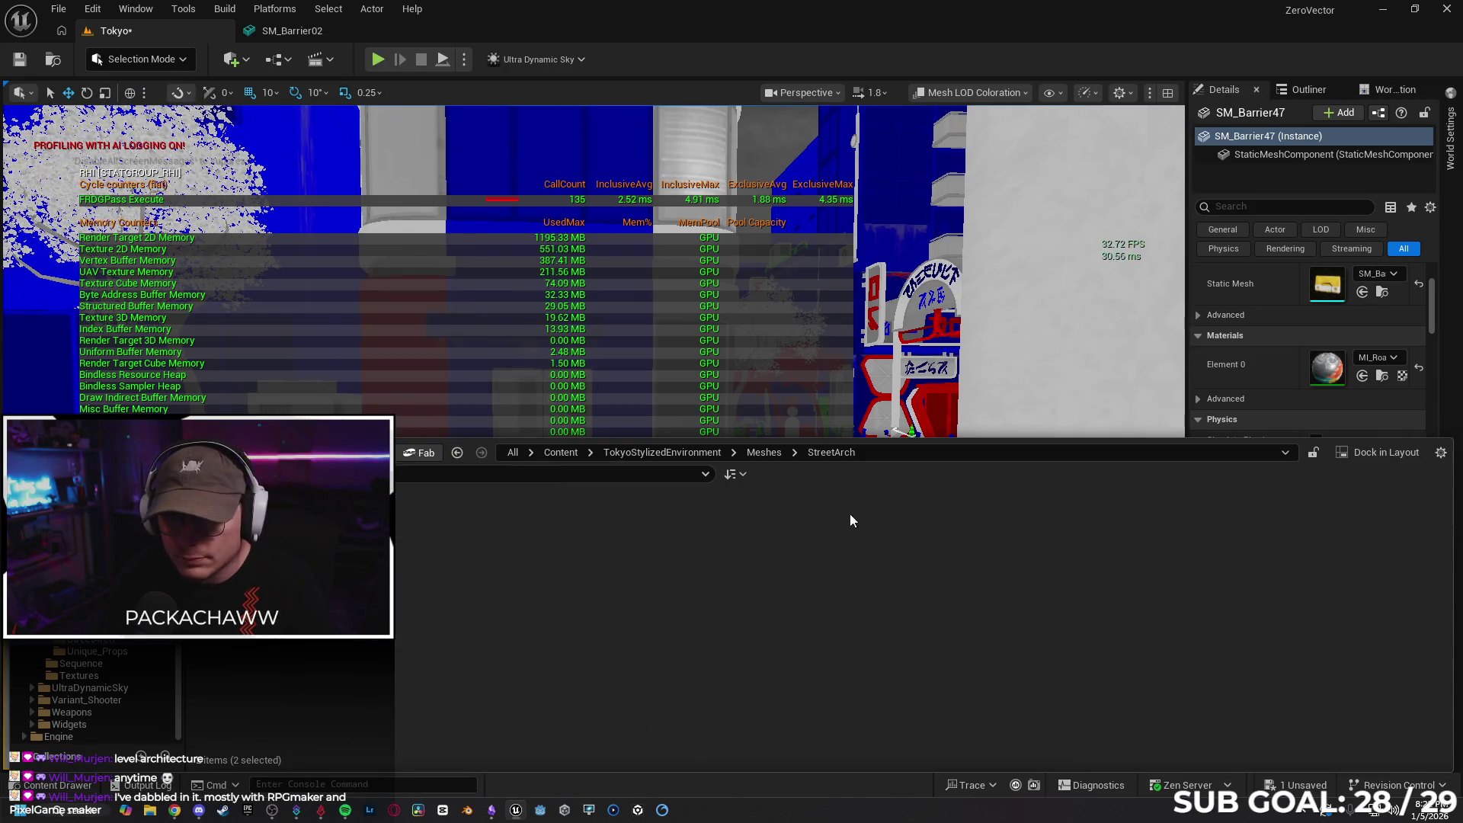
left_click(1225, 237)
type("Large P")
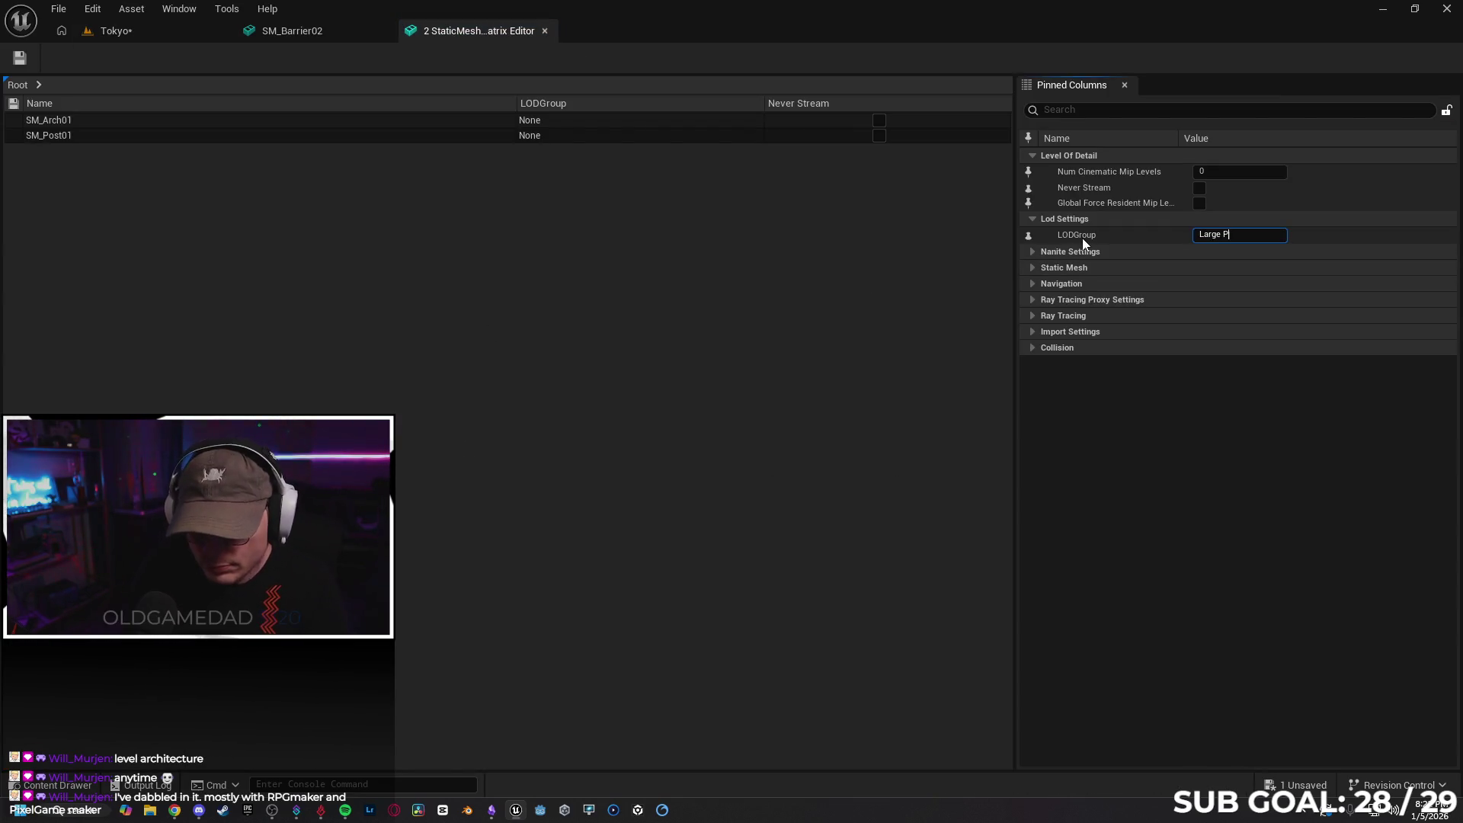
type(" rop")
key("Return")
left_click(15, 63)
left_click(305, 31)
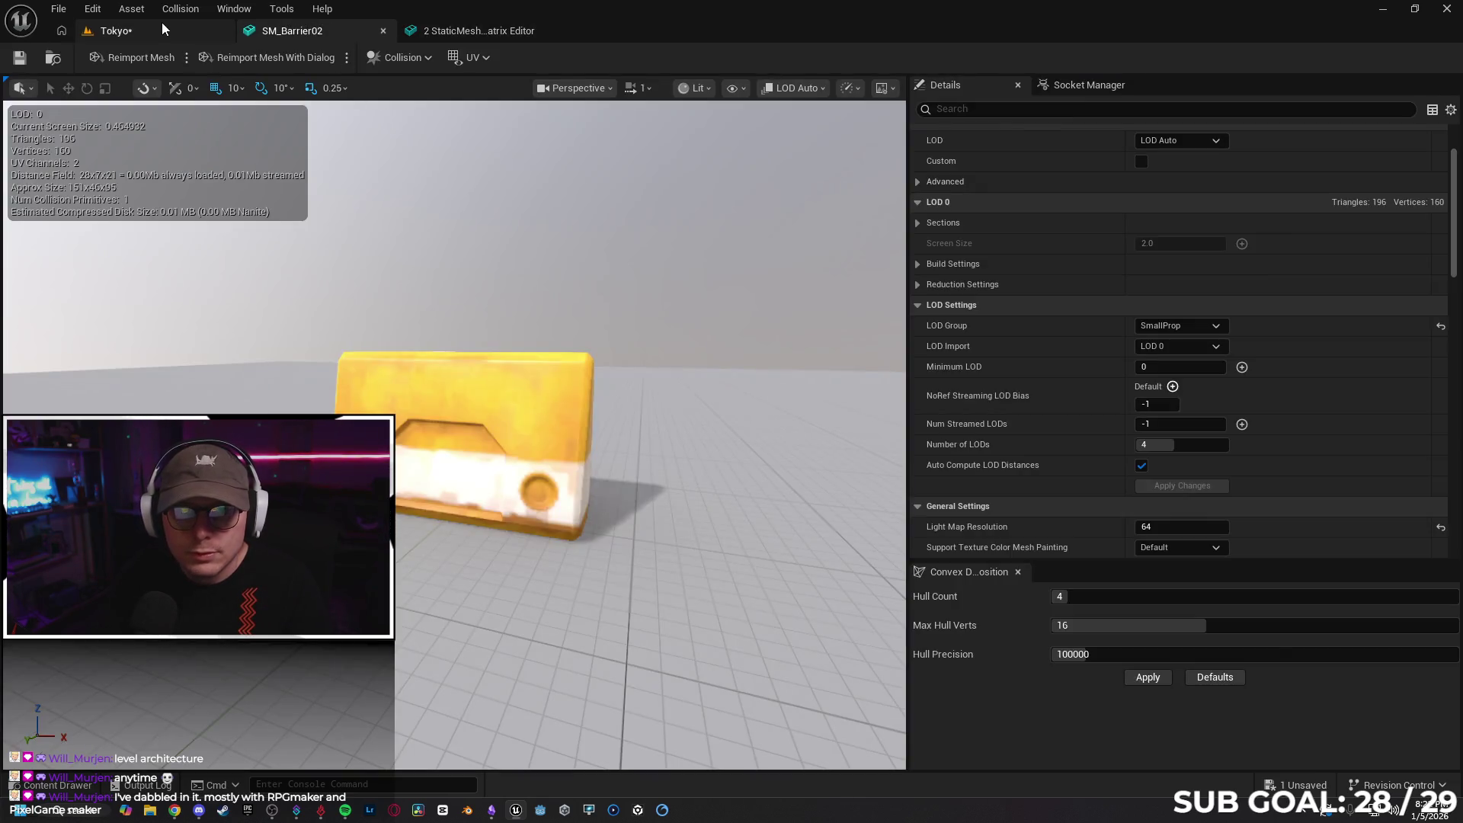
left_click(162, 29)
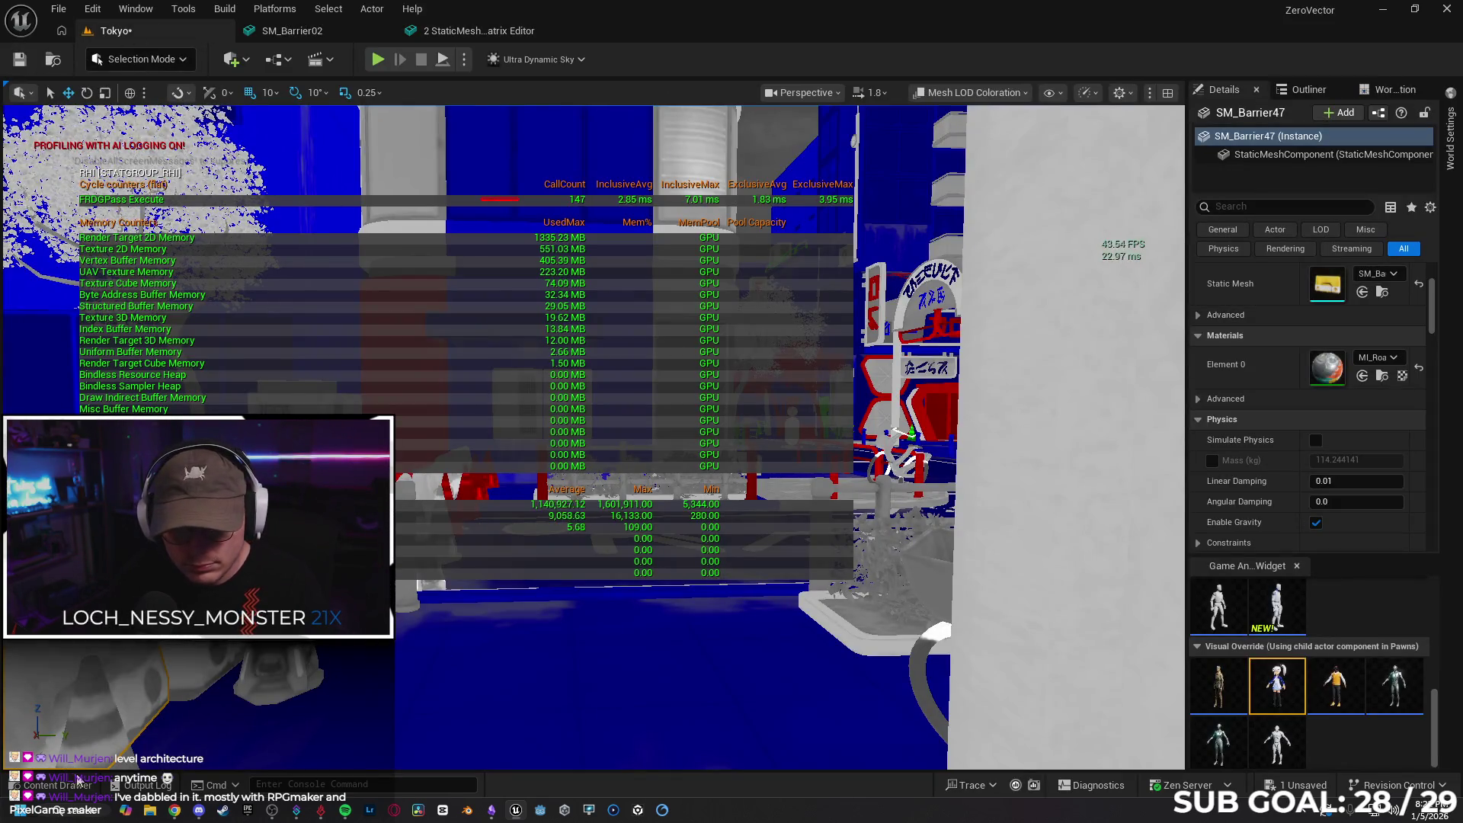
Open Unique_Props and set SM_Bench and SM_Bike_01 to the LargeProp LOD group
key("ctrl+space")
key("Right")
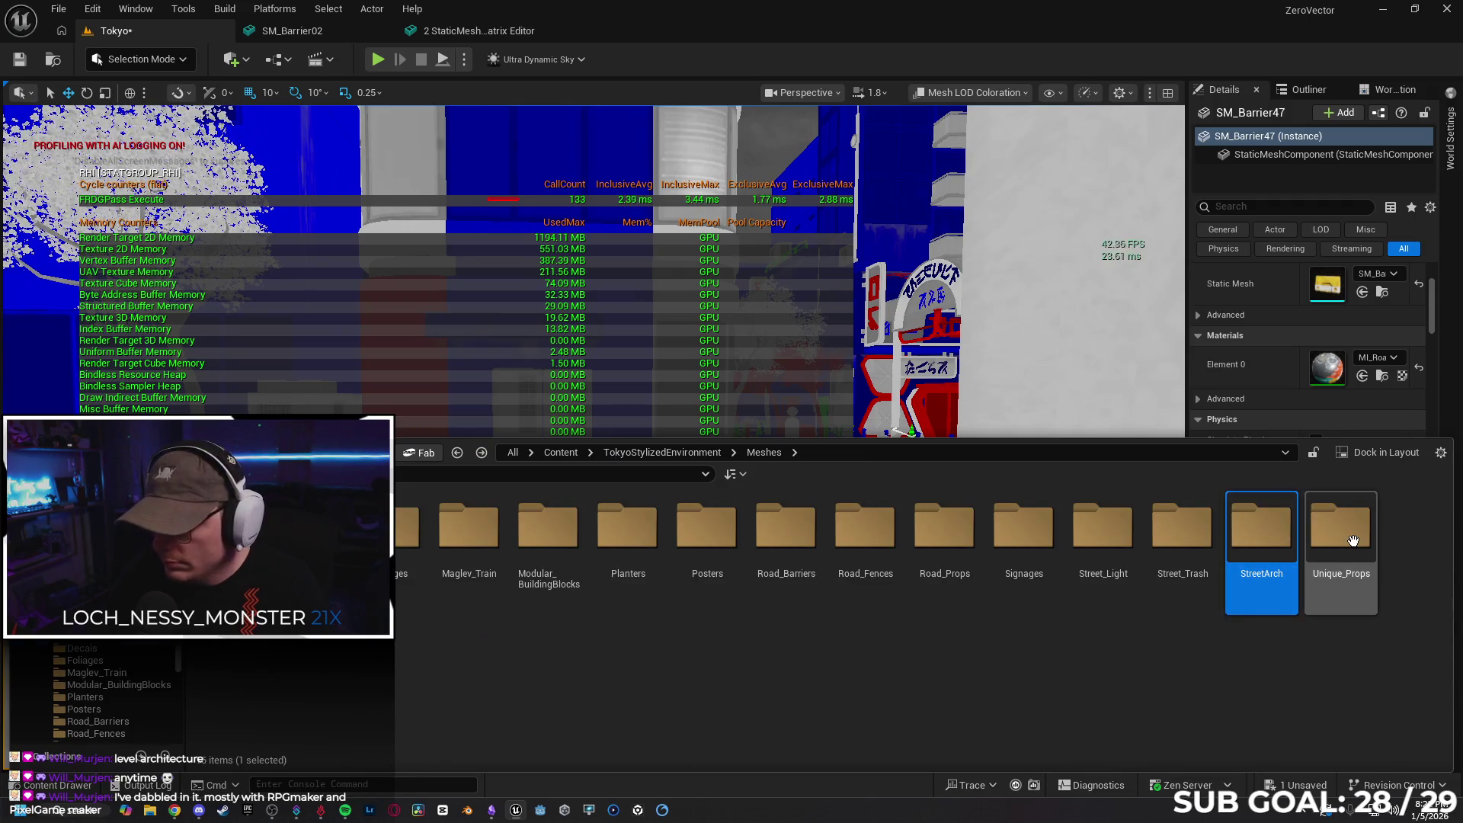
key("Return")
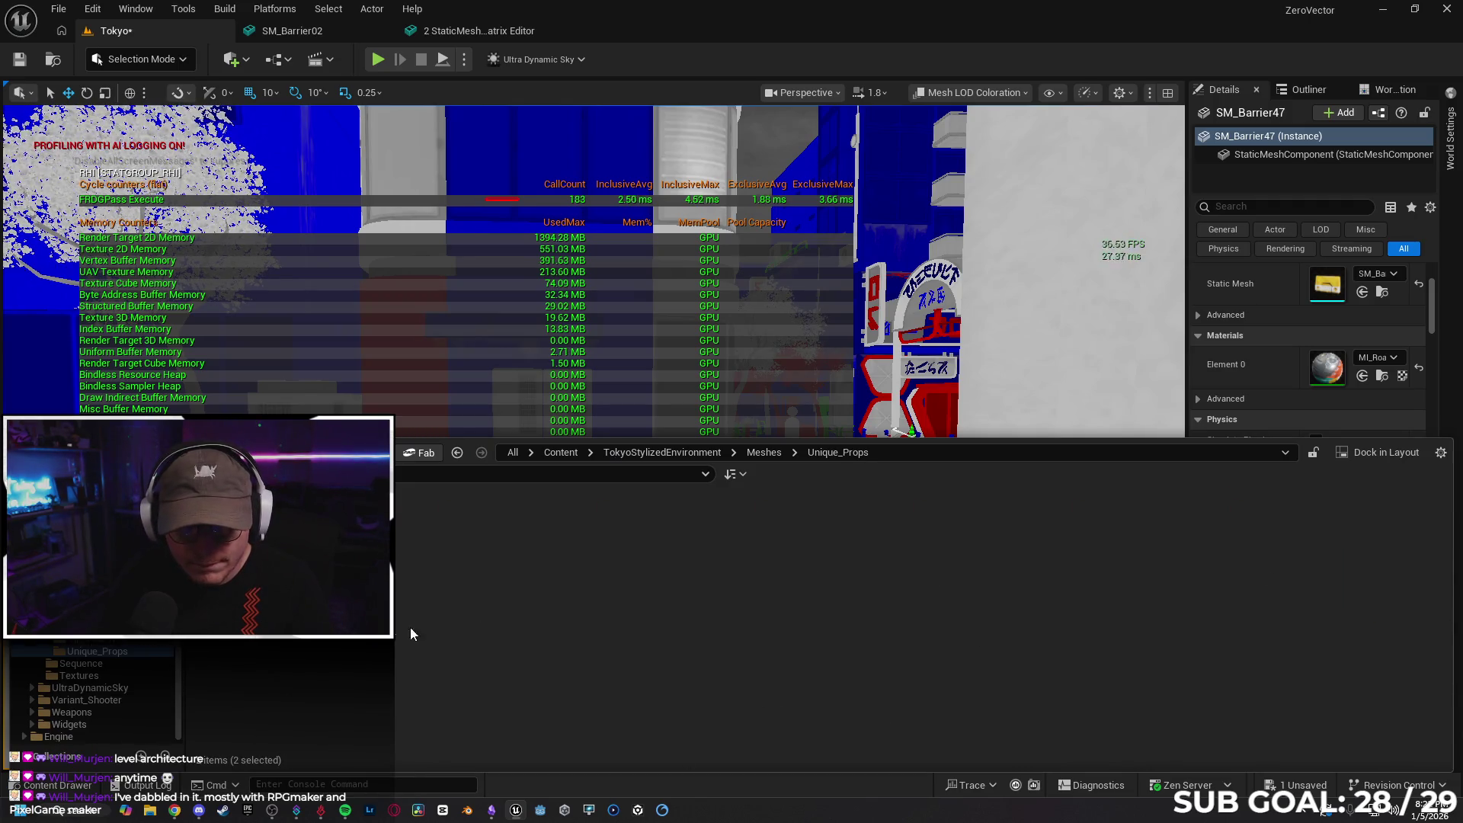
right_click(324, 625)
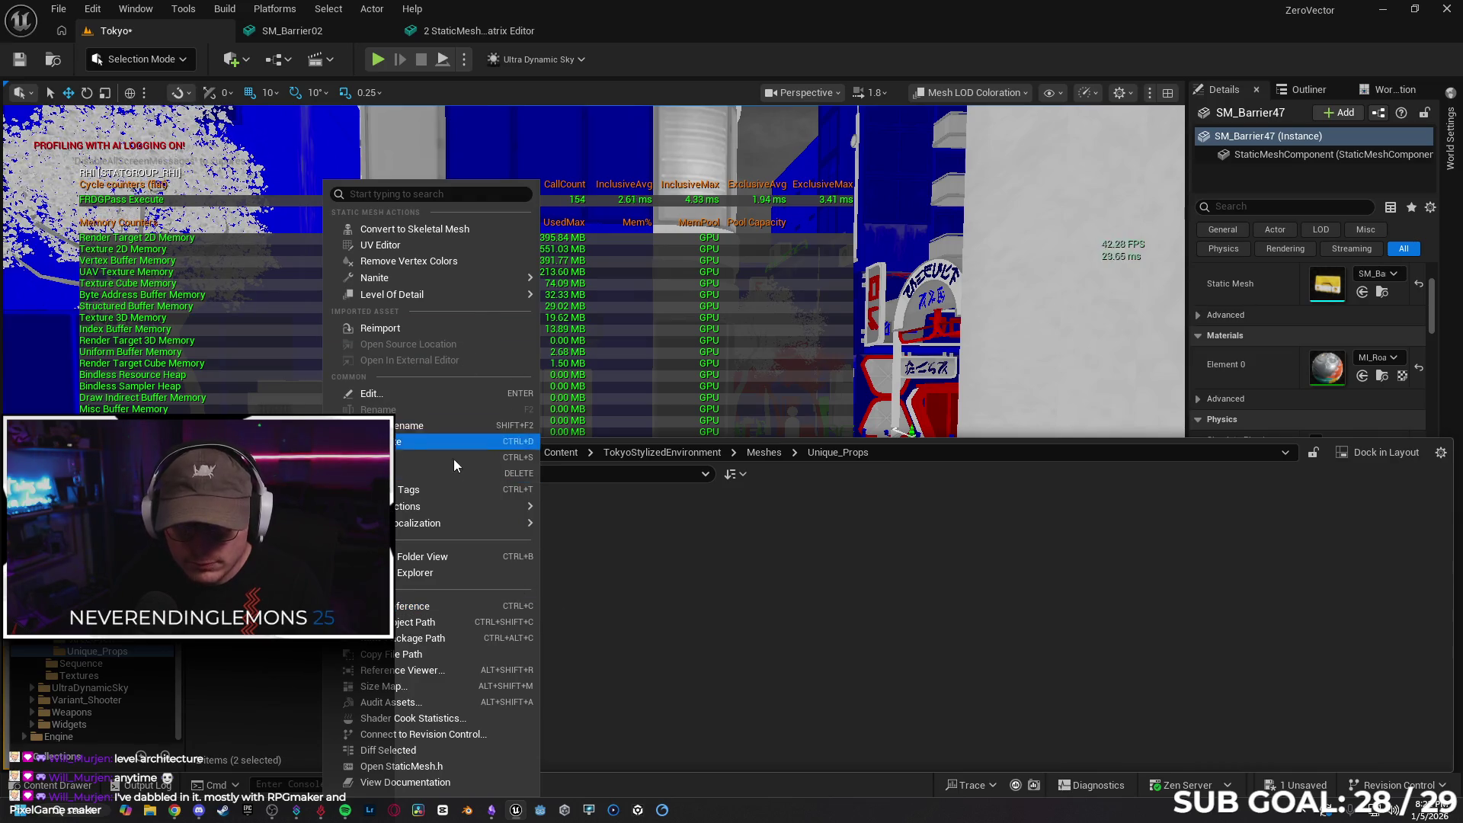
mouse_move(448, 518)
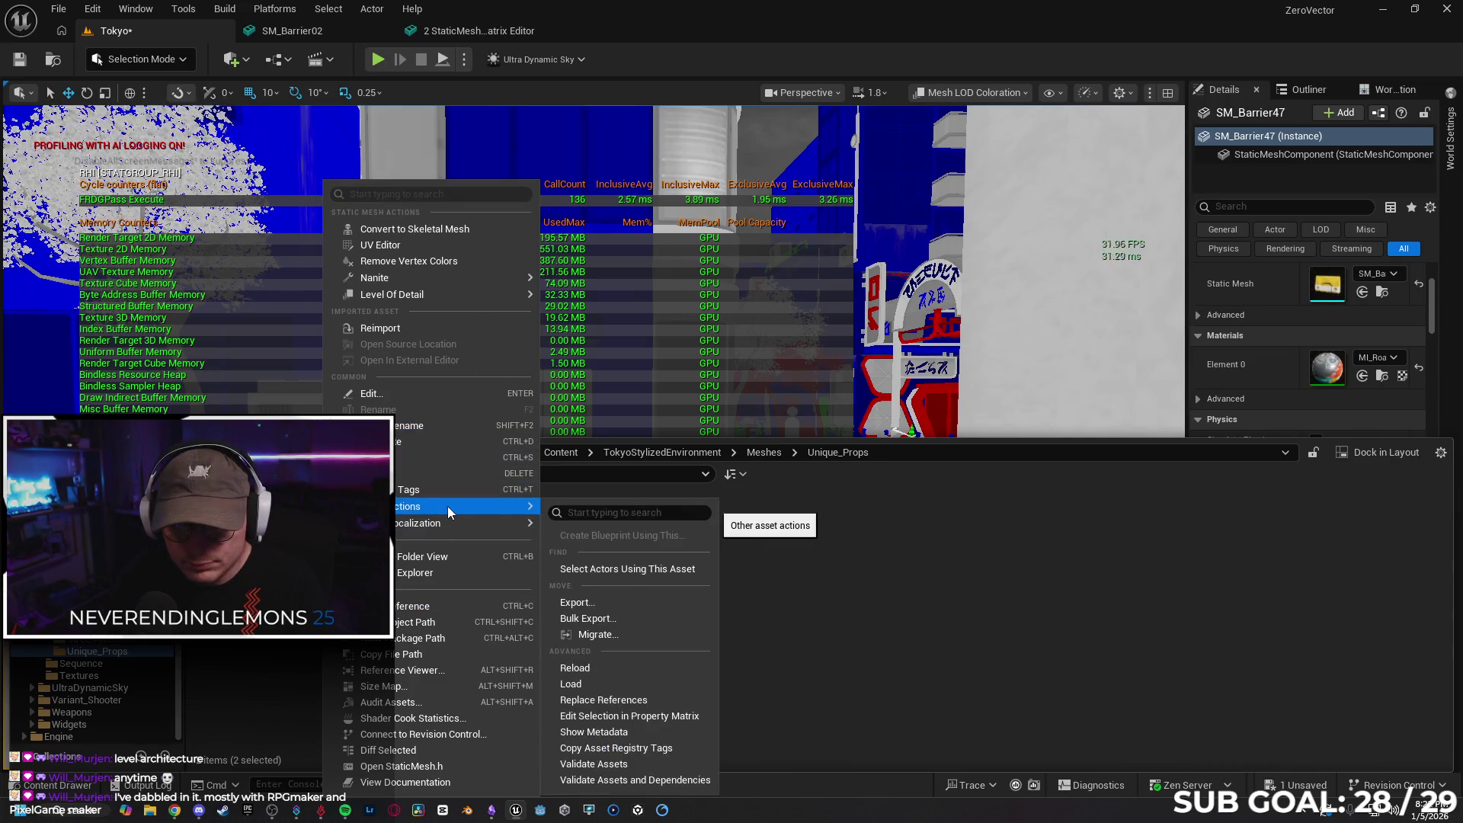
left_click(609, 716)
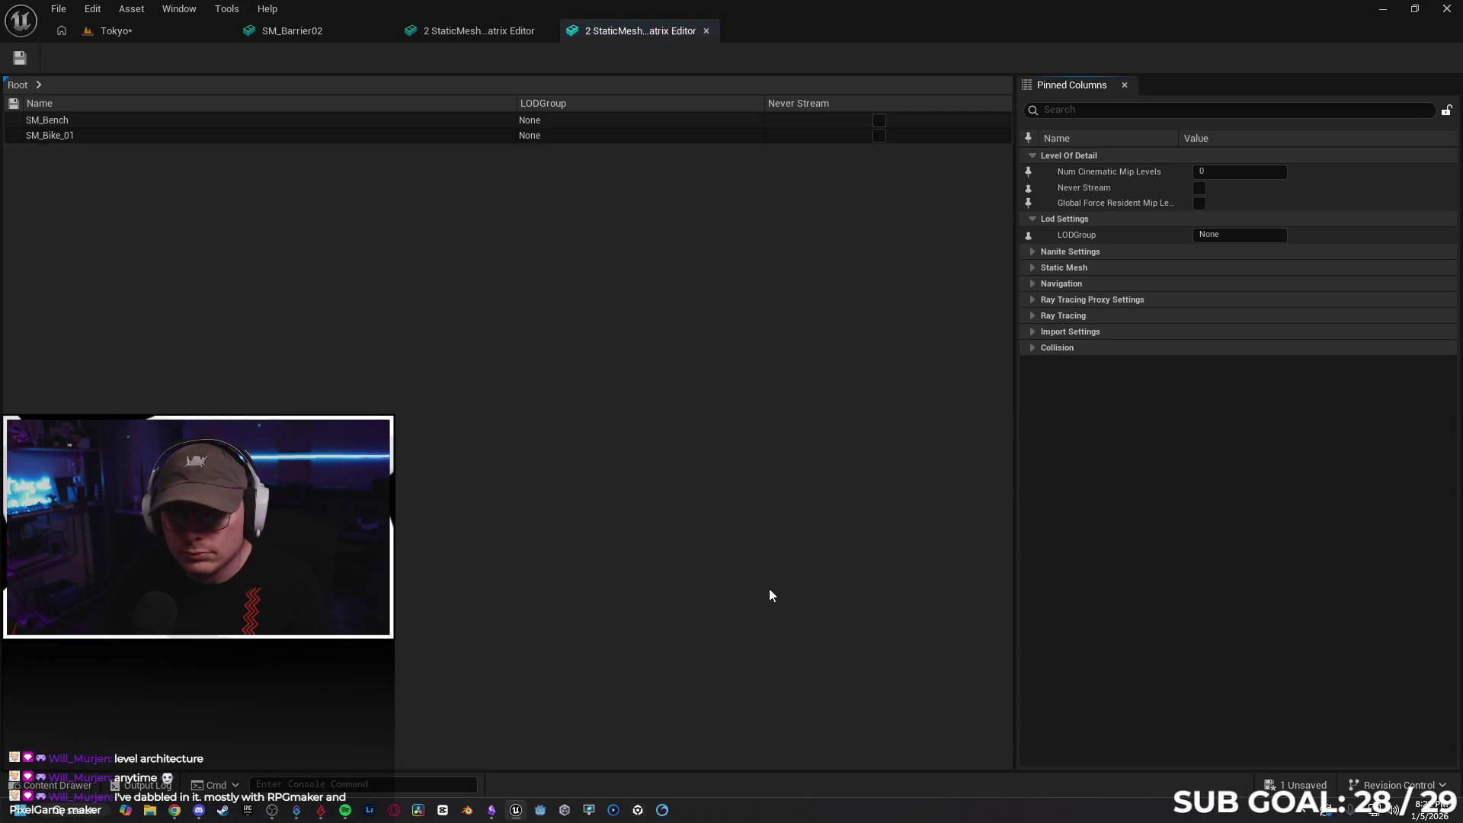
double_click(1219, 235)
type("LargeProp")
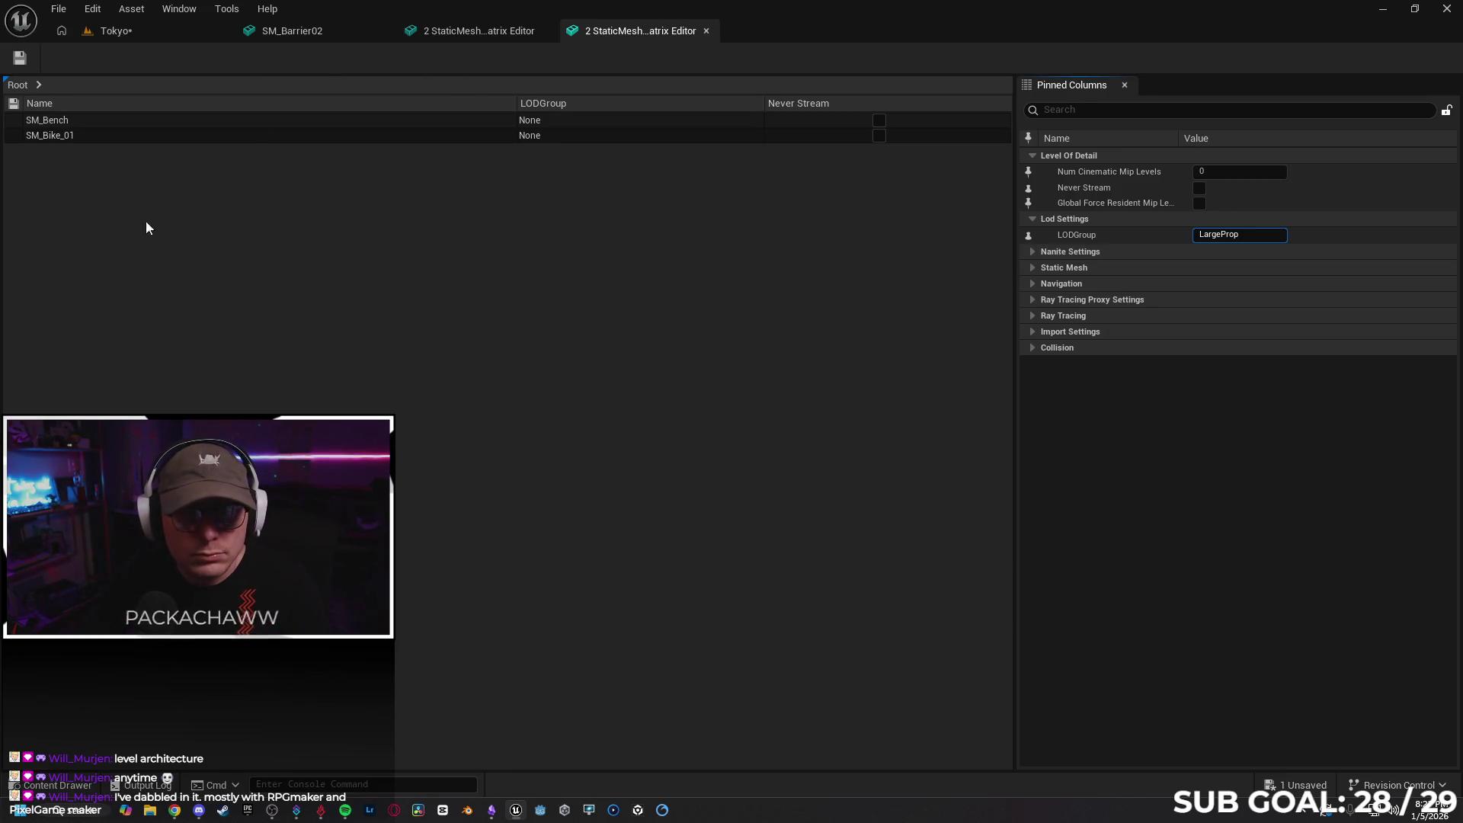
Close both property matrix editors and the SM_Barrier02 mesh editor
left_click(706, 34)
left_click(544, 31)
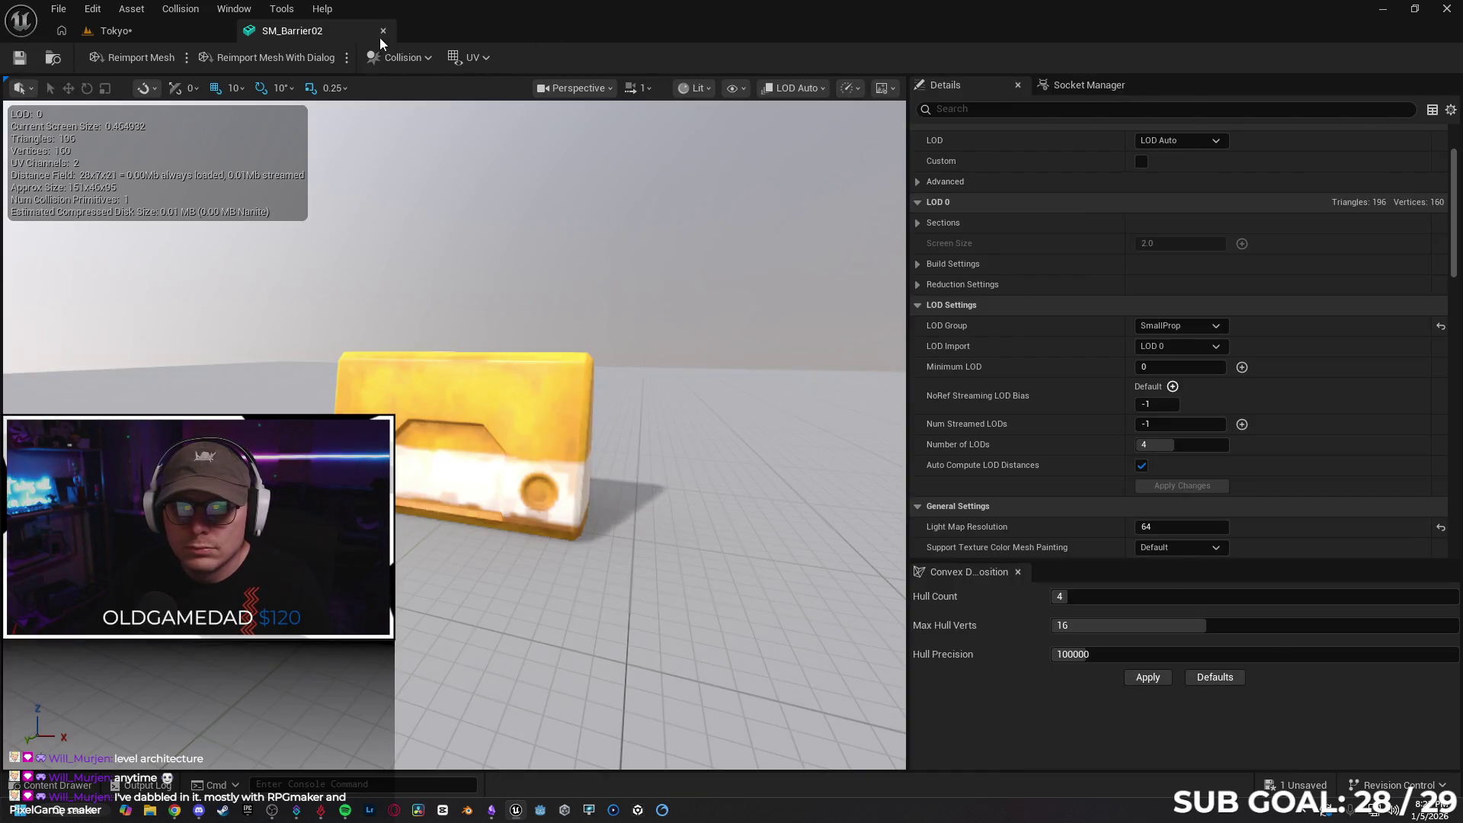
left_click(383, 31)
Save the Tokyo level, rerun stat RHI to hide its overlay, and frame SM_Barrier47
left_click(18, 60)
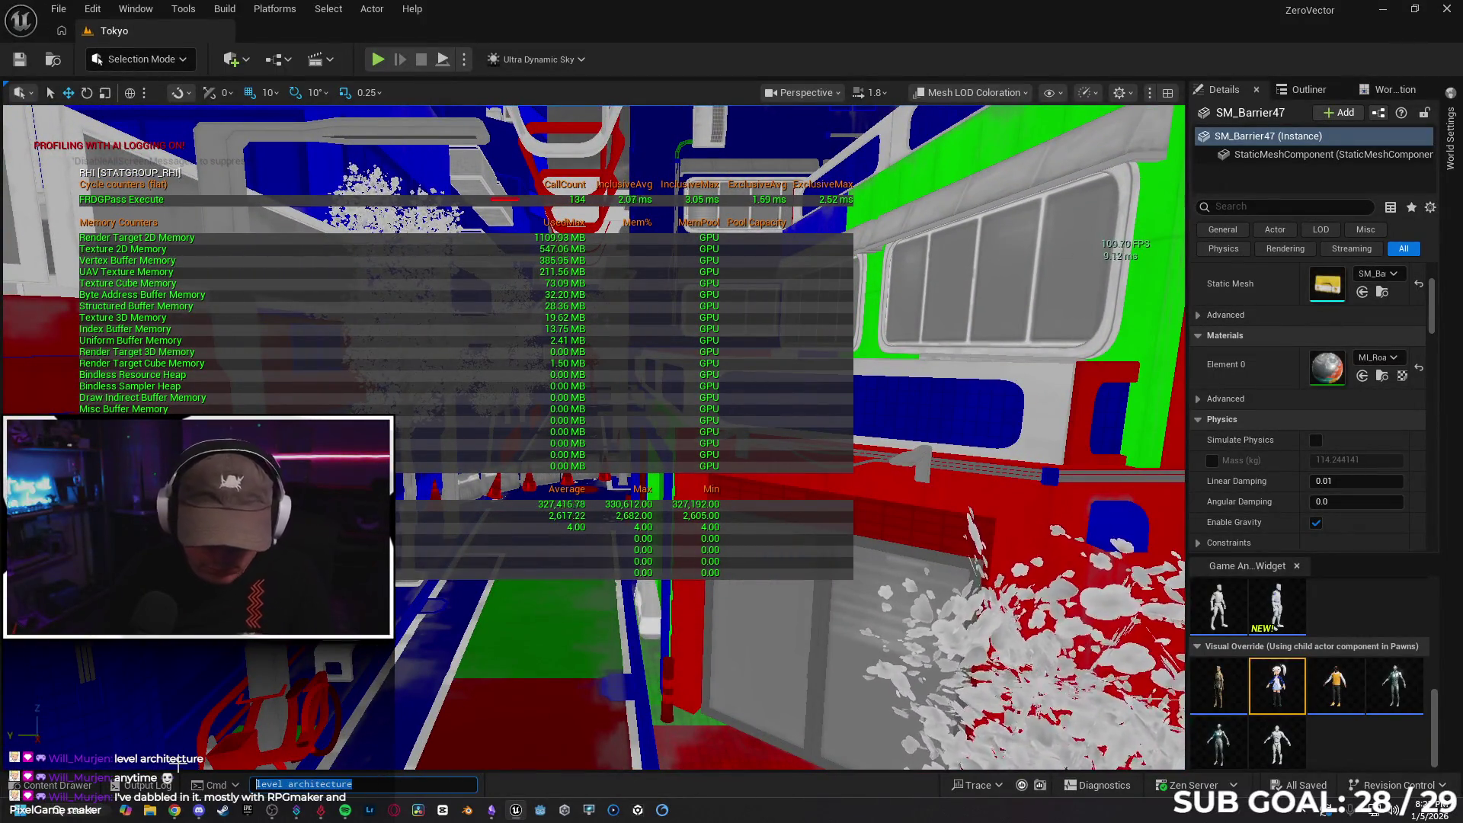
key("super+v")
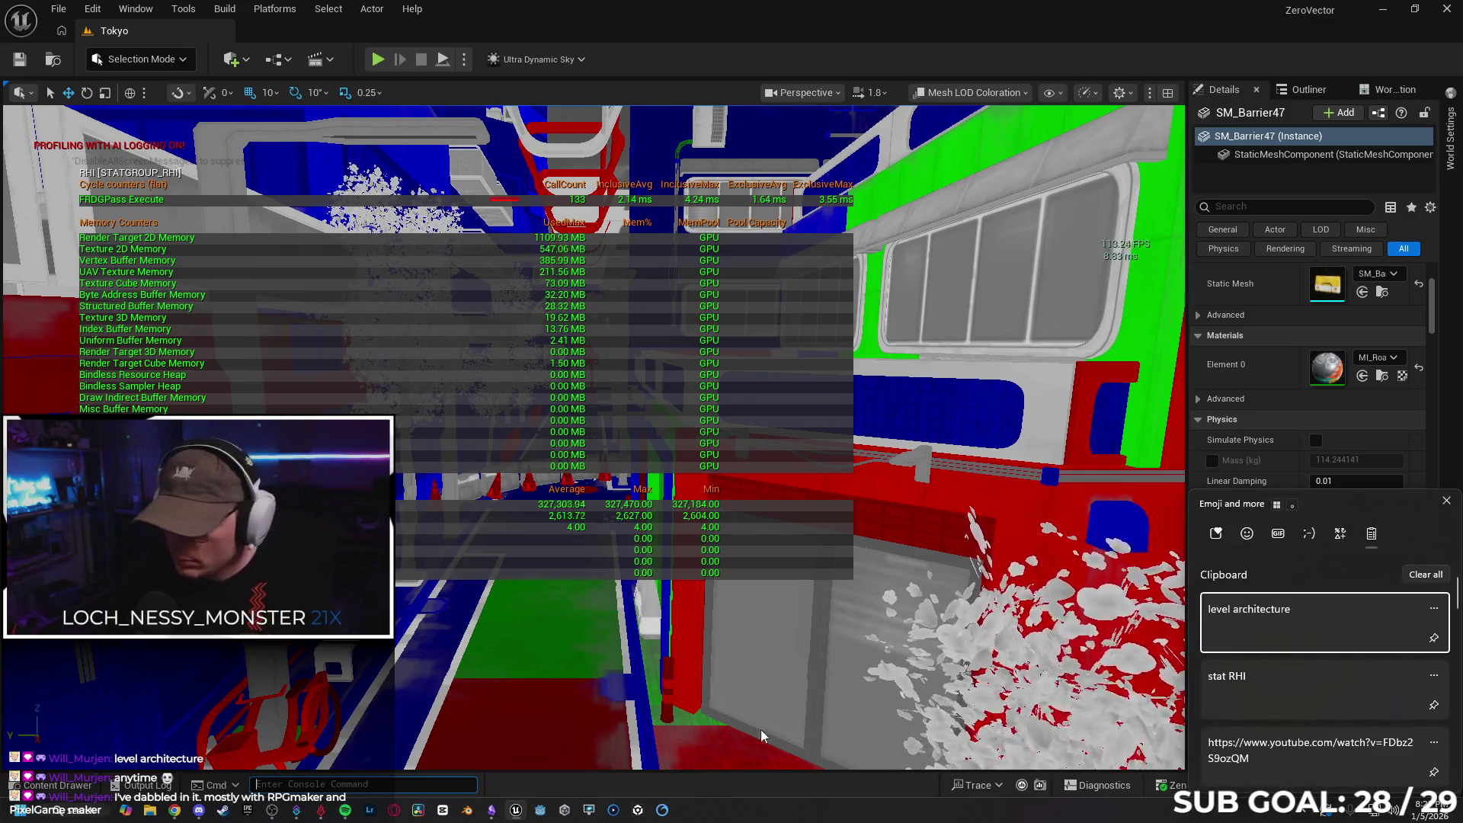
left_click(1282, 683)
key("Return")
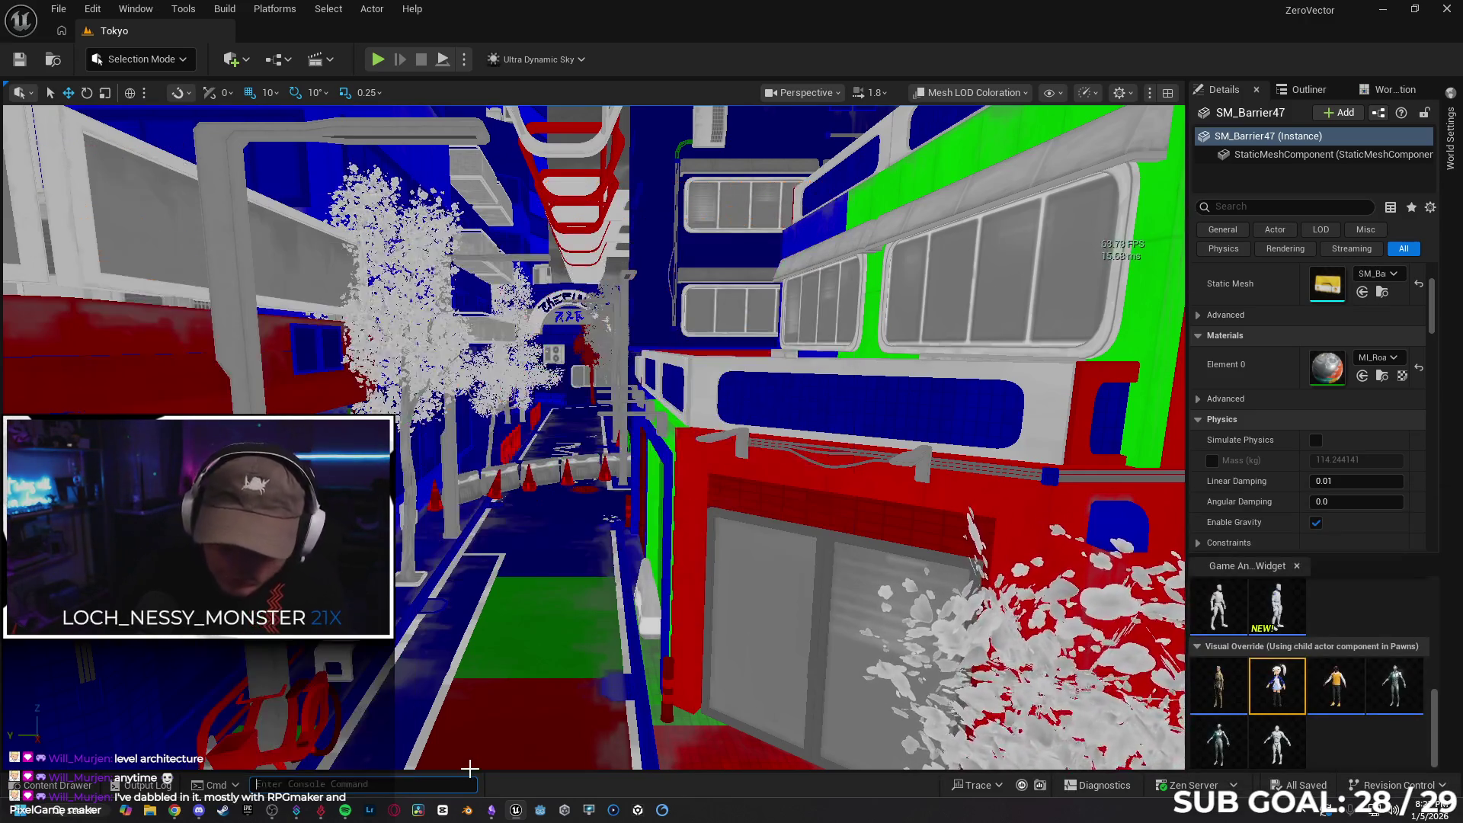
key("f")
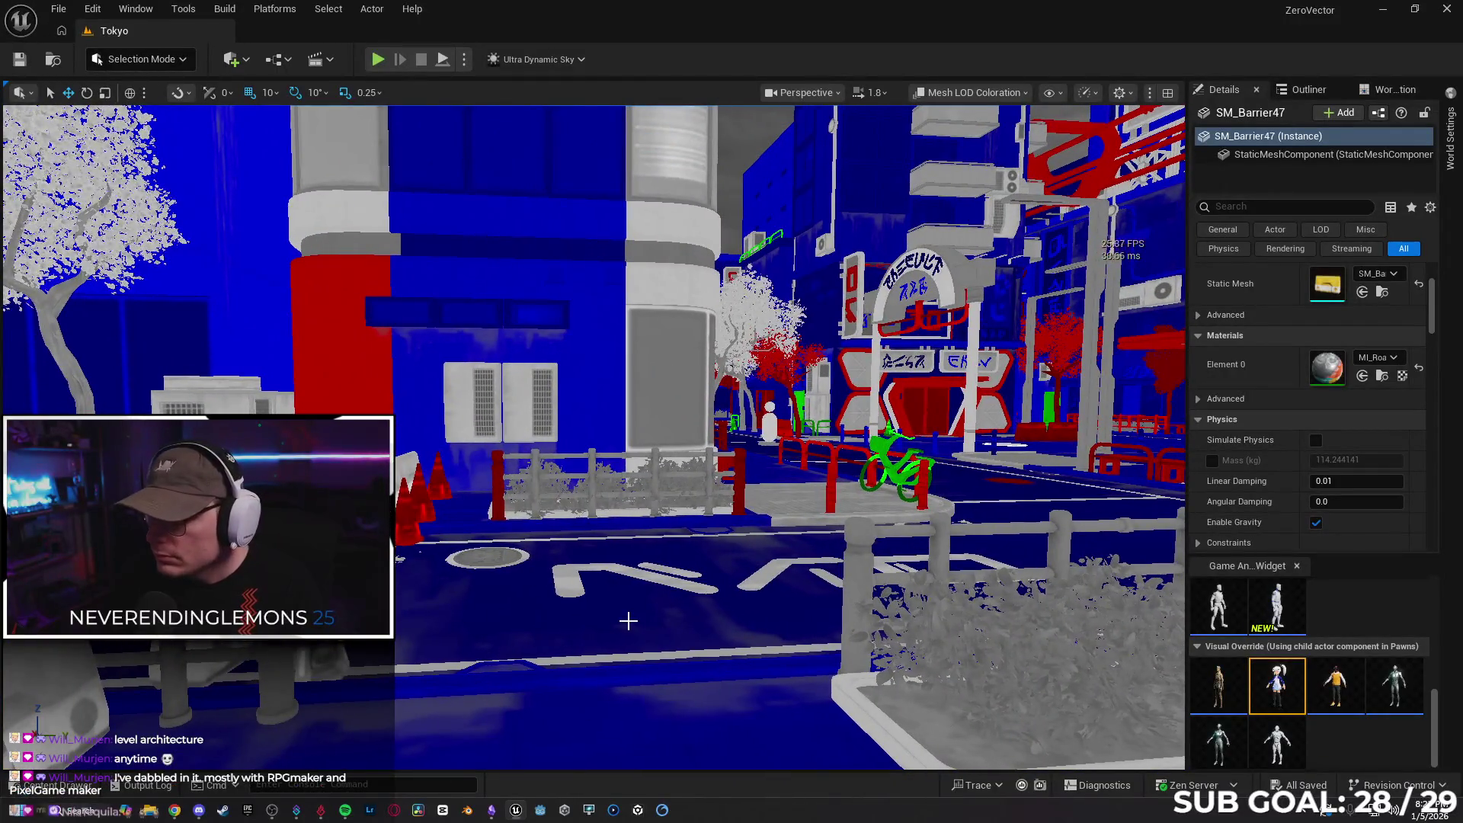
Switch the viewport to Lit rendering and rebuild all levels
left_click(971, 97)
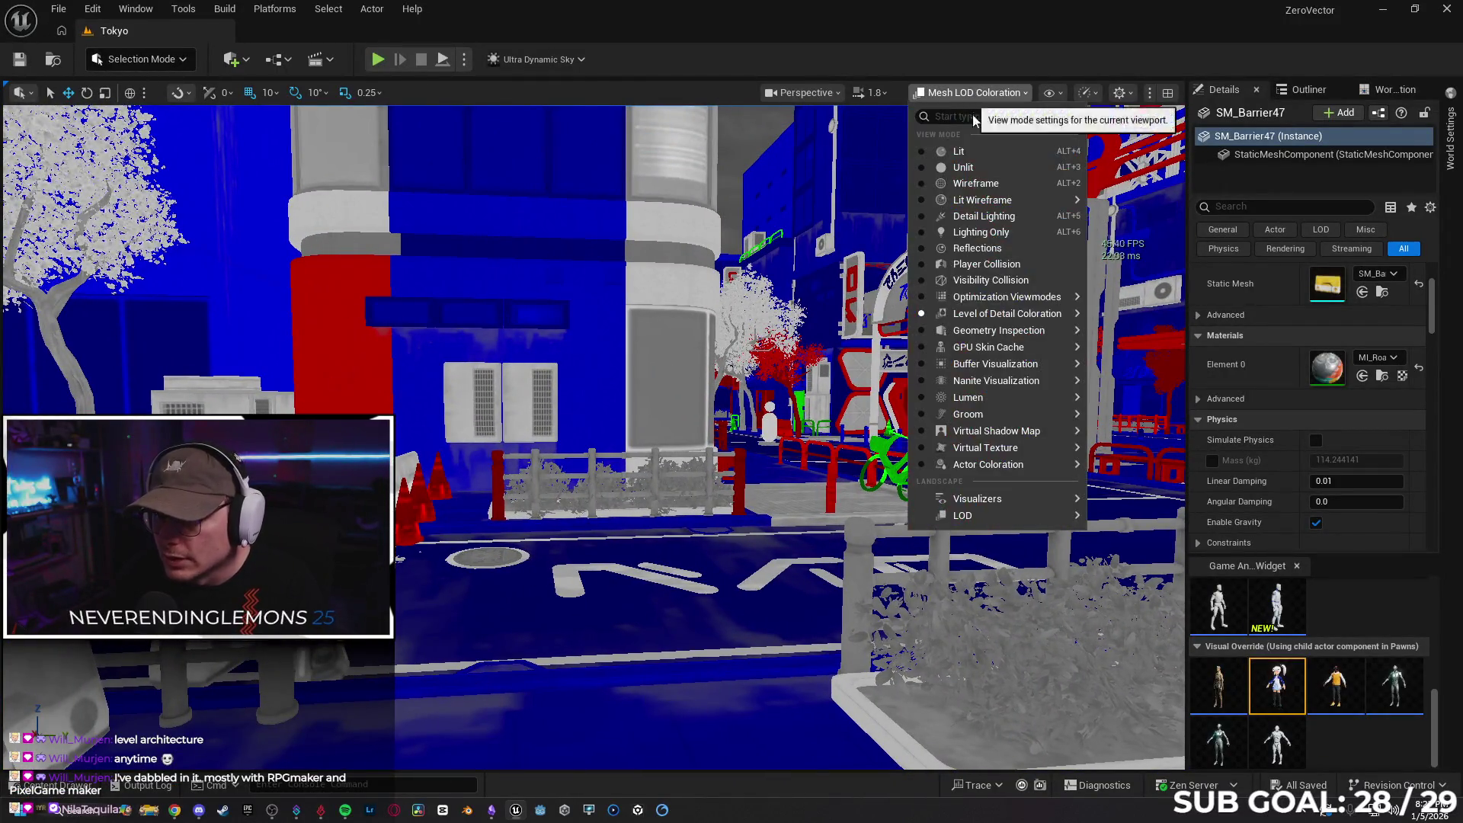
left_click(980, 150)
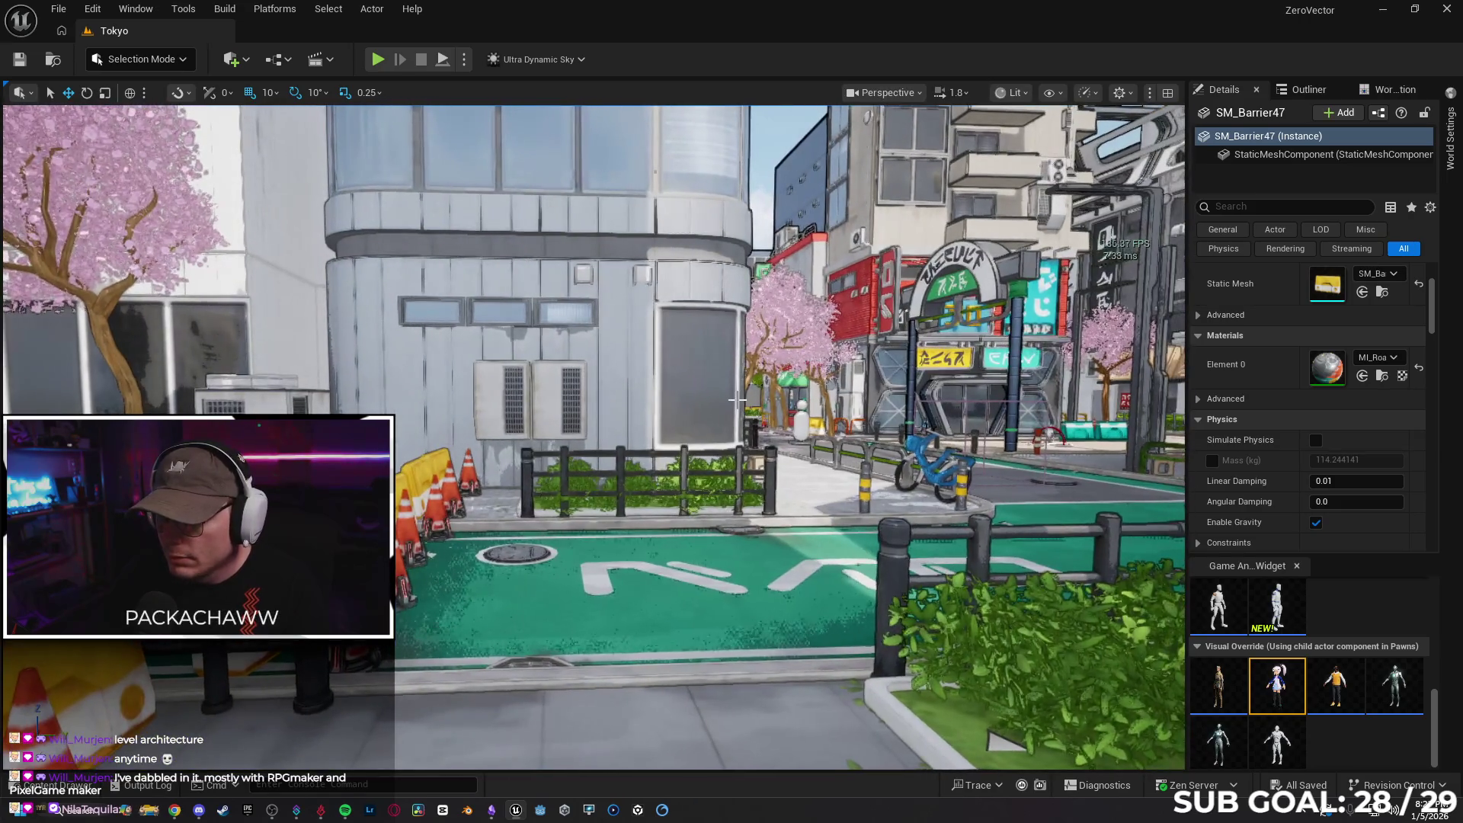
left_click(225, 9)
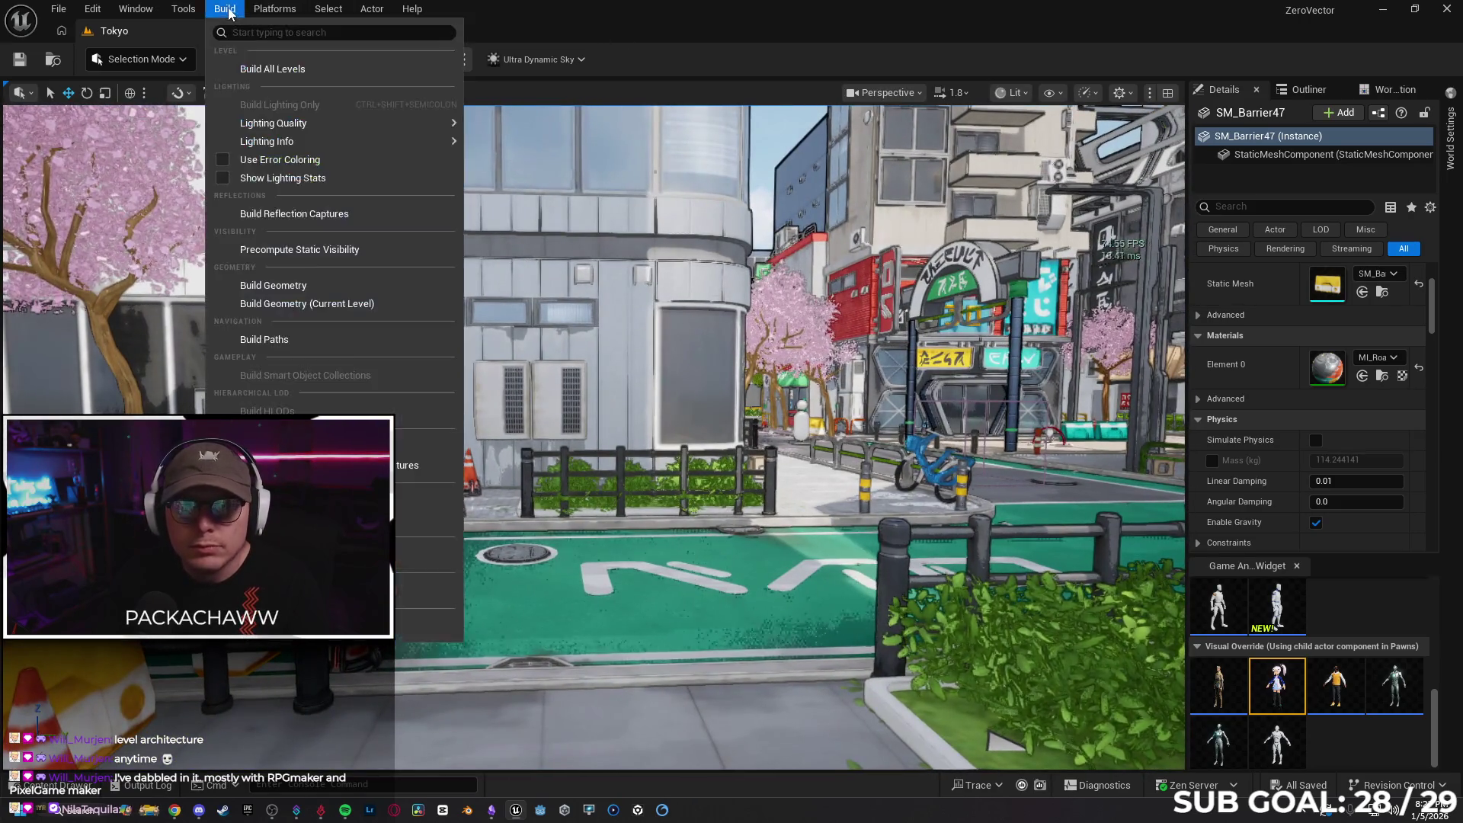
left_click(267, 69)
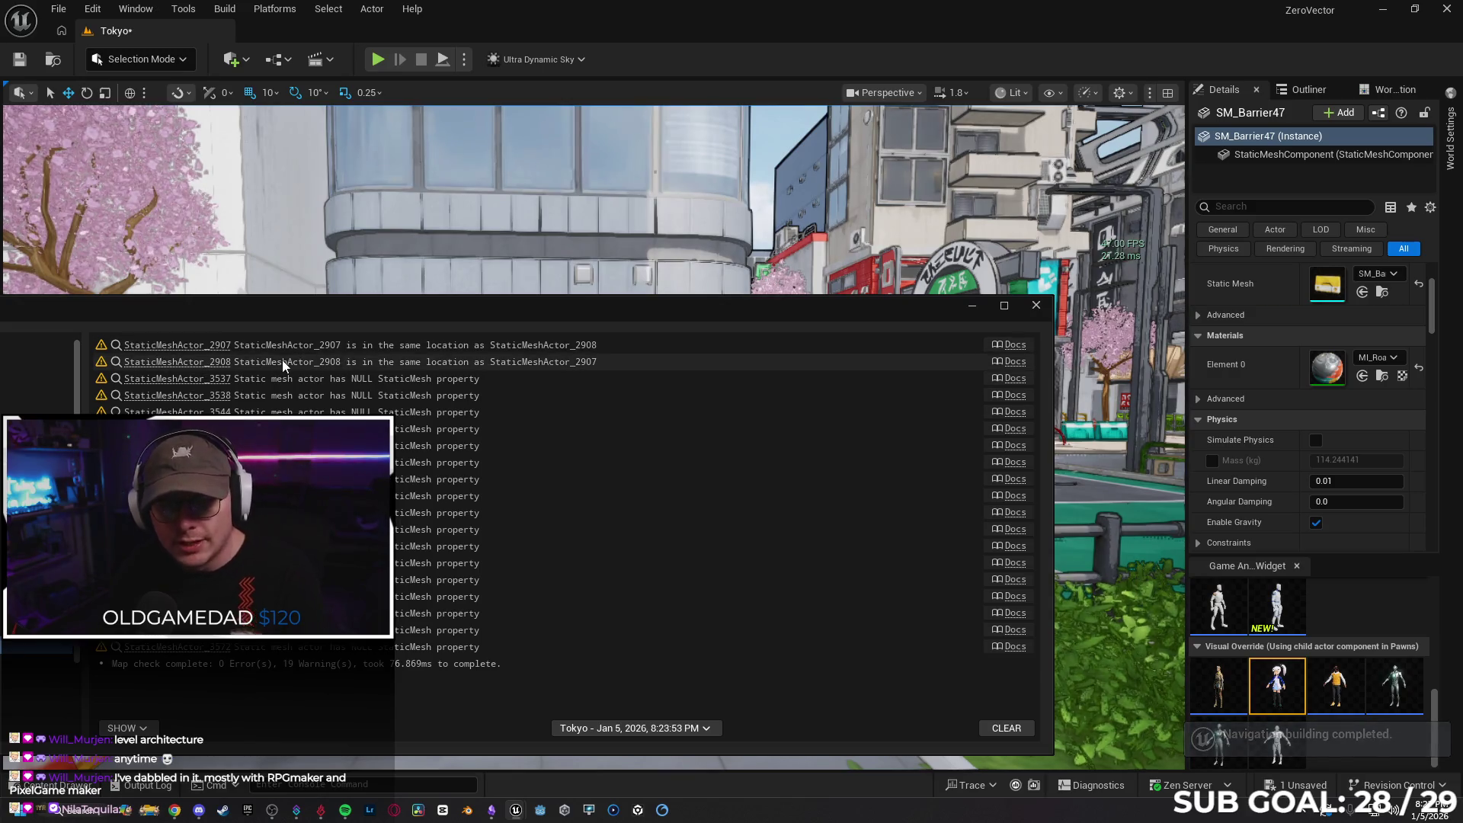
Jump to StaticMeshActor_3537, open its NULL StaticMesh documentation, and close the Message Log
left_click(182, 378)
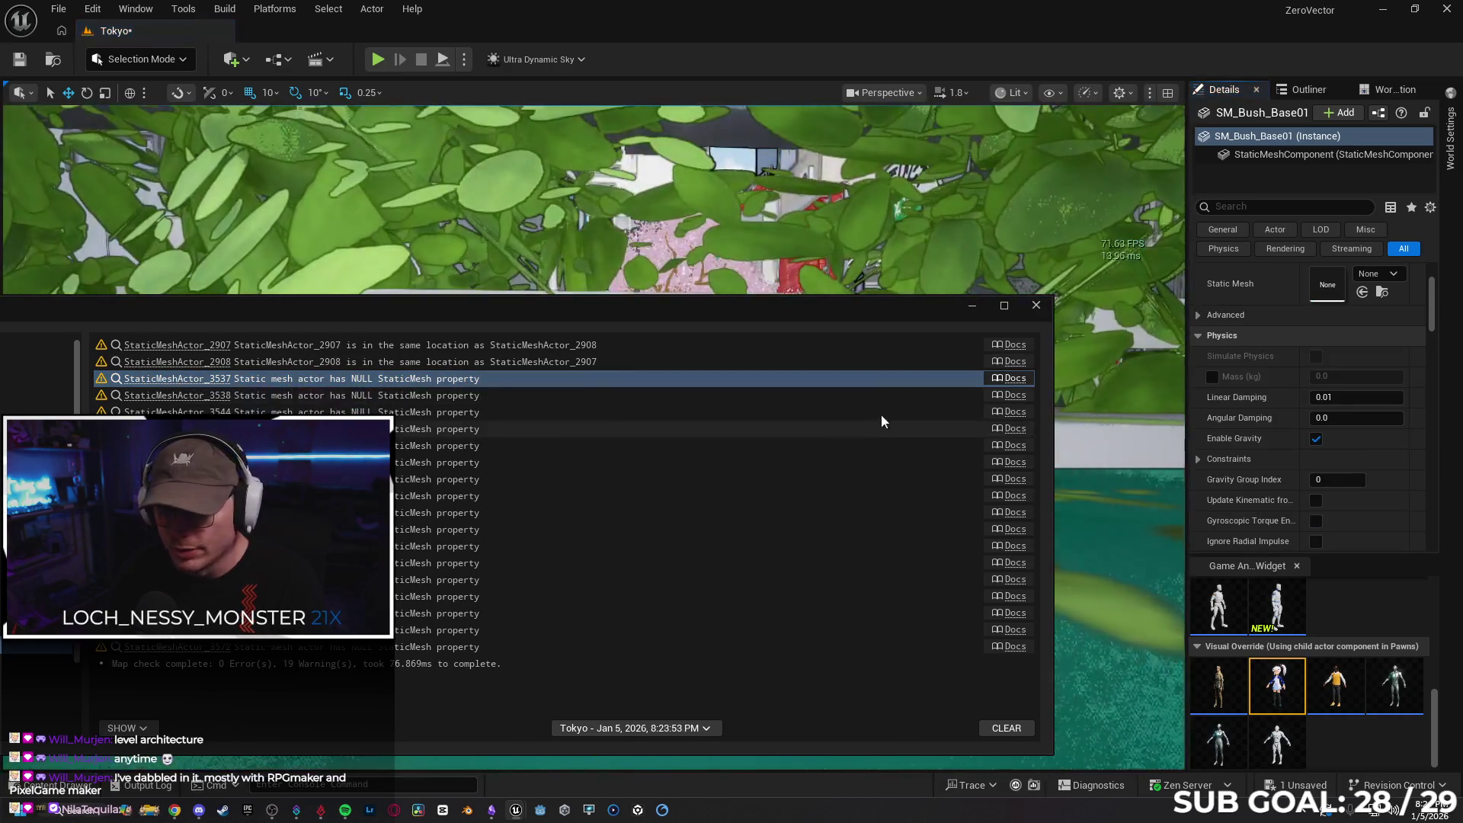
left_click(1007, 379)
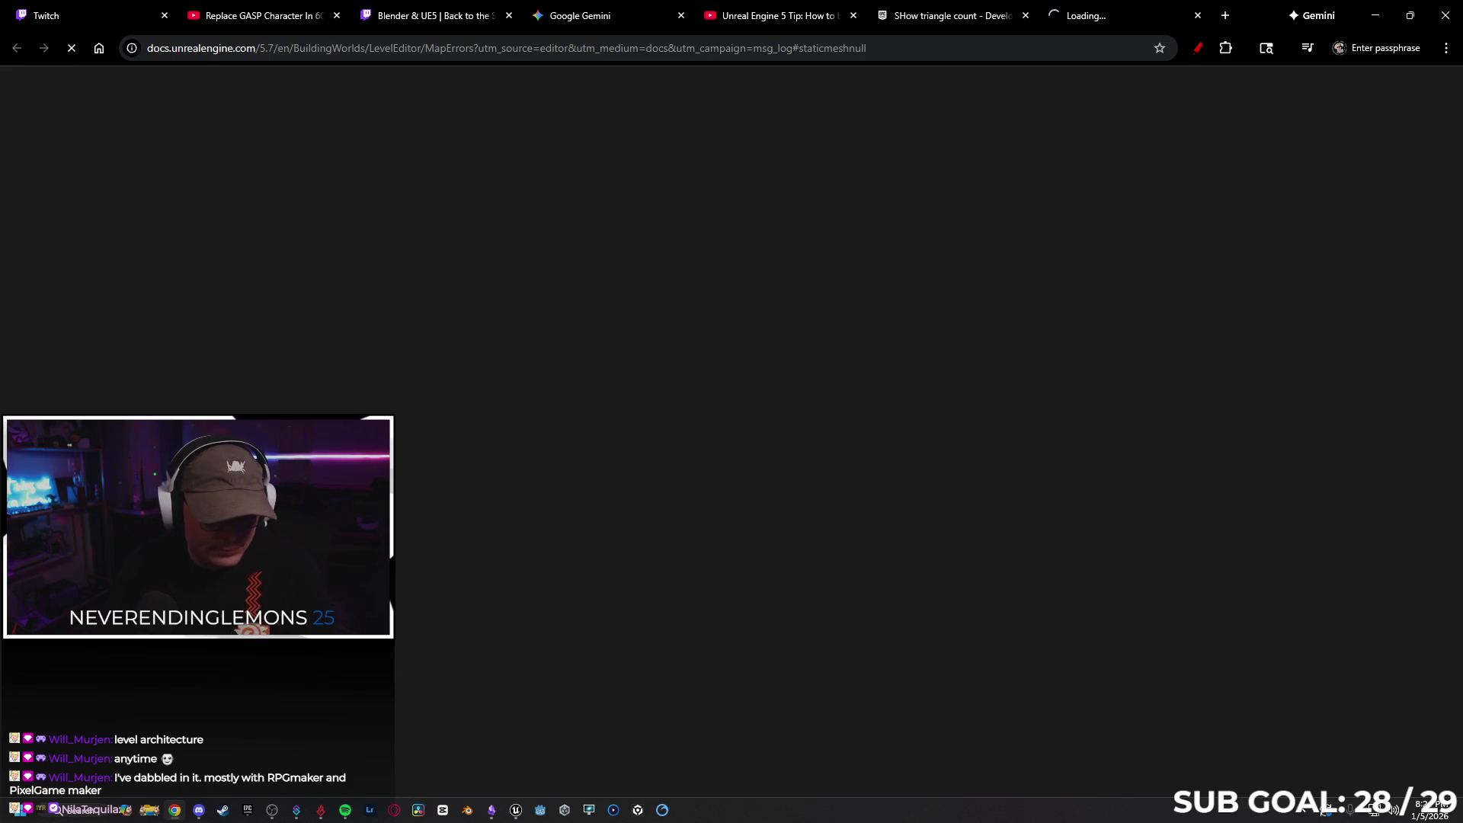
key("alt+Tab")
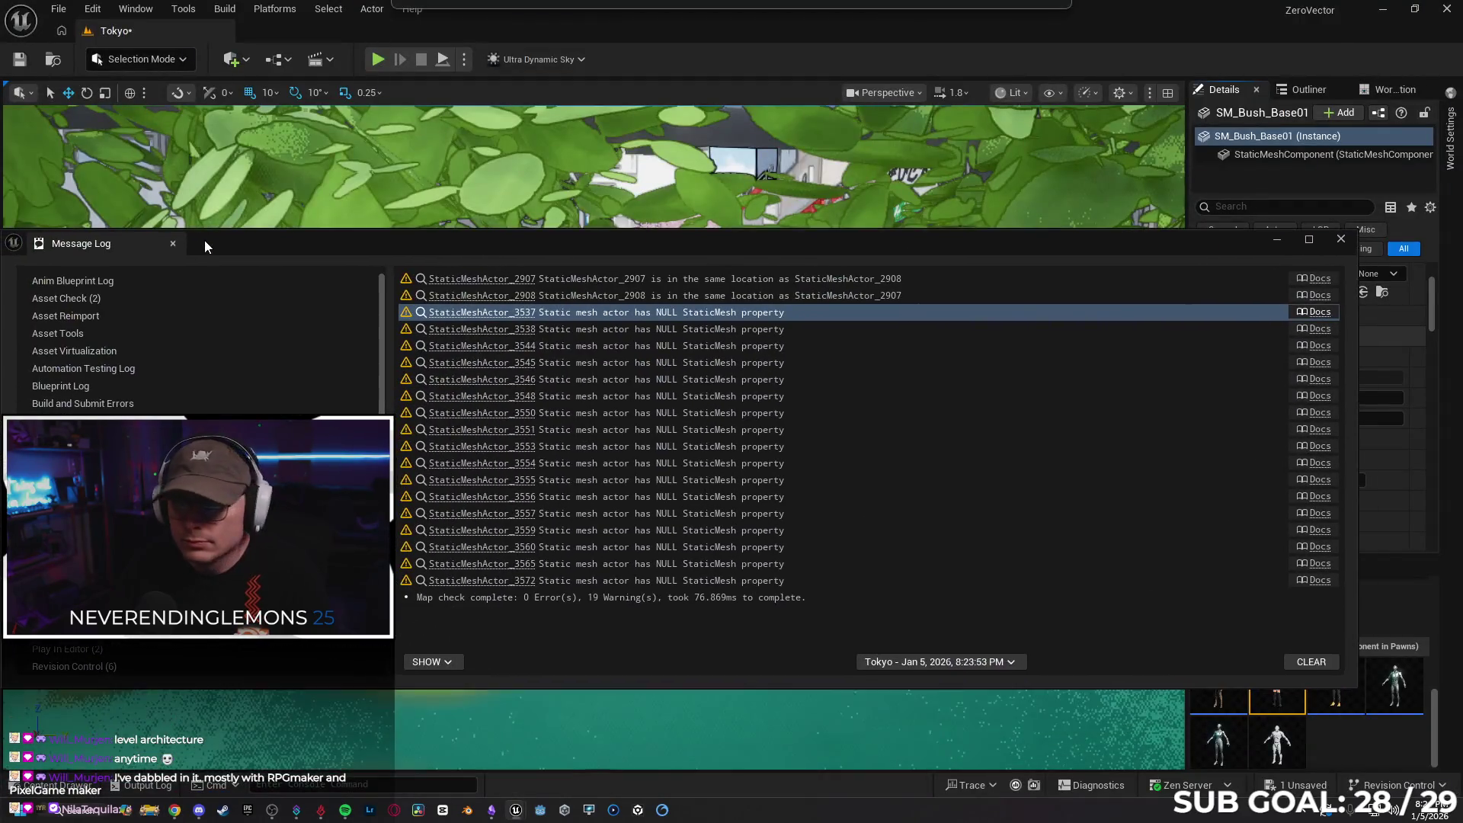
left_click_drag(1360, 372, 987, 374)
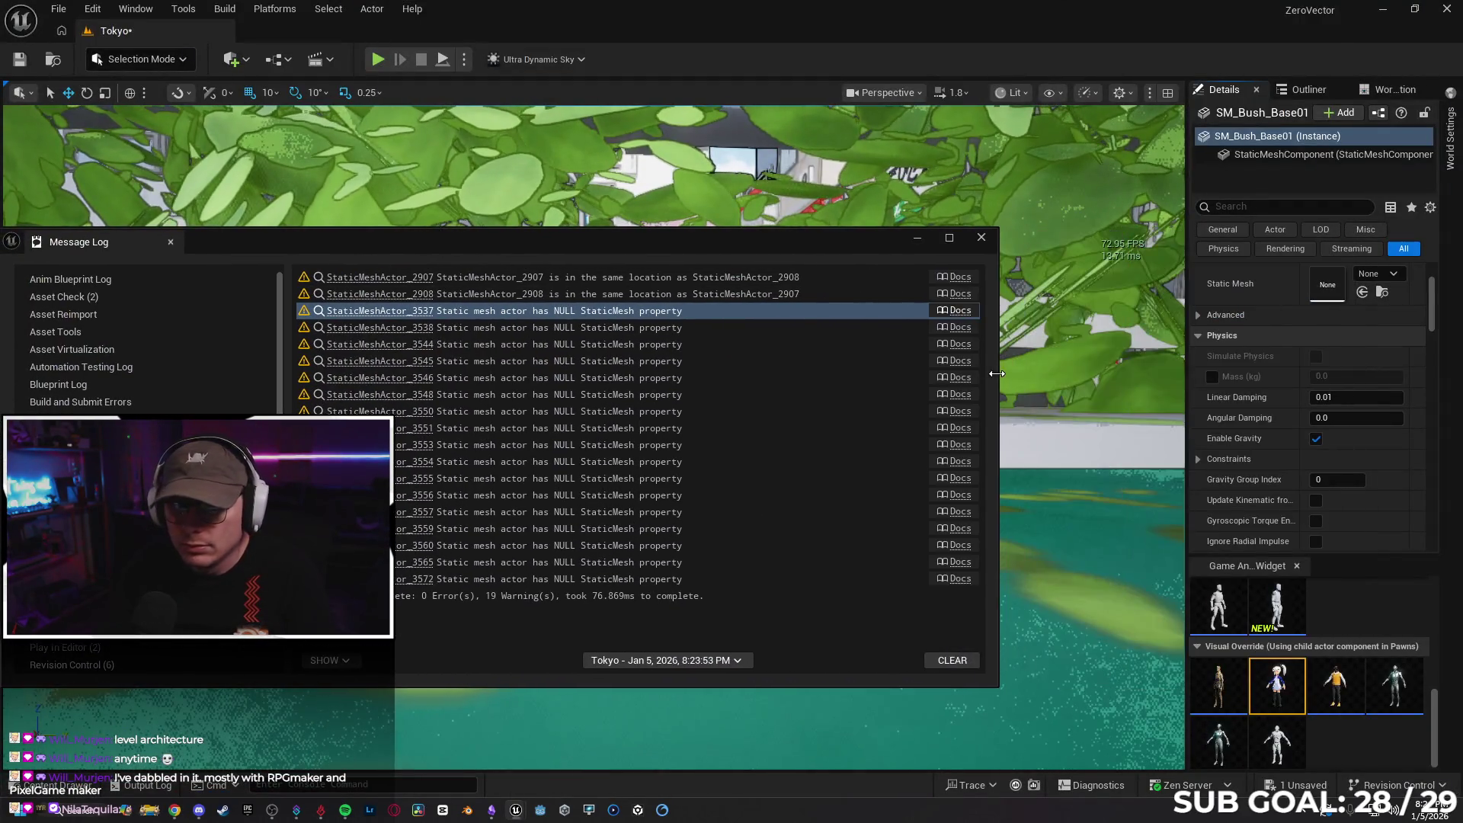
left_click_drag(656, 238, 740, 229)
left_click(989, 229)
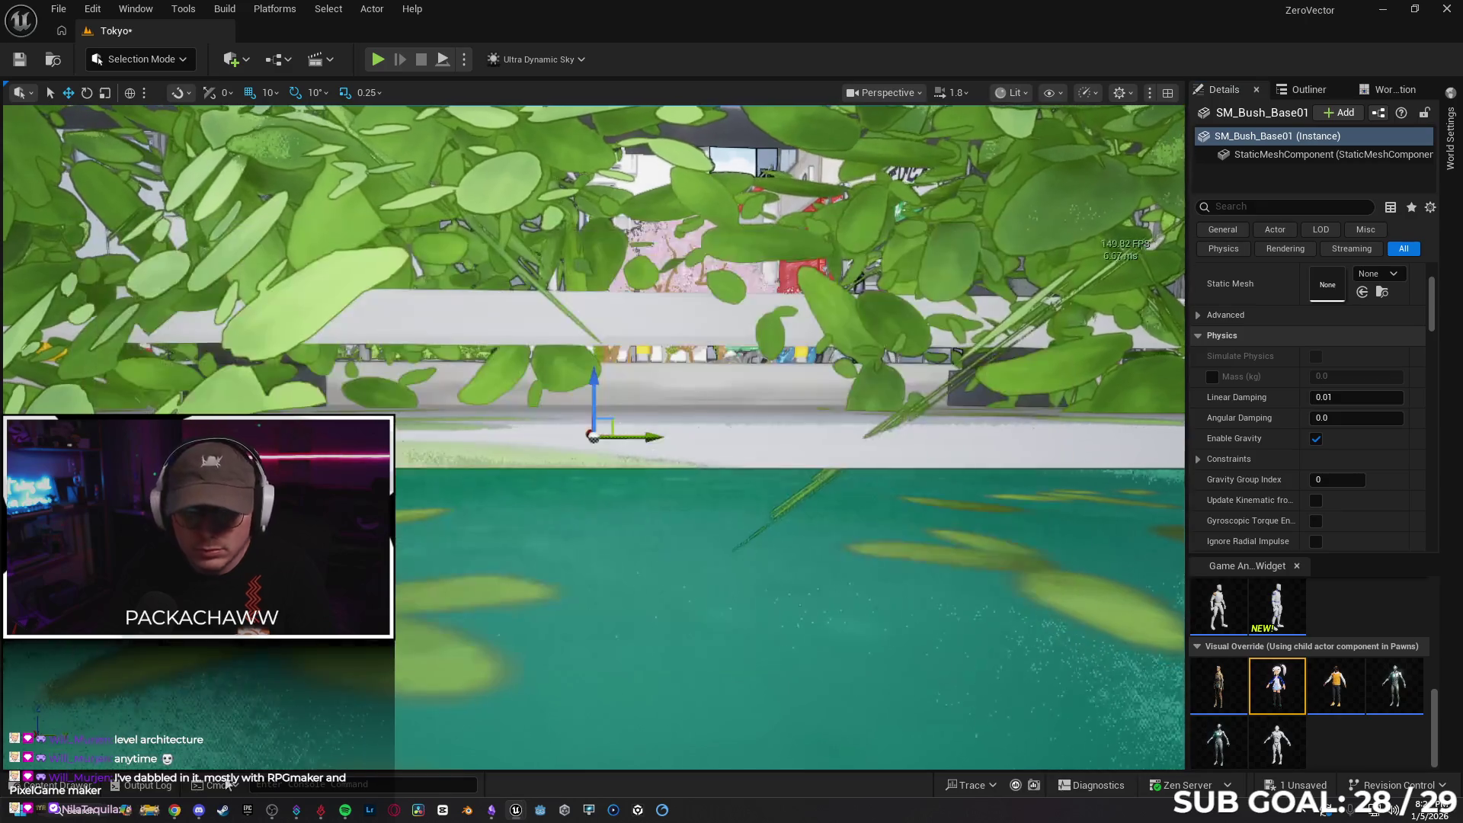
left_click(176, 810)
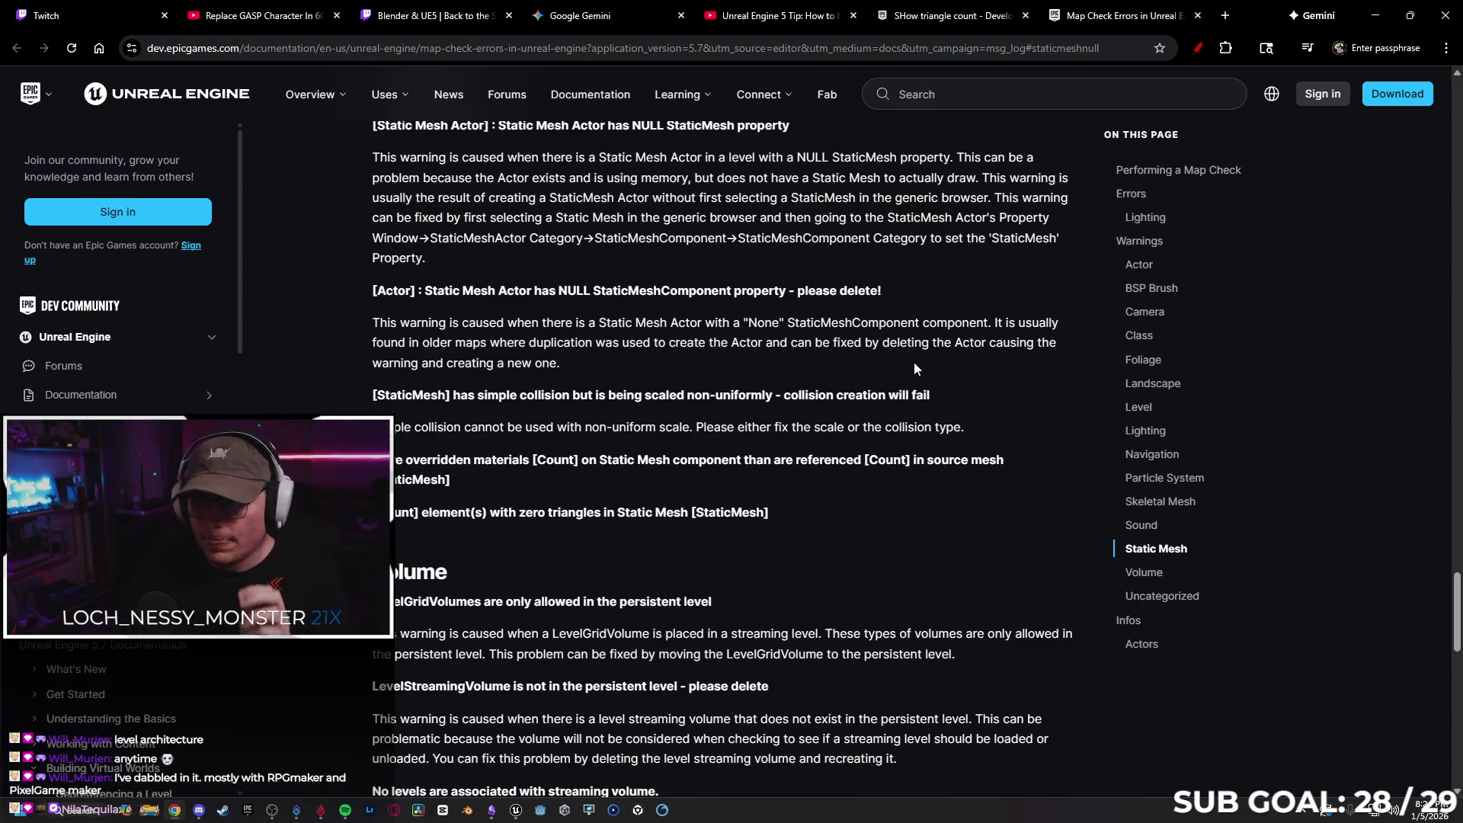
Close the Map Check Errors, triangle-count forum and tip-video tabs, then minimize the browser
left_click(1197, 16)
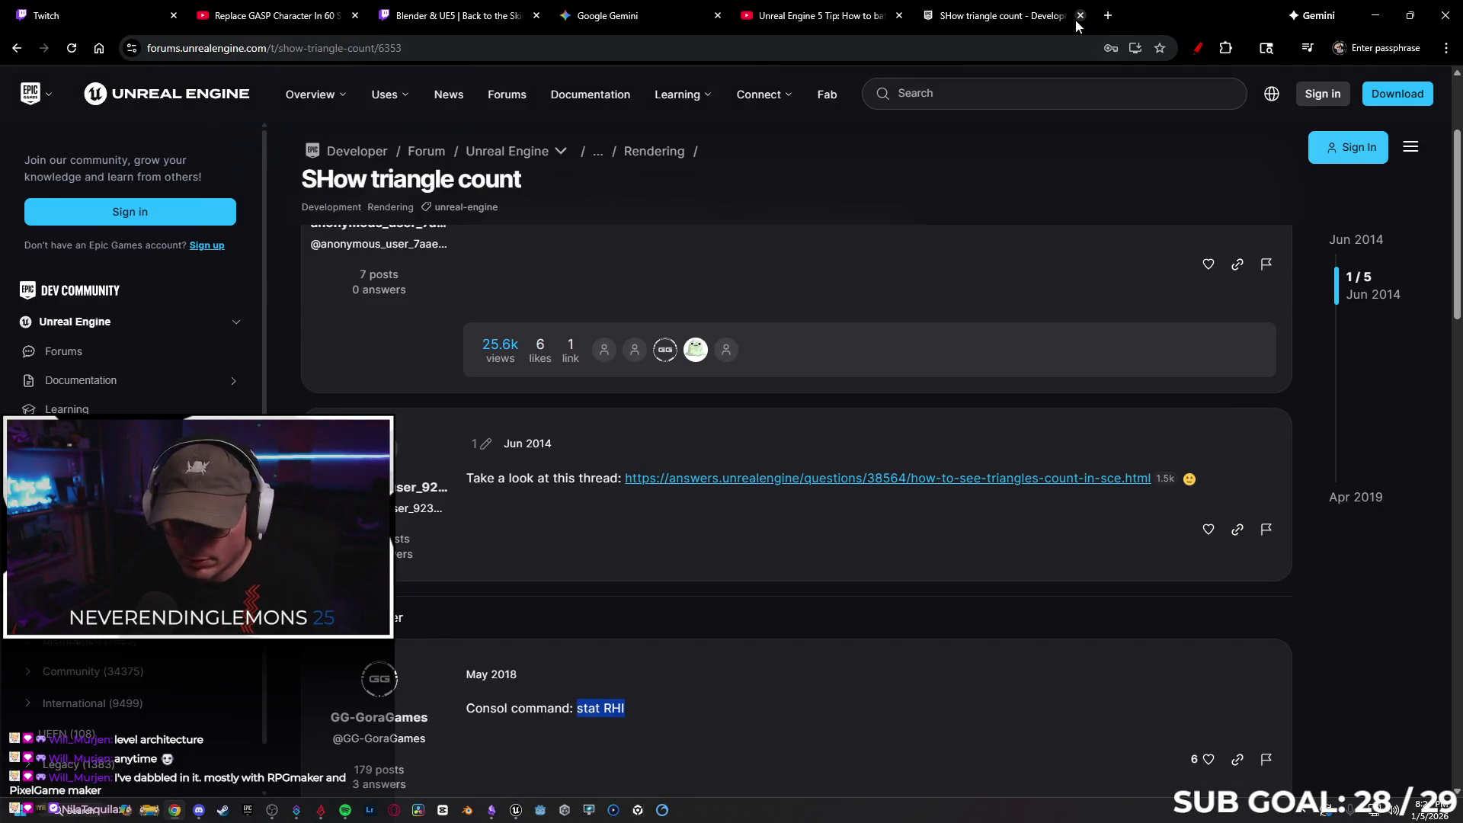
left_click(1080, 16)
left_click(900, 16)
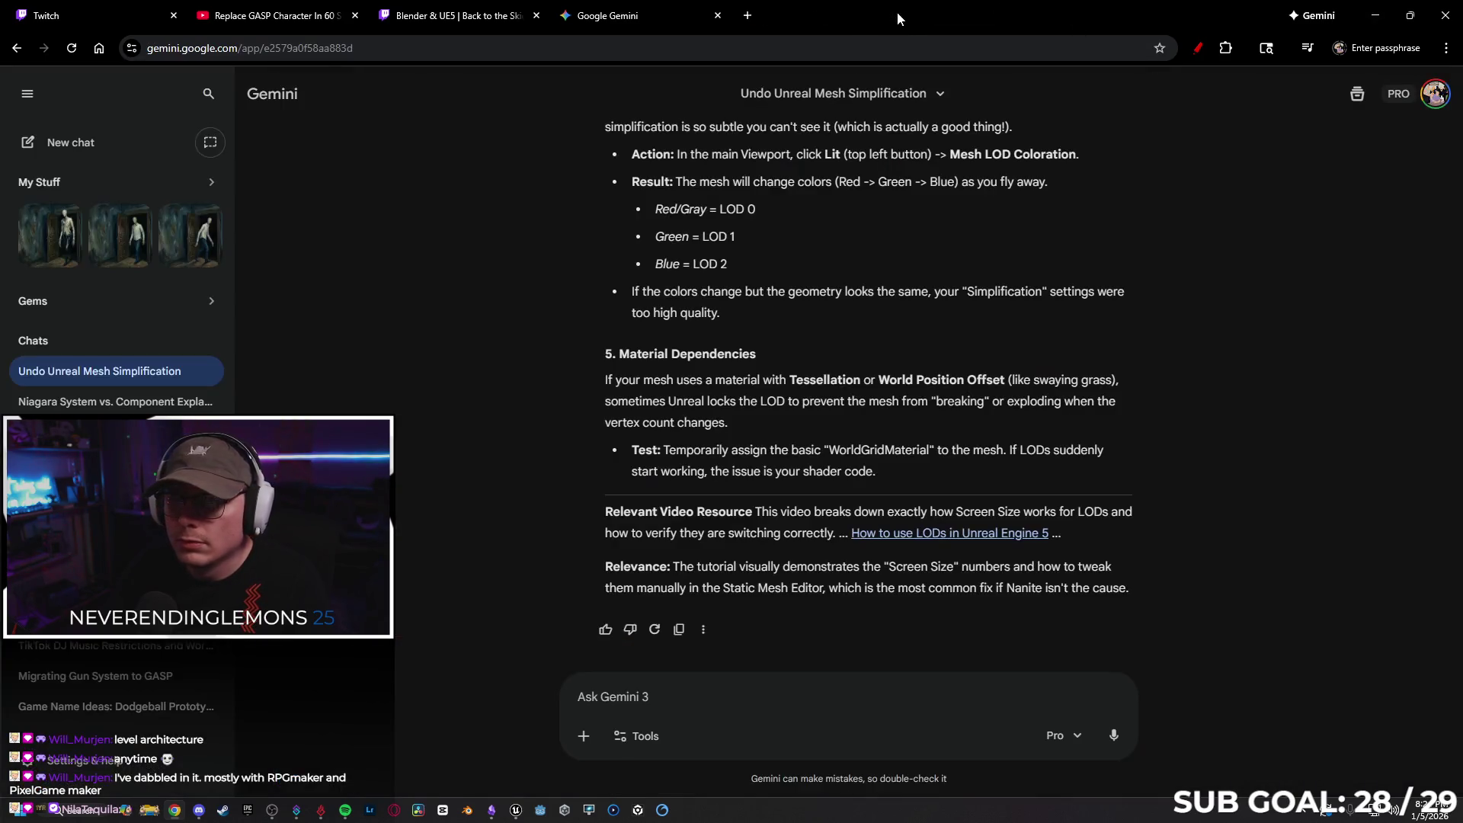
left_click(1366, 15)
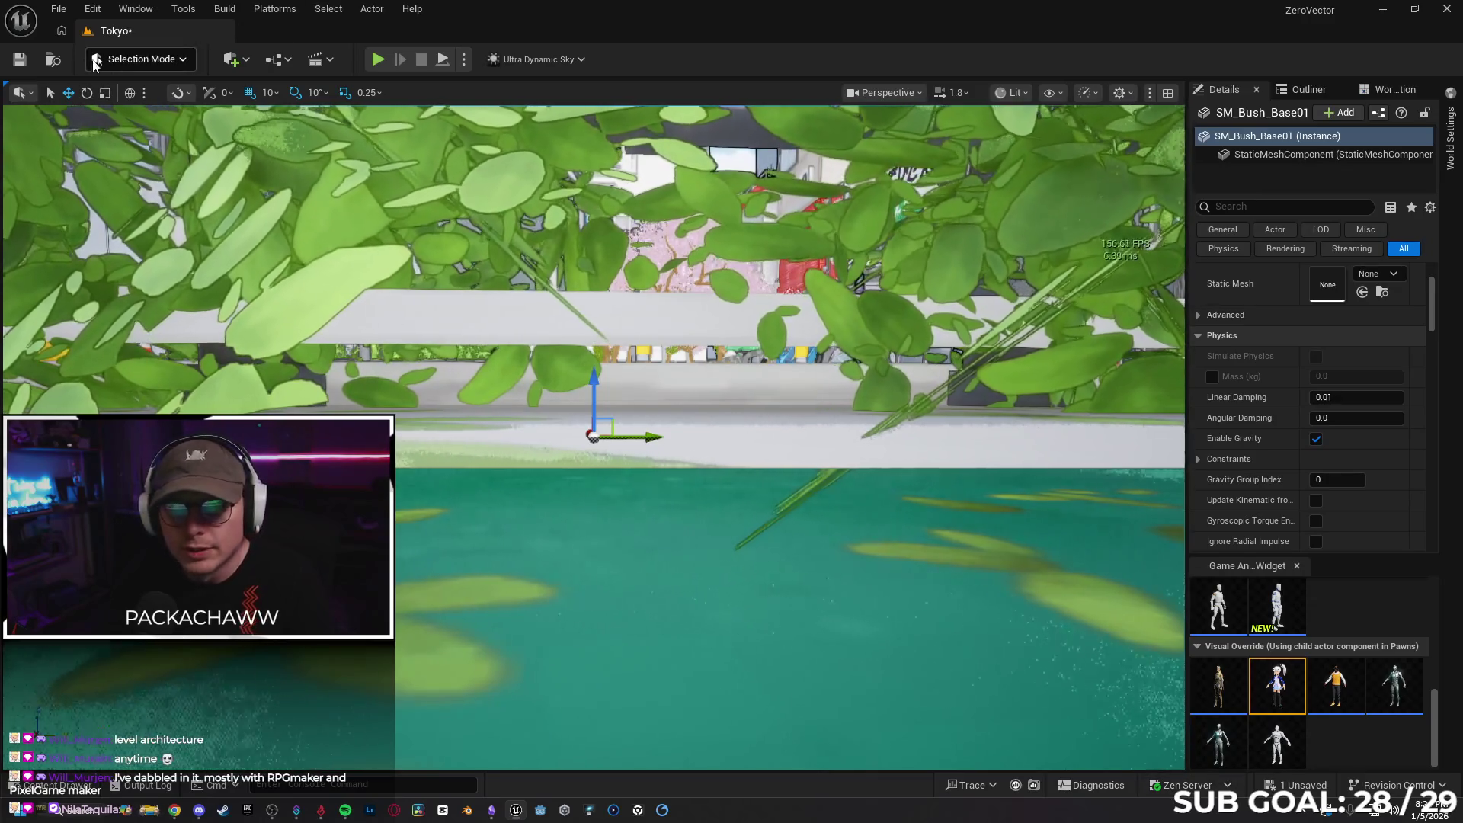
Save the level and rebuild all levels to refresh the map check warnings
left_click(19, 61)
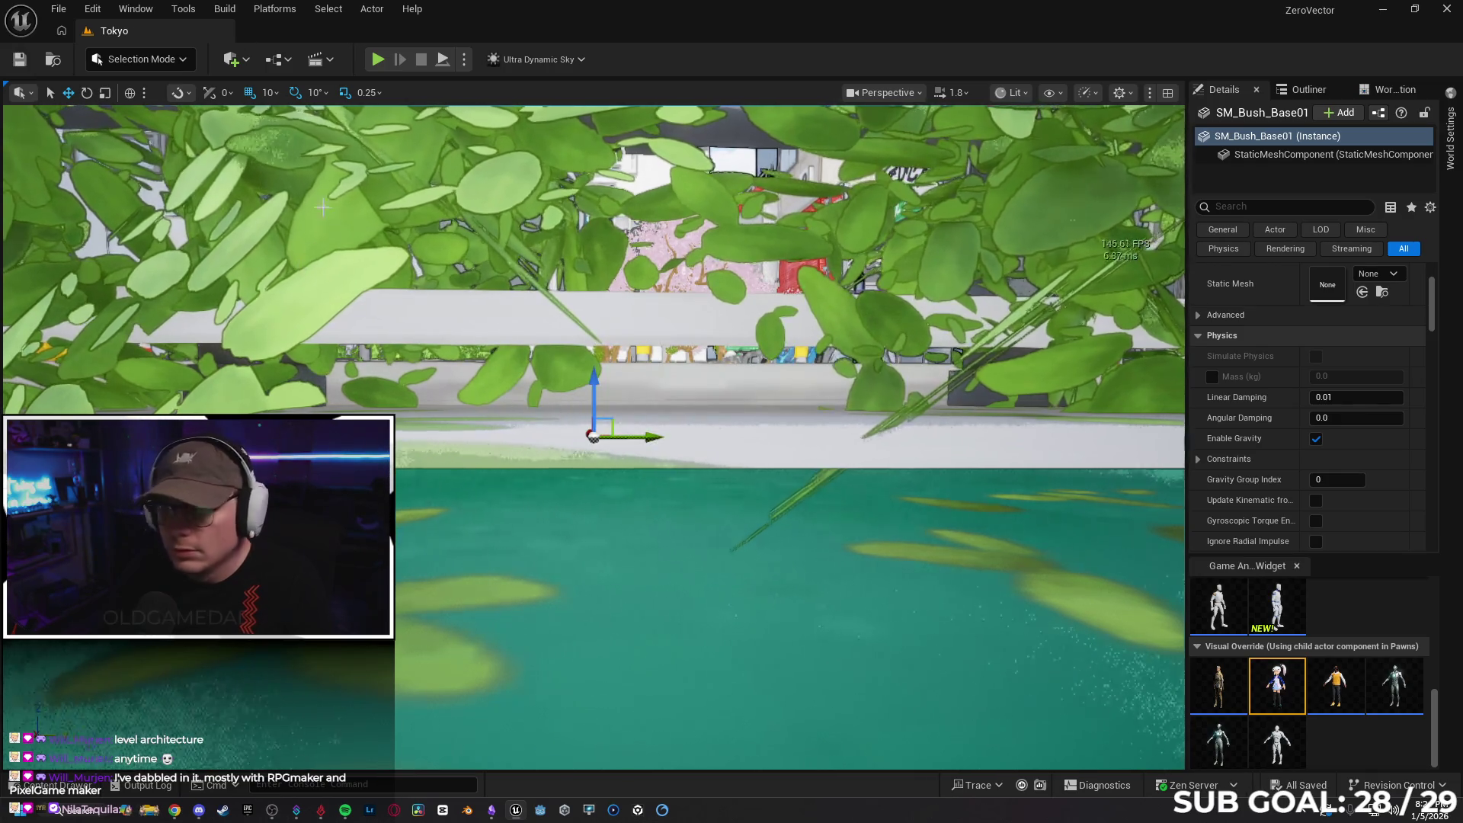
left_click(242, 14)
left_click(259, 65)
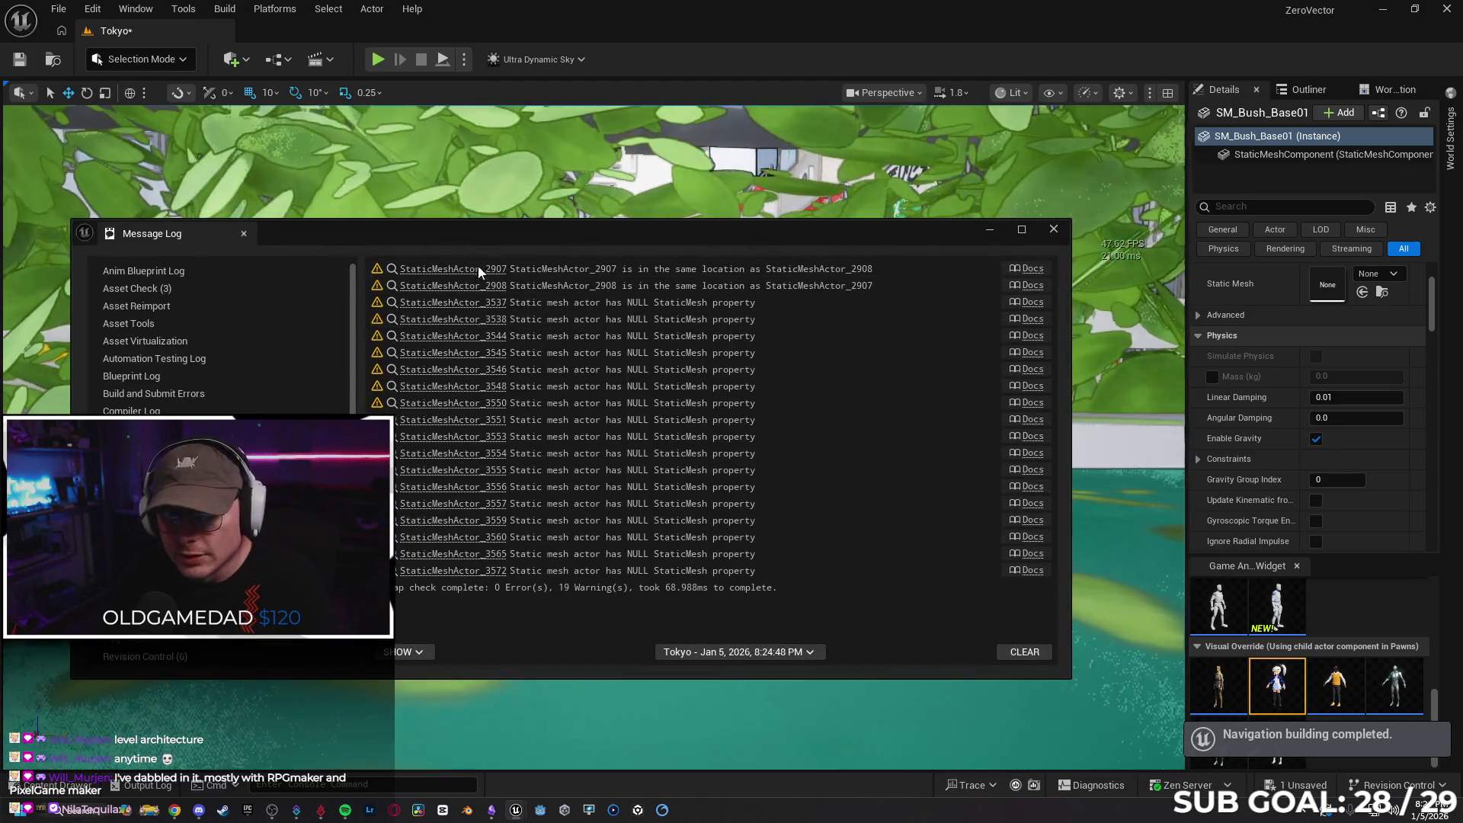
Inspect flagged actors StaticMeshActor_2907, 2908 and 3537 (SM_Road_Drain34, SM_Bush_Base01)
left_click(467, 274)
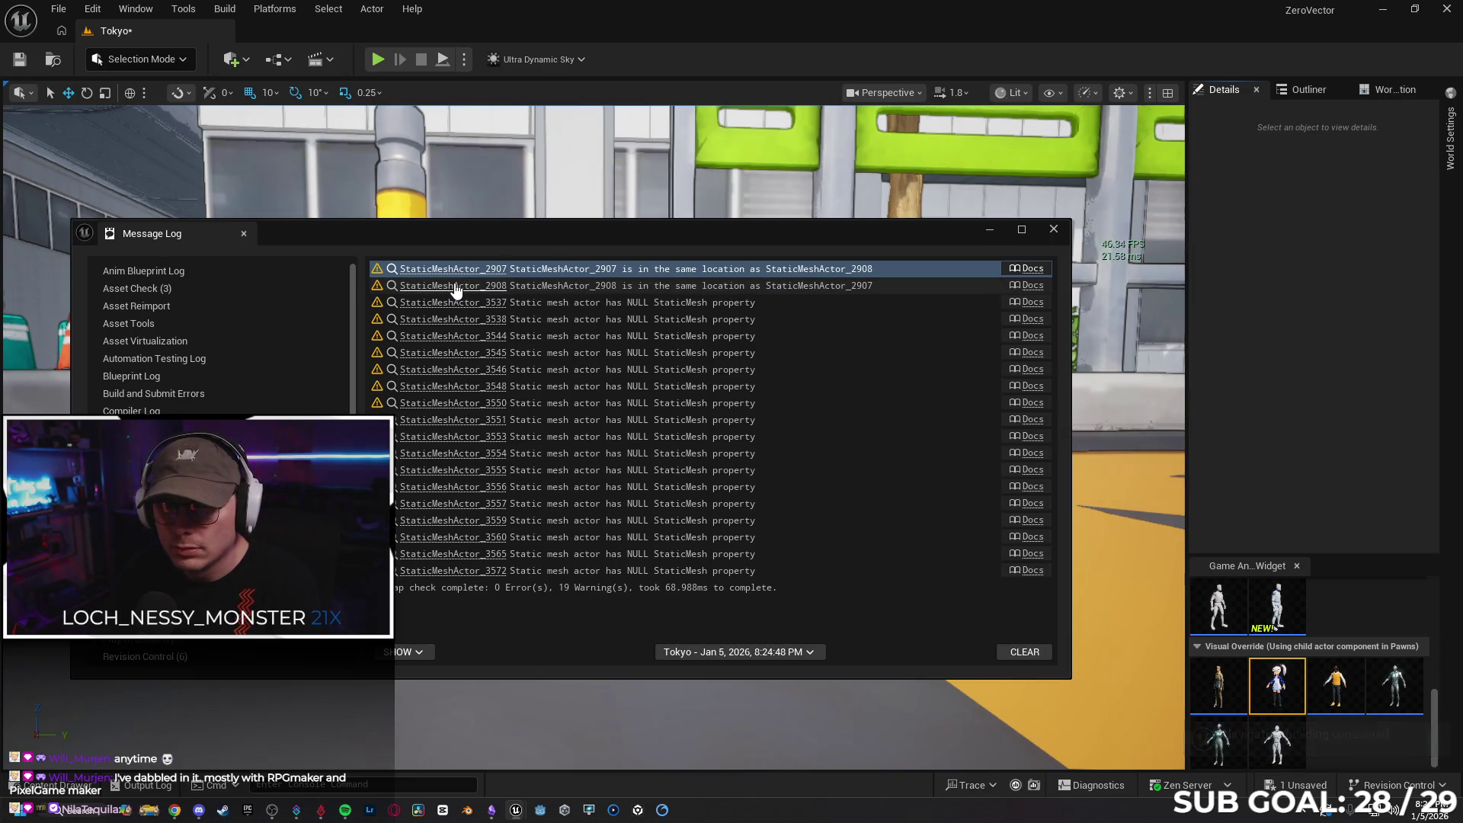
left_click(456, 288)
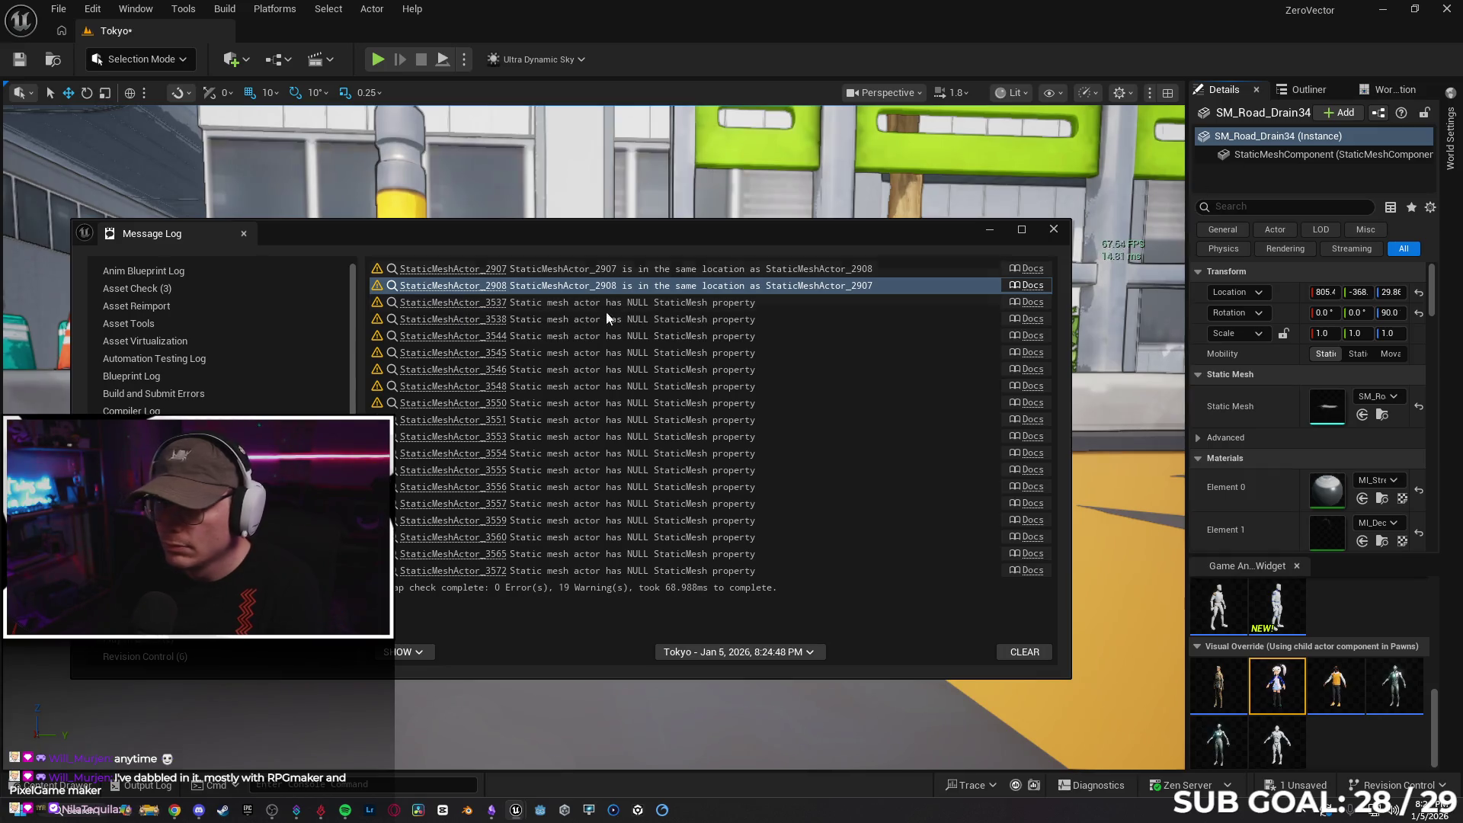
left_click_drag(723, 229, 702, 198)
left_click(1257, 142)
left_click(563, 276)
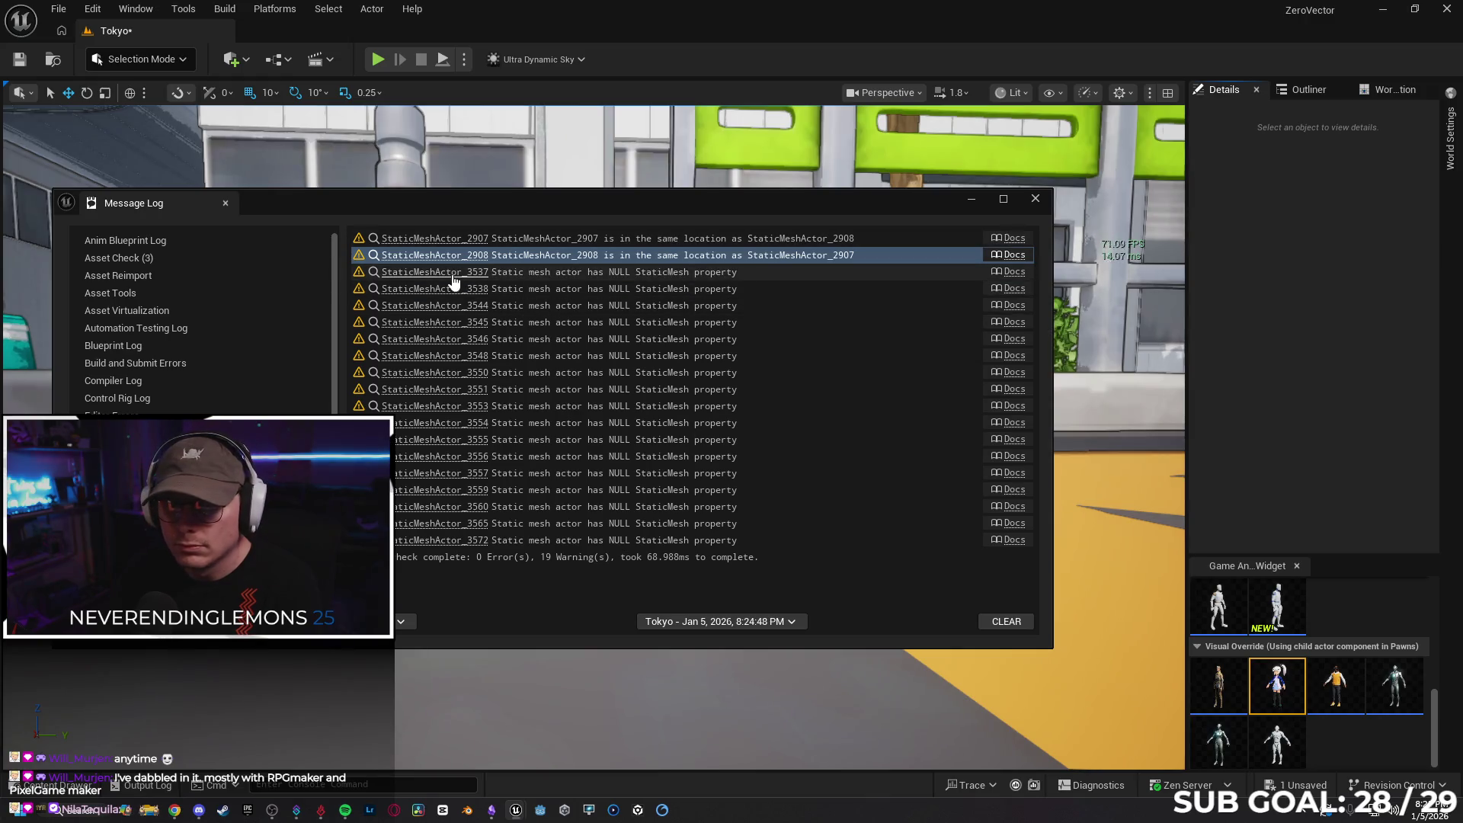
left_click(1257, 135)
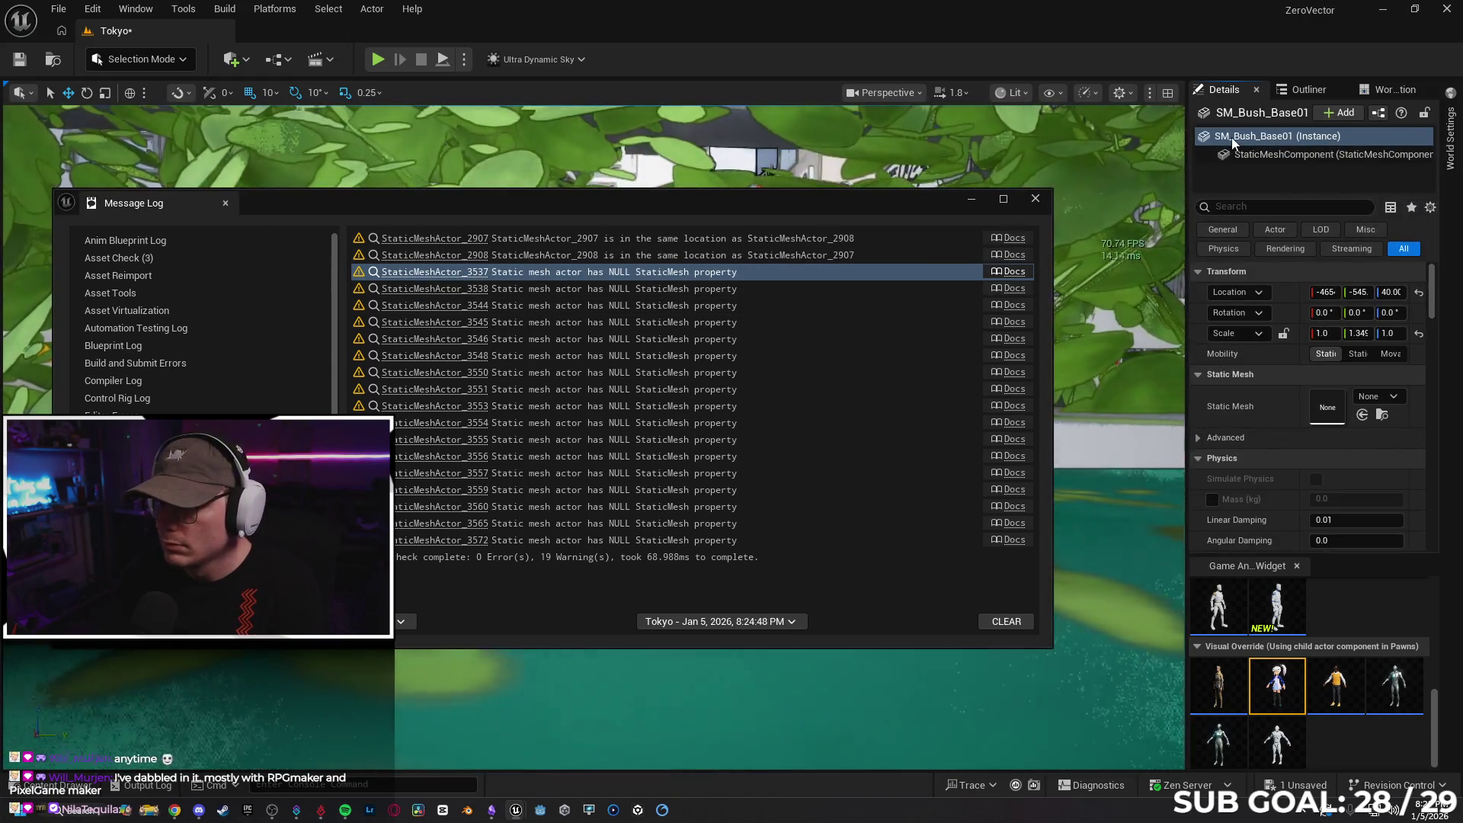
Delete the empty bush actors SM_Bush_Base2 through SM_Bush_Base7, including SM_Bush_Base02
left_click(519, 288)
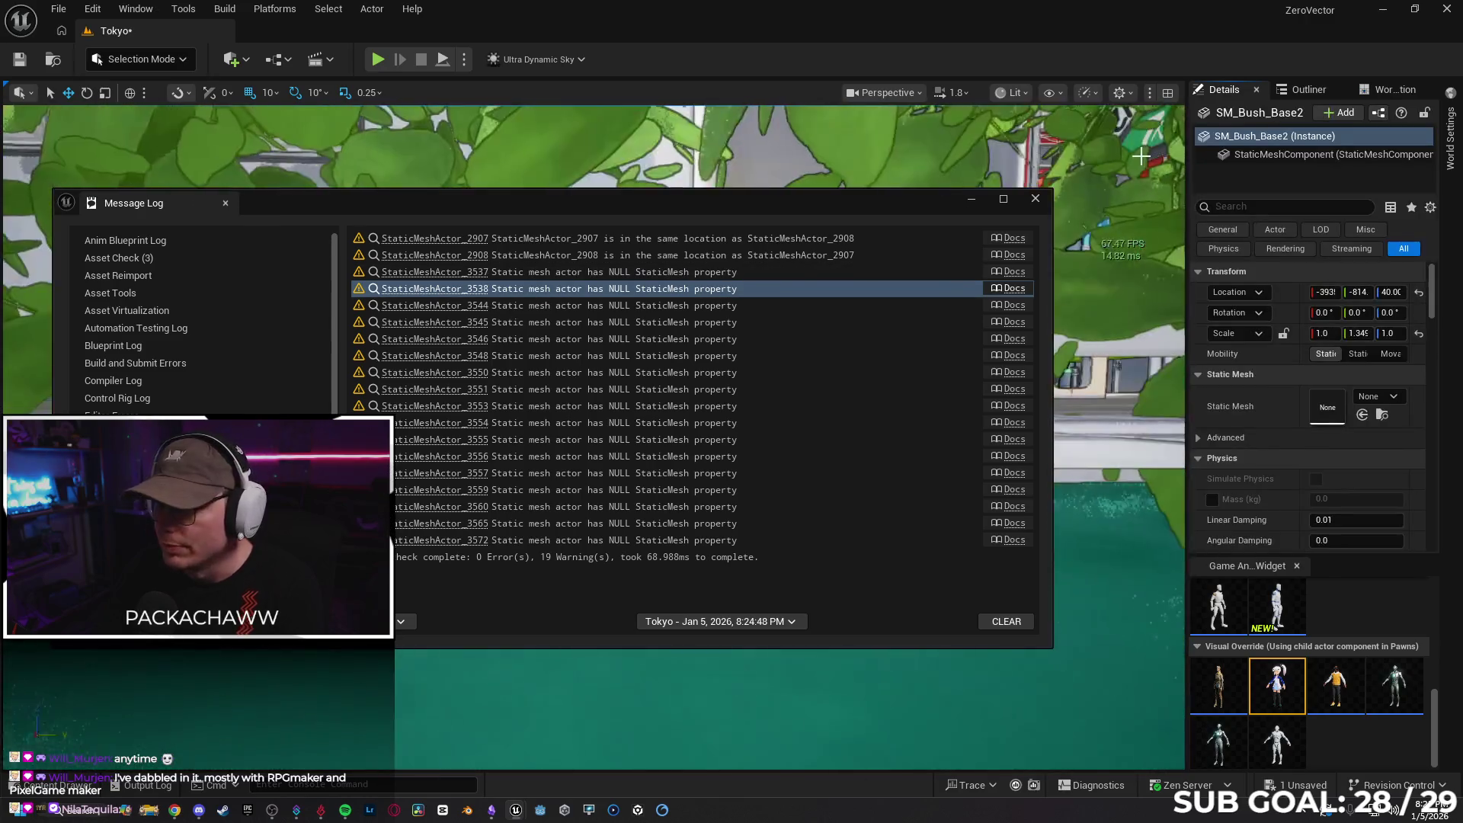
left_click(1223, 139)
key("Delete")
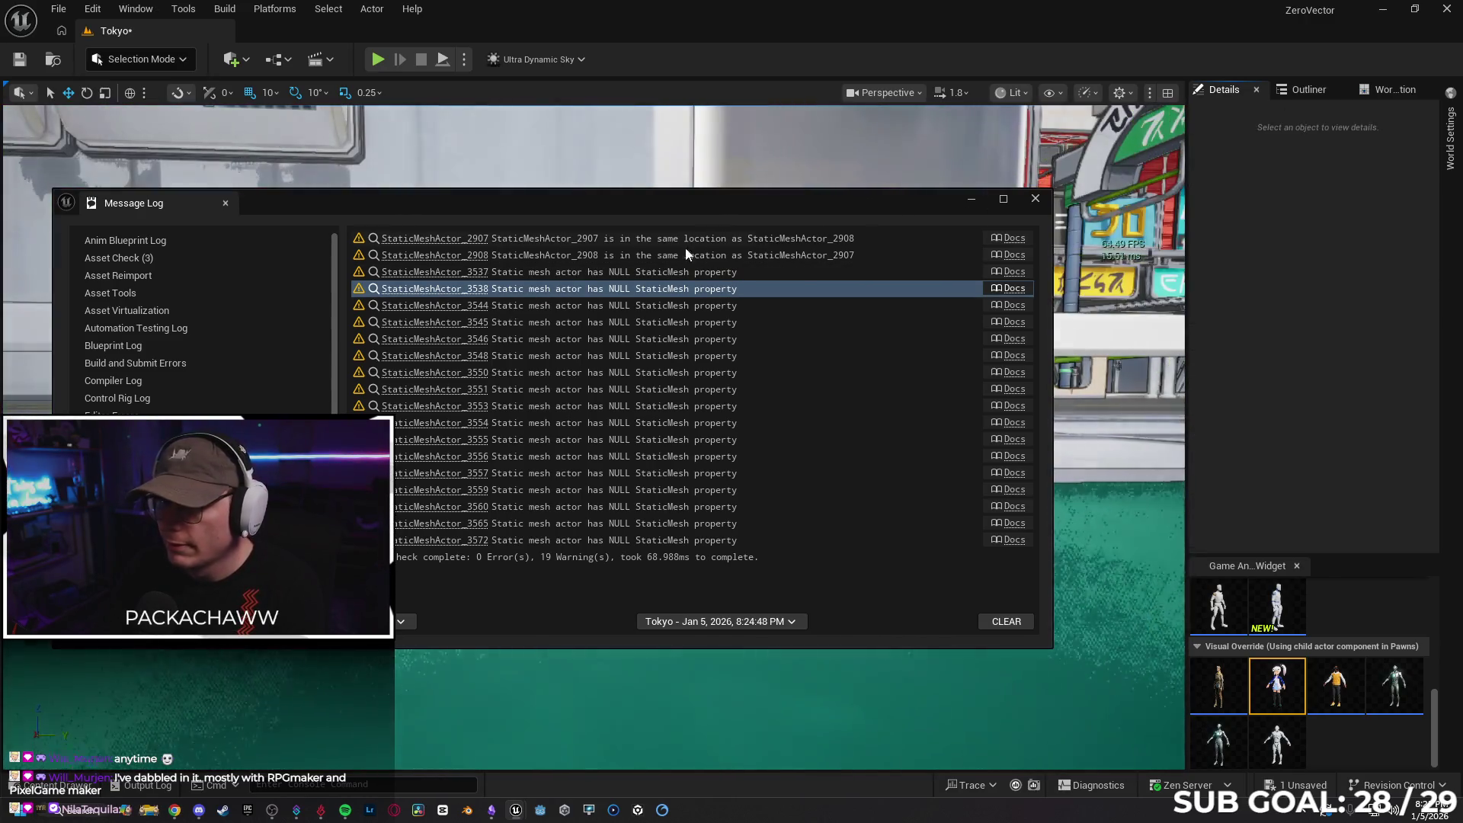
left_click(420, 305)
left_click(1289, 138)
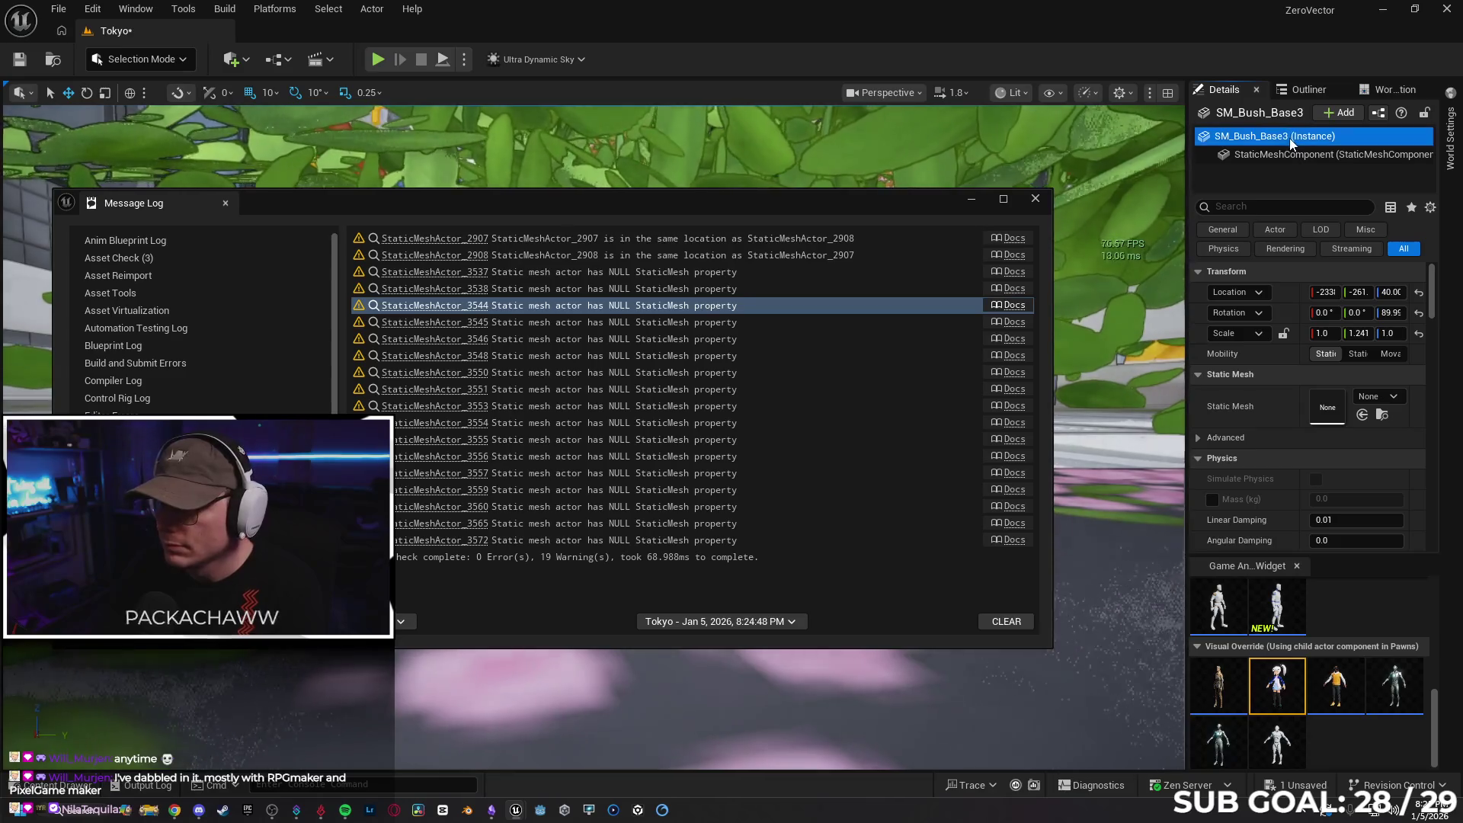
key("Delete")
left_click(539, 323)
left_click(1271, 140)
key("Delete")
left_click(533, 339)
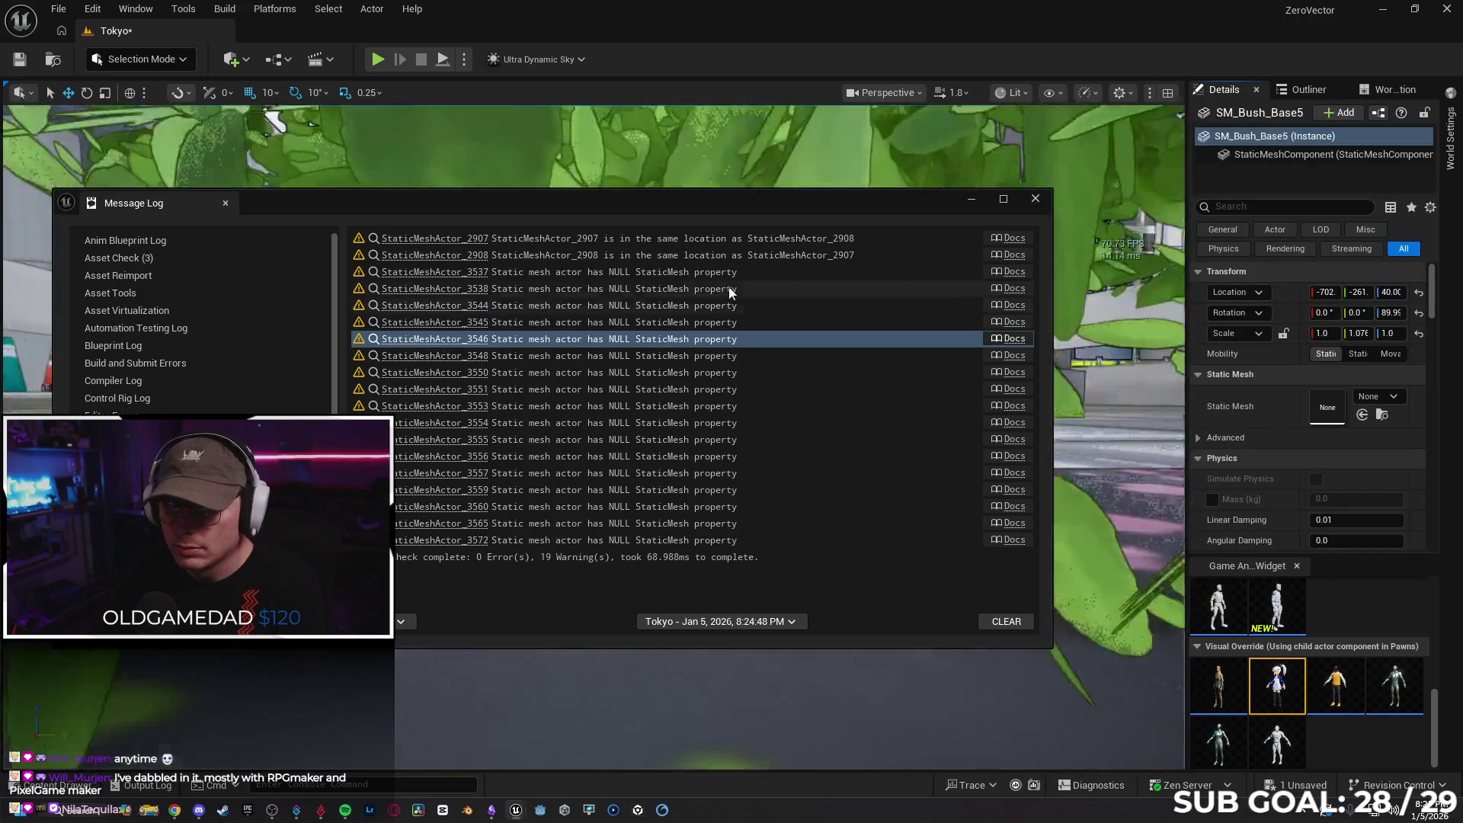
left_click(1280, 139)
key("Delete")
left_click(467, 356)
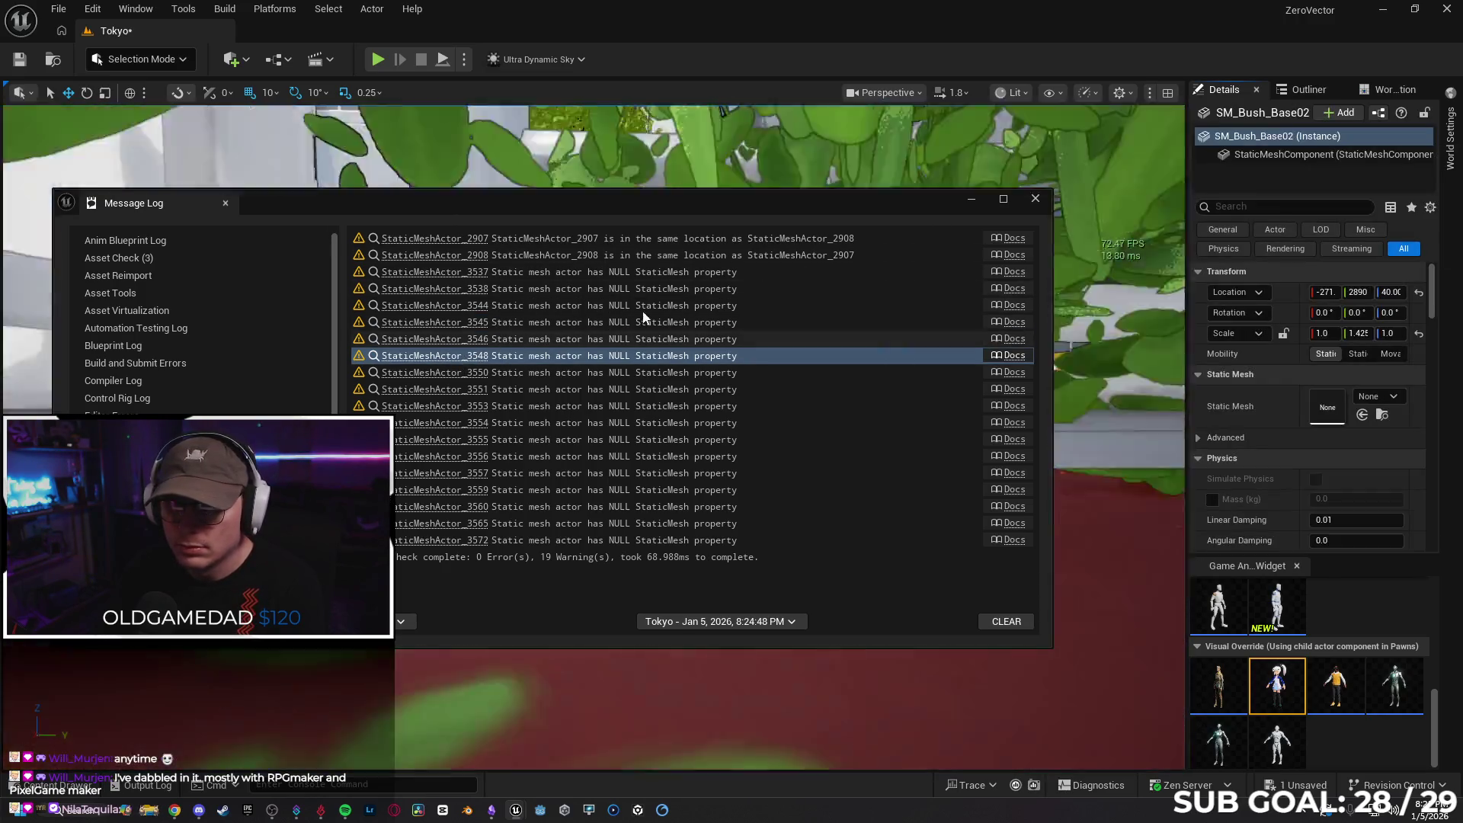
left_click(1264, 139)
key("Delete")
left_click(472, 372)
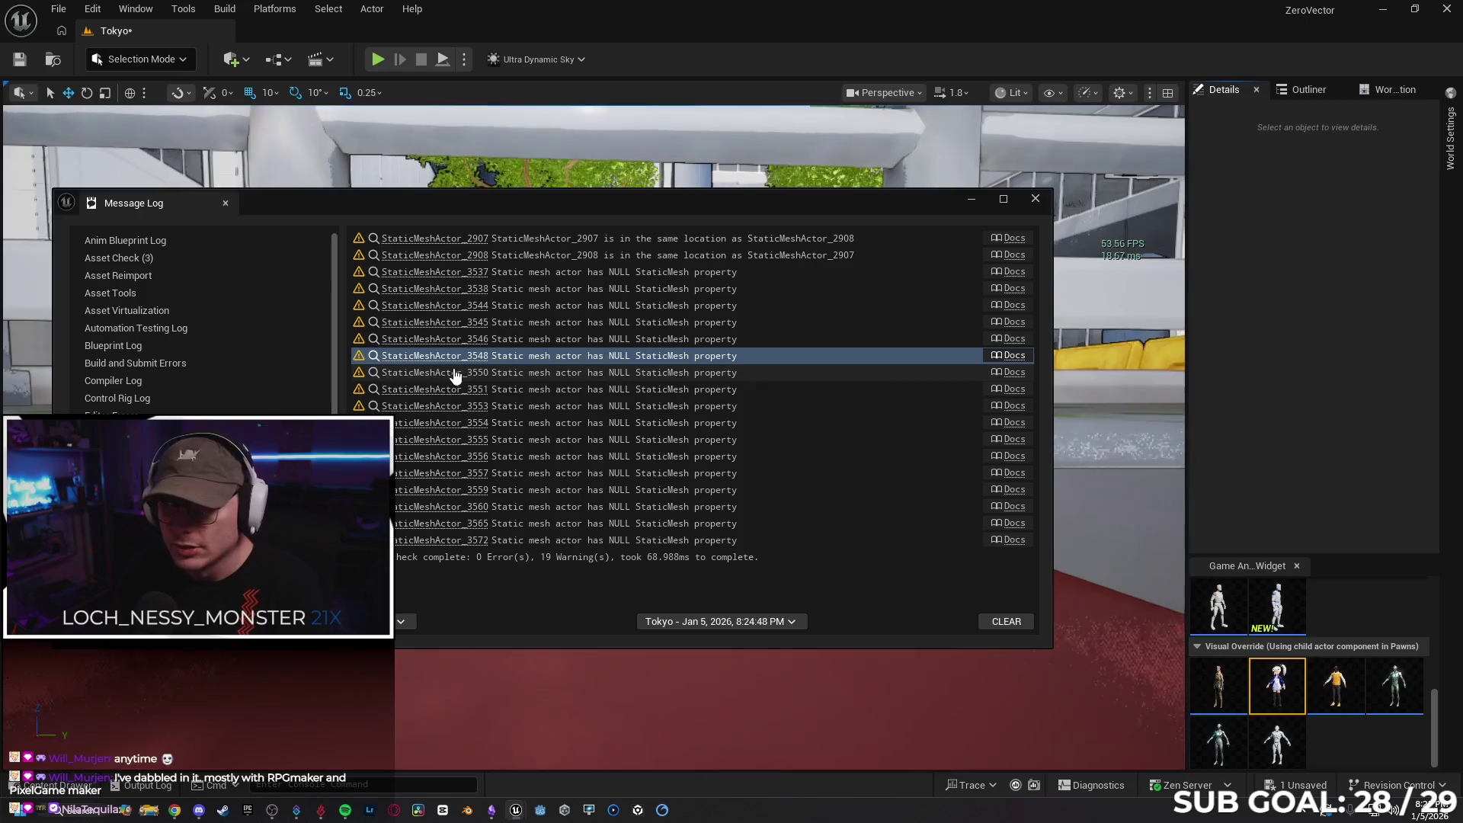
left_click(1262, 137)
key("Delete")
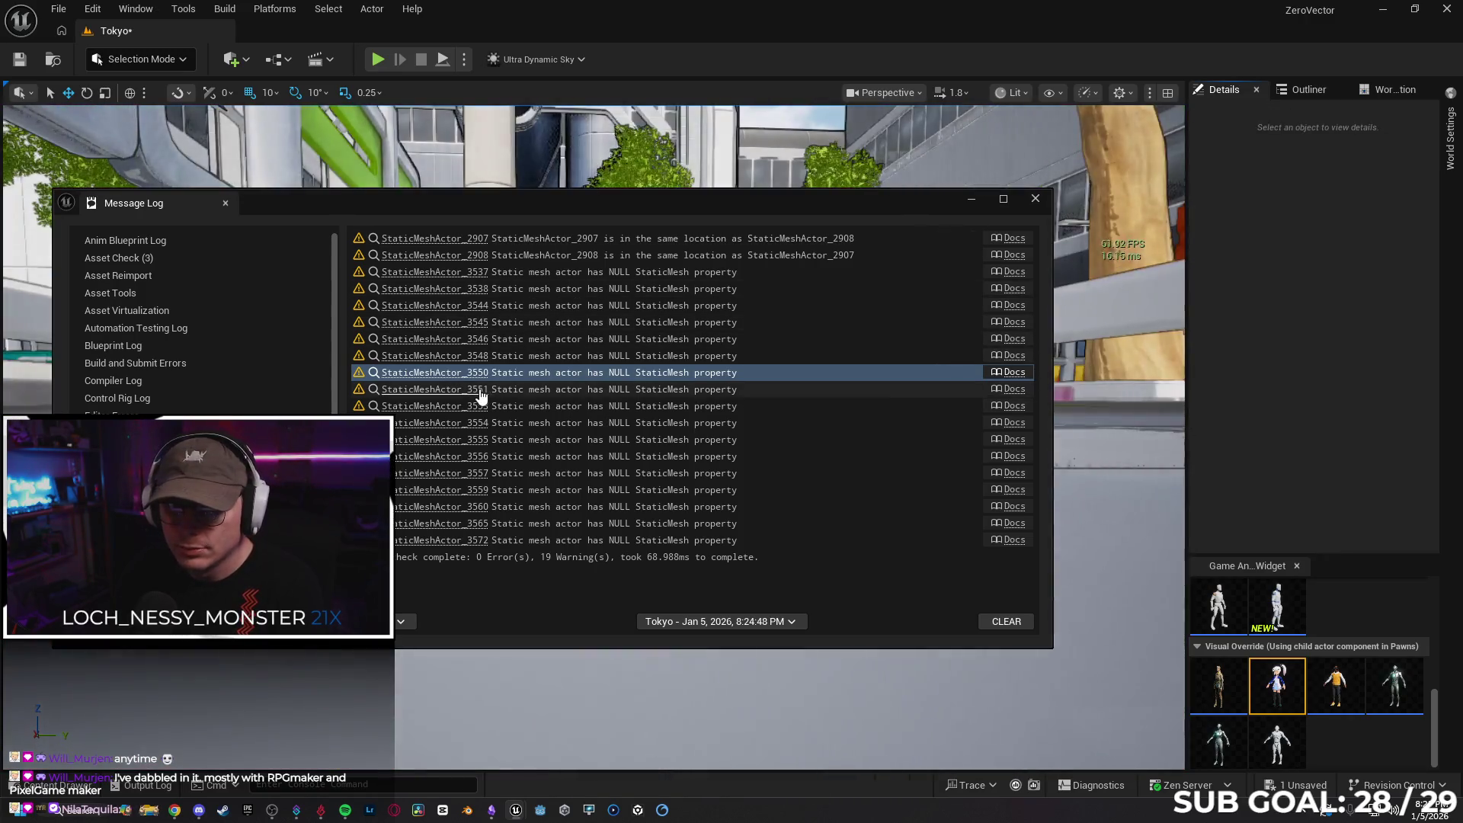
left_click(427, 390)
left_click(1226, 138)
key("Delete")
Delete the remaining empty bushes SM_Bush_Base8 through SM_Bush_Base16, then clear the message log
left_click(430, 406)
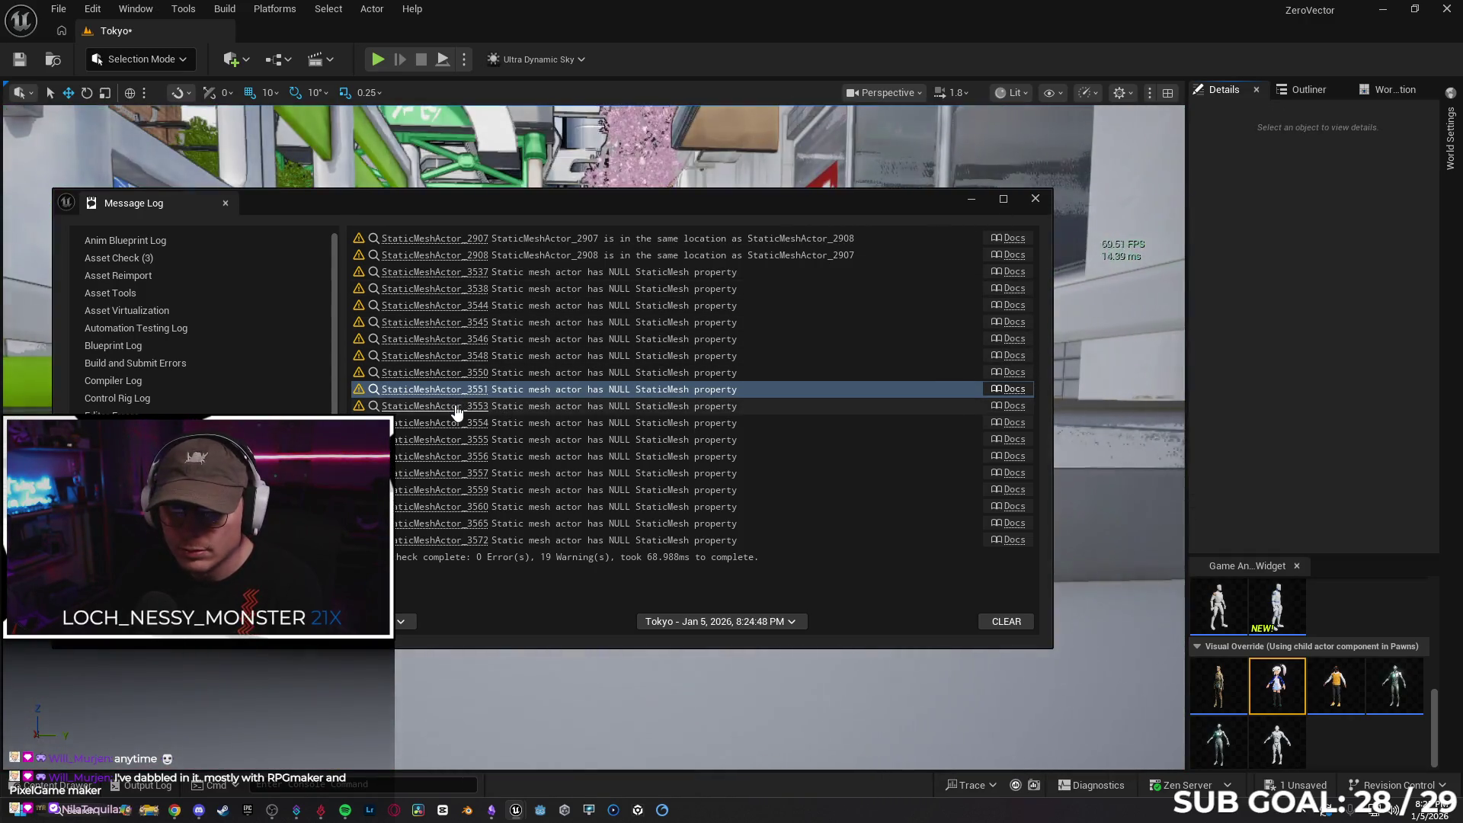
left_click(1254, 136)
key("Delete")
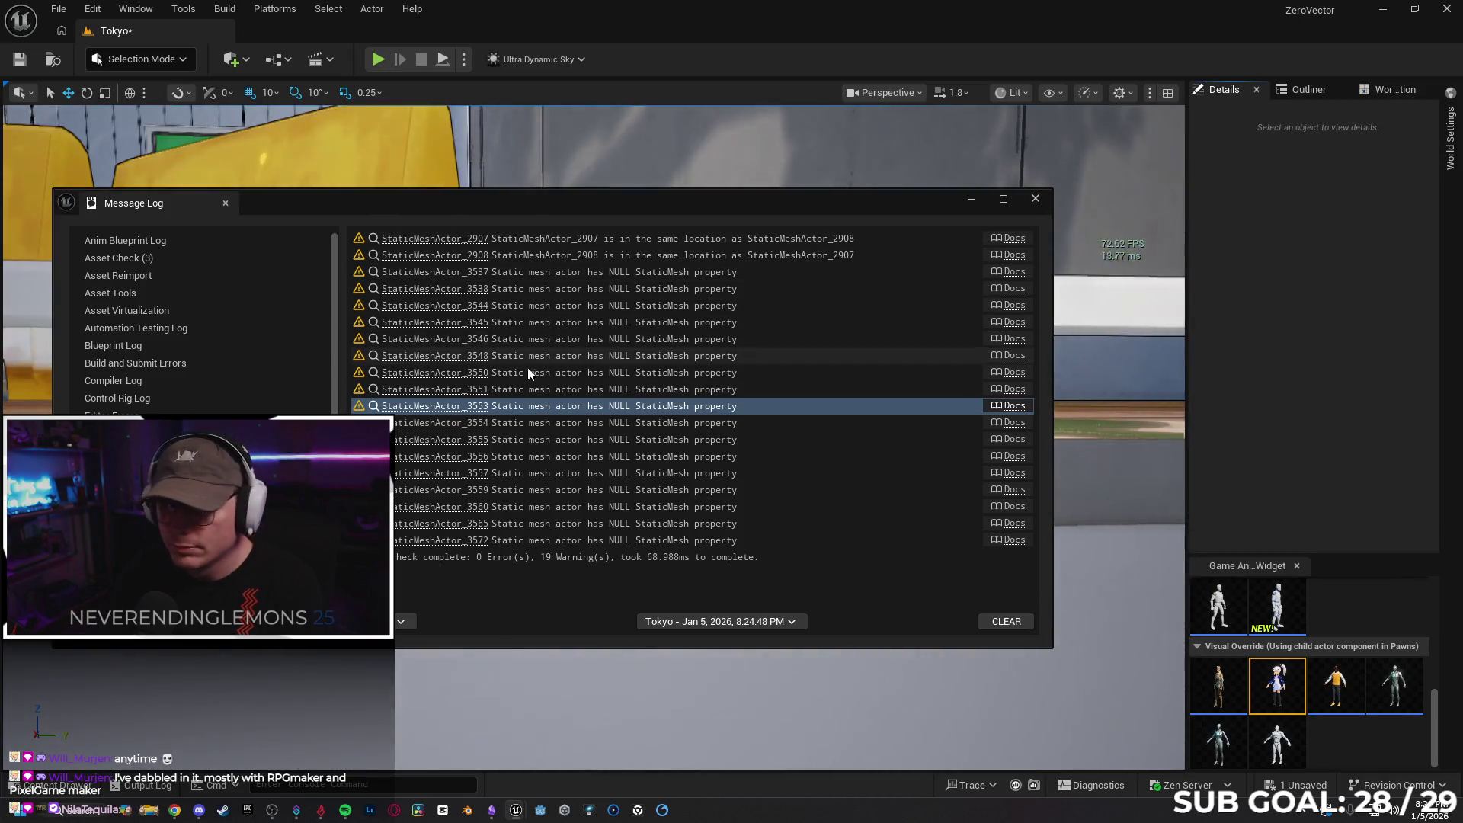
left_click(456, 425)
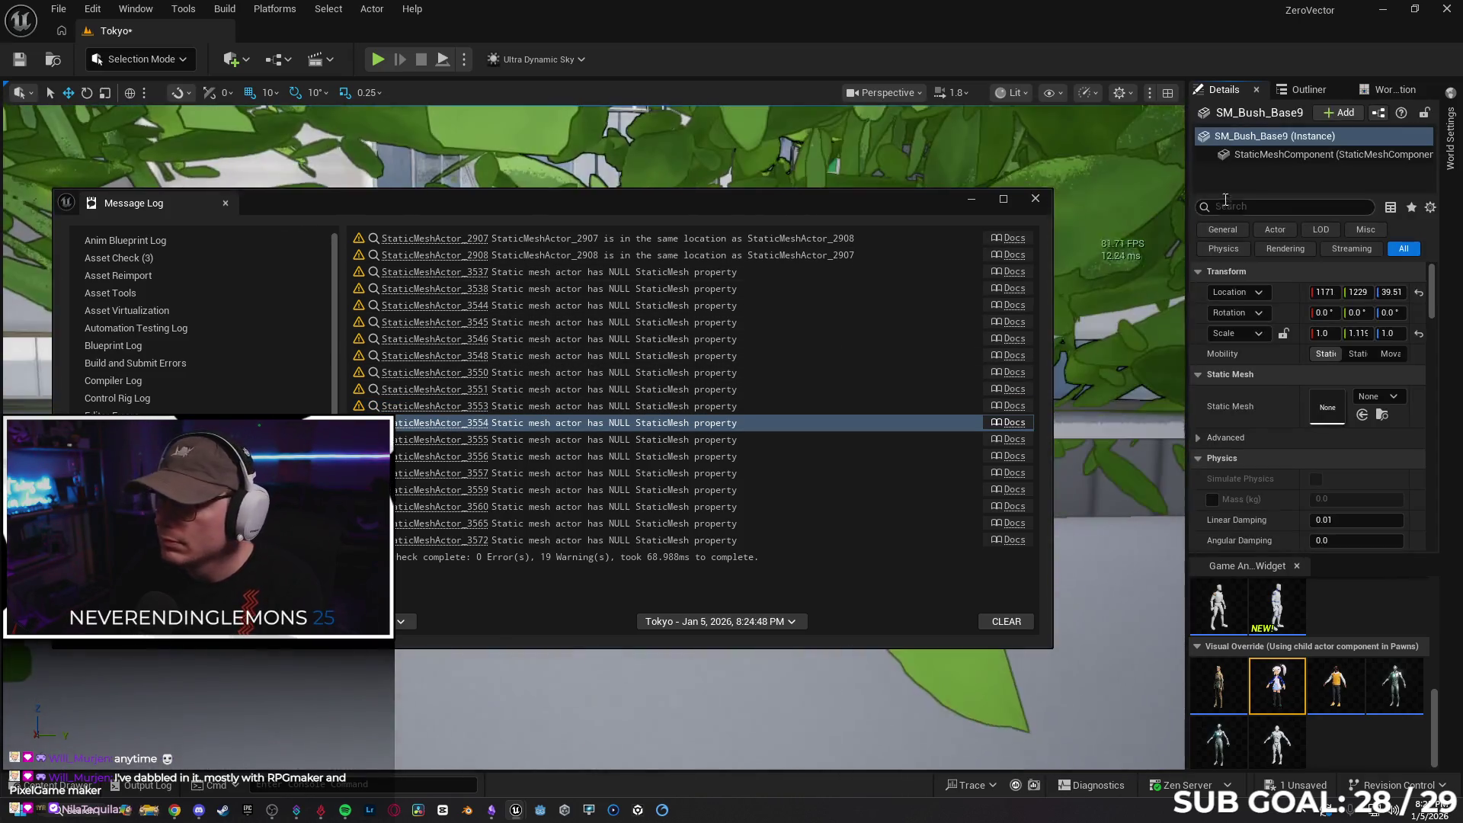
left_click(1262, 137)
key("Delete")
left_click(430, 439)
left_click(1262, 136)
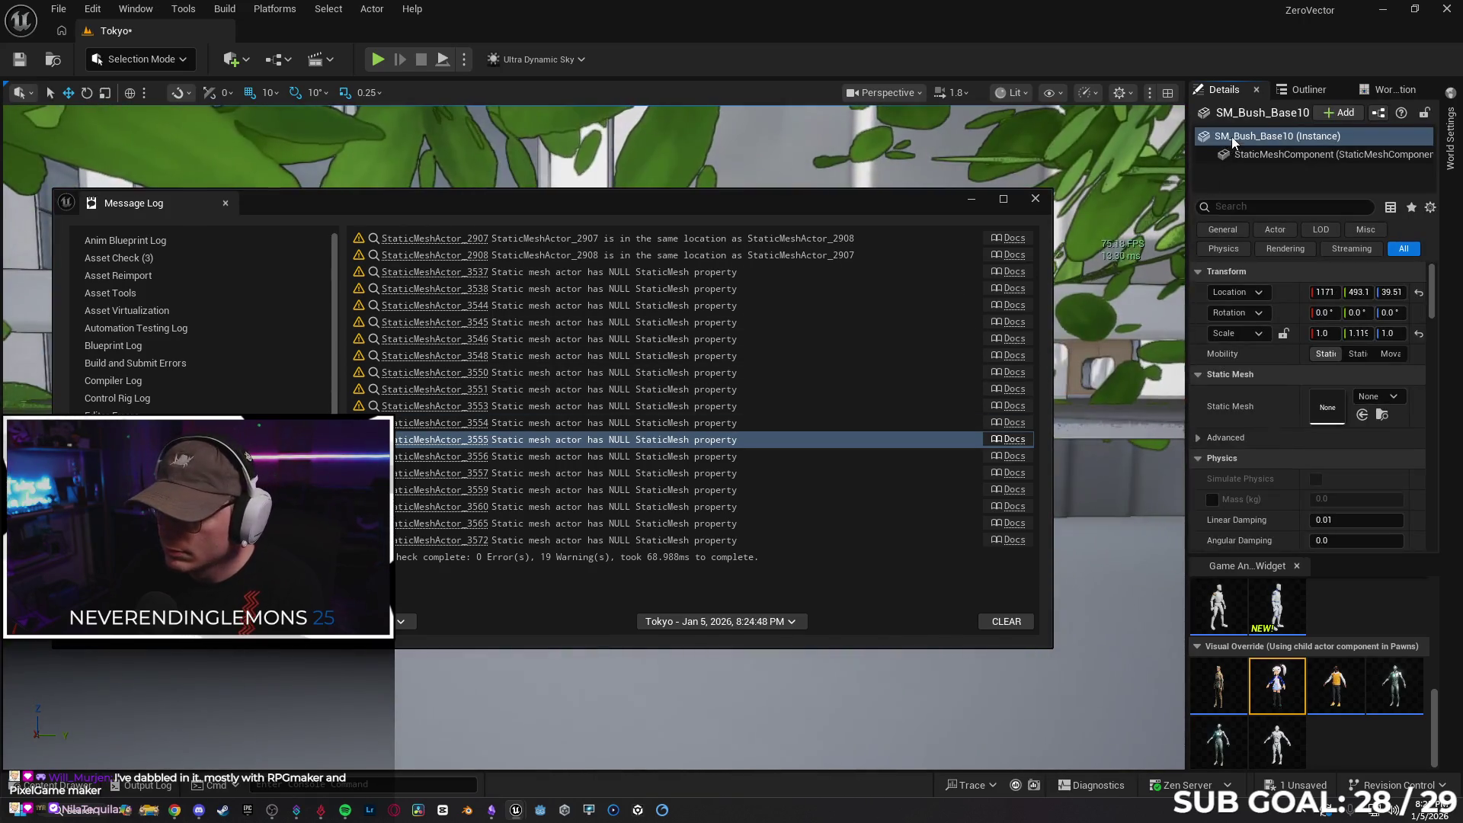
key("Delete")
left_click(446, 456)
left_click(1254, 136)
key("Delete")
left_click(457, 474)
left_click(1272, 137)
key("Delete")
left_click(457, 490)
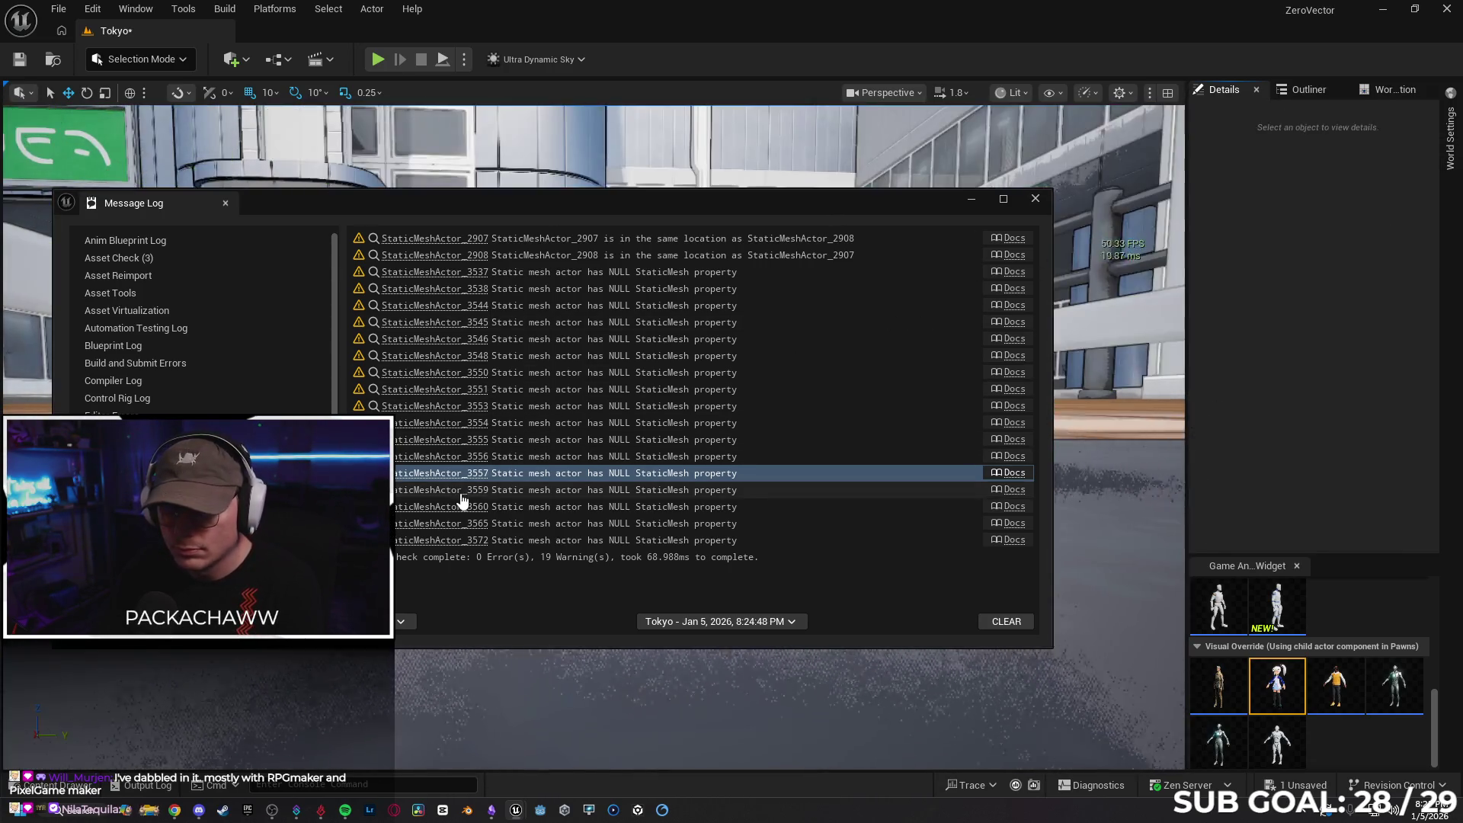
left_click(1258, 136)
key("Delete")
left_click(457, 507)
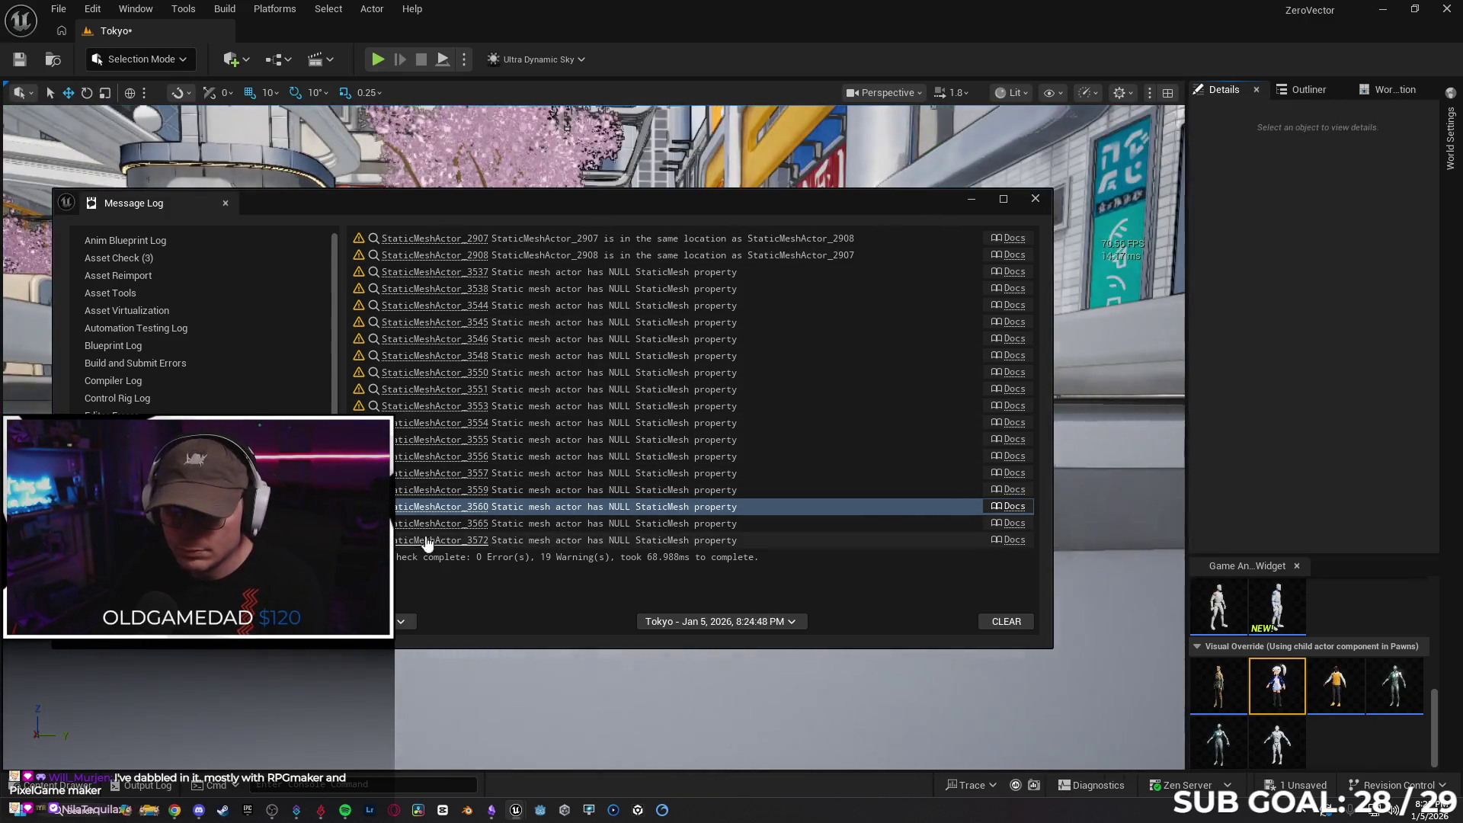
left_click(451, 524)
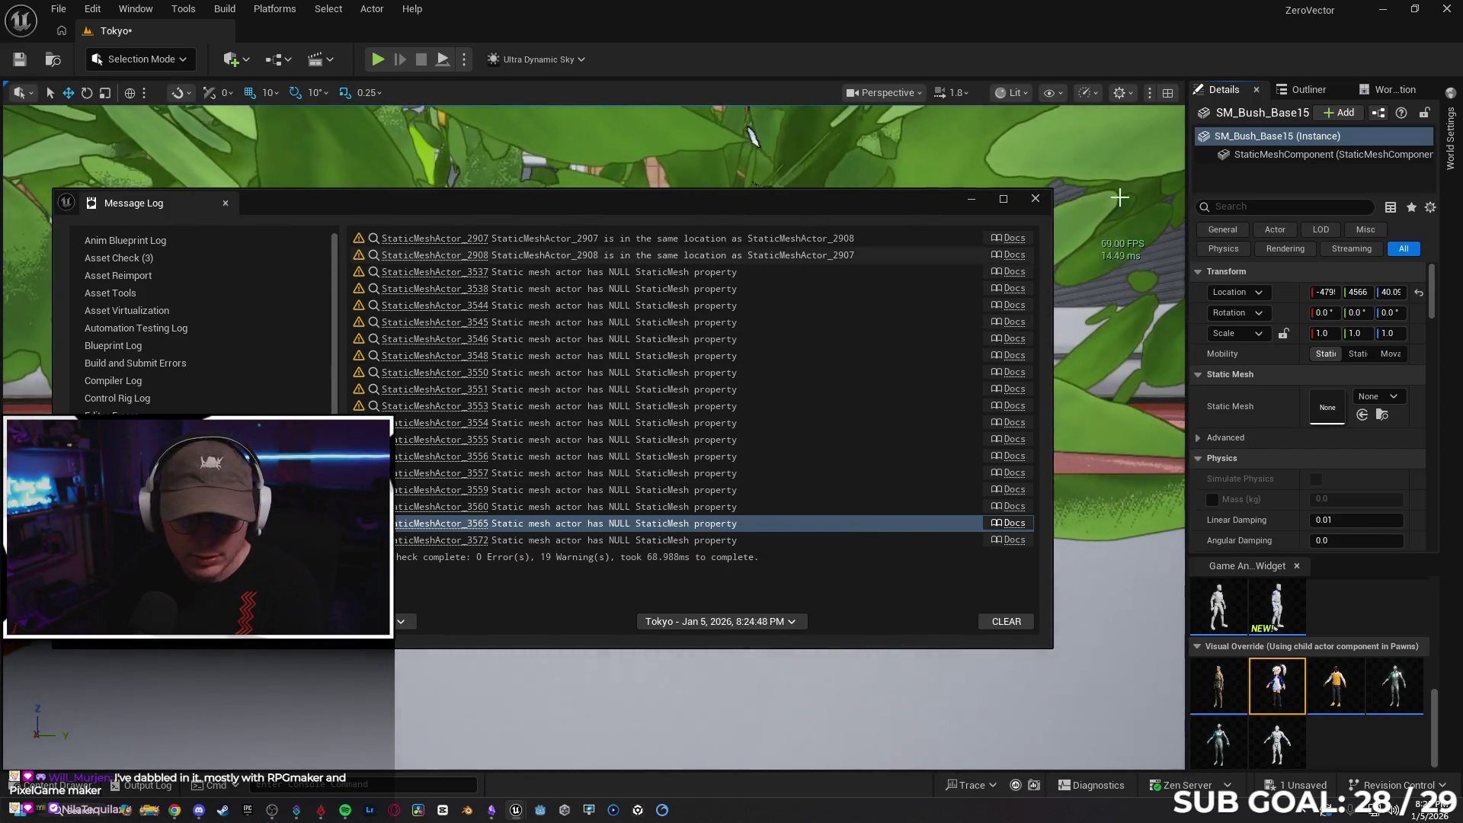
key("Delete")
left_click(472, 538)
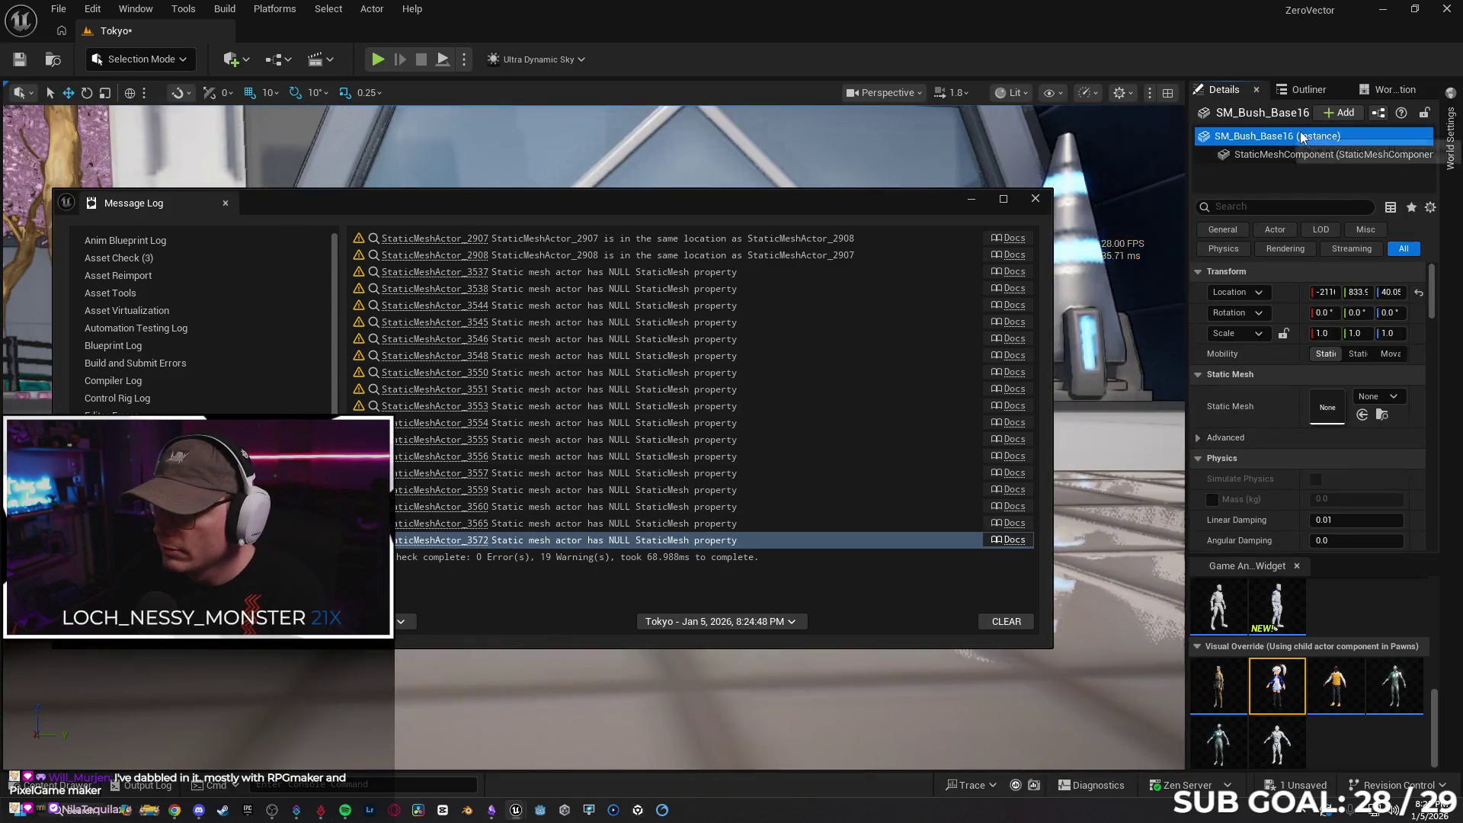
key("Delete")
left_click(986, 625)
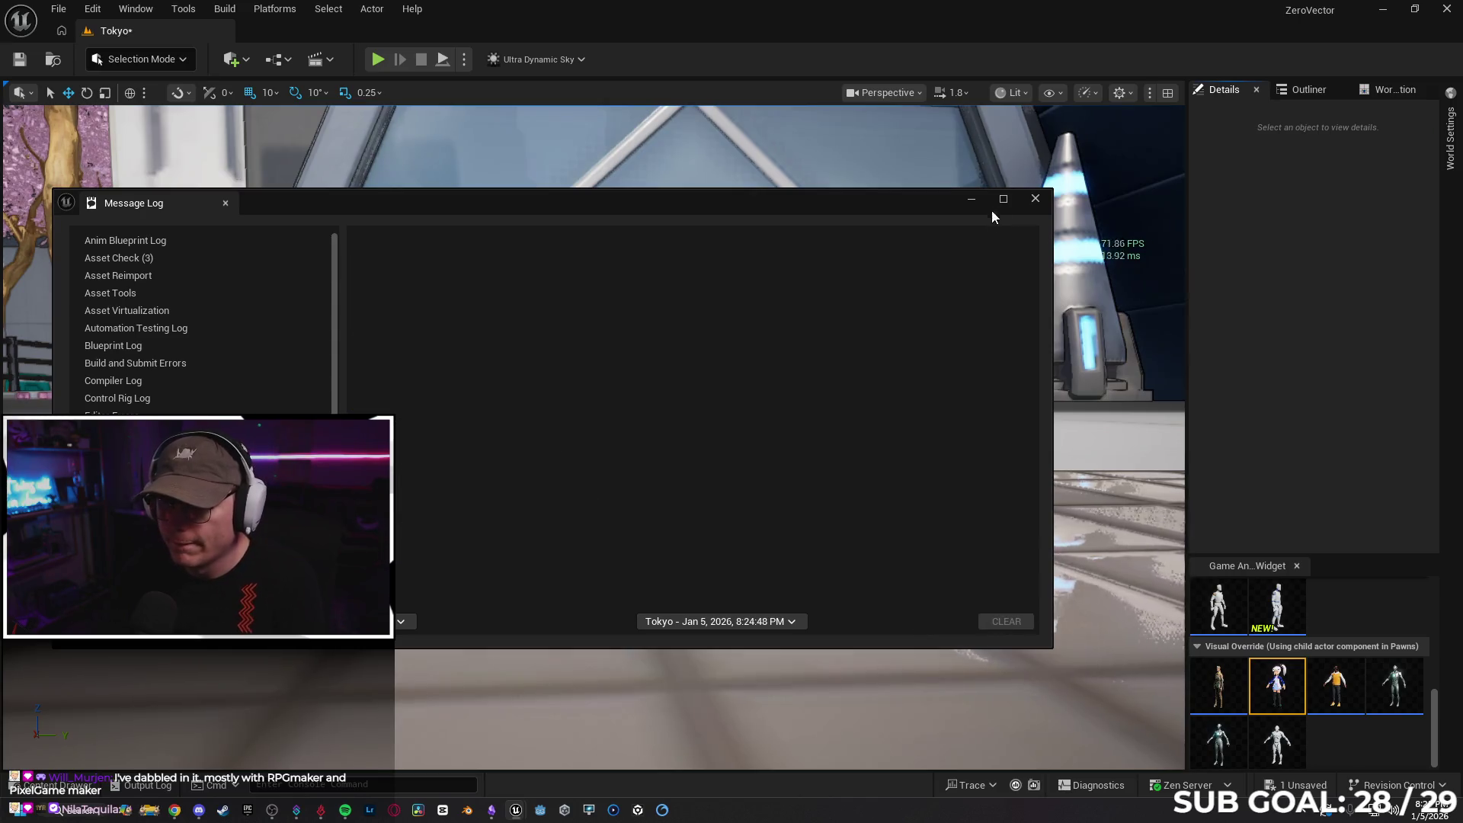
Close the Message Log and rebuild all levels
left_click(1034, 199)
left_click(225, 8)
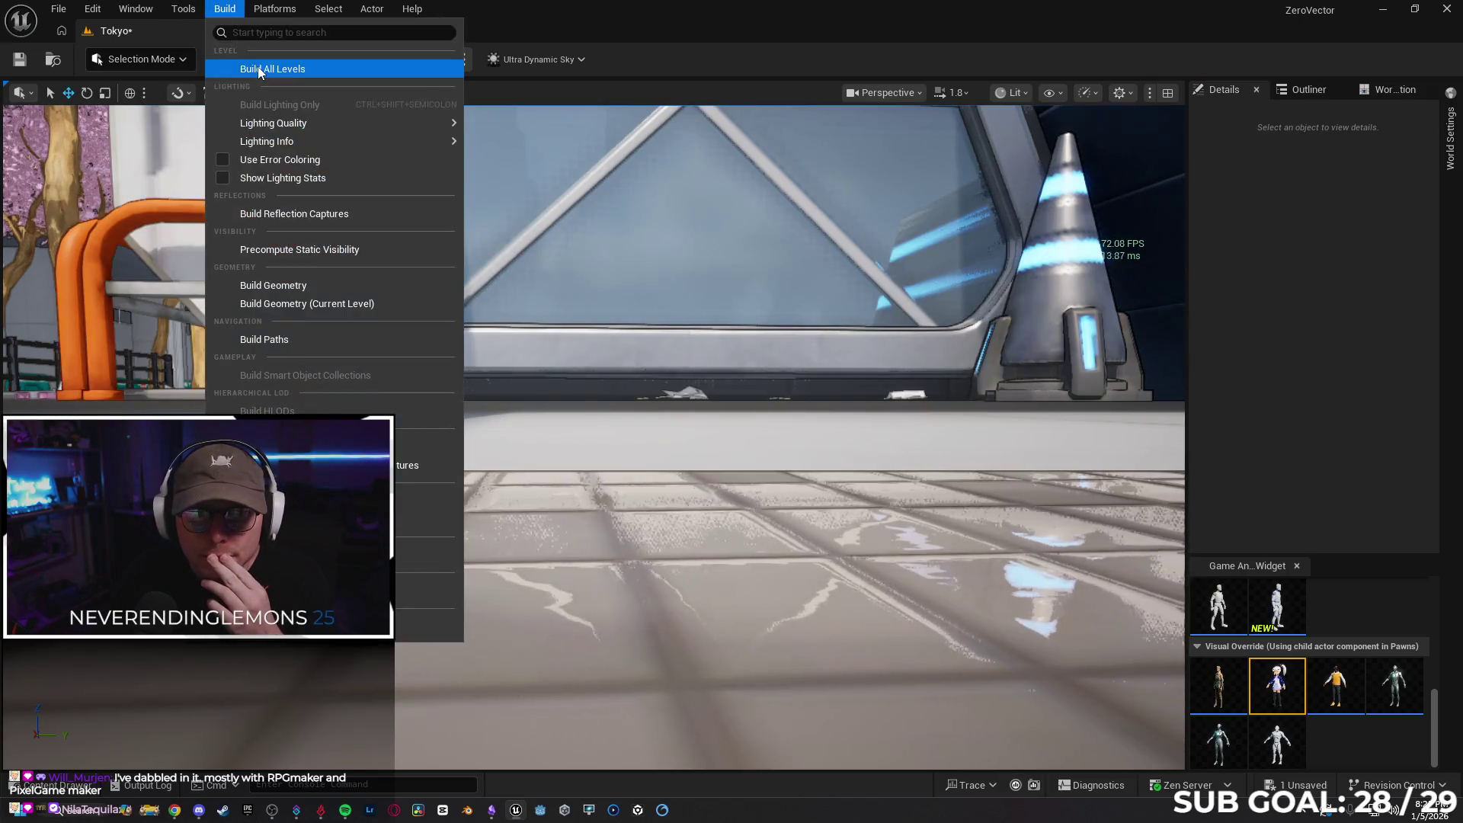
left_click(267, 64)
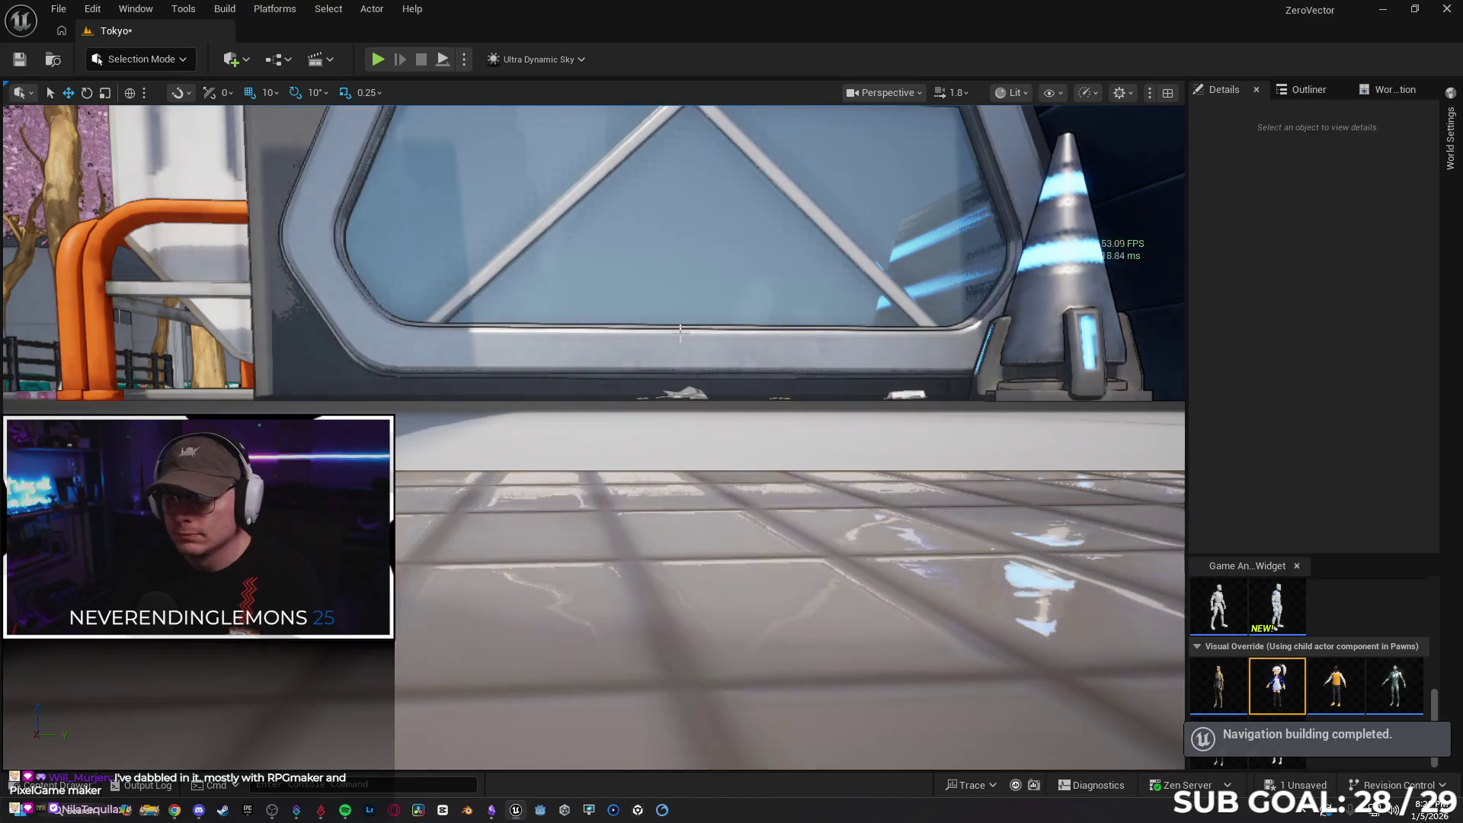
left_click_drag(713, 372, 701, 370)
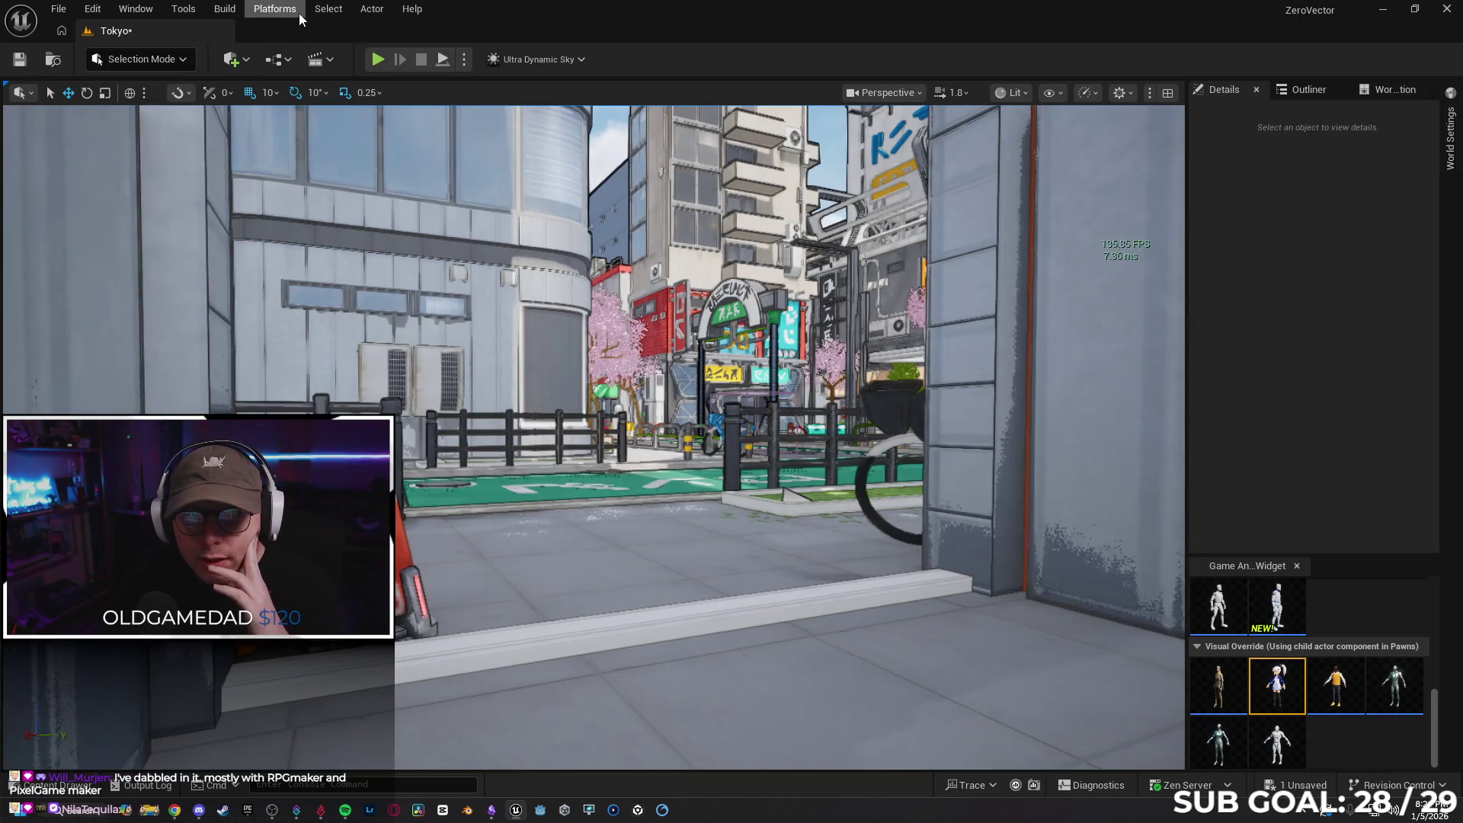
Build the level geometry, then show the street with cones fullscreen via F11
left_click(225, 8)
mouse_move(322, 124)
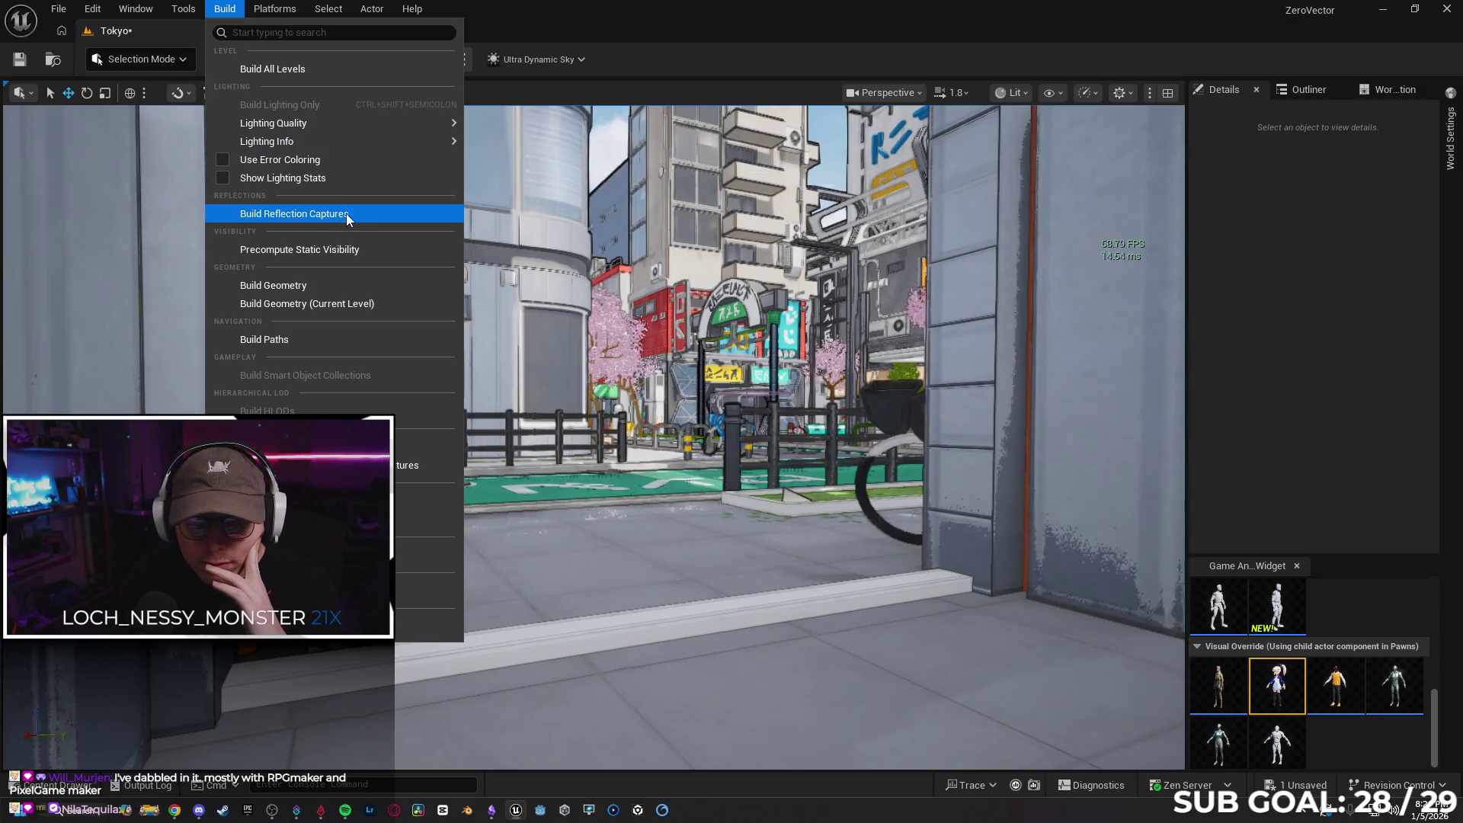
left_click(350, 285)
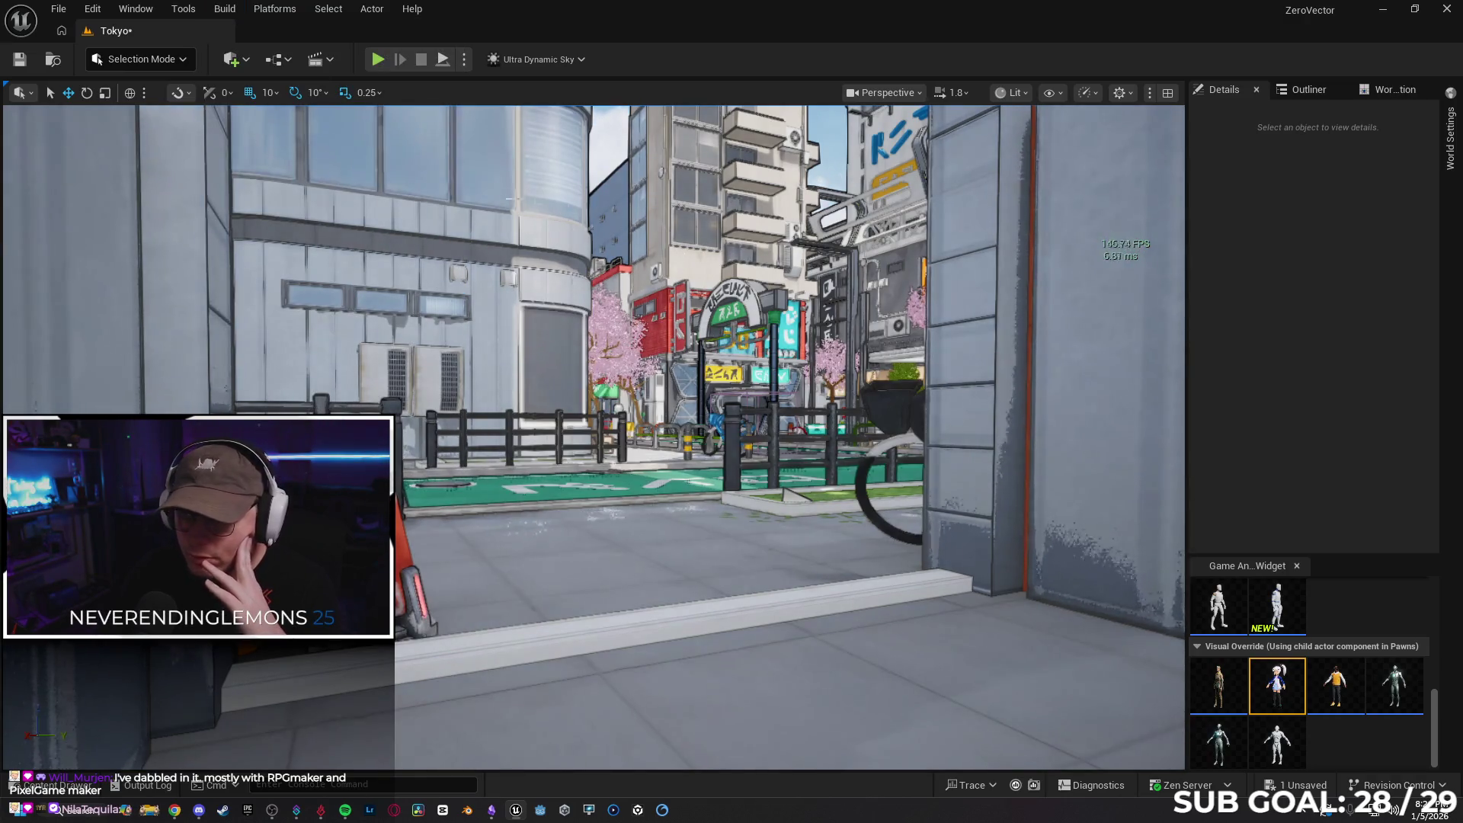
left_click(224, 8)
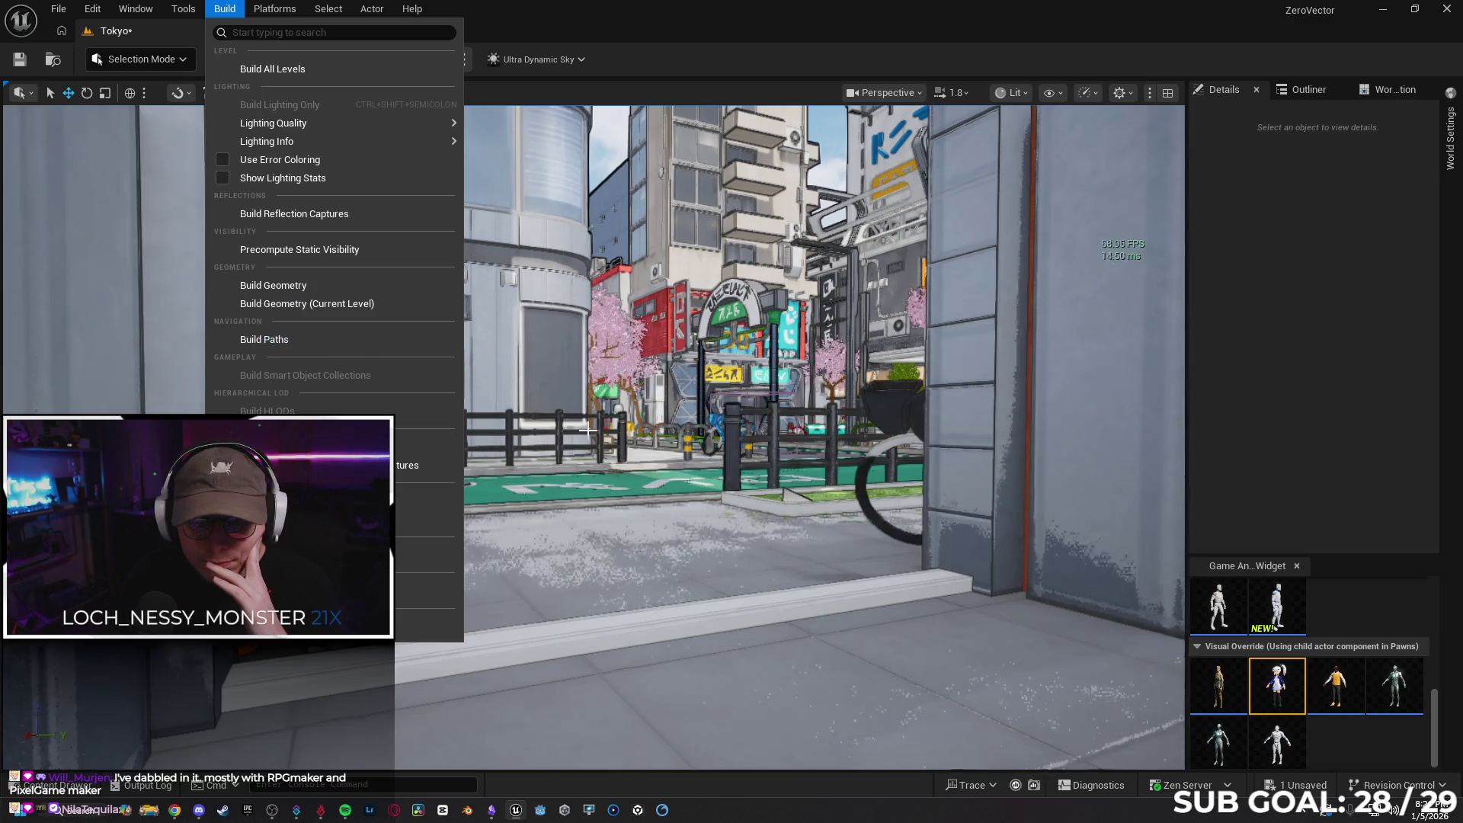
mouse_move(601, 440)
left_mouse_down()
mouse_move(587, 433)
mouse_move(762, 450)
mouse_move(739, 461)
left_mouse_up()
key("F11")
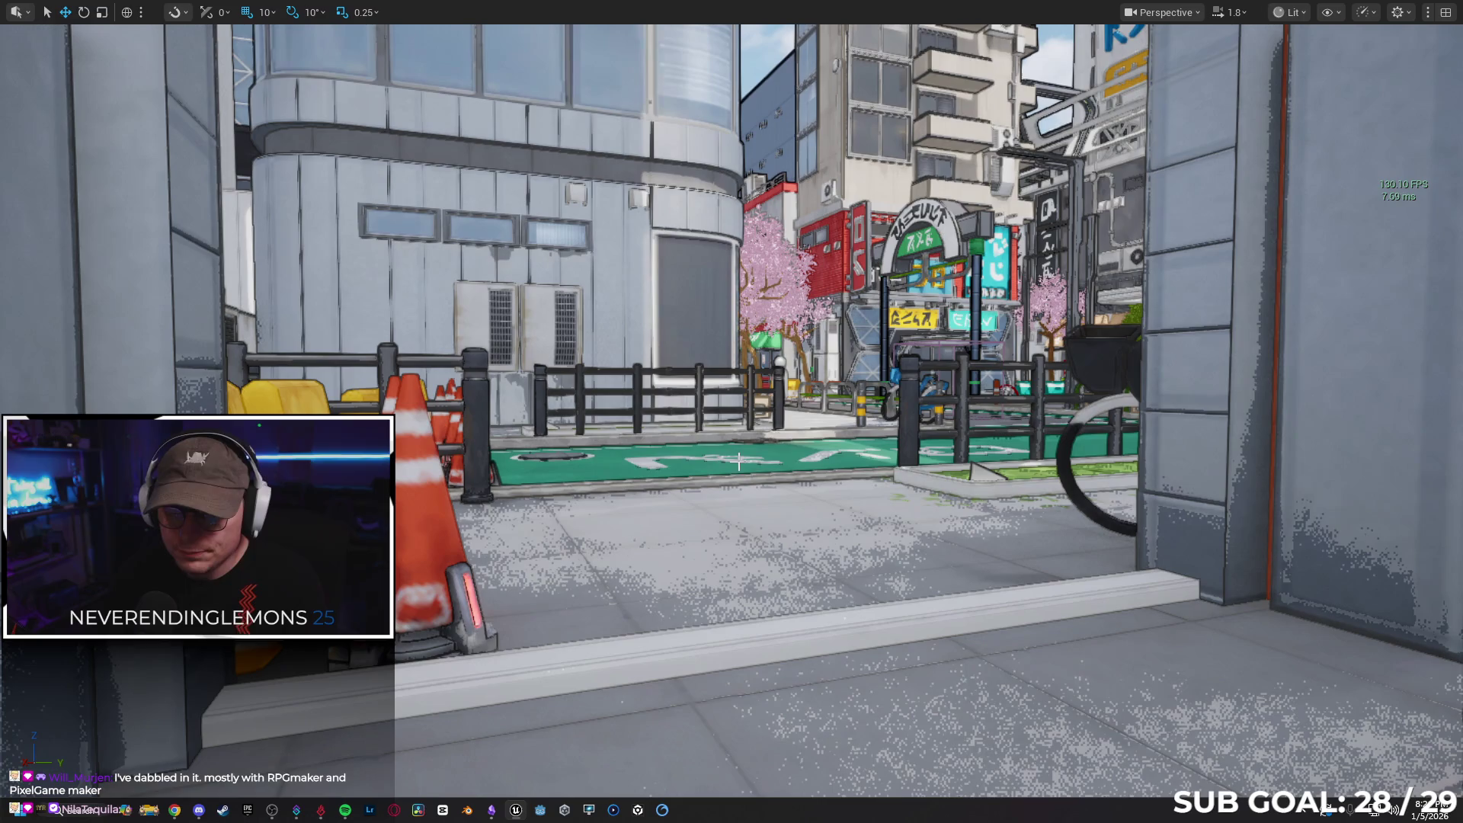
Play in Editor with Alt+P and run the character around the streets using WASD
key("alt+p")
key("w")
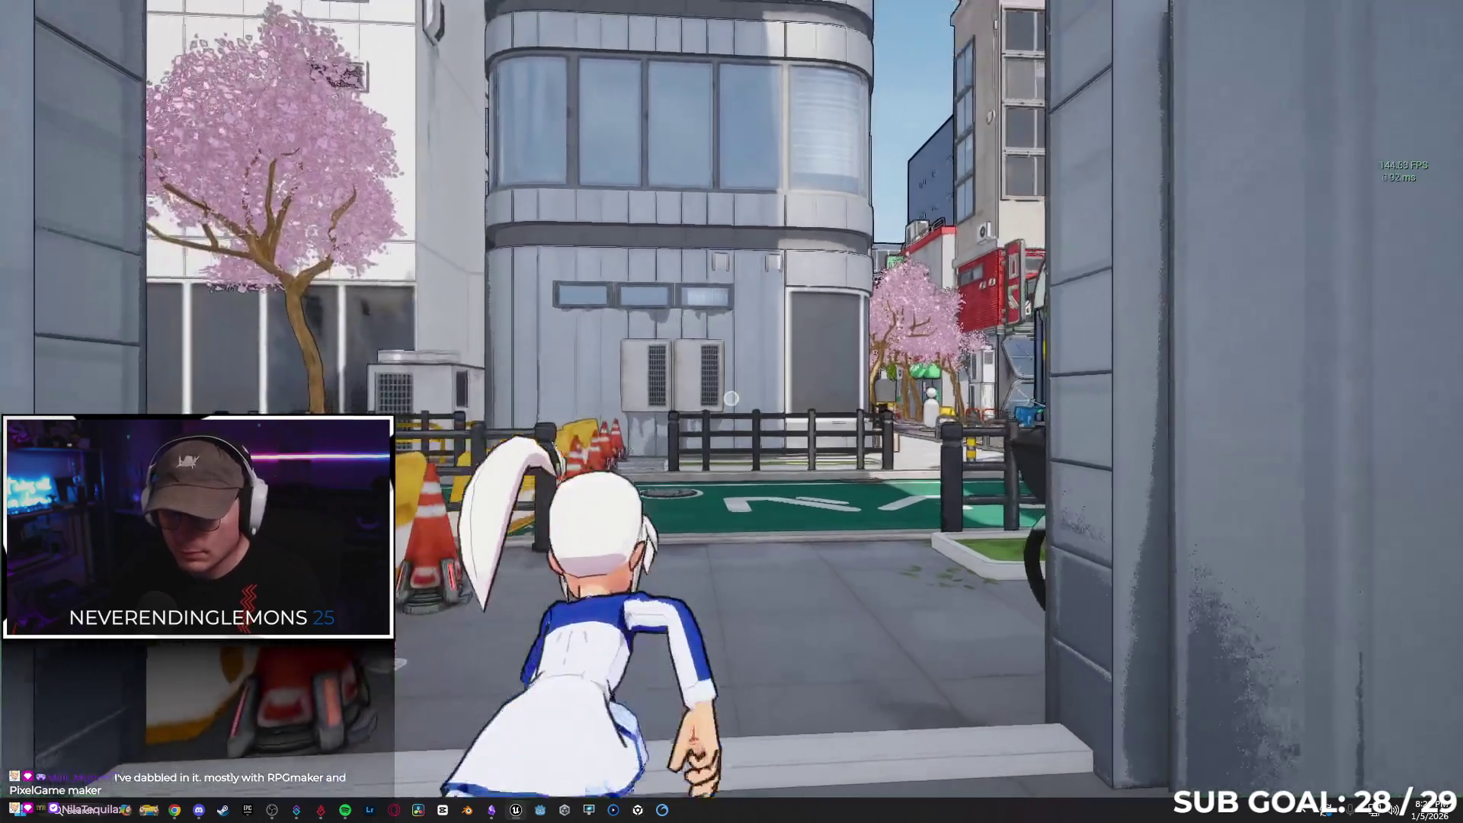
key("a")
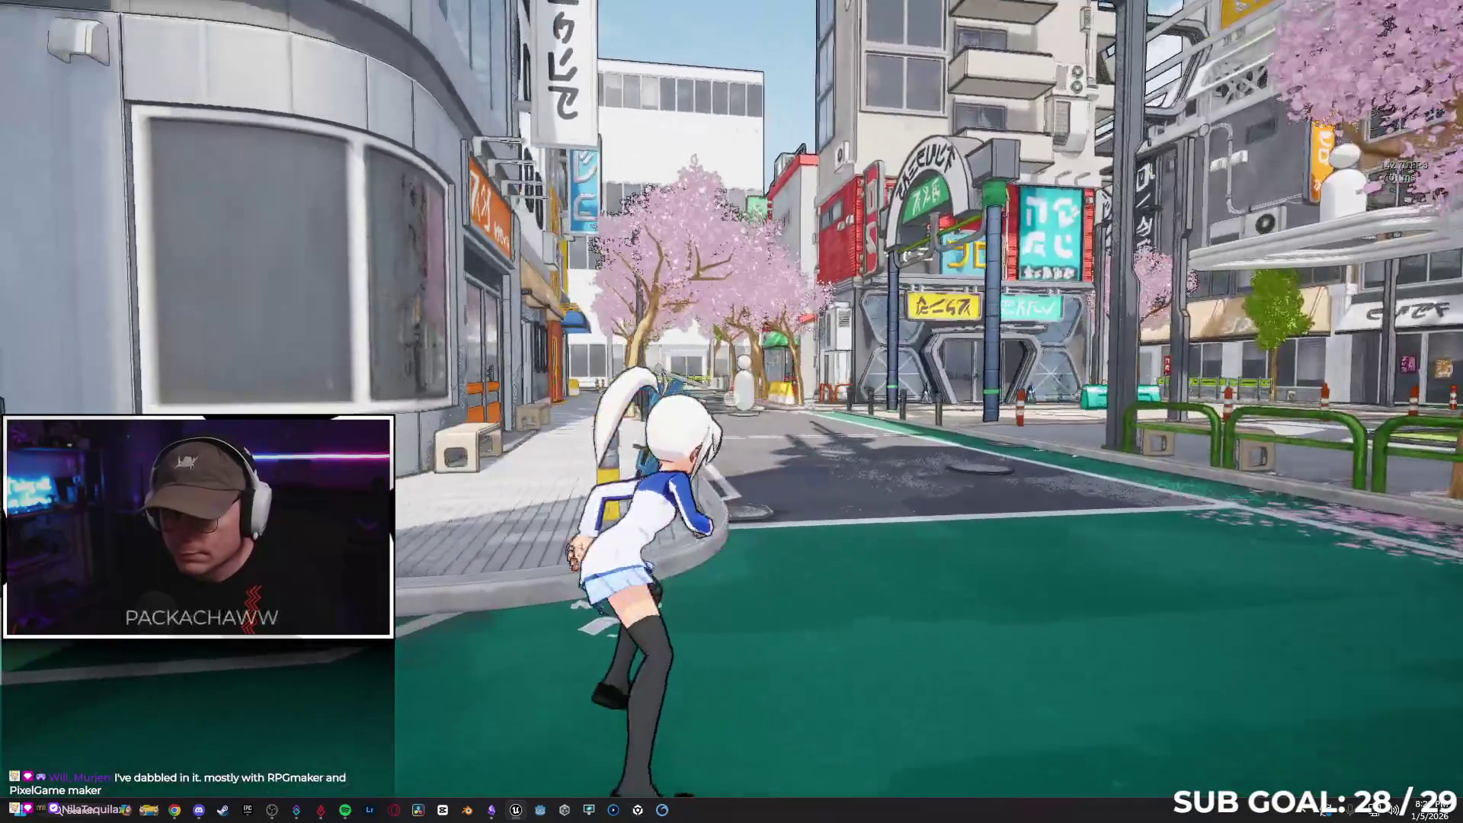
key("d")
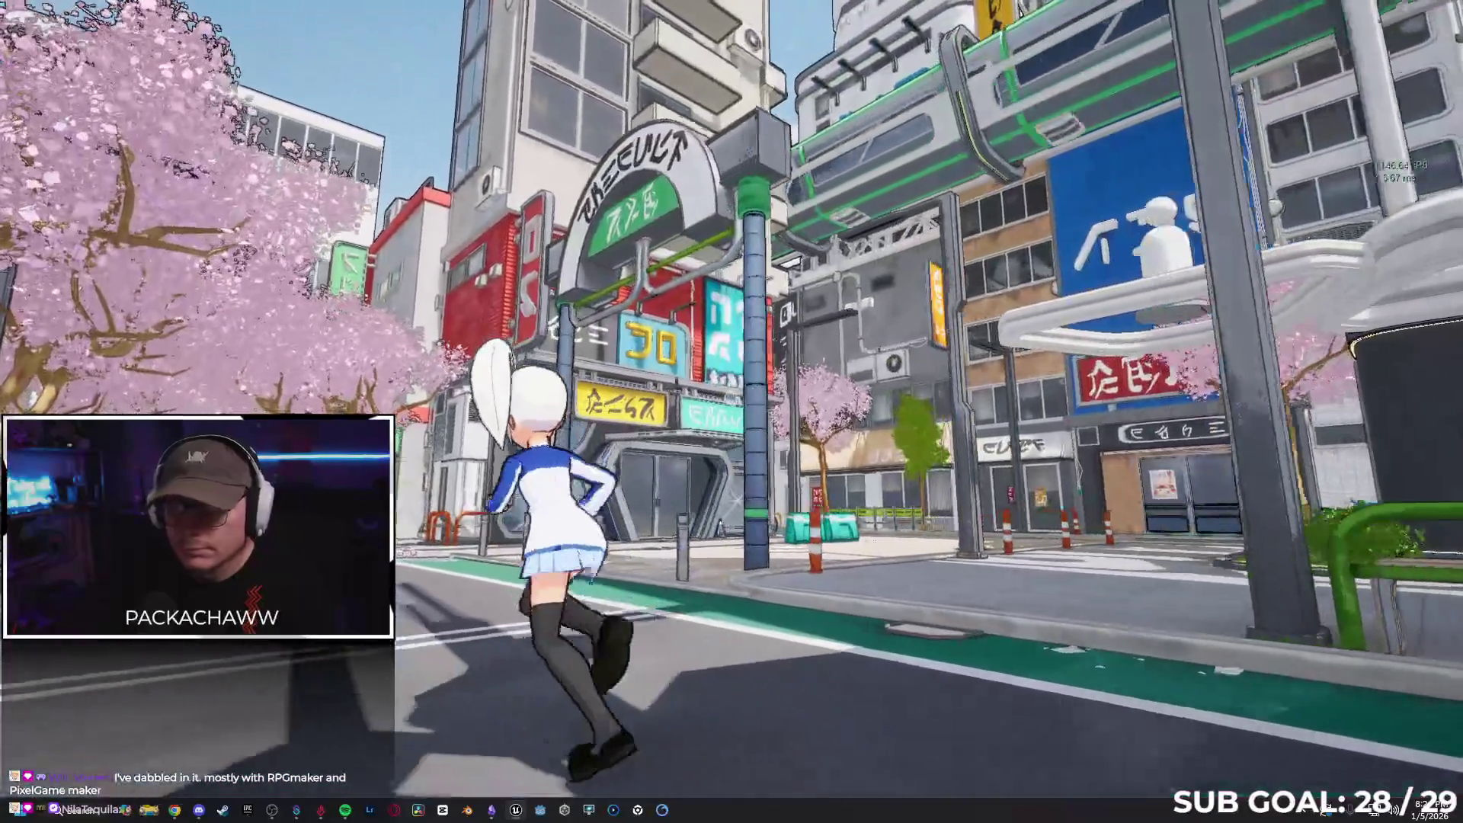
key("a")
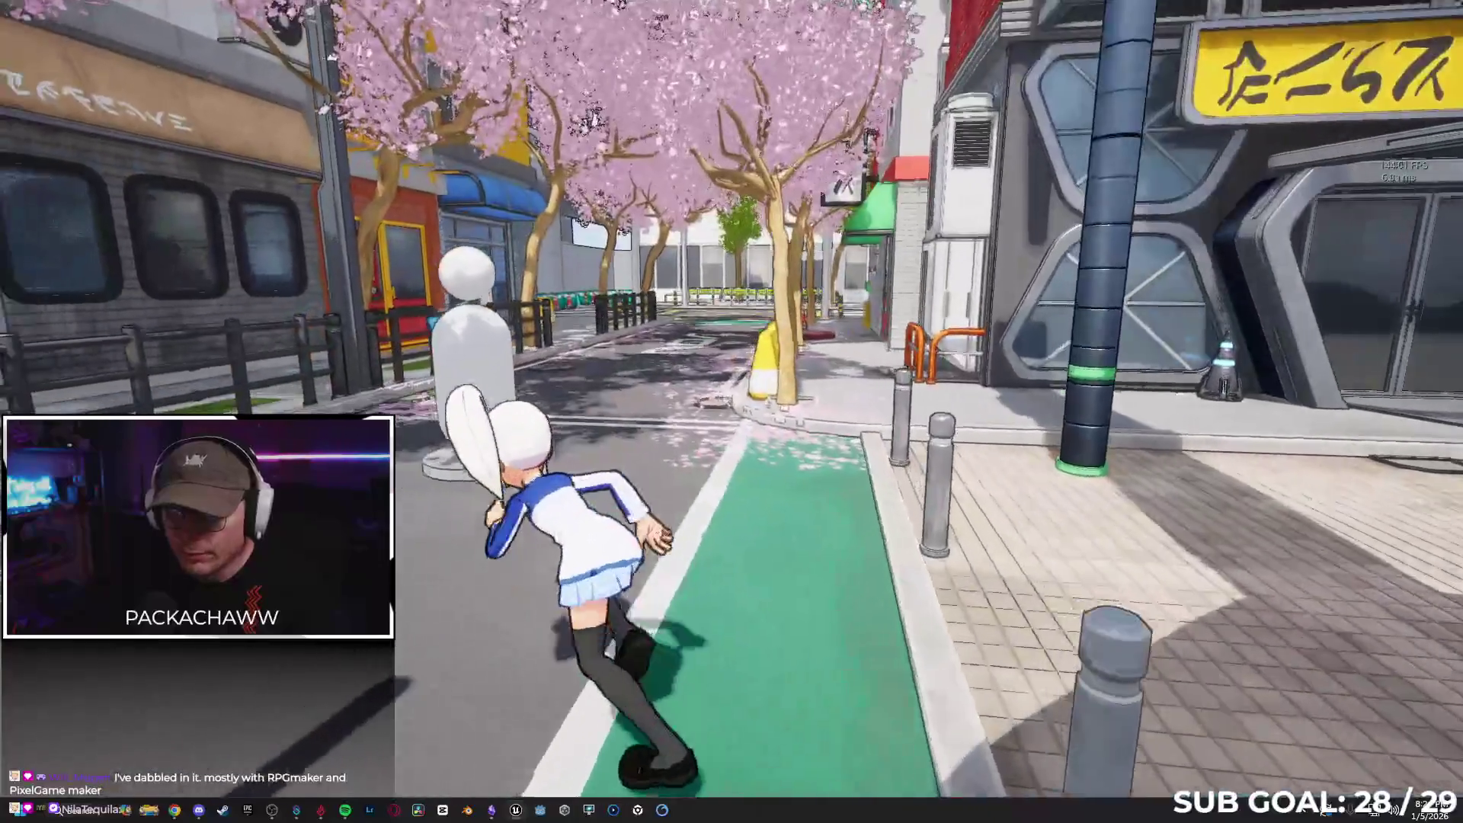
key("d")
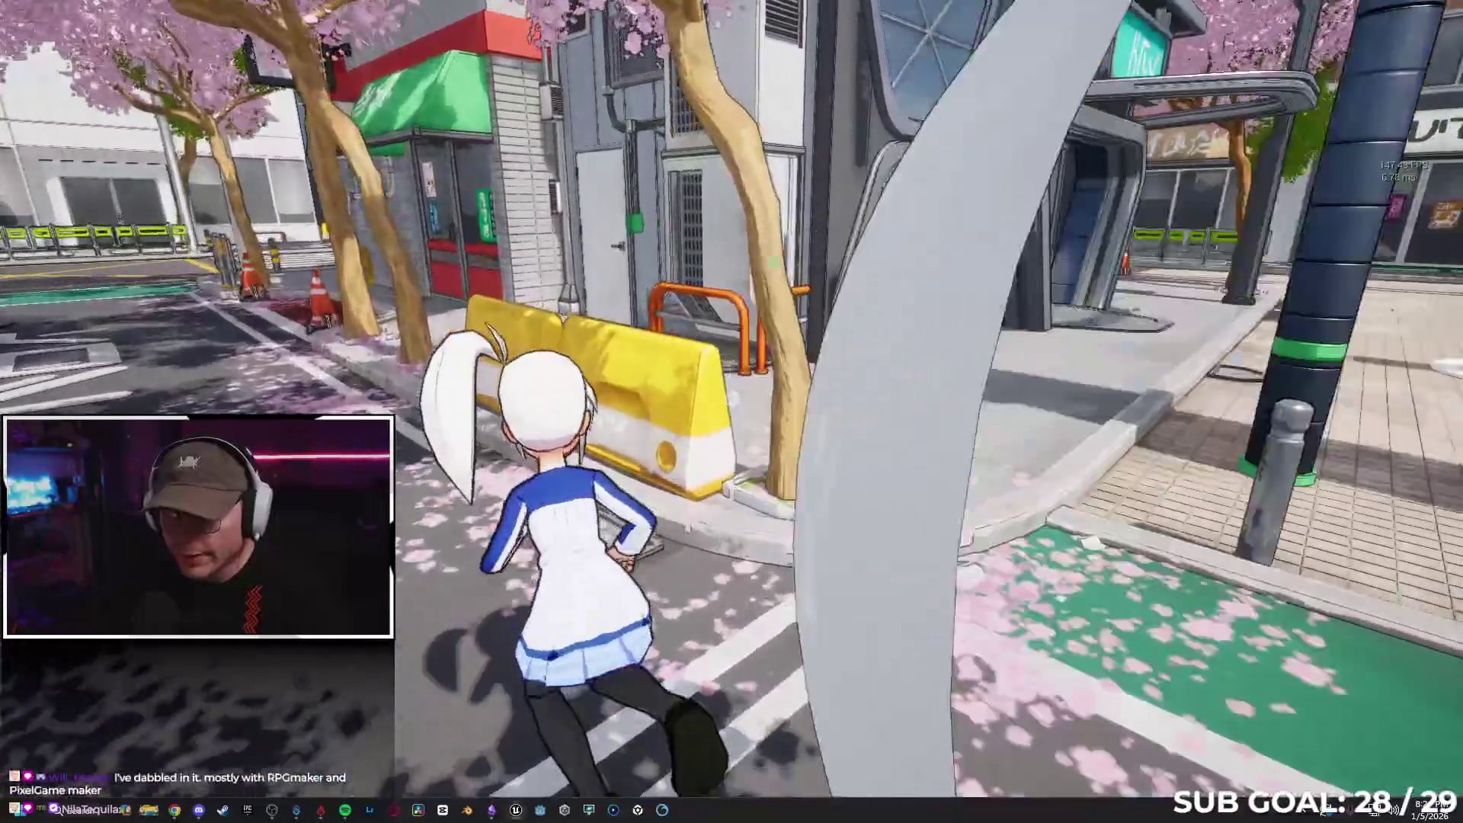
key("s")
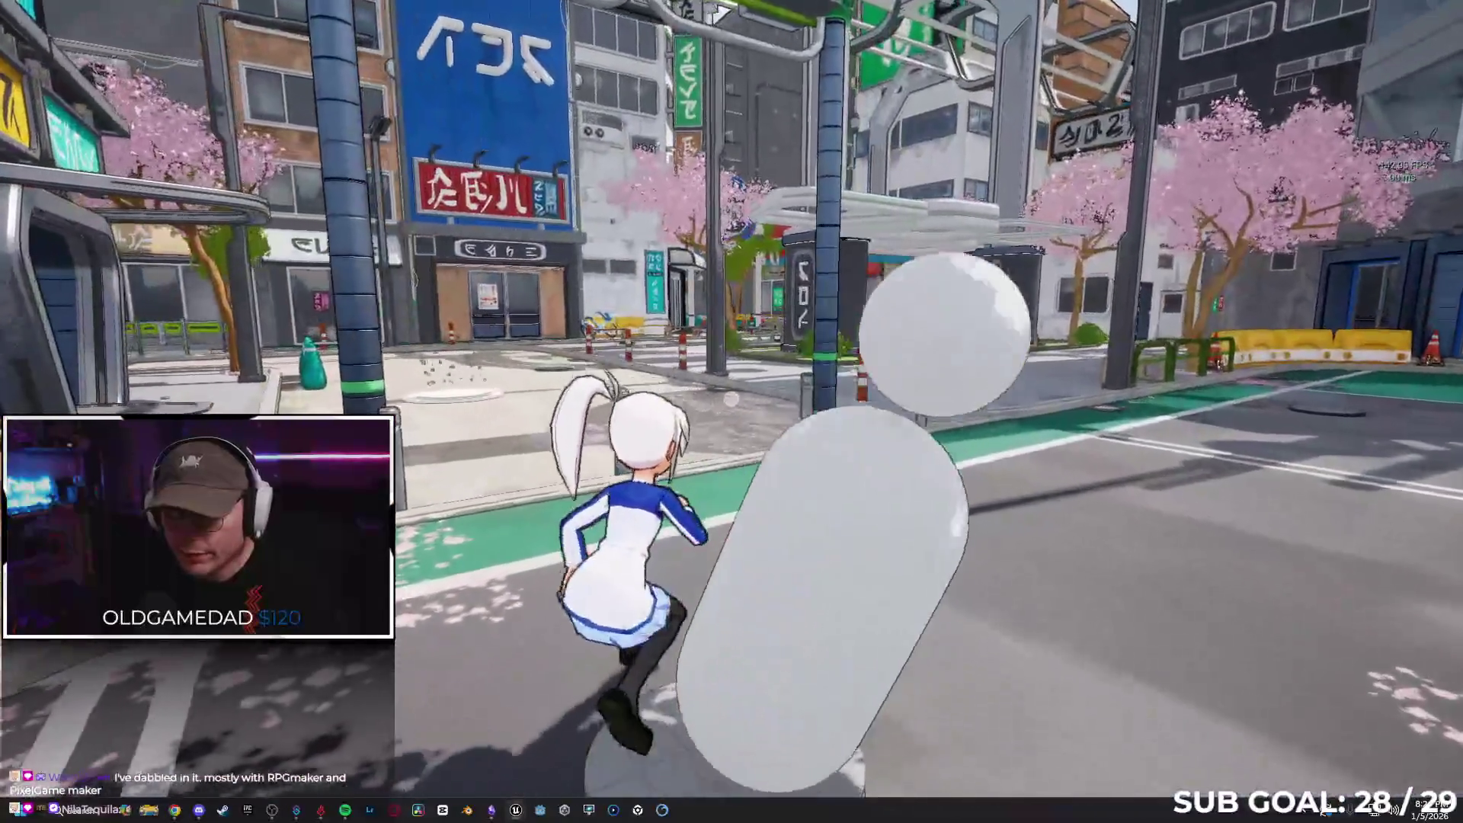
key("w")
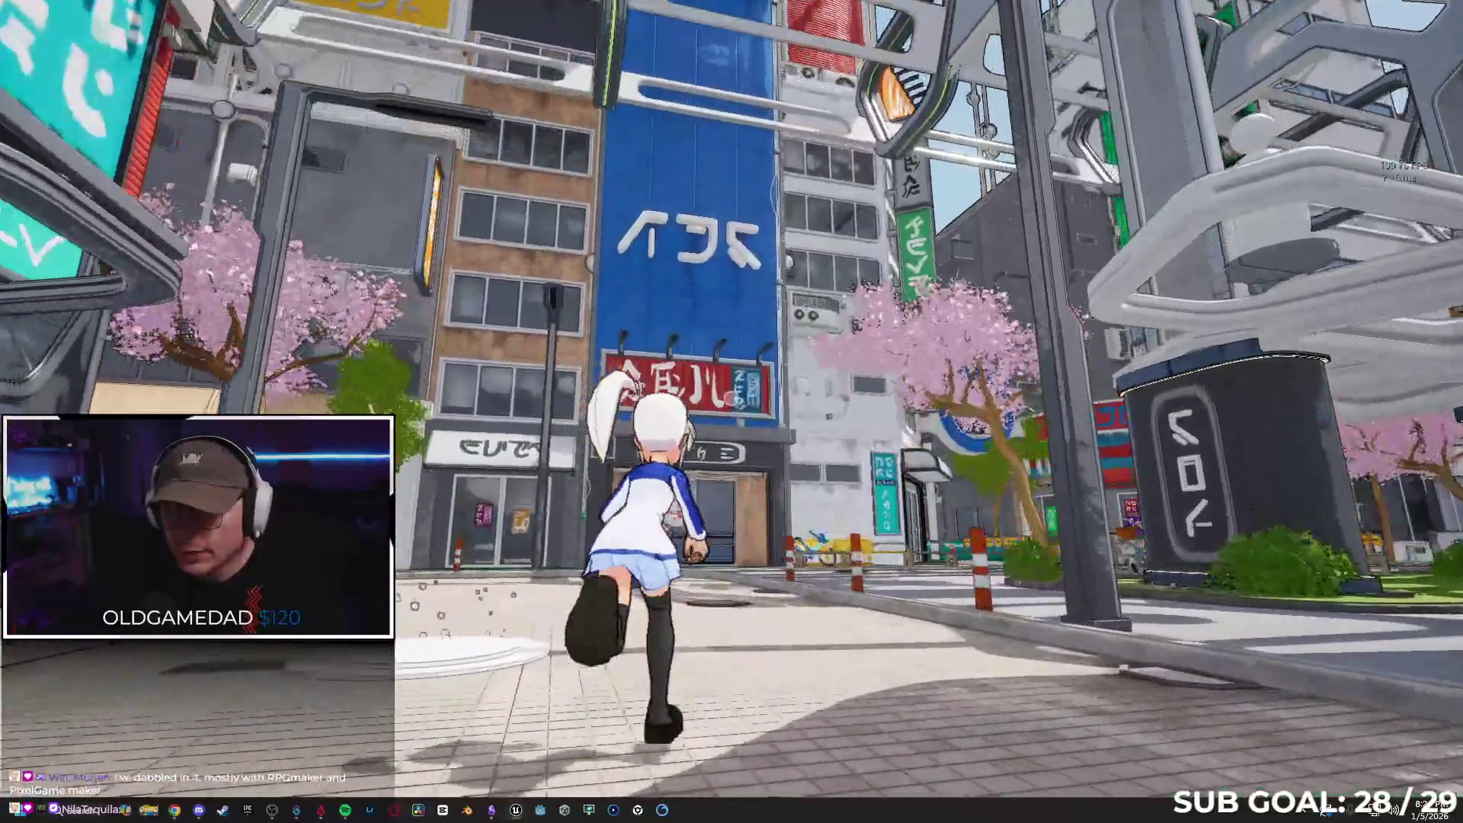
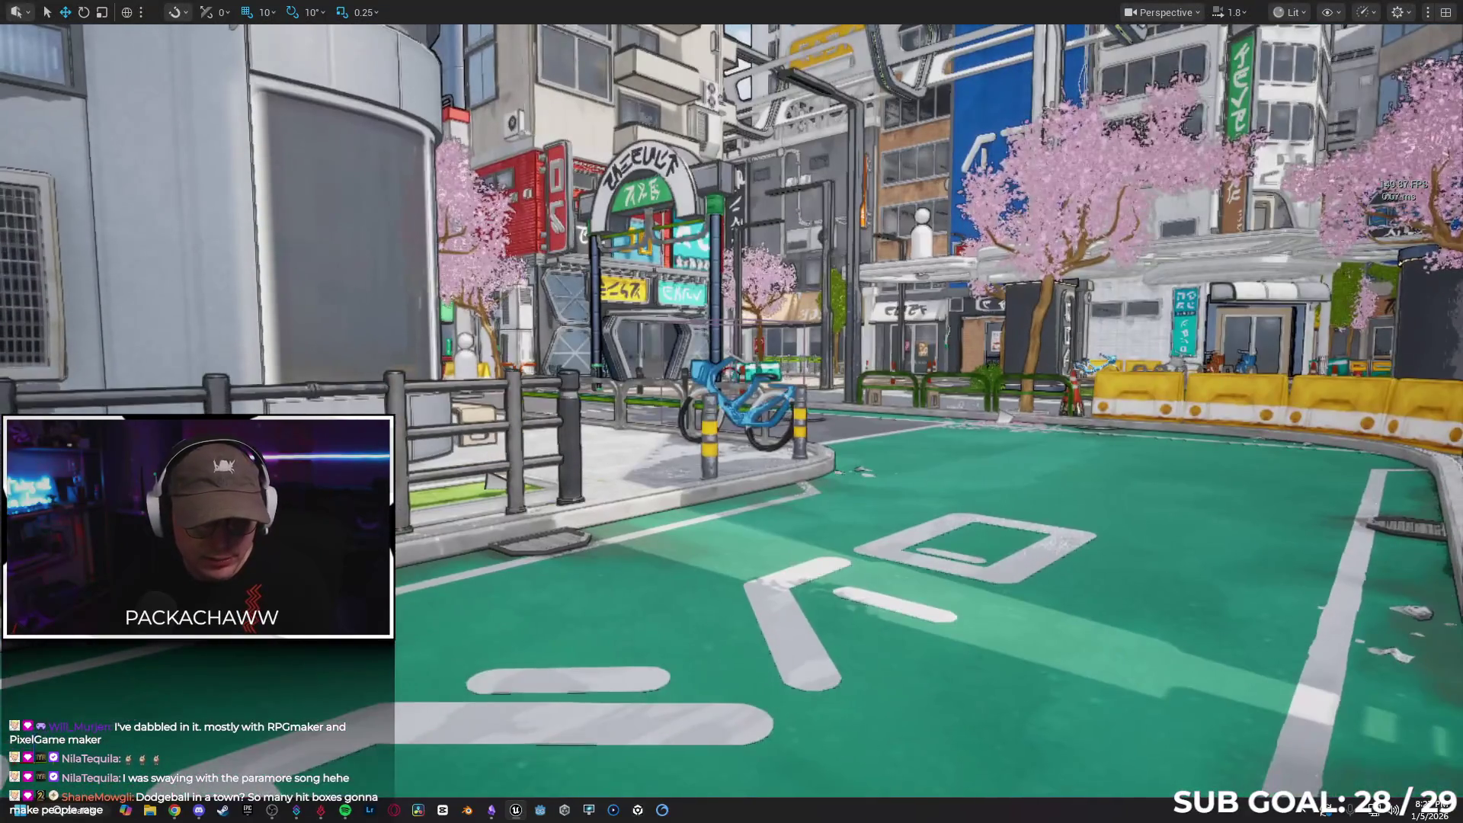
Fly the camera up the Tokyo street, tilt up toward the buildings, and exit full-screen with F11
key("d")
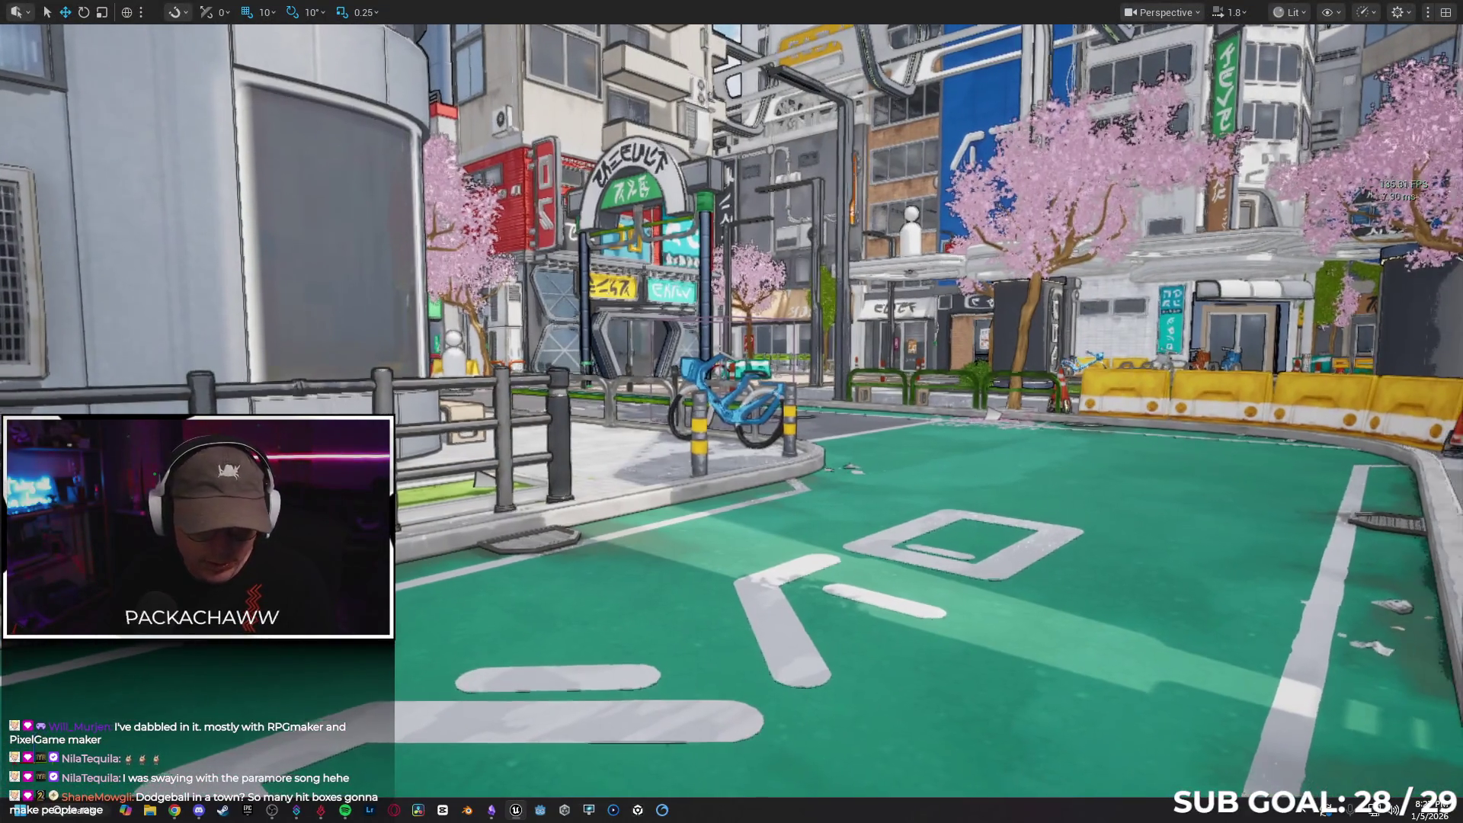
key("d")
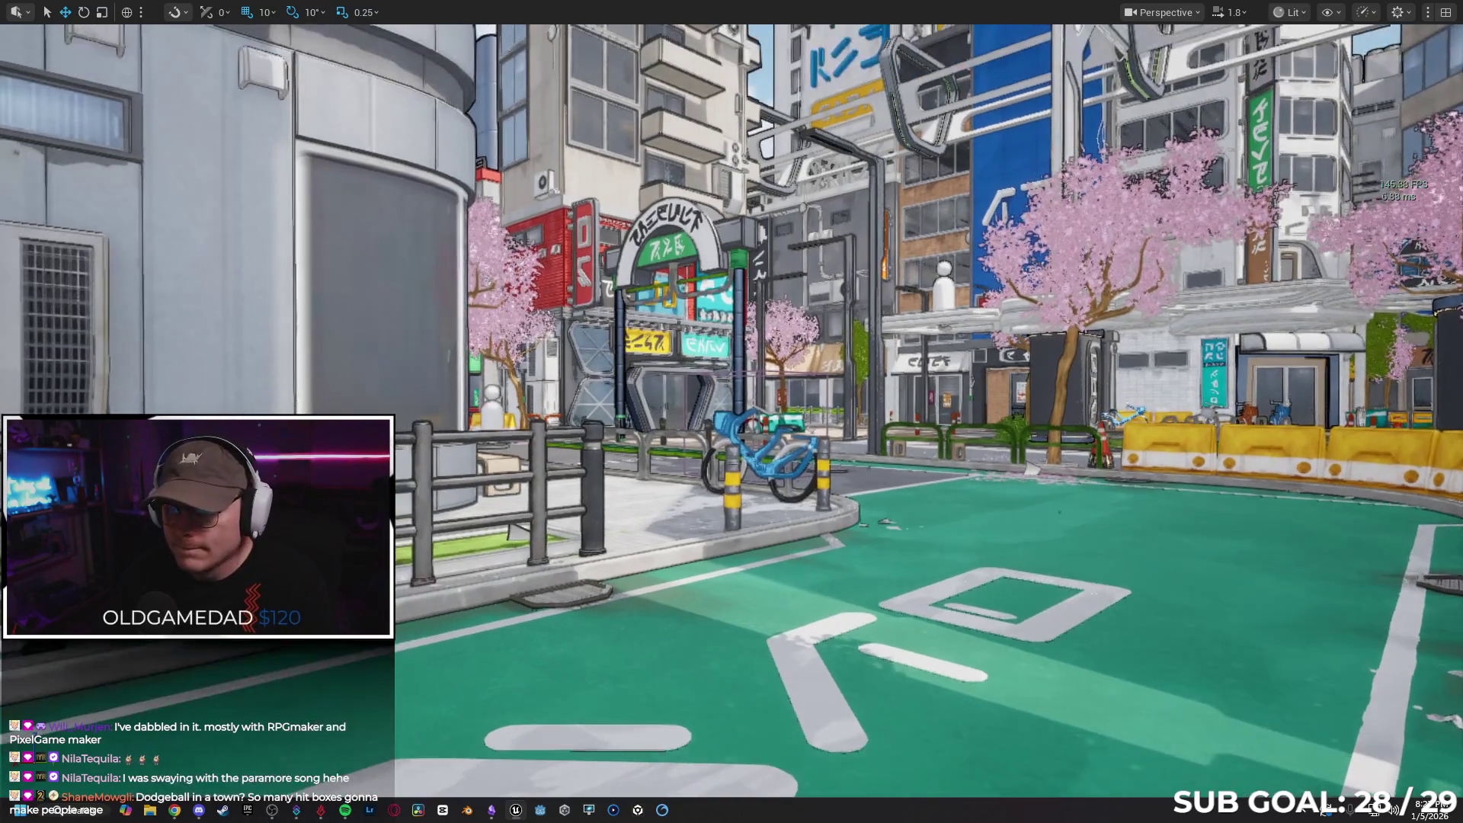
key("w")
left_click_drag(920, 462, 906, 400)
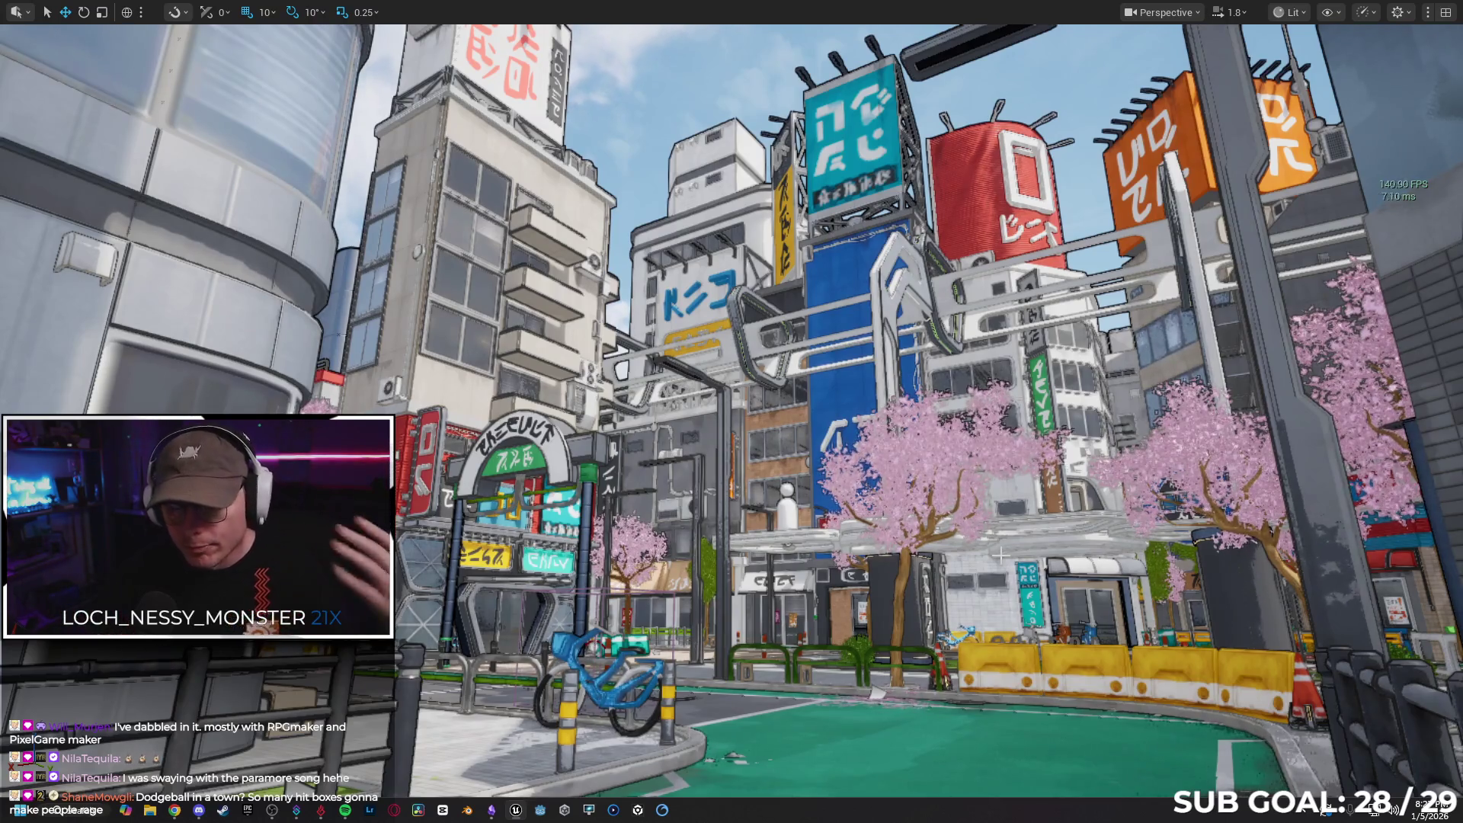
key("F11")
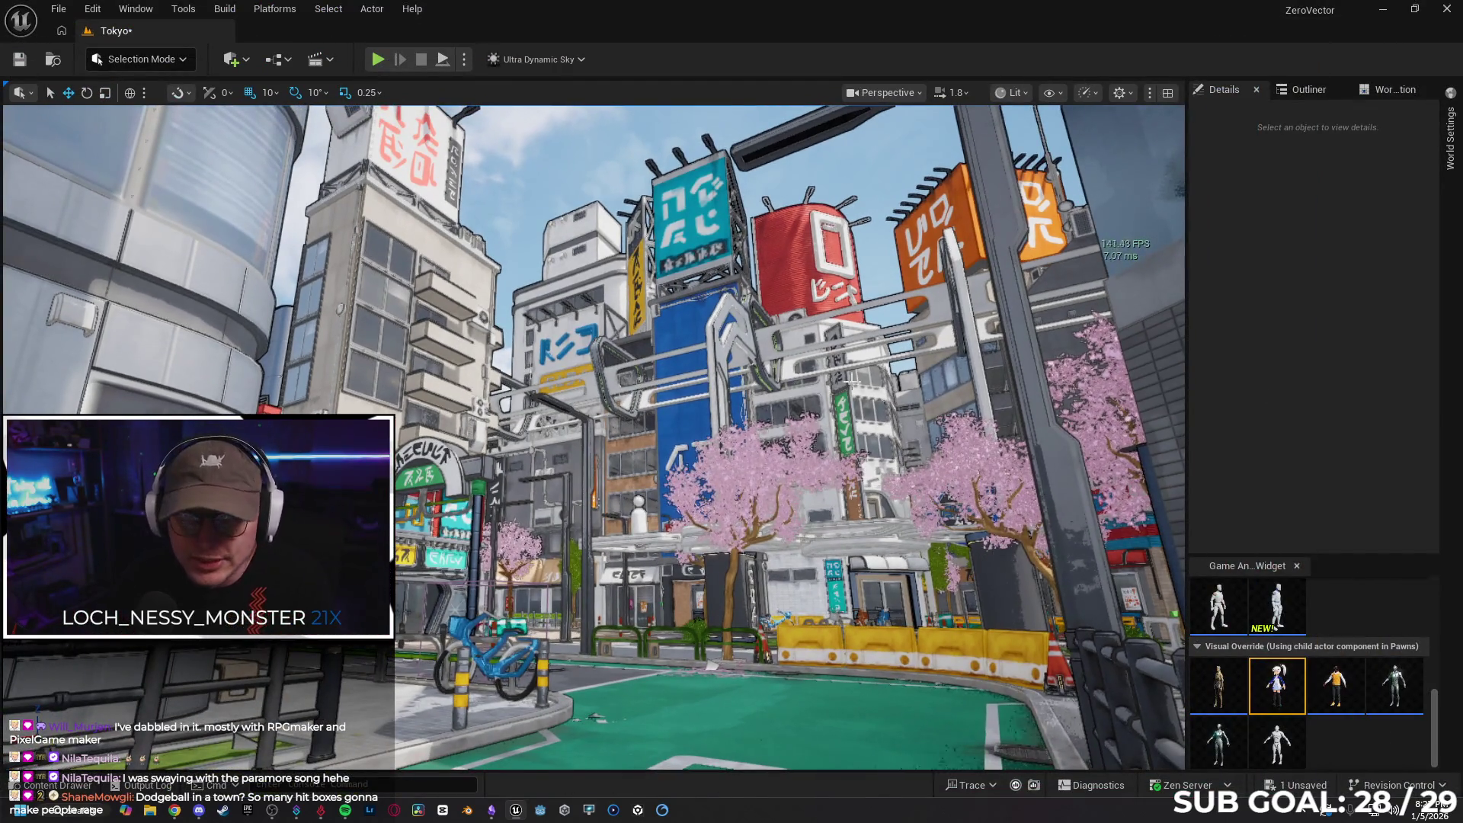
Filter the TokyoStylizedEnvironment folder to Static Mesh and select all 154 meshes
left_click(53, 785)
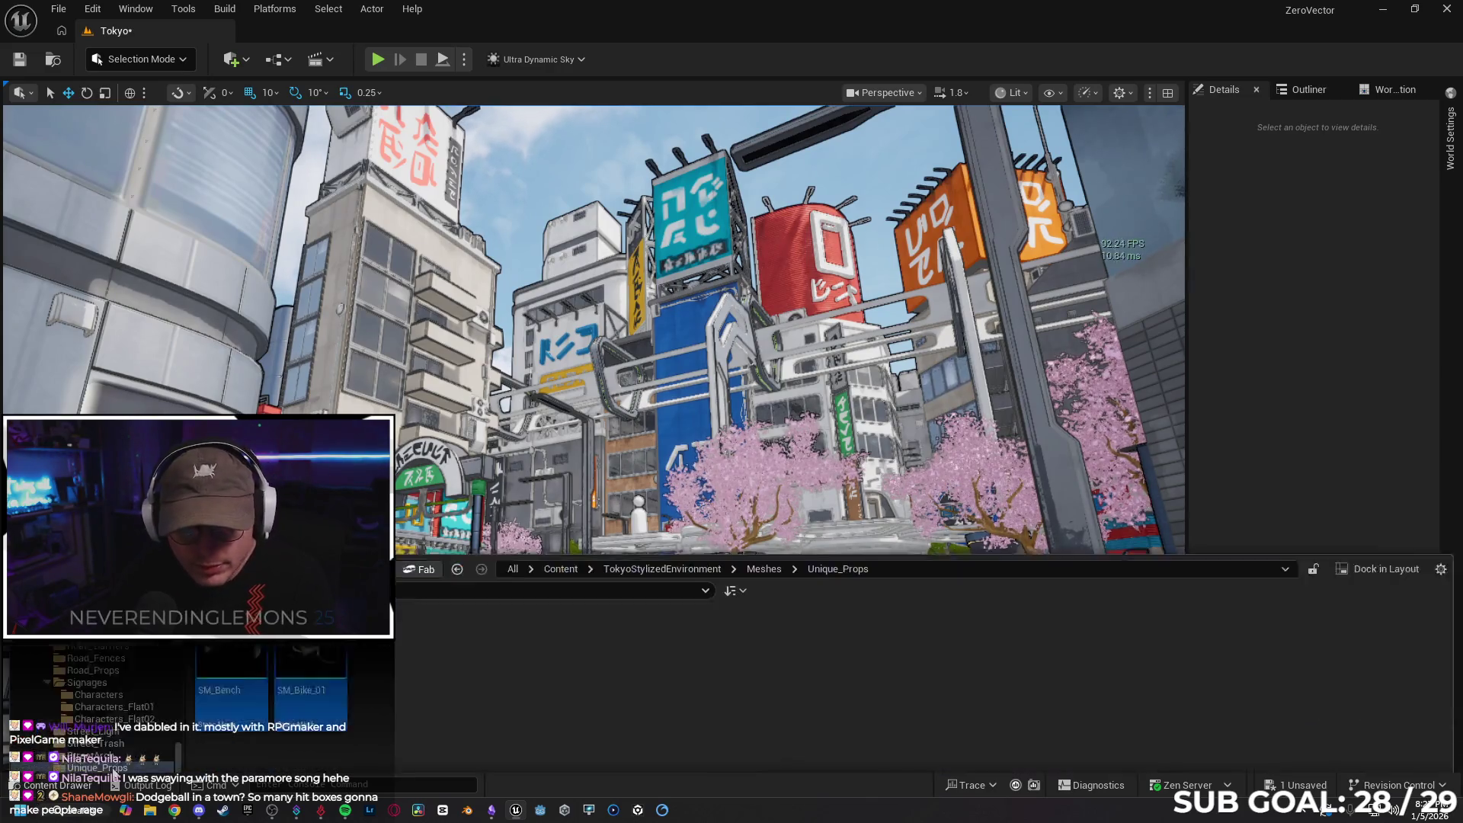
scroll(91, 685, "up", 3)
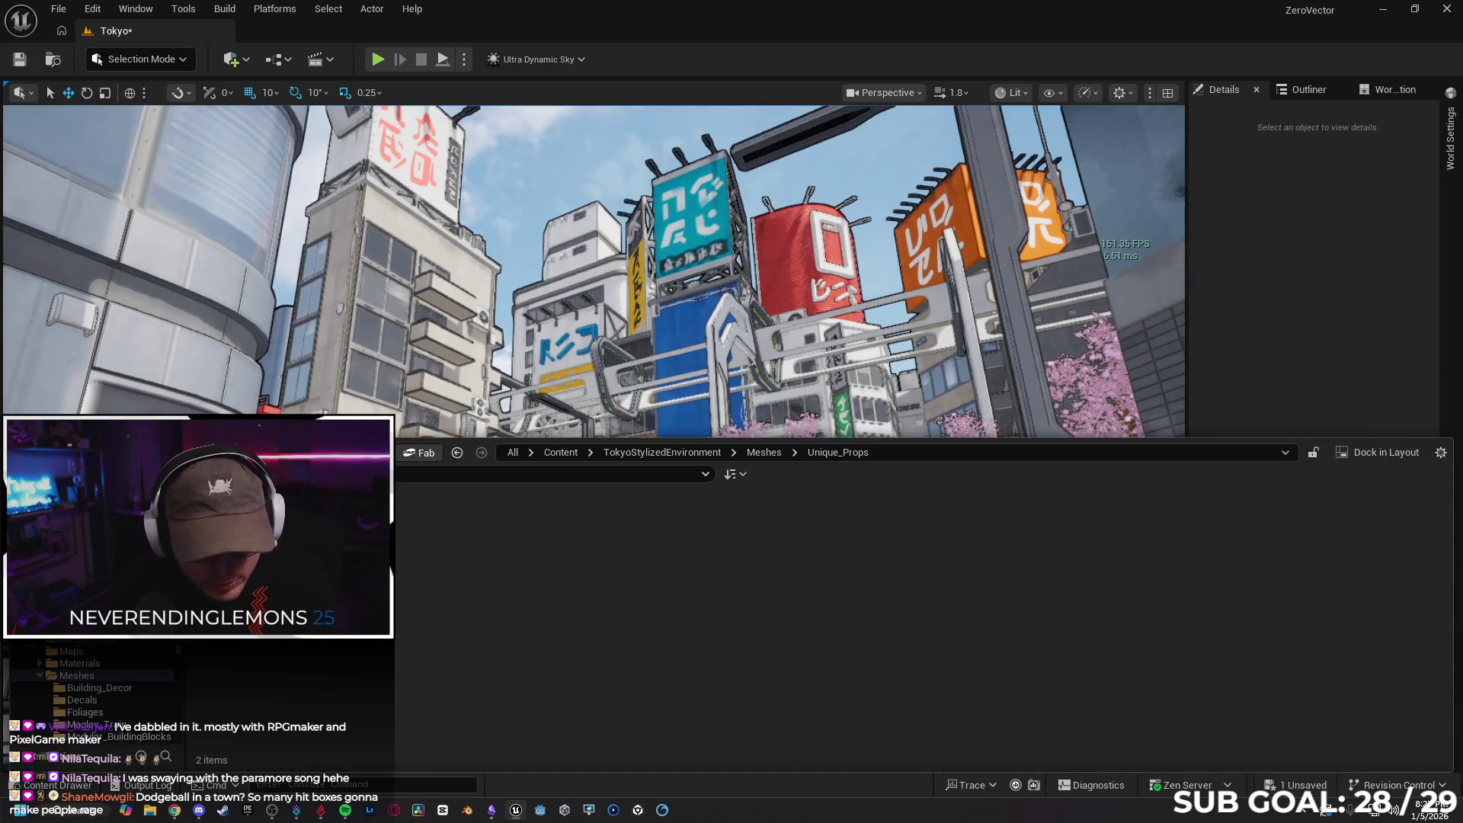
left_click(84, 639)
left_click(209, 473)
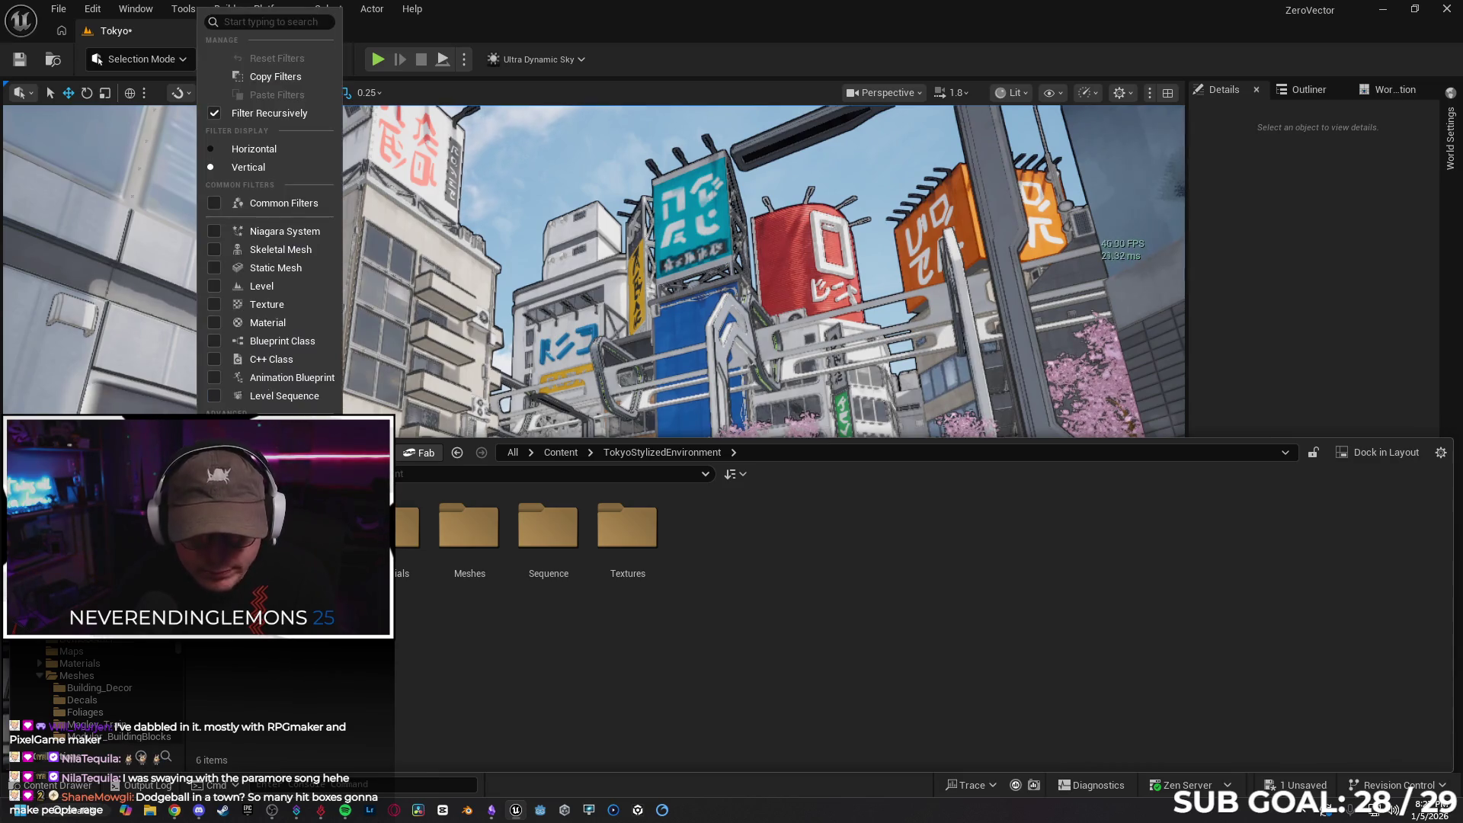
left_click(252, 267)
left_click(400, 548)
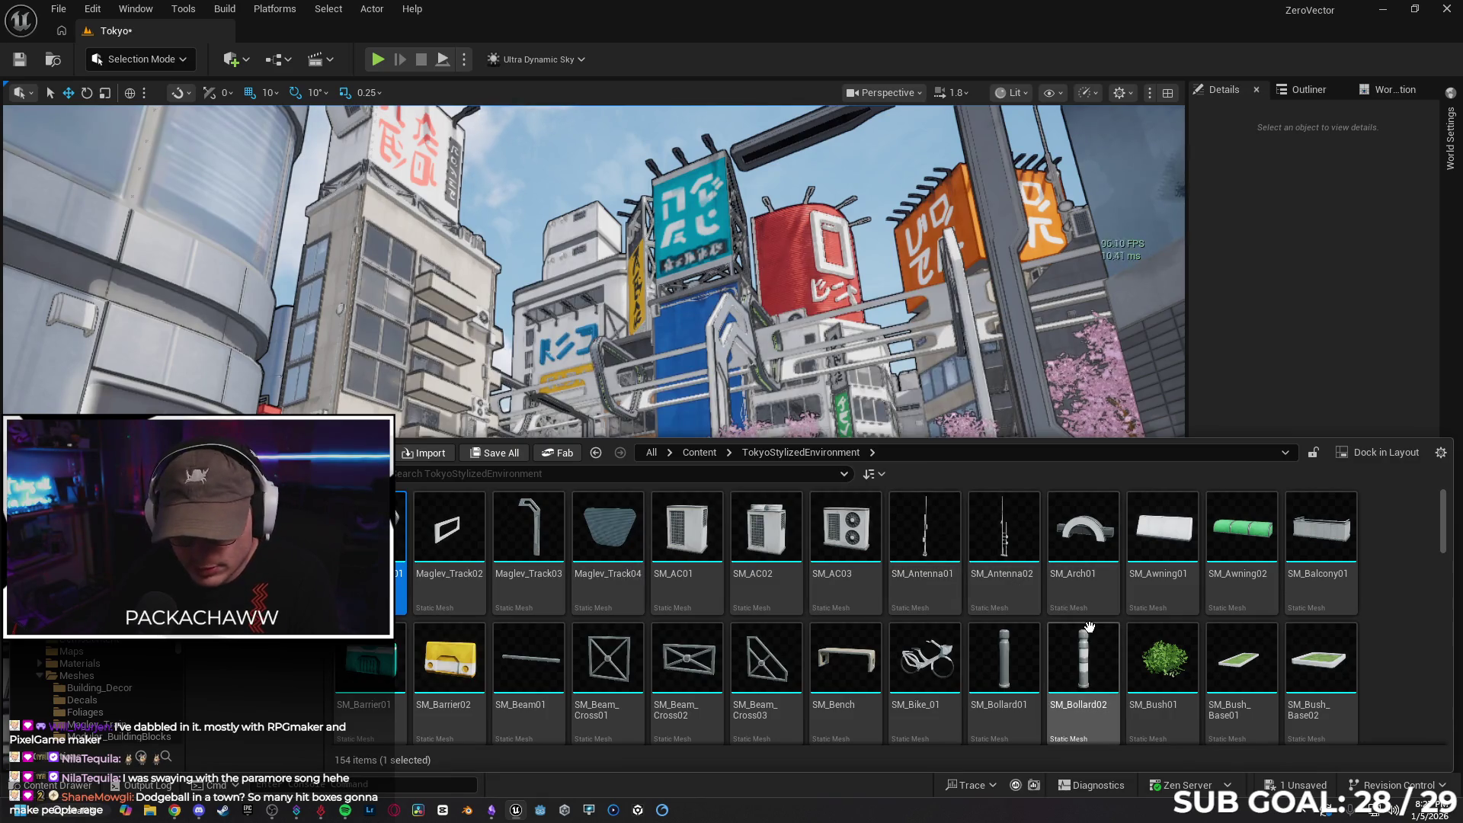
key("ctrl+a")
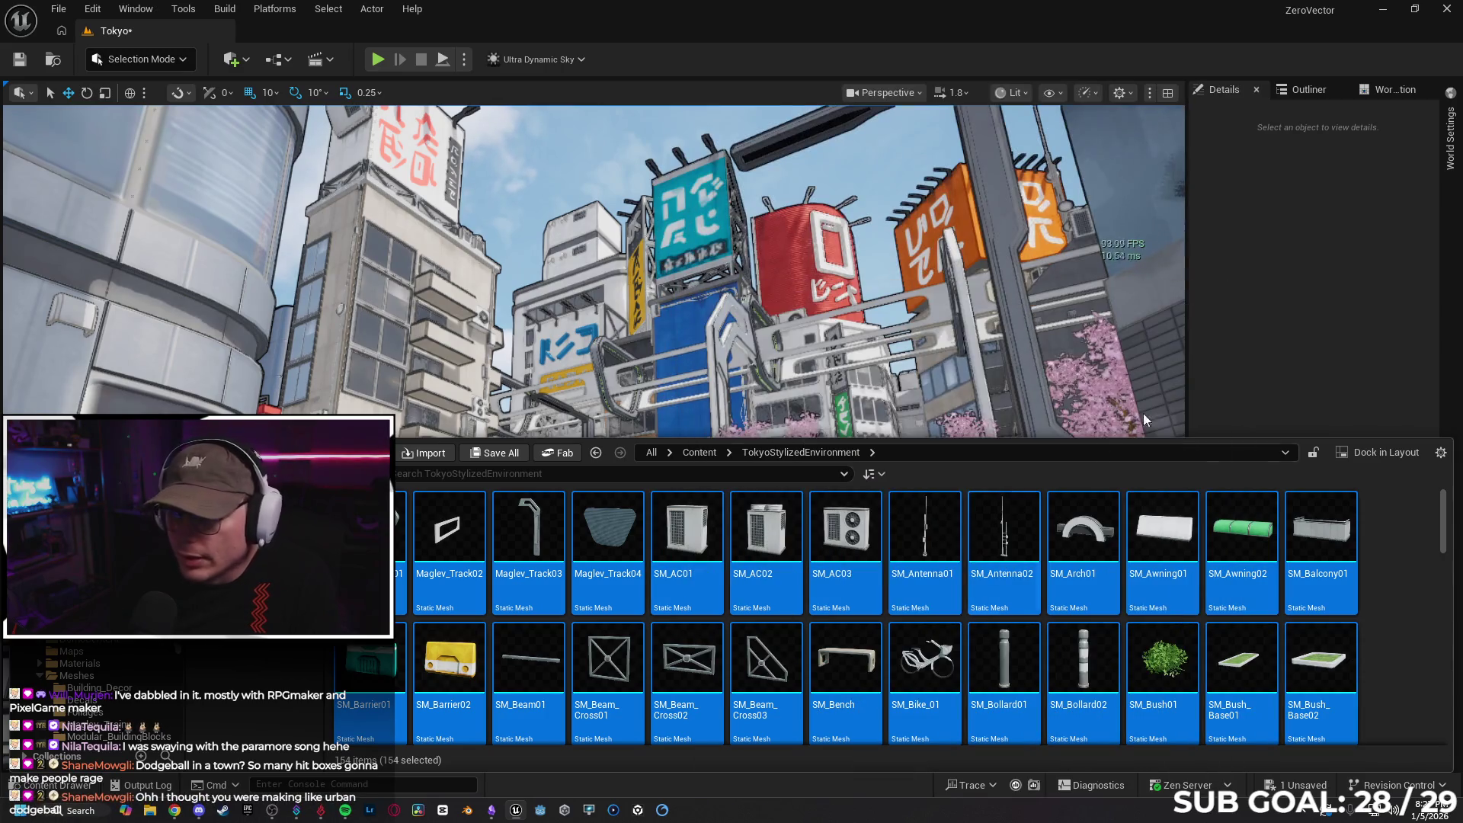
Save the Tokyo level and send the selected meshes to Edit Selection in Property Matrix
right_click(393, 549)
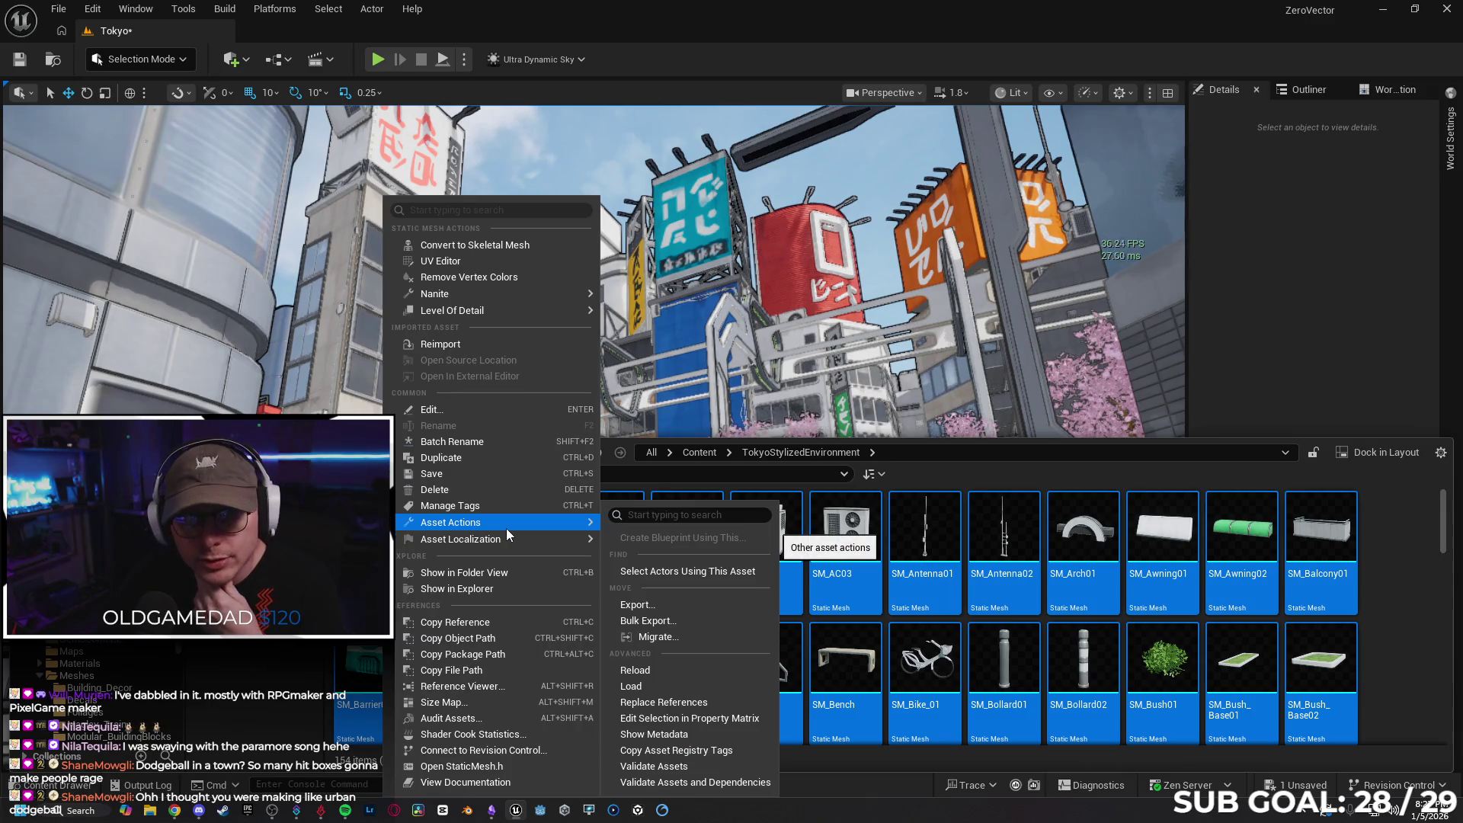
key("ctrl+s")
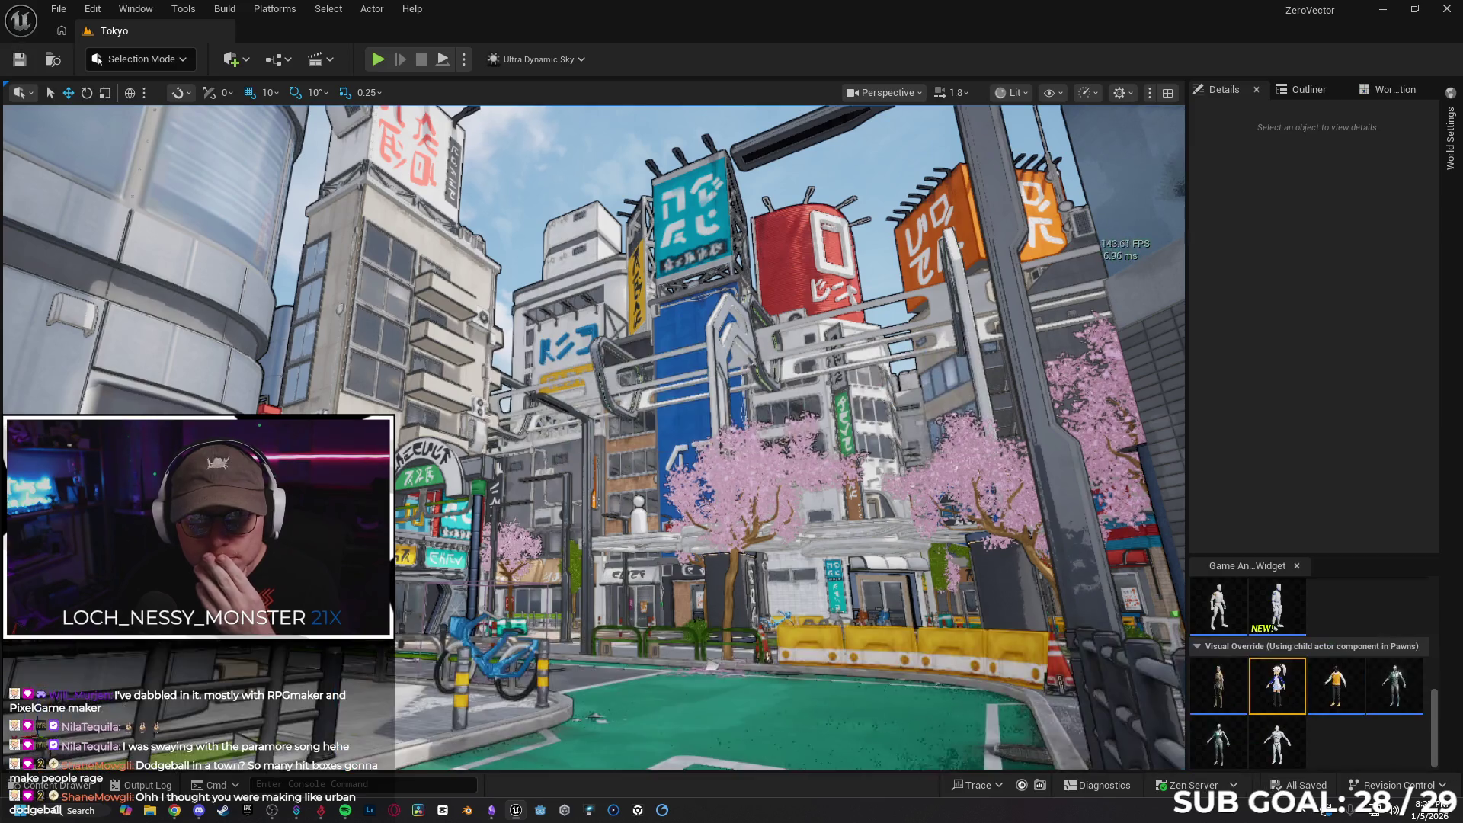
key("ctrl+space")
right_click(375, 534)
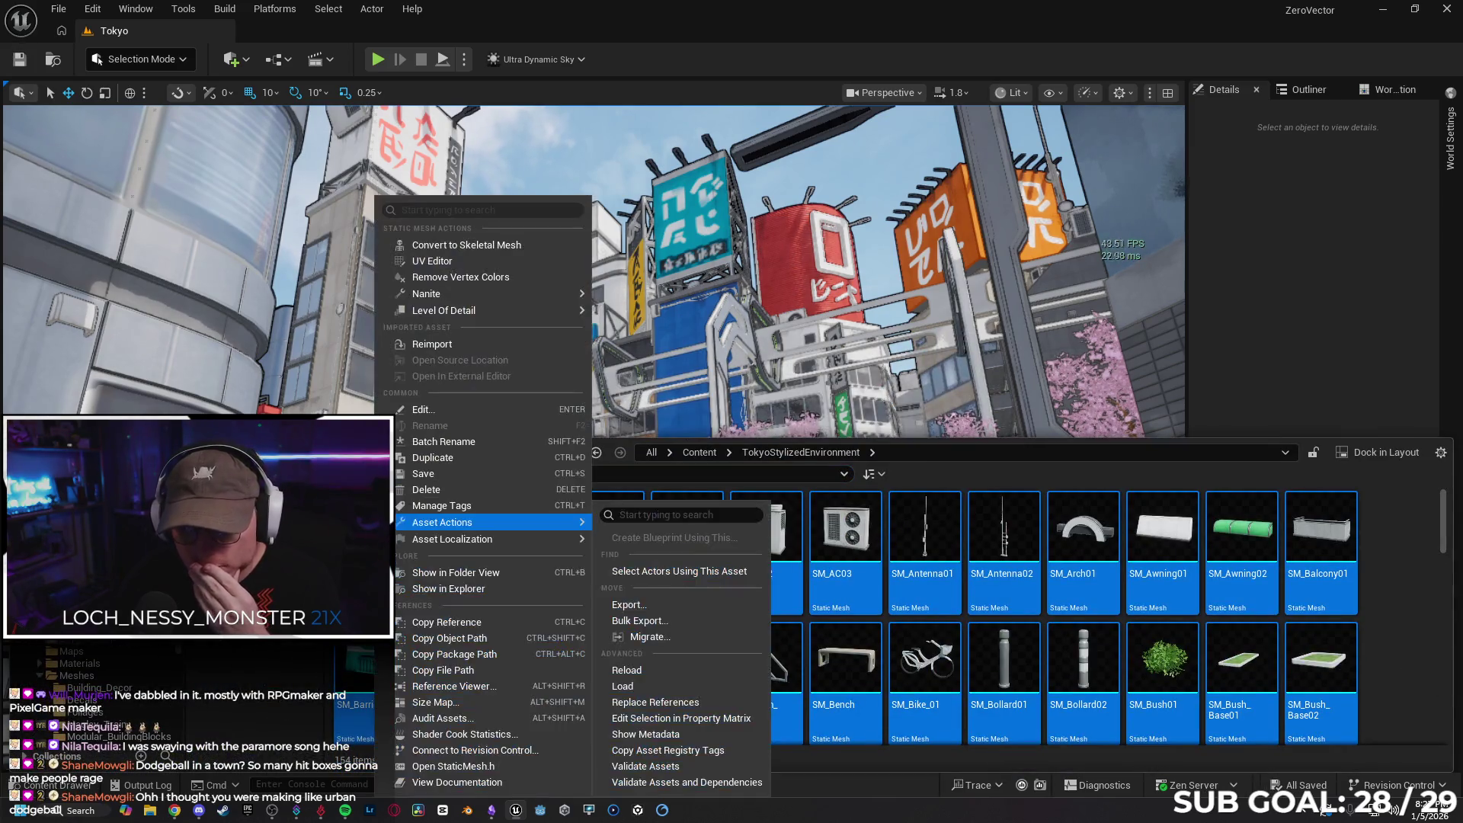
mouse_move(510, 525)
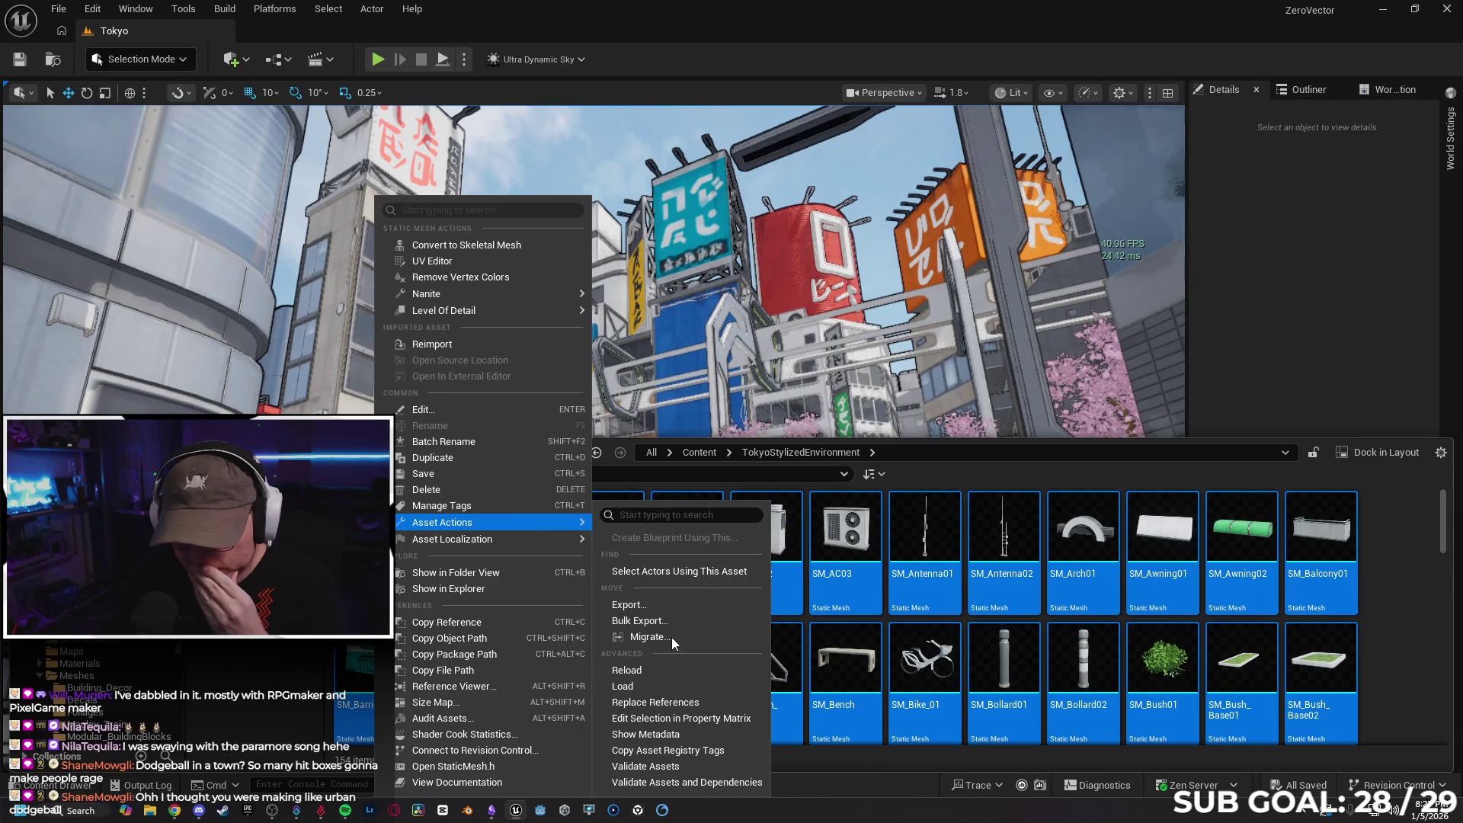
left_click(692, 719)
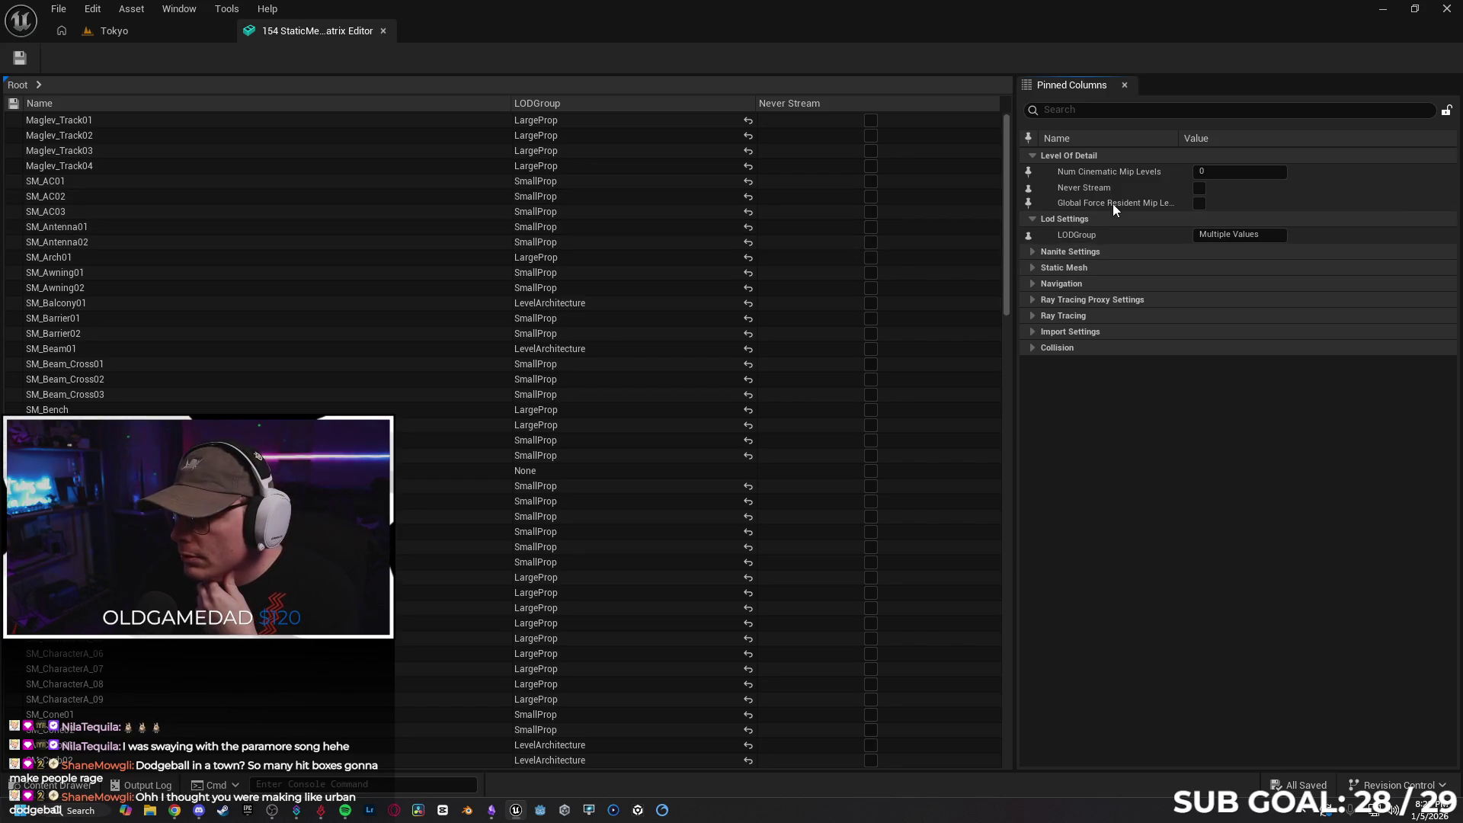
Close the StaticMesh Matrix Editor and fly the camera toward the blue bicycle
left_click(383, 31)
mouse_move(595, 438)
left_mouse_down()
mouse_move(549, 450)
mouse_move(556, 503)
mouse_move(564, 449)
left_mouse_up()
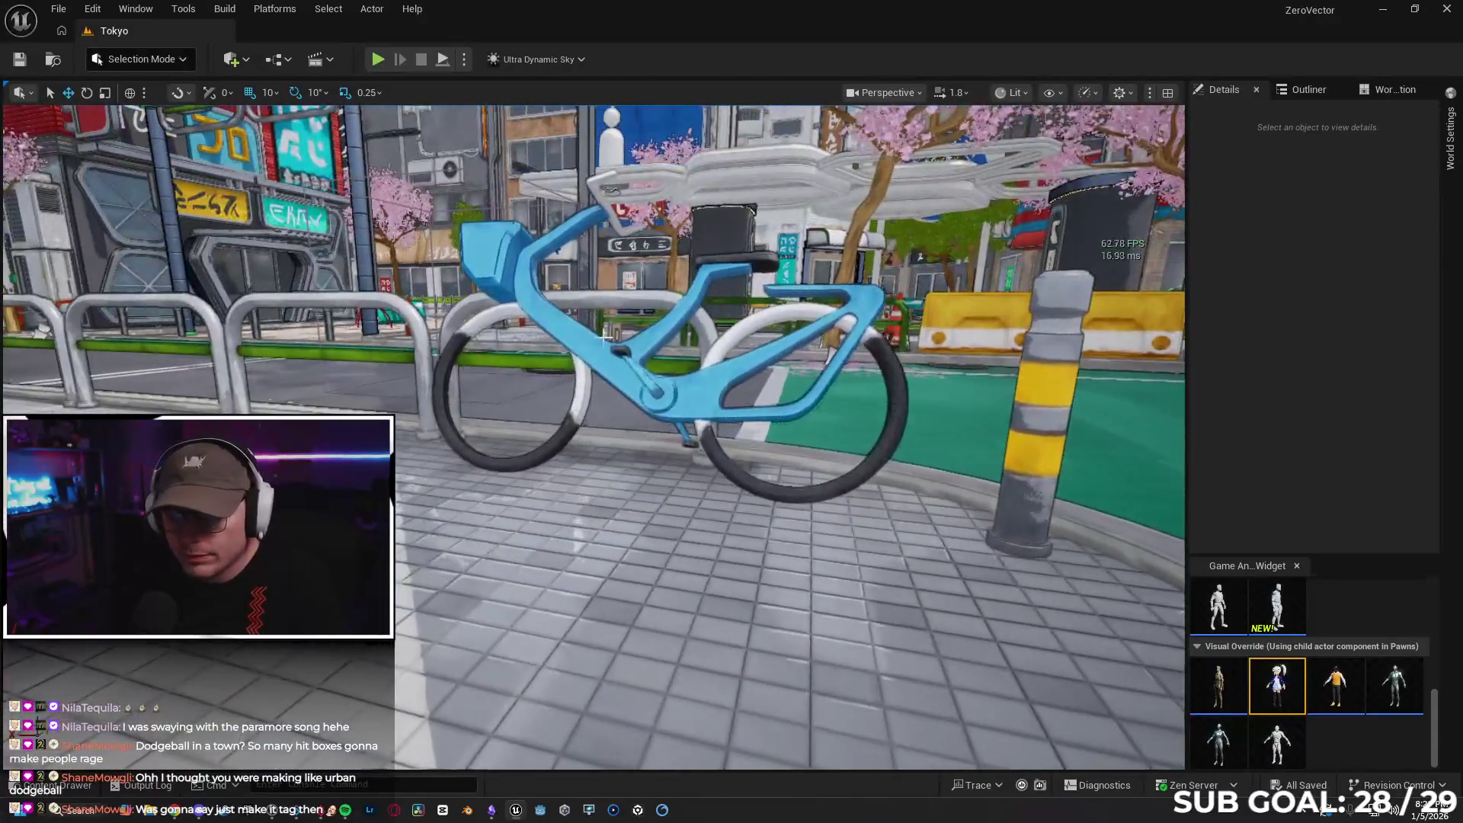
Select SM_Bike_9, filter Details by 'force', and set Forced Lod Model to 3, then 5
left_click(869, 300)
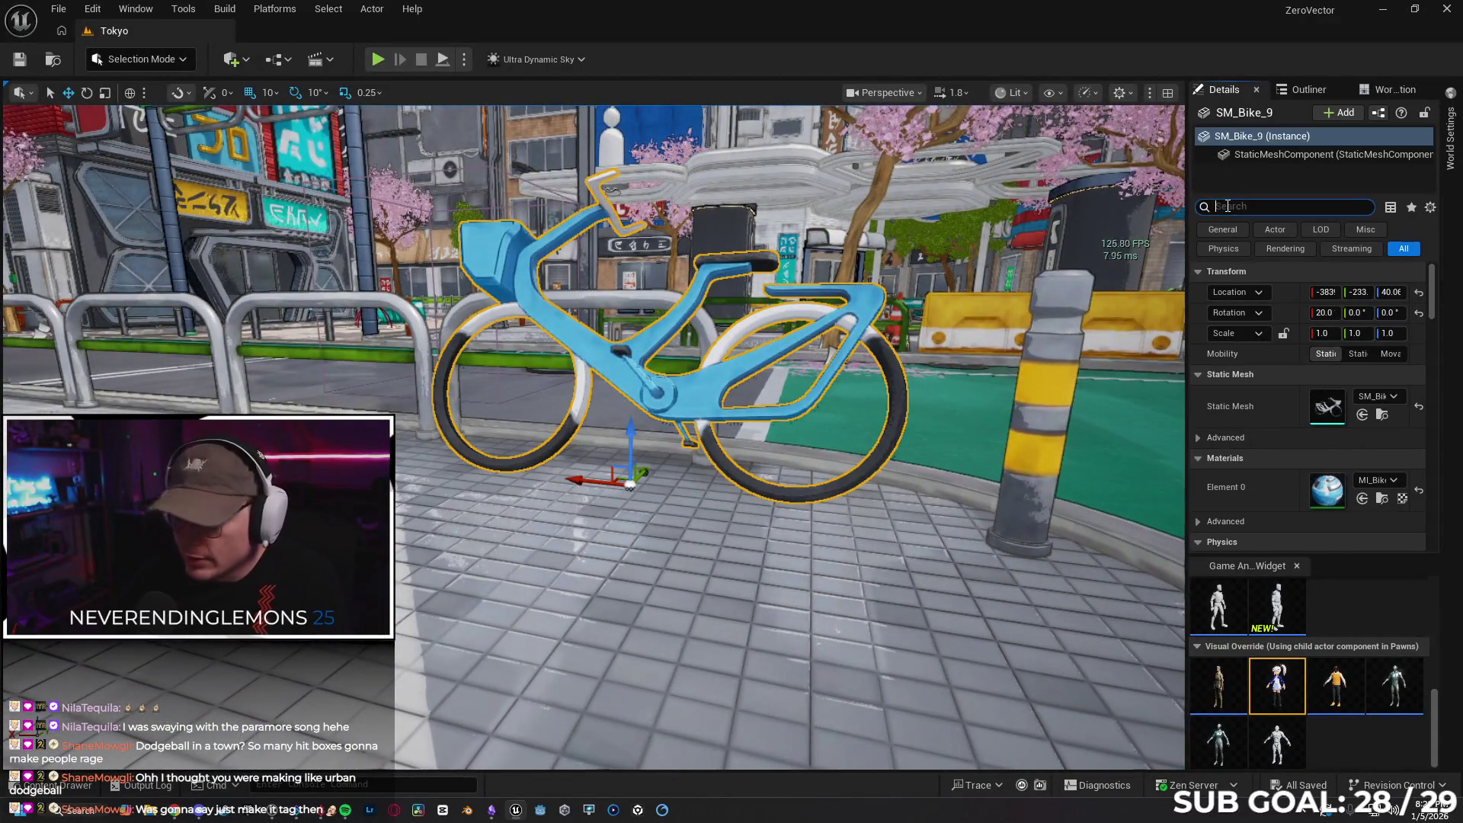
left_click(1244, 207)
type("force")
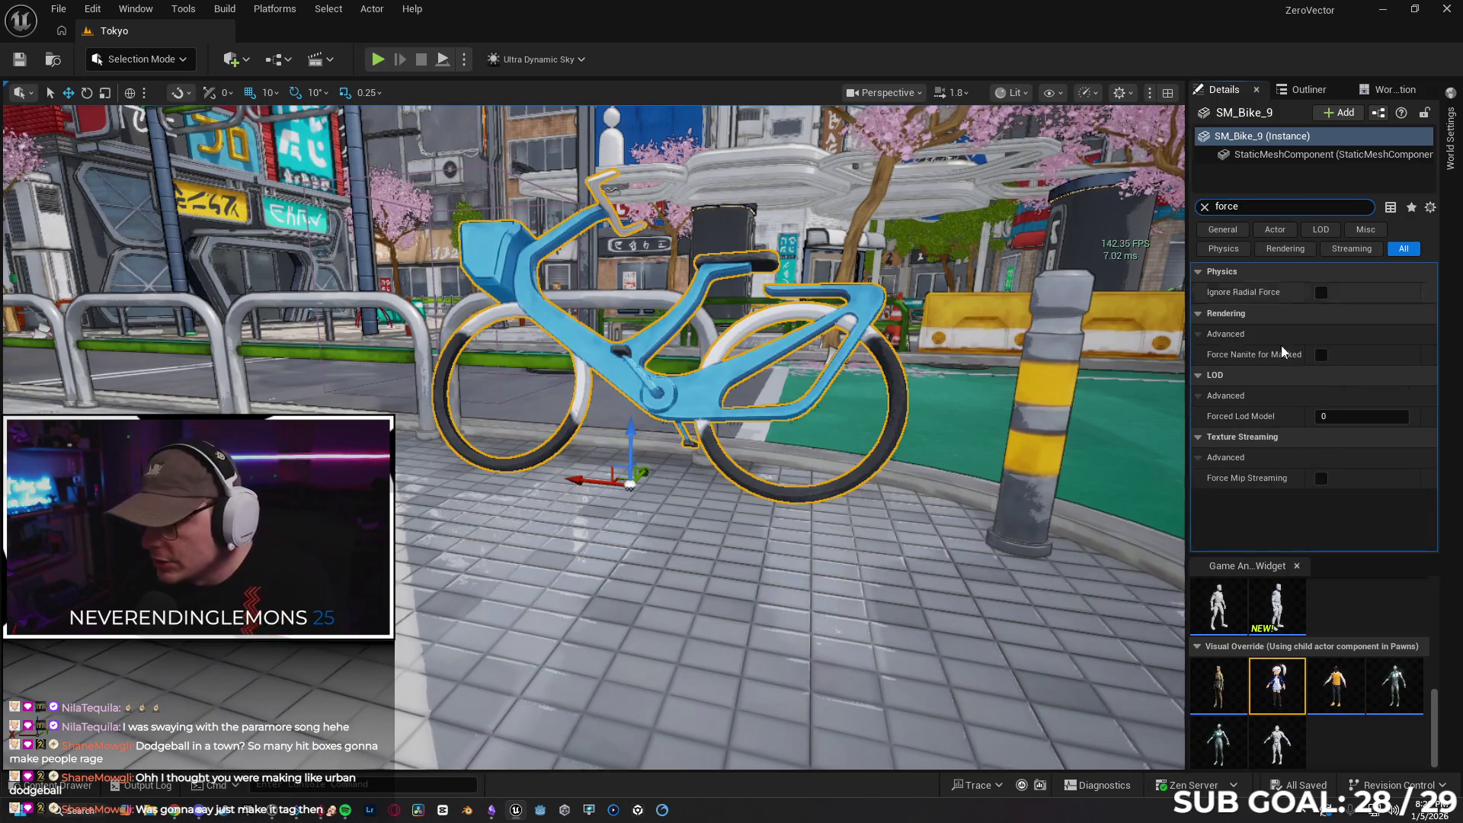
left_click(1349, 416)
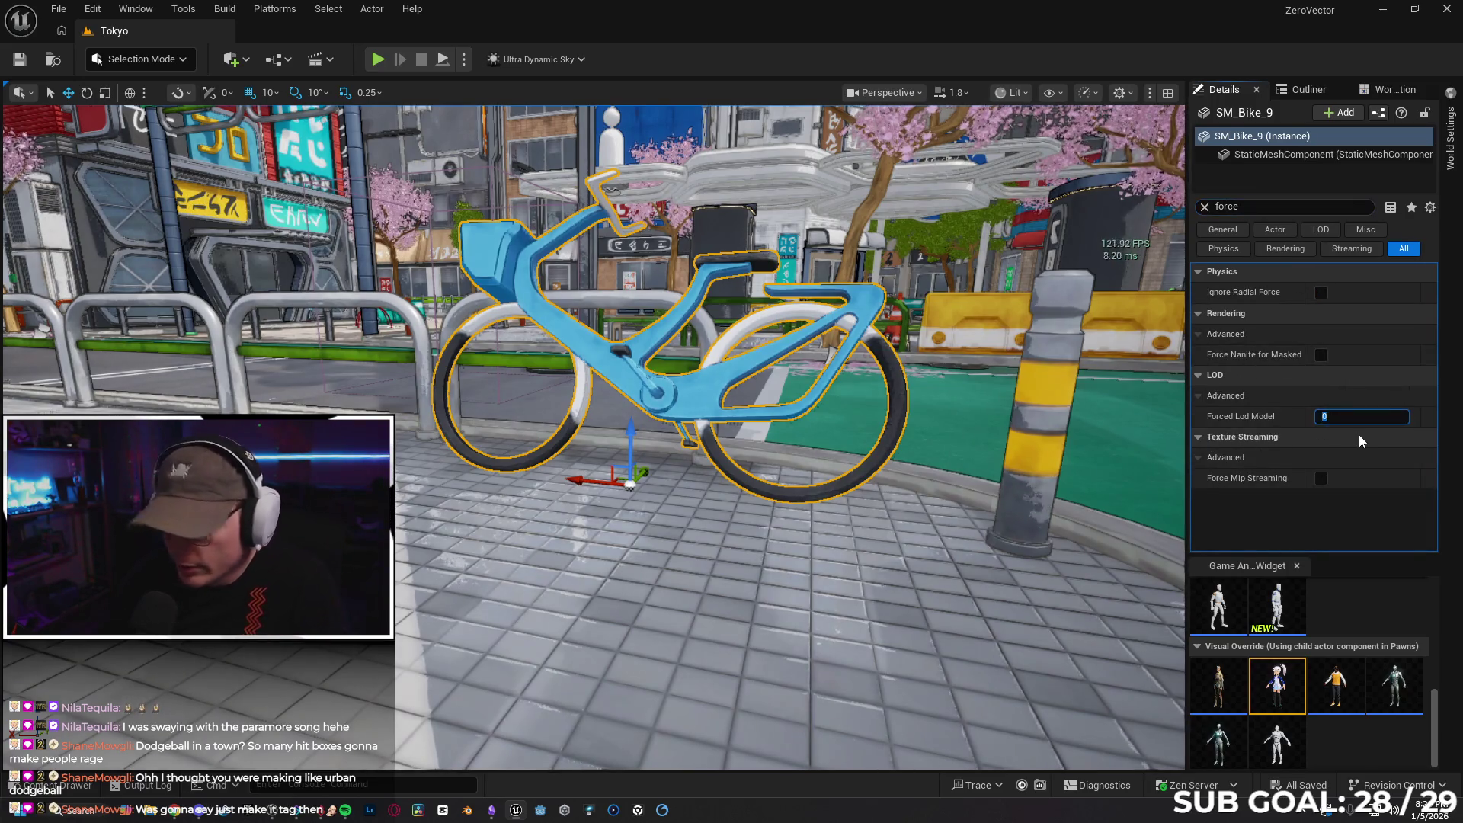
type("3")
key("Return")
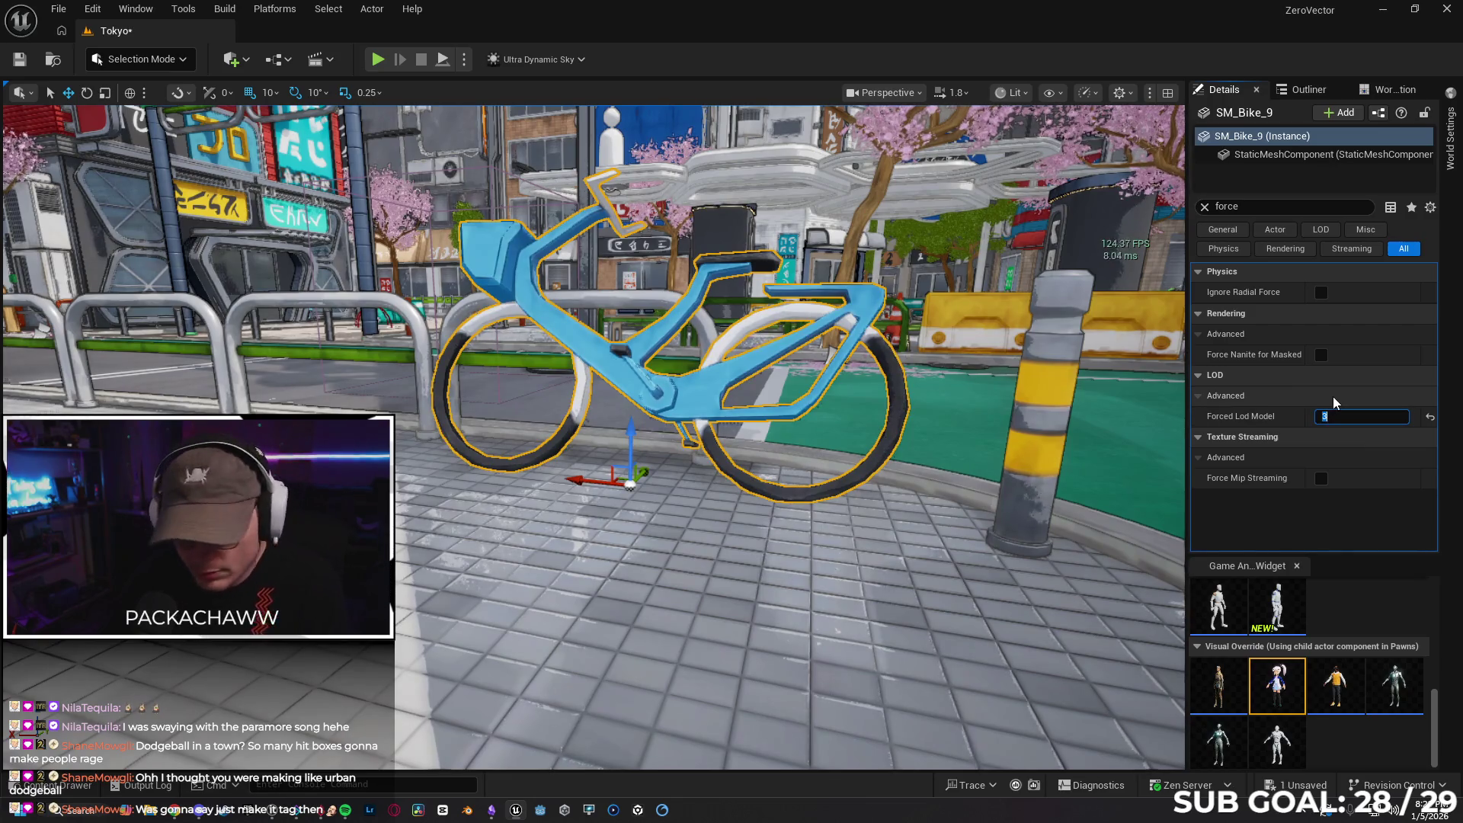
type("5")
key("Return")
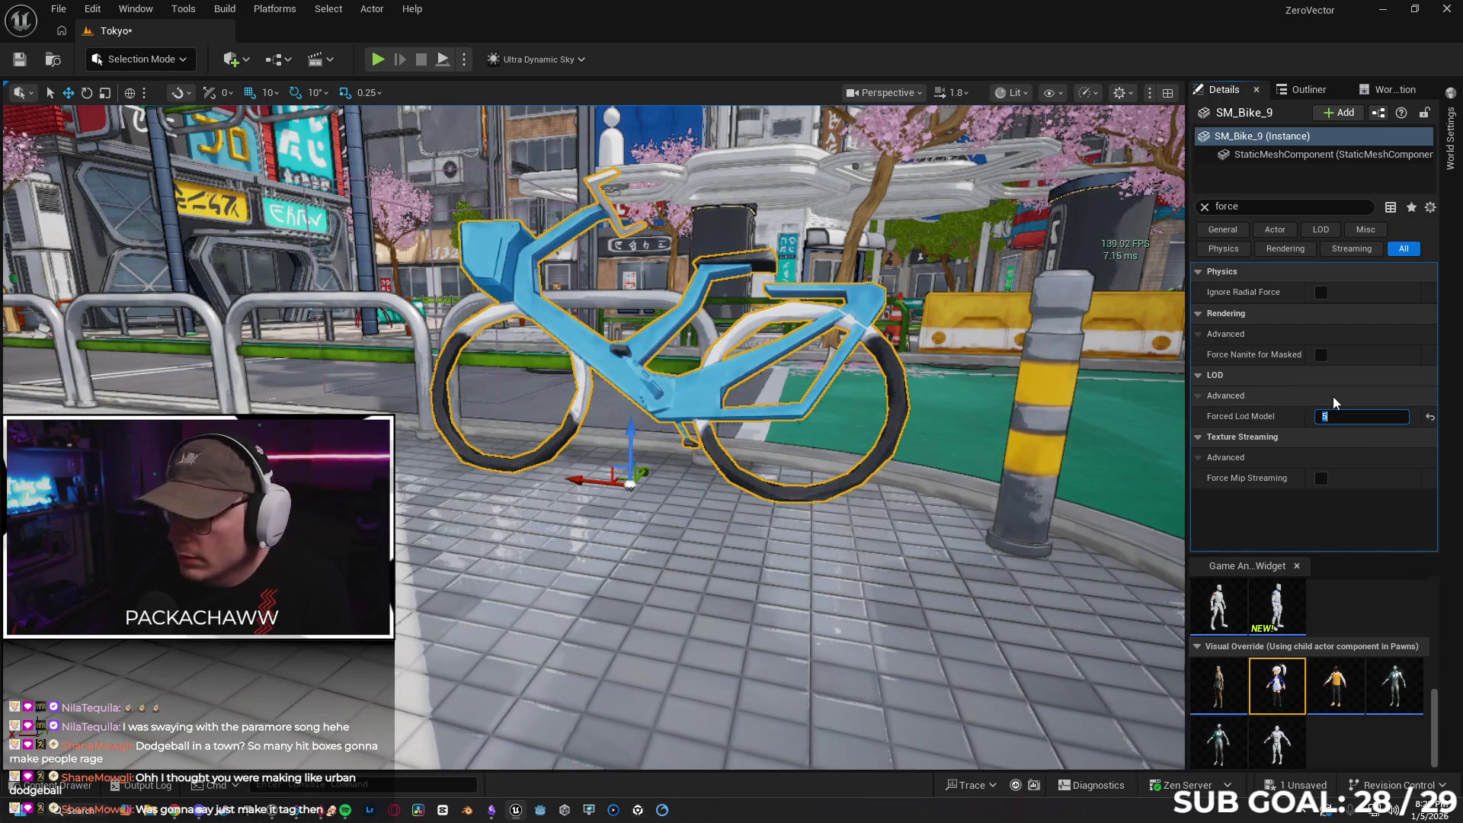
Inspect the bike up close at LODs 6 and 5, then reset Forced Lod Model to 0
mouse_move(948, 432)
left_mouse_down()
mouse_move(944, 446)
mouse_move(949, 432)
left_mouse_up()
left_click_drag(699, 638, 698, 588)
left_click_drag(991, 447, 991, 447)
mouse_move(1361, 416)
left_mouse_down()
mouse_move(1327, 416)
mouse_move(1379, 416)
left_mouse_up()
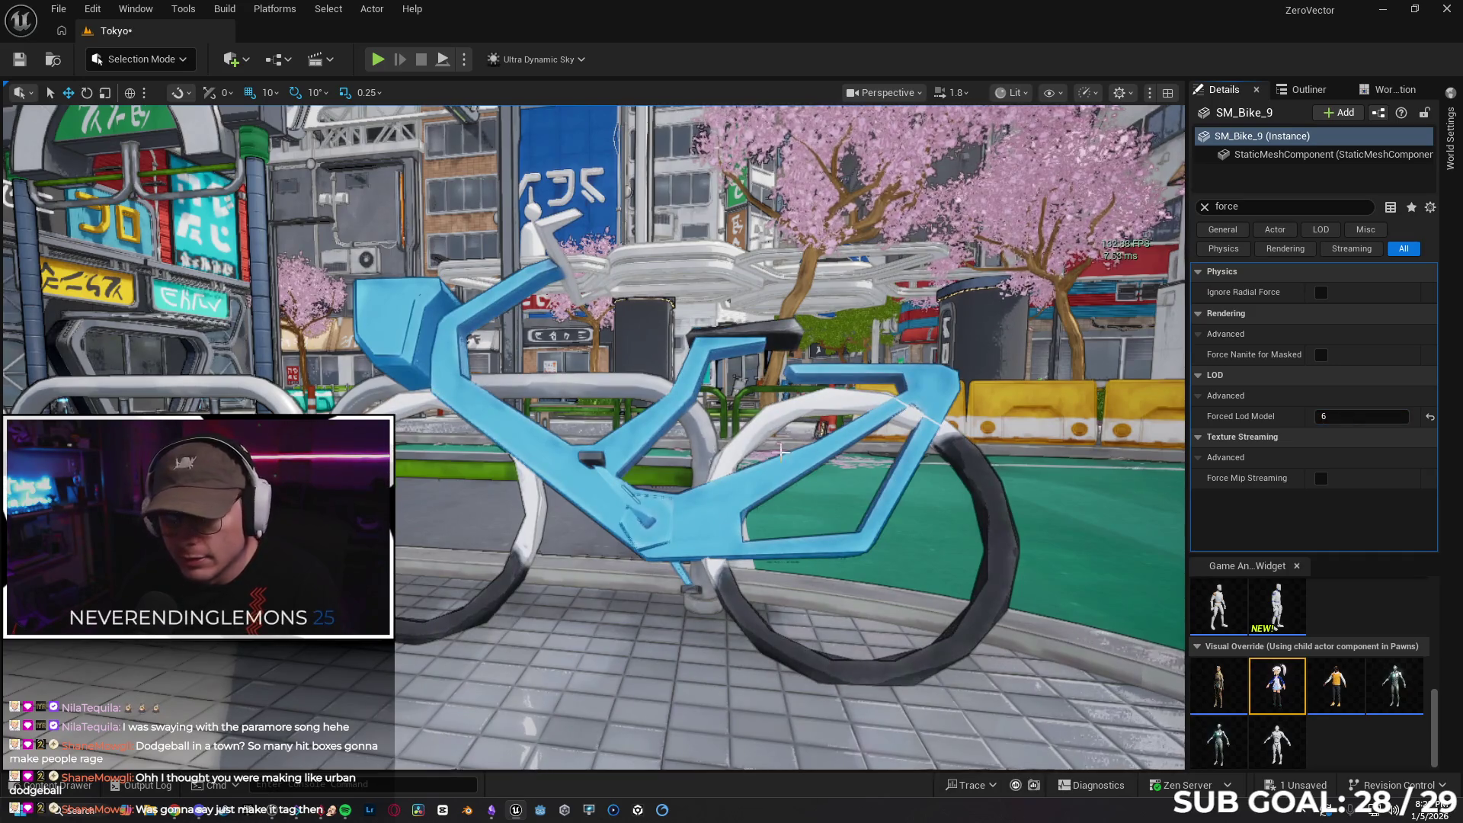
mouse_move(706, 457)
left_mouse_down()
mouse_move(663, 461)
mouse_move(706, 457)
left_mouse_up()
left_click_drag(808, 491, 821, 494)
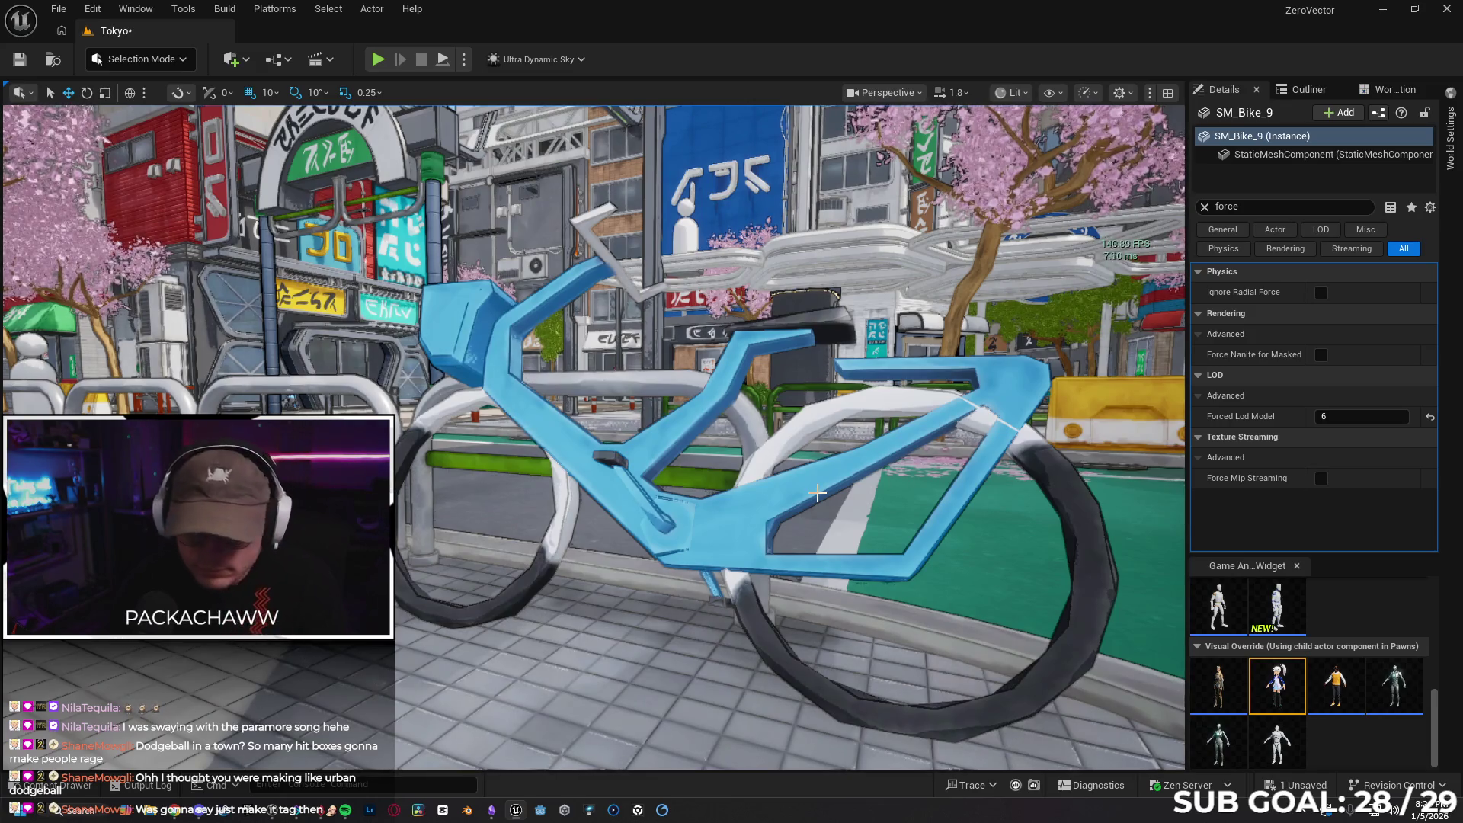
left_click_drag(717, 463, 808, 463)
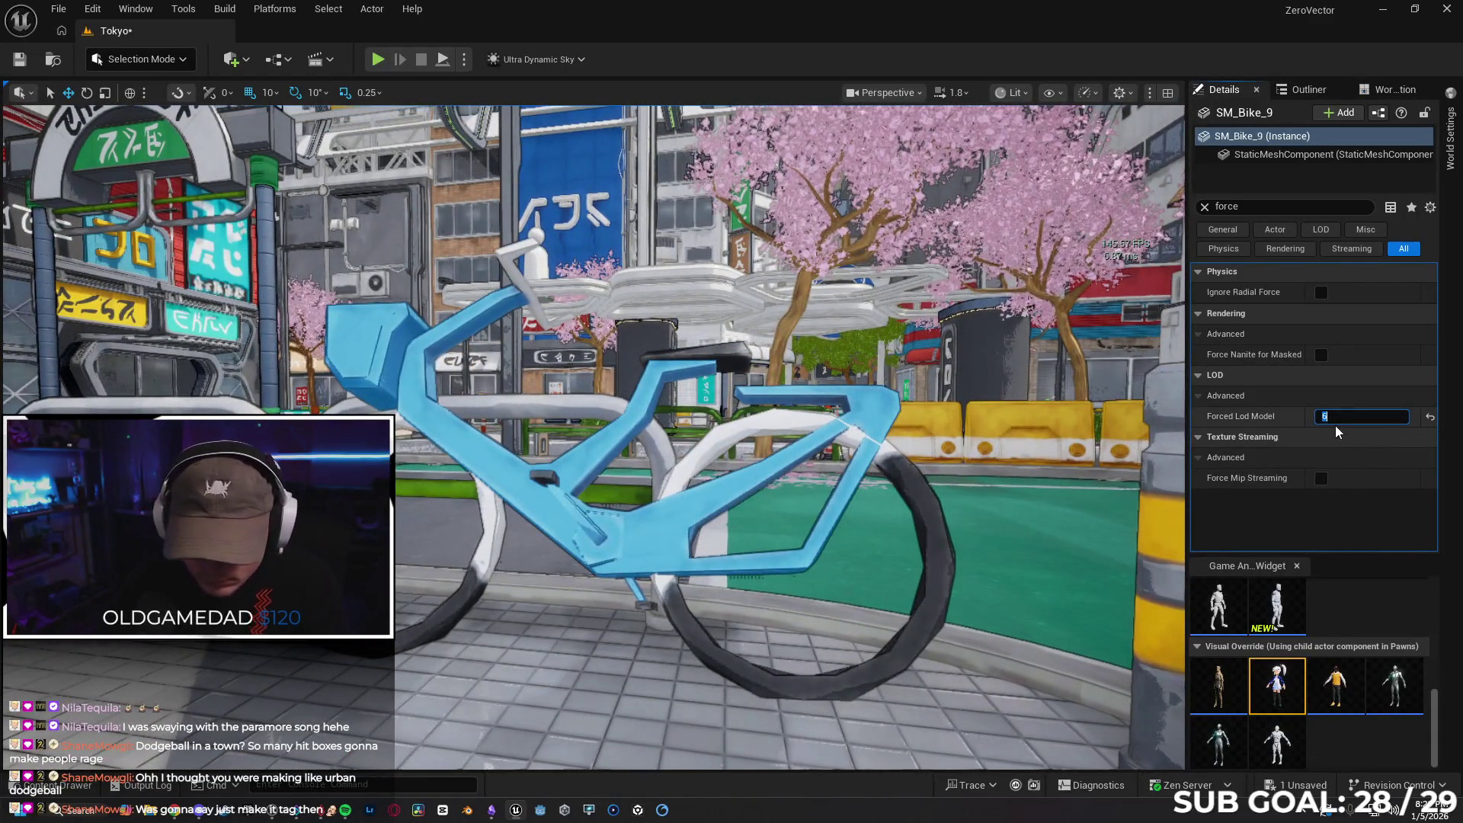
type("0")
key("Return")
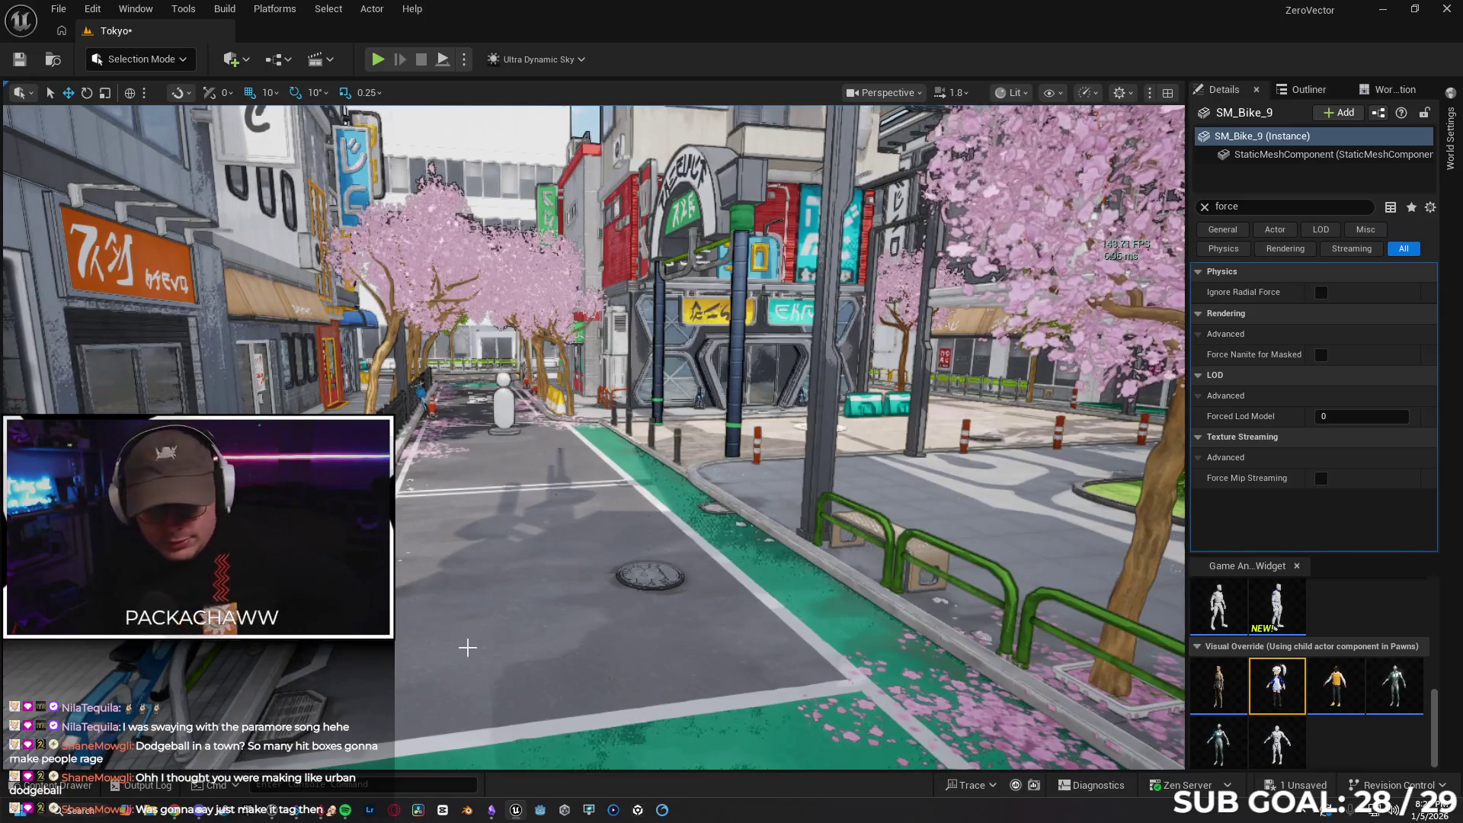
Clear the Static Mesh filter in the Content Drawer and return to the Content root
left_click(53, 785)
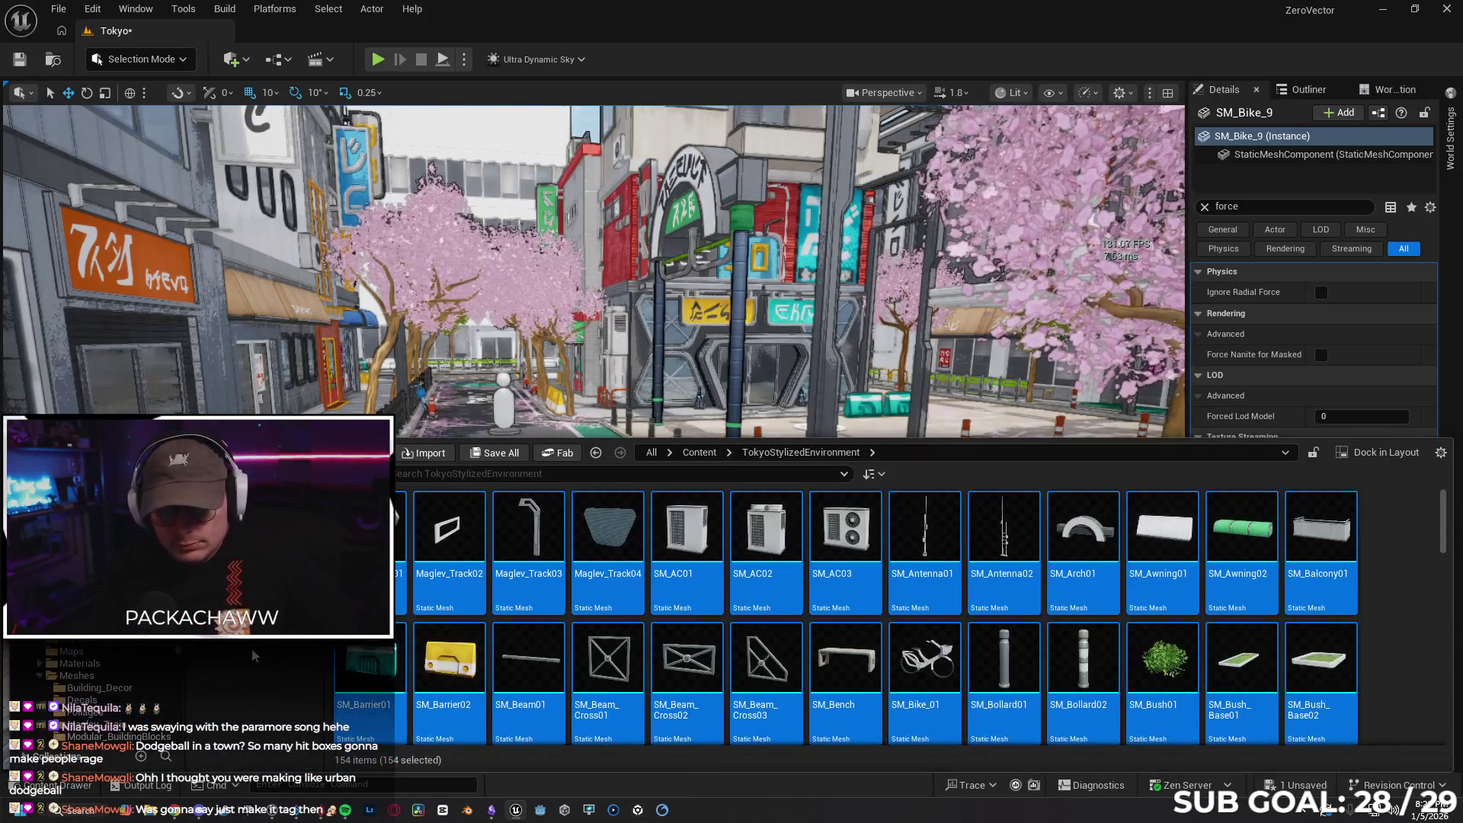
left_click(352, 473)
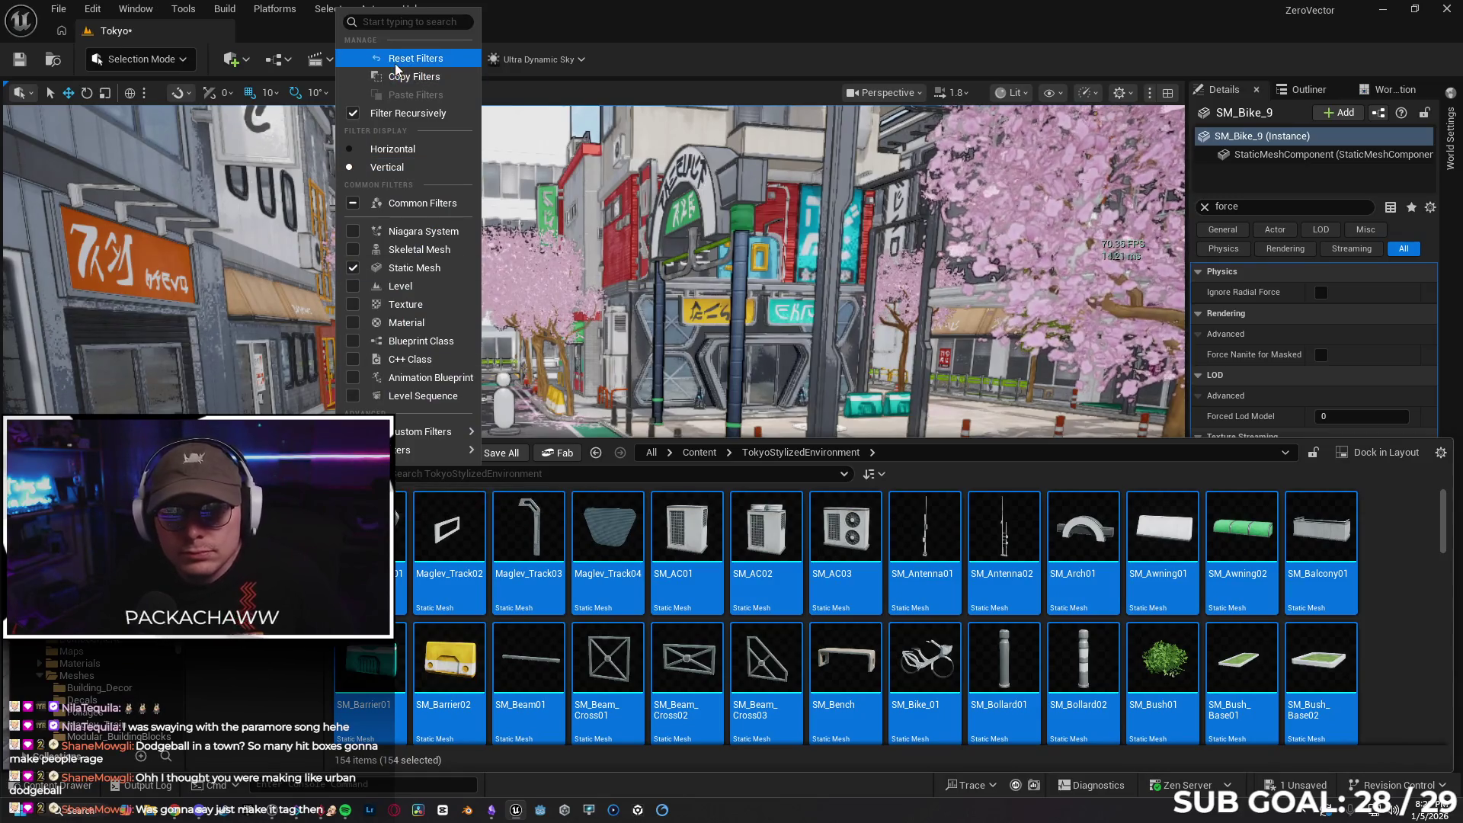
left_click(396, 64)
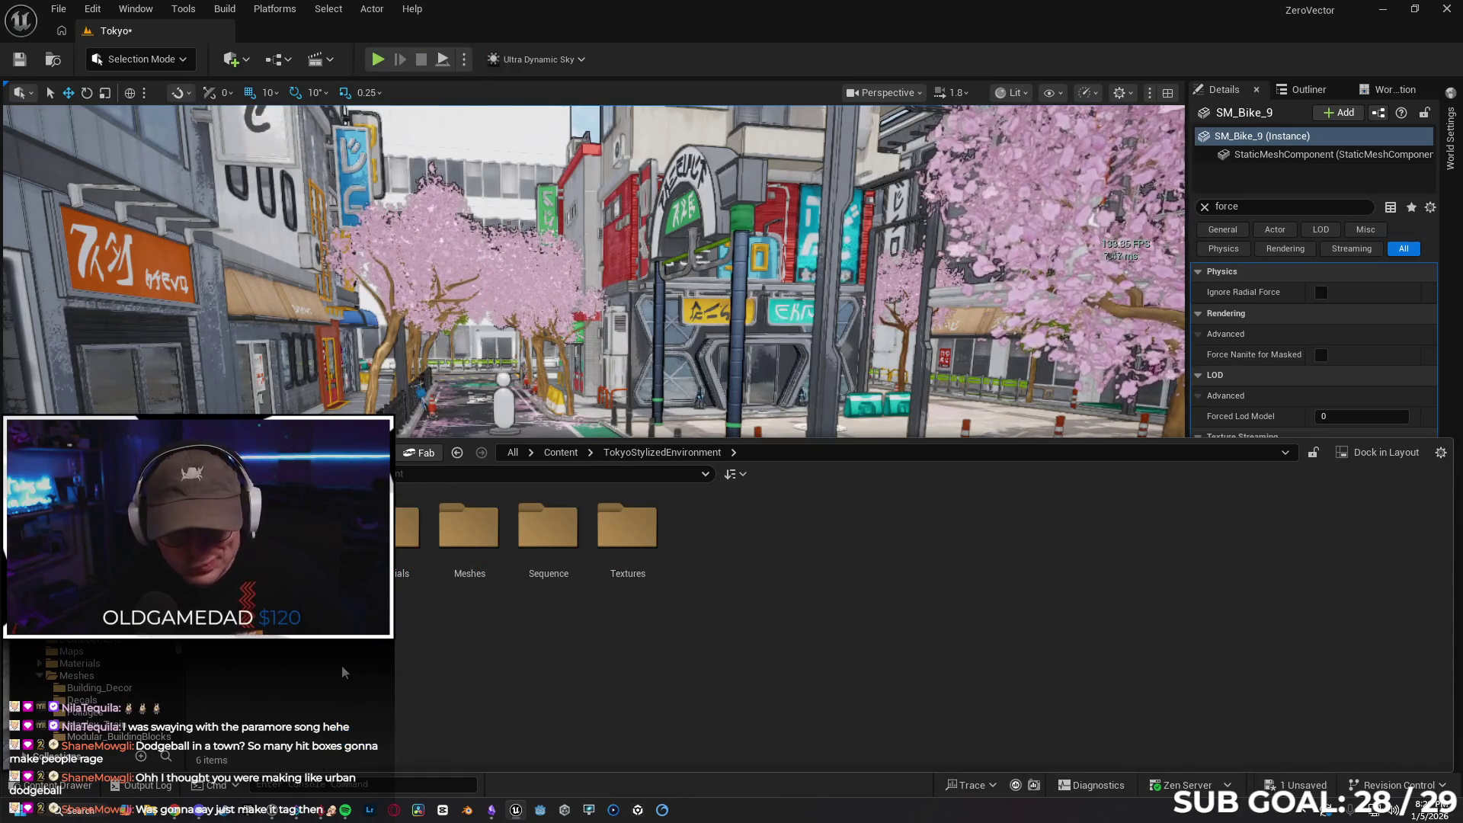
key("alt+Left")
scroll(92, 686, "up", 5)
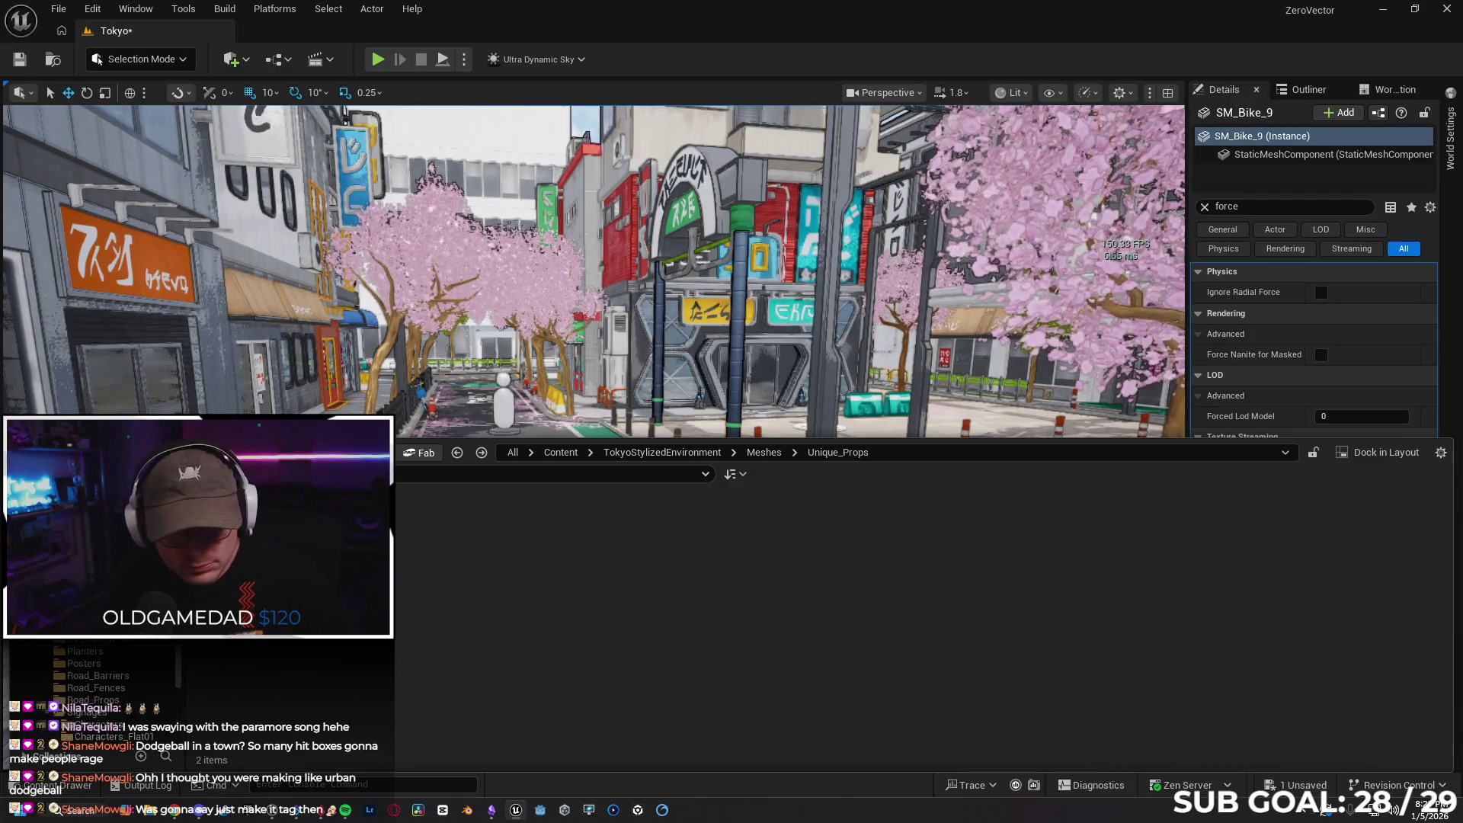
left_click(68, 533)
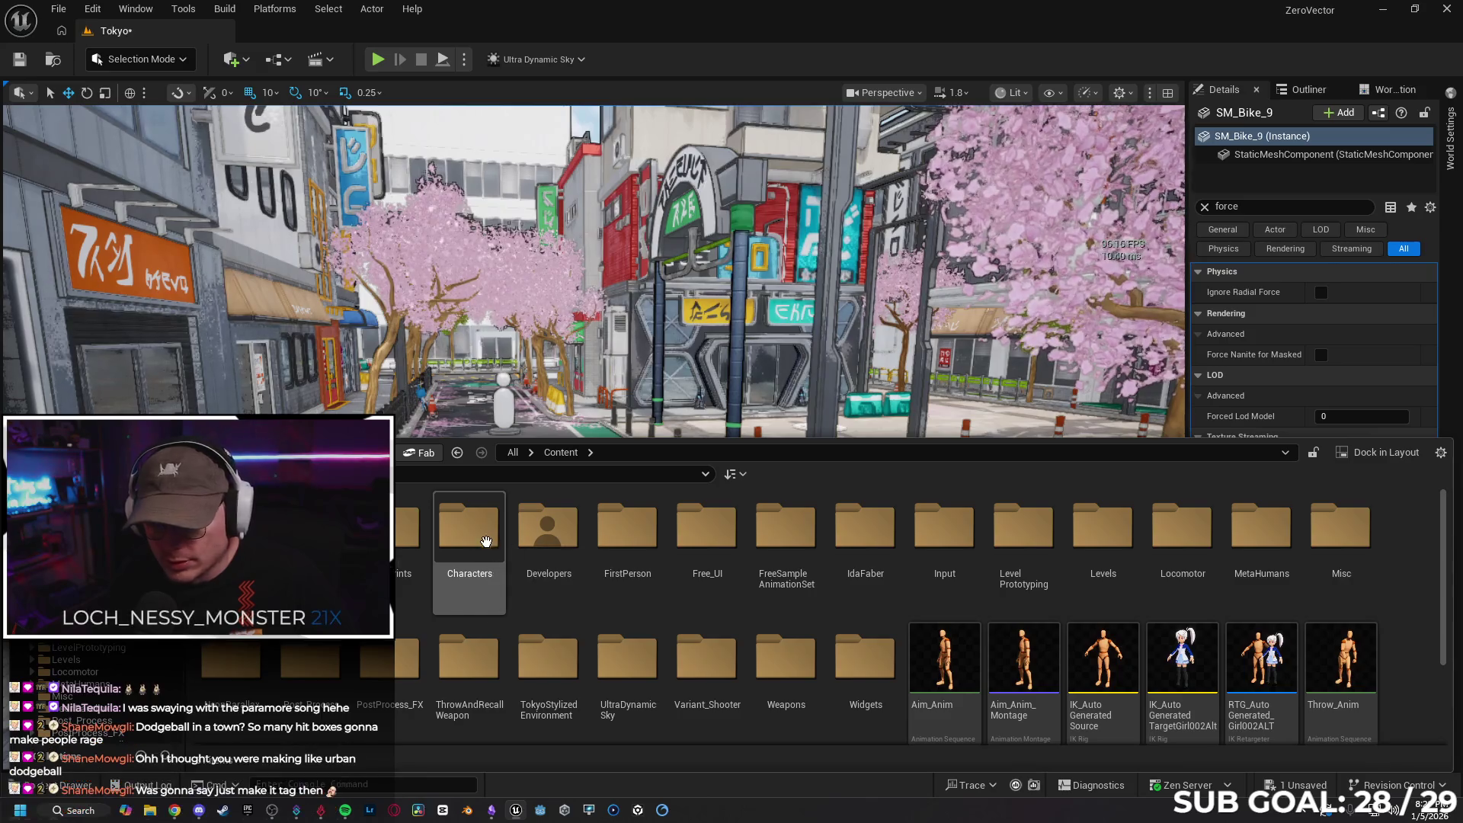
Open the BP_Twinblast Blueprint from Blueprints/RetargetedCharacters
double_click(408, 534)
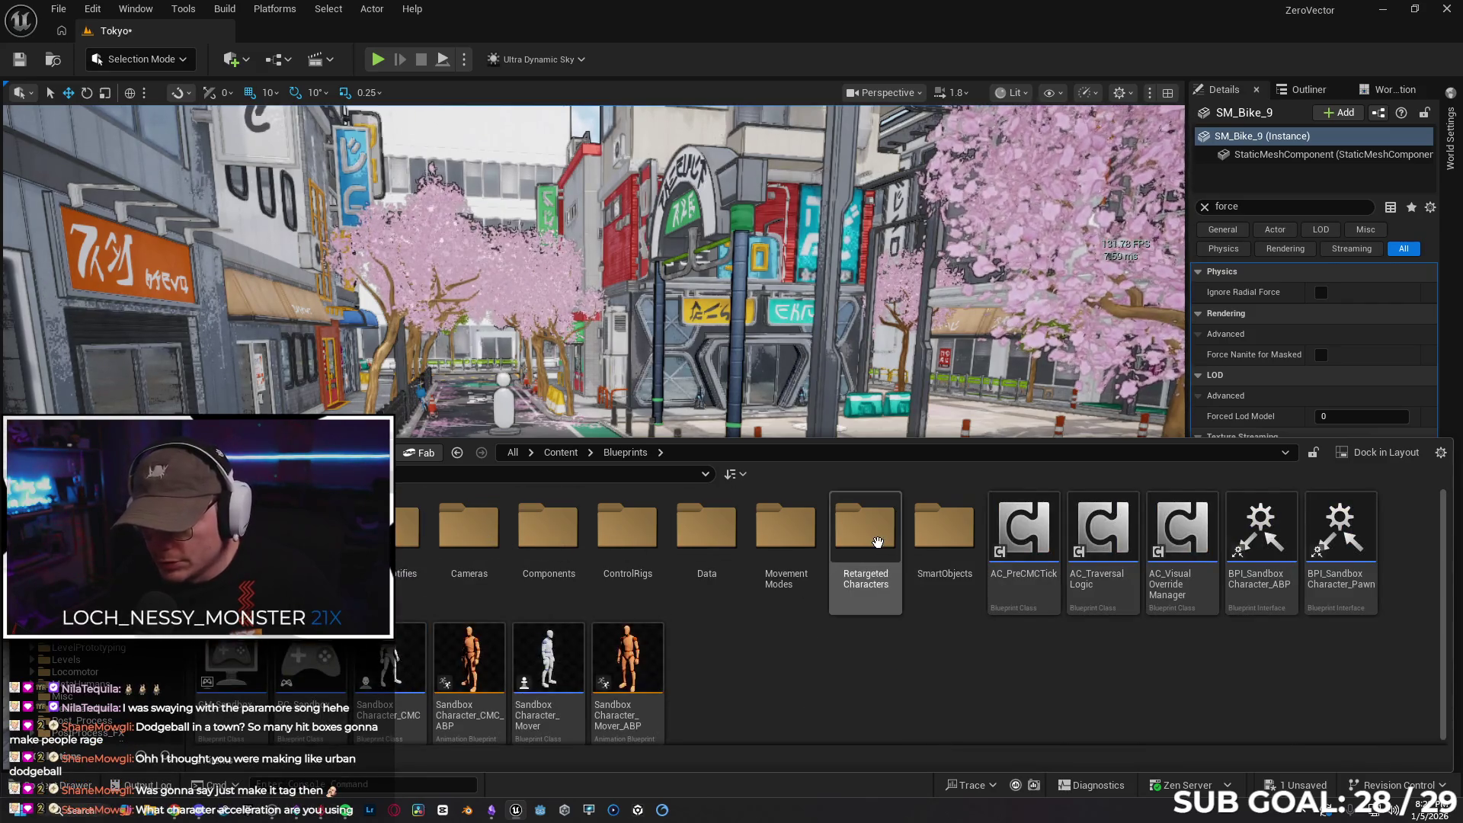
double_click(865, 533)
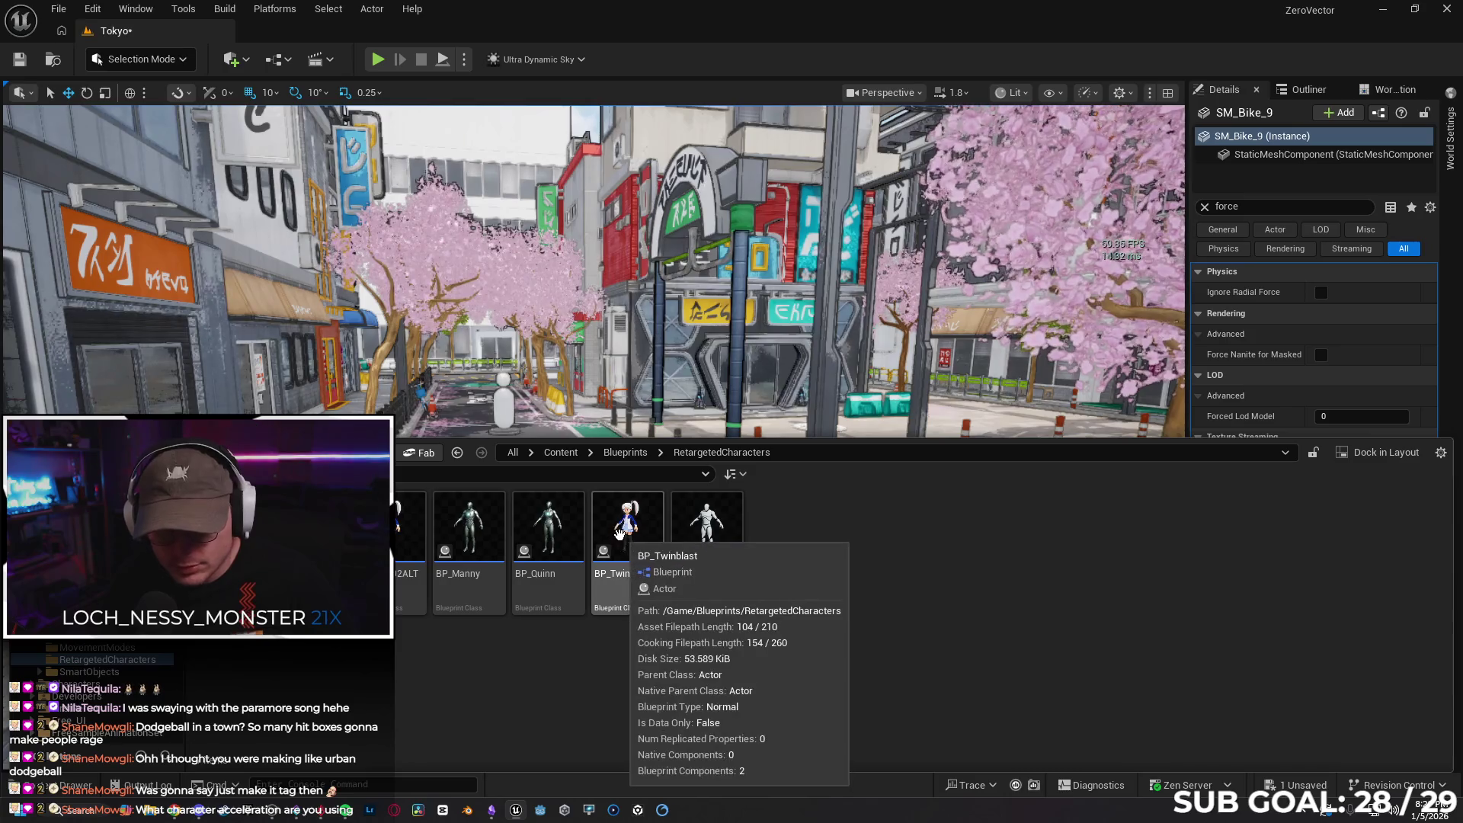
left_click(618, 531)
double_click(618, 531)
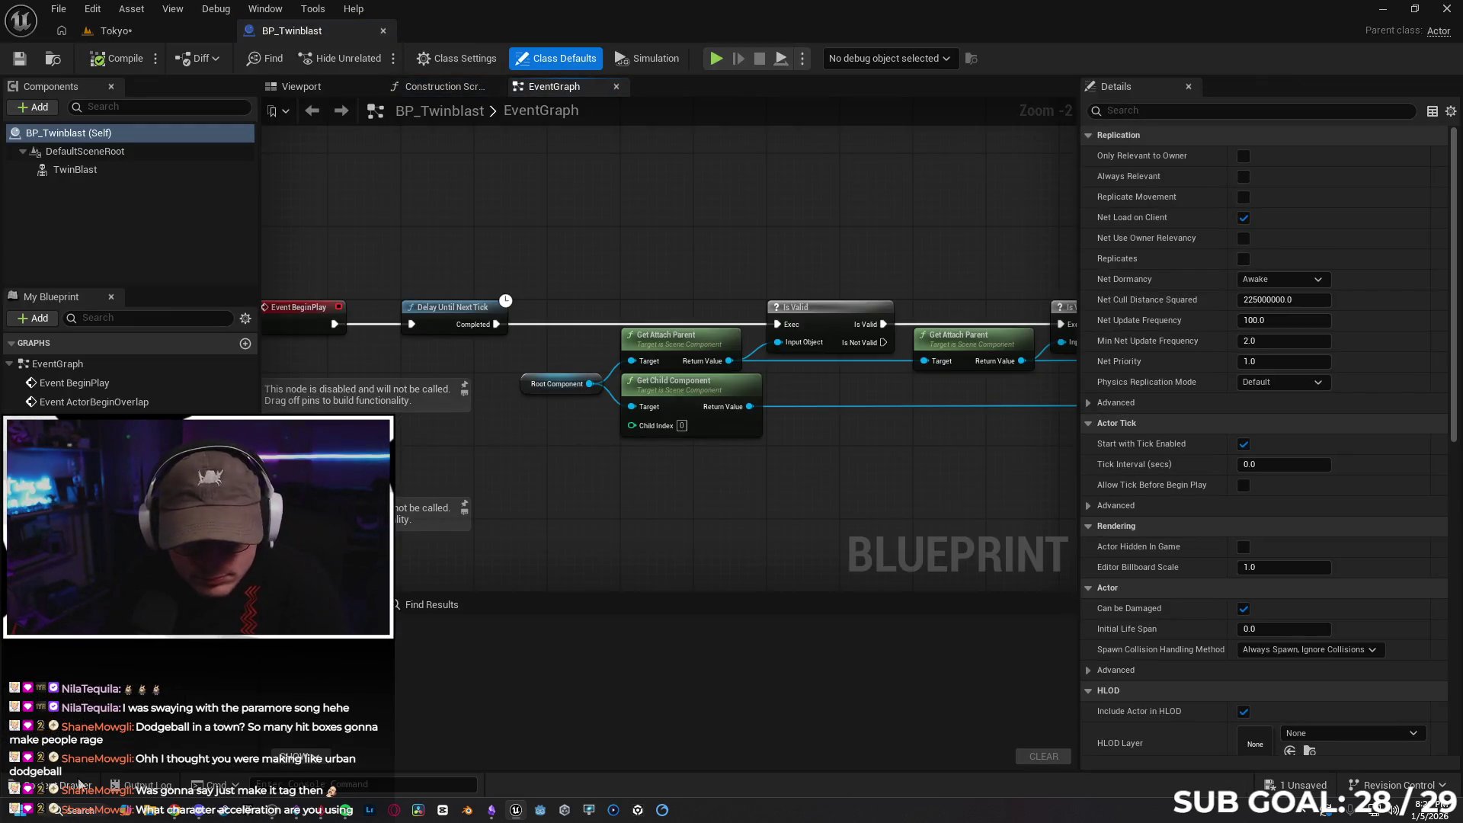
left_click(79, 784)
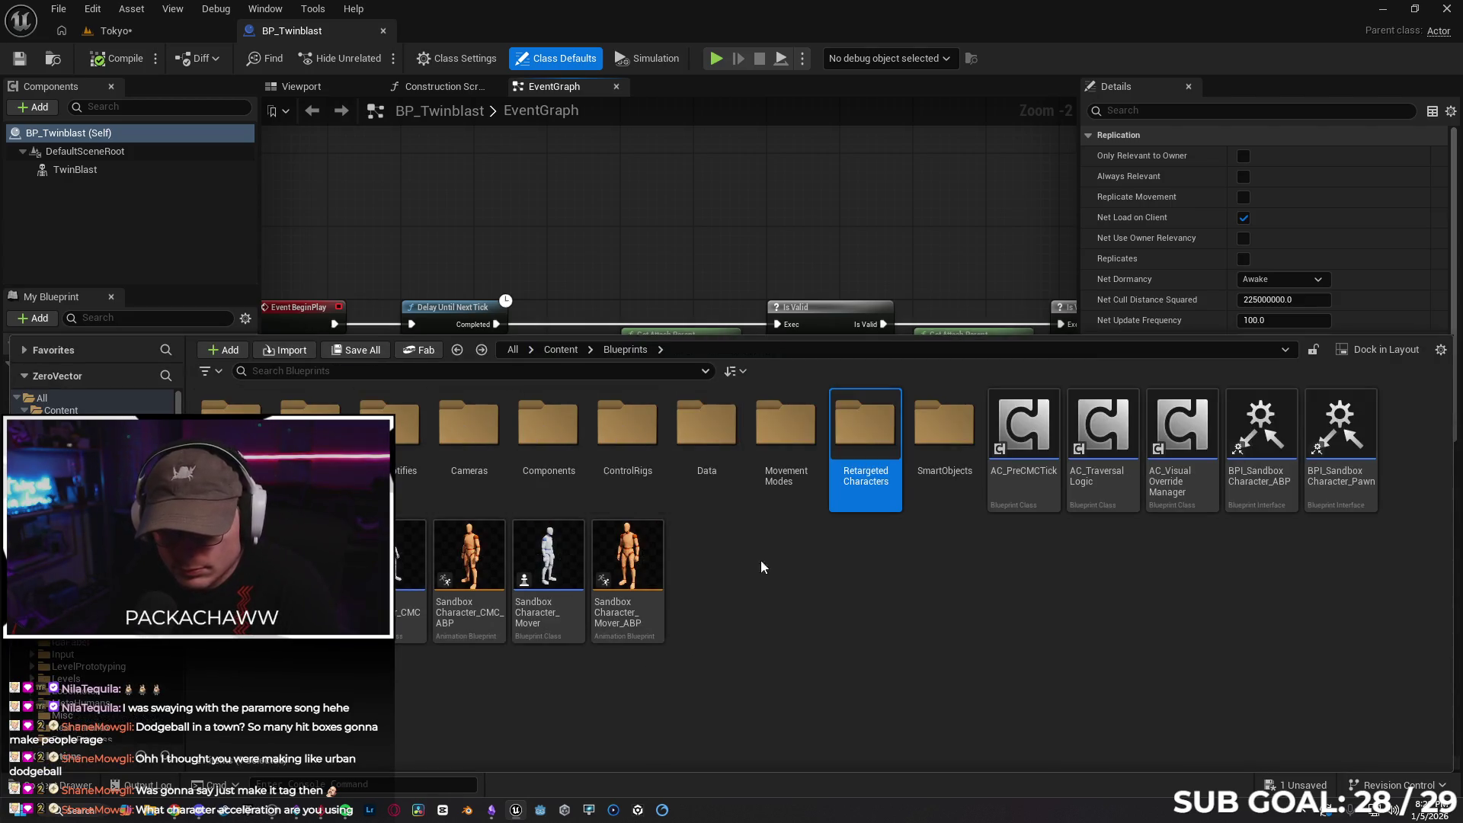
Assign SK_BoyALT_002 from Anime_LowPoly/Meshes as the TwinBlast component's skeletal mesh
left_click(561, 349)
double_click(389, 427)
double_click(385, 427)
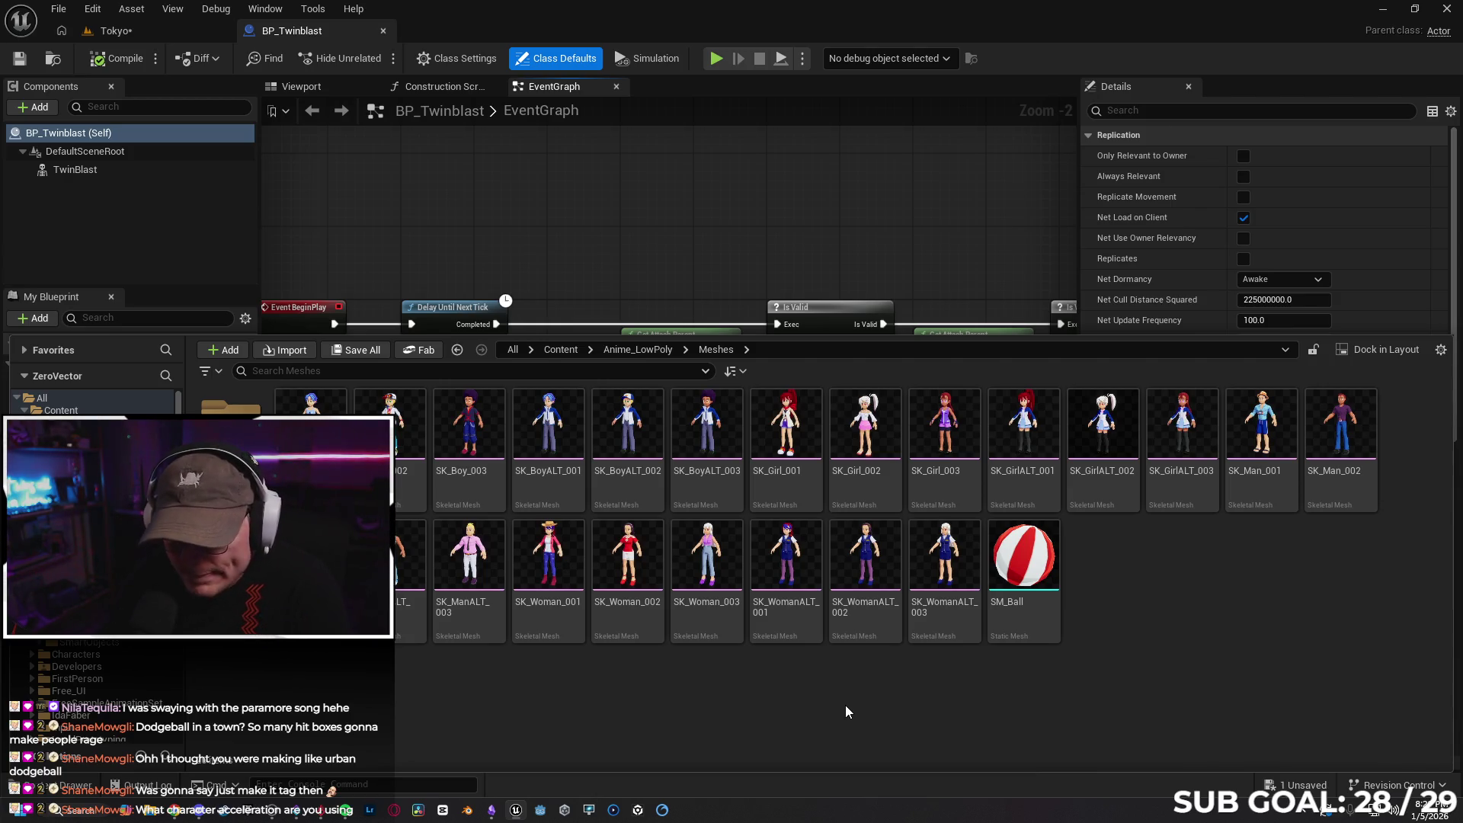
left_click(621, 463)
left_click(464, 247)
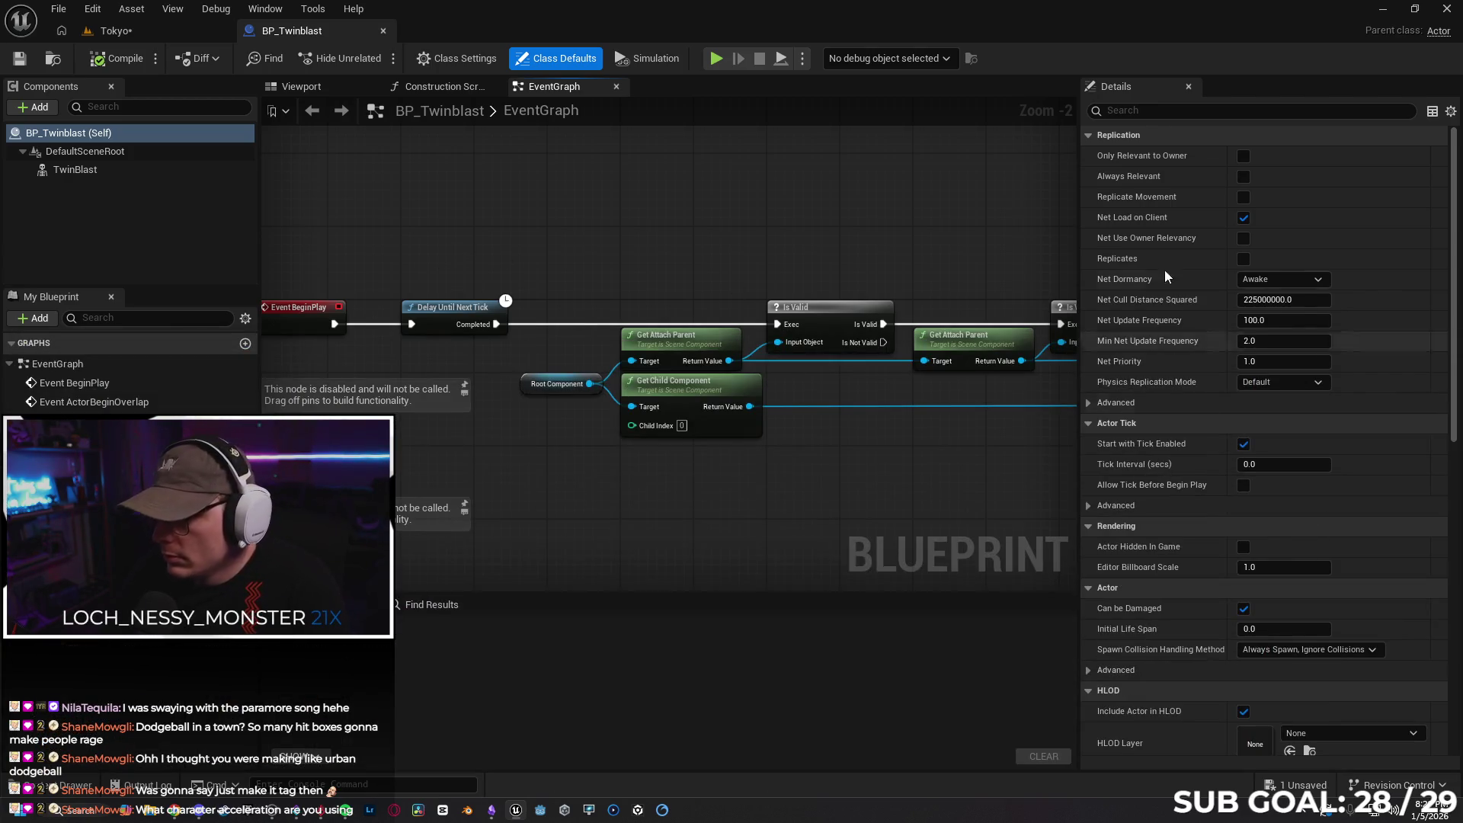
left_click(101, 172)
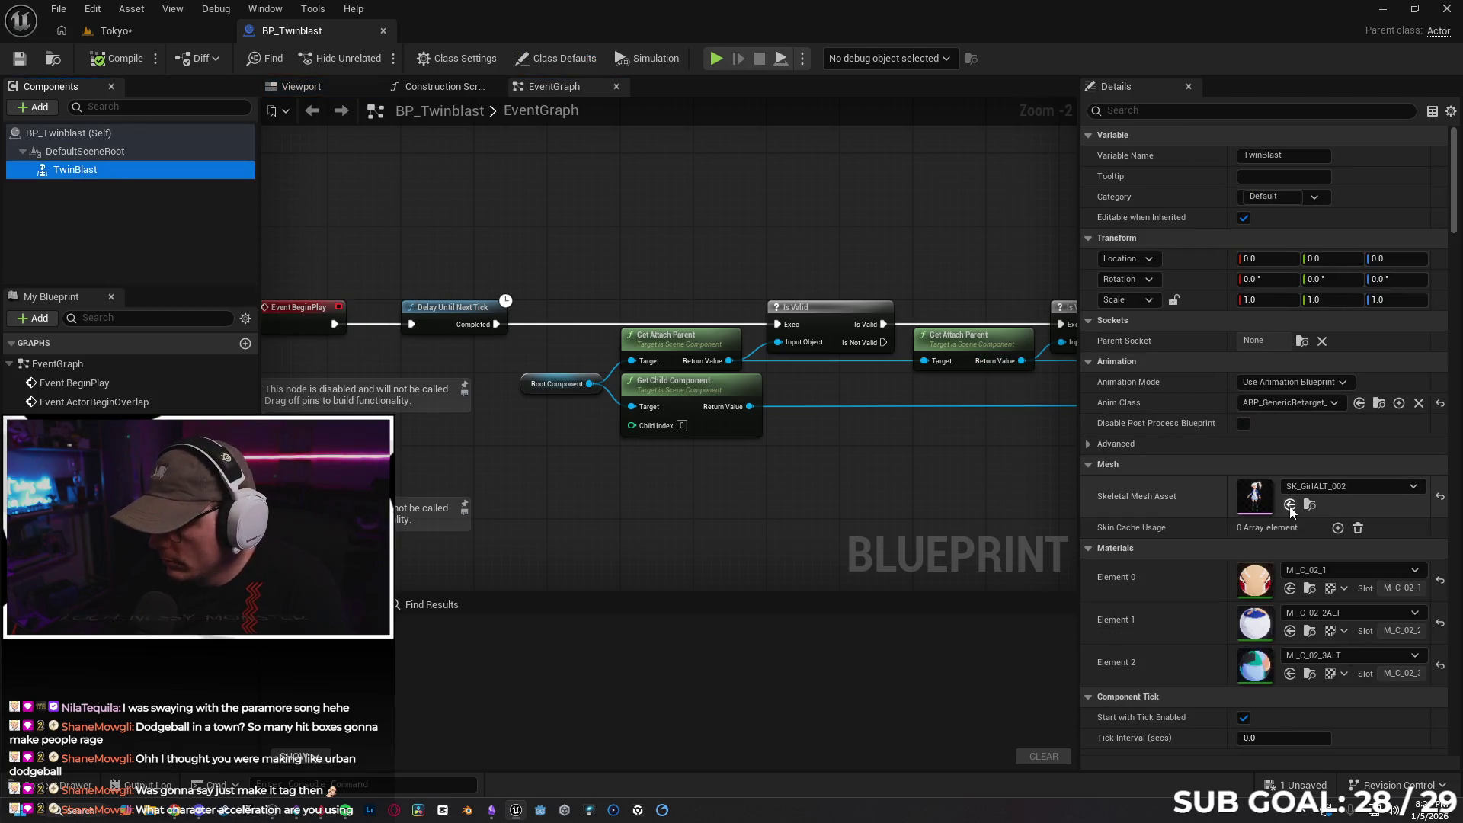
left_click(1289, 504)
Compile and save BP_Twinblast, then return to the Tokyo level and save all
left_click(116, 58)
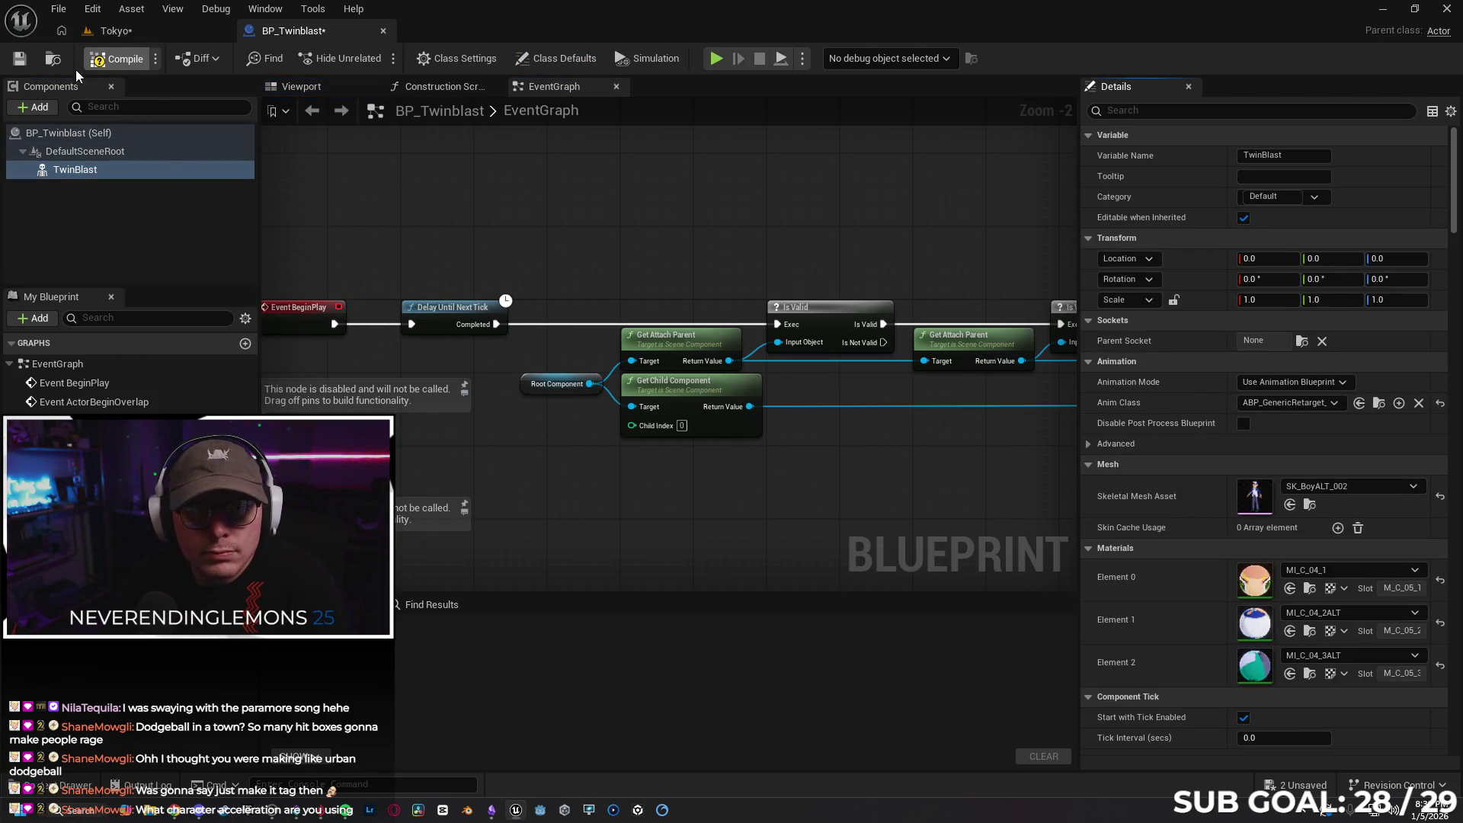
left_click(19, 58)
left_click(114, 31)
left_click(12, 65)
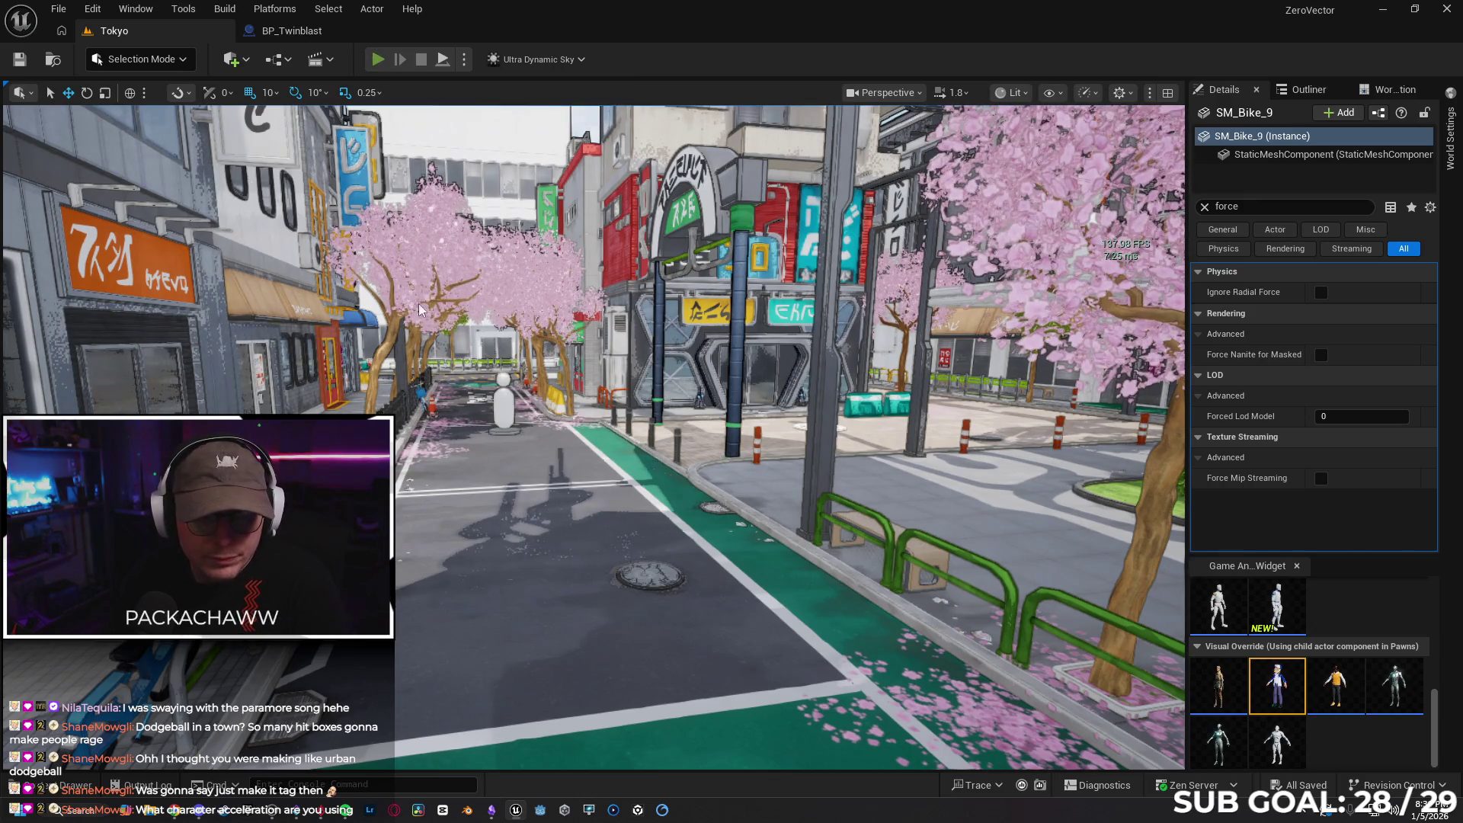
Play-test Tokyo as the boy character, running down the street and grabbing the red ball
key("alt+p")
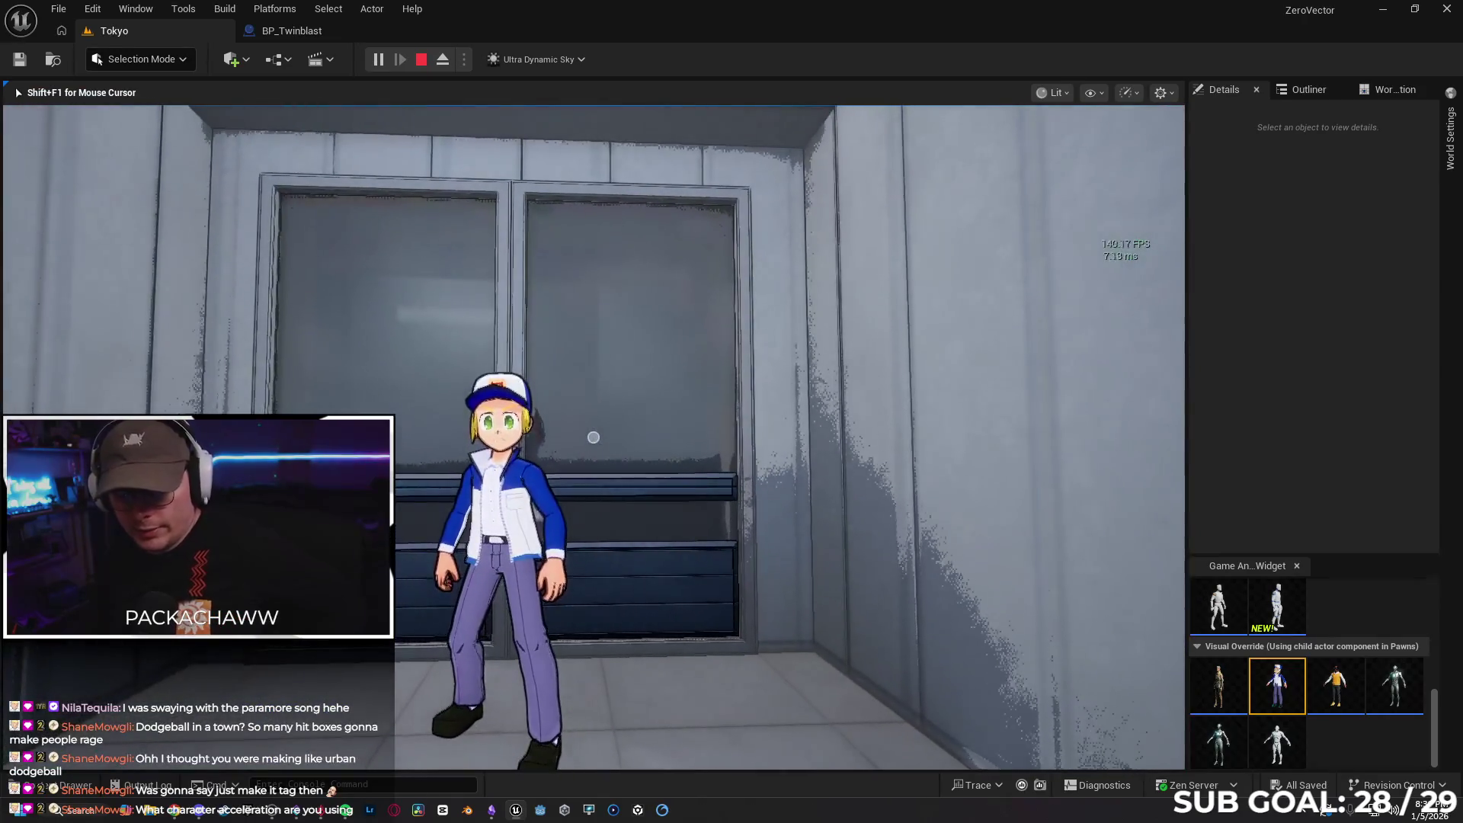
key("w")
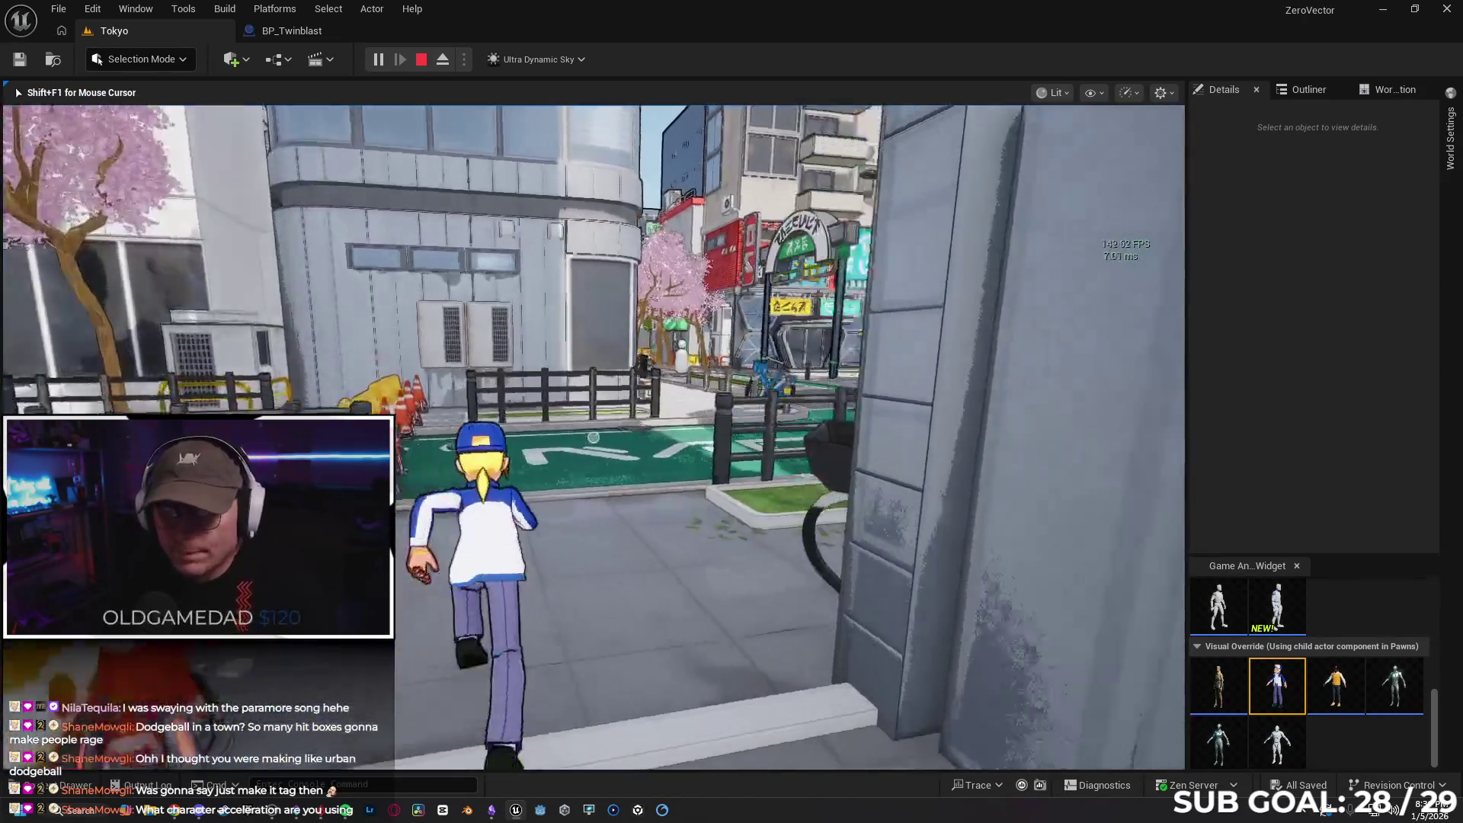
key("w")
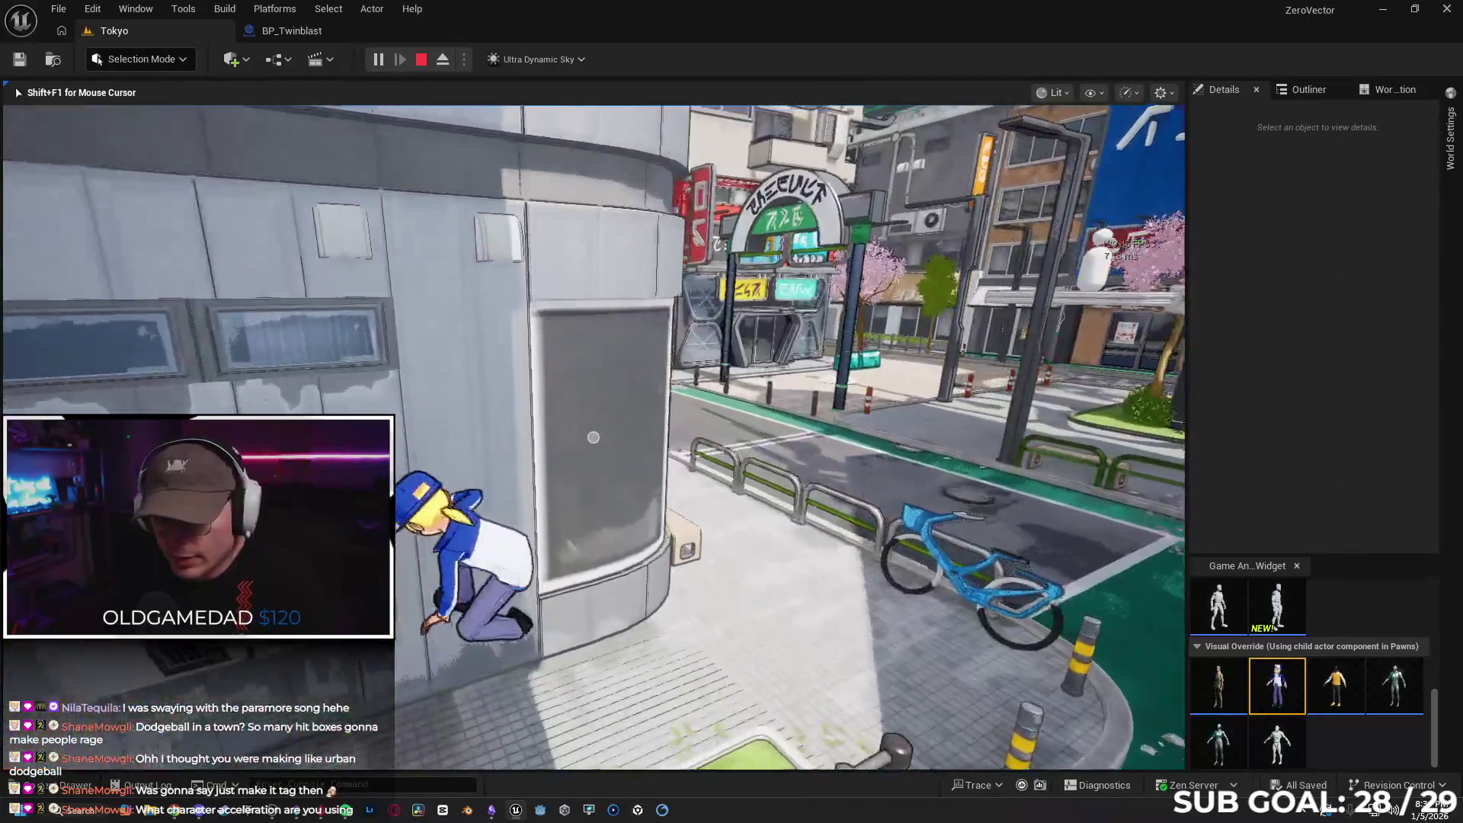
key("w")
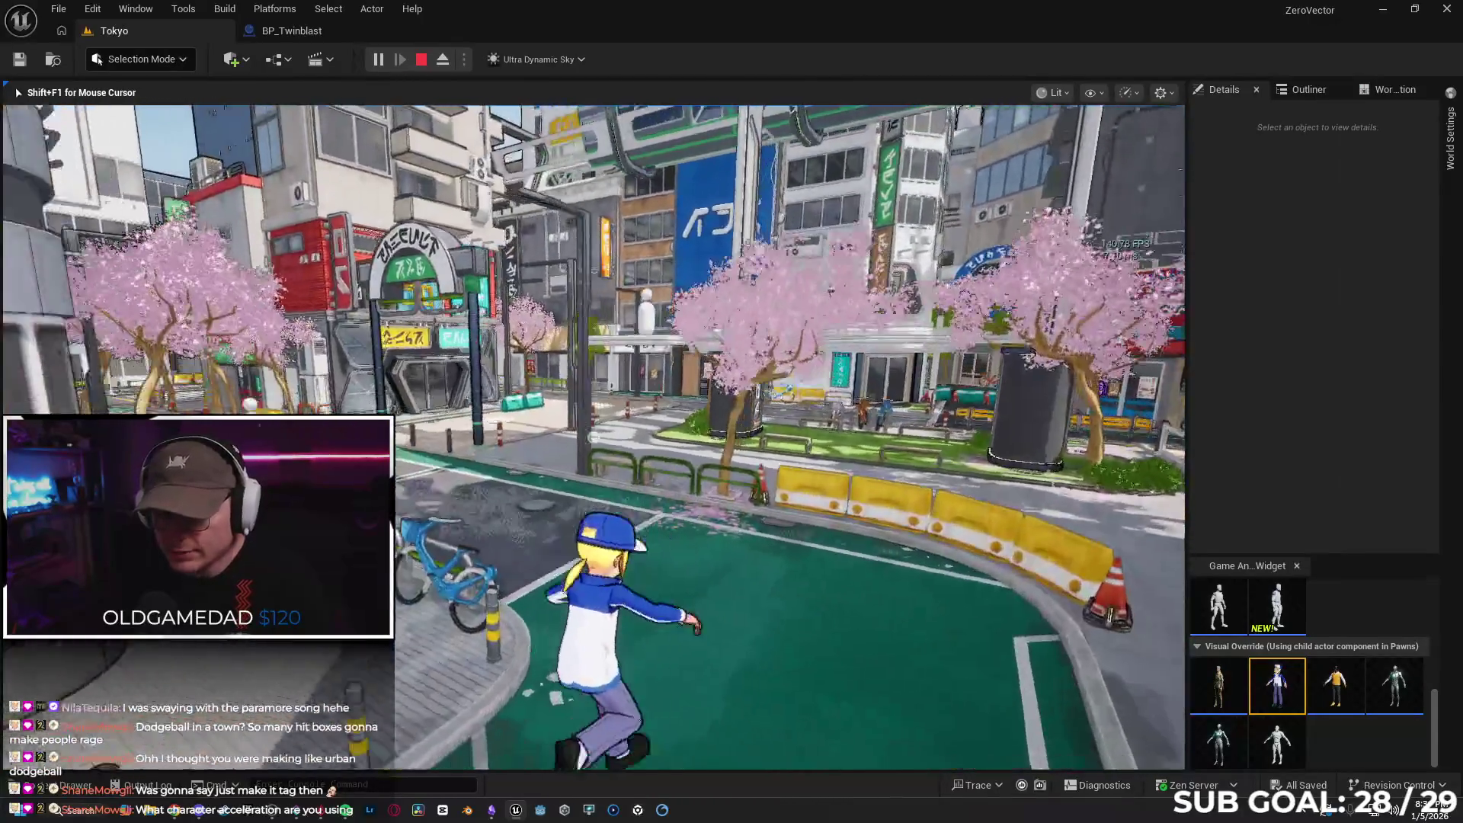
key("w")
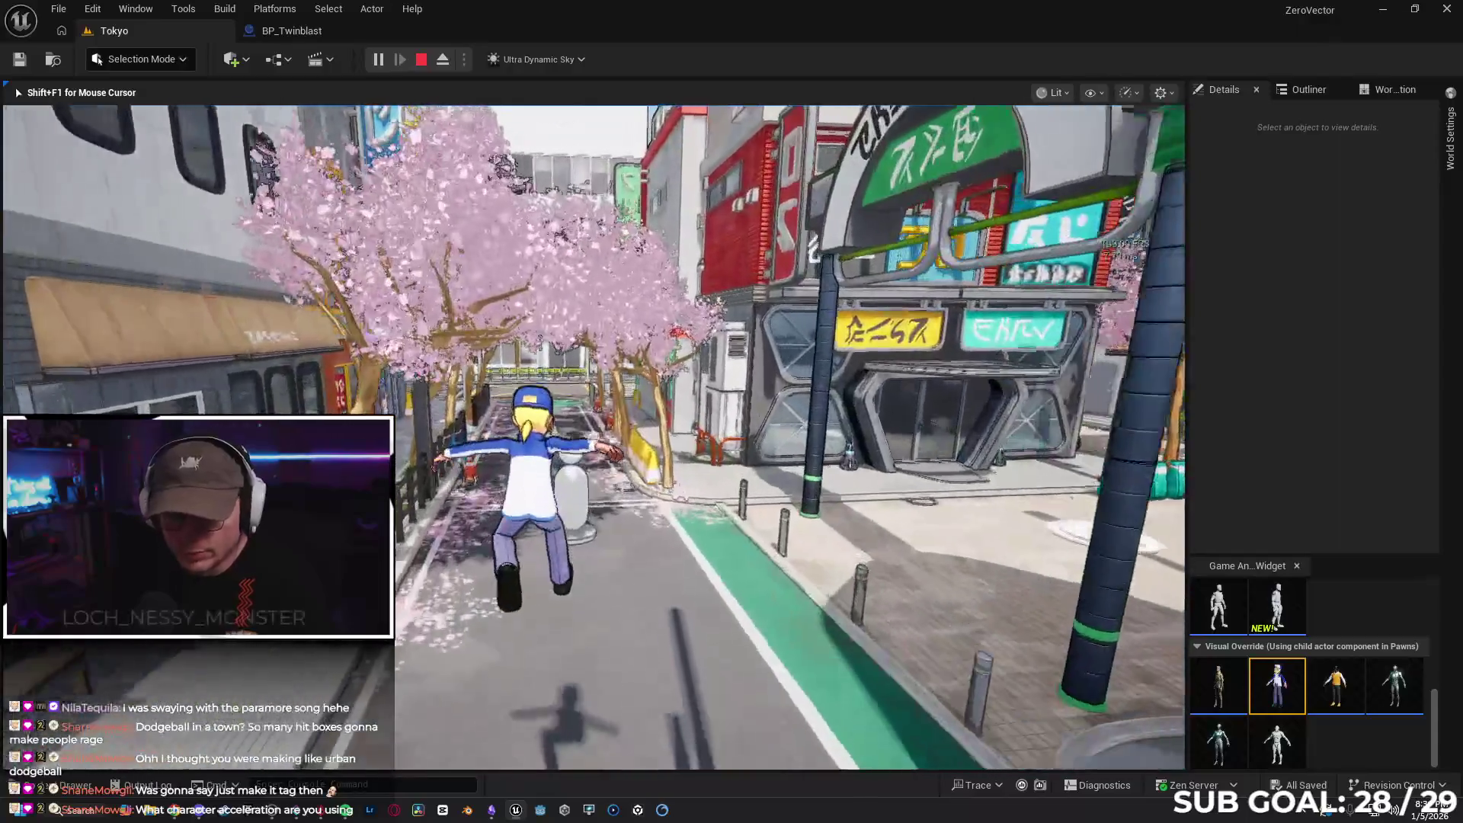
key("w")
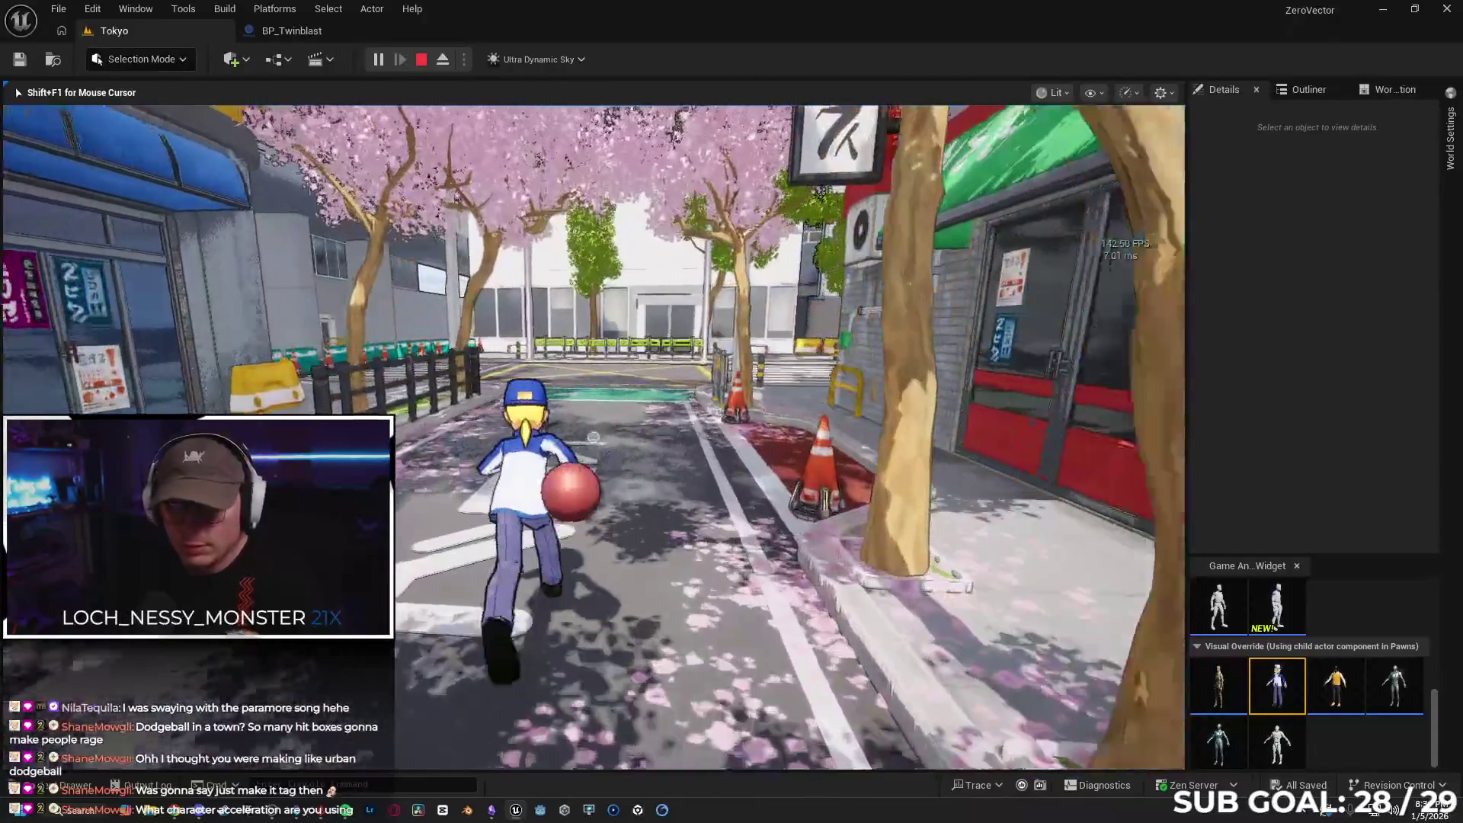
key("w")
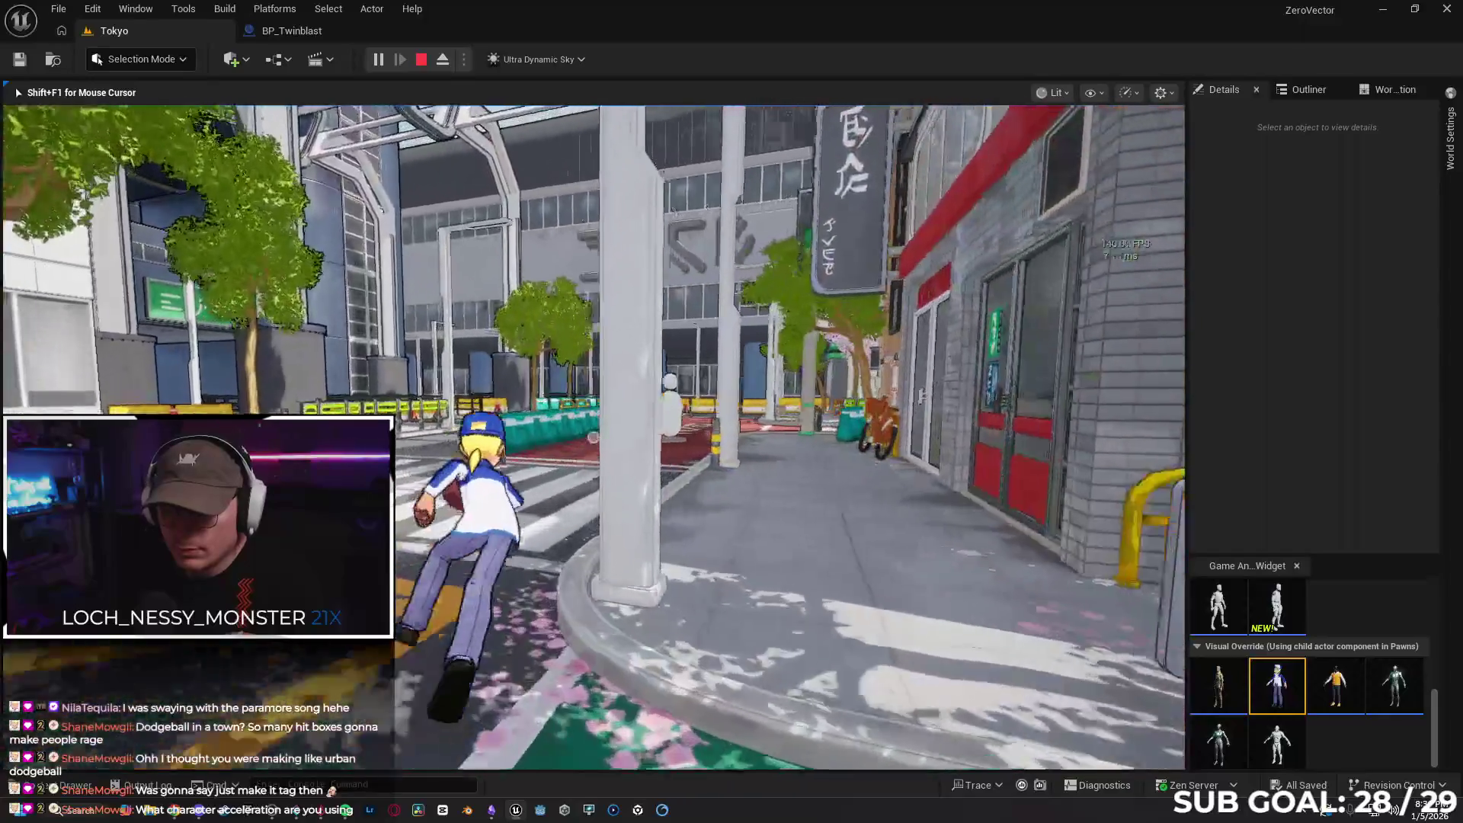
key("w")
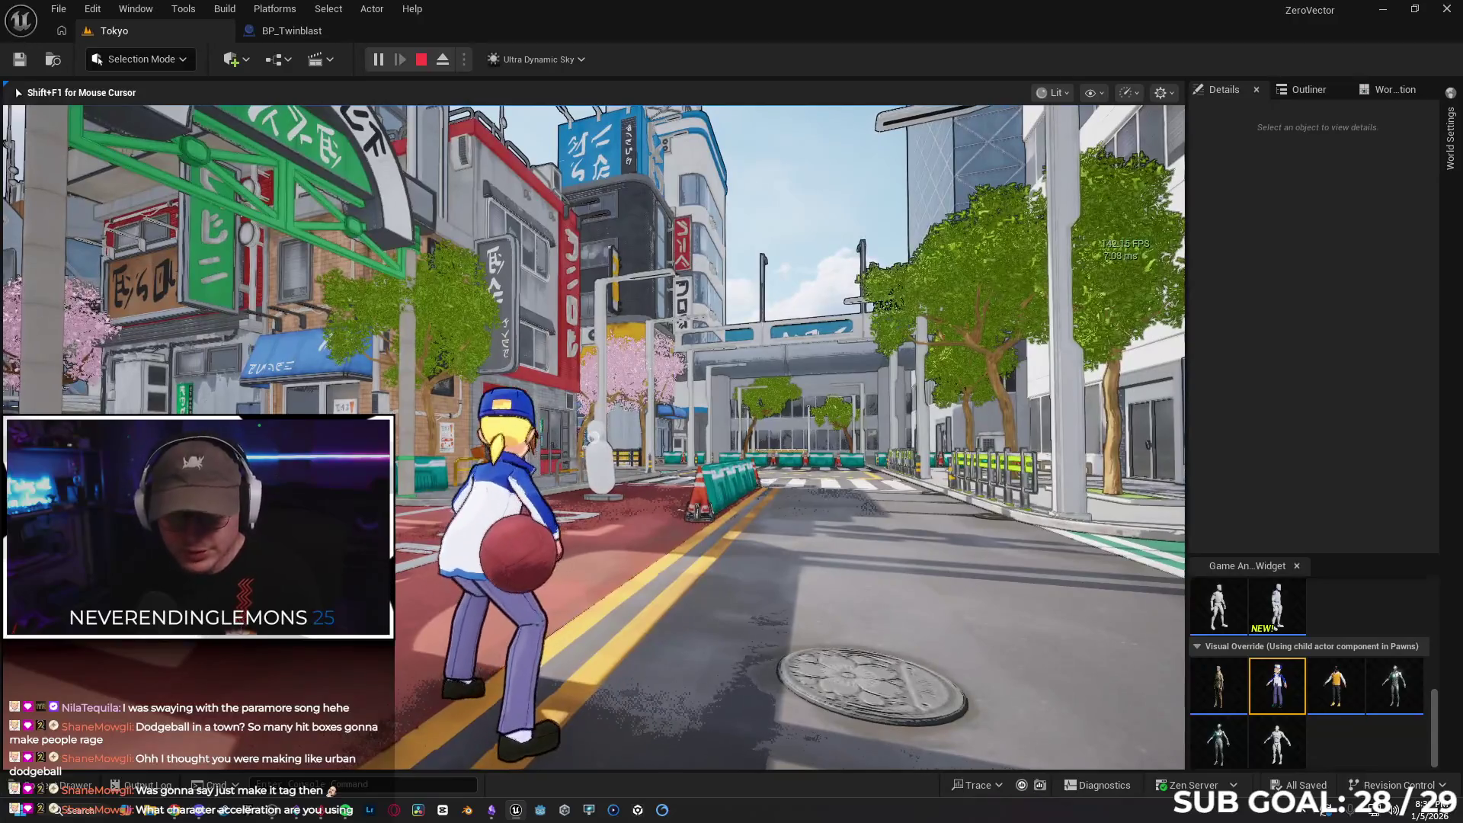
key("Escape")
key("ctrl+space")
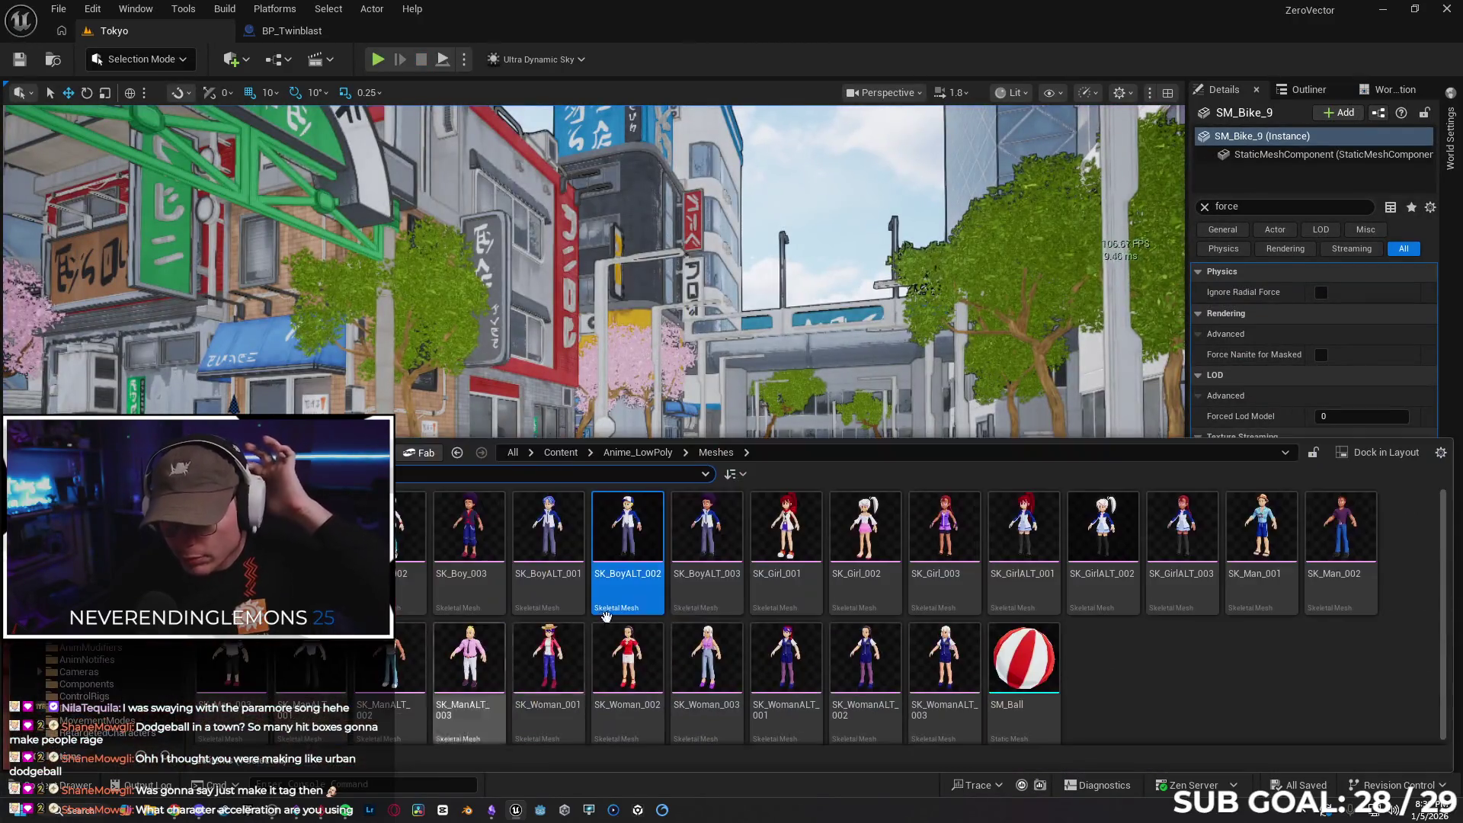
Move the three IA_Recall input nodes up beside the IA_Throw nodes in SandboxCharacter_CMC
left_click(560, 452)
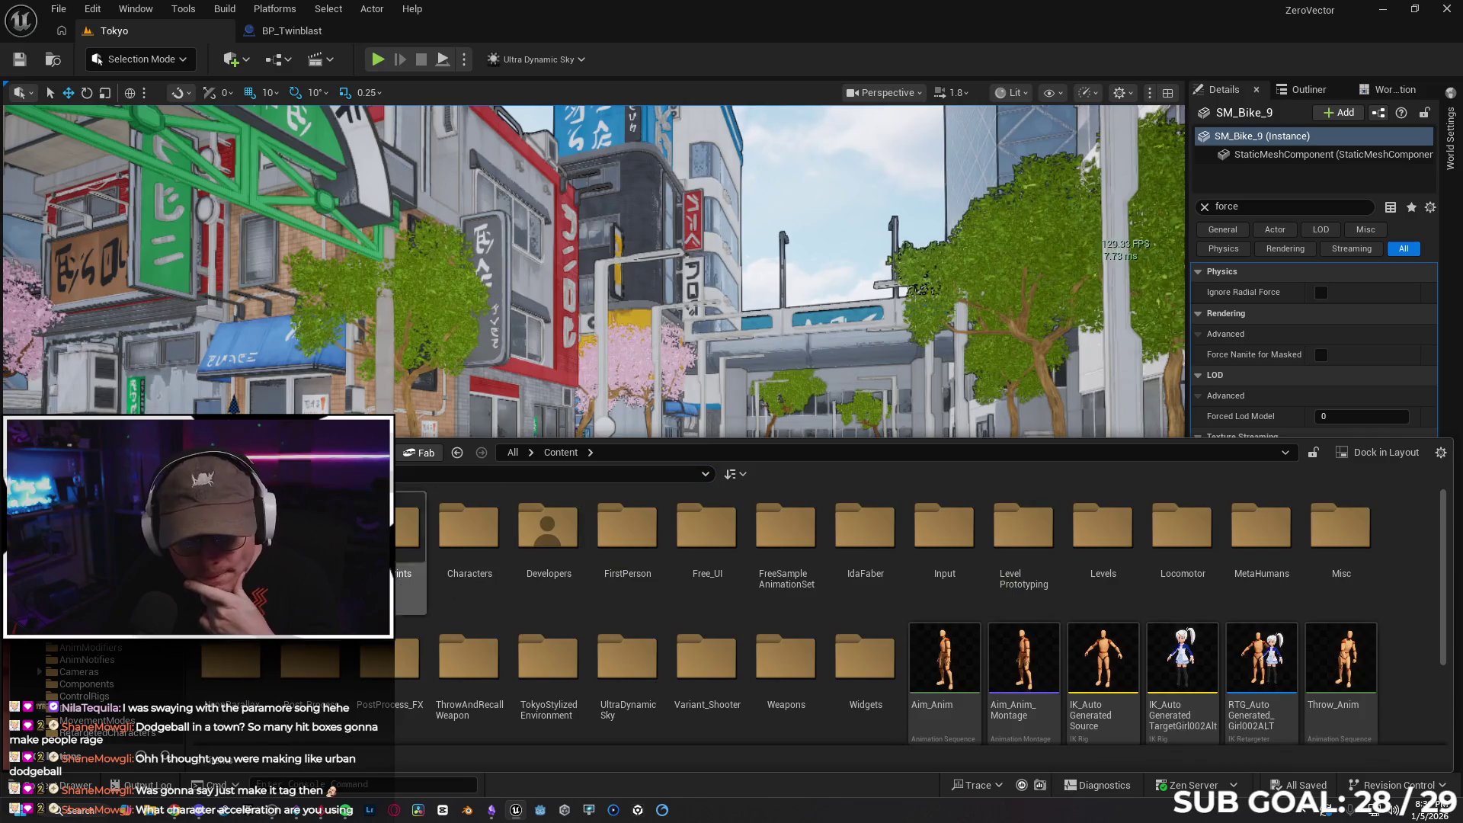
double_click(411, 525)
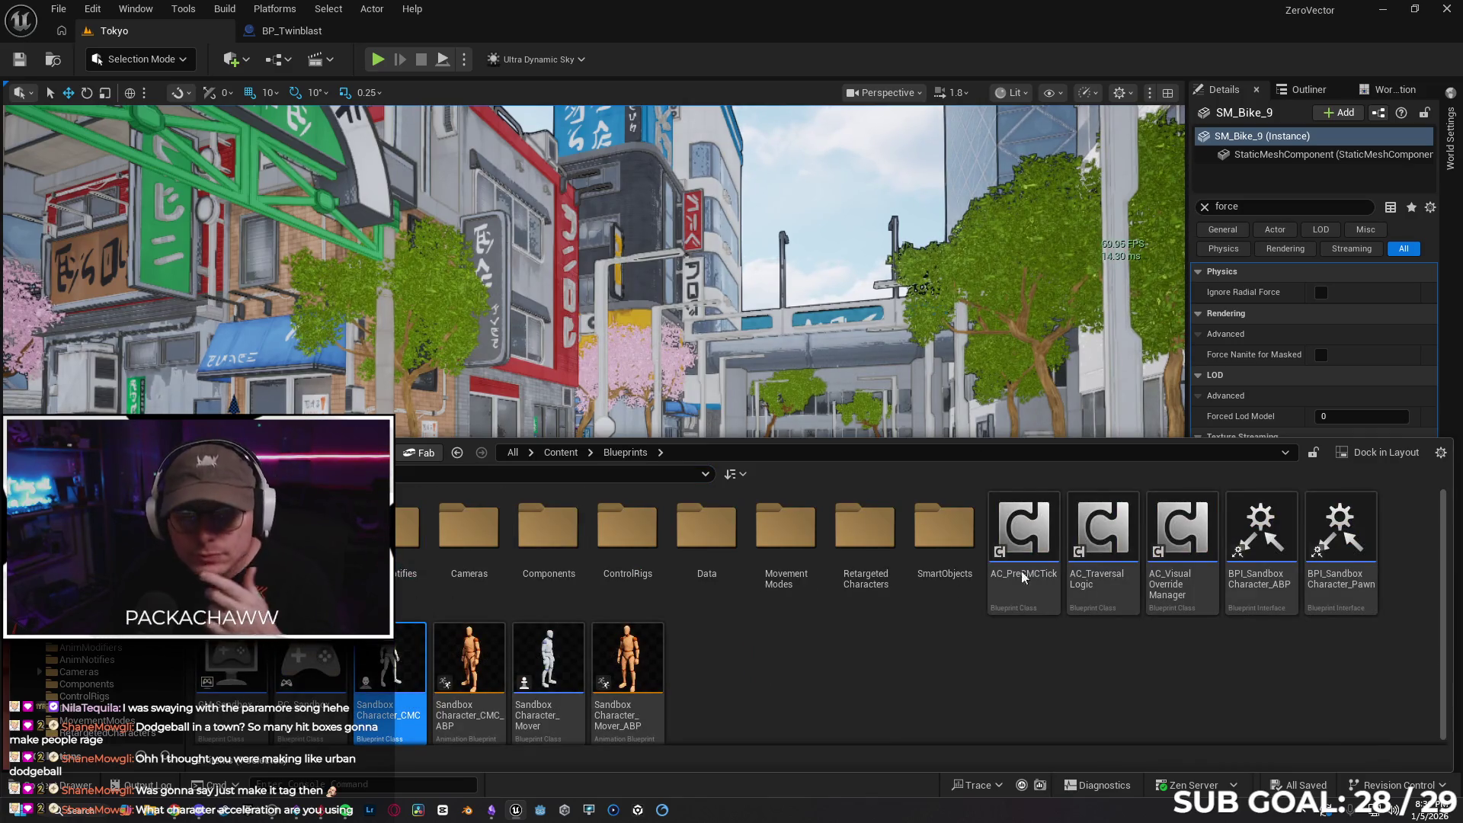
scroll(648, 441, "down", 3)
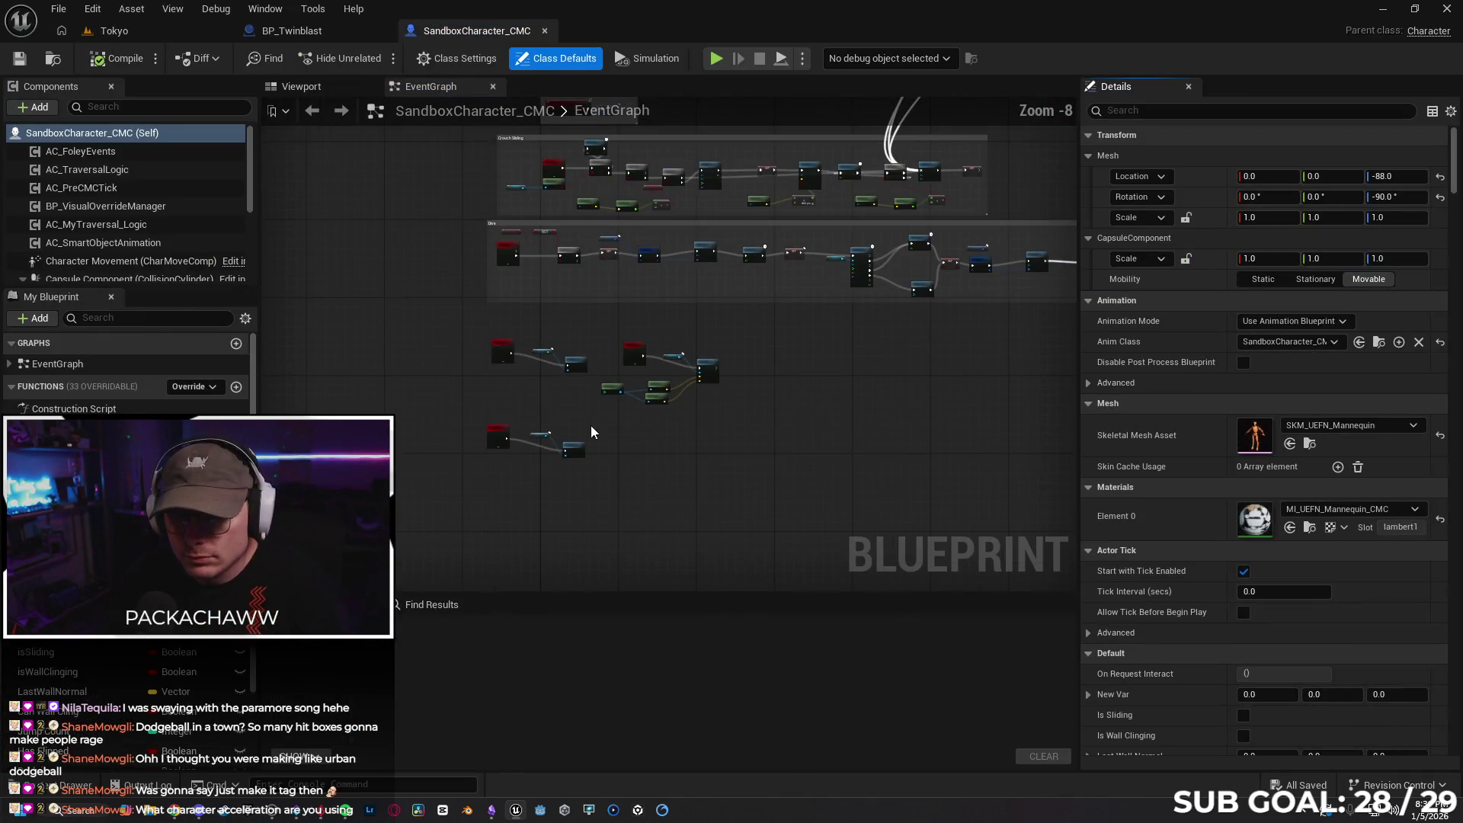
scroll(706, 458, "up", 2)
scroll(552, 431, "up", 2)
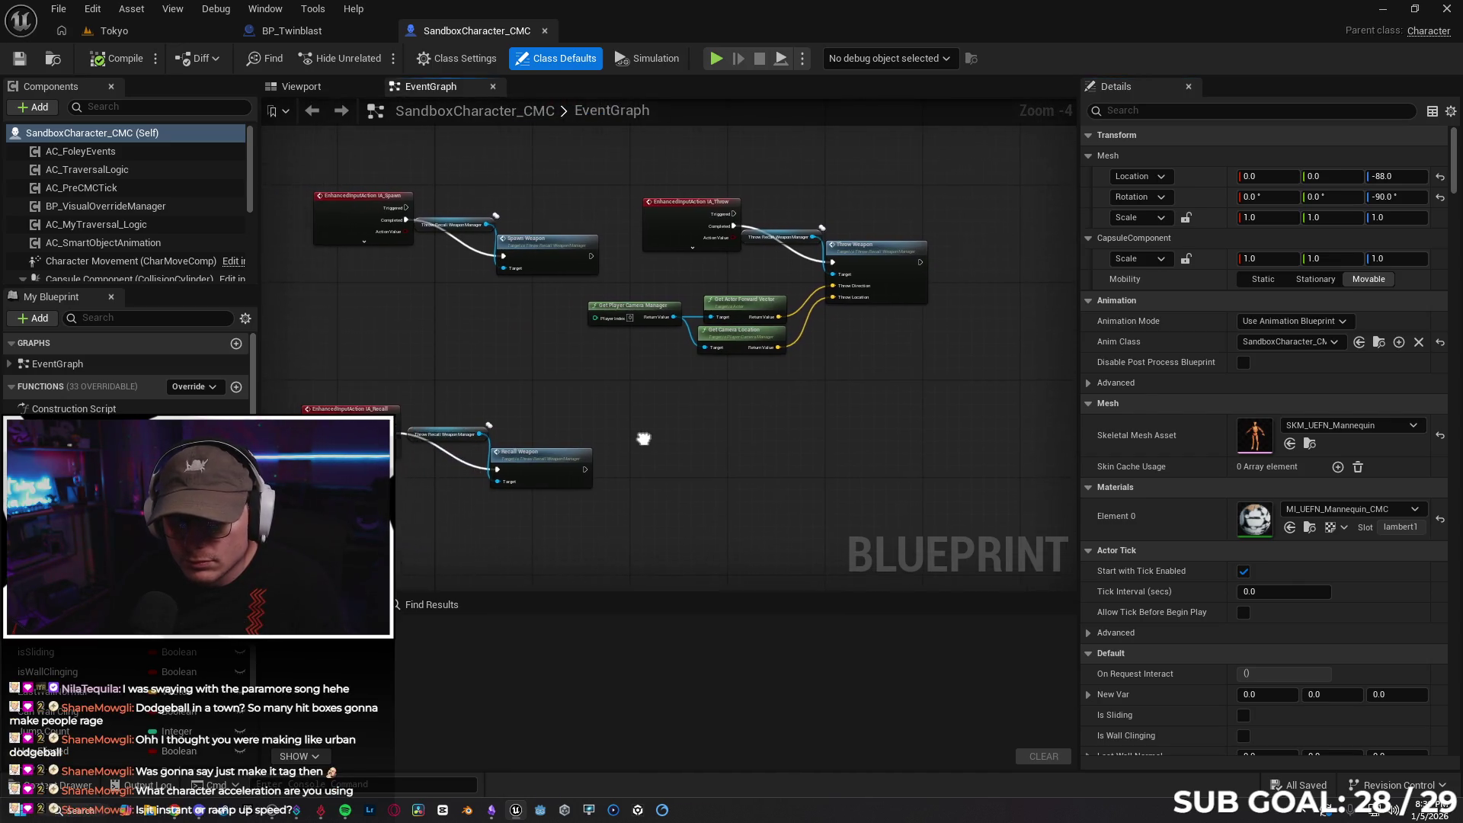
left_click_drag(317, 390, 566, 491)
mouse_move(335, 435)
left_mouse_down()
mouse_move(387, 346)
mouse_move(353, 331)
left_mouse_up()
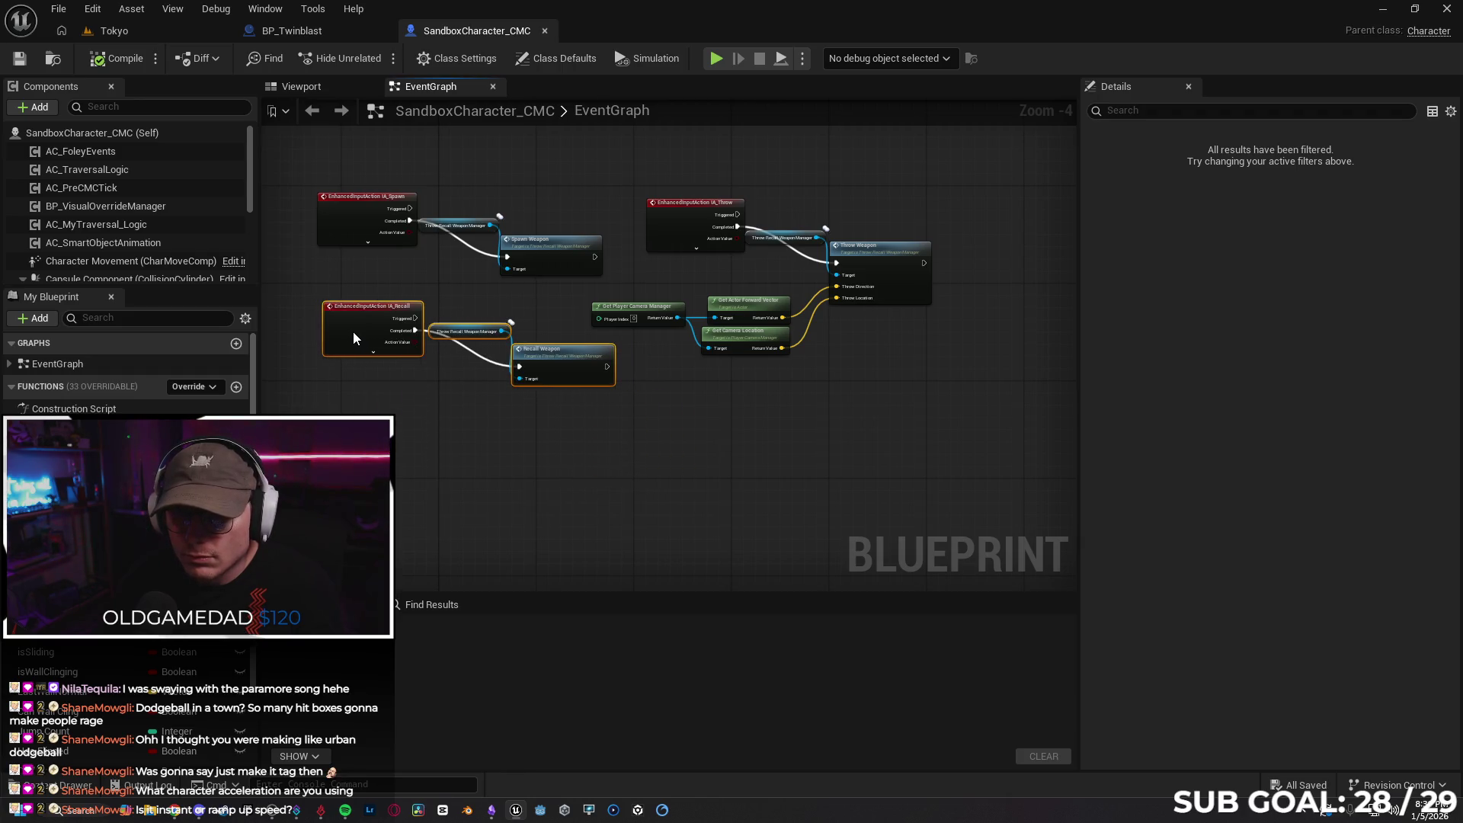
left_click(506, 480)
Wrap all throw and recall nodes in a comment titled 'Throw and Recall'
scroll(722, 434, "down", 1)
left_click_drag(365, 219, 1030, 465)
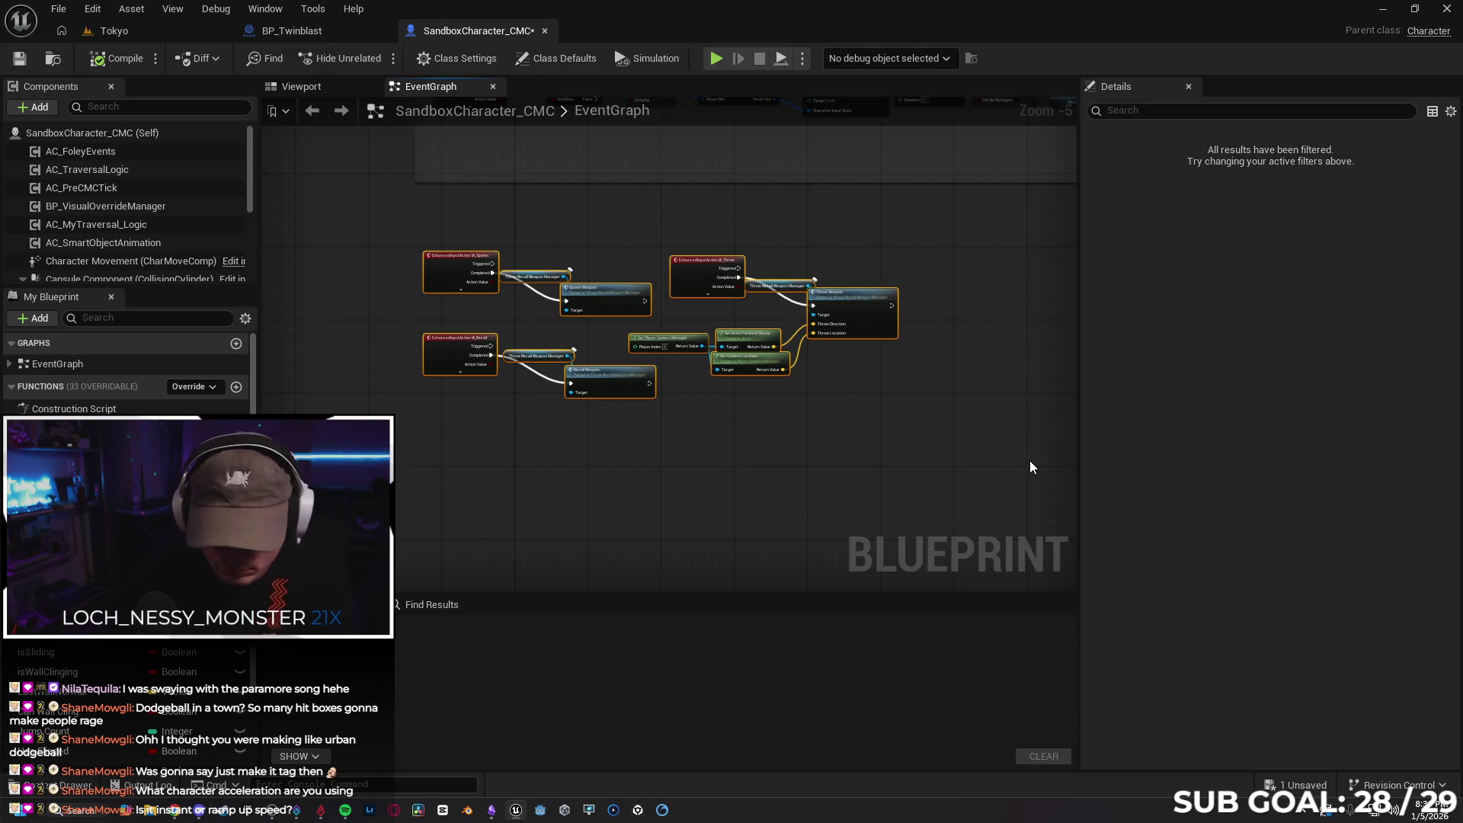
type("cThrow and")
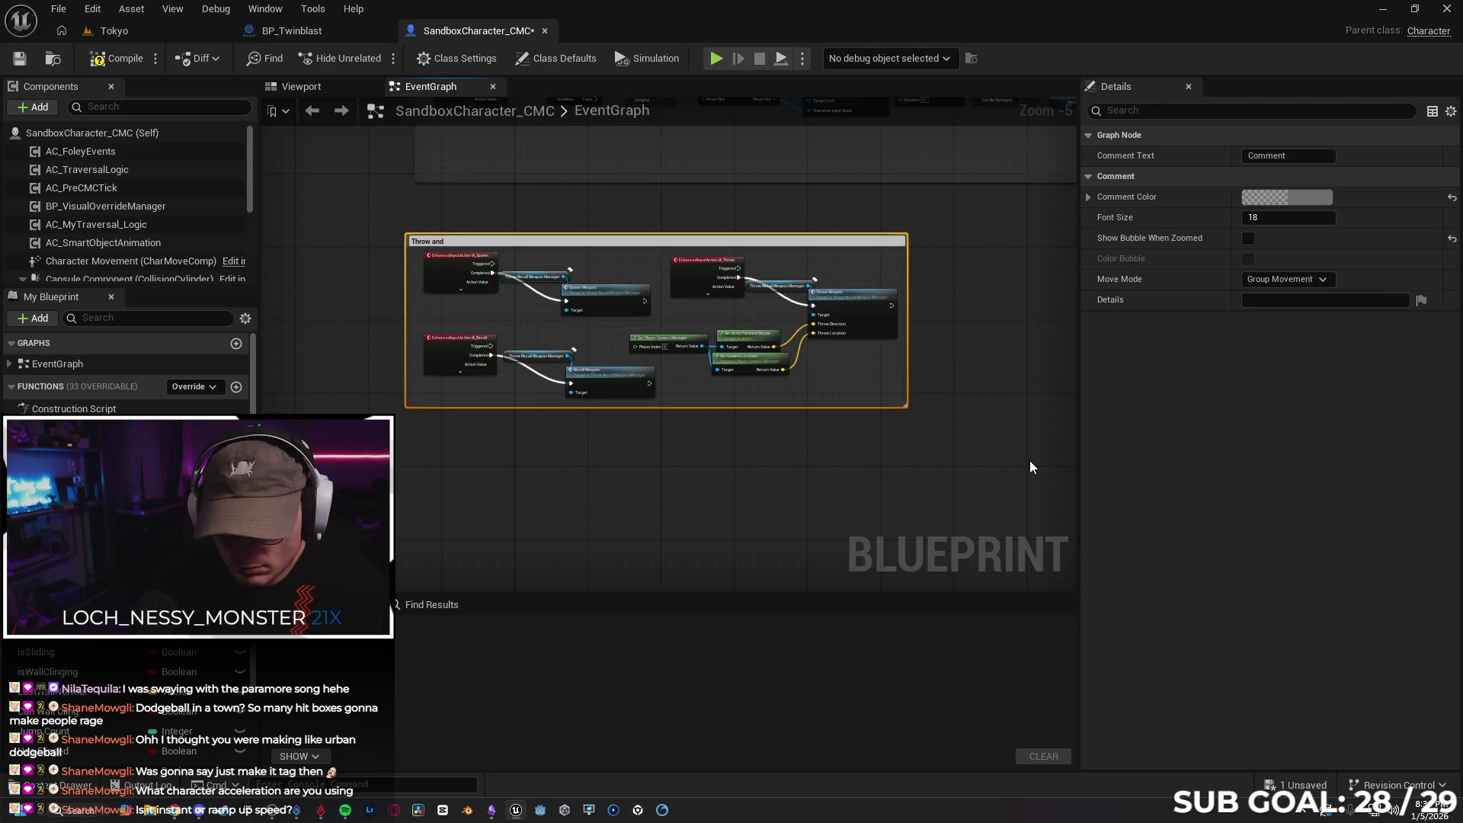
type(" Recall")
key("Return")
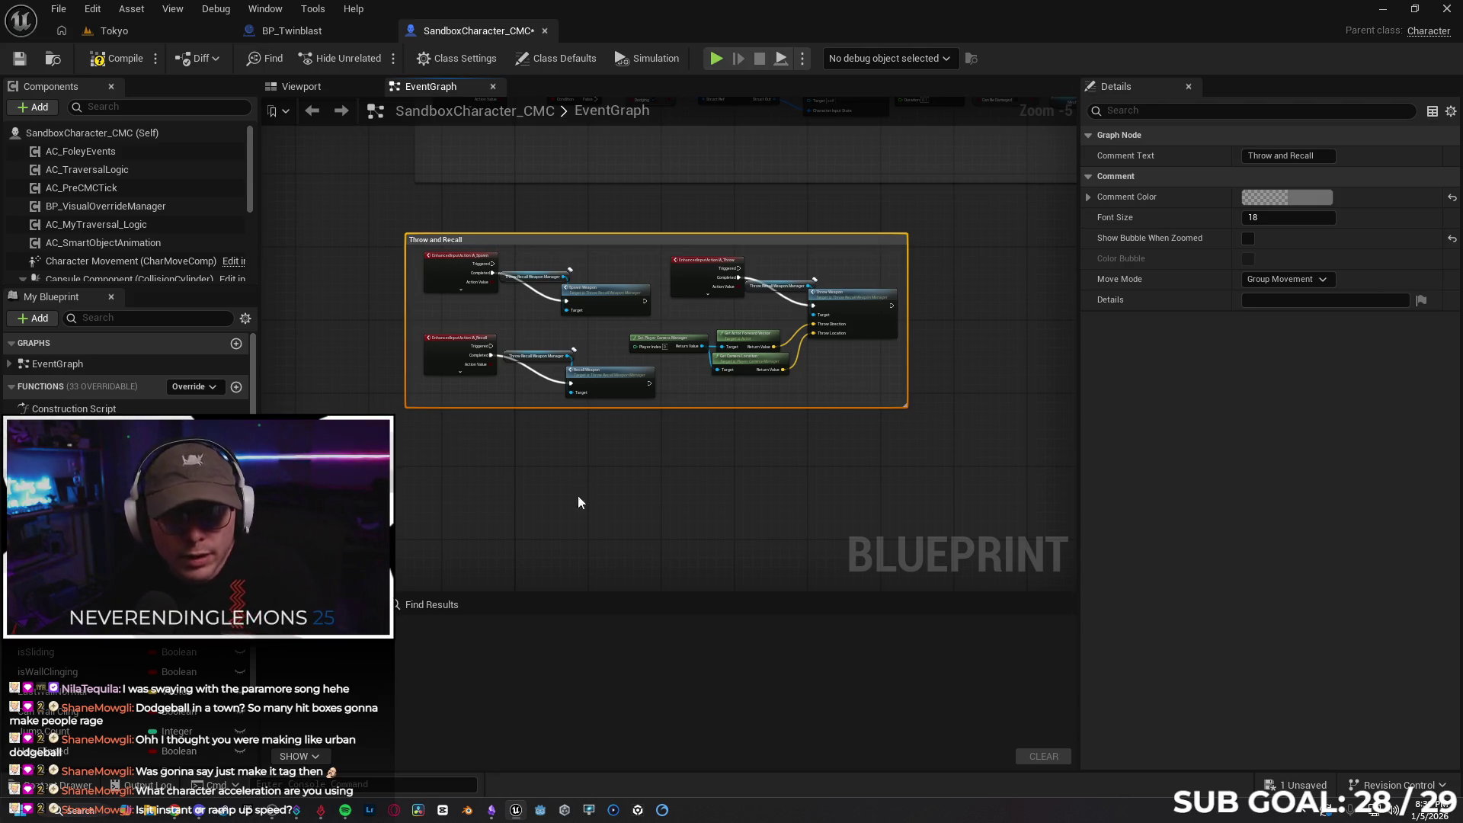
Check Character Movement's Max Walk Speed Crouched (700 cm/s), leave it unchanged, and return to Tokyo
left_click(94, 264)
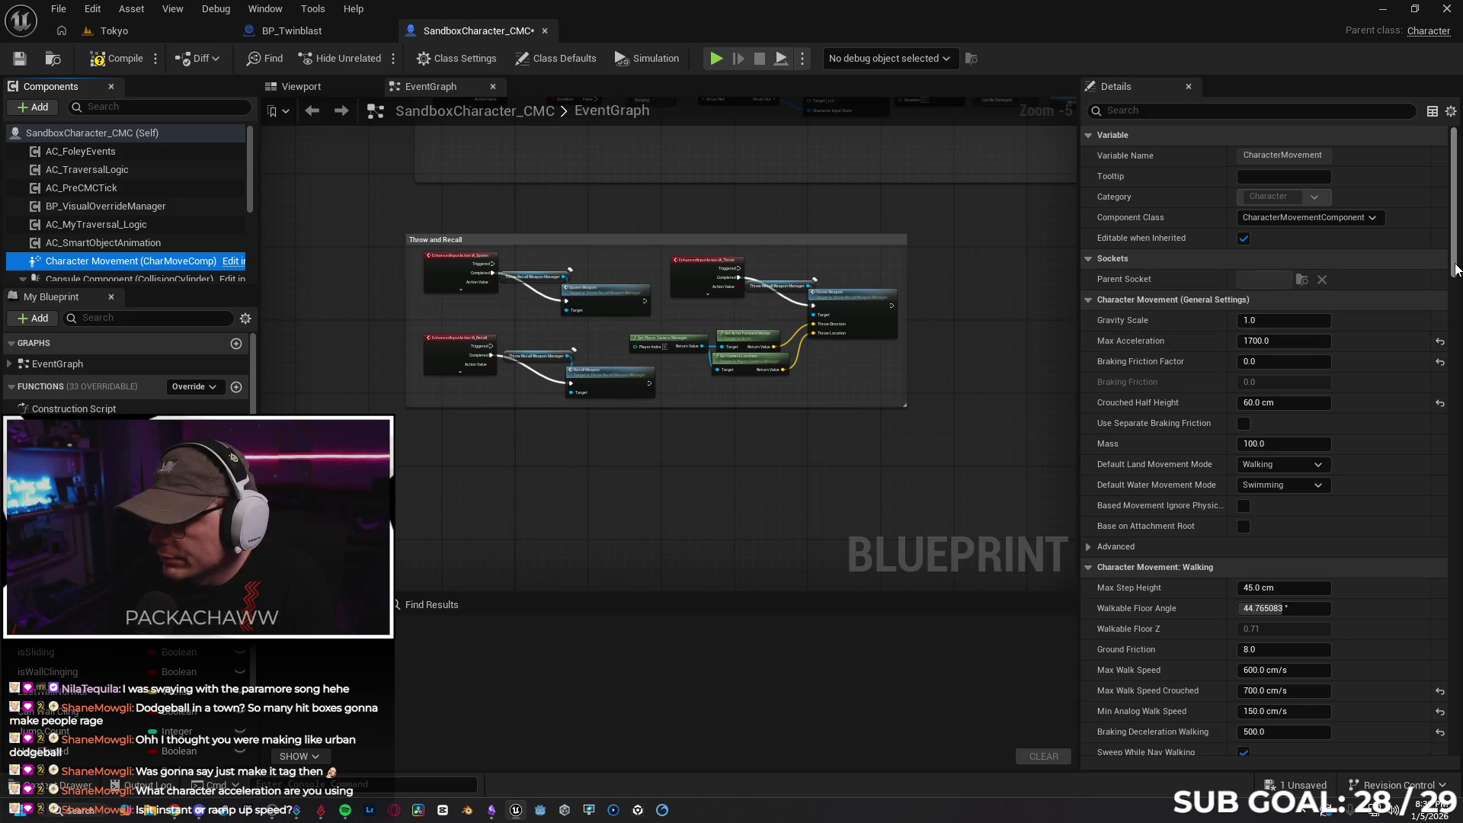
scroll(1456, 269, "down", 1)
scroll(1455, 273, "down", 5)
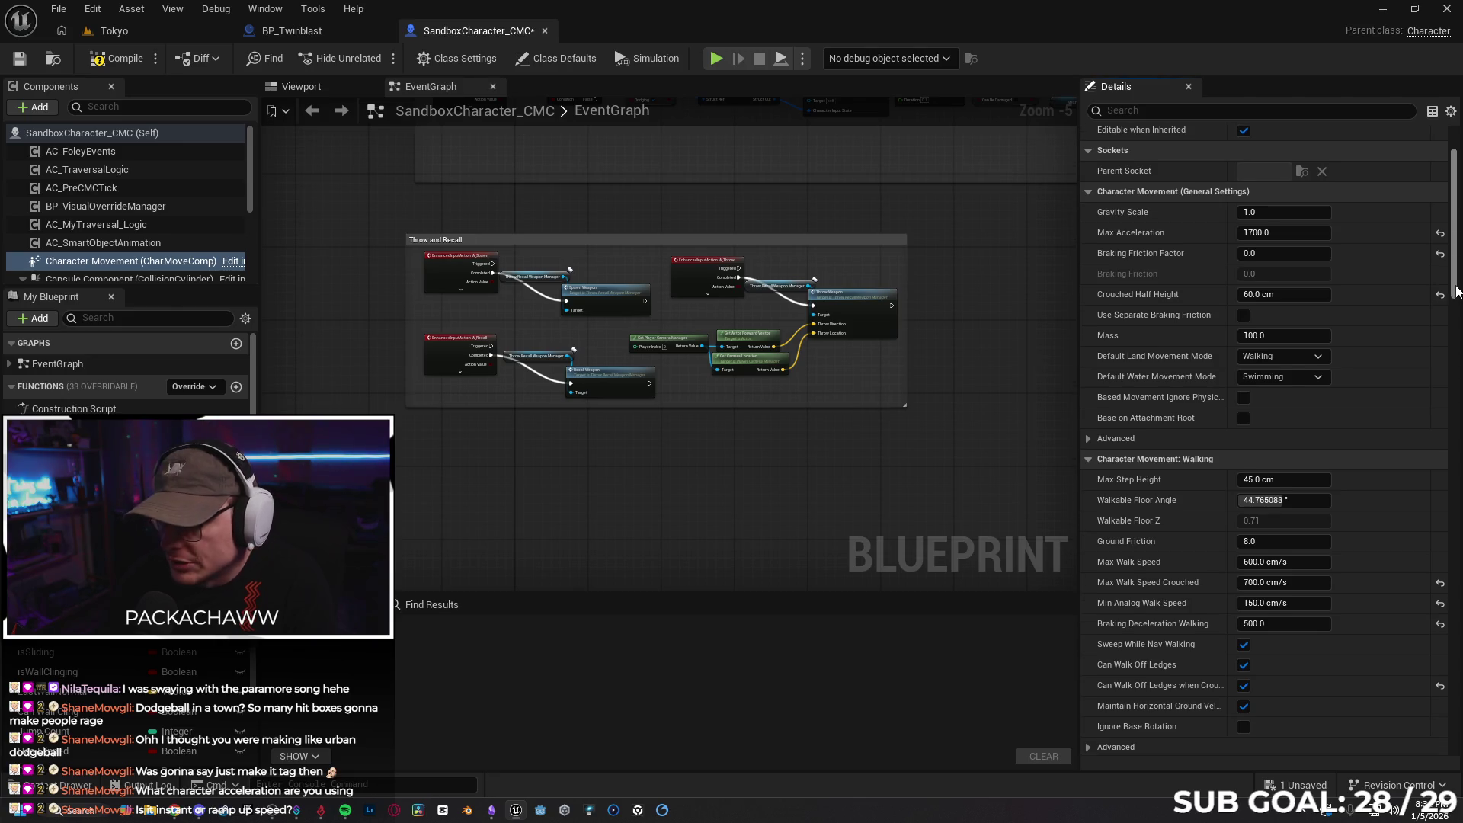
left_click_drag(1455, 290, 1458, 337)
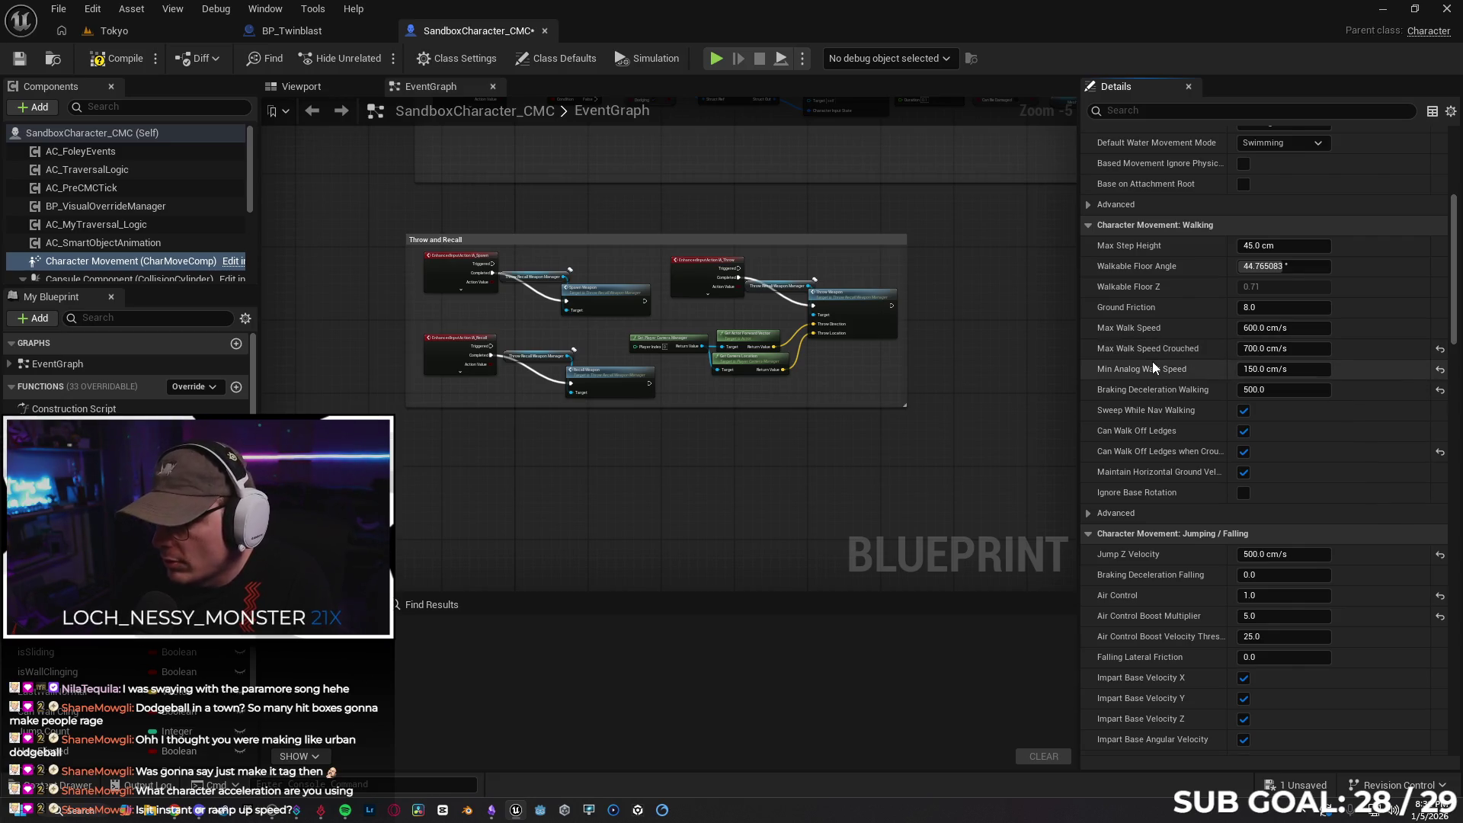
left_click(1282, 348)
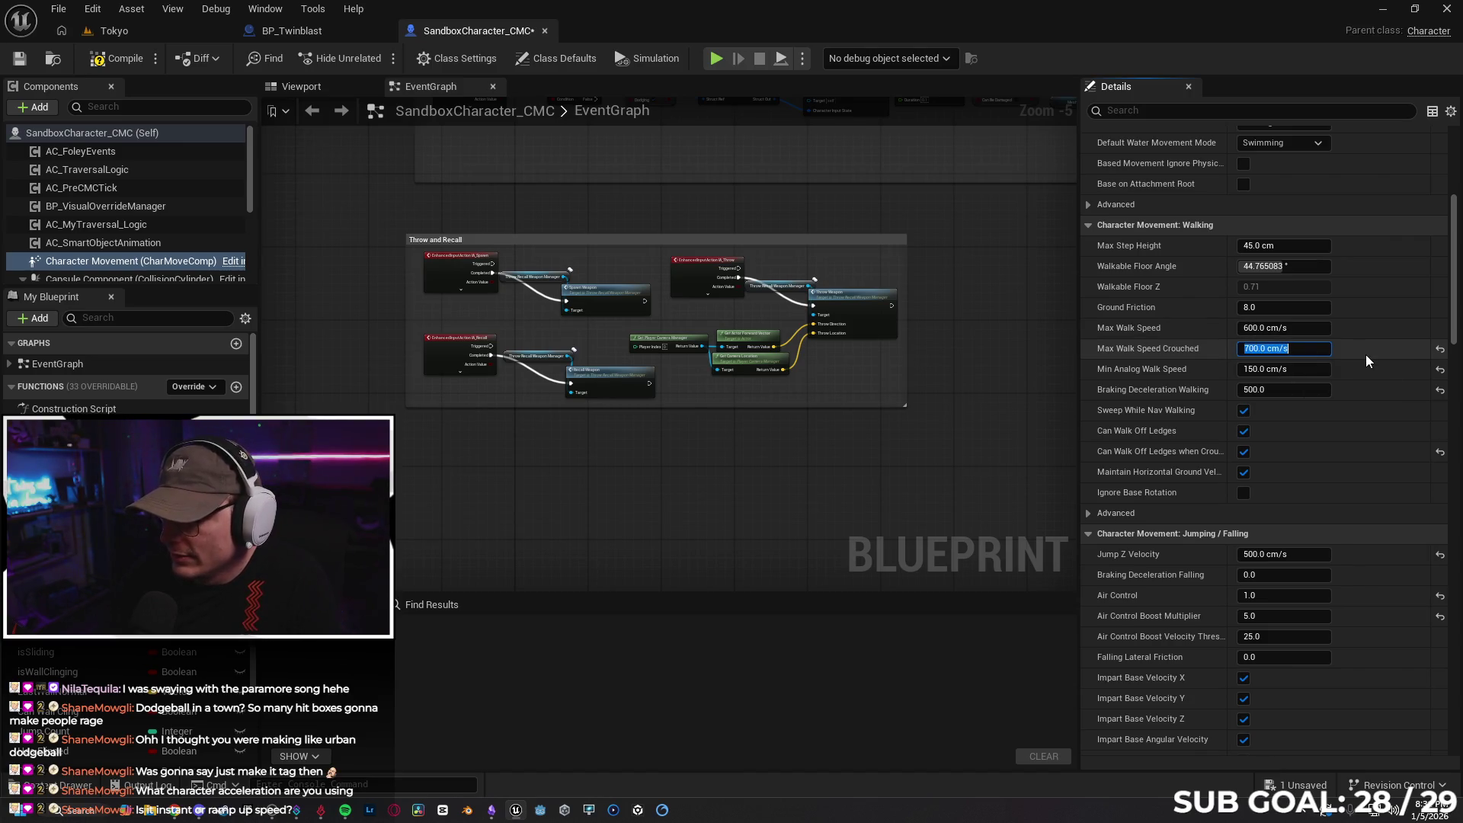
left_click(1182, 345)
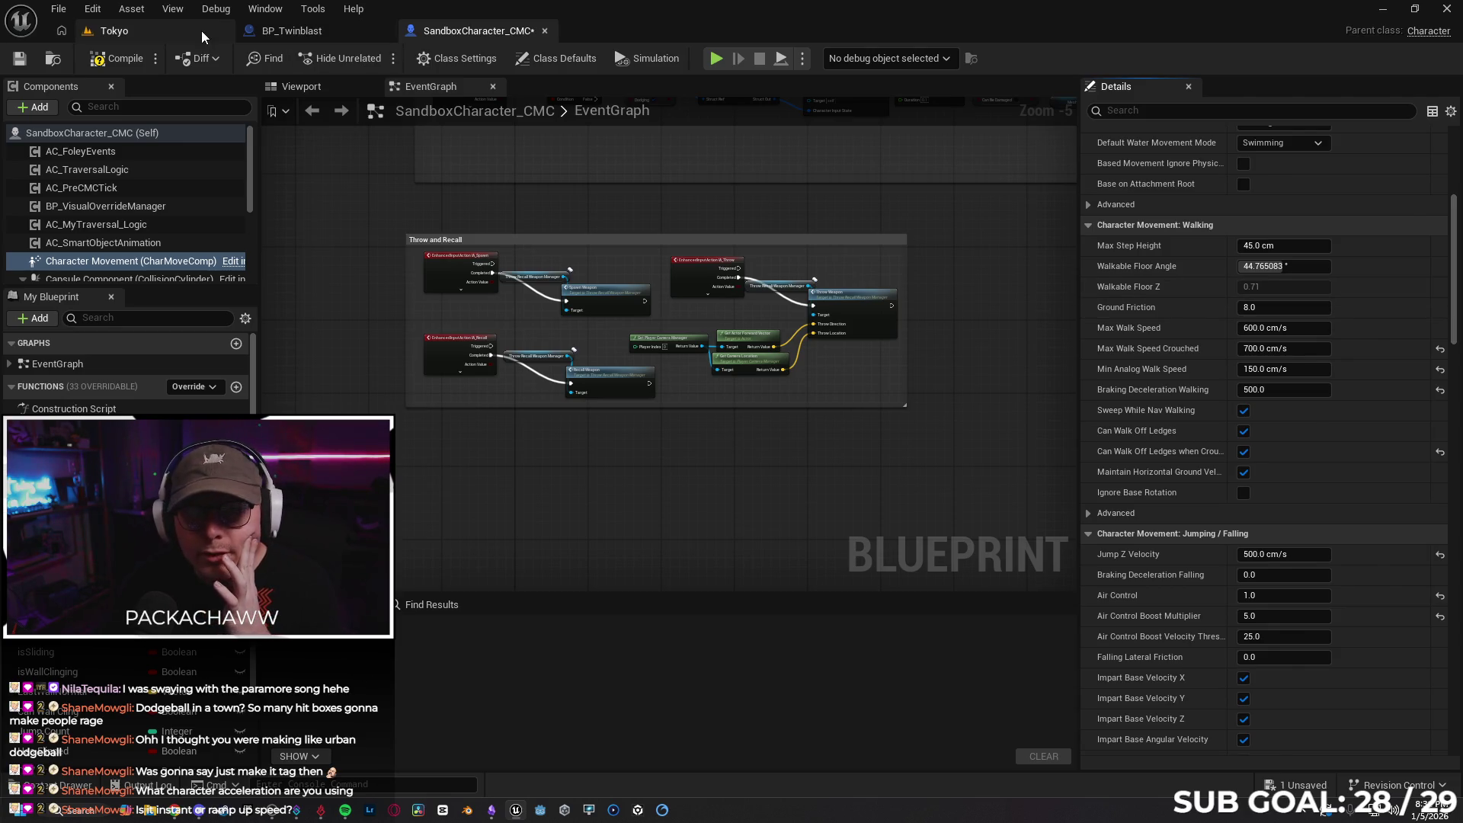
left_click(225, 32)
left_click(465, 30)
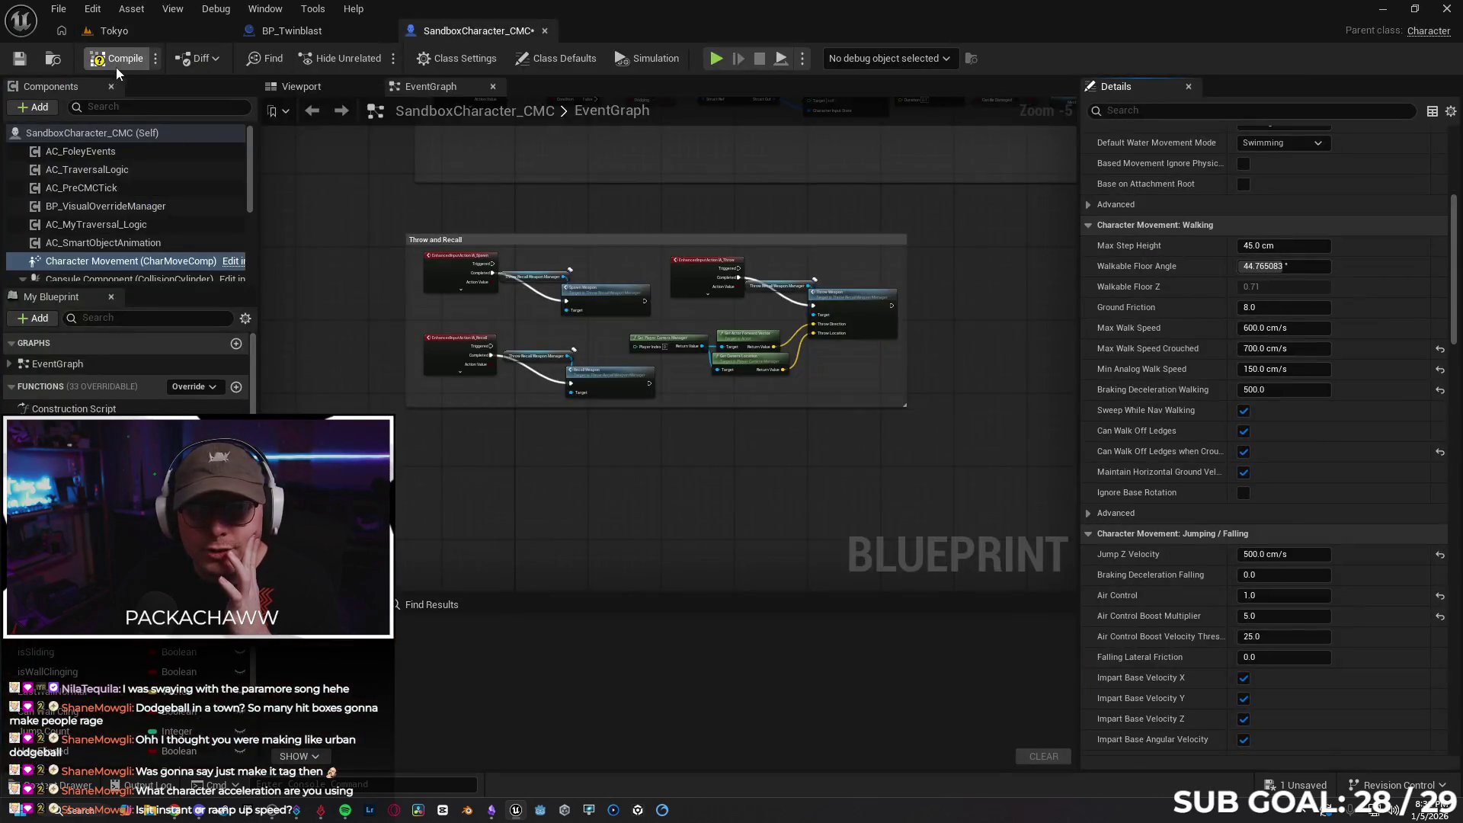
left_click(137, 30)
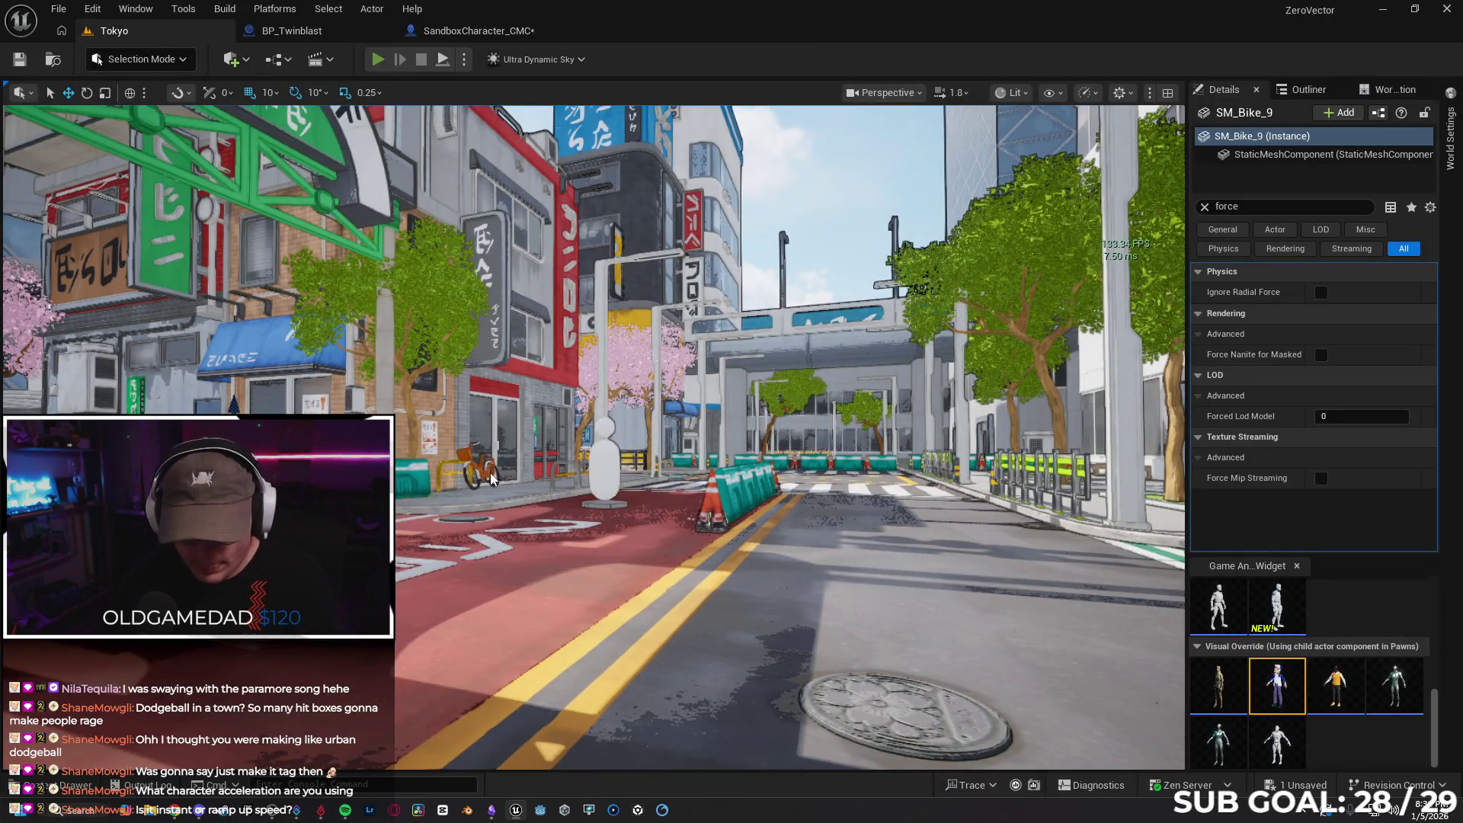
Play the Tokyo level and wall-run the character up the curved wall onto the rooftop edge
key("alt+p")
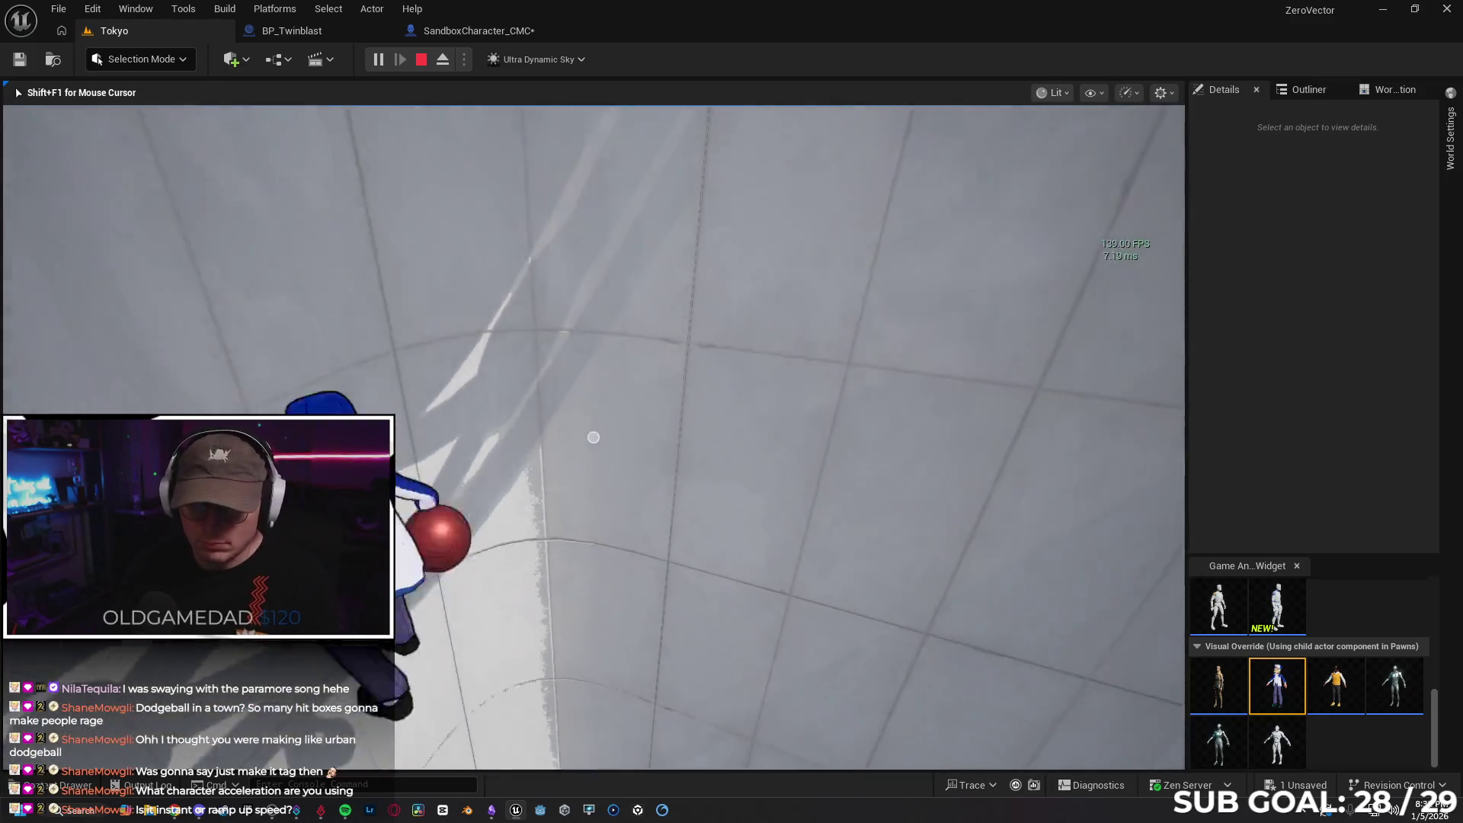
key("w")
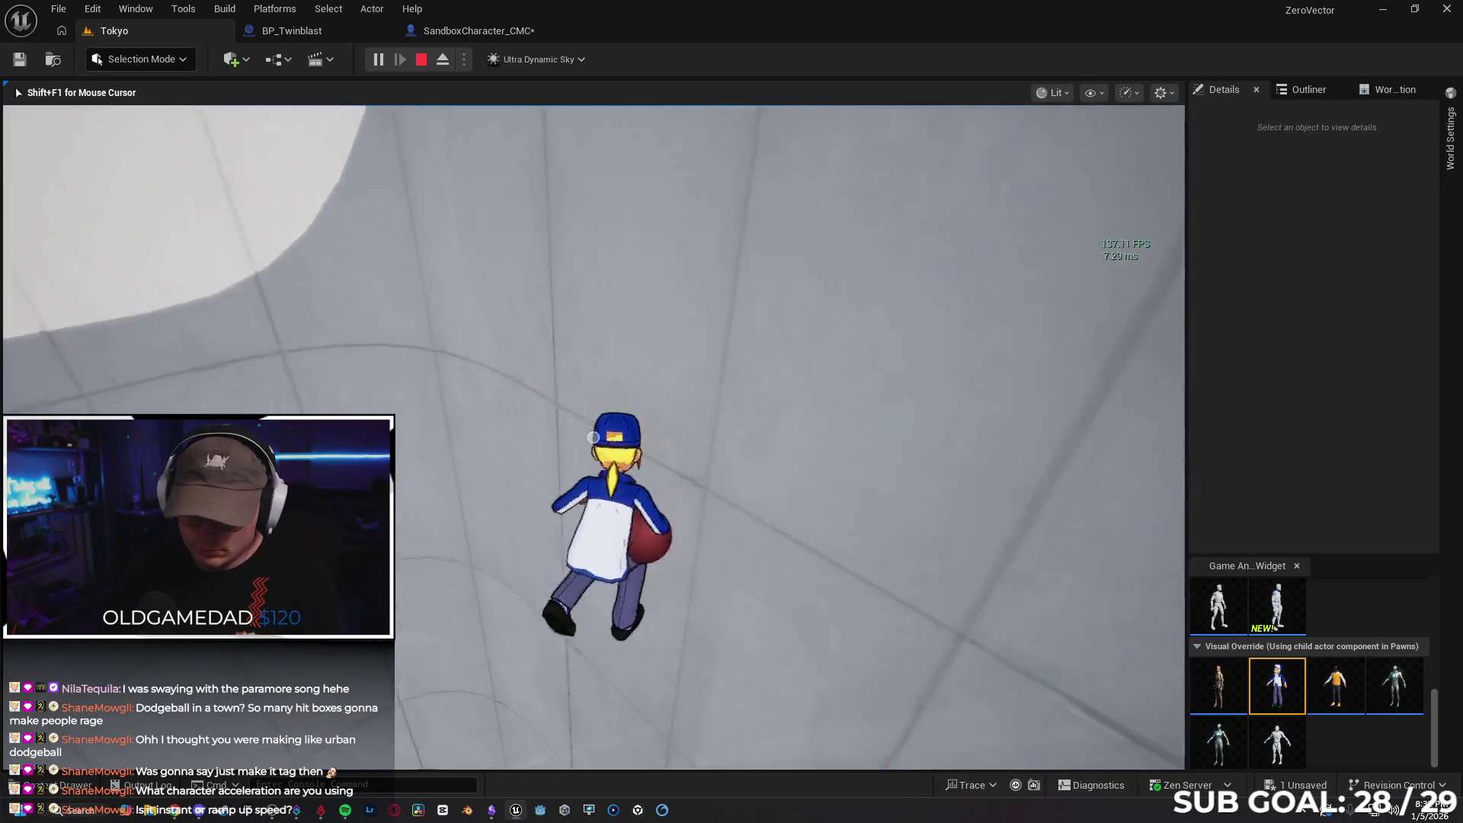
key("w")
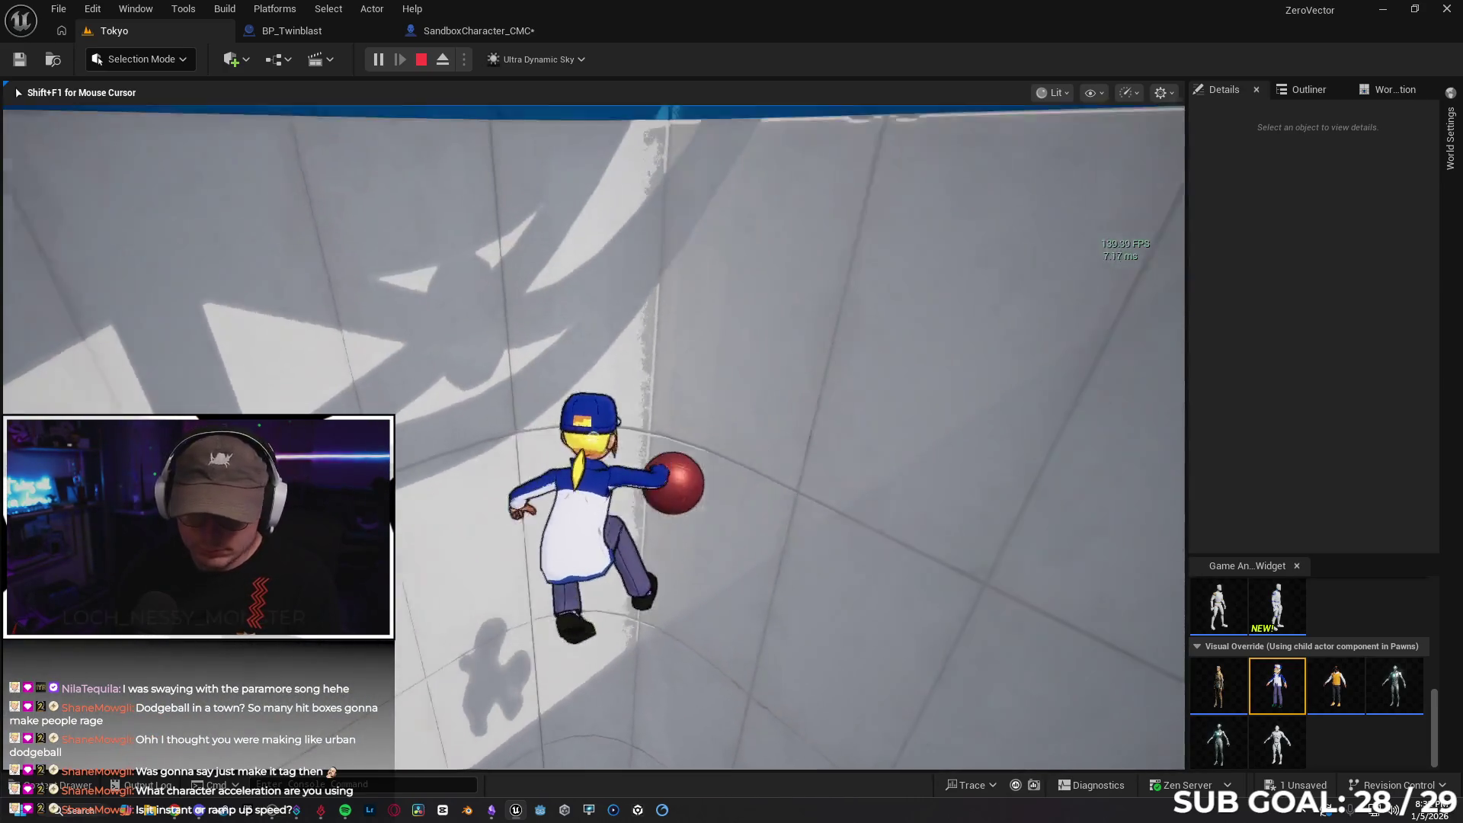
key("w")
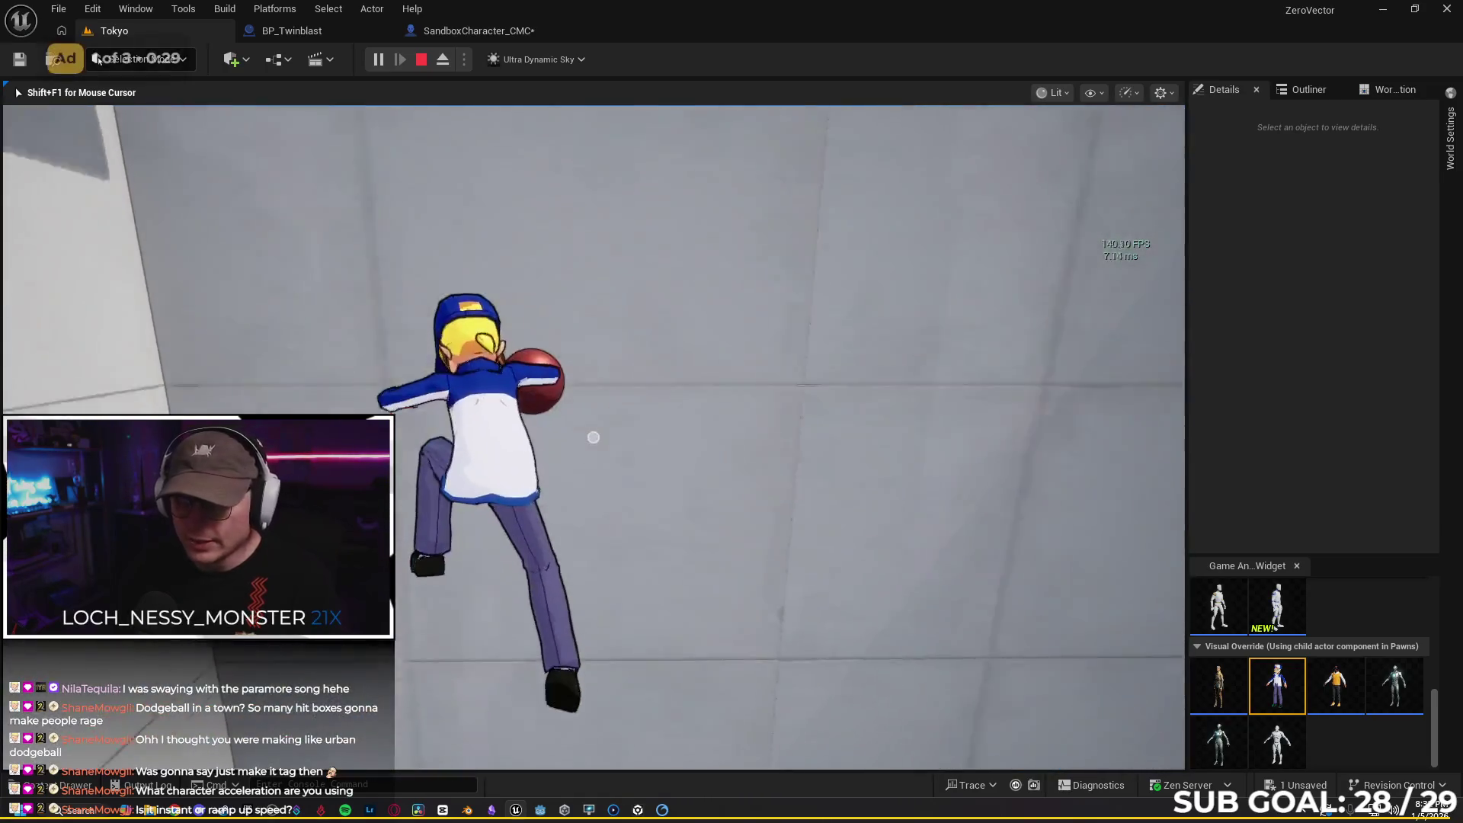
key("w")
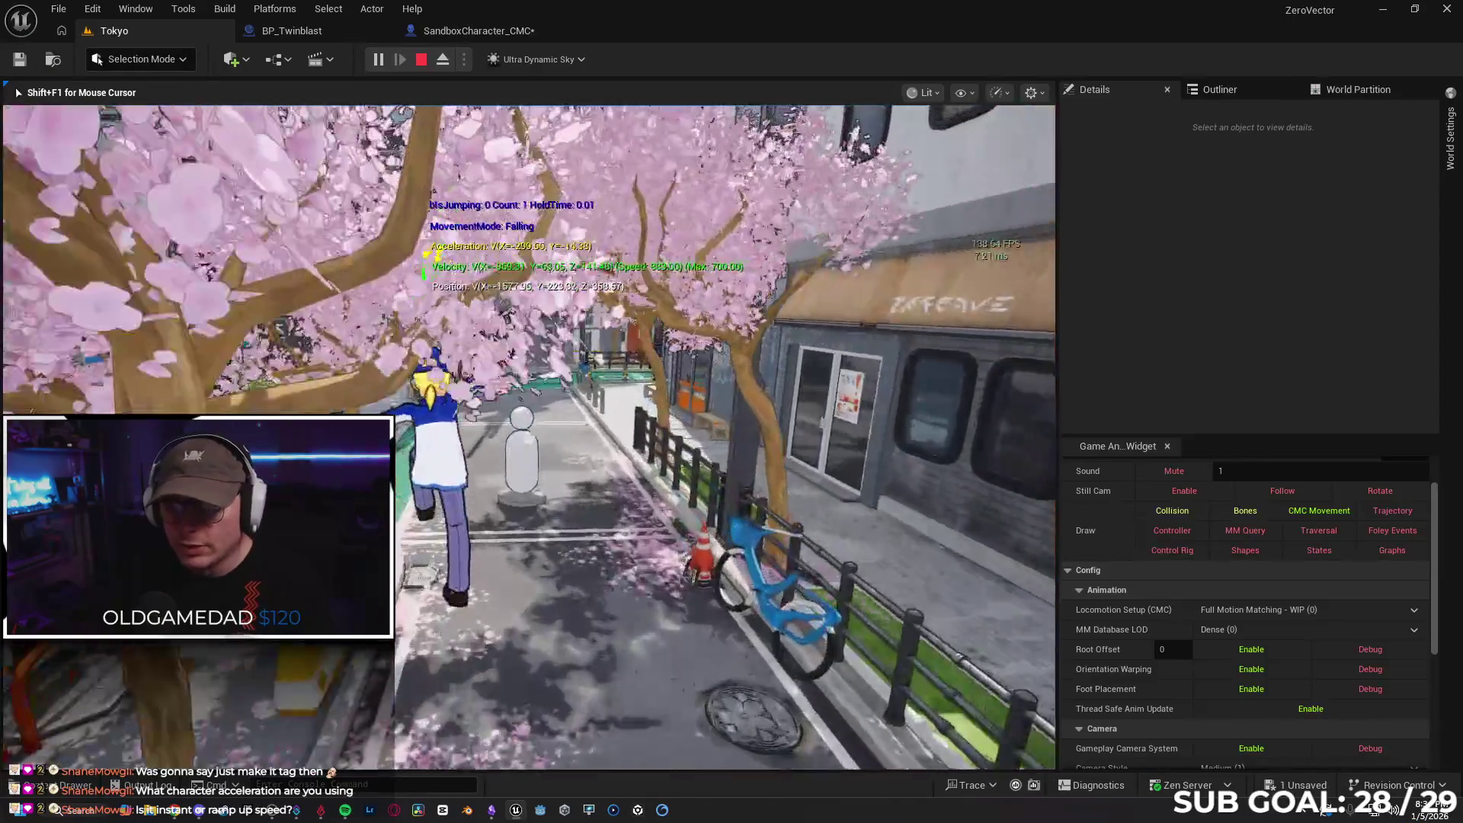
Run the character down the street, pick up the red ball, and toggle F11 full-screen and back
key("w")
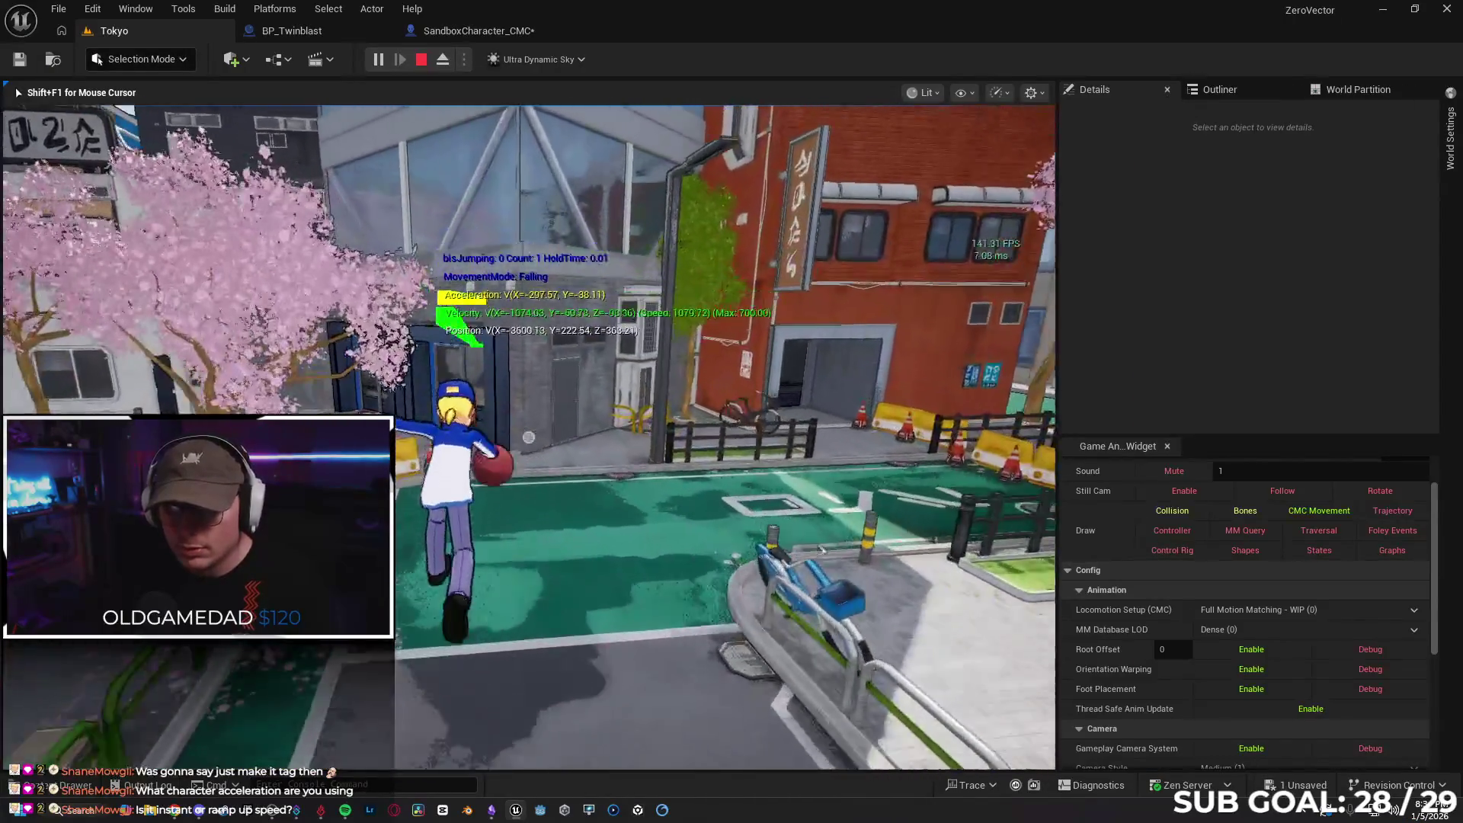
key("w")
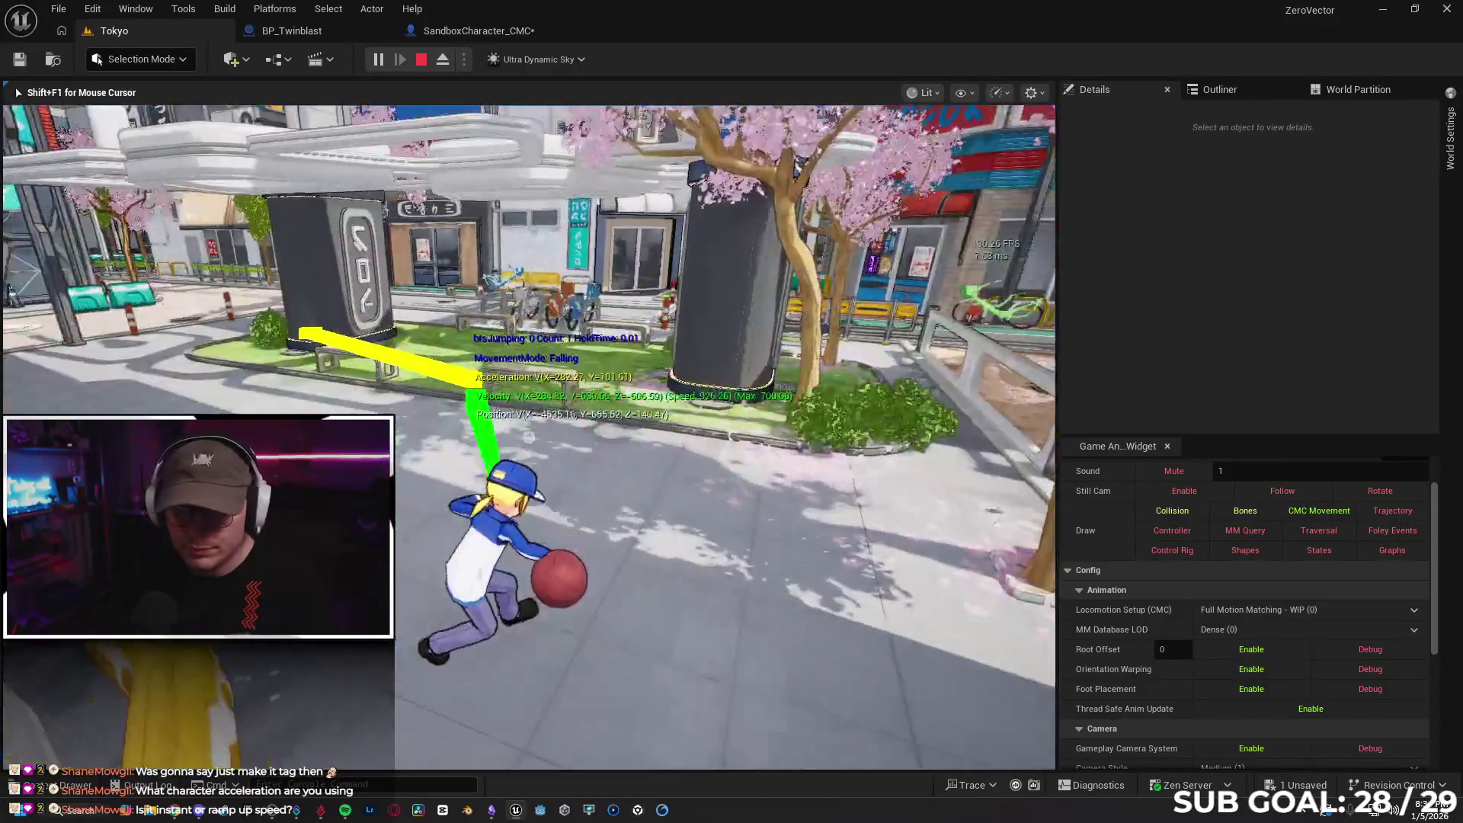
key("w")
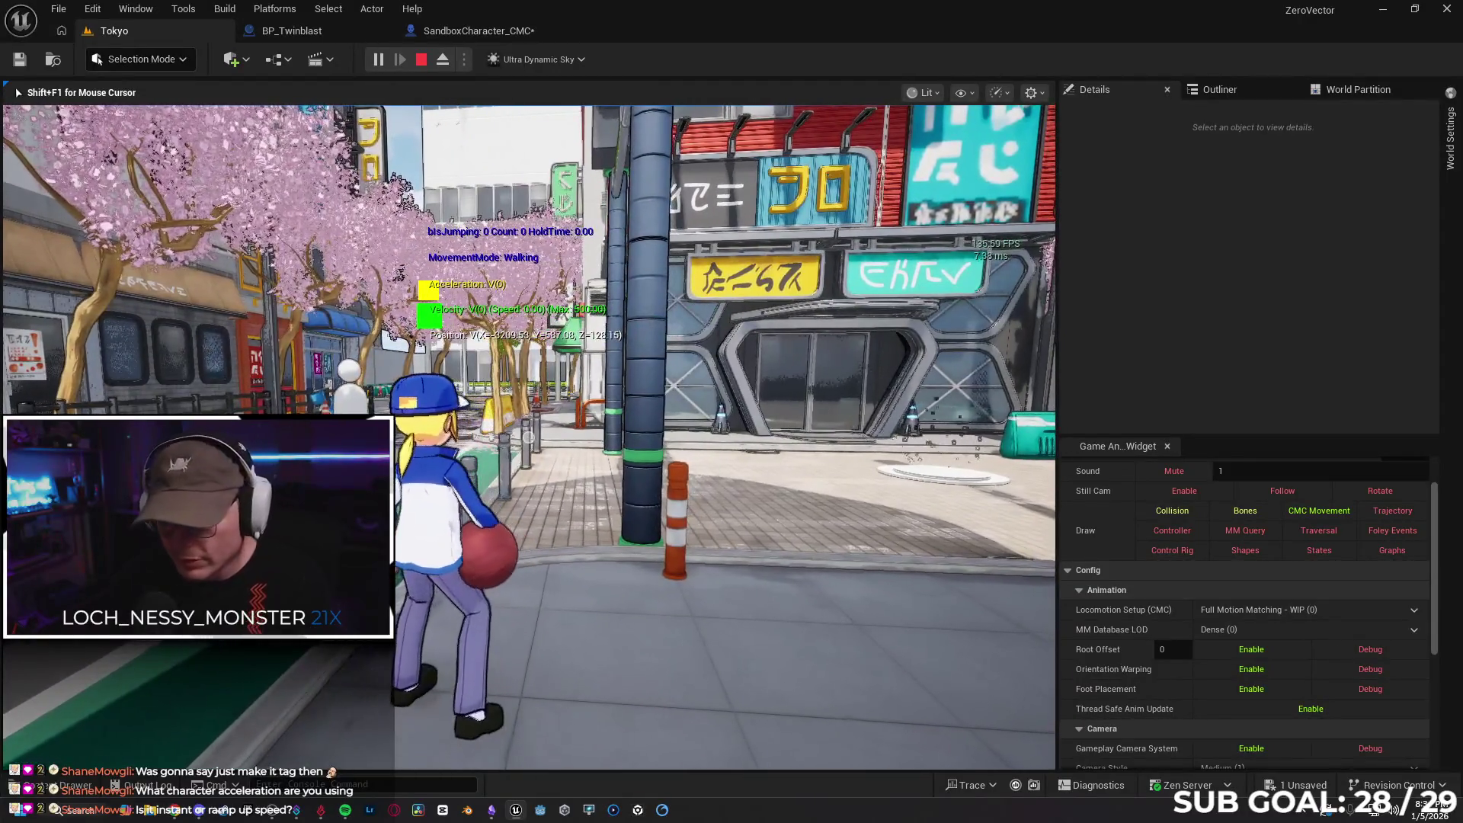
key("F11")
key("w")
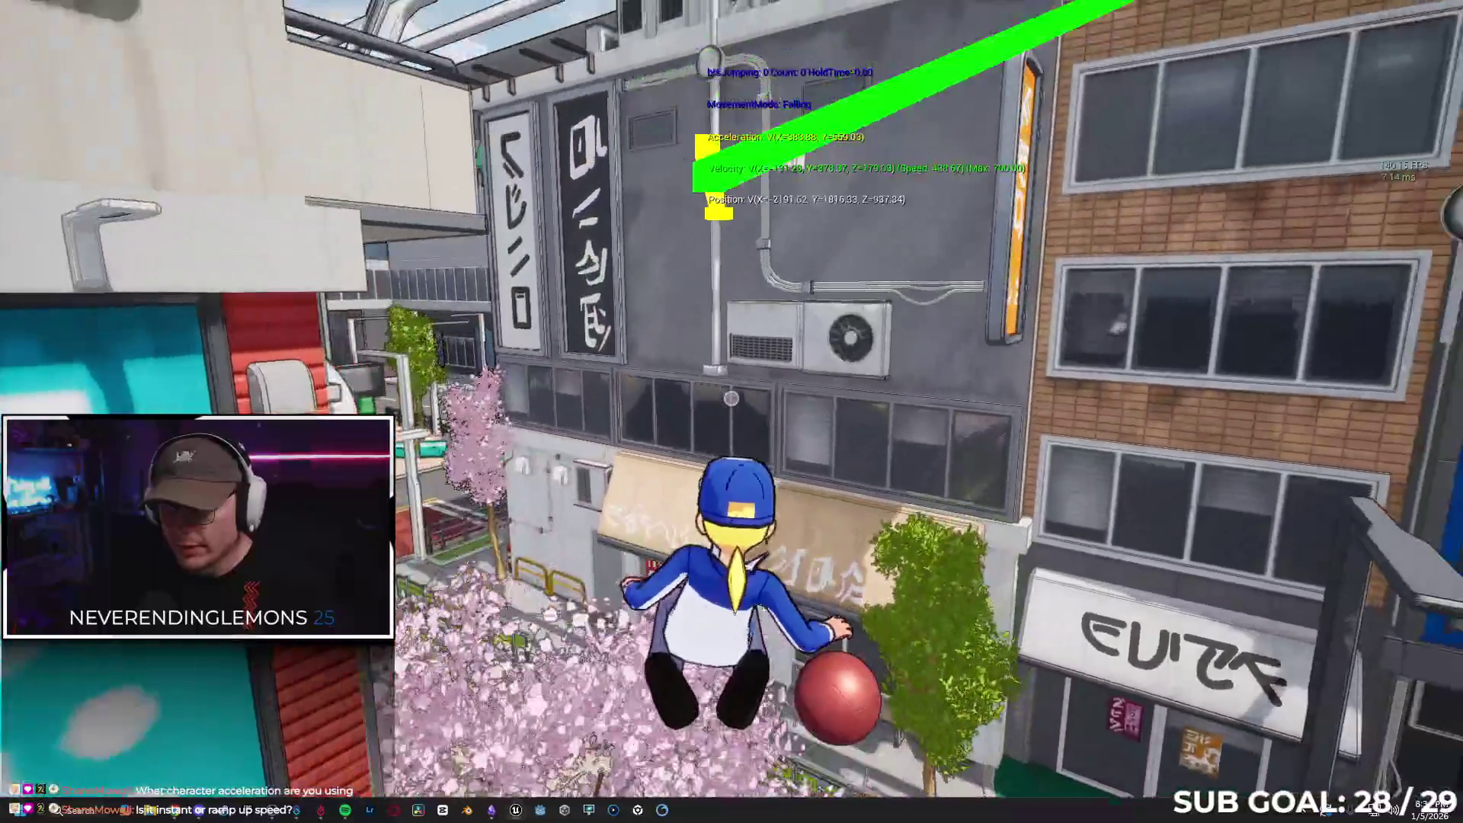
key("space")
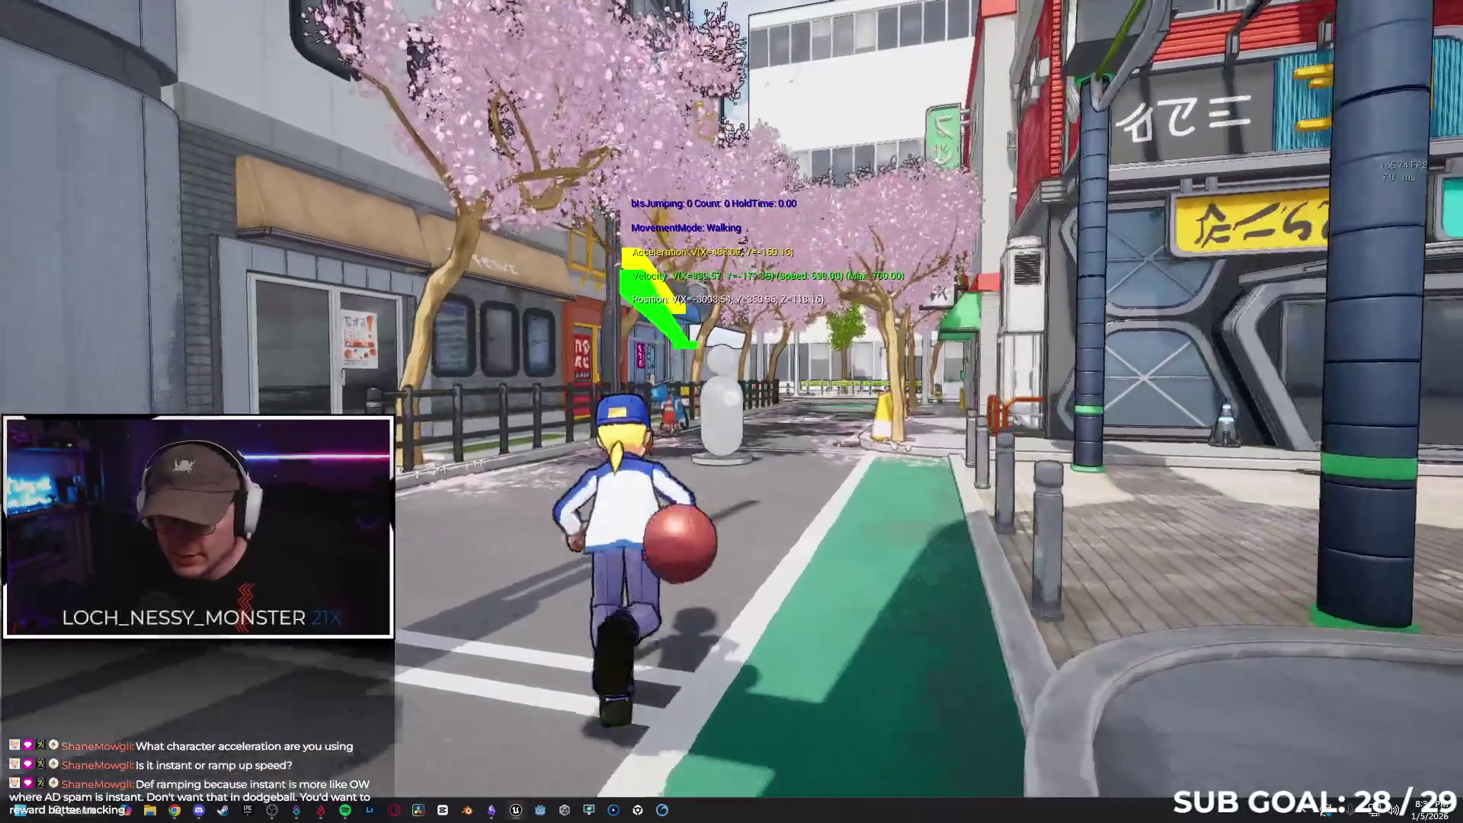
key("a")
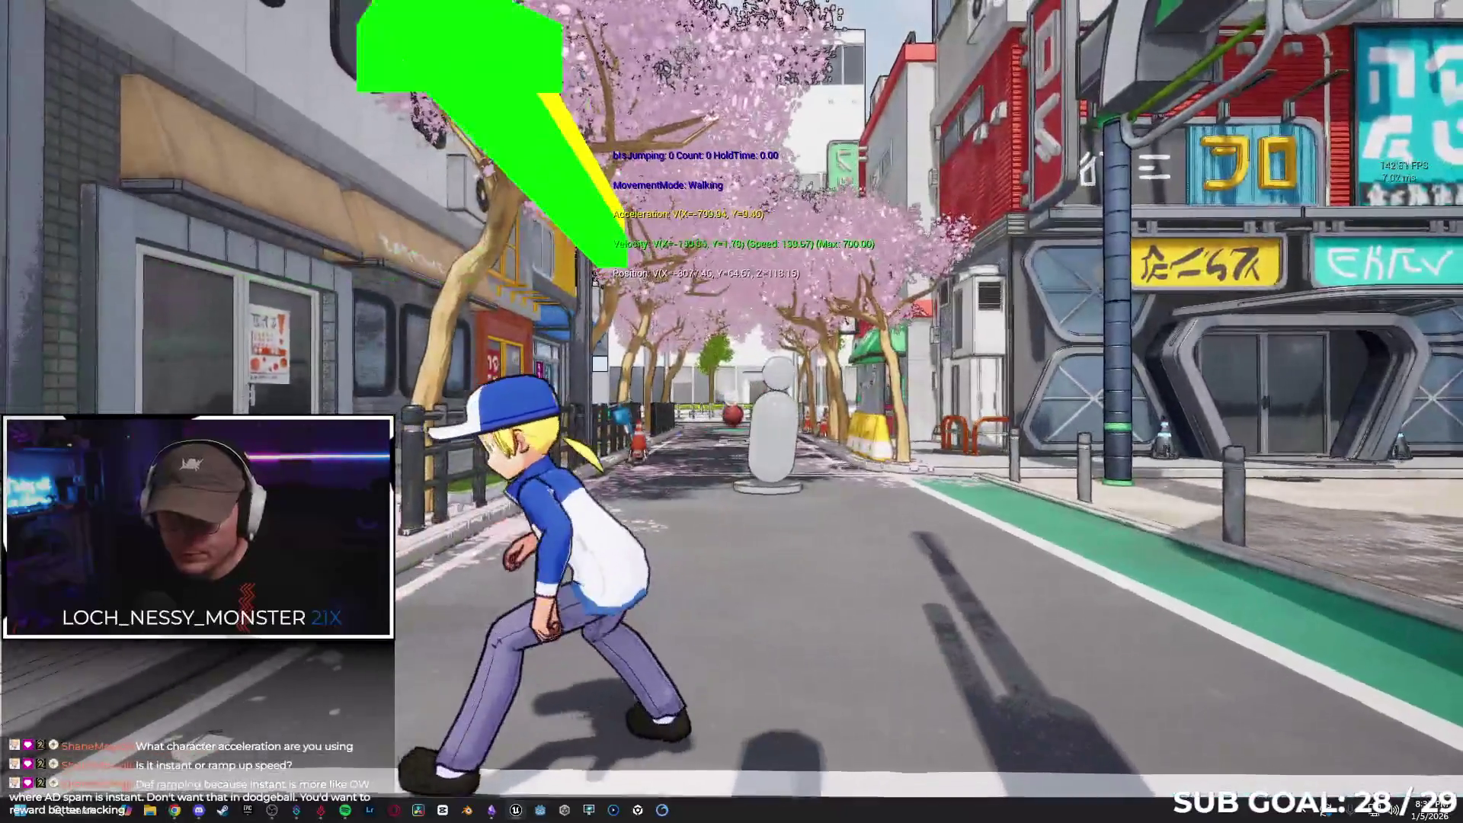
key("F11")
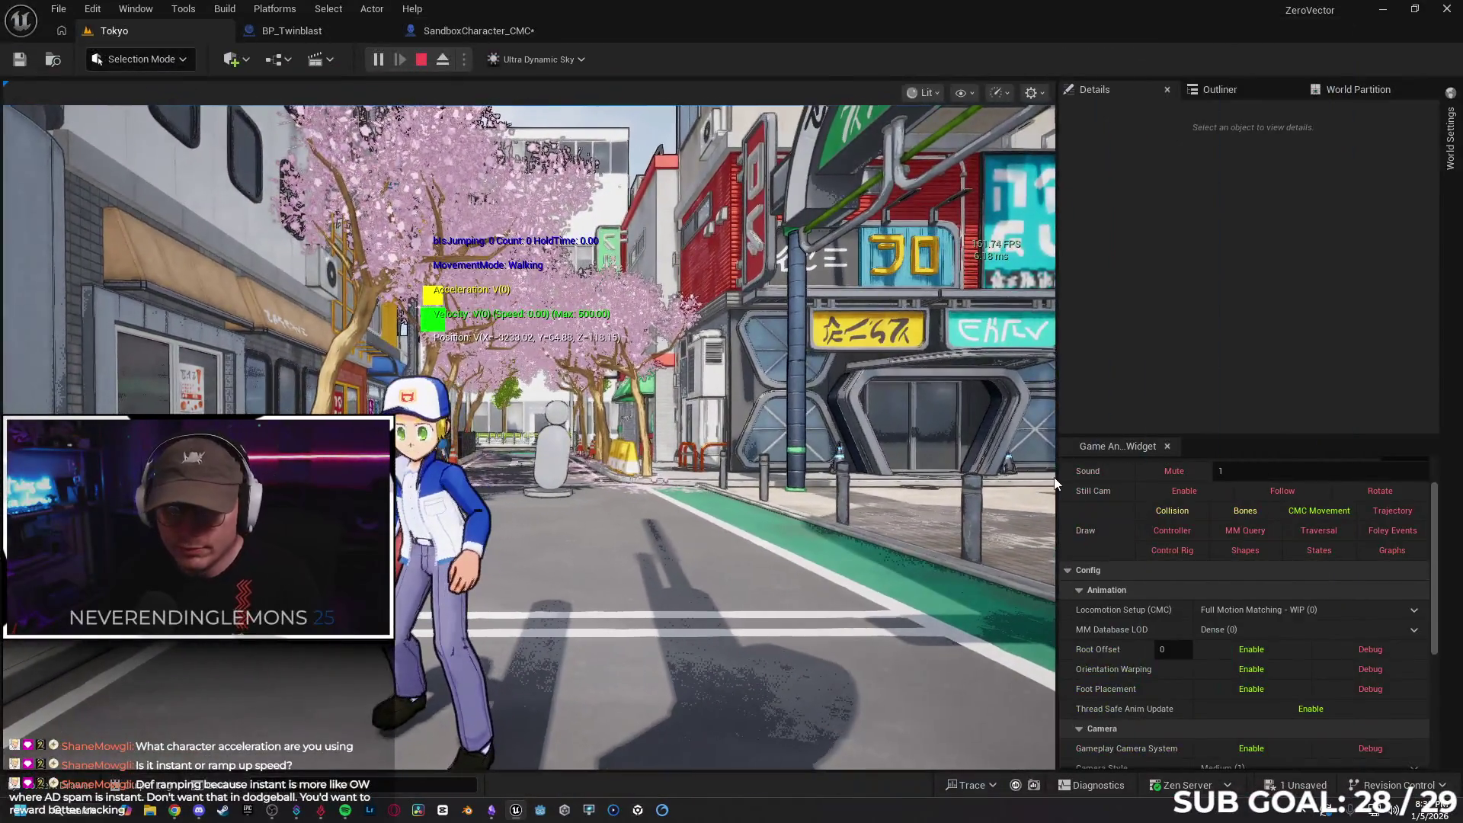
Stop play, drag BP_ShooterNPCSpawner from Variant_Shooter > Blueprints > AI onto the street, and play-test
key("Escape")
key("ctrl+space")
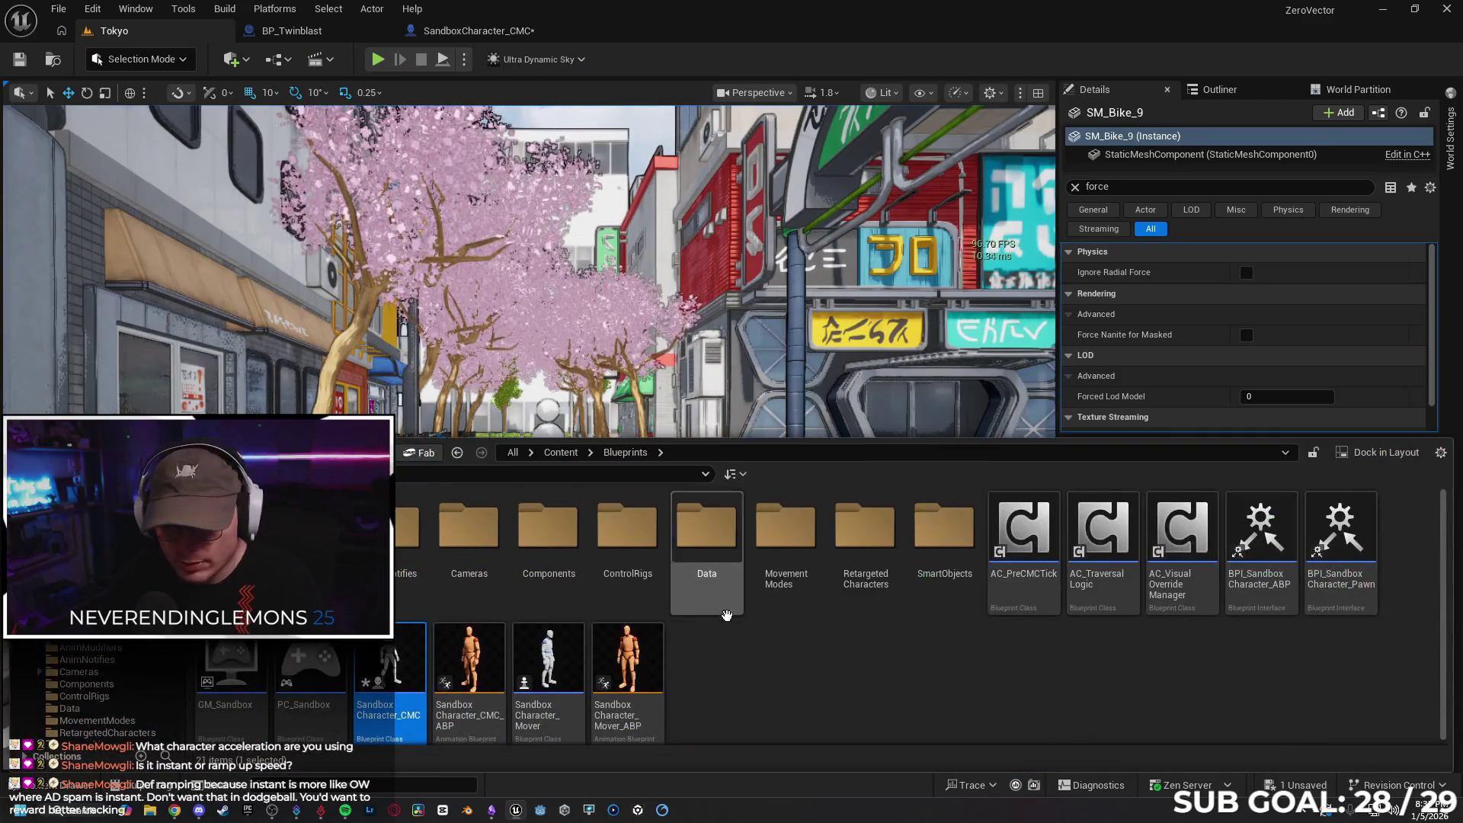
key("BackSpace")
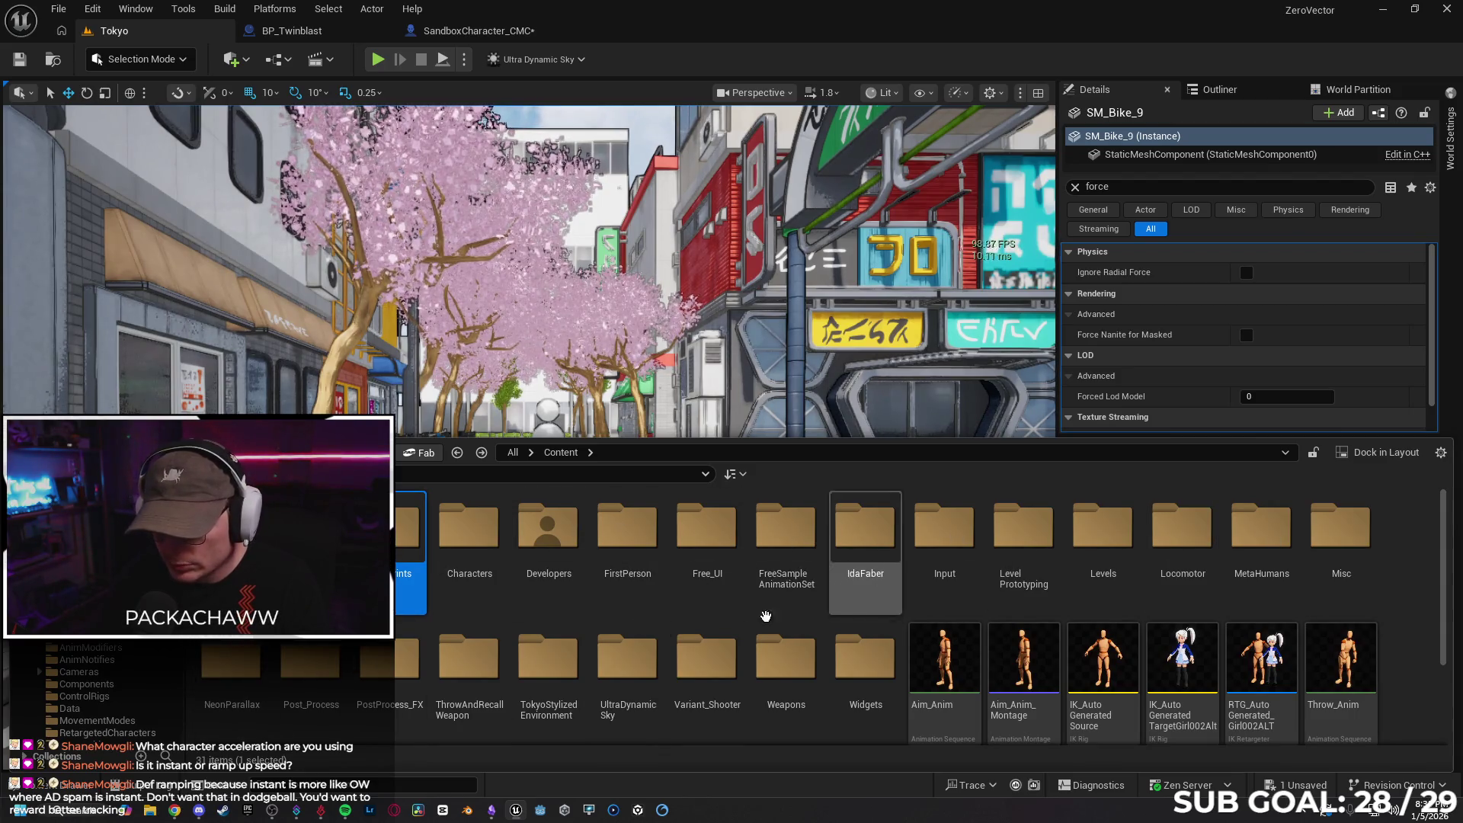
double_click(707, 662)
key("Return")
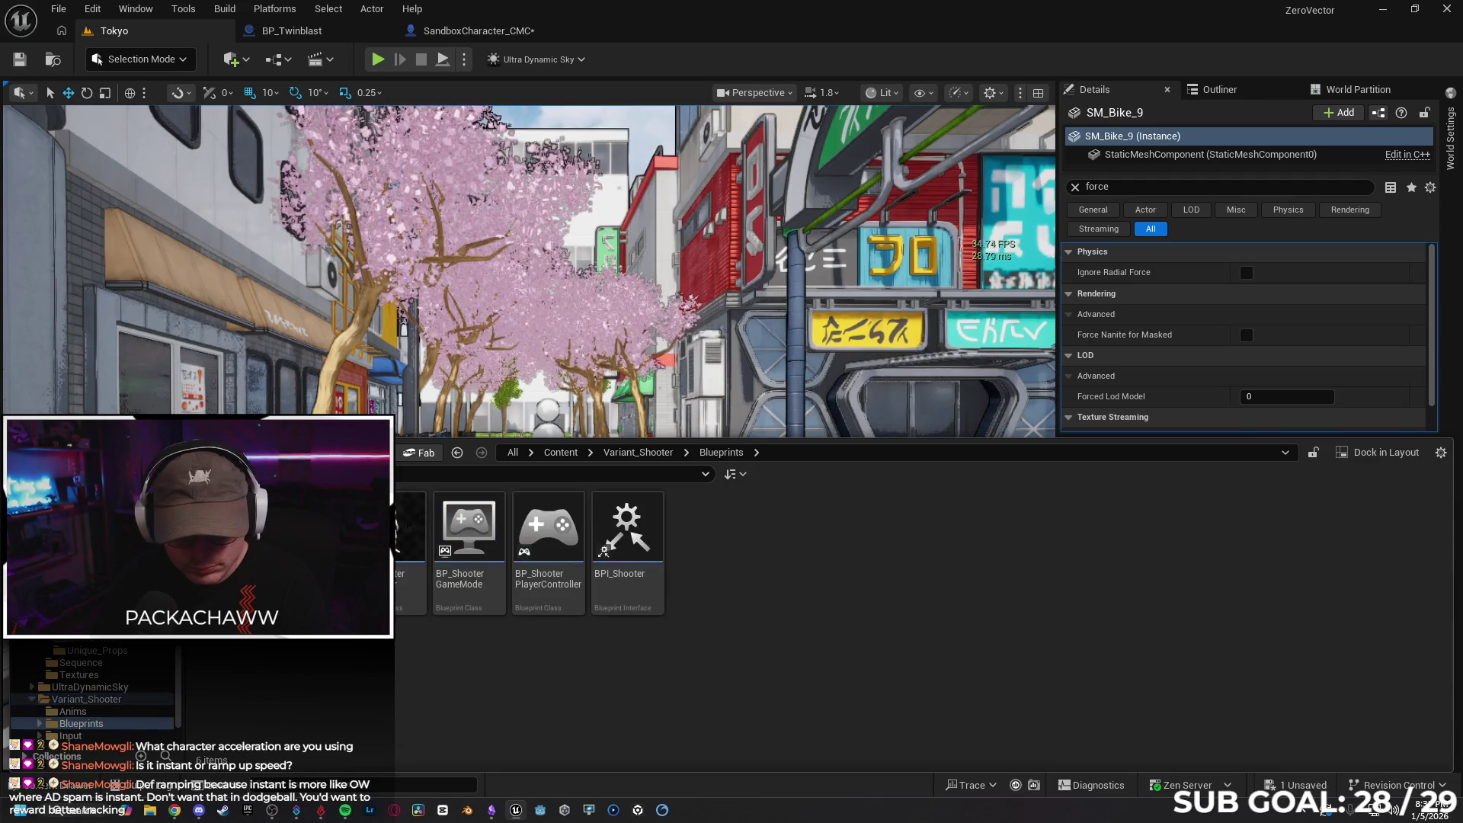
key("Return")
left_click(548, 541)
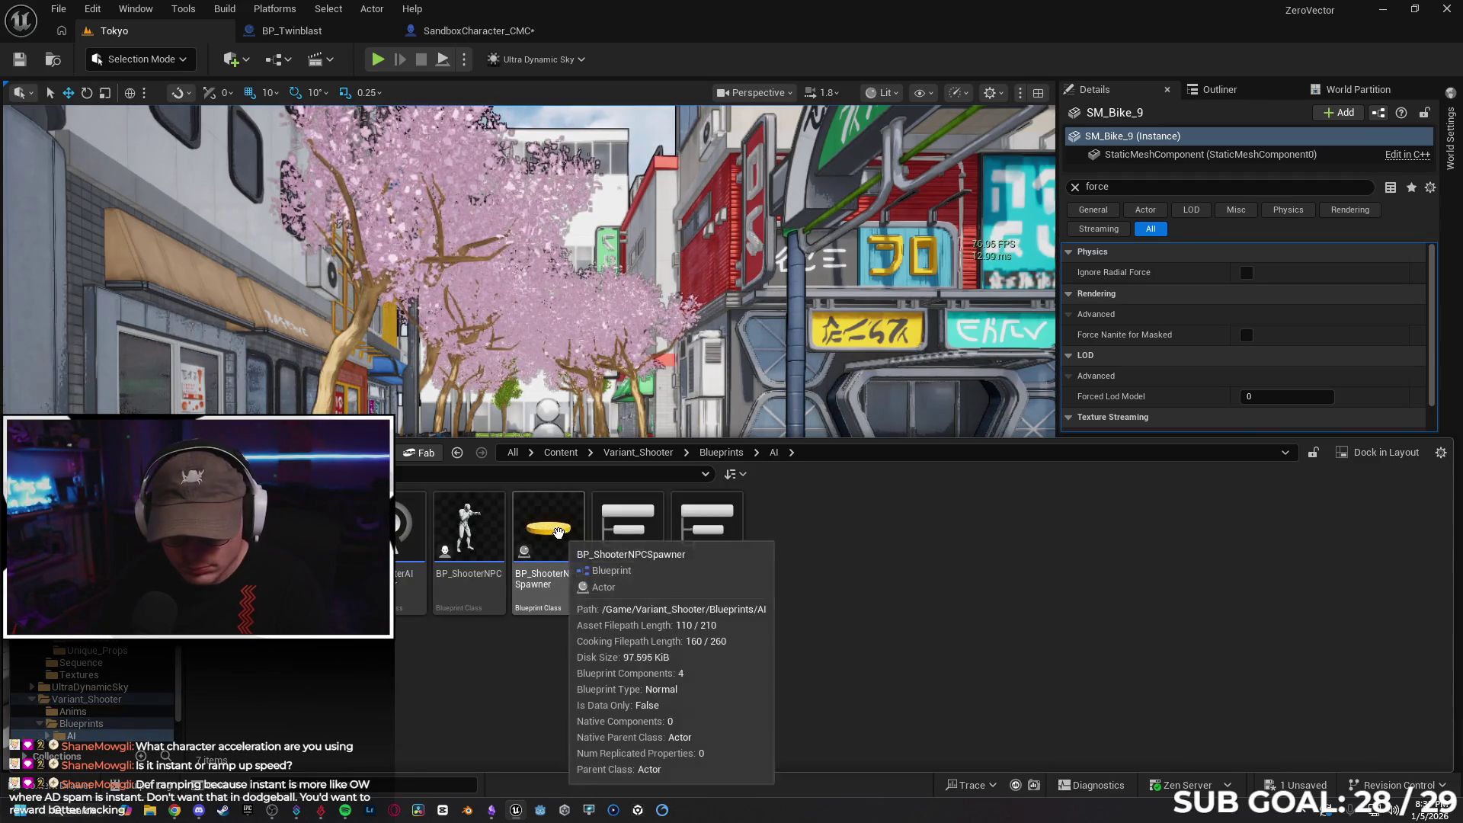
mouse_move(657, 371)
left_mouse_down()
mouse_move(632, 562)
mouse_move(594, 567)
left_mouse_up()
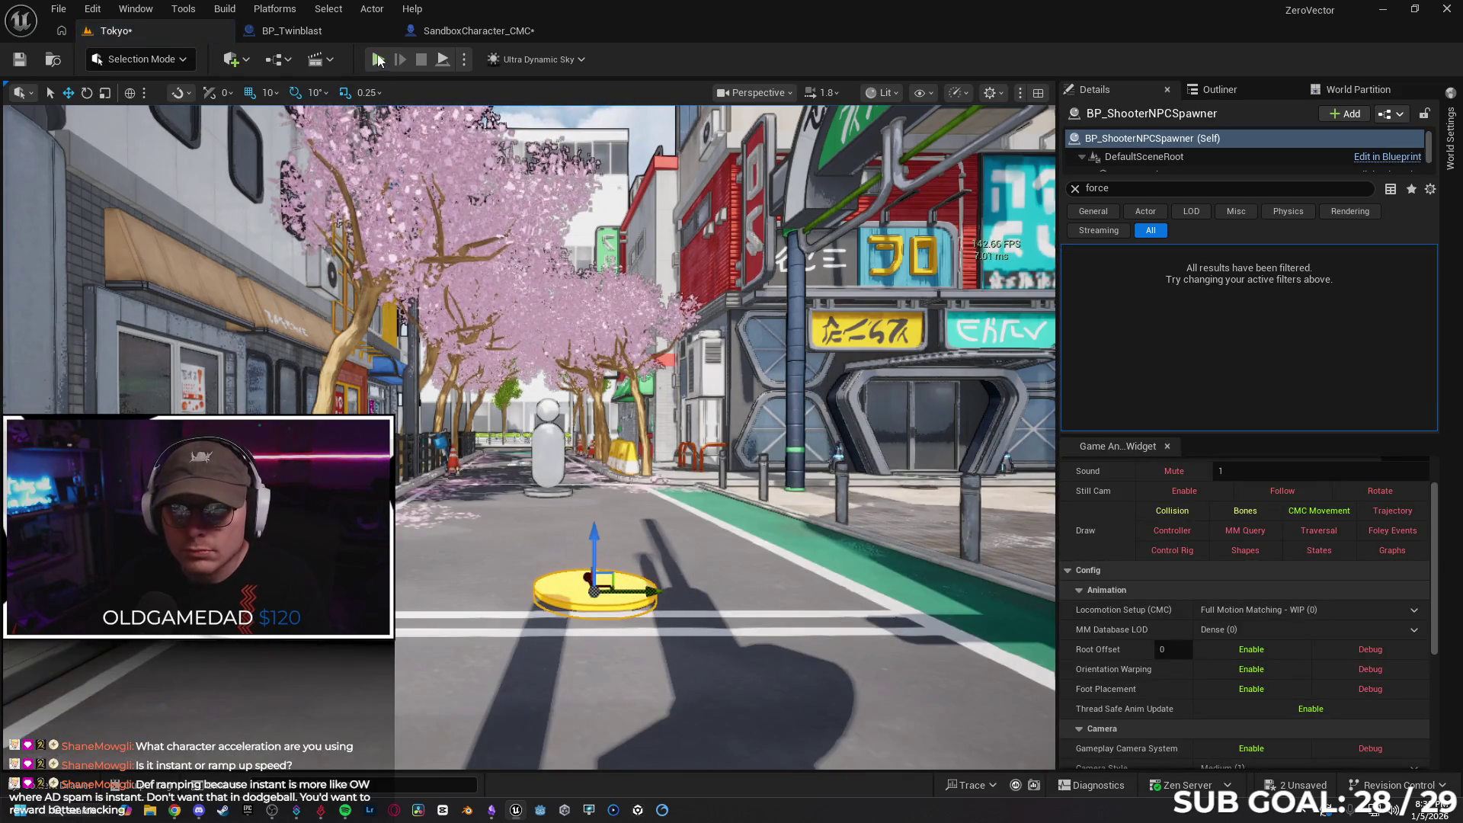
key("alt+p")
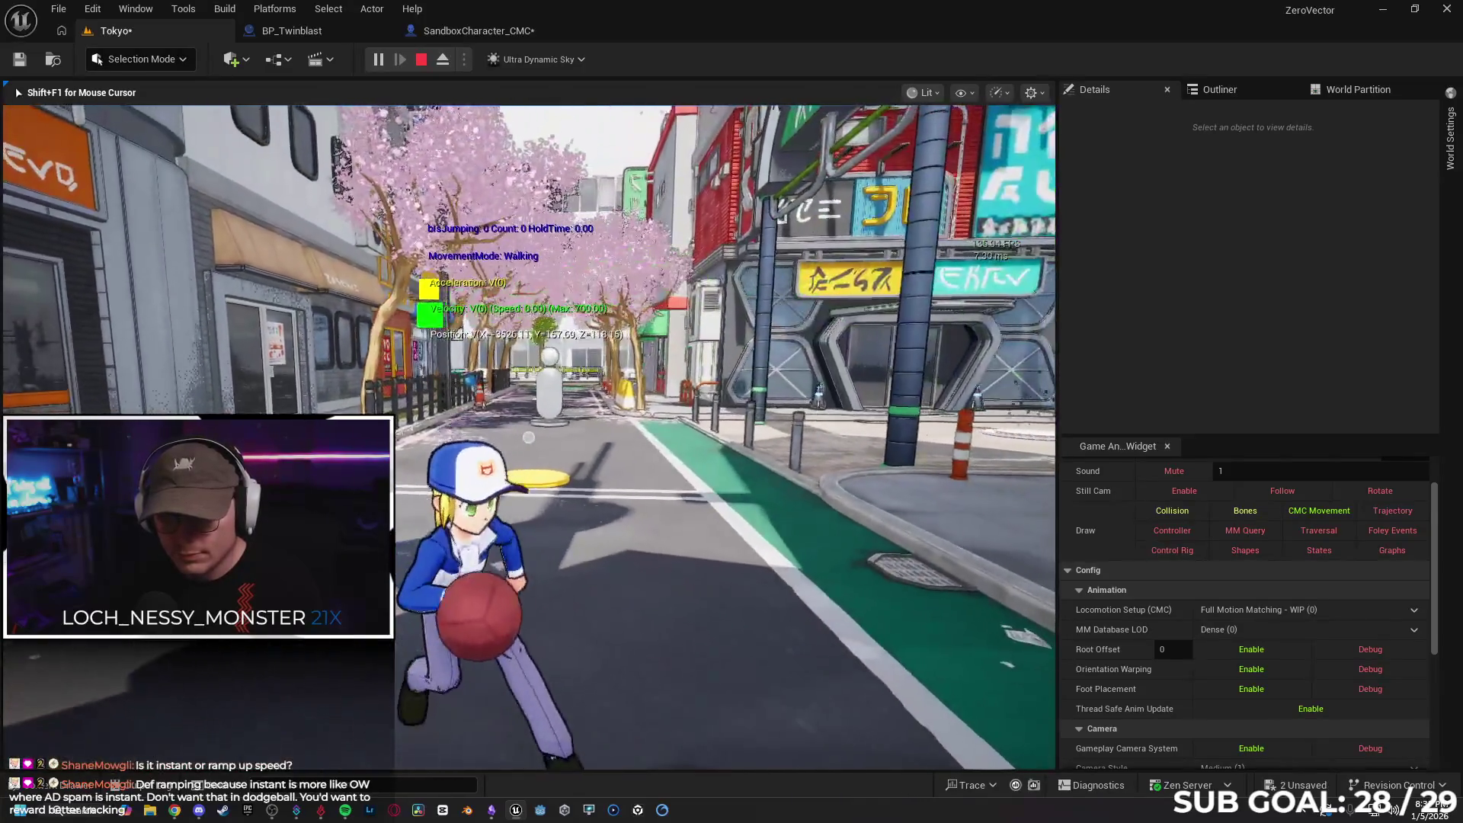
Stop play and delete the placed NPC spawner from the level
key("Escape")
left_click(536, 488)
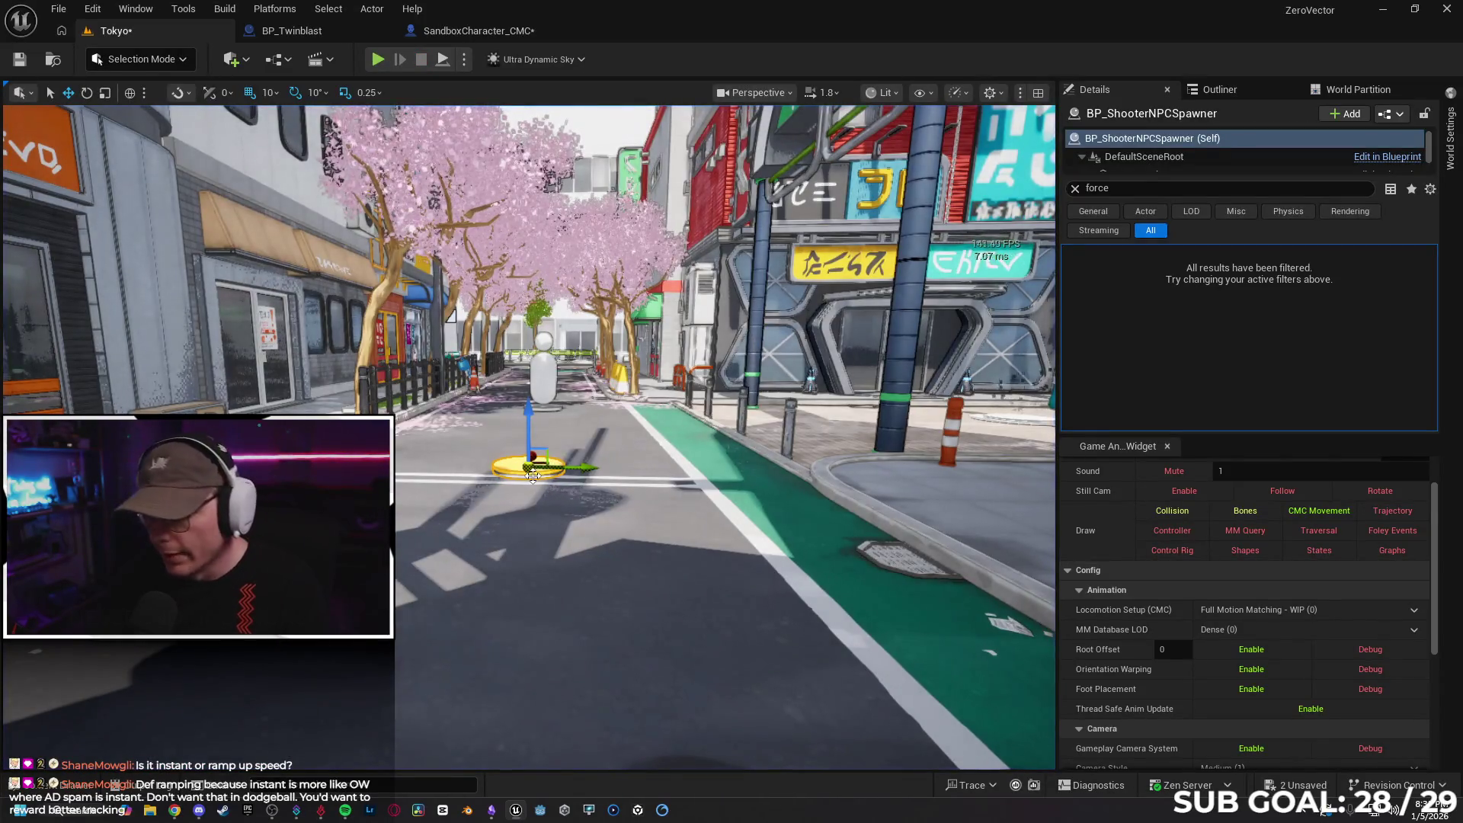
key("Delete")
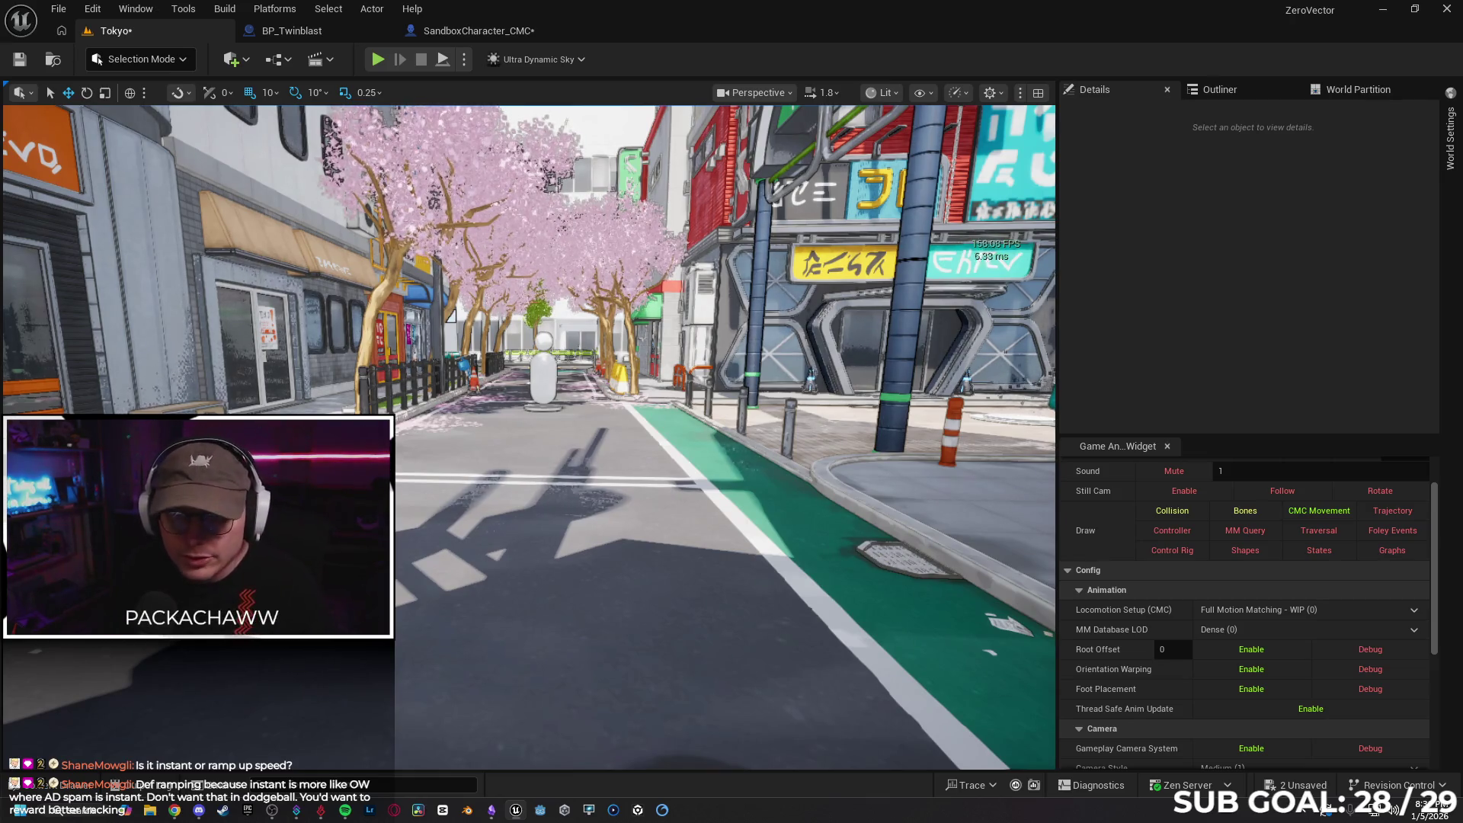
right_click(507, 537)
left_click(532, 551)
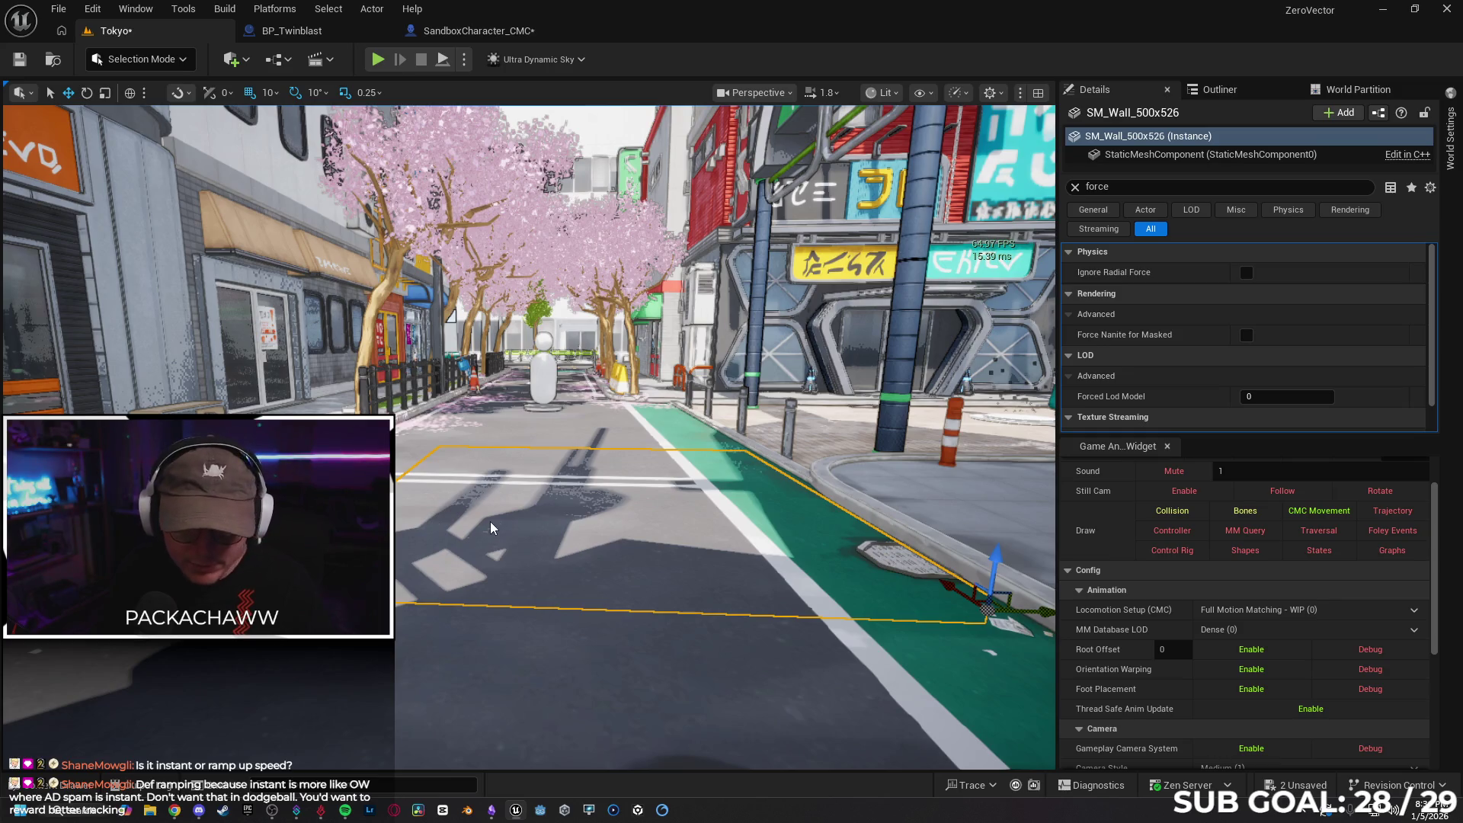
Play-test again, strafing and running the character, then return to the SandboxCharacter_CMC blueprint
key("alt+p")
key("d")
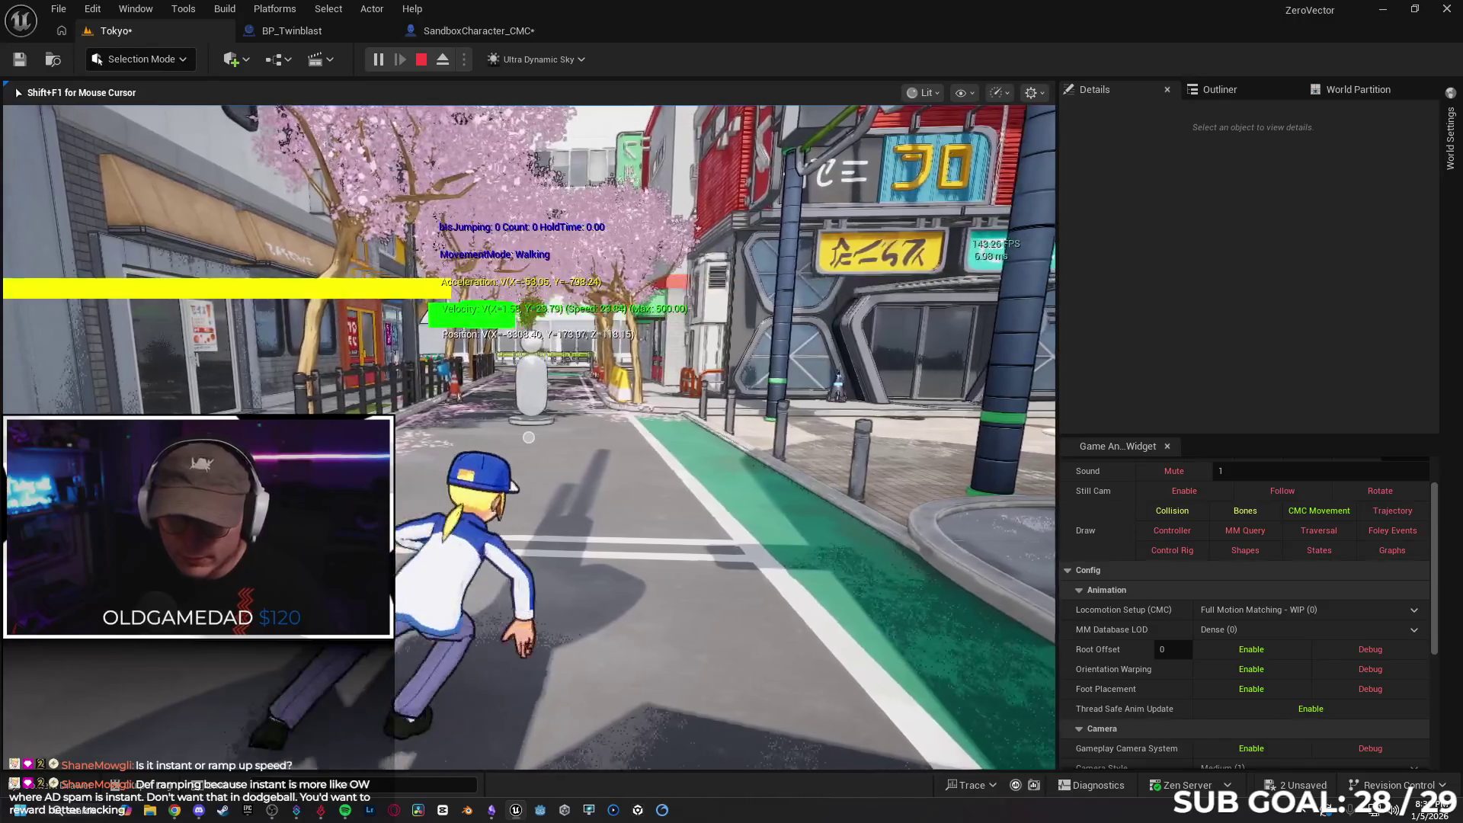
key("d")
key("a")
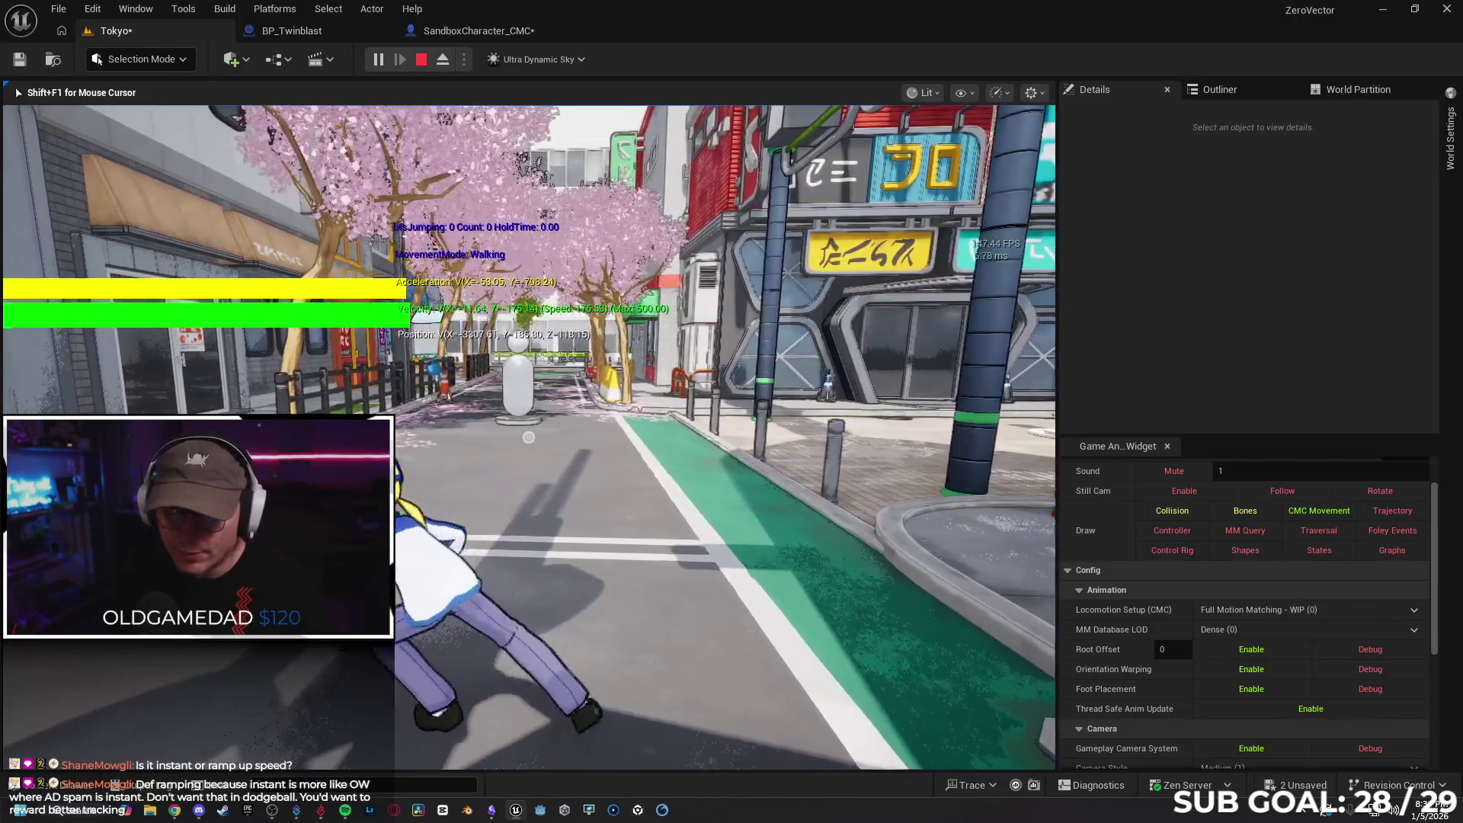
key("d")
key("a")
key("d")
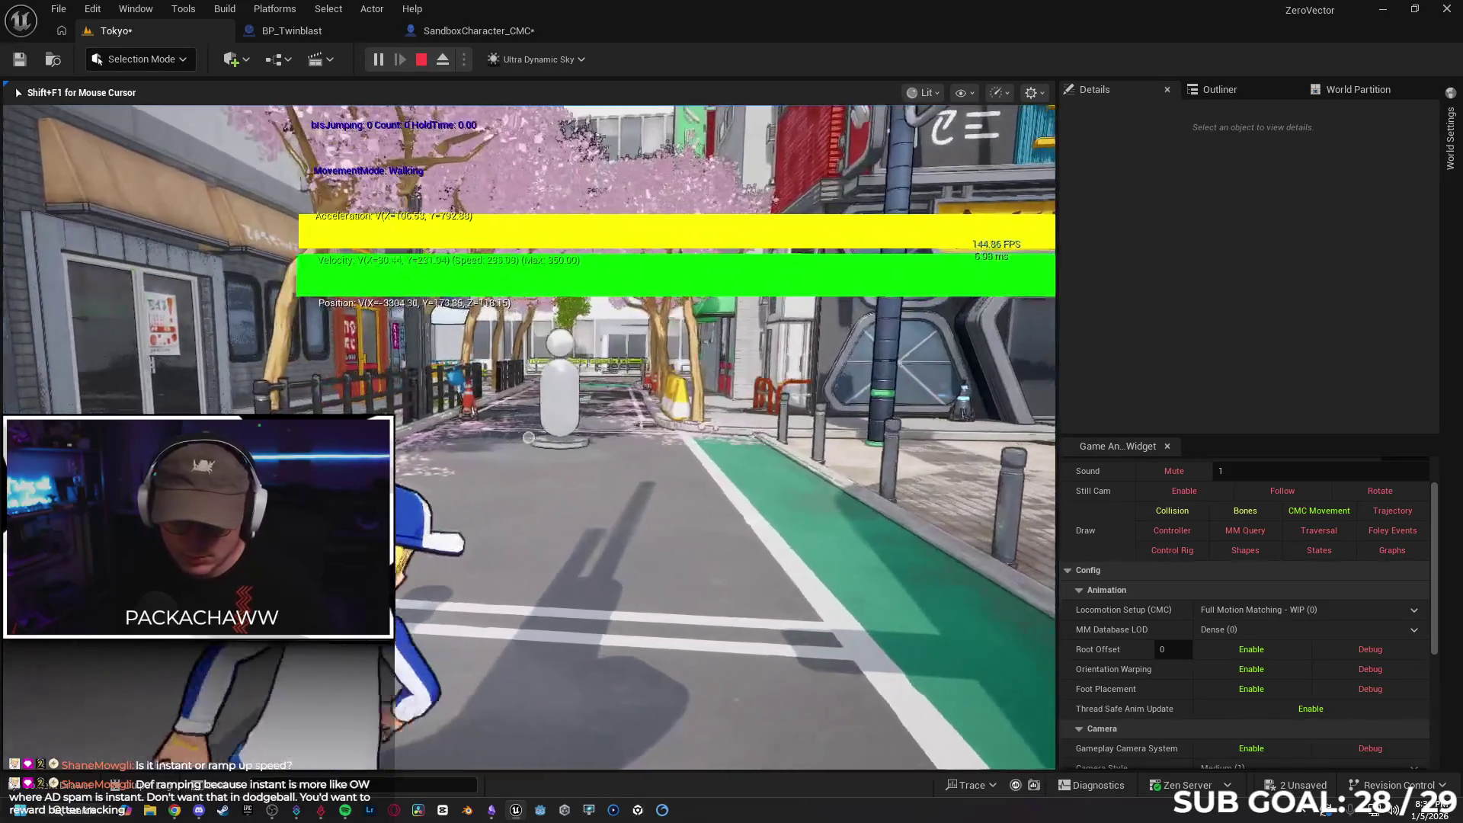
key("w")
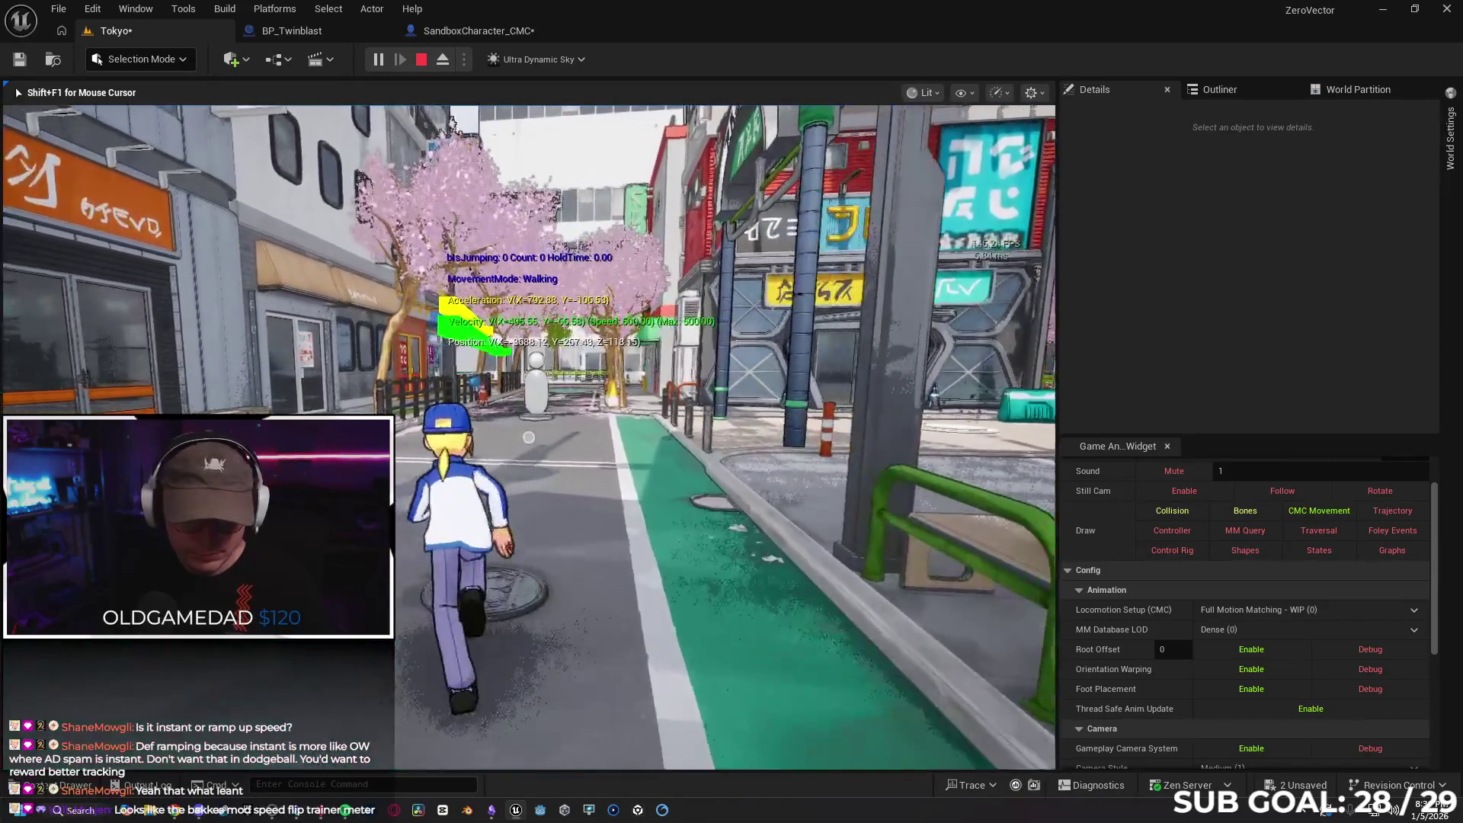
key("a")
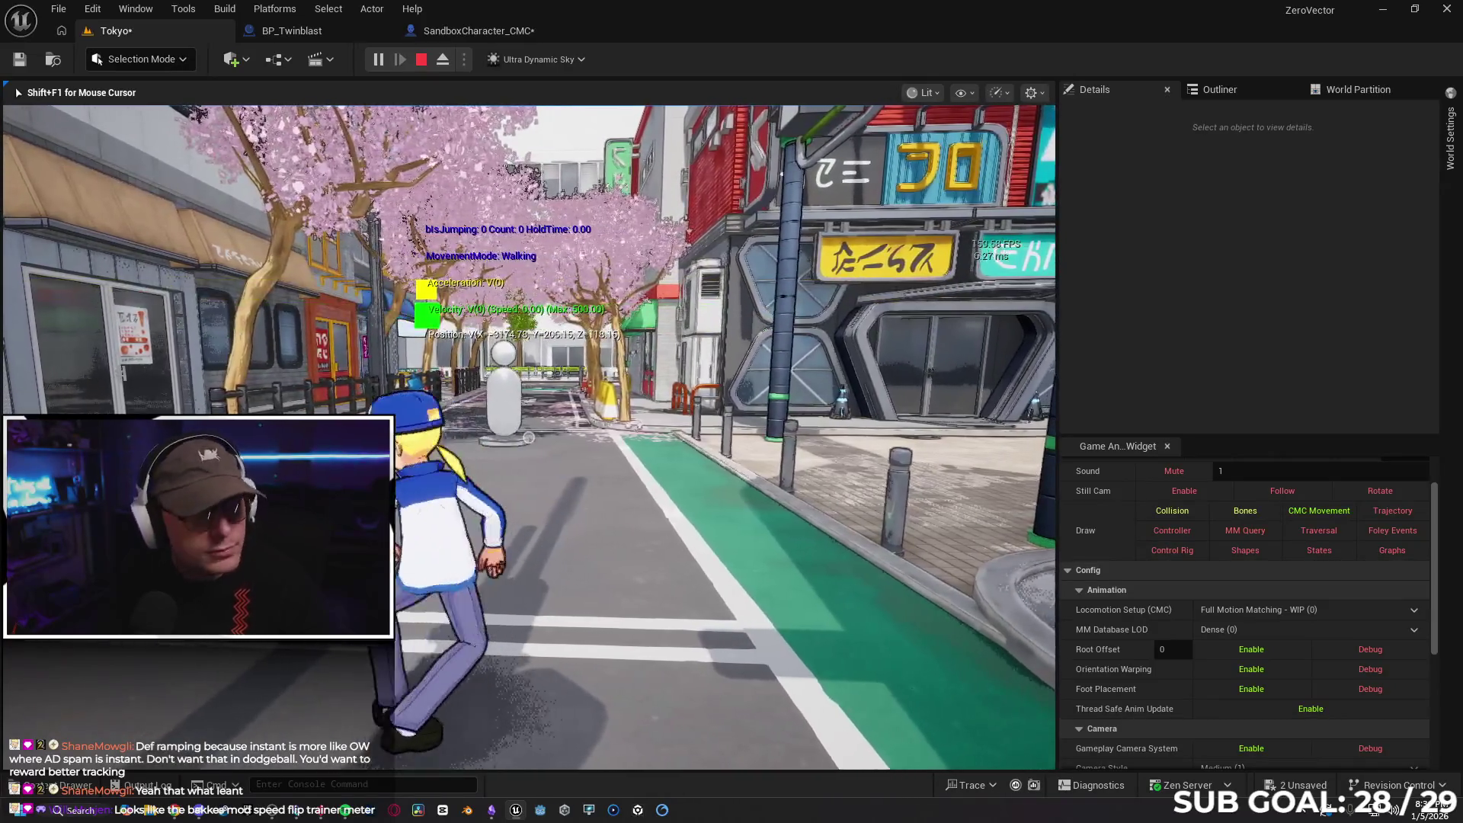
key("a")
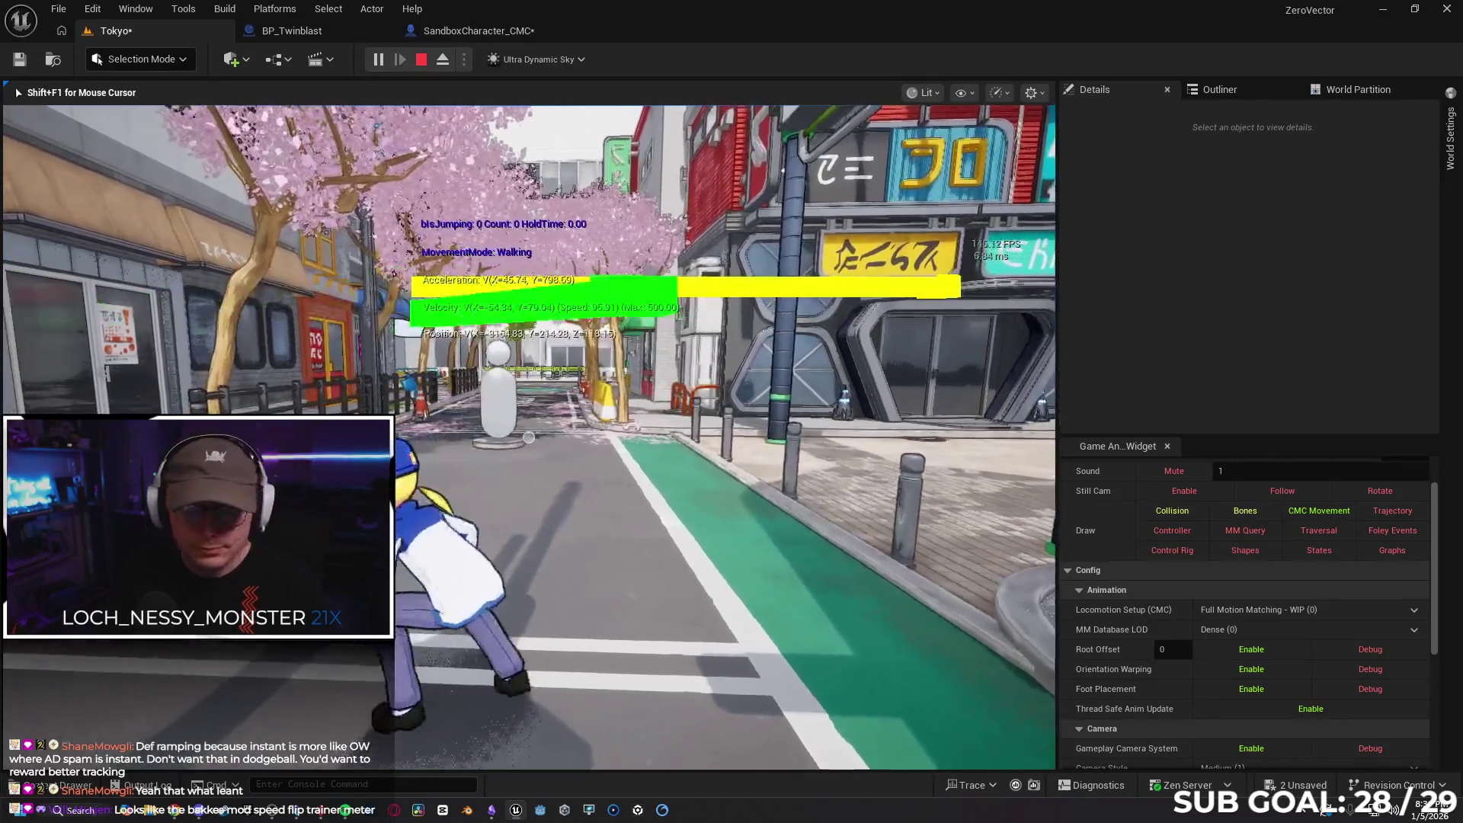
key("w")
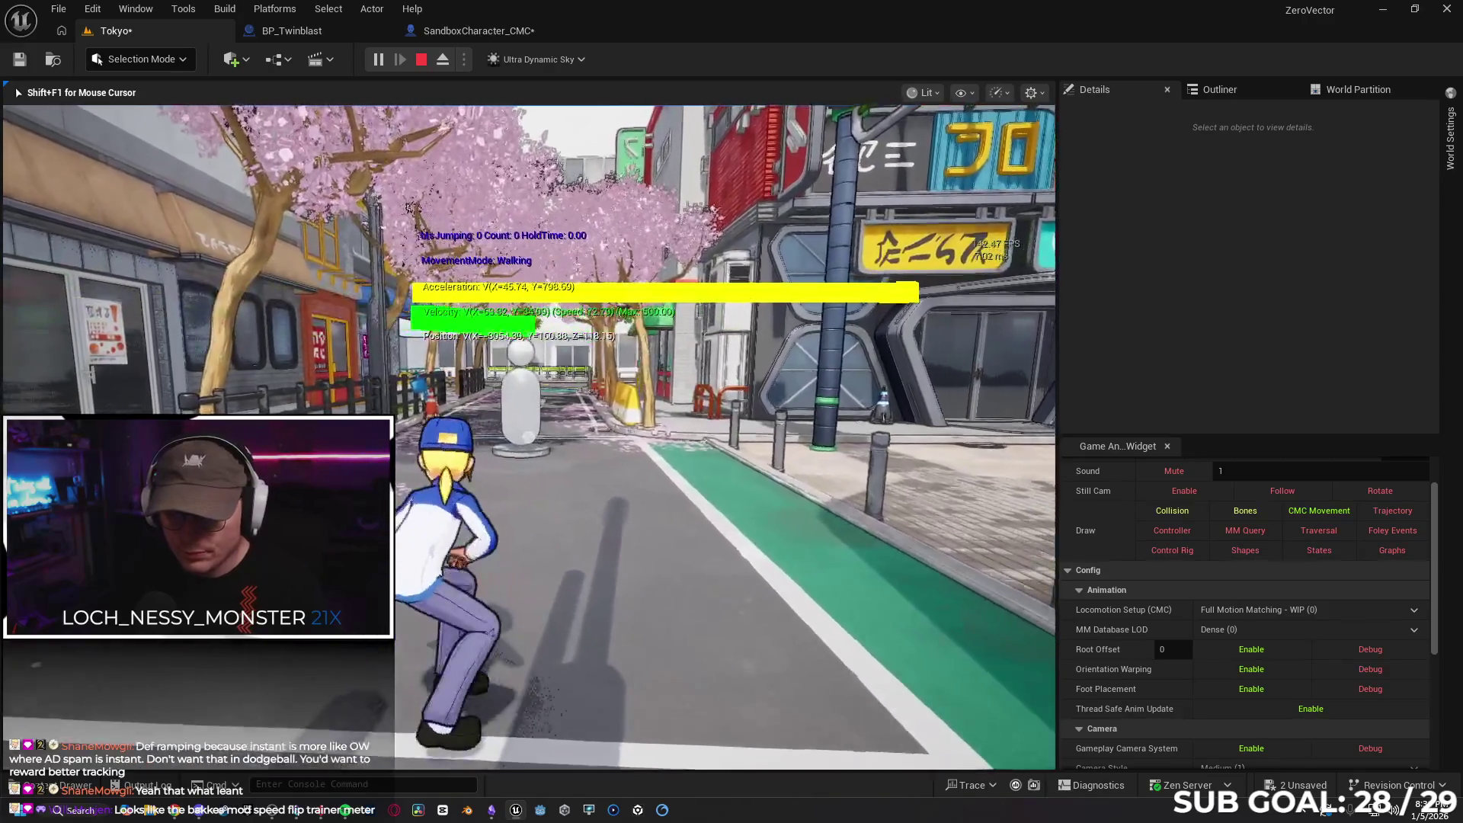
key("a")
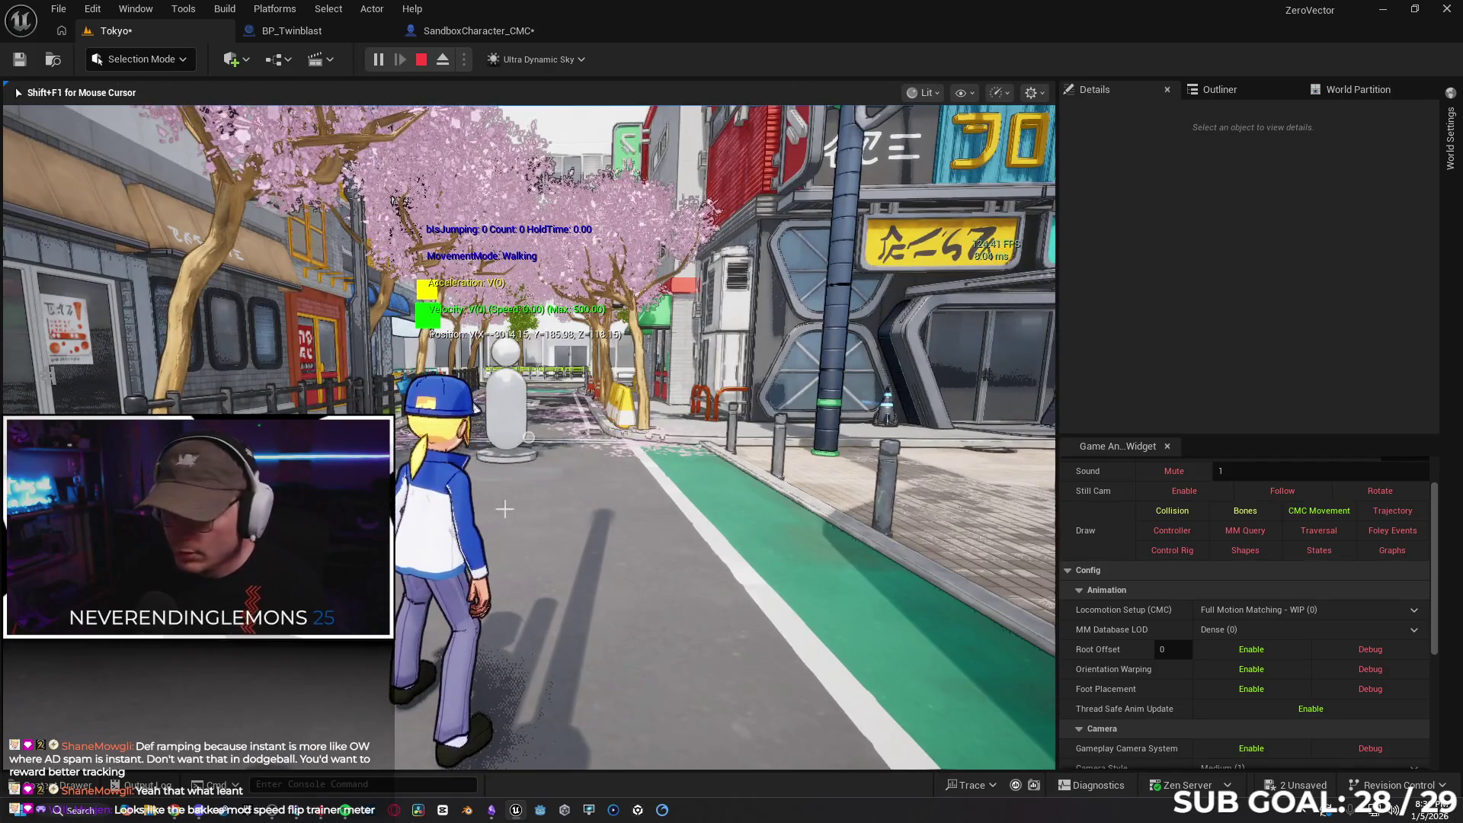
key("Escape")
left_click(448, 32)
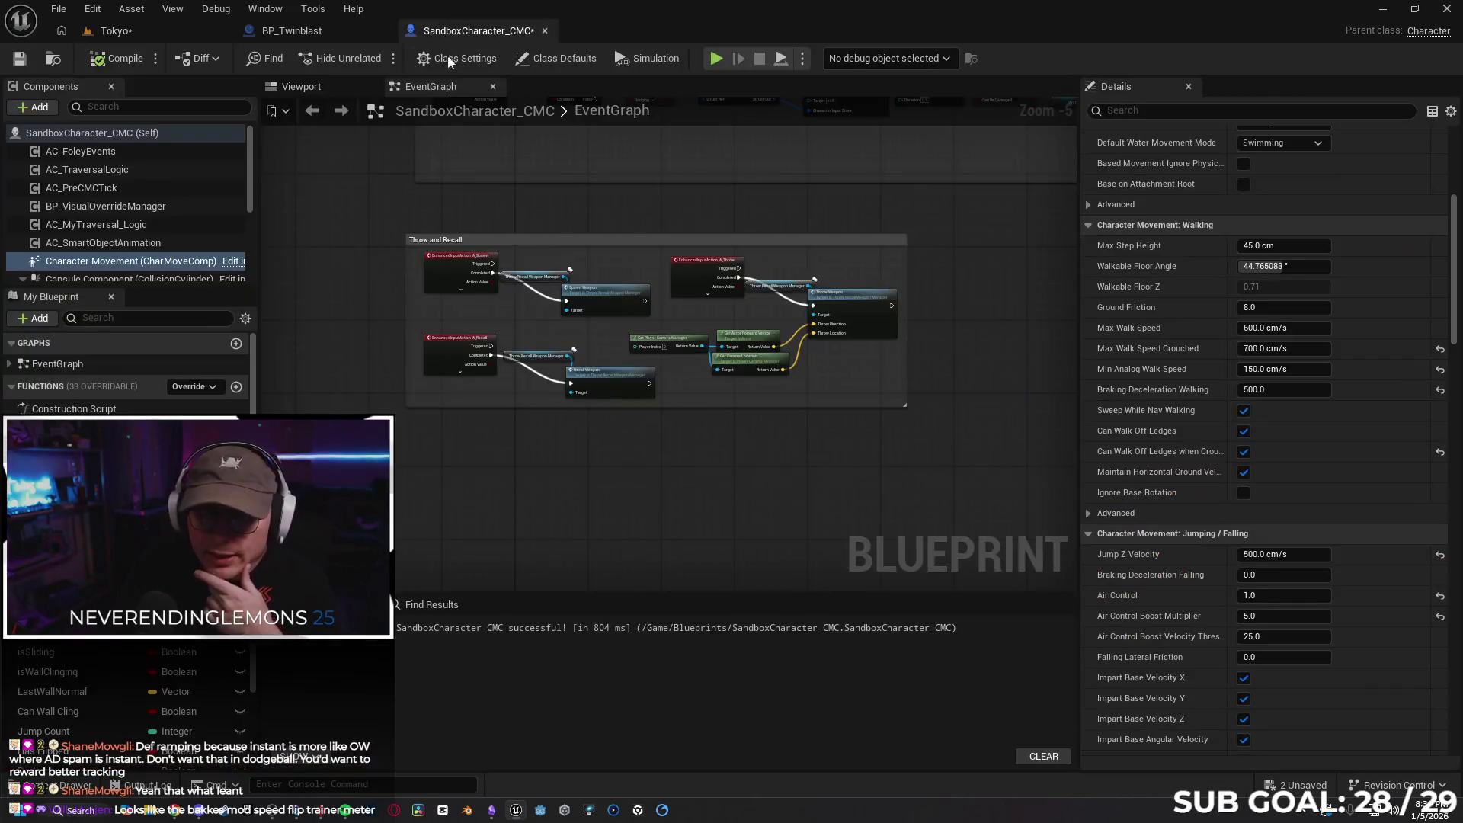
Change the Dive chain's Delay Duration to 0.3, then save the Tokyo map
mouse_move(480, 456)
left_mouse_down()
mouse_move(455, 510)
mouse_move(455, 379)
left_mouse_up()
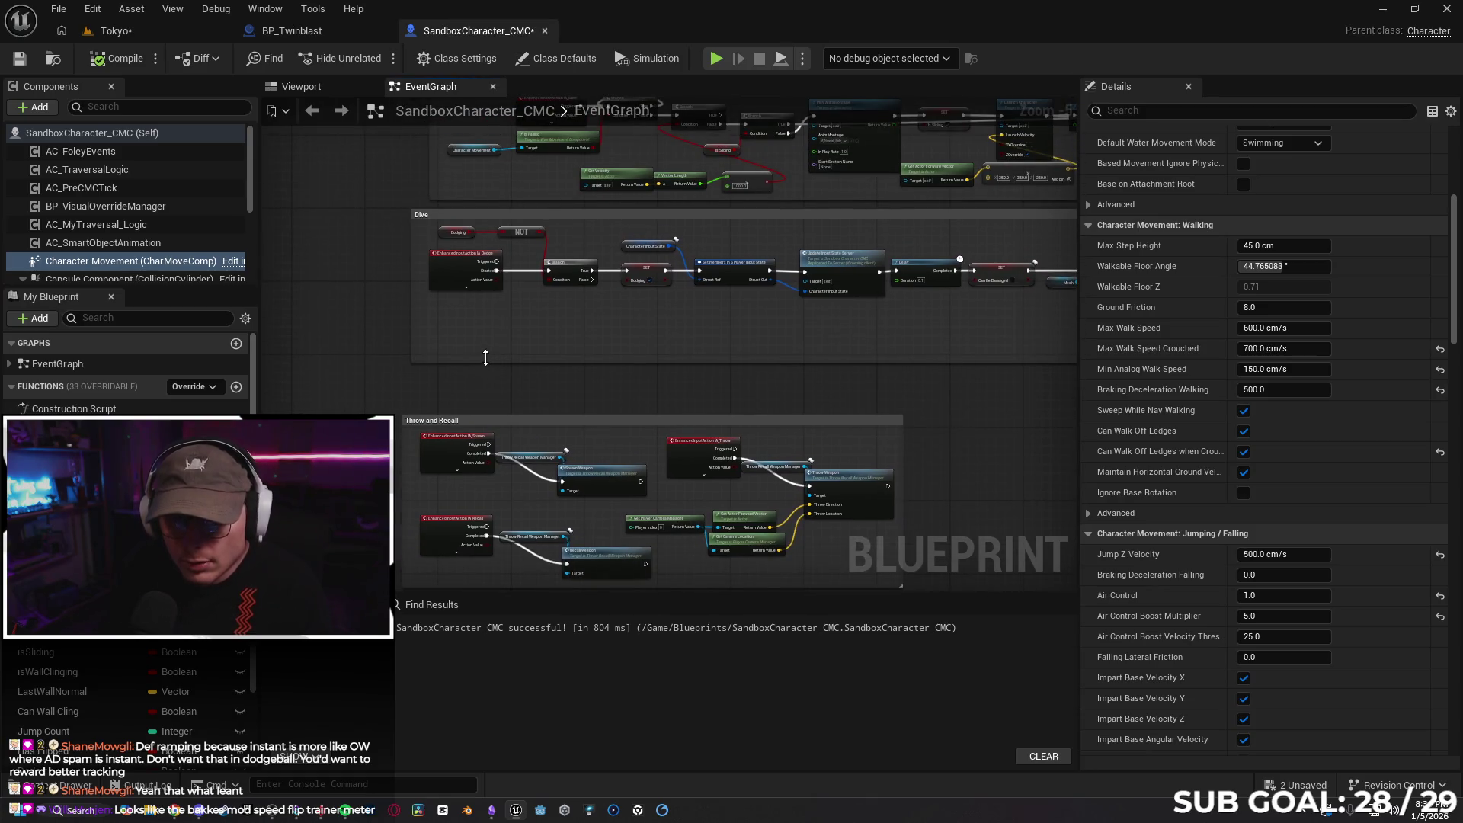
scroll(485, 357, "up", 3)
left_click_drag(648, 404, 400, 410)
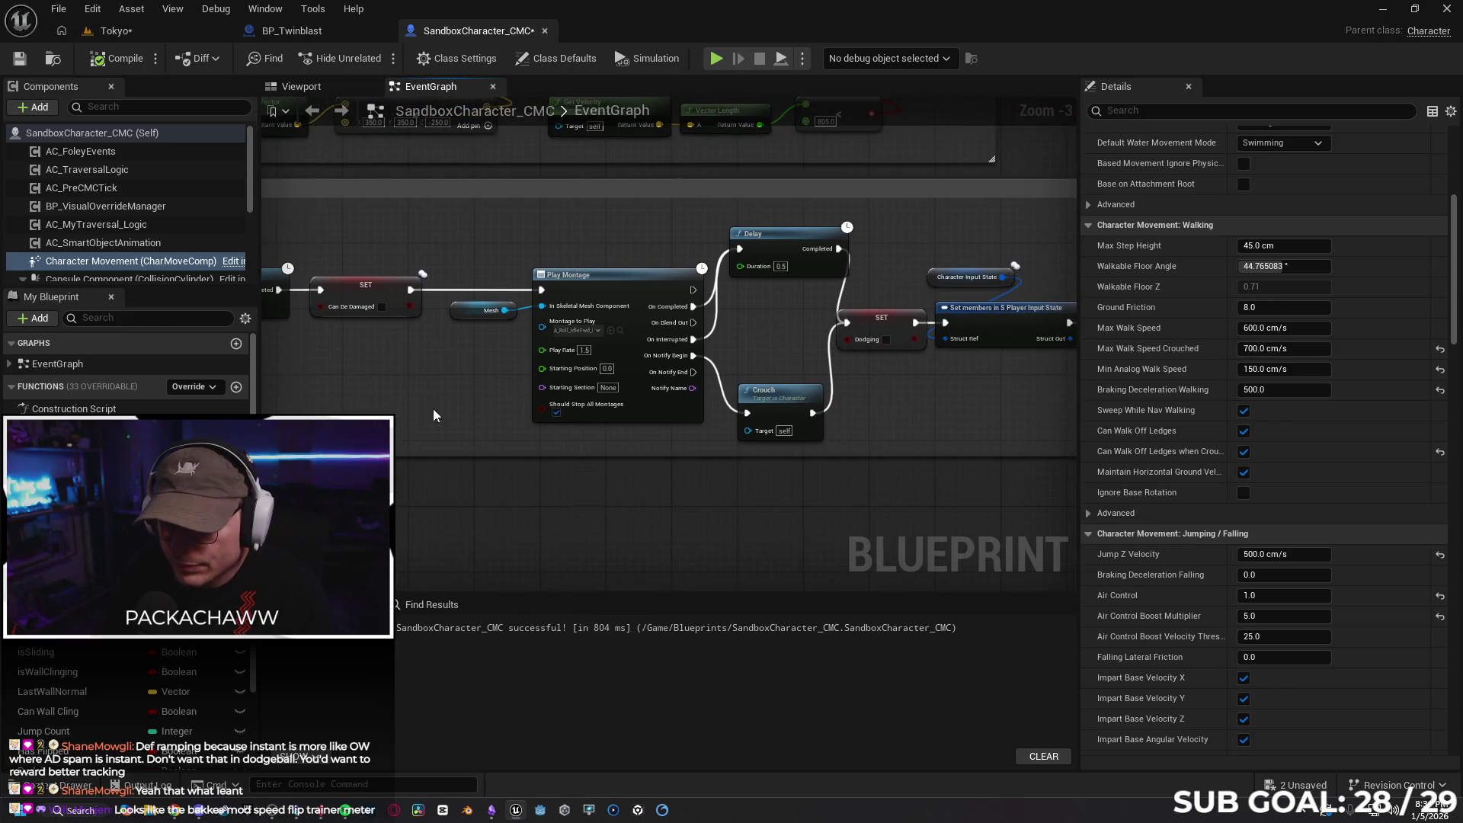
left_click_drag(818, 412, 725, 433)
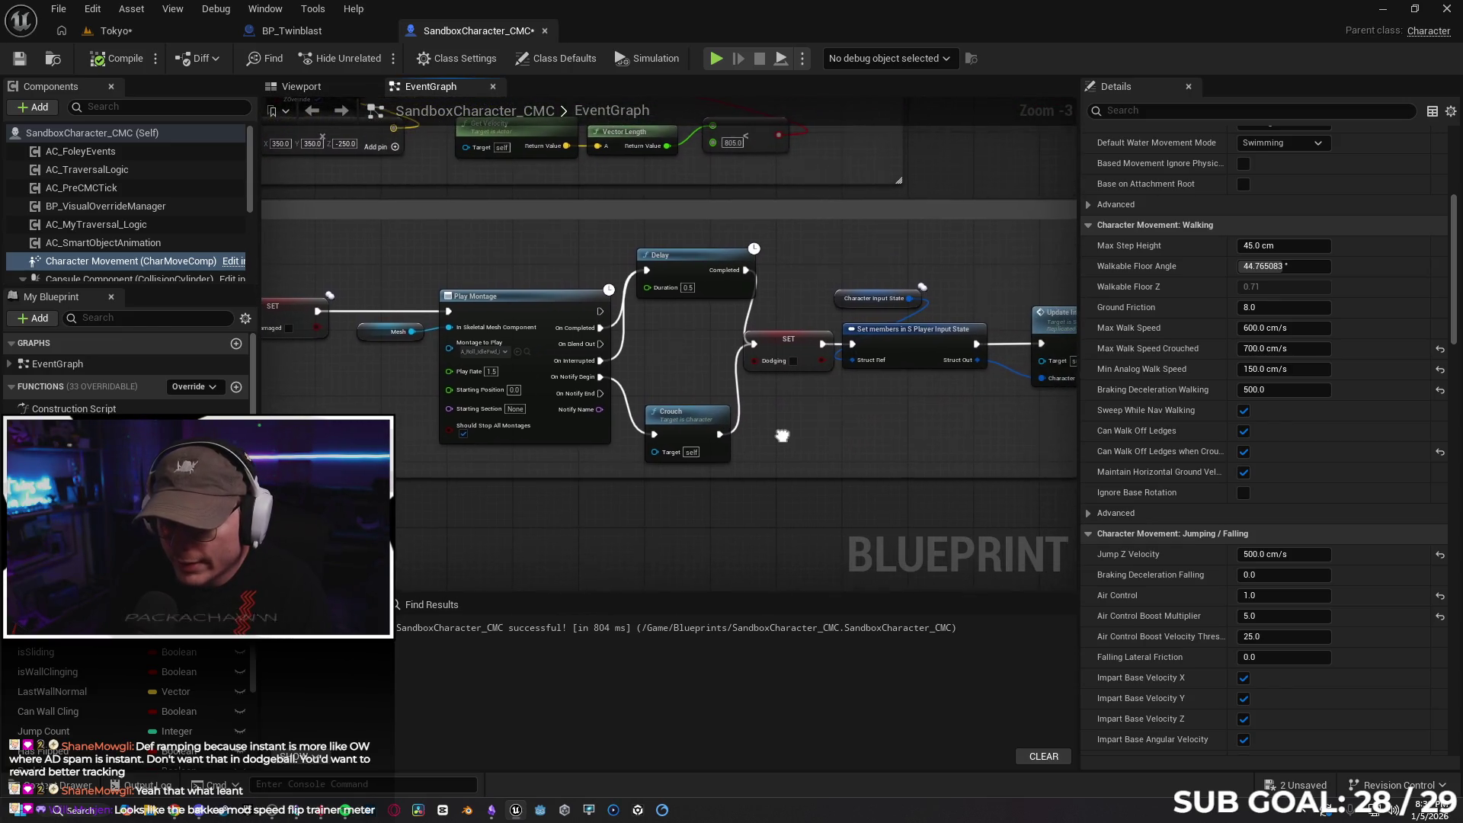
left_click_drag(740, 379, 236, 381)
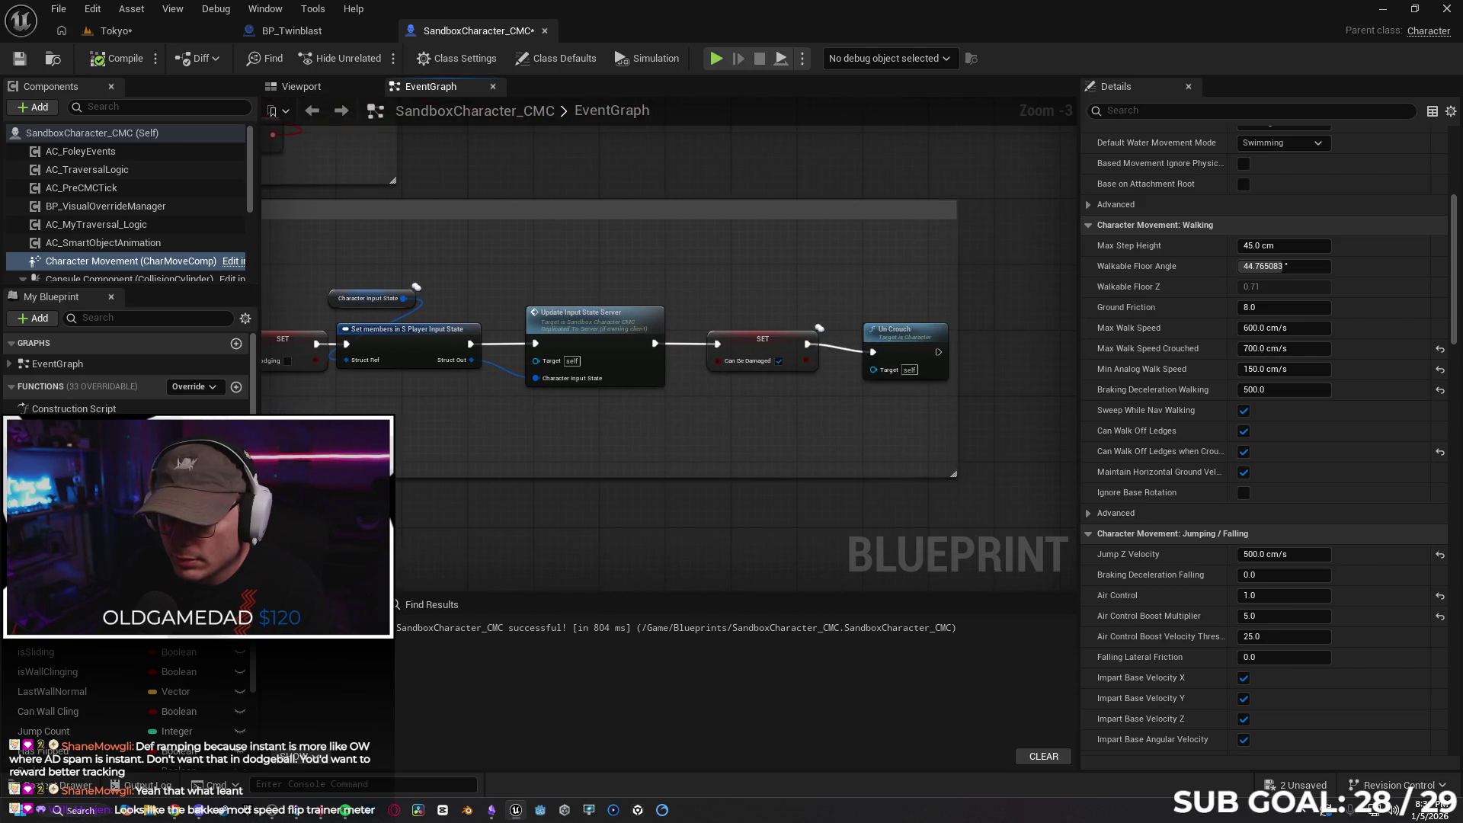
left_click(918, 340)
left_click_drag(594, 428, 735, 424)
left_click_drag(533, 426, 696, 431)
mouse_move(396, 445)
left_mouse_down()
mouse_move(564, 447)
mouse_move(865, 408)
mouse_move(1060, 404)
mouse_move(851, 366)
left_mouse_up()
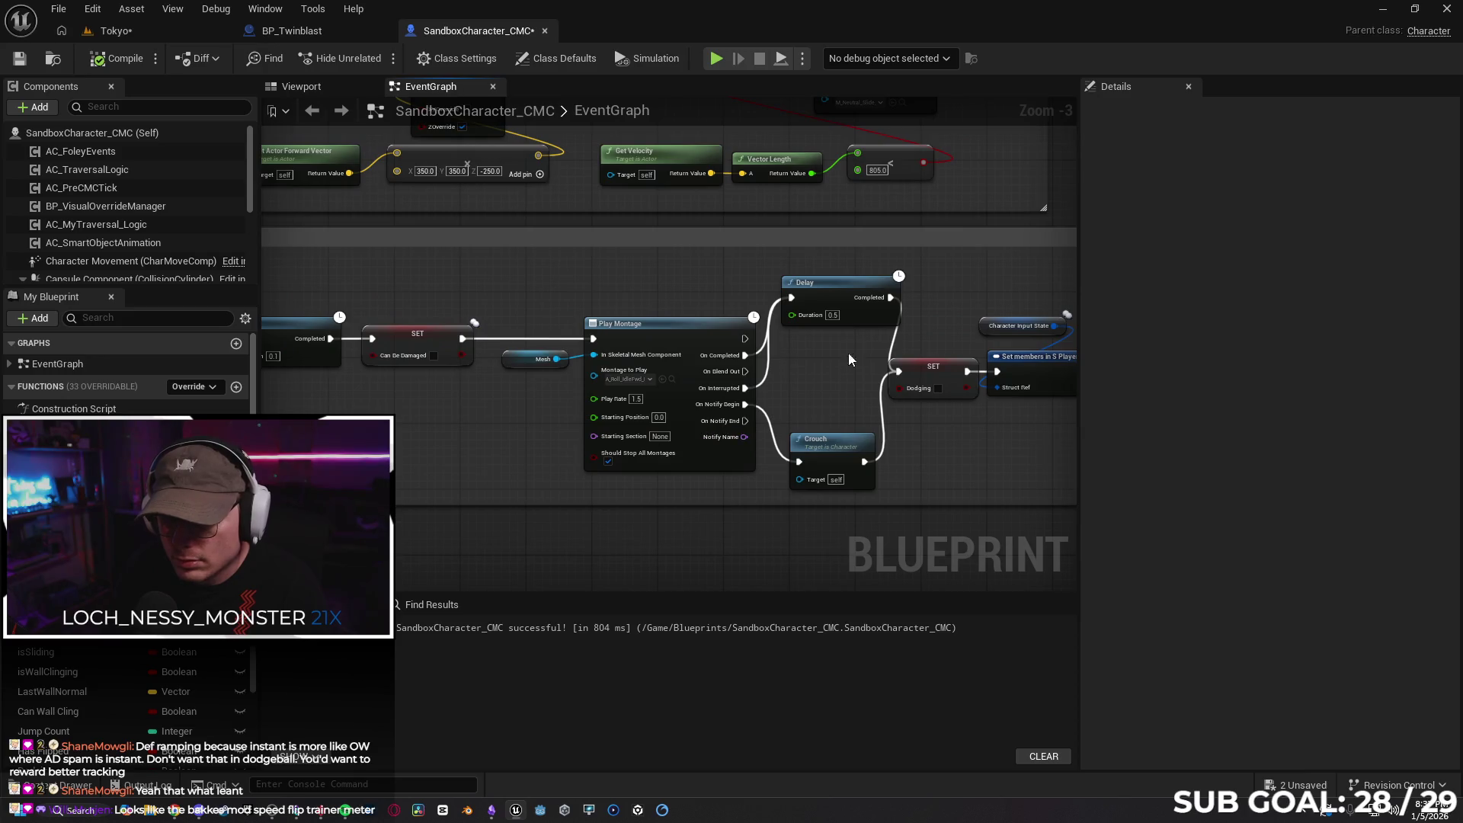
type("0.3")
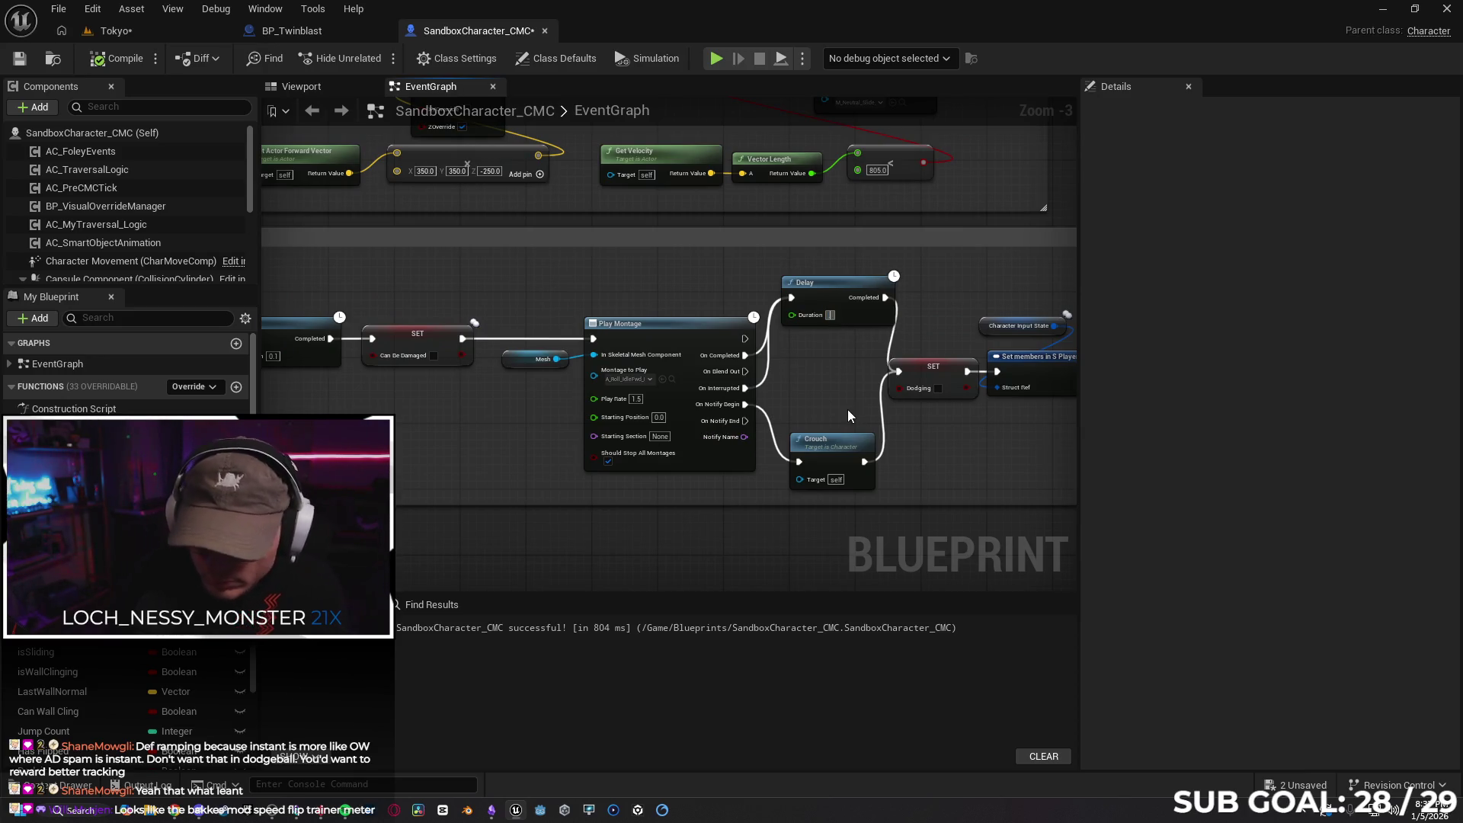
left_click(143, 32)
key("ctrl+s")
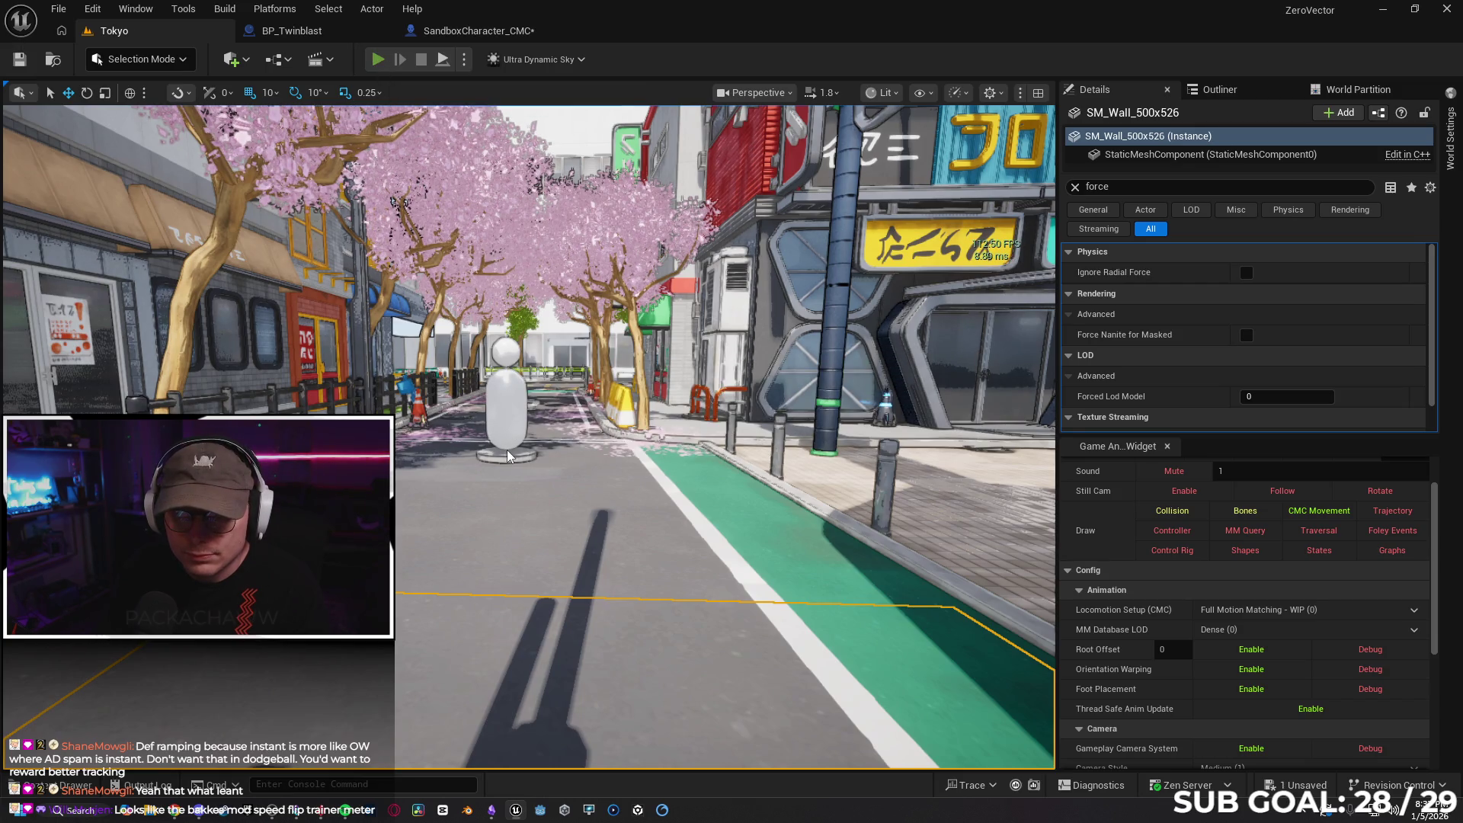
Play-test the dodge in Tokyo with running, sliding and vaulting, then return to SandboxCharacter_CMC
key("alt+p")
key("w")
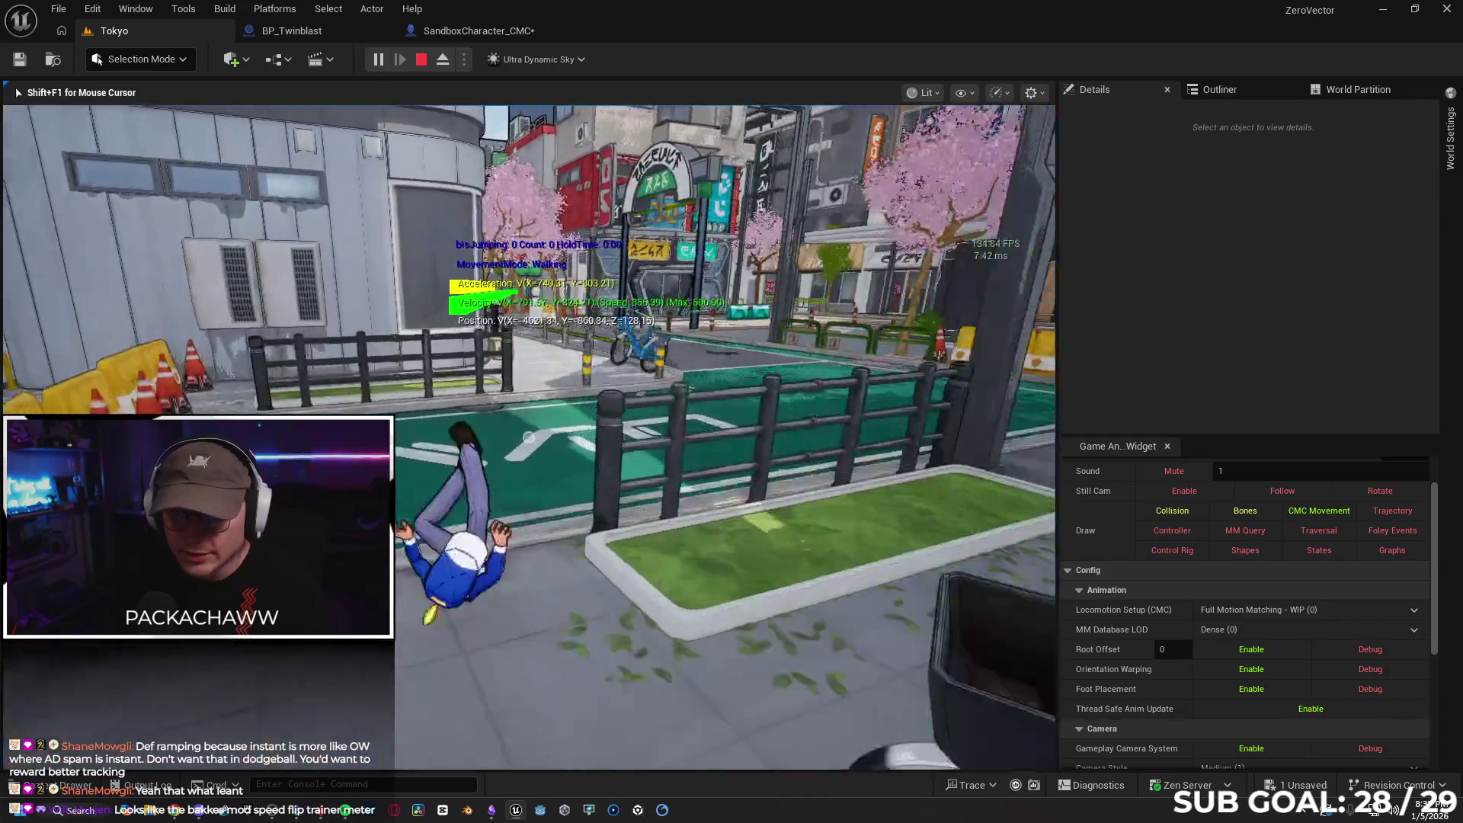
key("w")
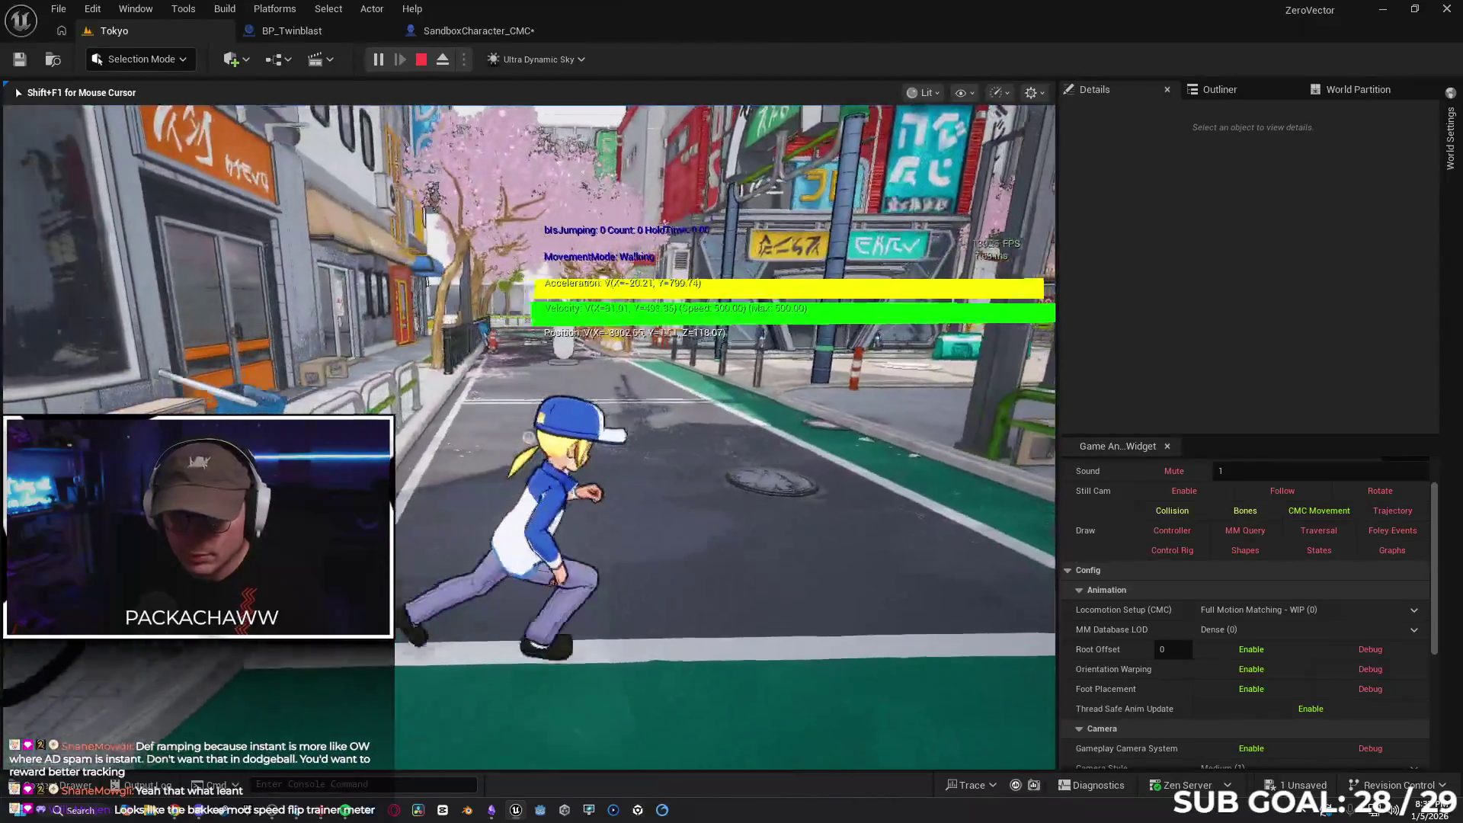
key("w")
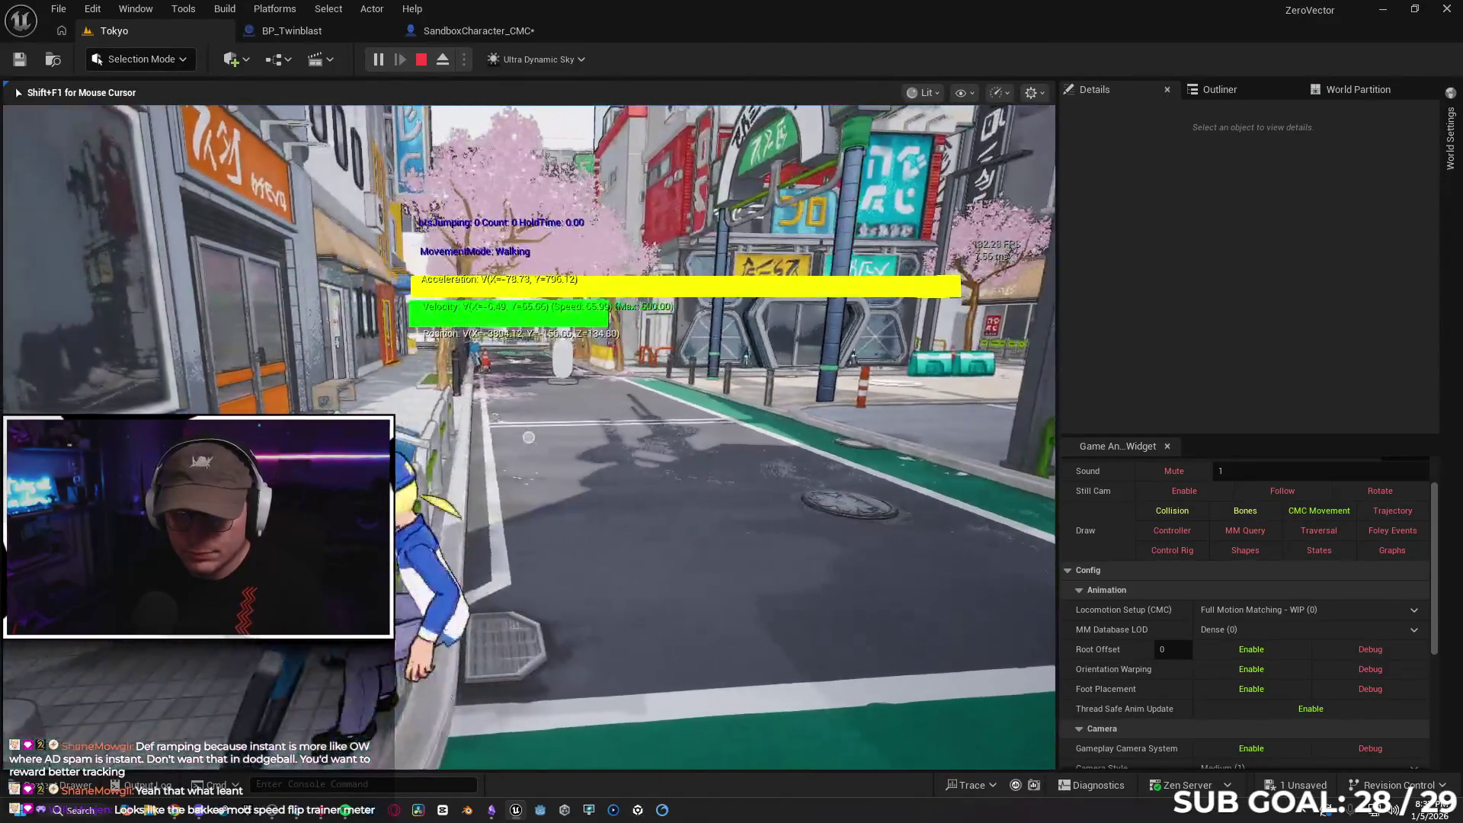
key("w")
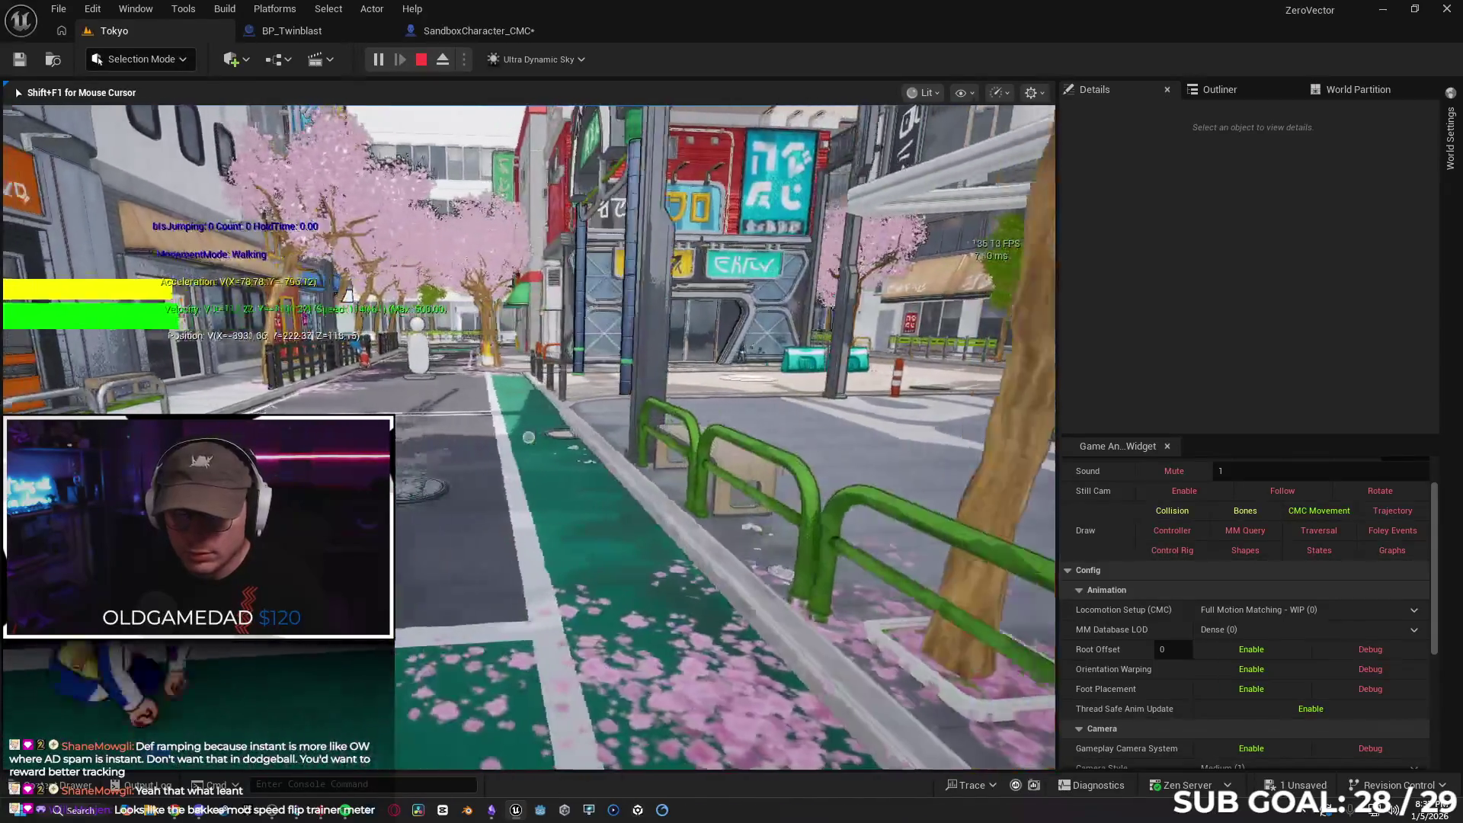
key("w")
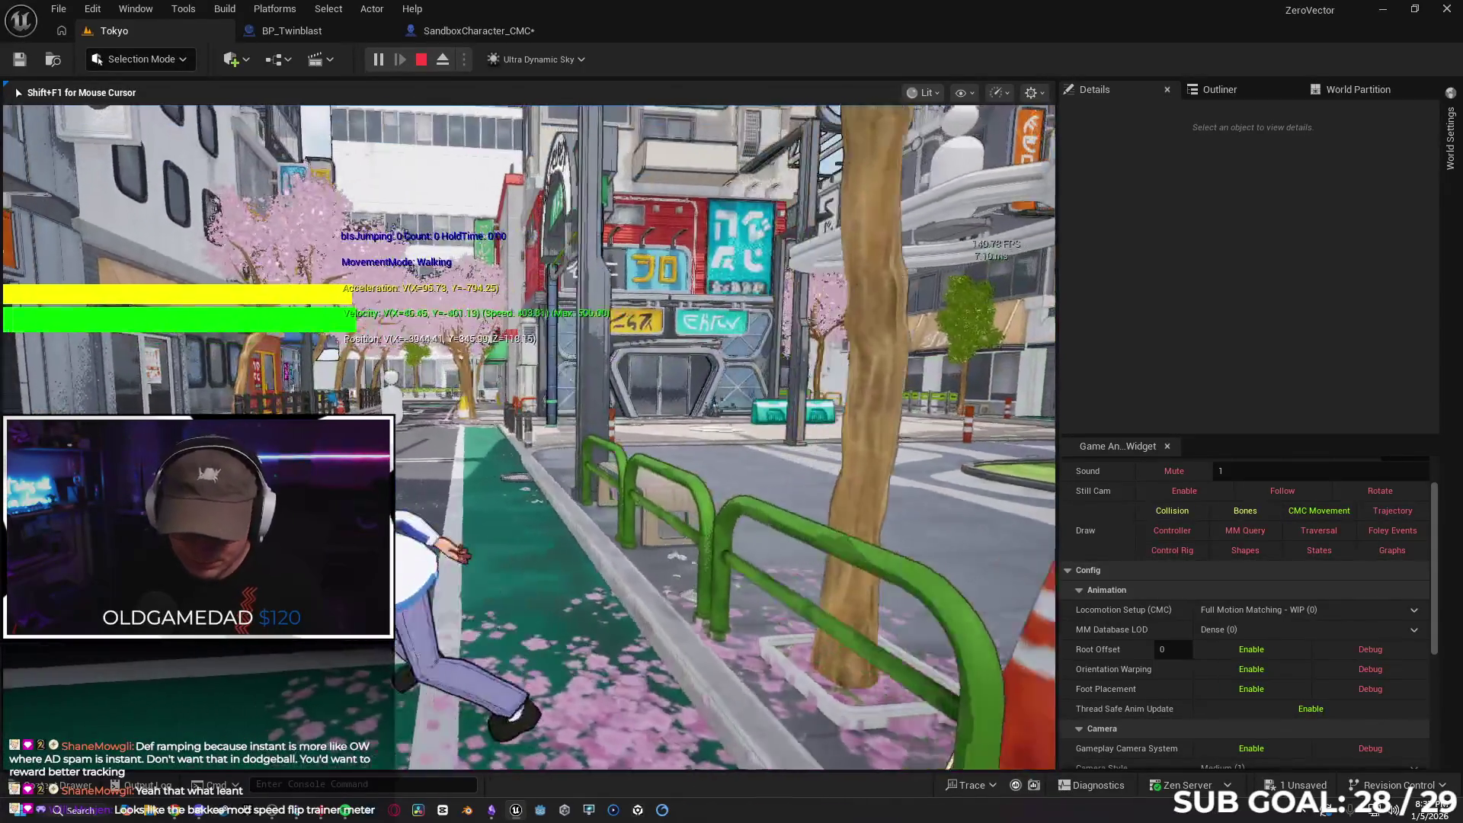
key("w")
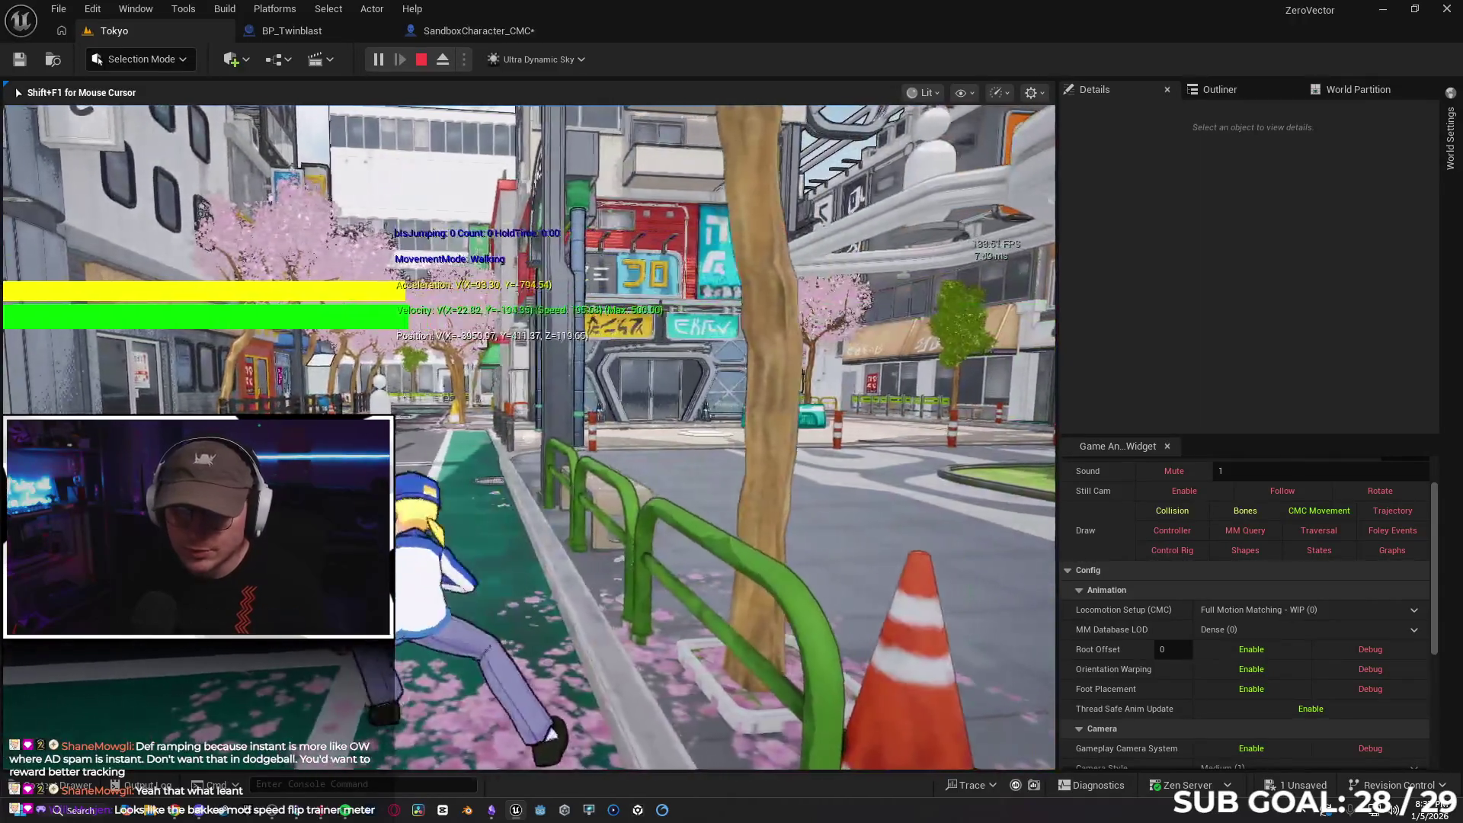
key("w")
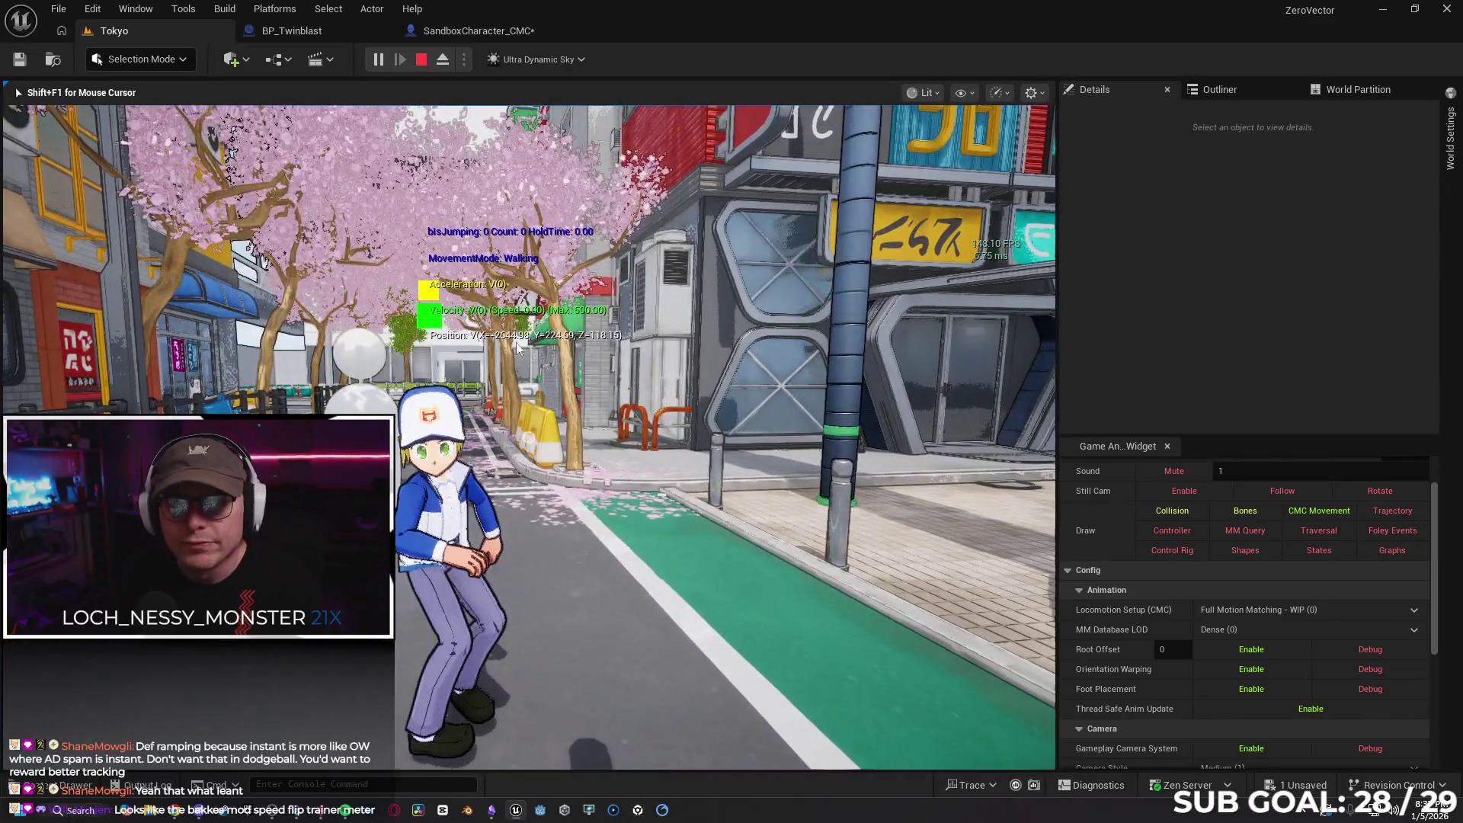
key("Escape")
left_click(465, 31)
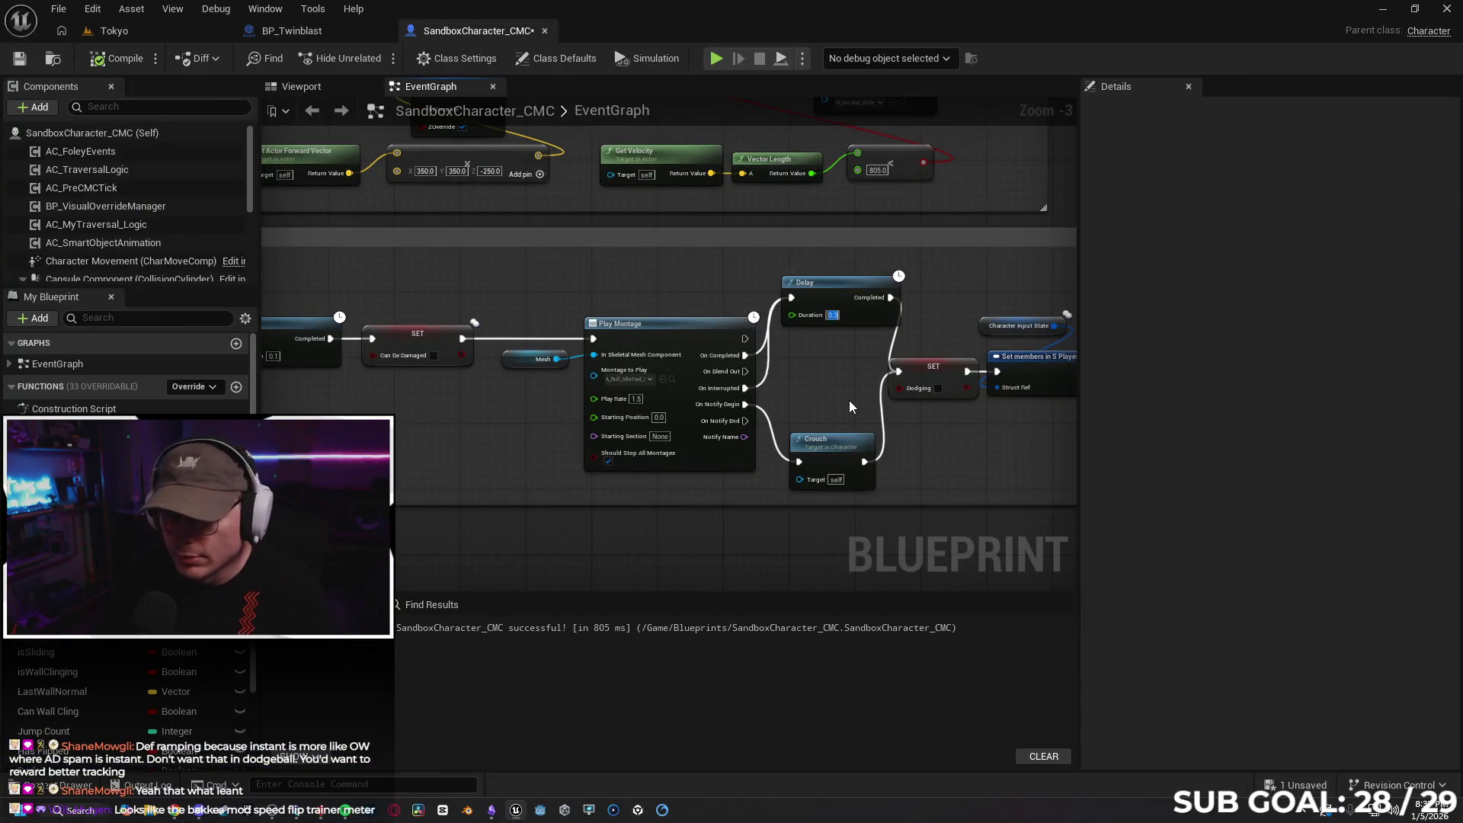
Set the Delay Duration to 0 and go back to the Tokyo level
type("0")
key("Return")
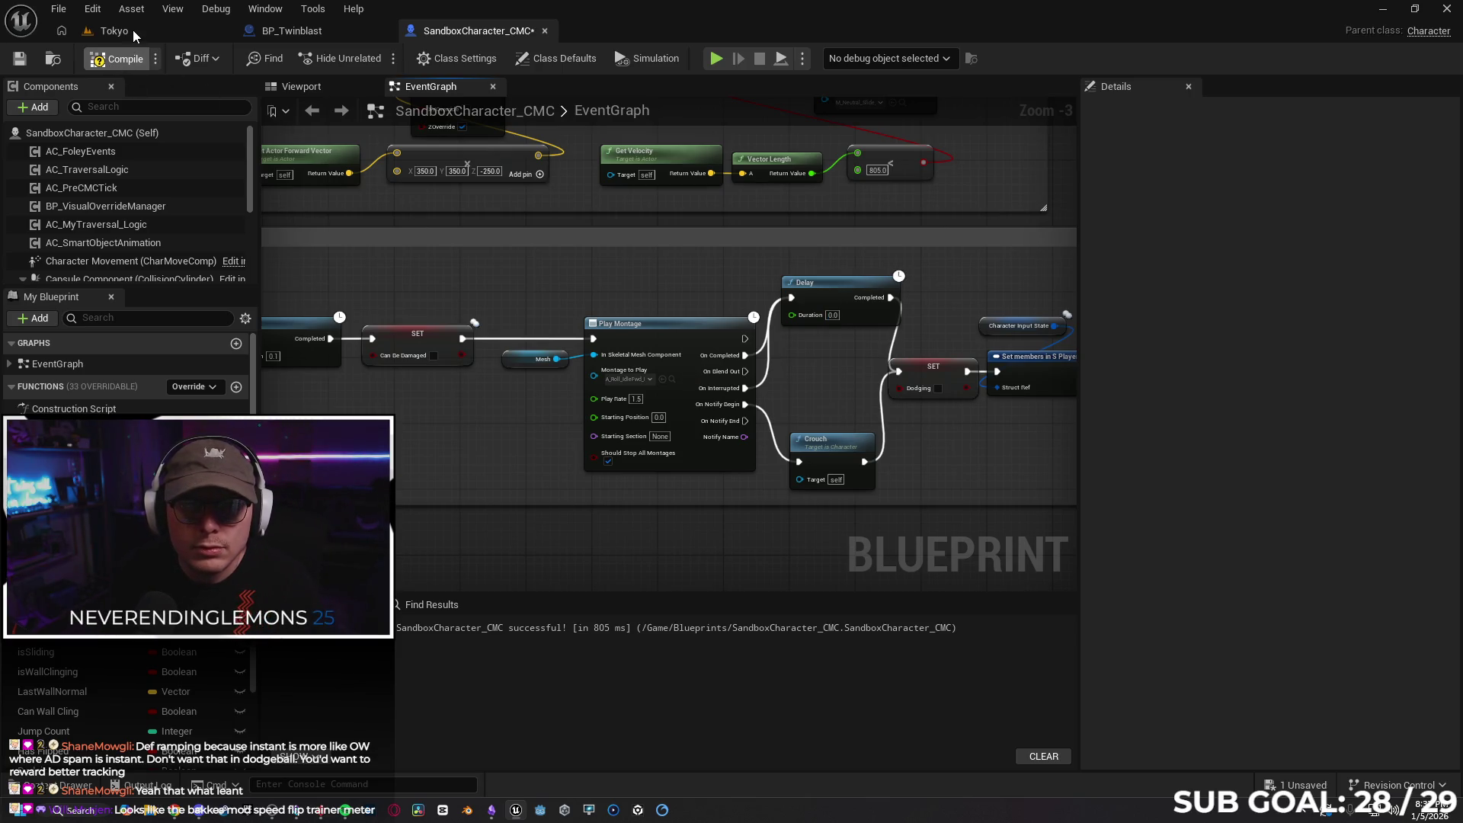
left_click(131, 33)
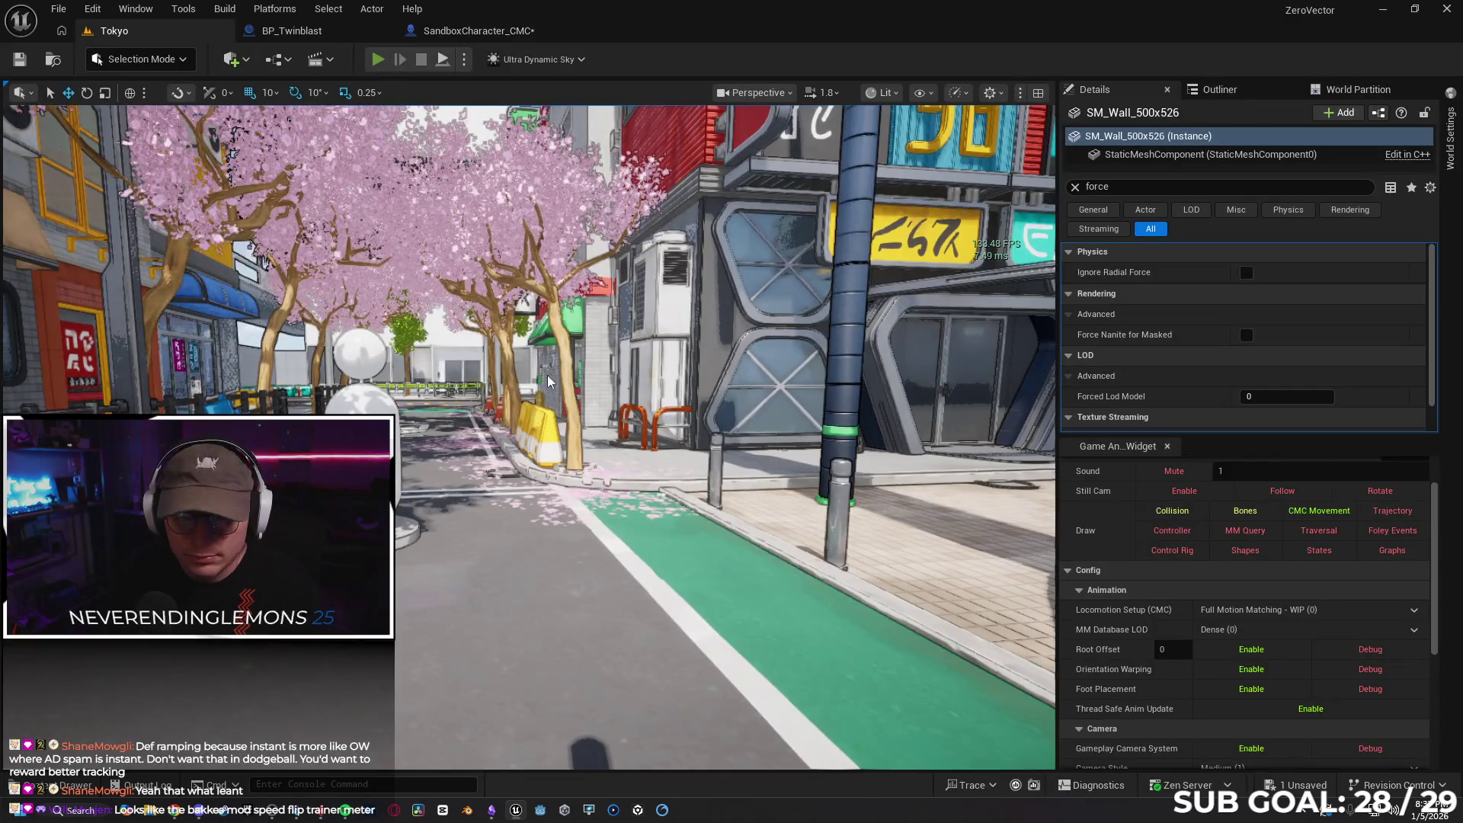
Play-test running and jumping along the street, then stop the session
key("alt+p")
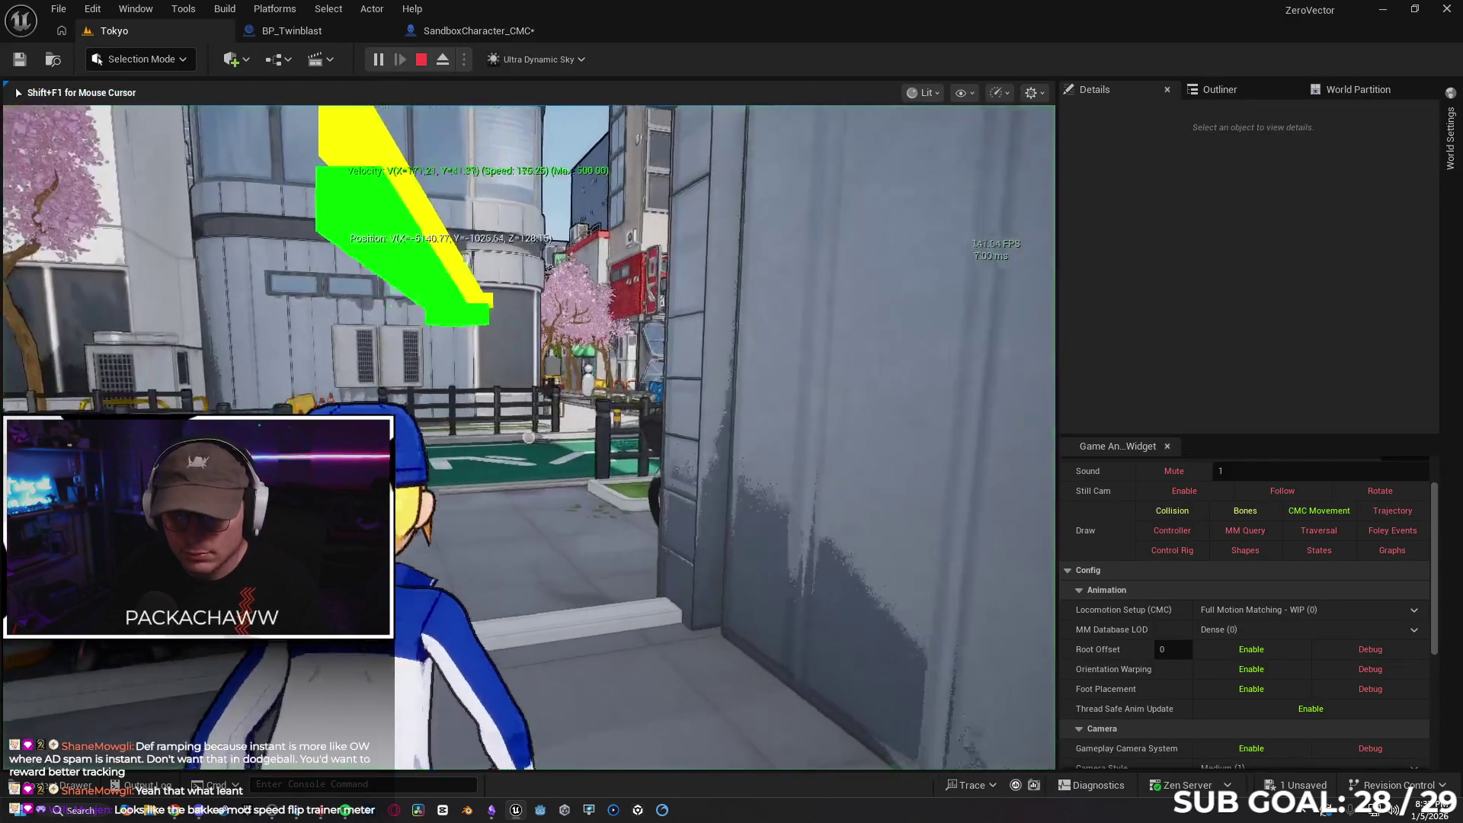
key("w")
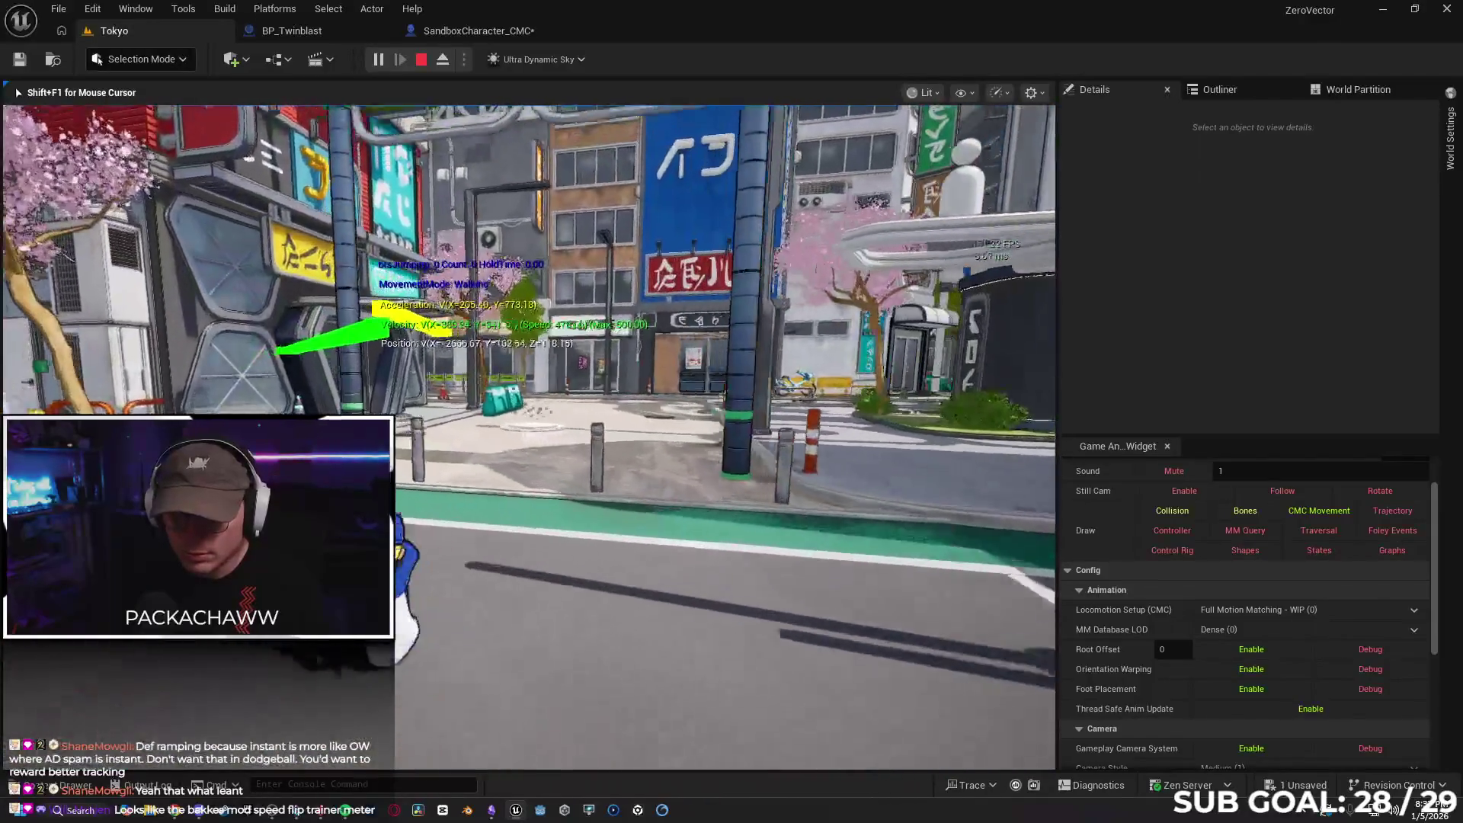
key("space")
key("w")
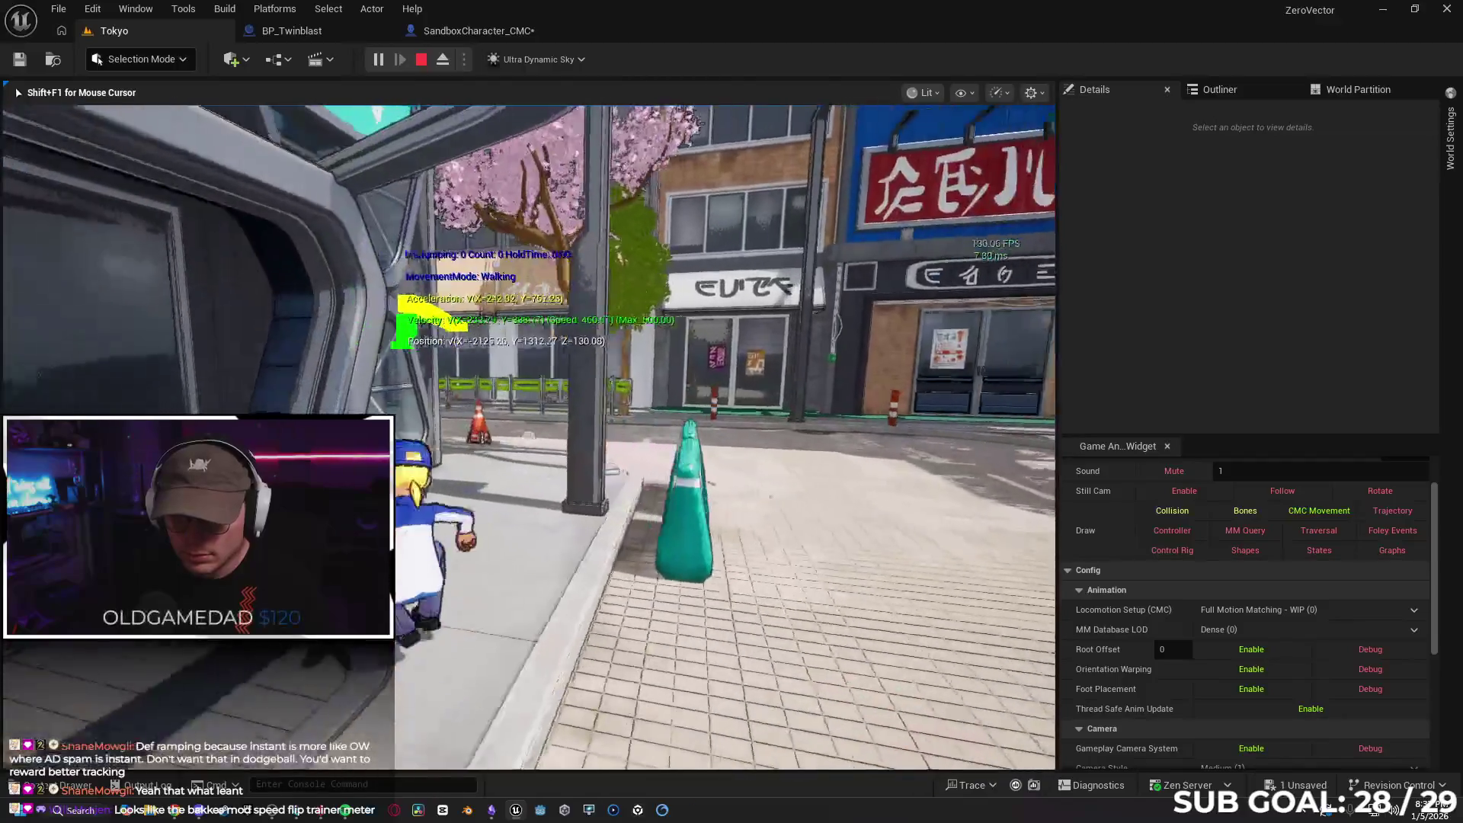
key("w")
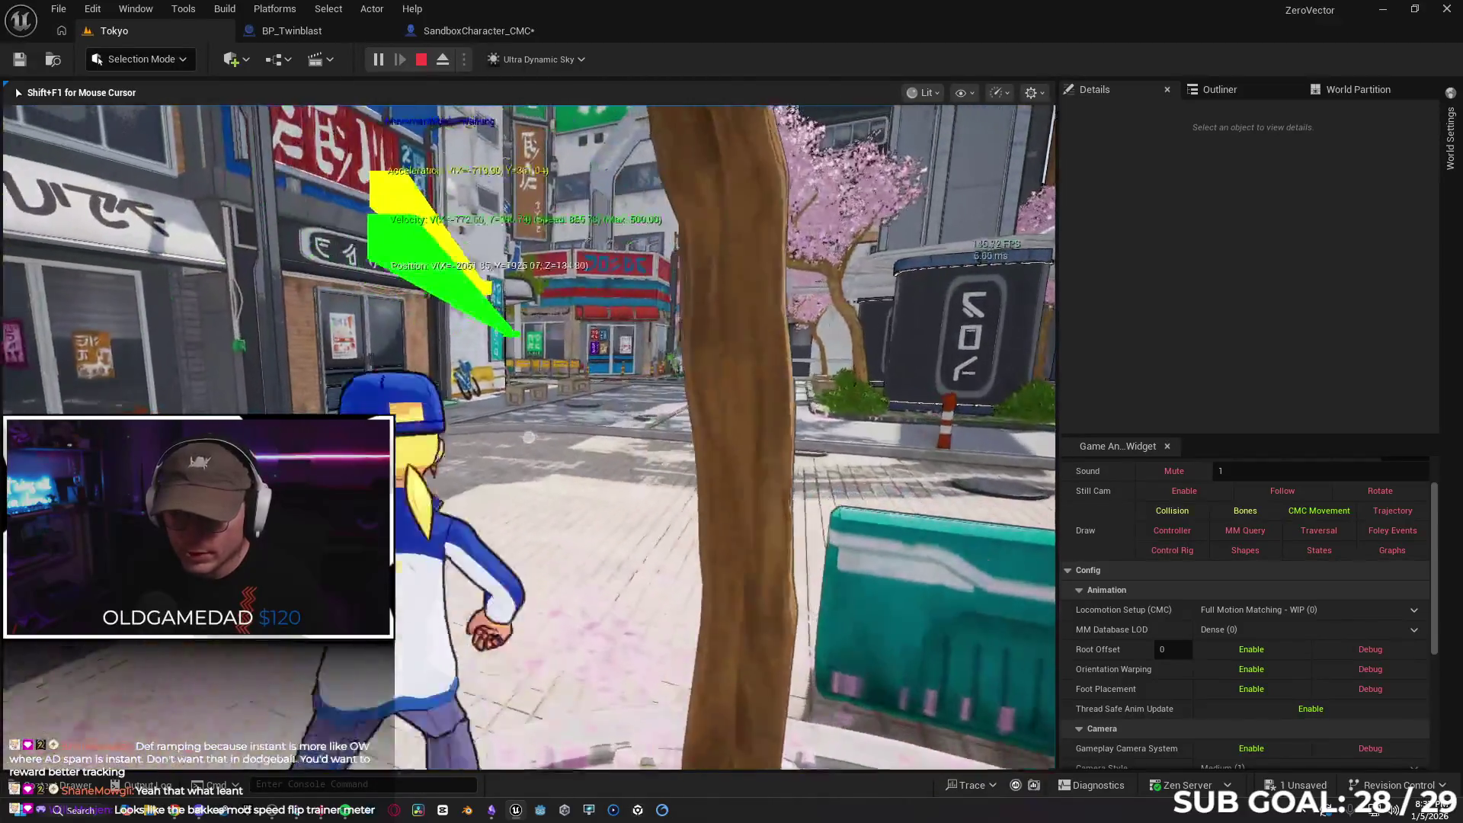
key("shift+F1")
key("Escape")
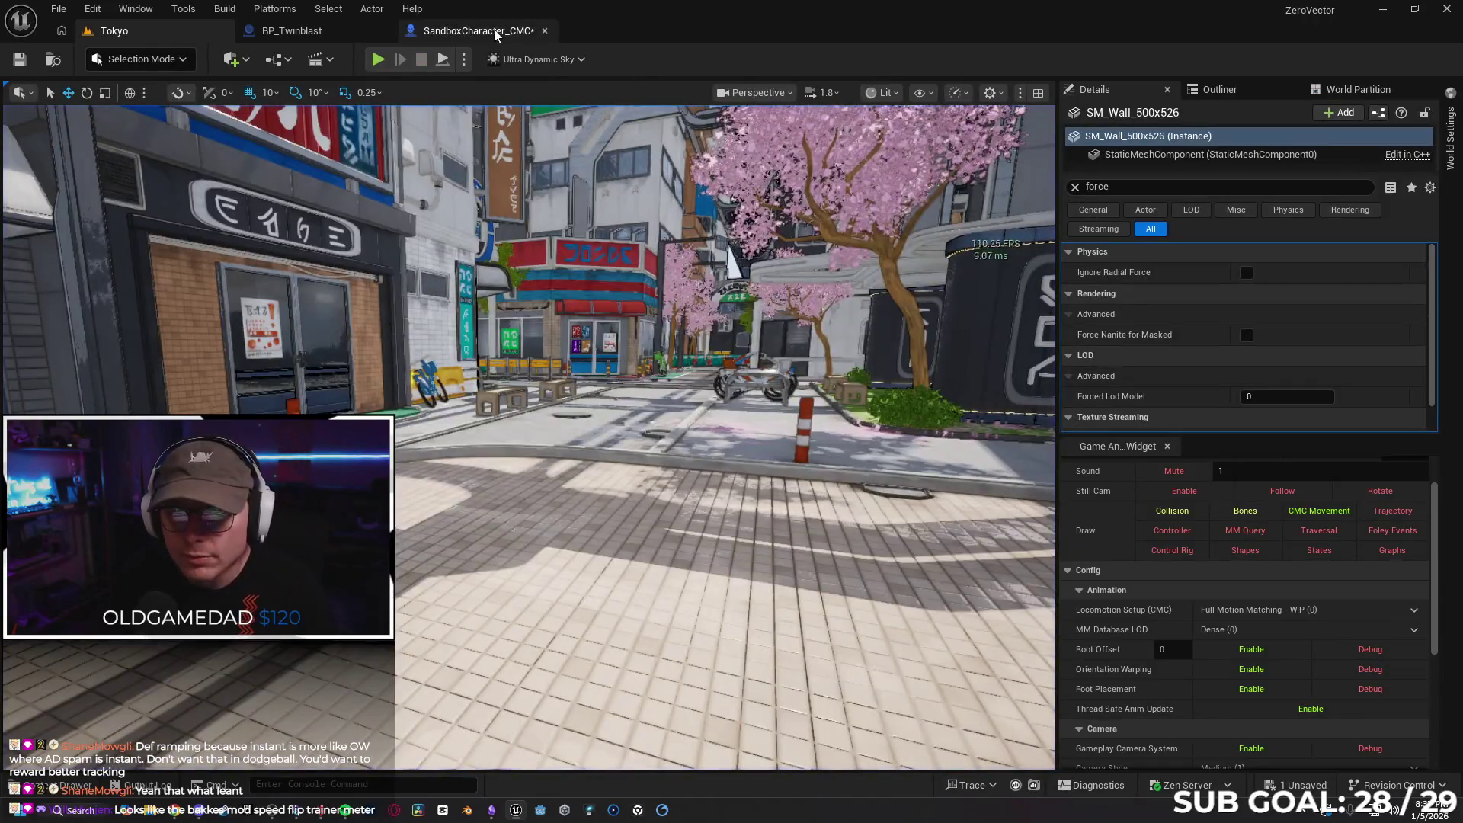
Review the dodge chain nodes in SandboxCharacter_CMC and save the blueprint
left_click(466, 30)
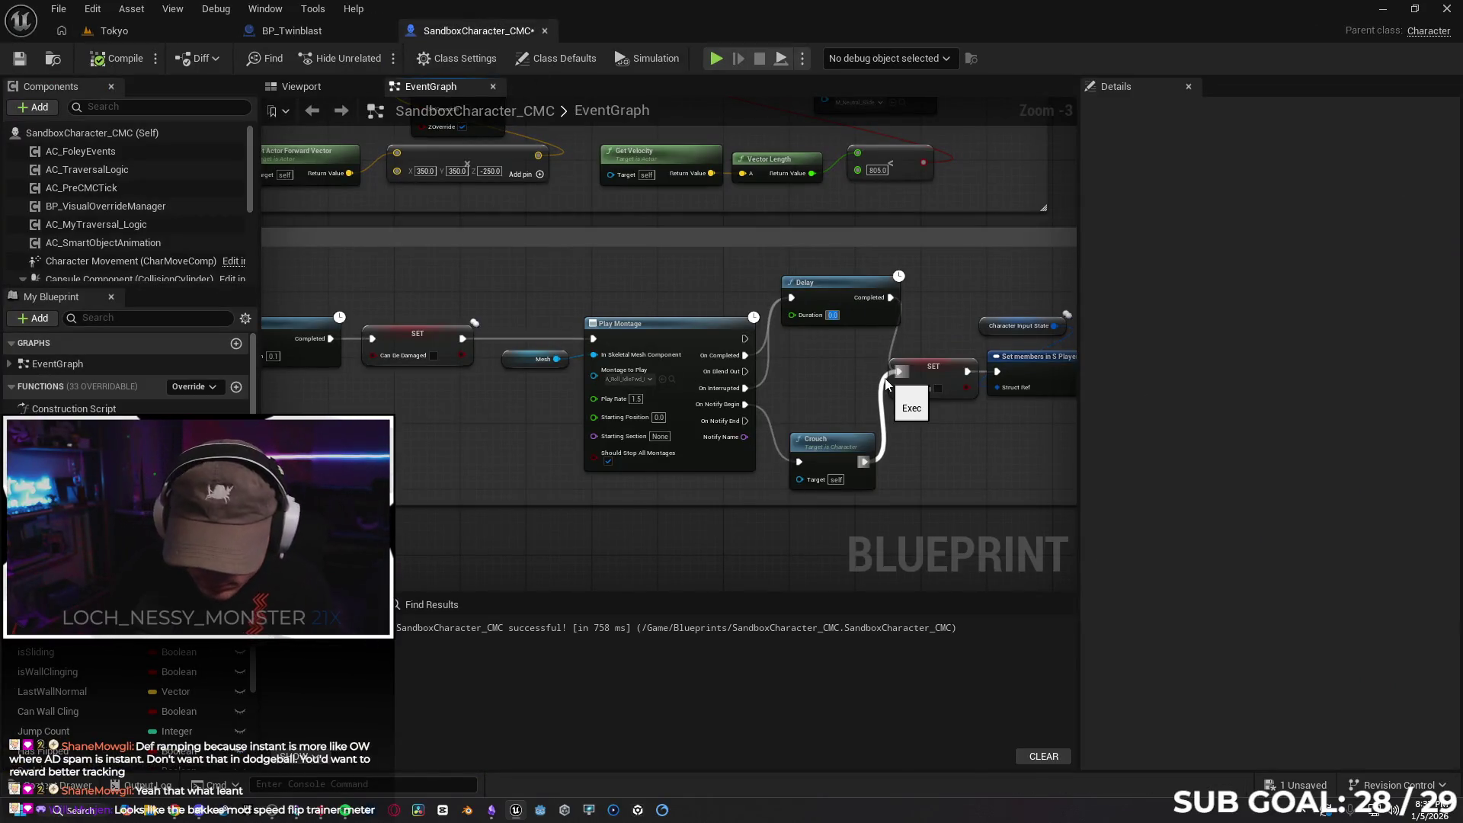
mouse_move(732, 345)
left_mouse_down()
mouse_move(620, 408)
mouse_move(747, 388)
mouse_move(604, 411)
mouse_move(914, 401)
mouse_move(438, 412)
left_mouse_up()
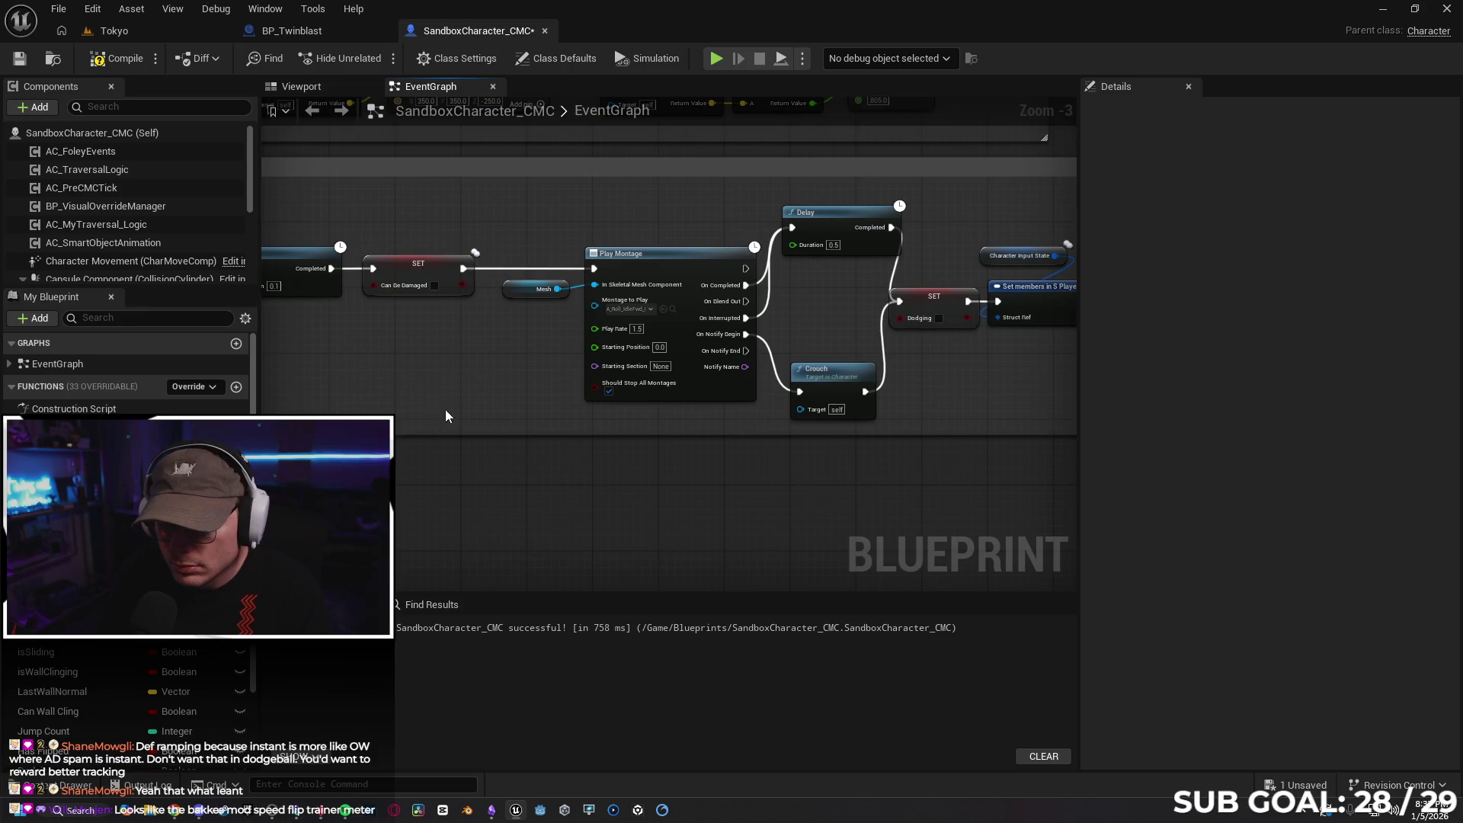
left_click_drag(512, 378, 455, 385)
mouse_move(686, 388)
left_mouse_down()
mouse_move(457, 391)
mouse_move(784, 378)
left_mouse_up()
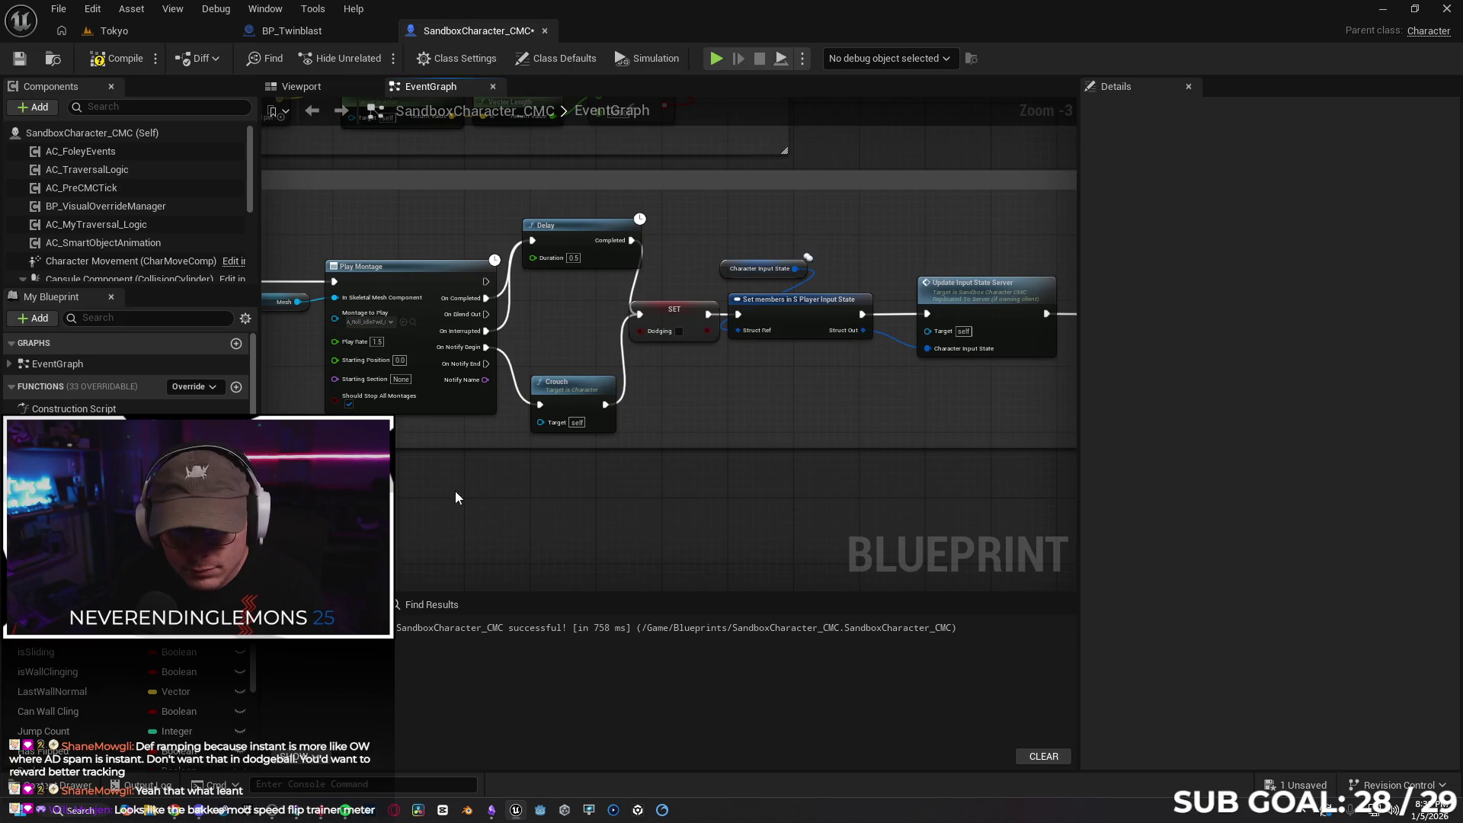
left_click_drag(399, 445, 572, 428)
scroll(550, 405, "up", 2)
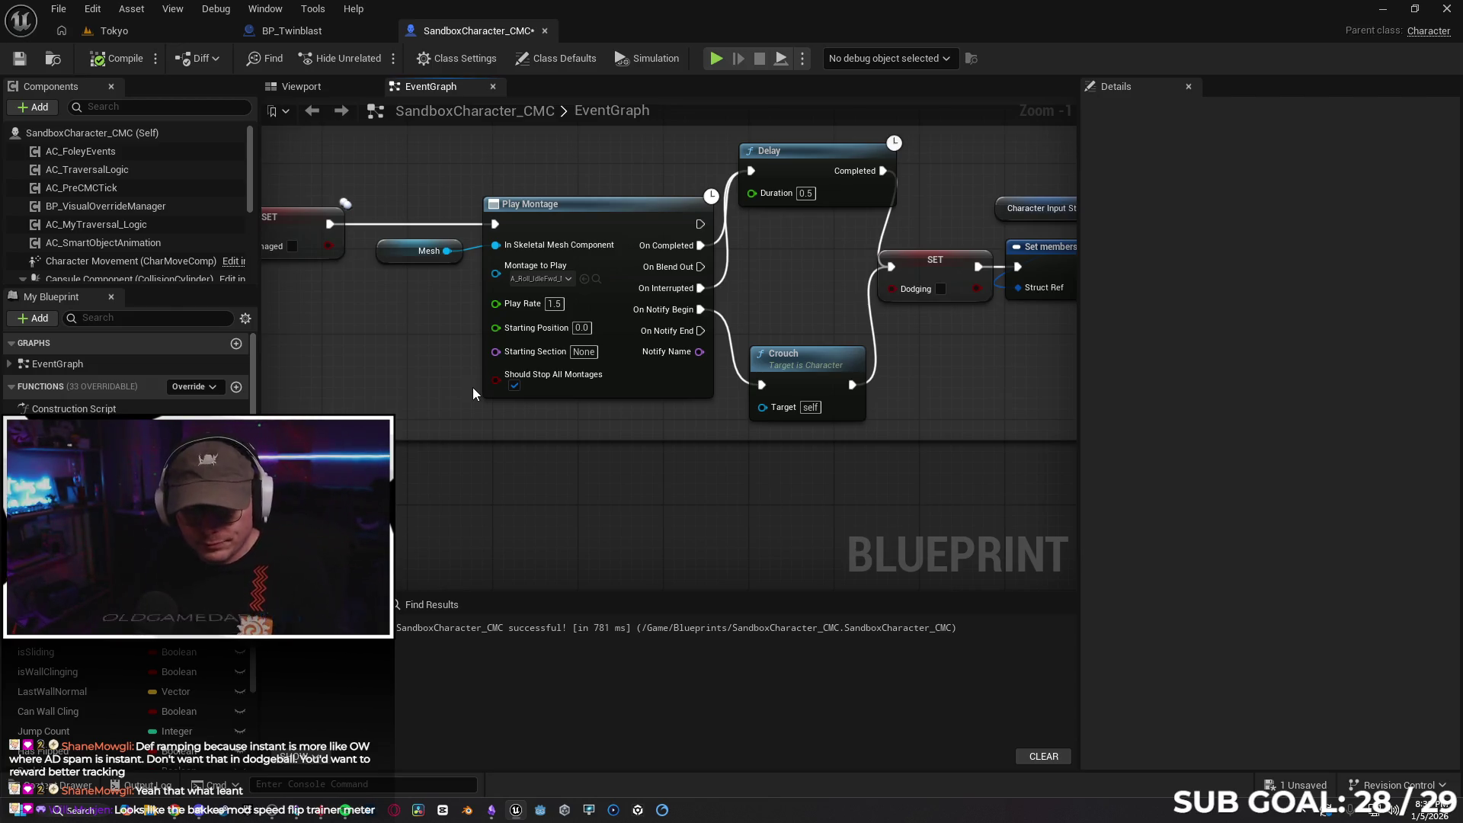
left_click(19, 58)
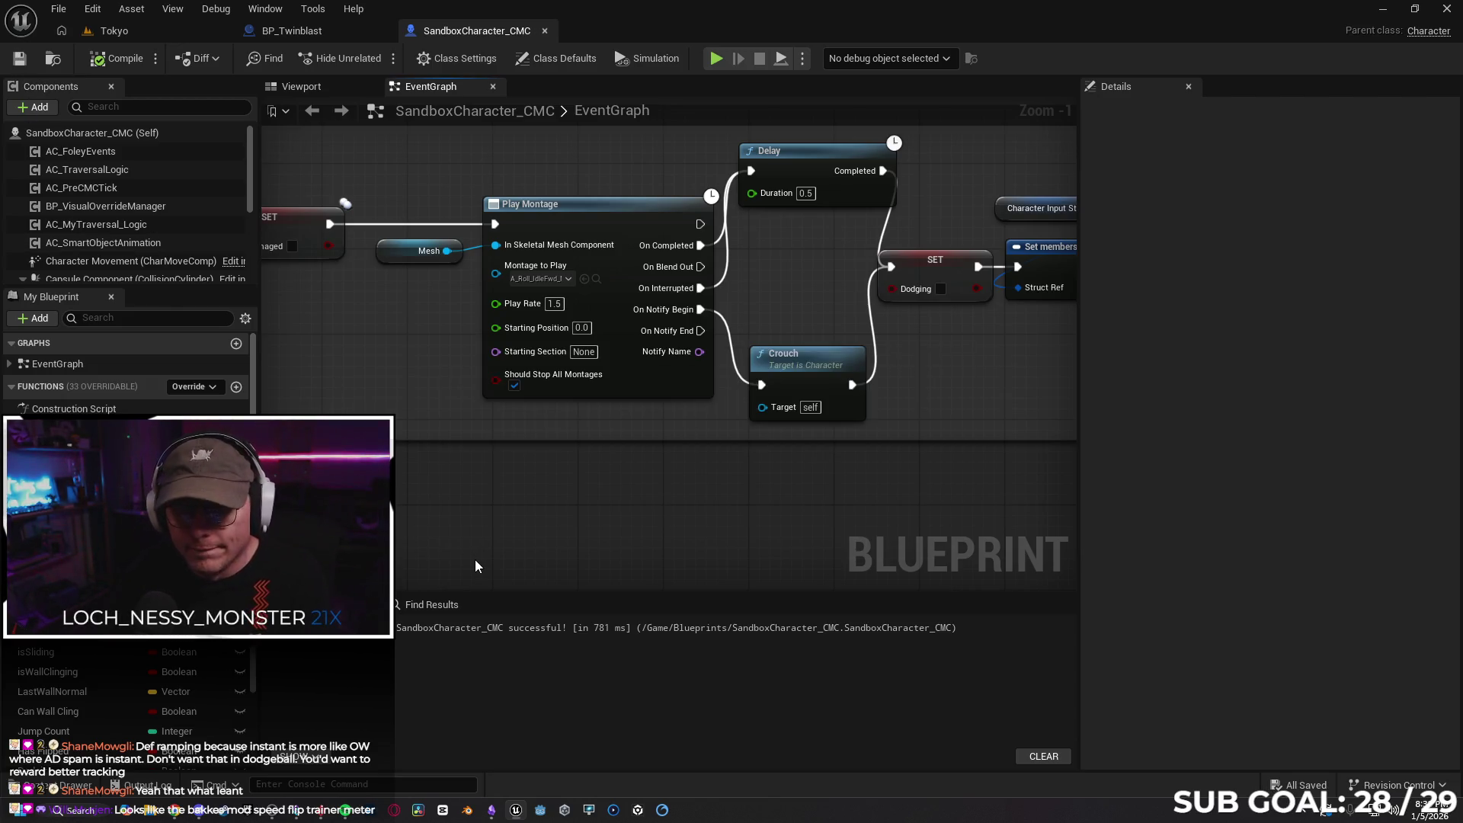
Close SandboxCharacter_CMC and BP_Twinblast, then open the Play options menu
scroll(650, 444, "down", 2)
scroll(559, 423, "down", 1)
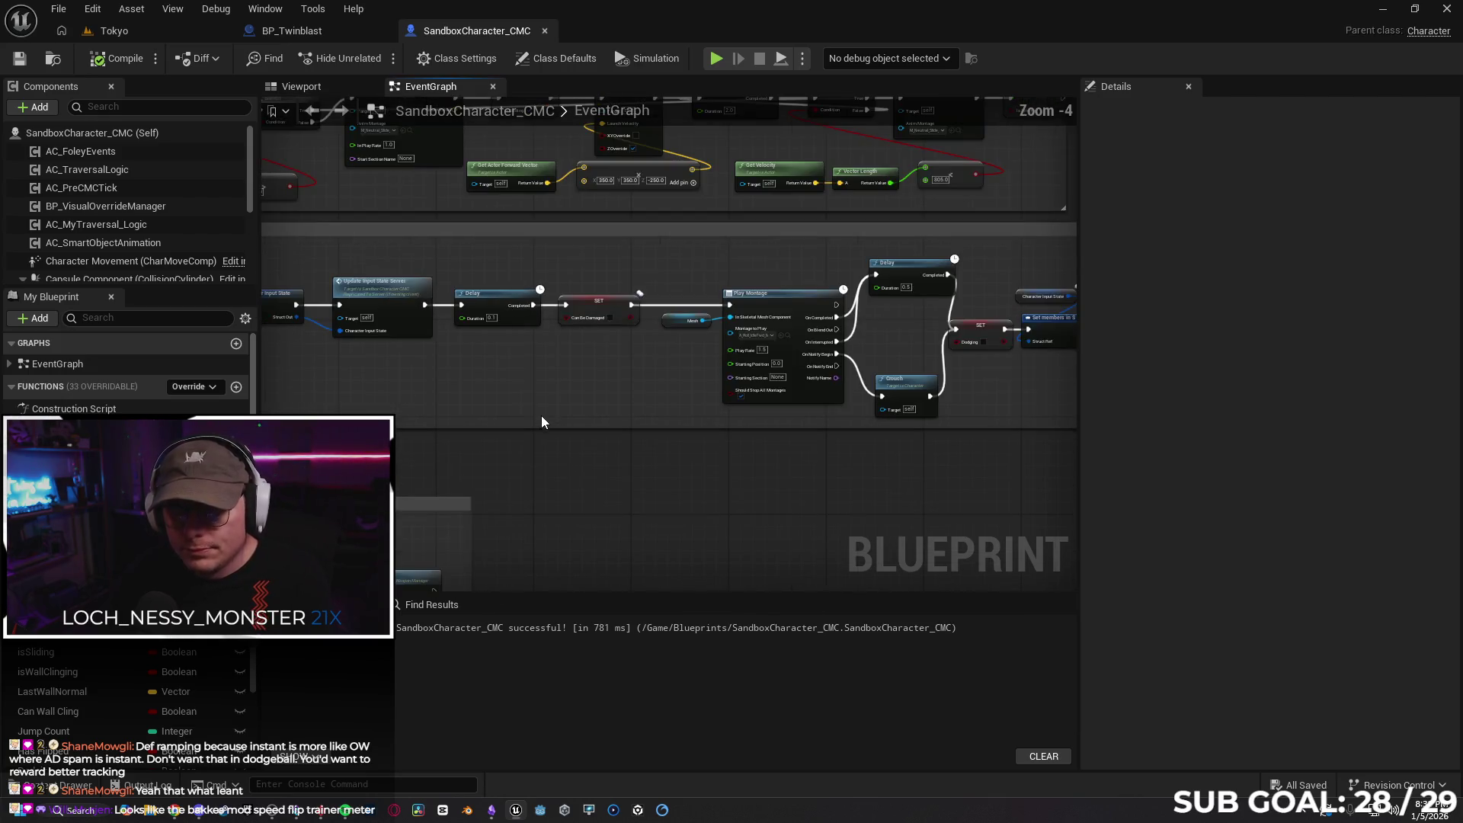
left_click(545, 32)
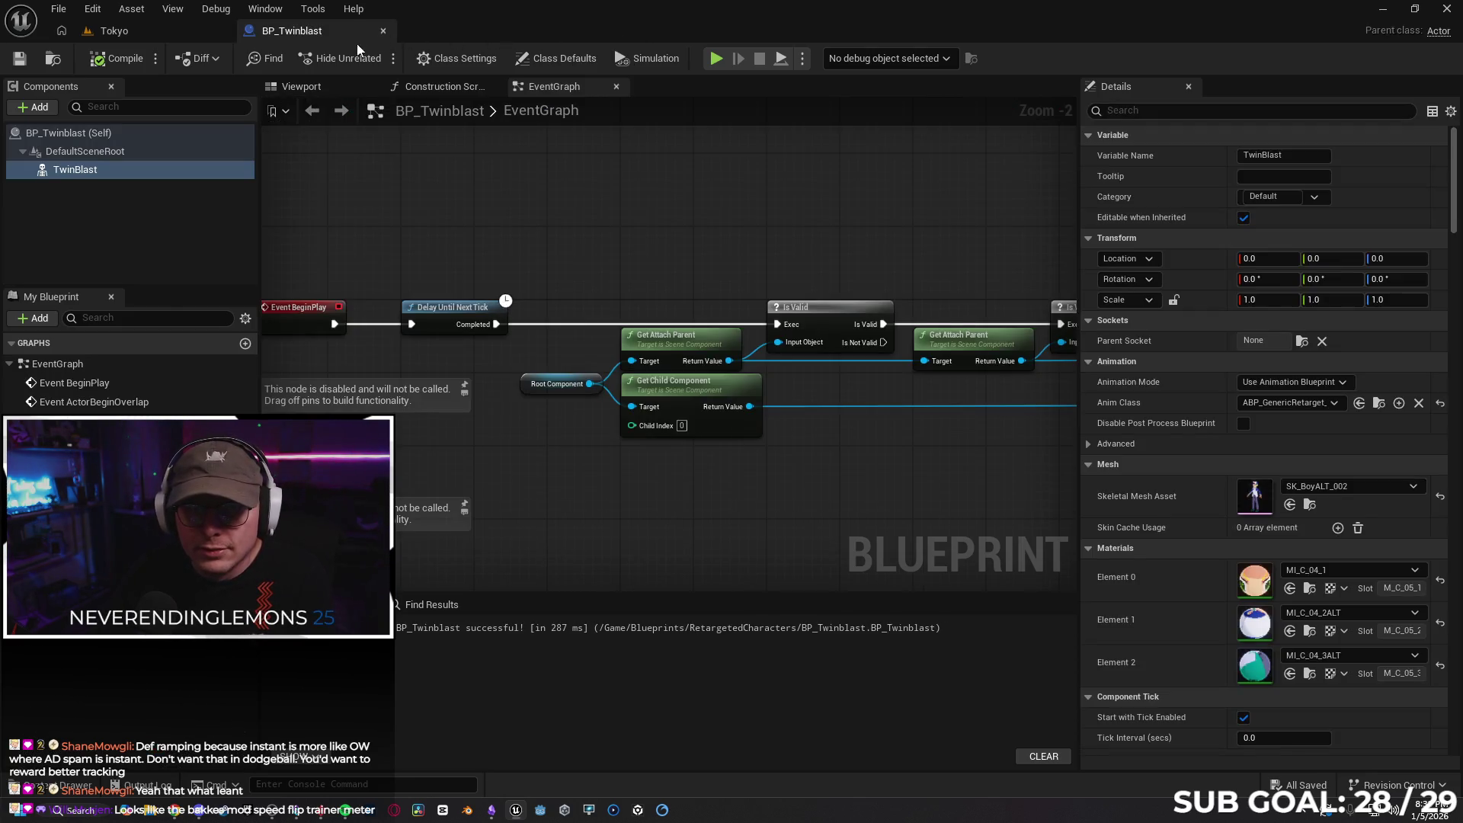
left_click_drag(400, 155, 387, 97)
left_click(384, 33)
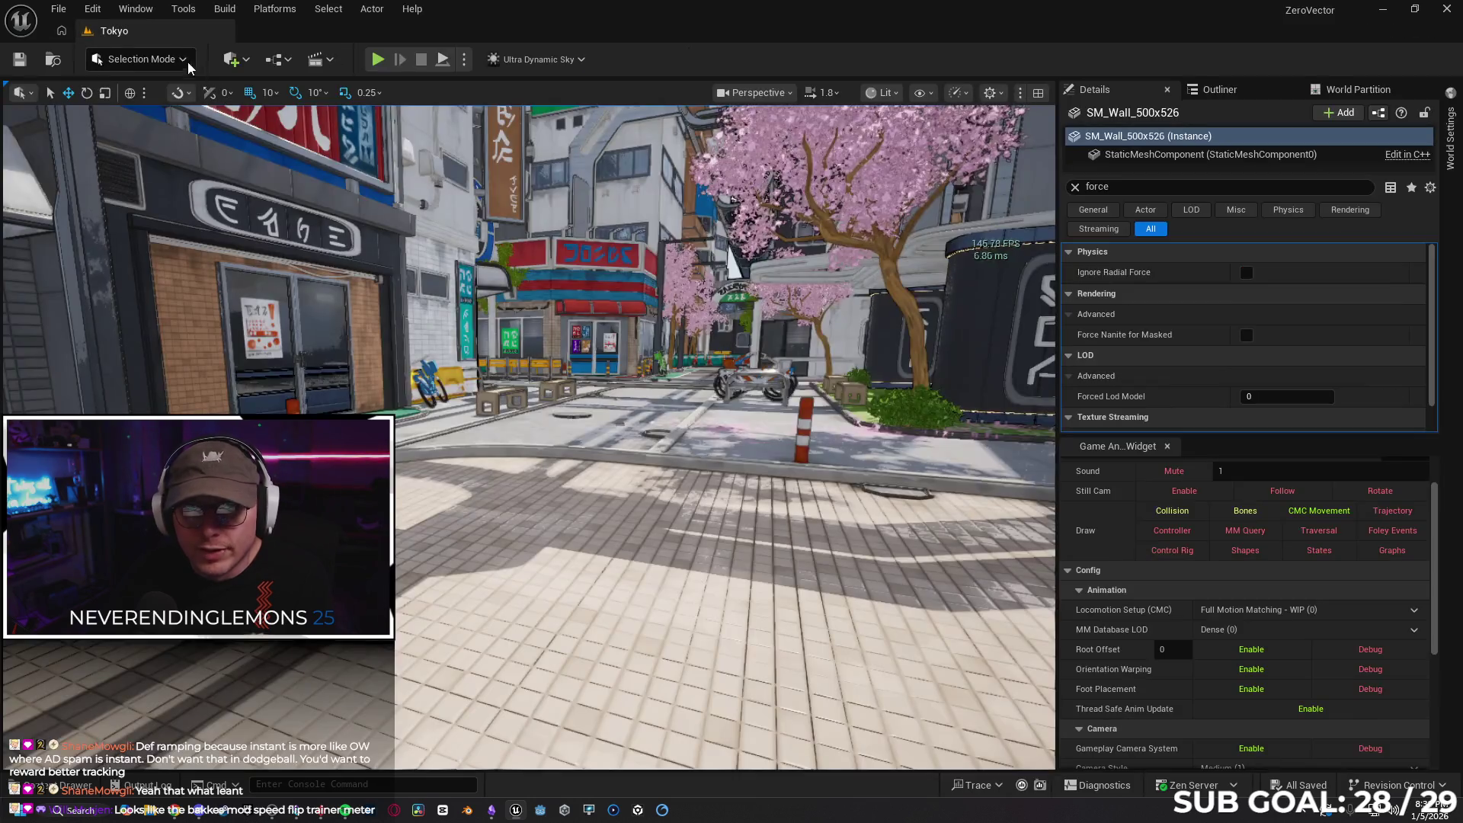
left_click(464, 59)
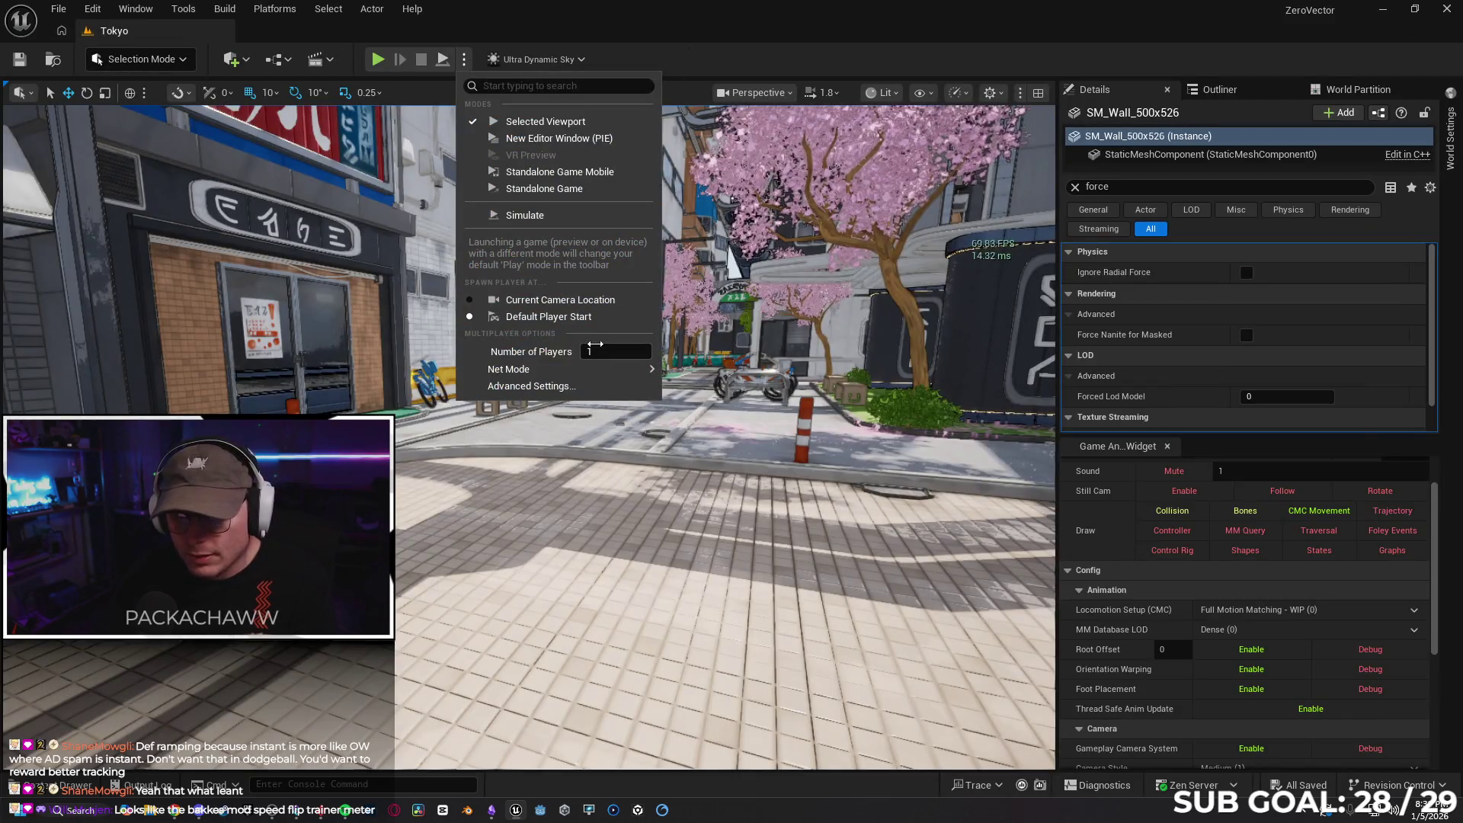
Set 2 players with Play As Listen Server and start the session
left_click(613, 351)
type("2")
mouse_move(567, 376)
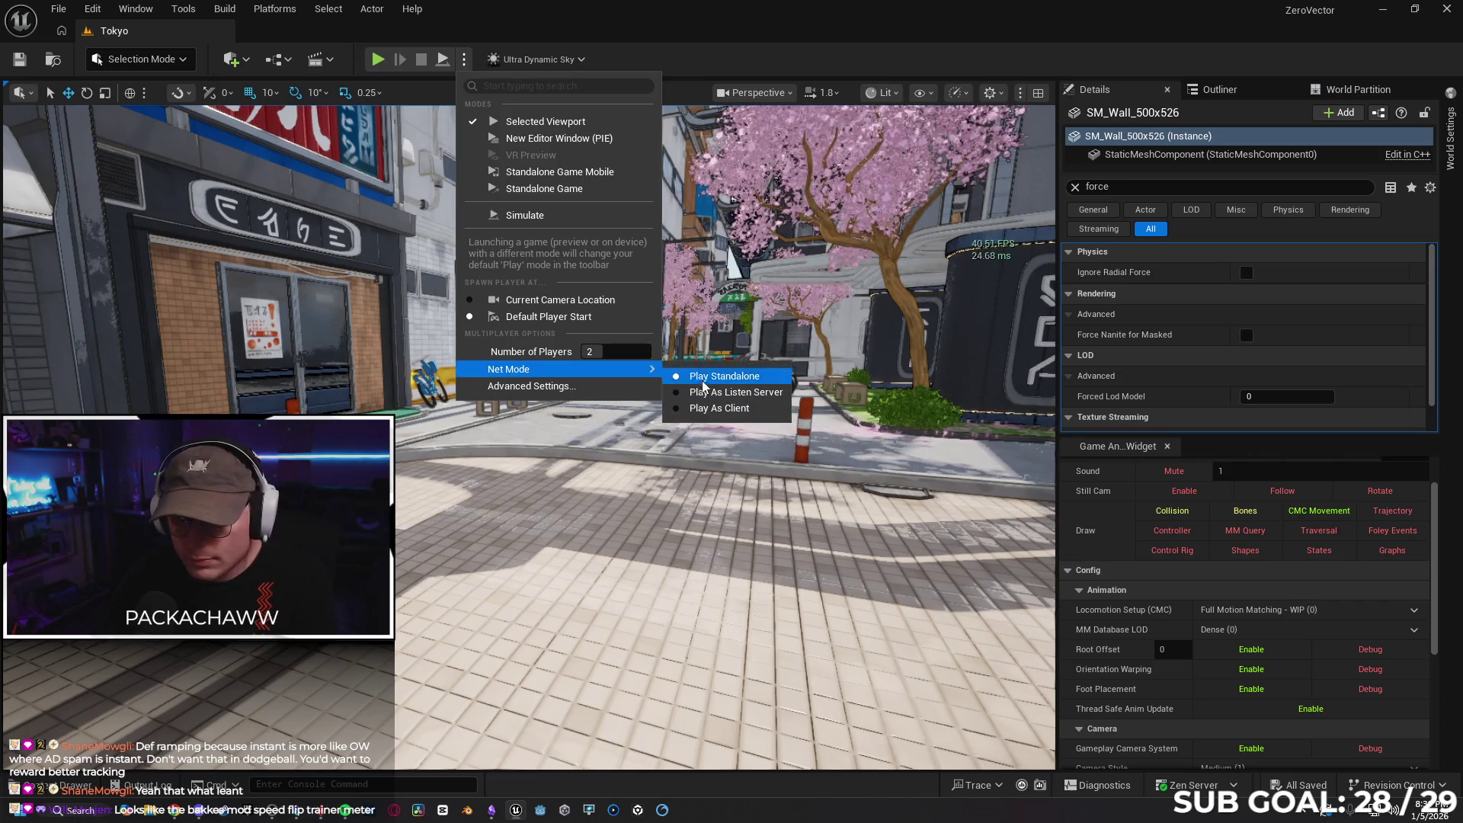
left_click(735, 392)
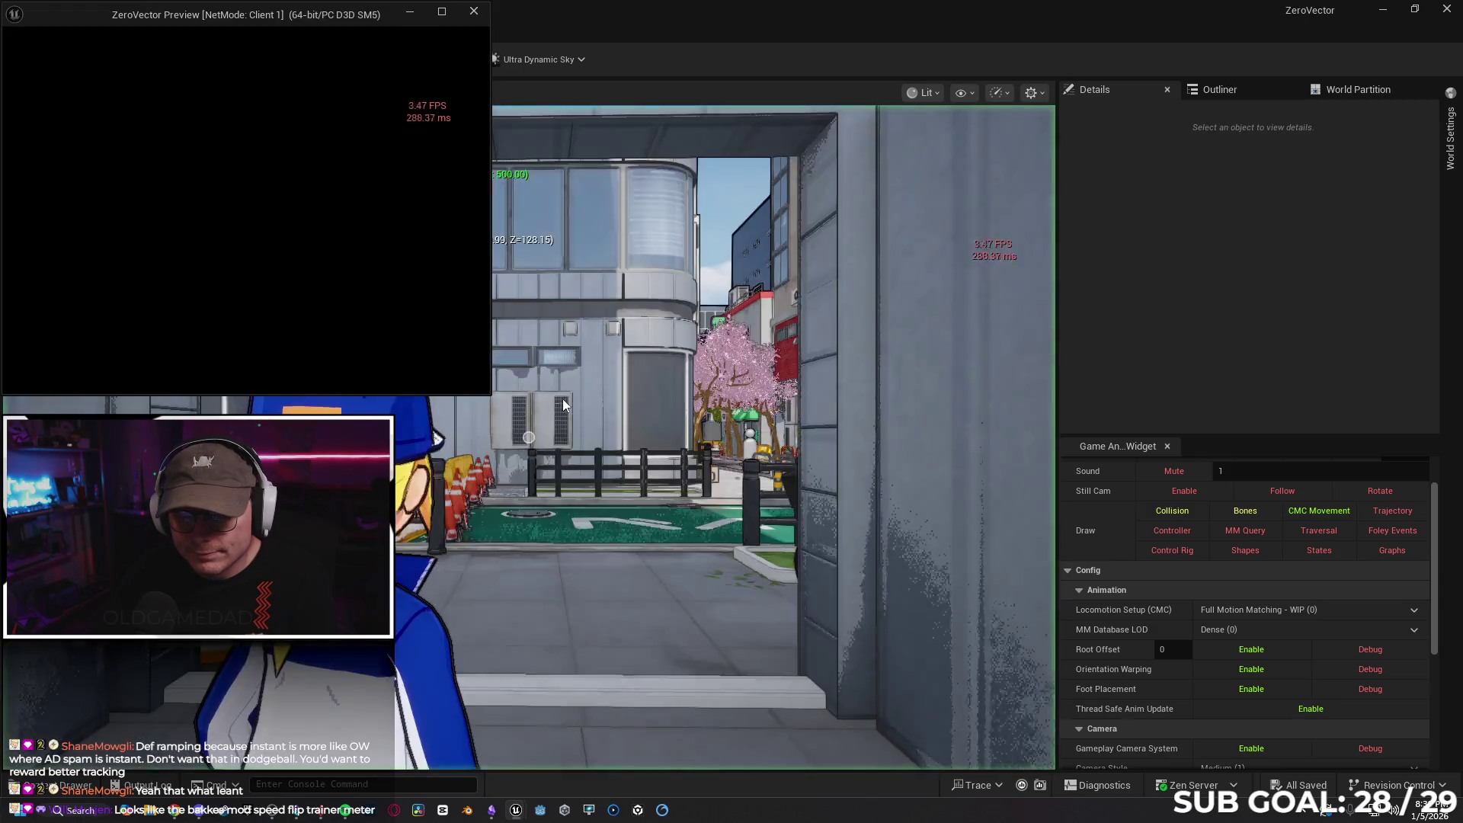
Walk the server character, then move the client character around and beside the other player
left_click(541, 477)
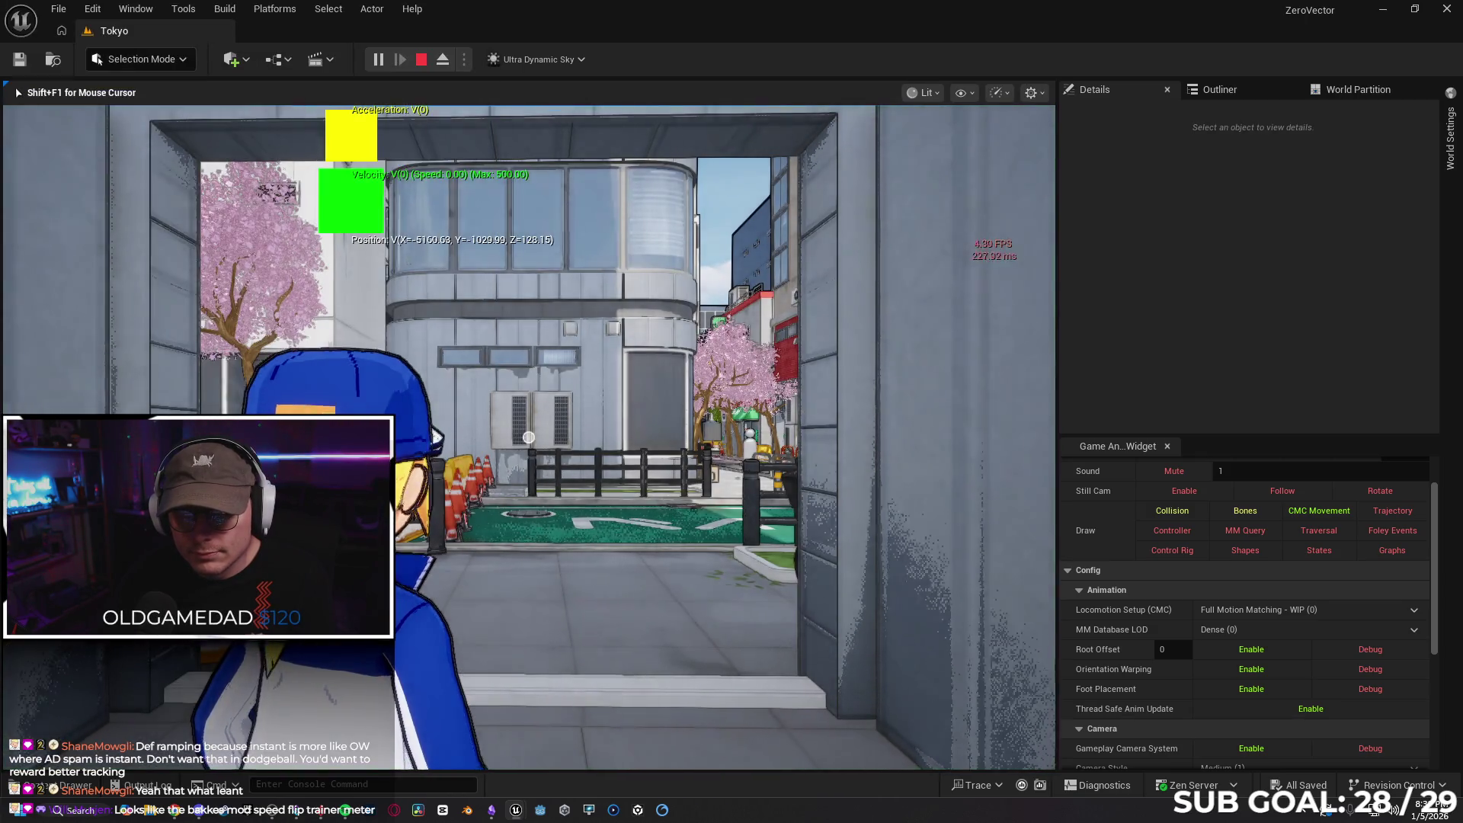
key("w")
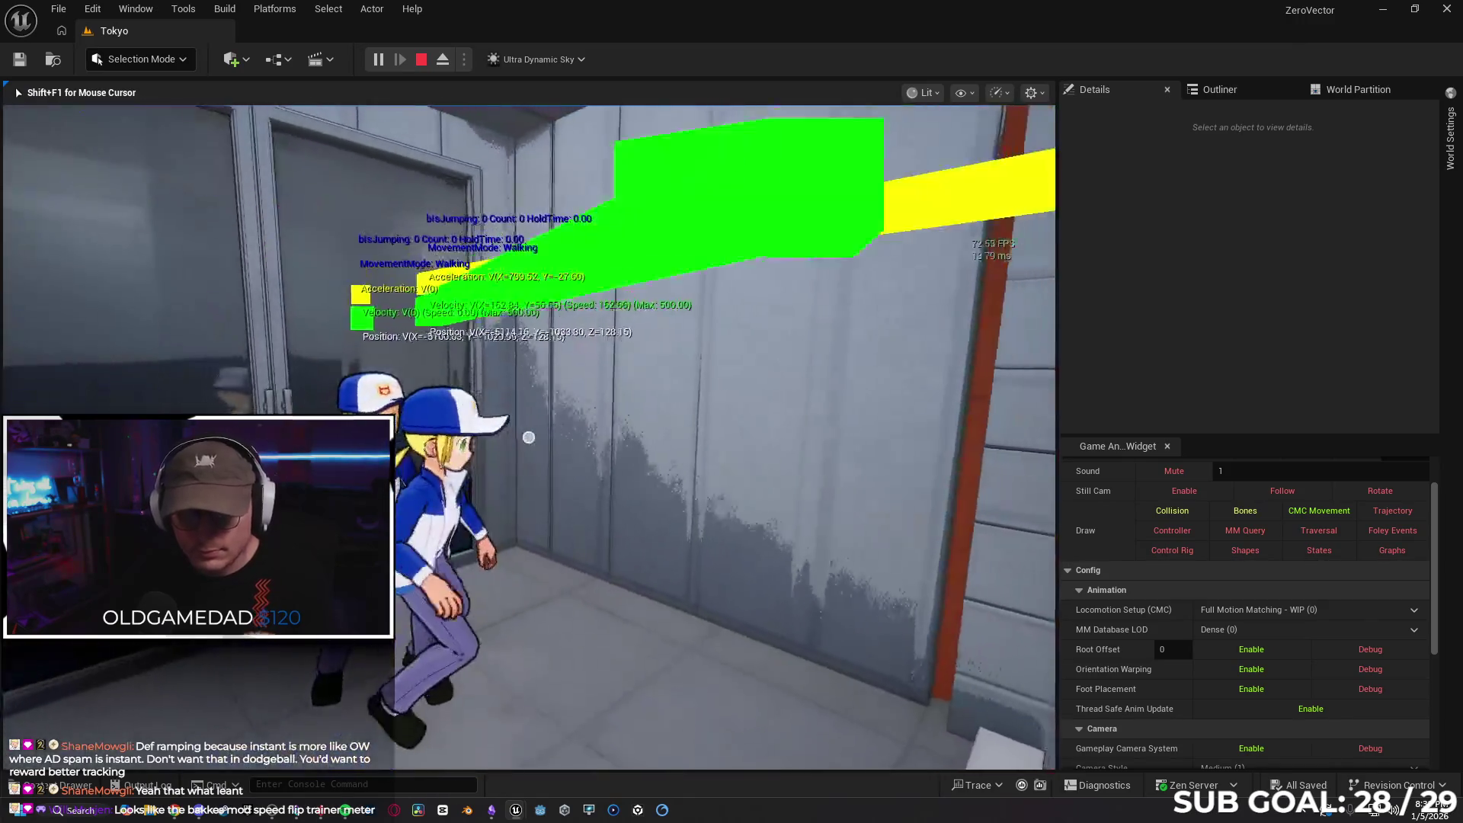
key("alt+Tab")
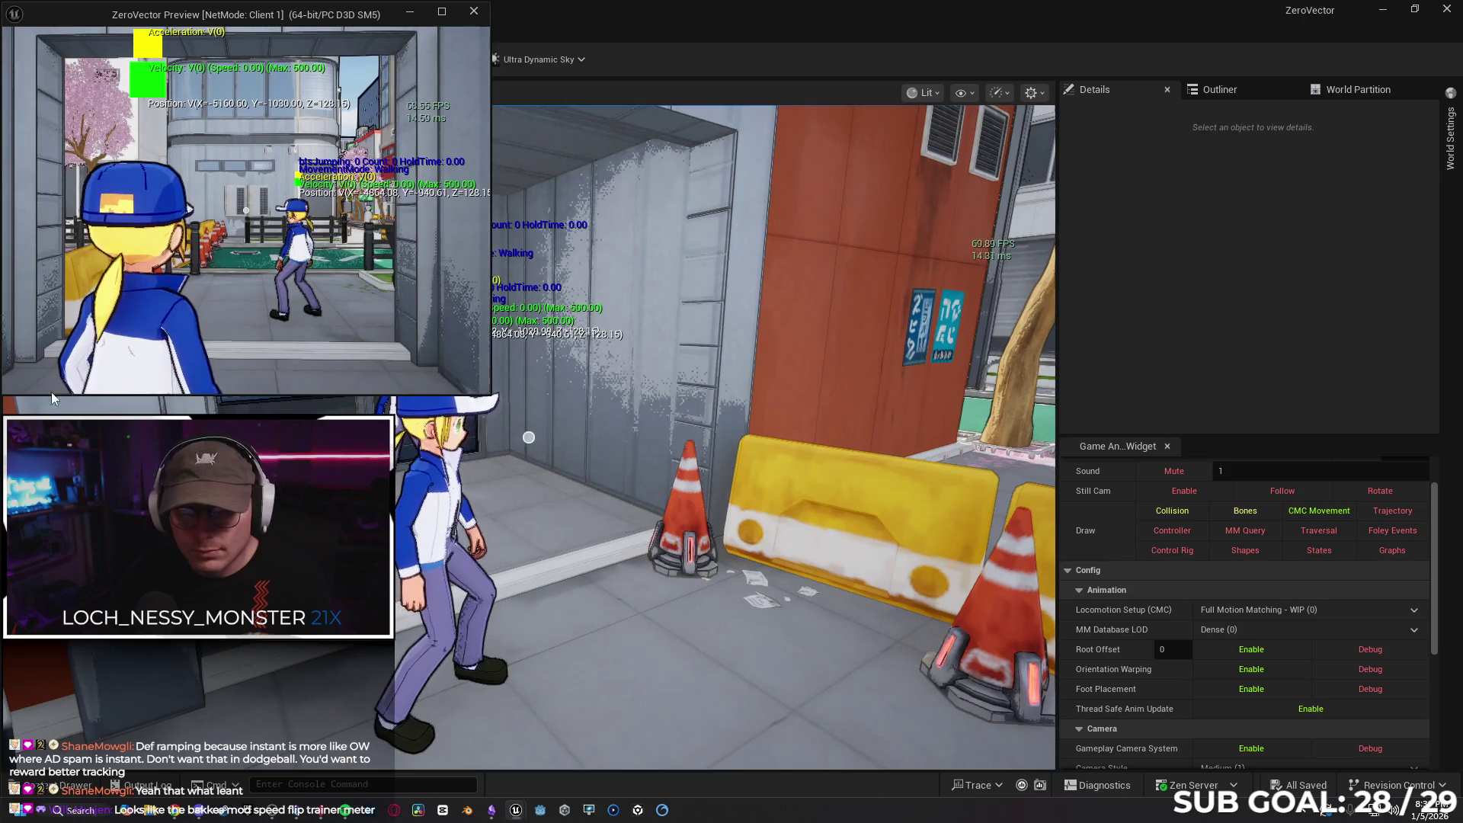
key("w")
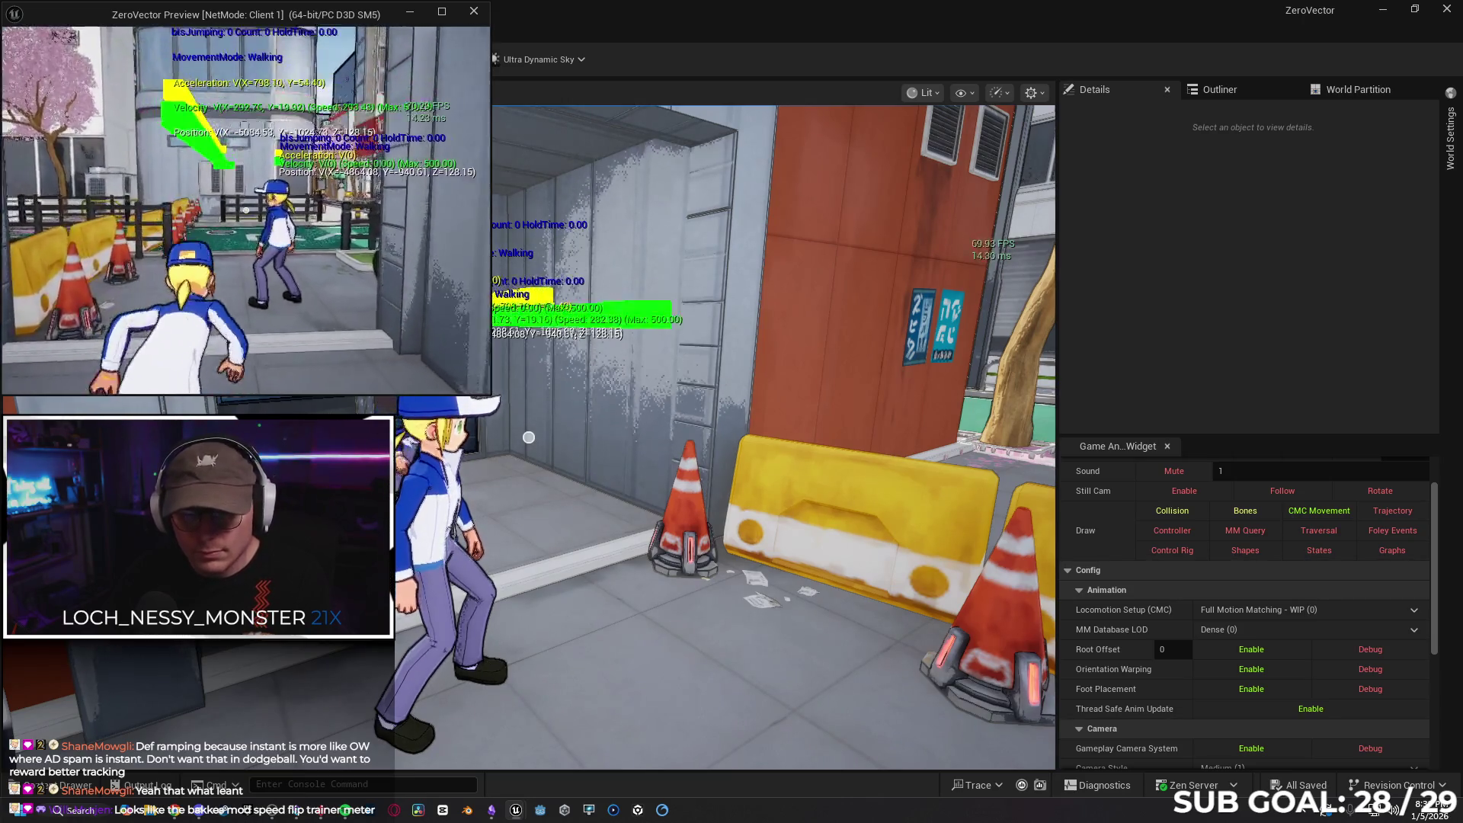
key("a")
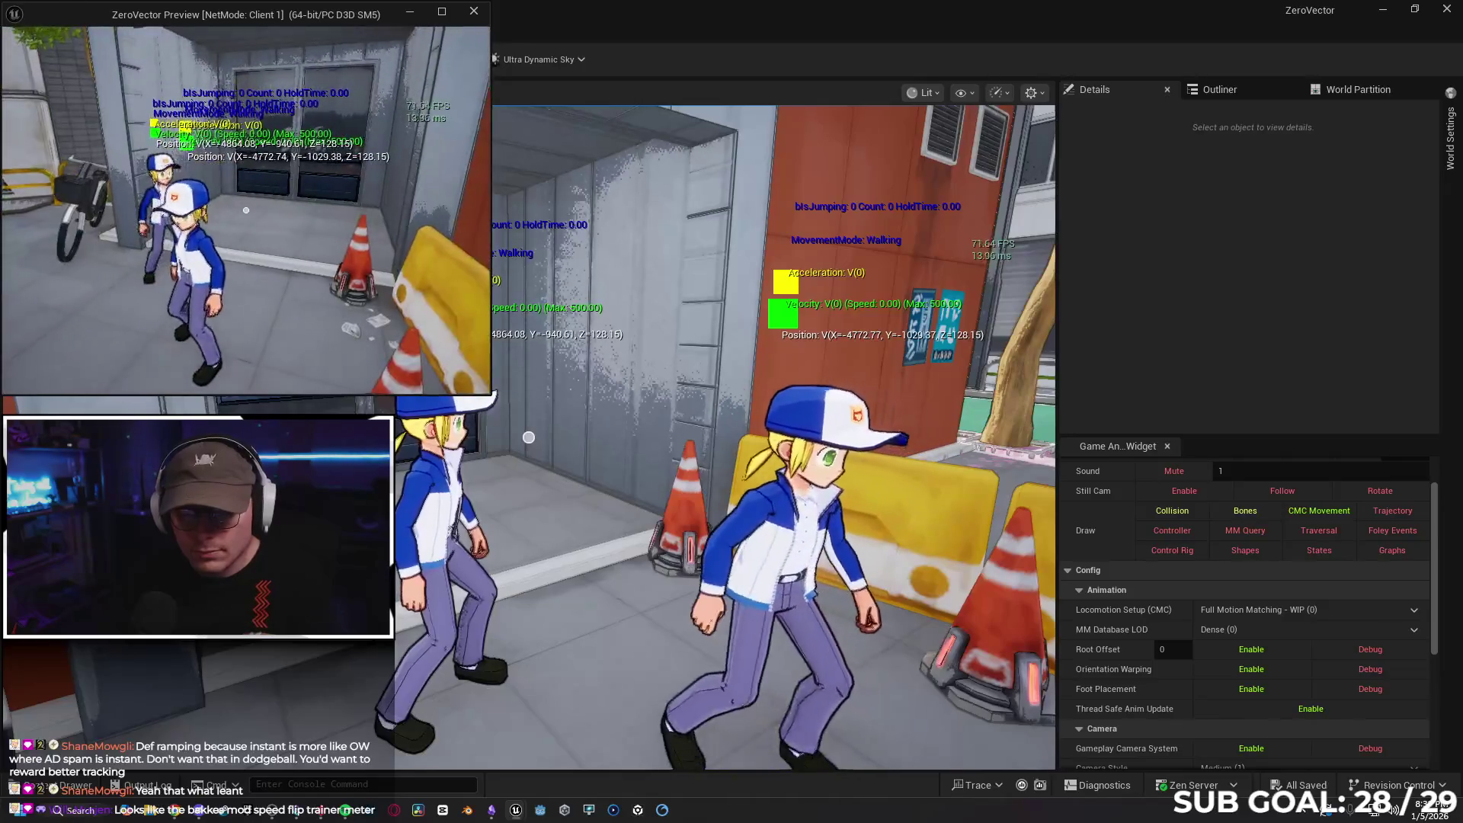
key("w")
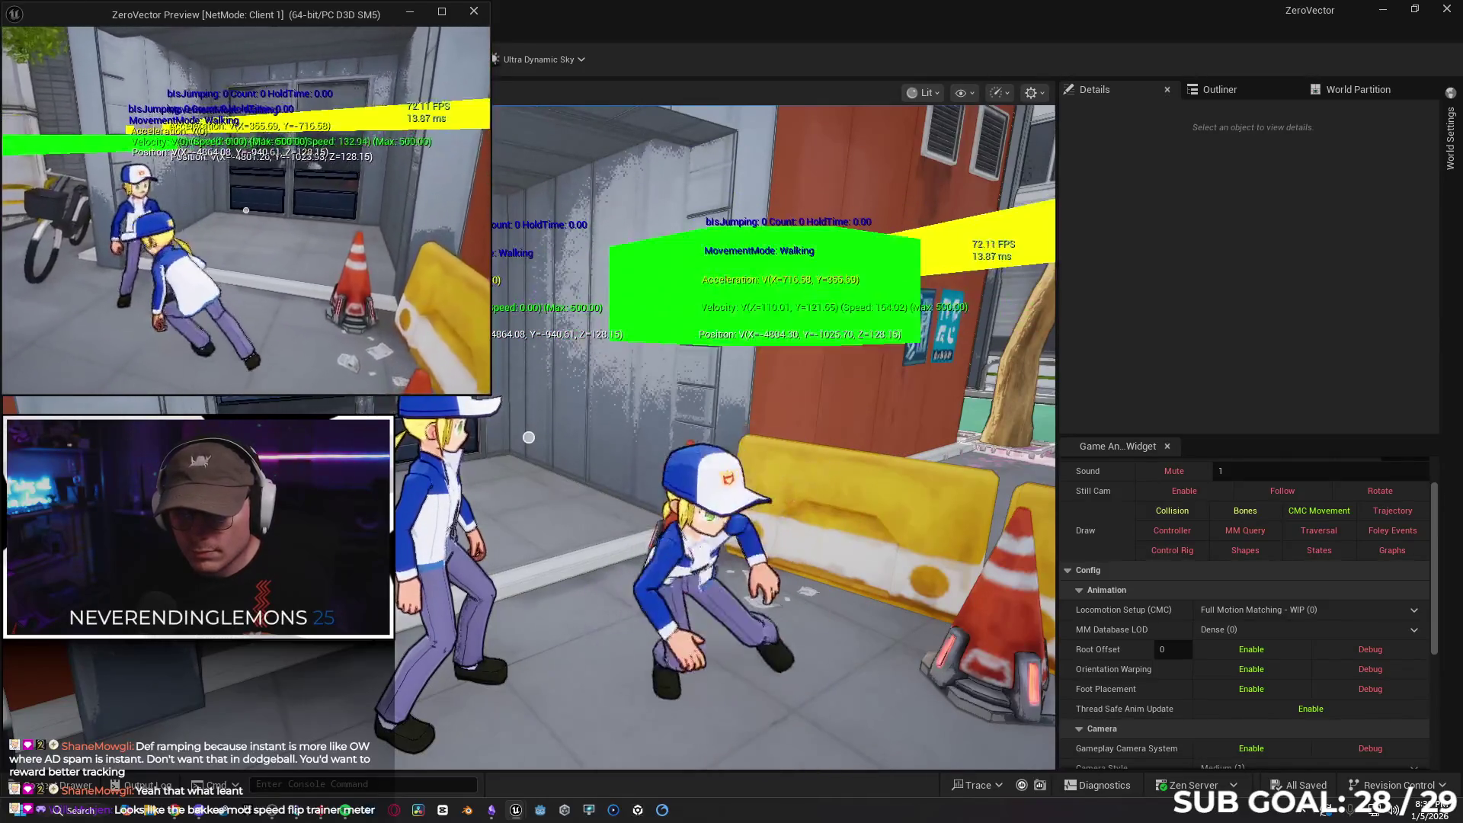
key("w")
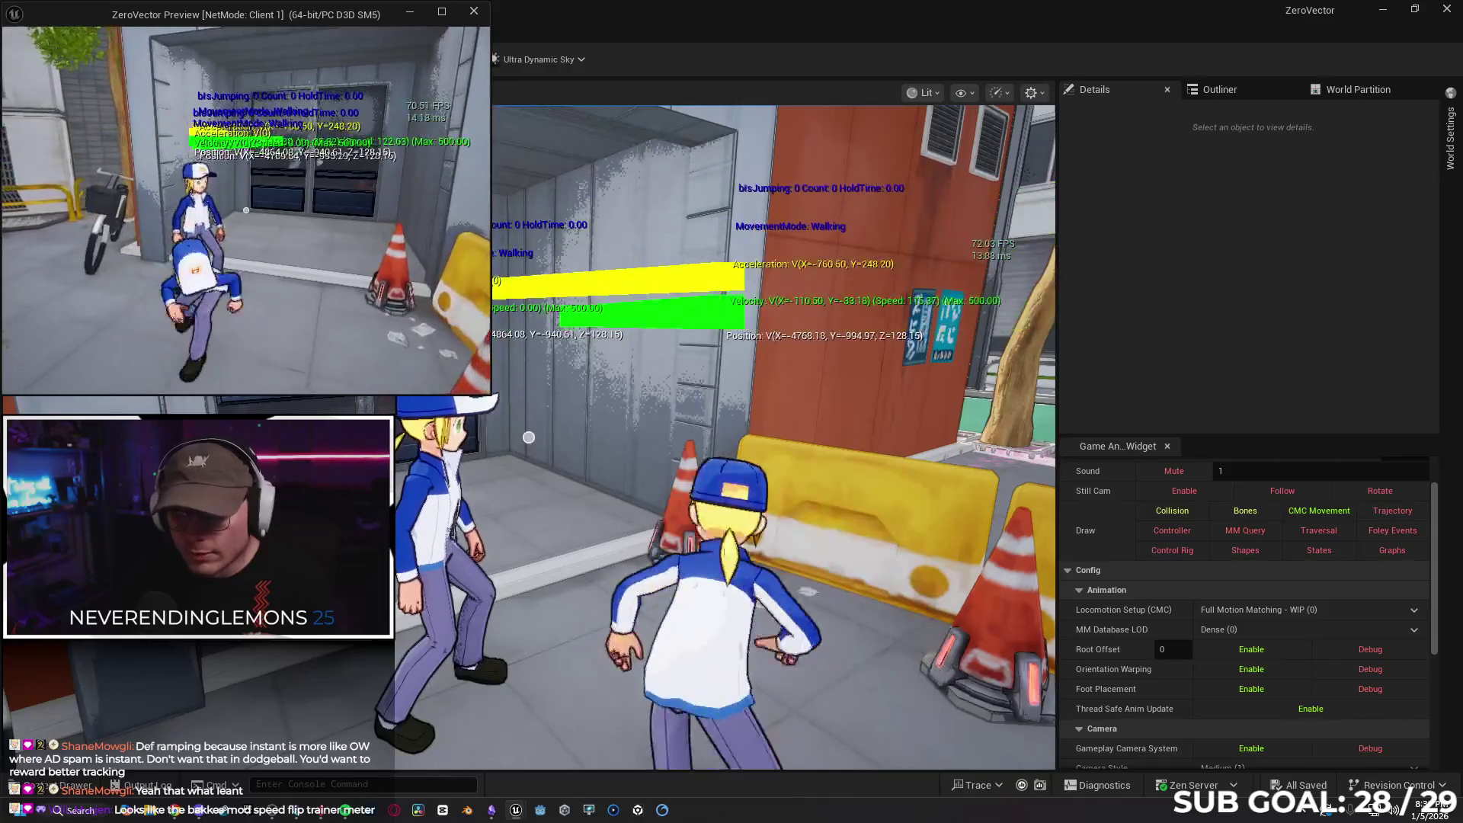
key("space")
key("space")
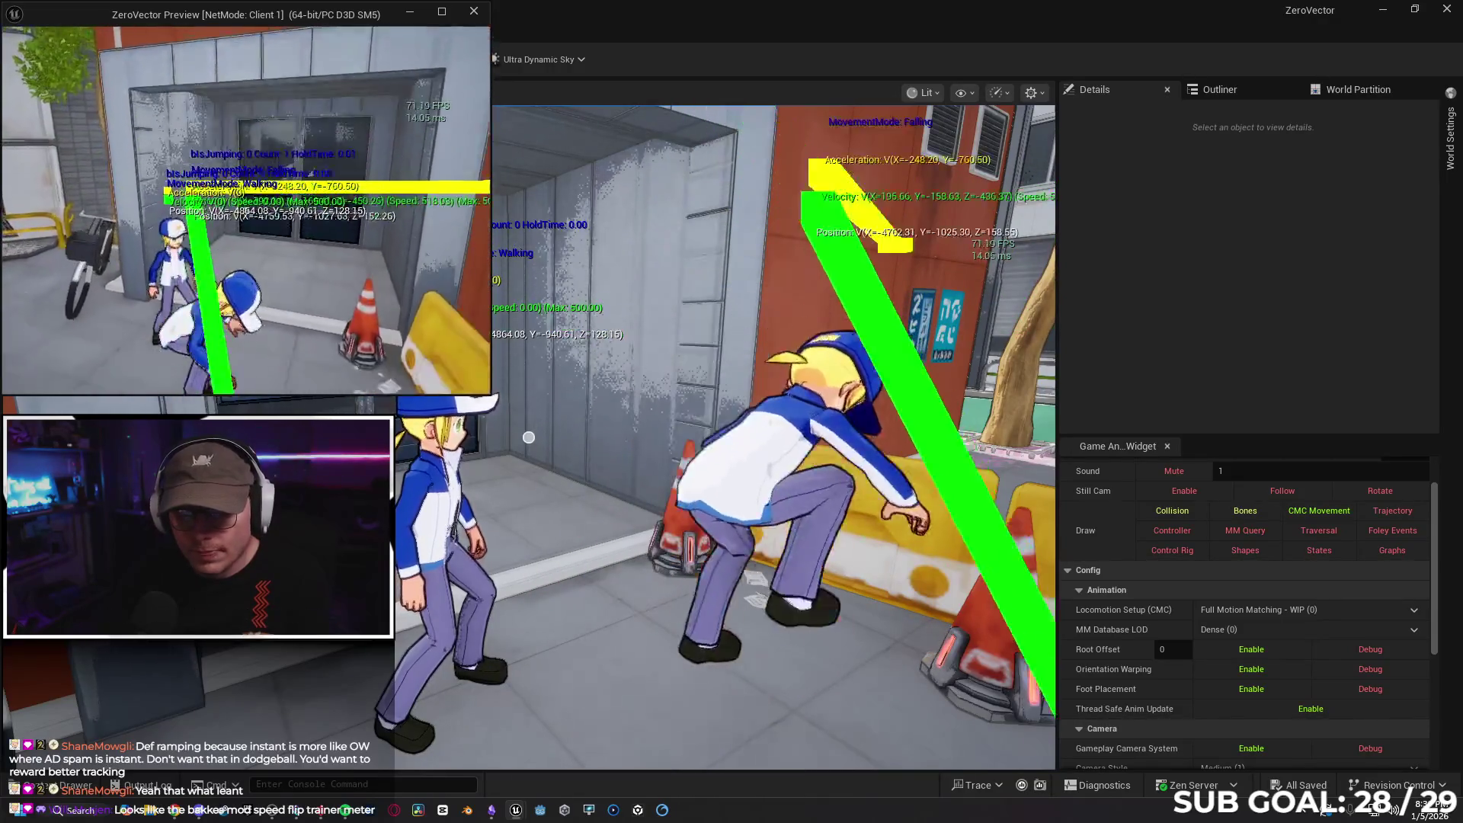
key("w")
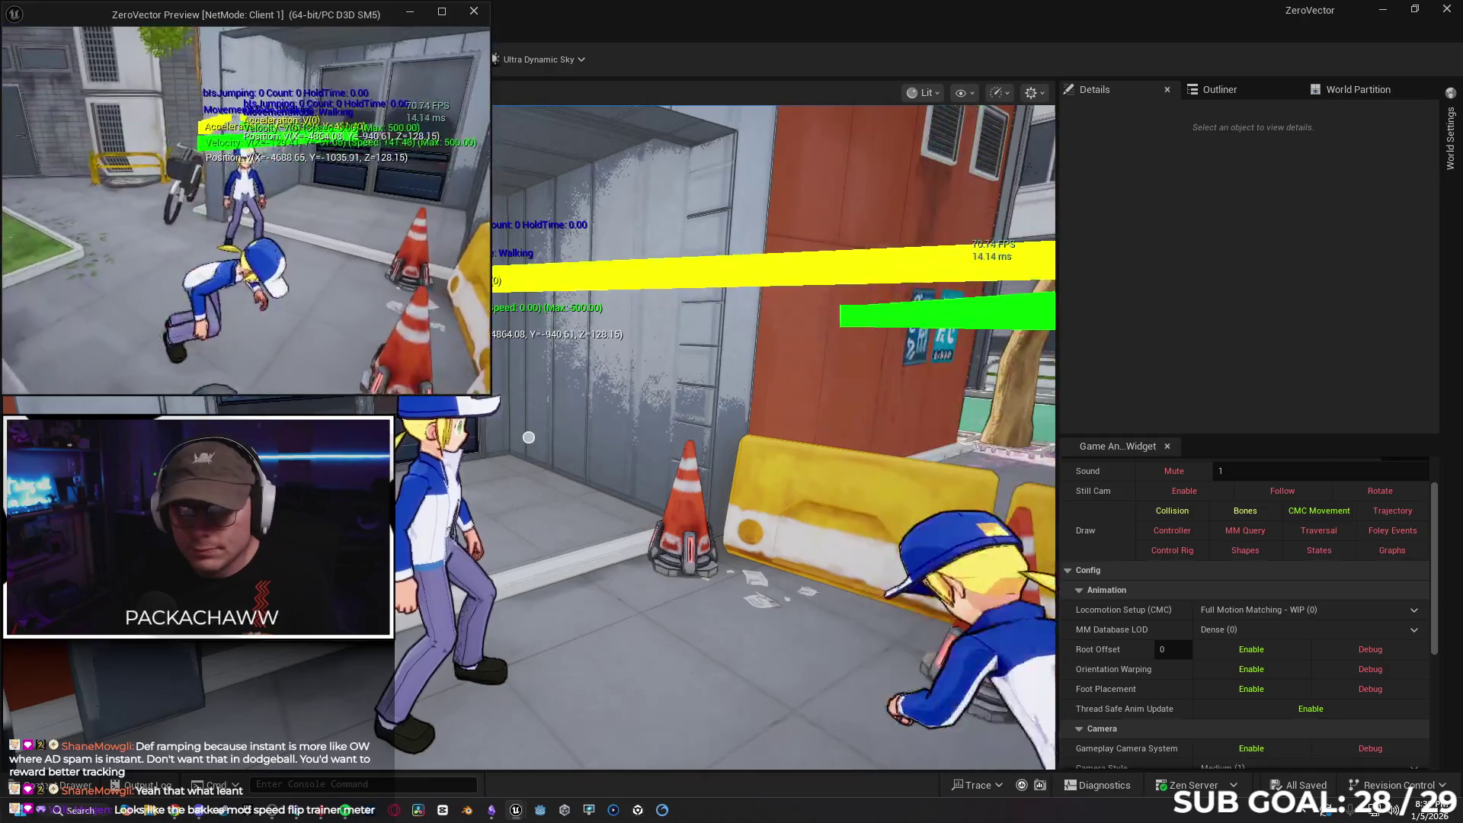
key("w")
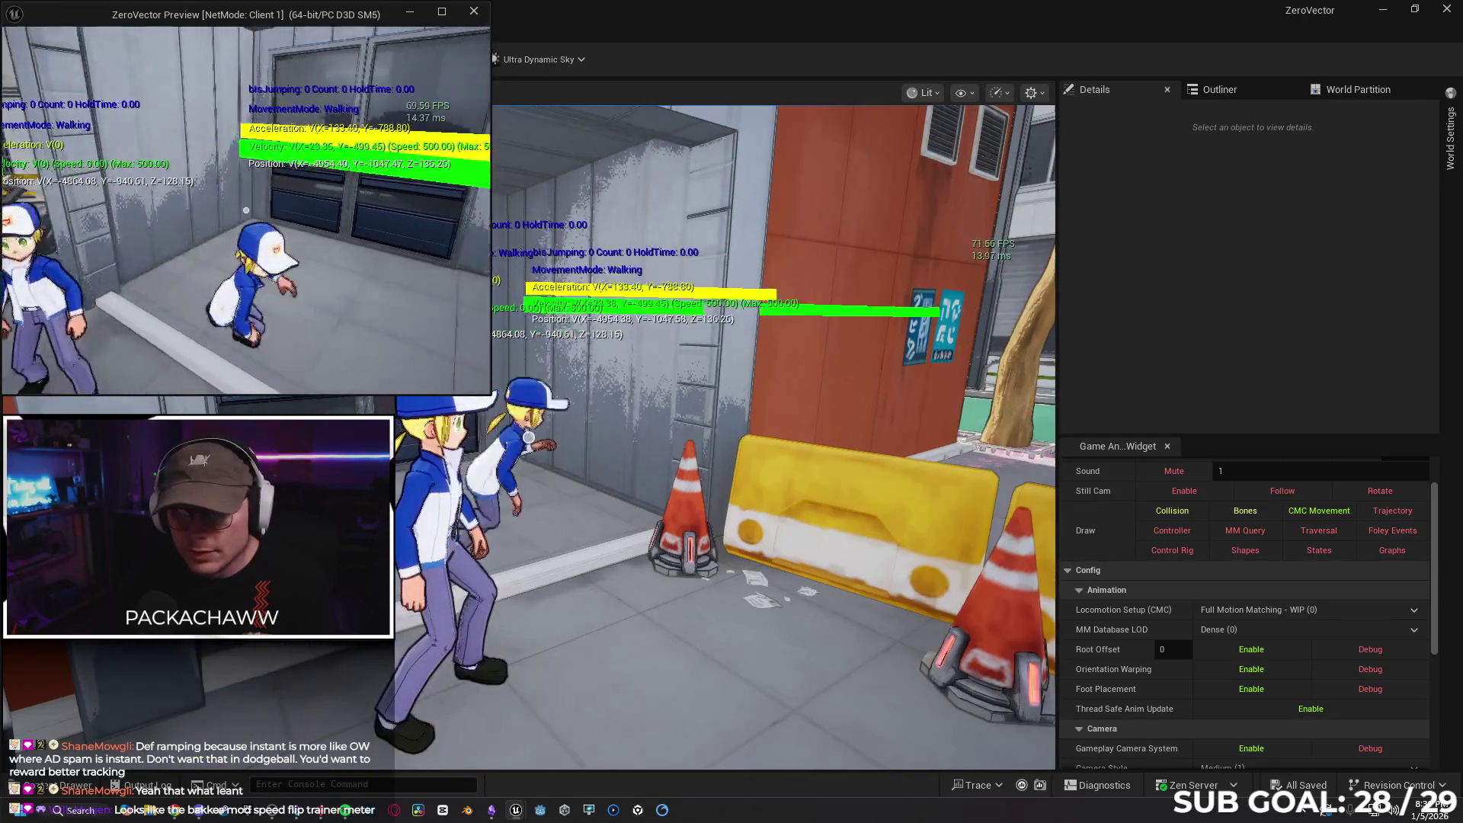
key("w")
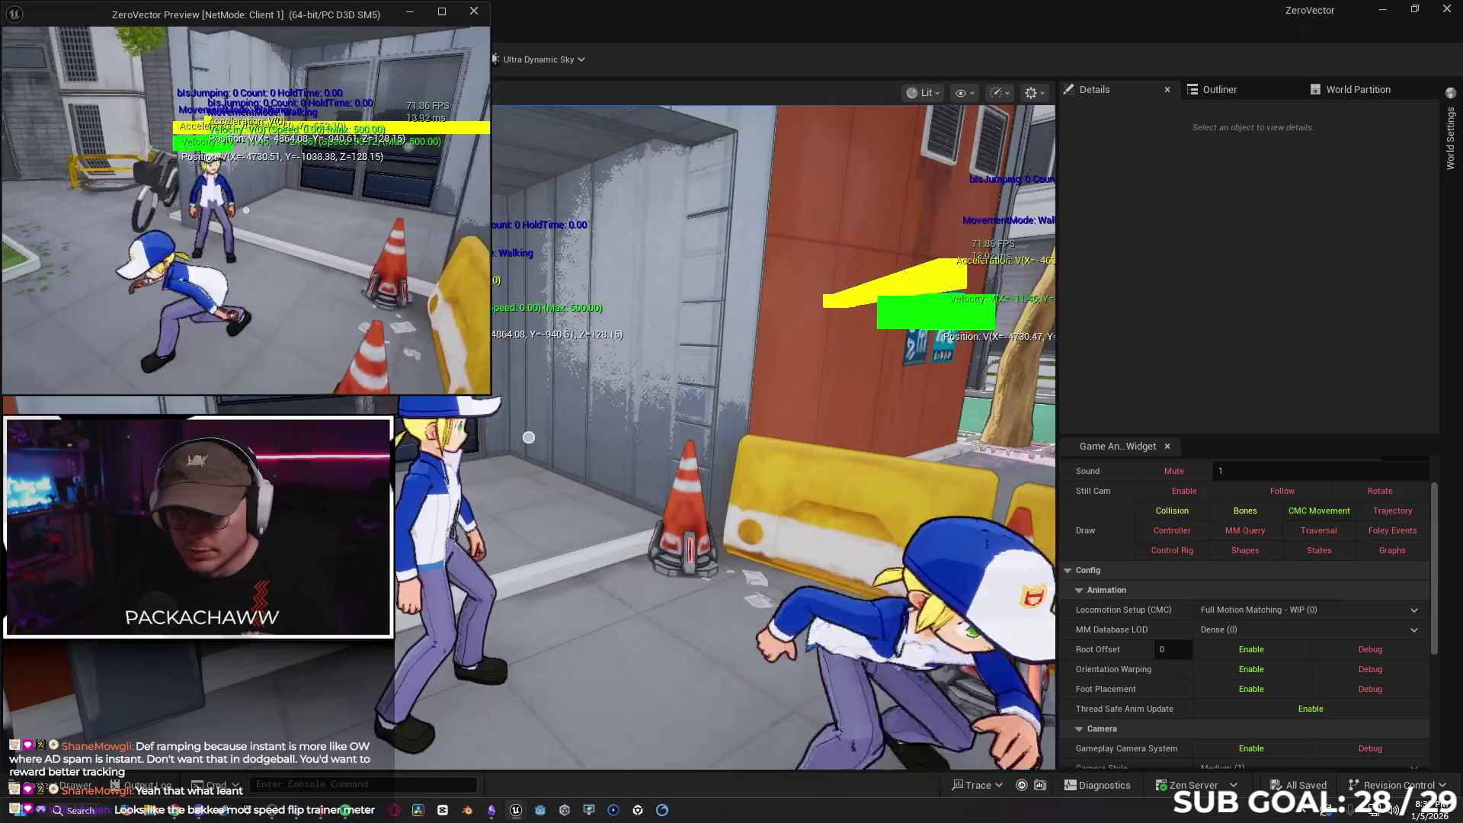
key("w")
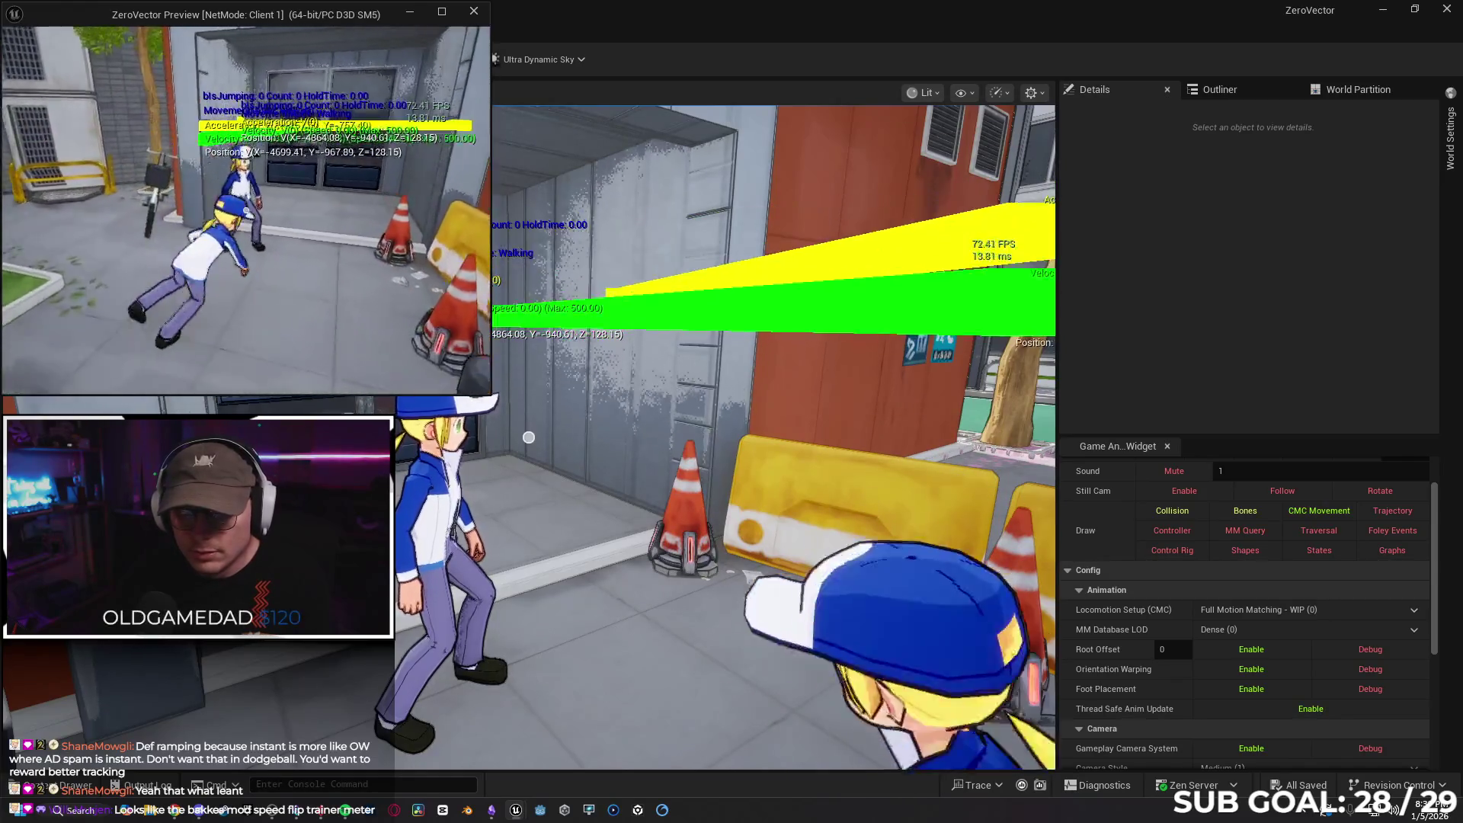
key("w")
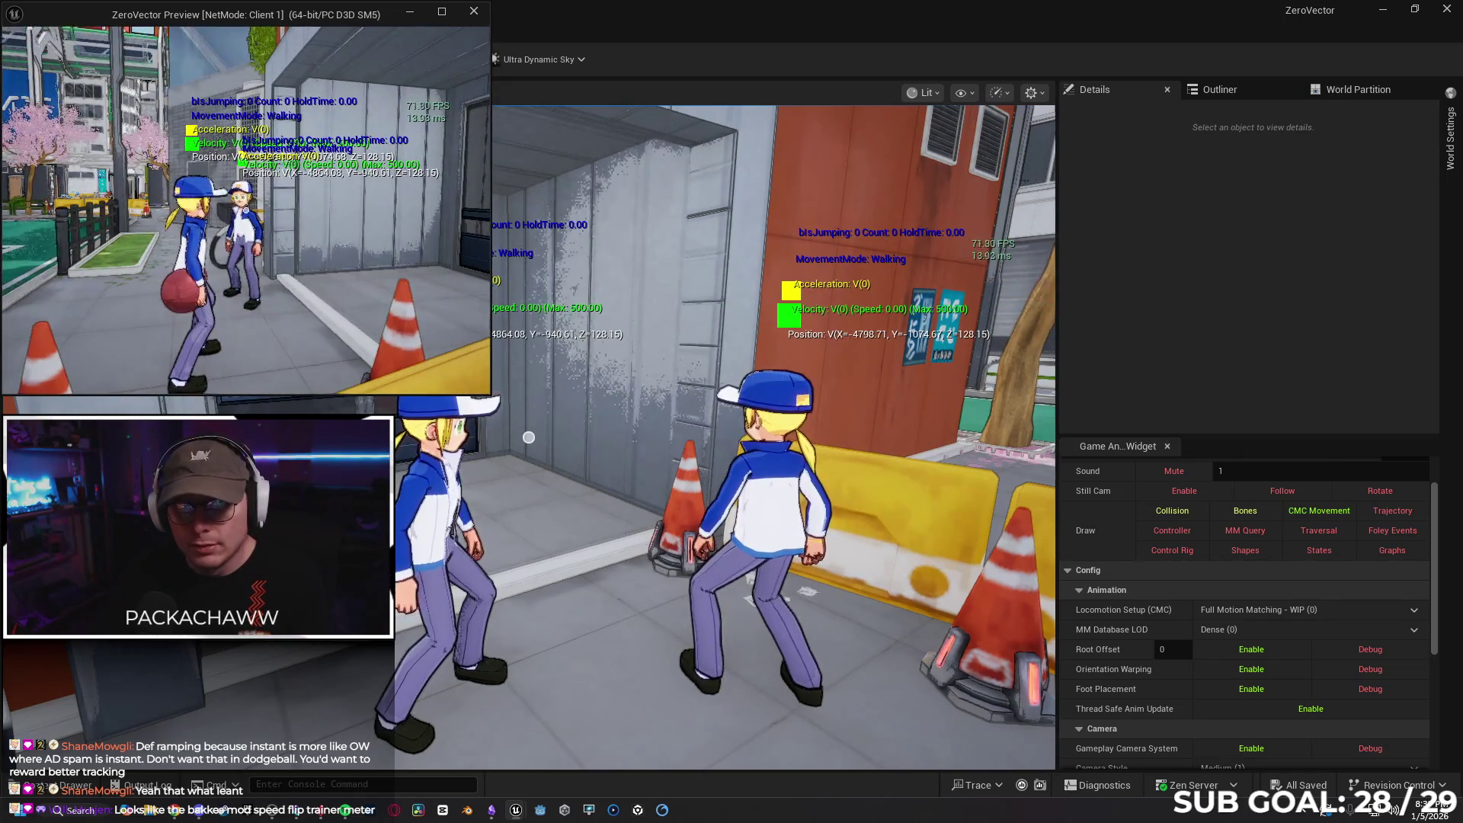
left_click(466, 303)
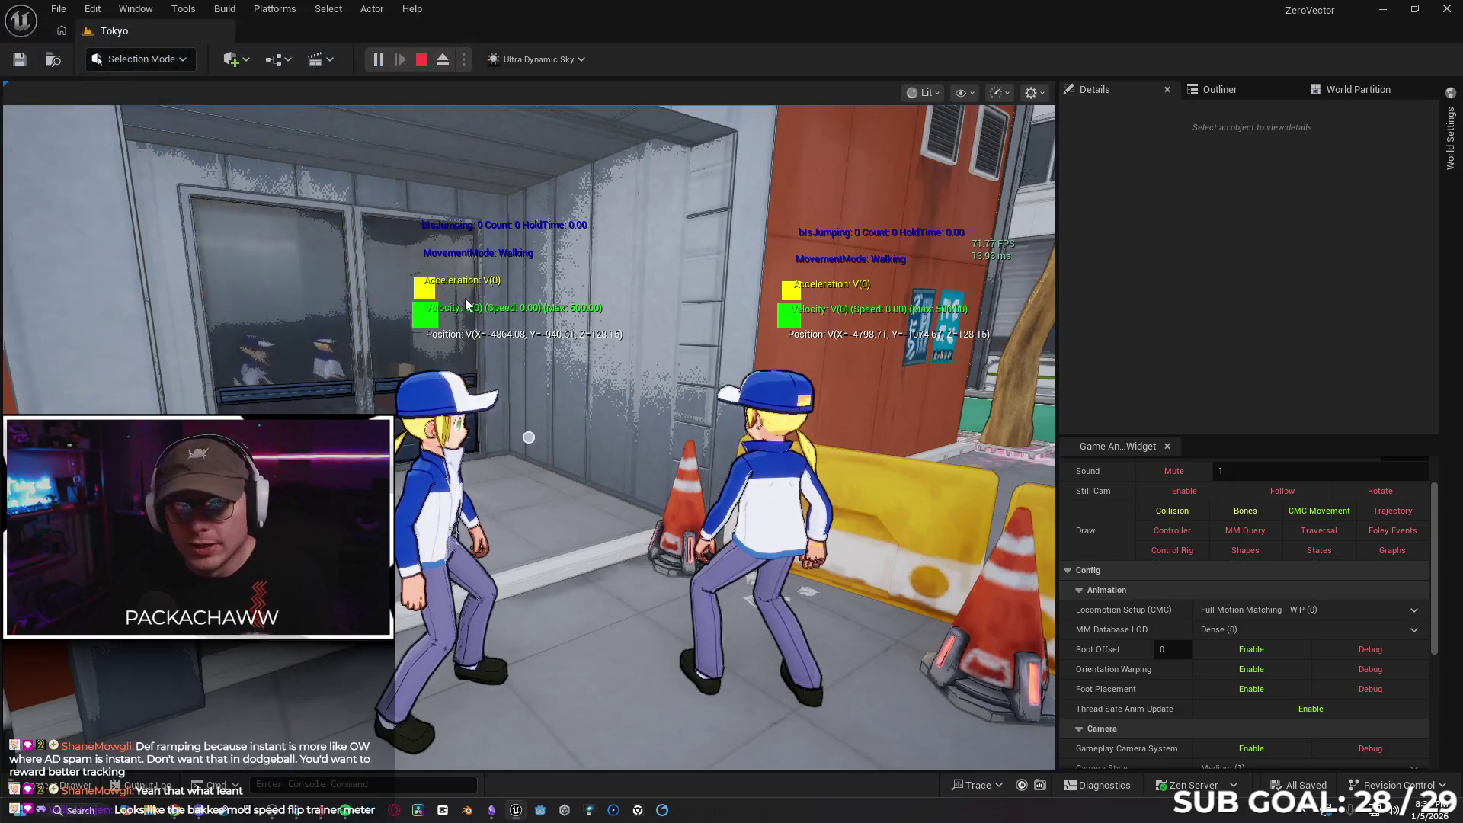
End play and open SandboxCharacter_CMC from the Content > Blueprints folder
key("Escape")
left_click(79, 793)
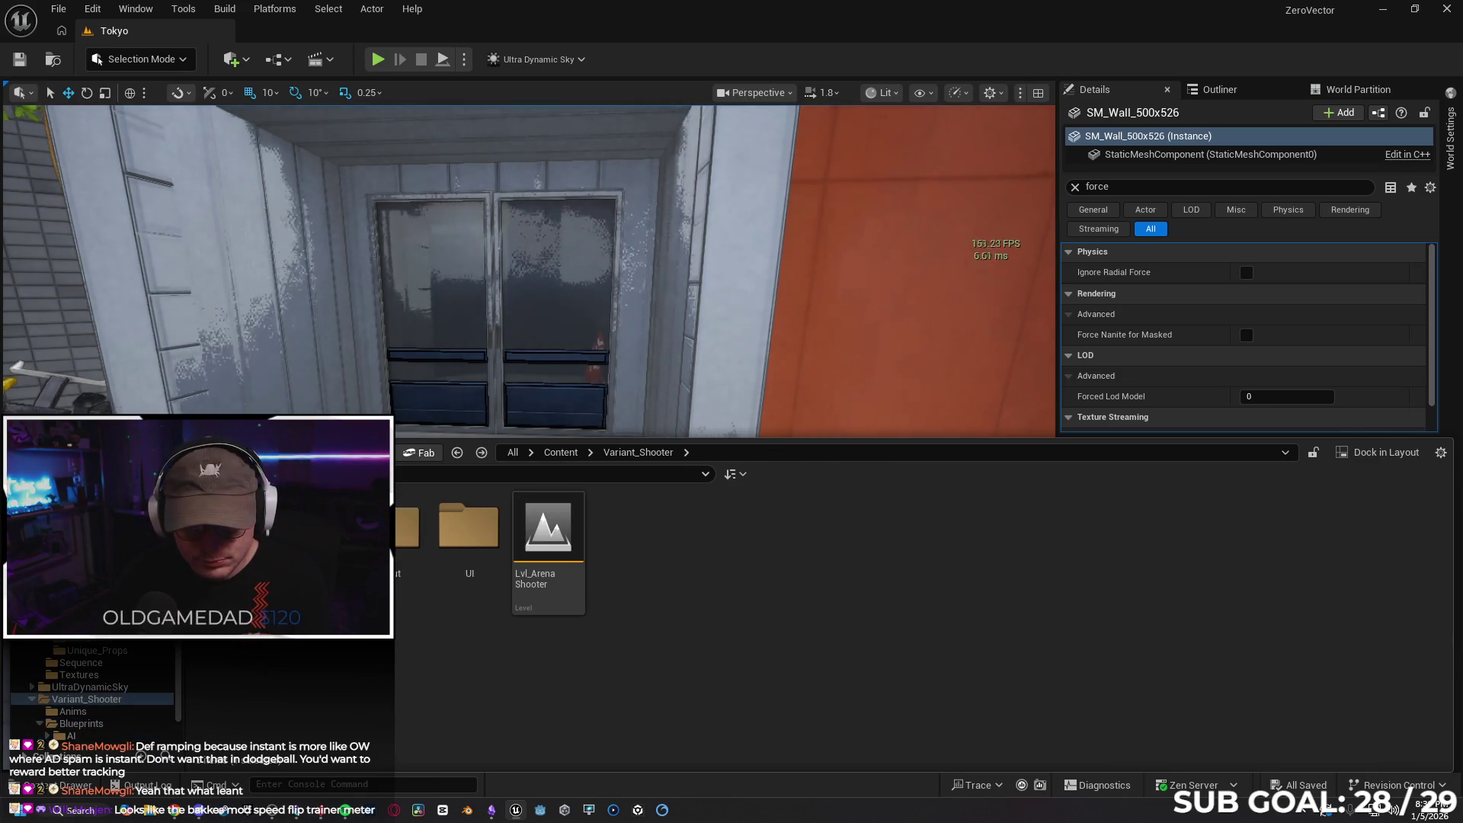
scroll(91, 694, "up", 10)
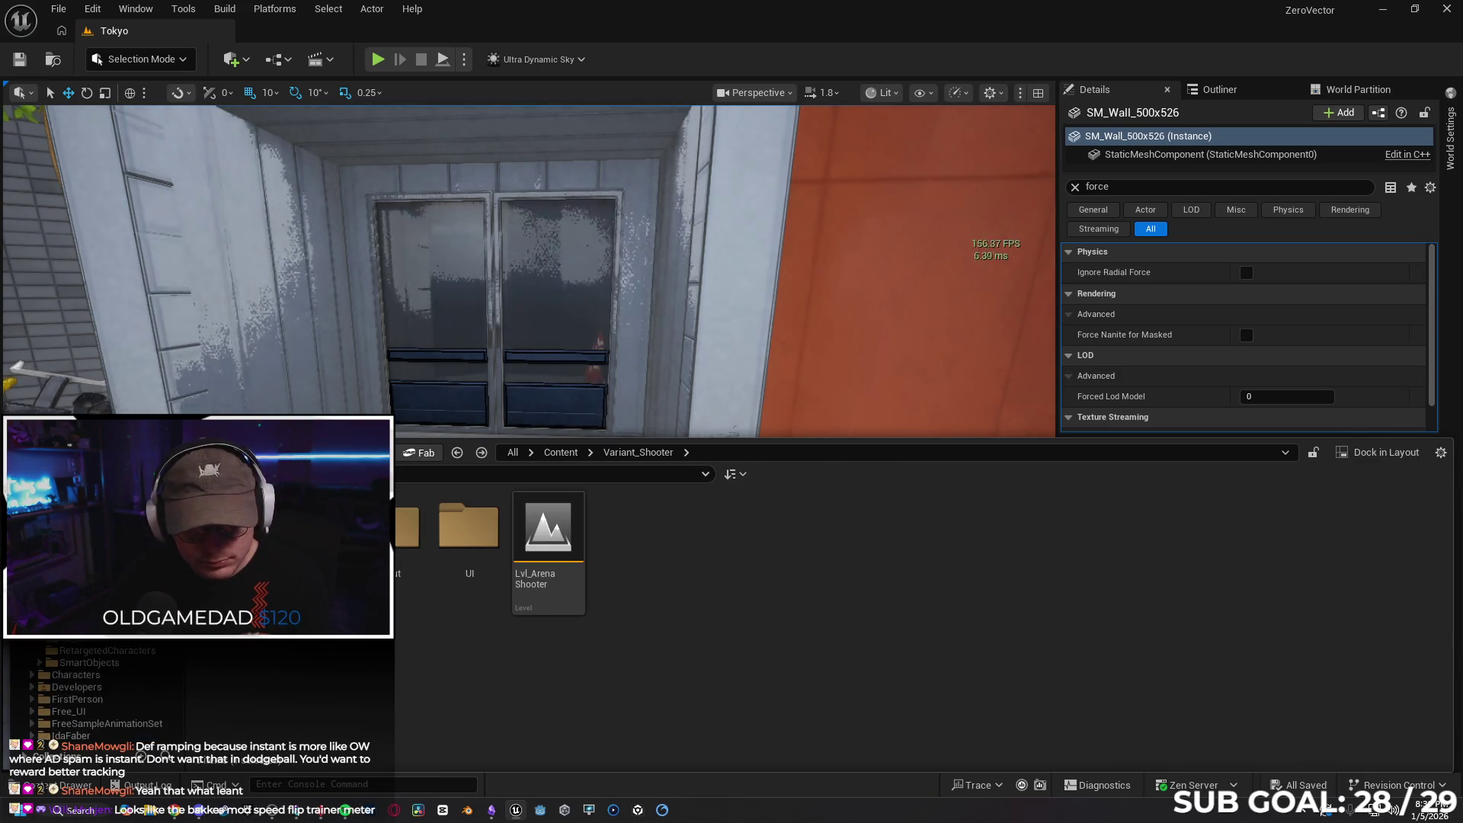
left_click(560, 452)
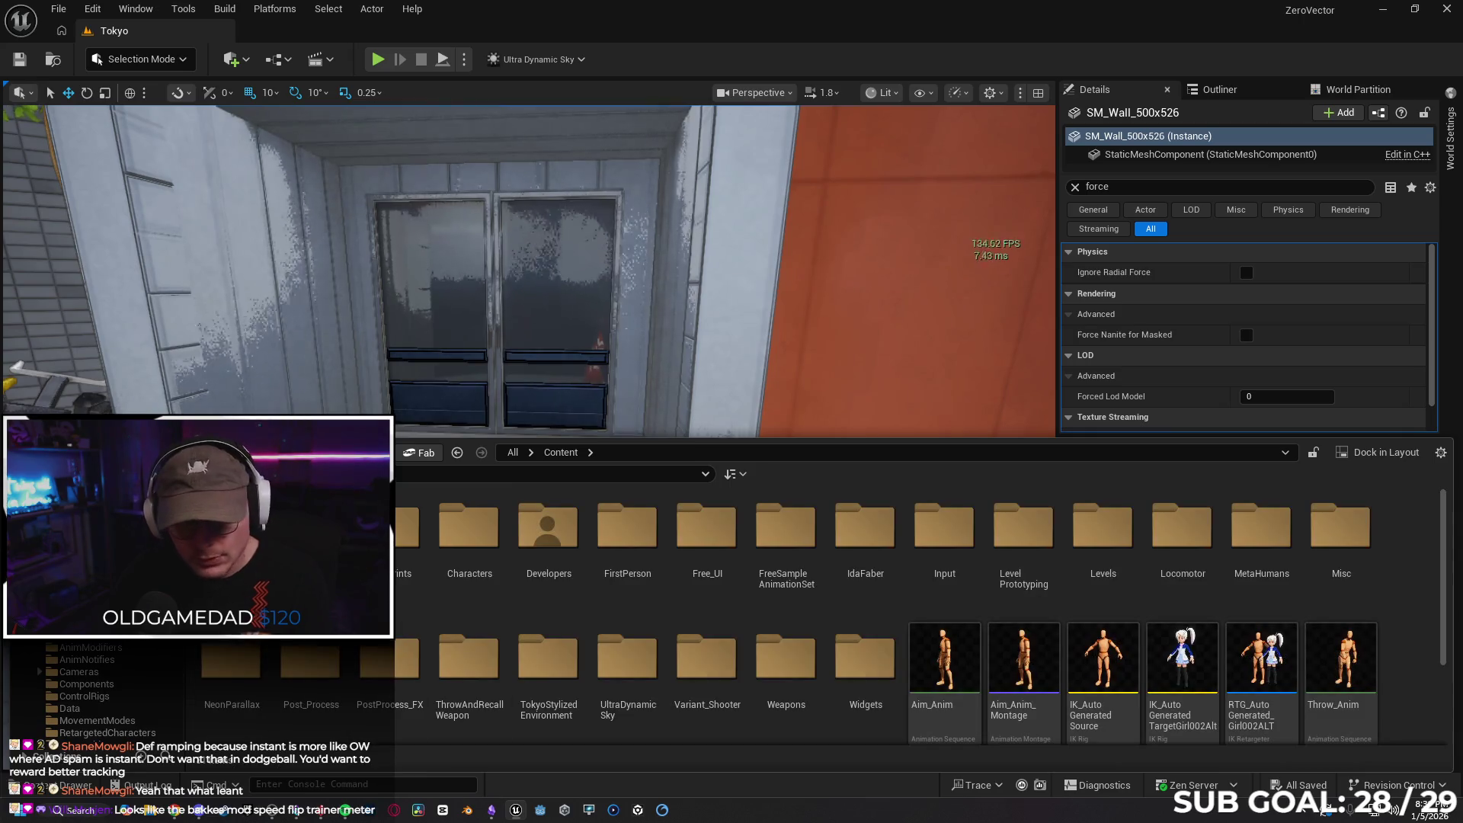
double_click(408, 526)
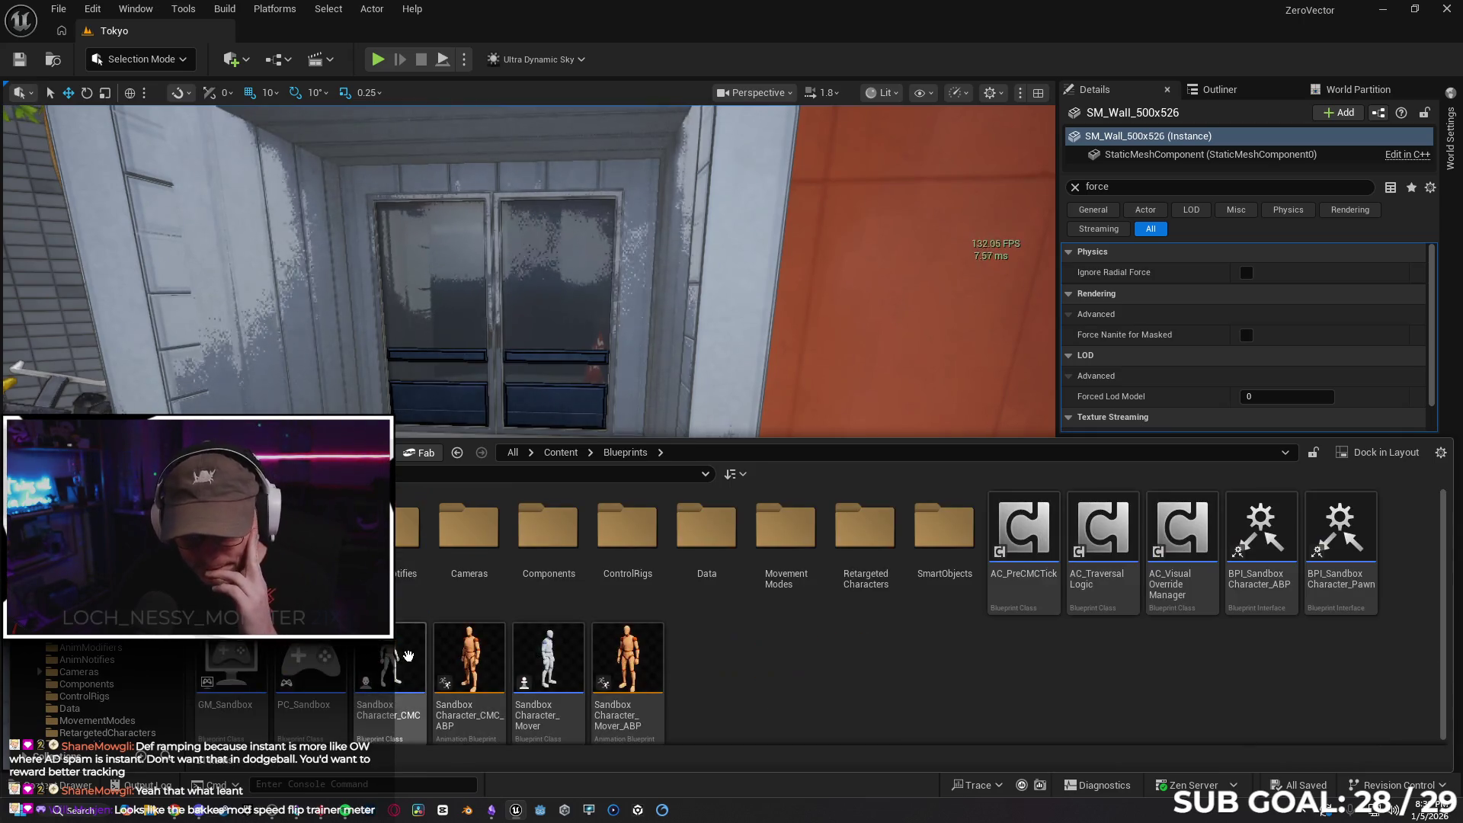
left_click(408, 655)
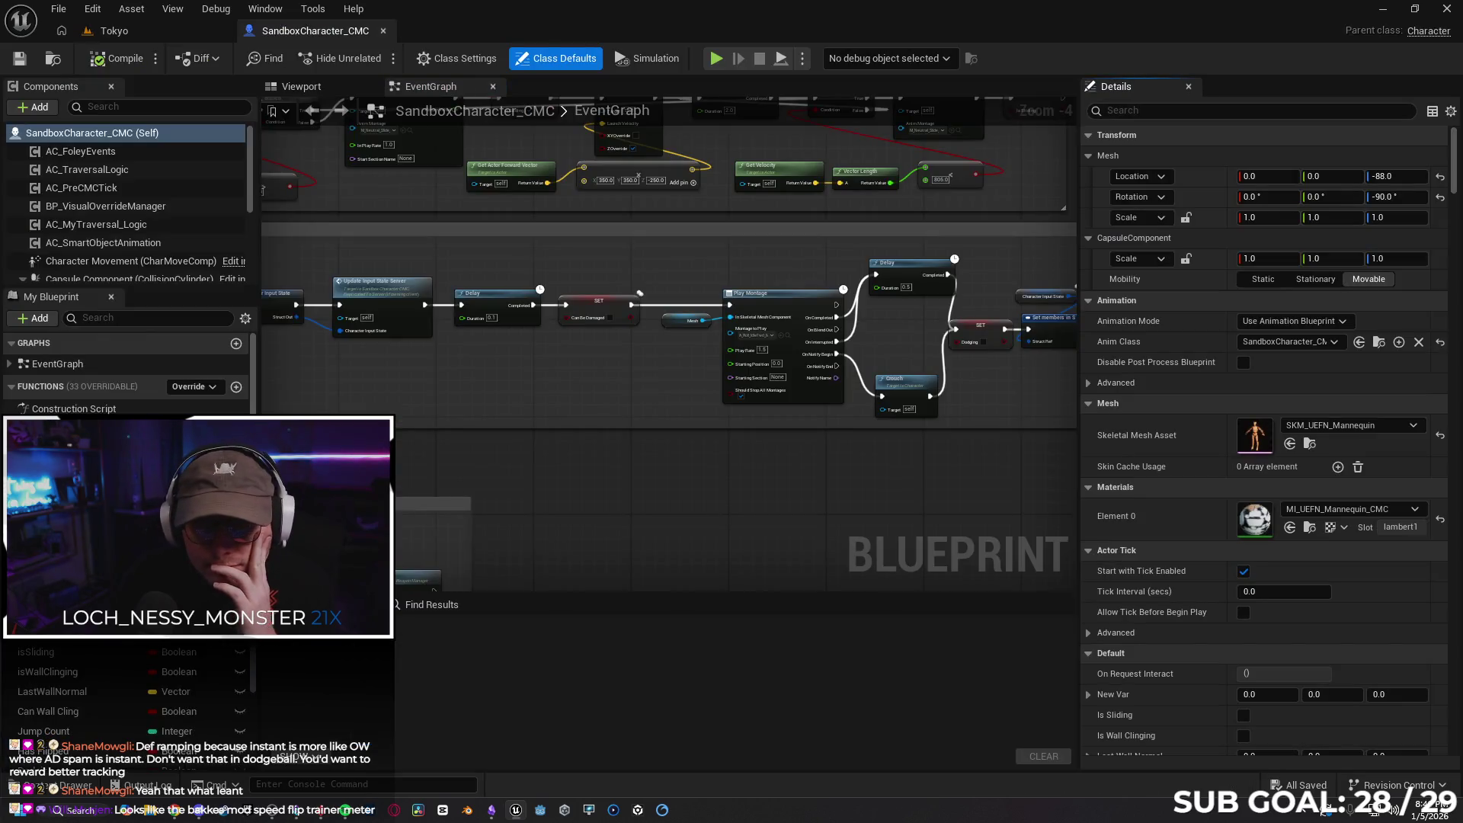
Inspect the IA_Spawn and IA_Throw nodes and the Throw_Recall_Weapon_Manager Replication settings
left_click(436, 287)
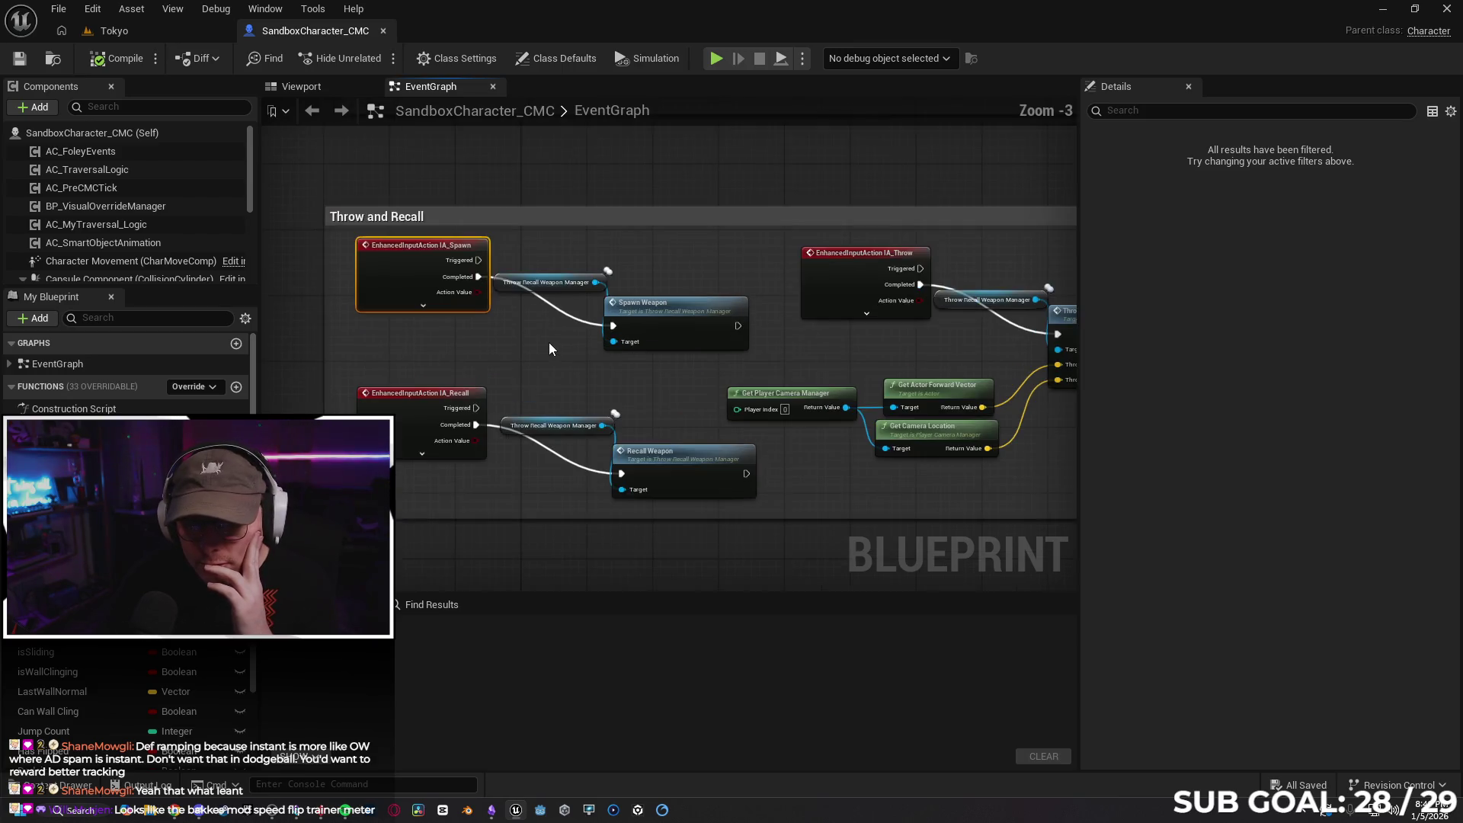
scroll(571, 335, "up", 1)
left_click(591, 326)
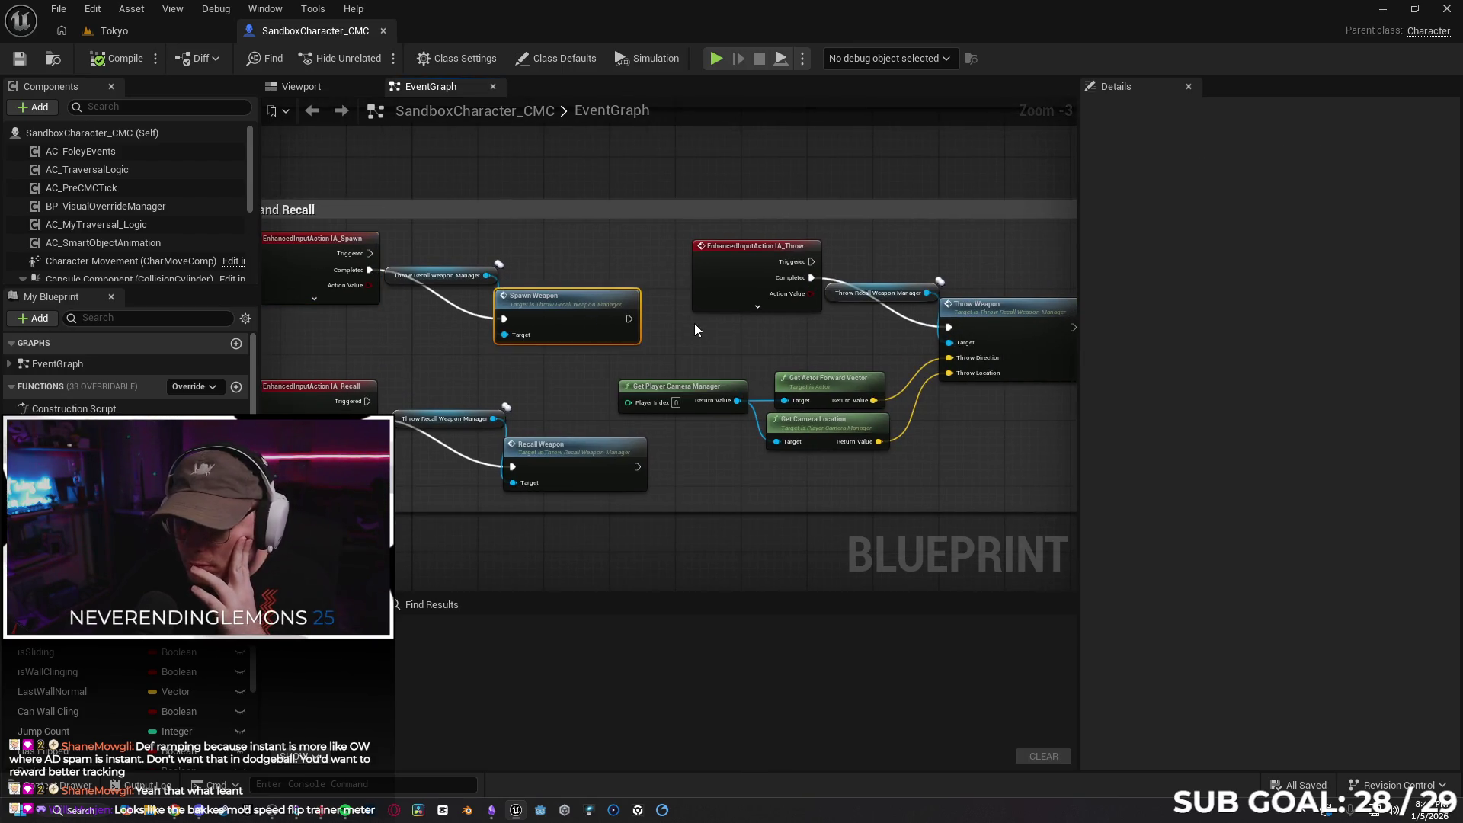
left_click(714, 308)
left_click(715, 308)
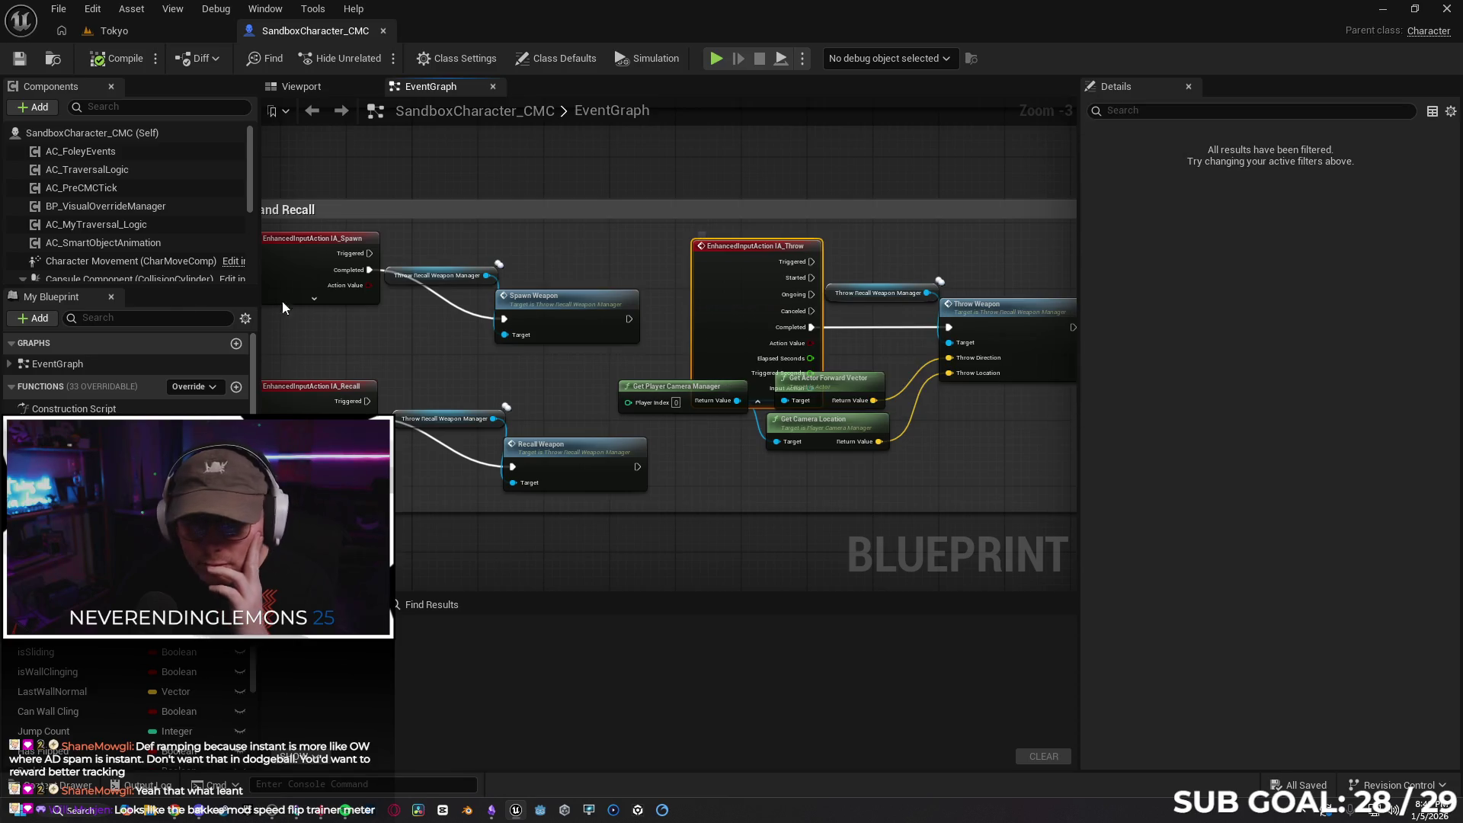
scroll(139, 247, "down", 5)
left_click_drag(96, 273, 949, 326)
left_click_drag(1456, 288, 1438, 473)
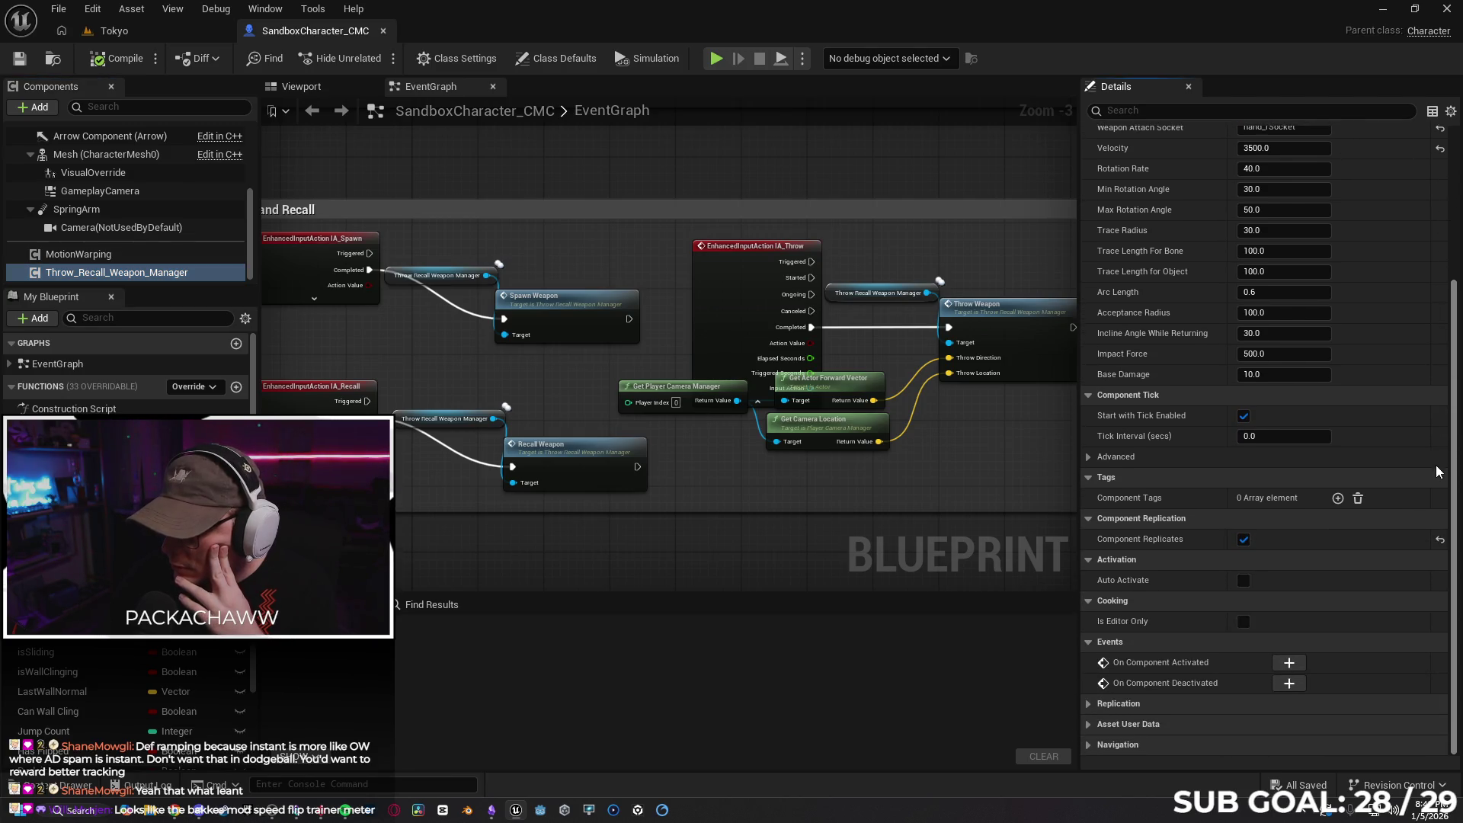
left_click(1111, 703)
scroll(1143, 686, "down", 1)
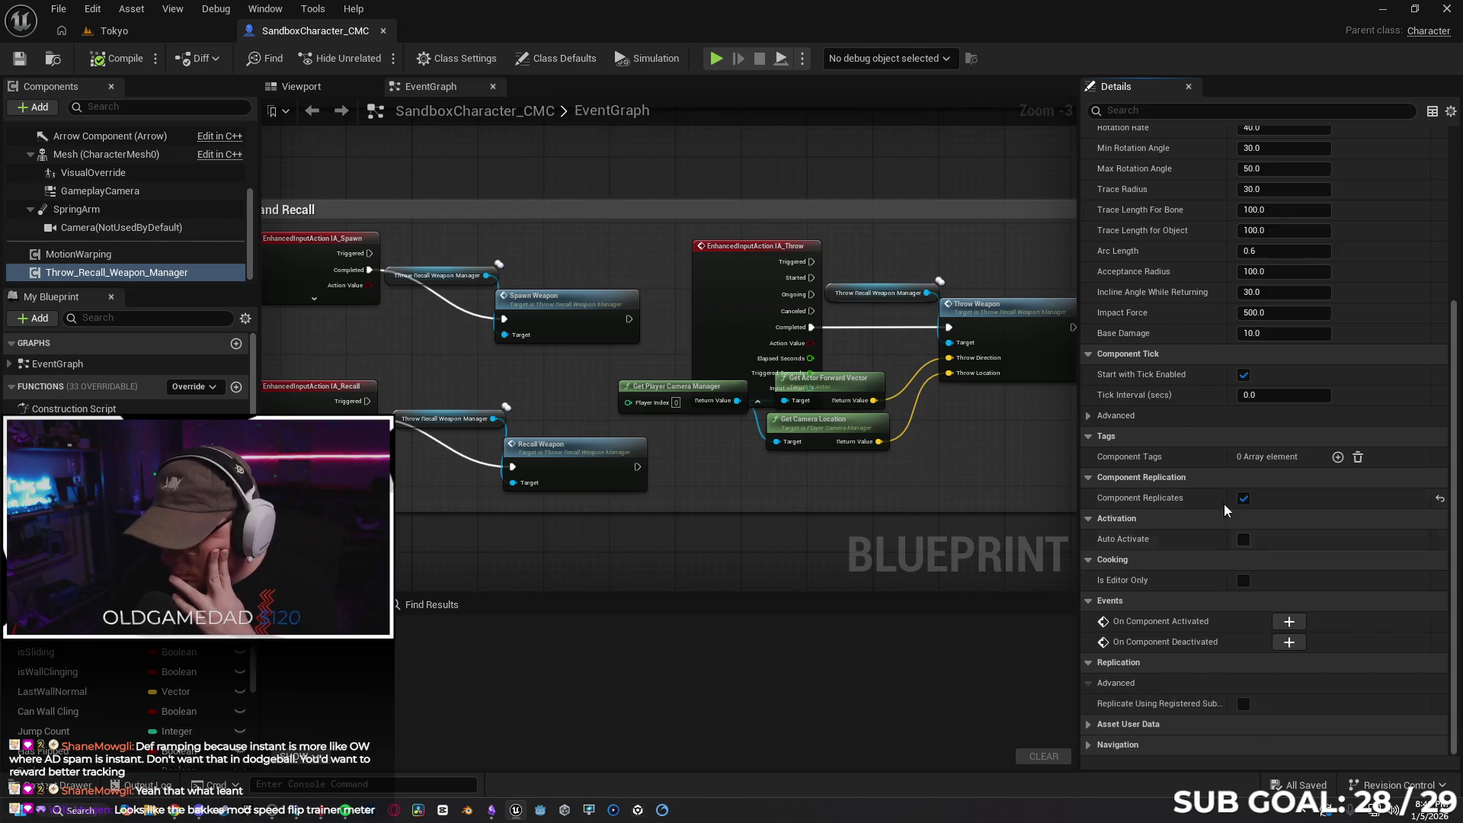
Review the full Throw and Recall group and the component's advanced tick options, then open the Content Drawer
mouse_move(730, 485)
left_mouse_down()
mouse_move(818, 441)
mouse_move(724, 447)
mouse_move(689, 414)
mouse_move(761, 449)
left_mouse_up()
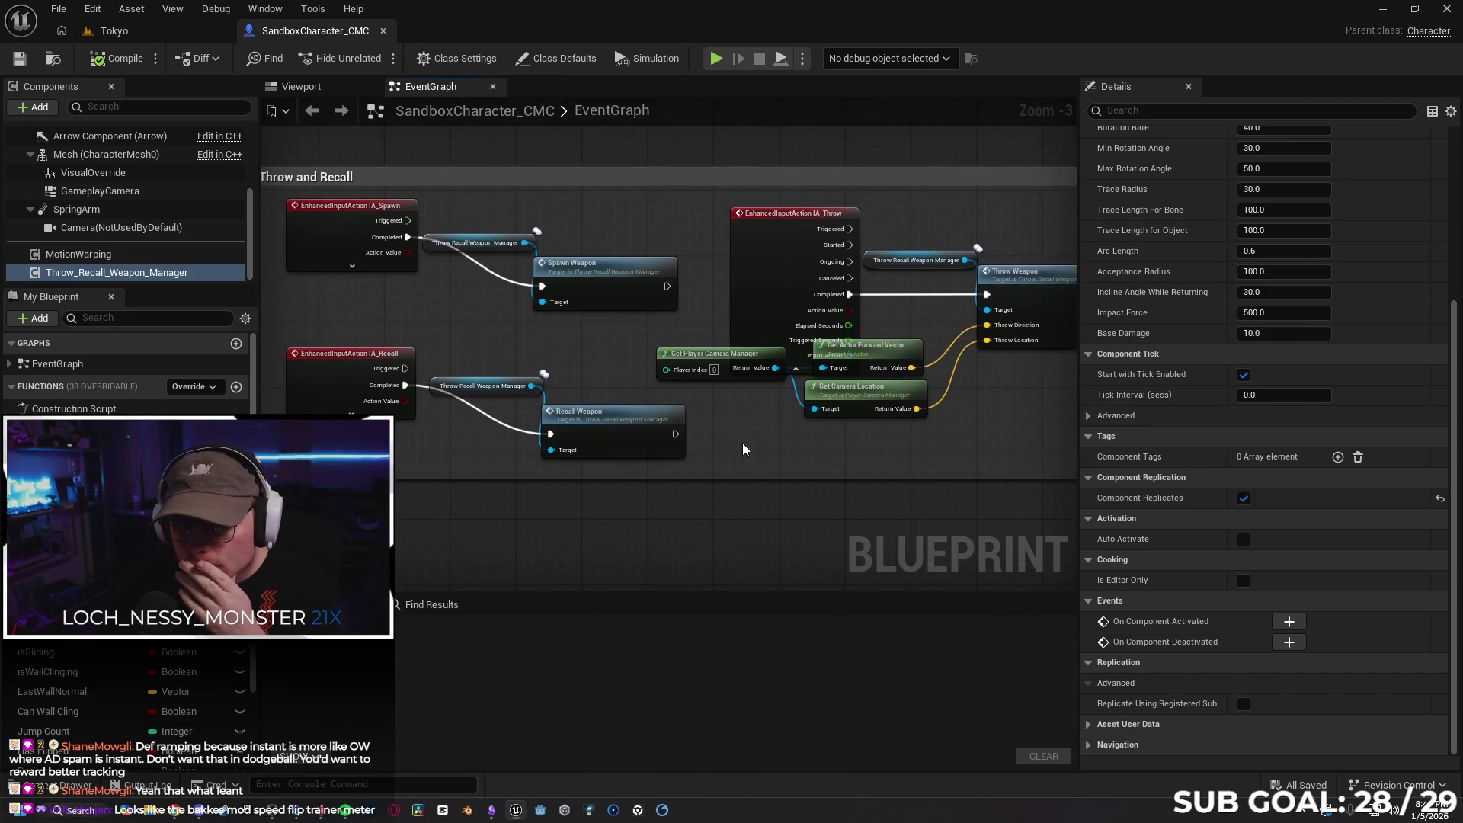
left_click(324, 268)
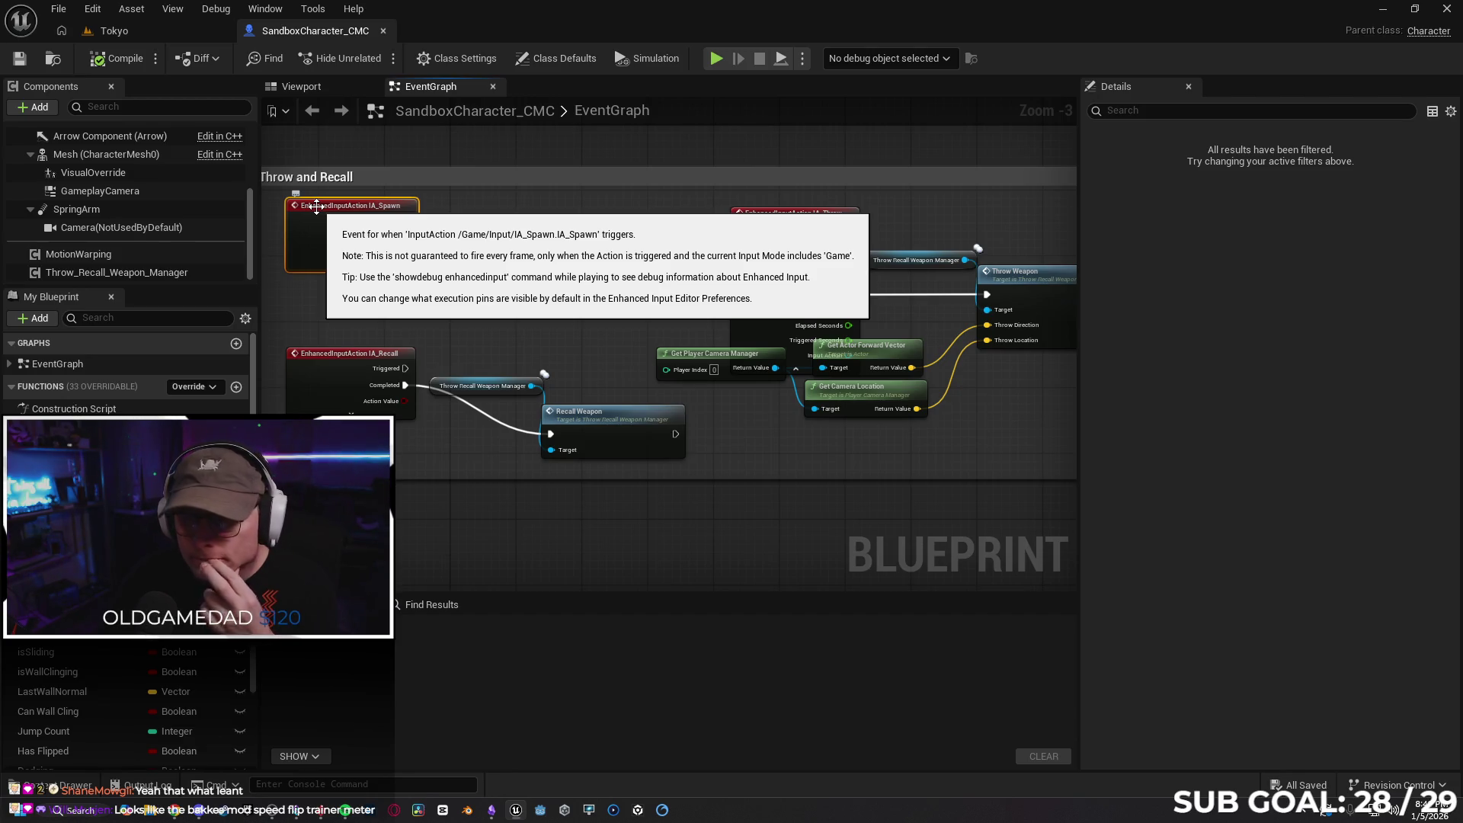
mouse_move(858, 470)
left_mouse_down()
mouse_move(669, 424)
mouse_move(693, 454)
mouse_move(907, 446)
left_mouse_up()
left_click(186, 274)
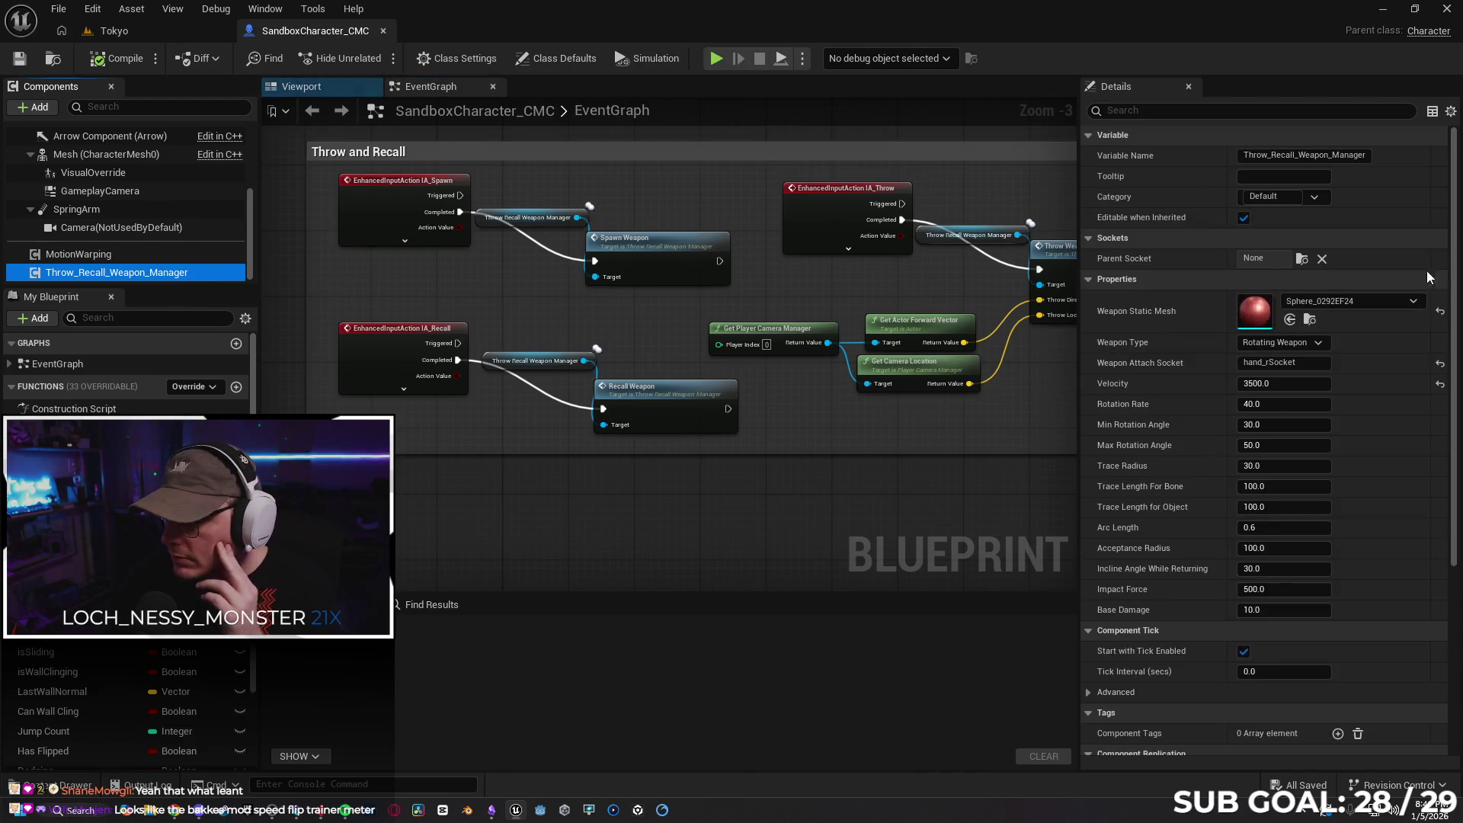
left_click_drag(1455, 368, 1443, 545)
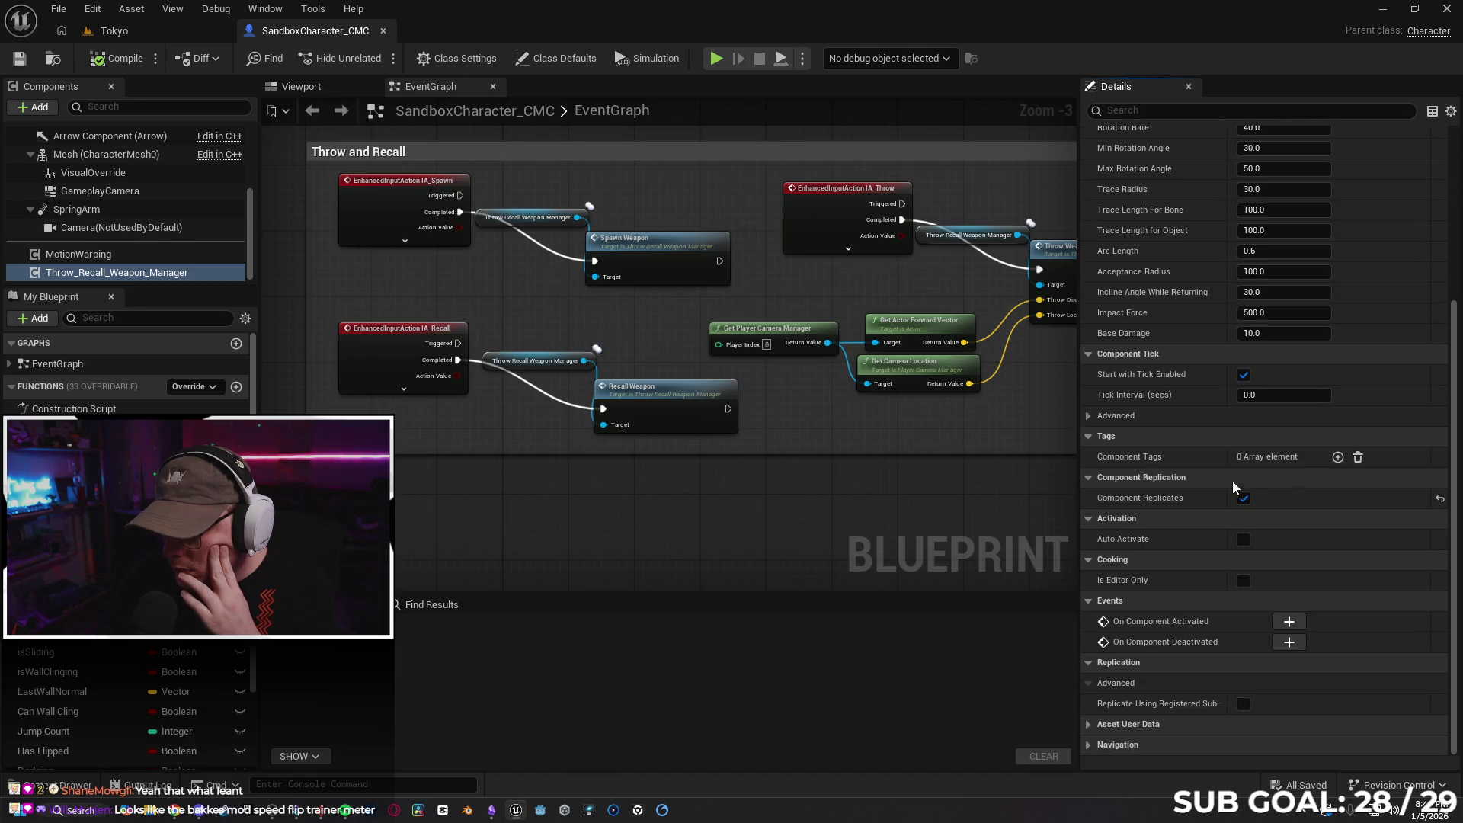
left_click(1087, 414)
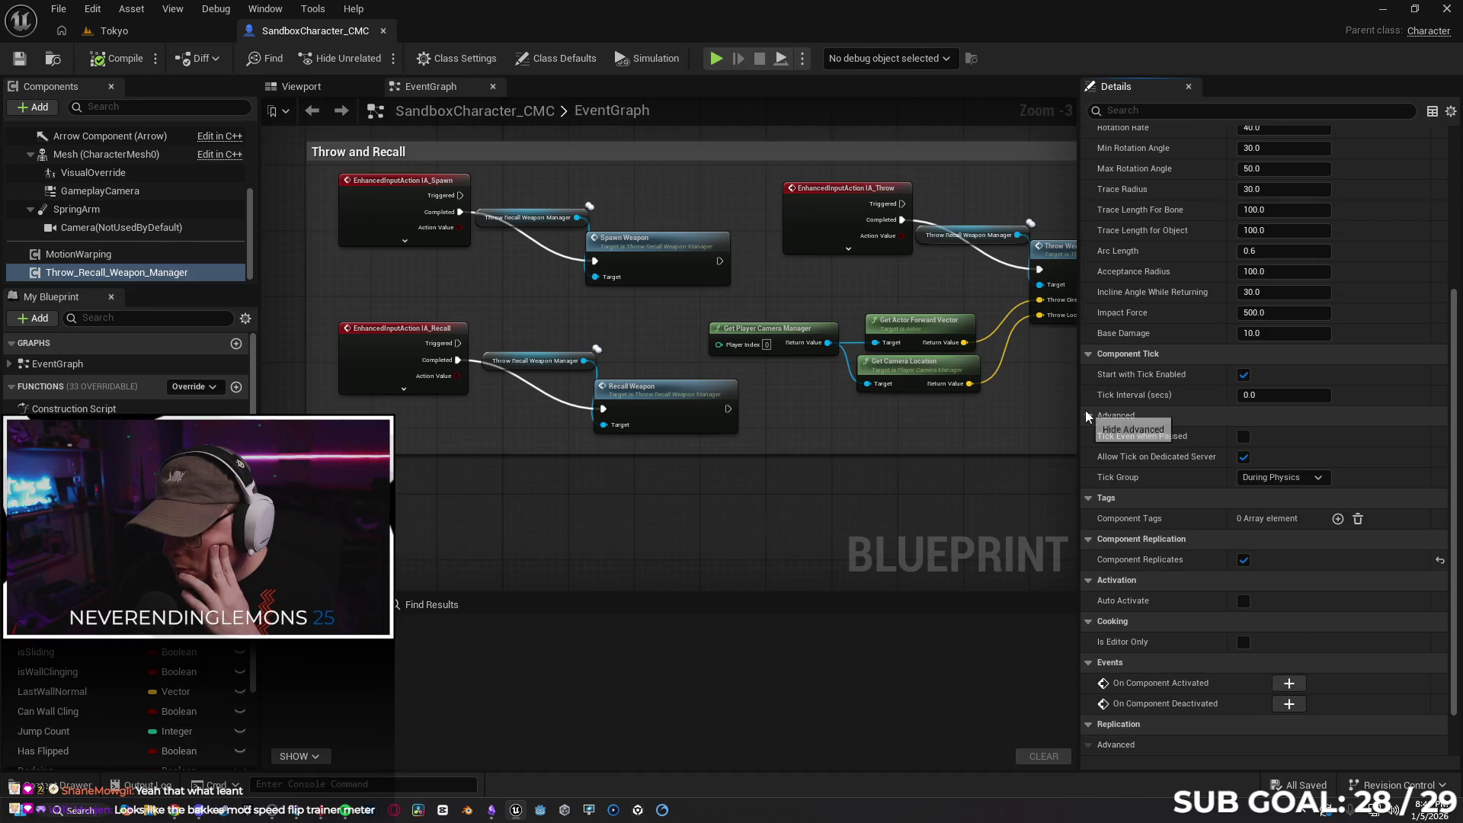
left_click(1089, 416)
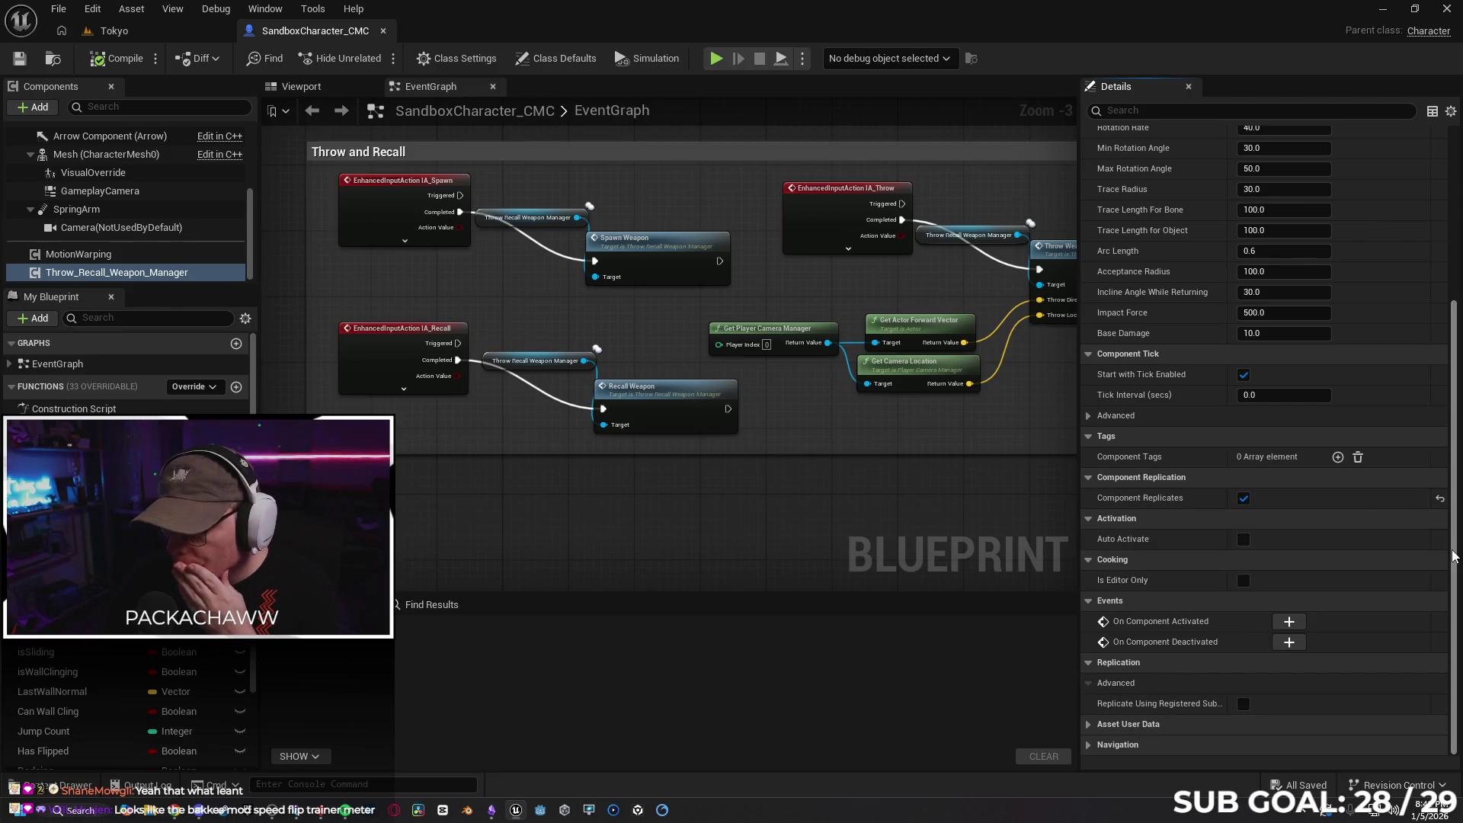
scroll(1451, 553, "up", 10)
left_click(68, 785)
left_click(794, 693)
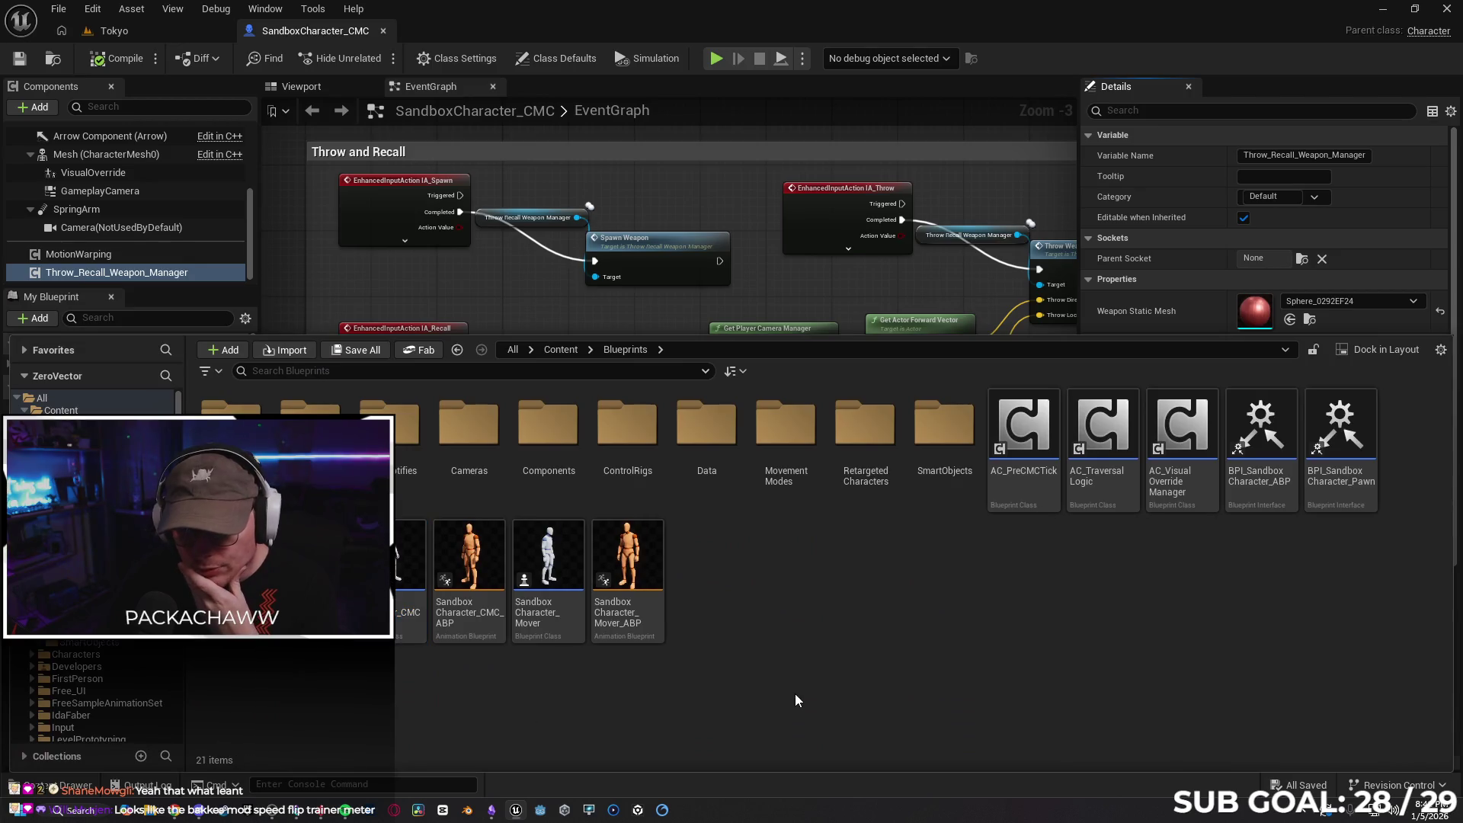
Browse the ThrowAndRecallWeapon > Blueprints folder, then close the drawer and pan the graph
key("alt+Left")
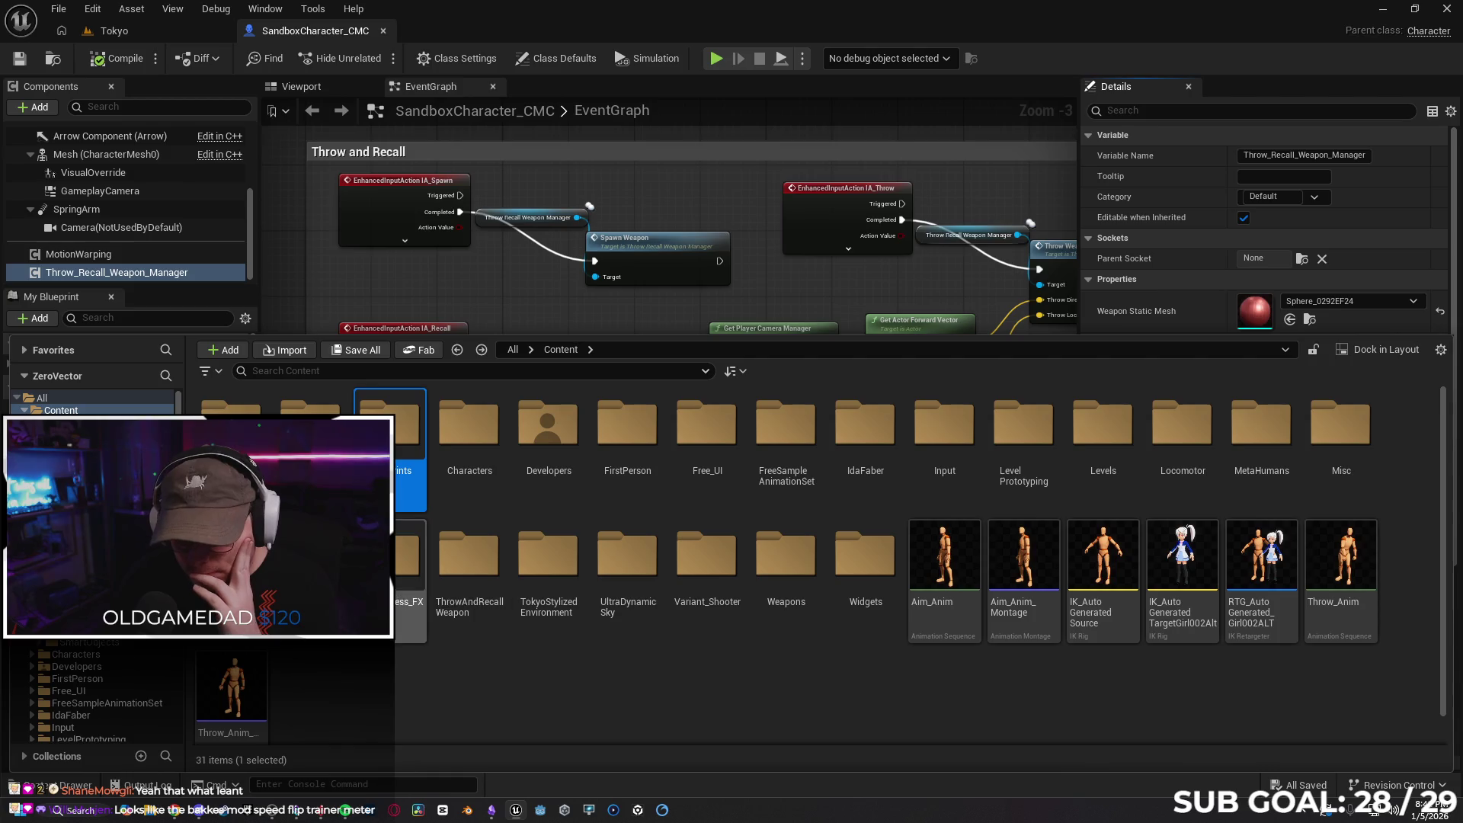
double_click(471, 579)
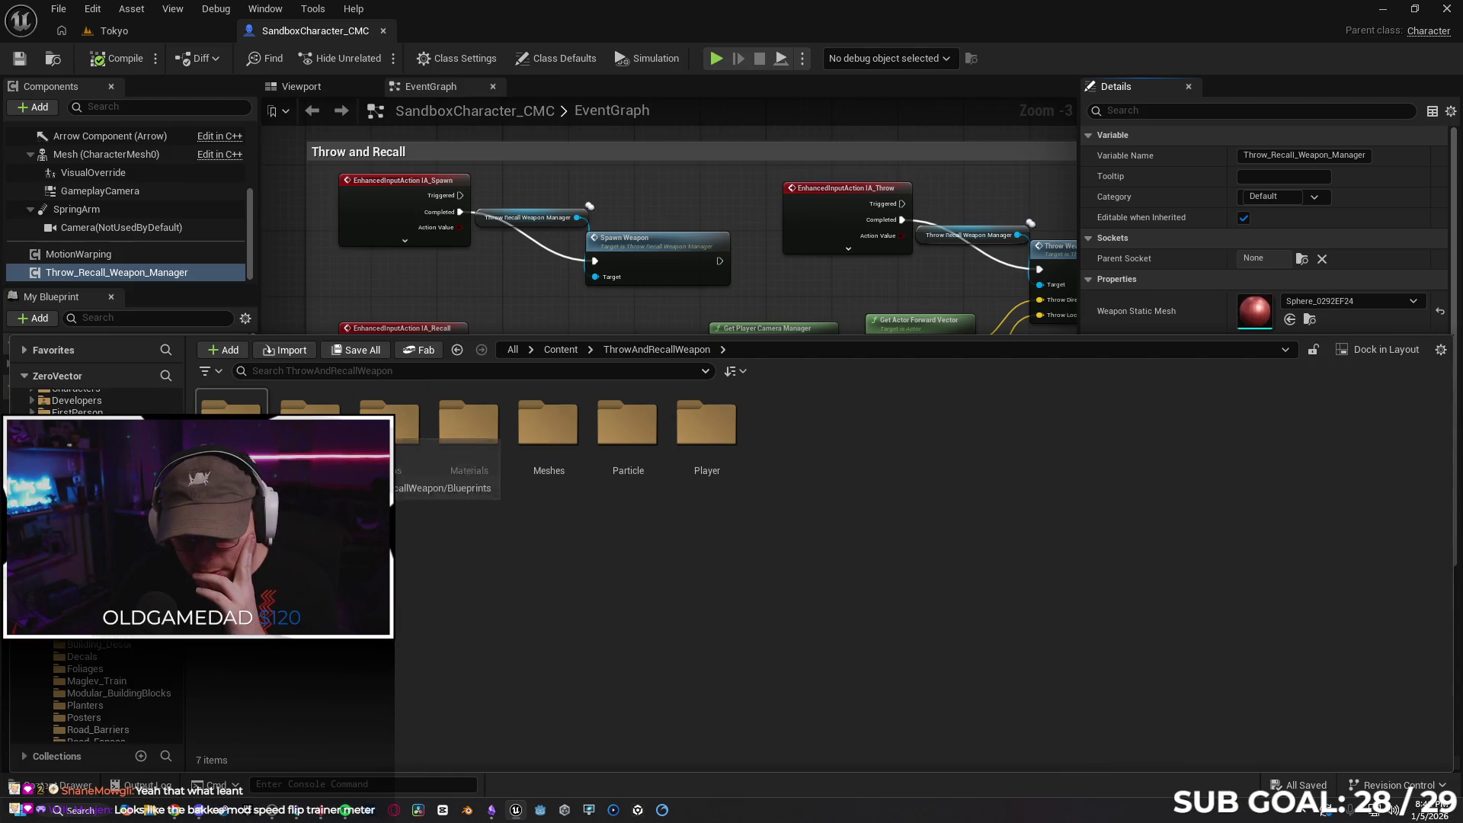
key("Return")
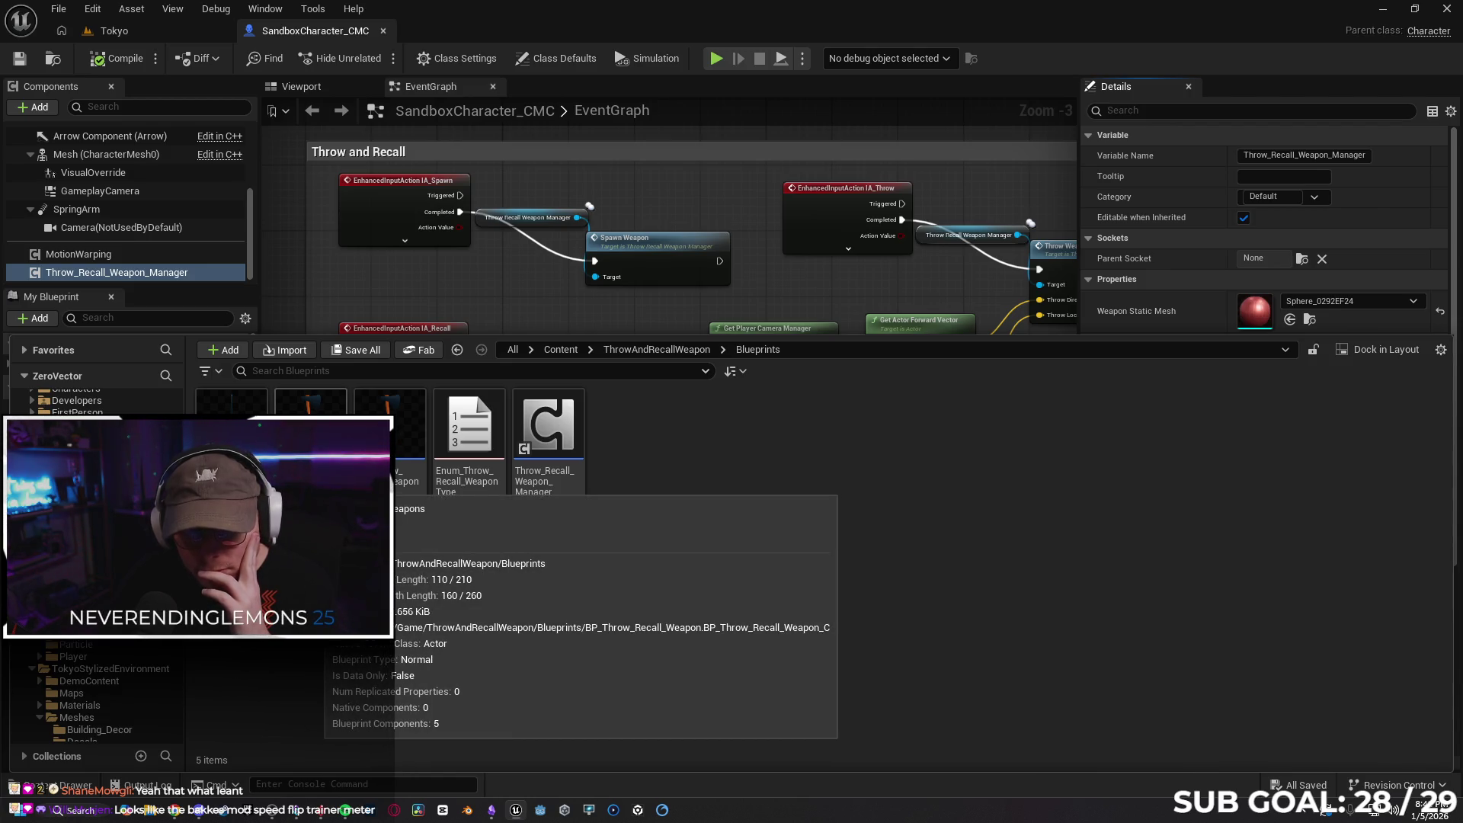
left_click(89, 774)
mouse_move(464, 278)
left_mouse_down()
mouse_move(601, 274)
mouse_move(711, 339)
left_mouse_up()
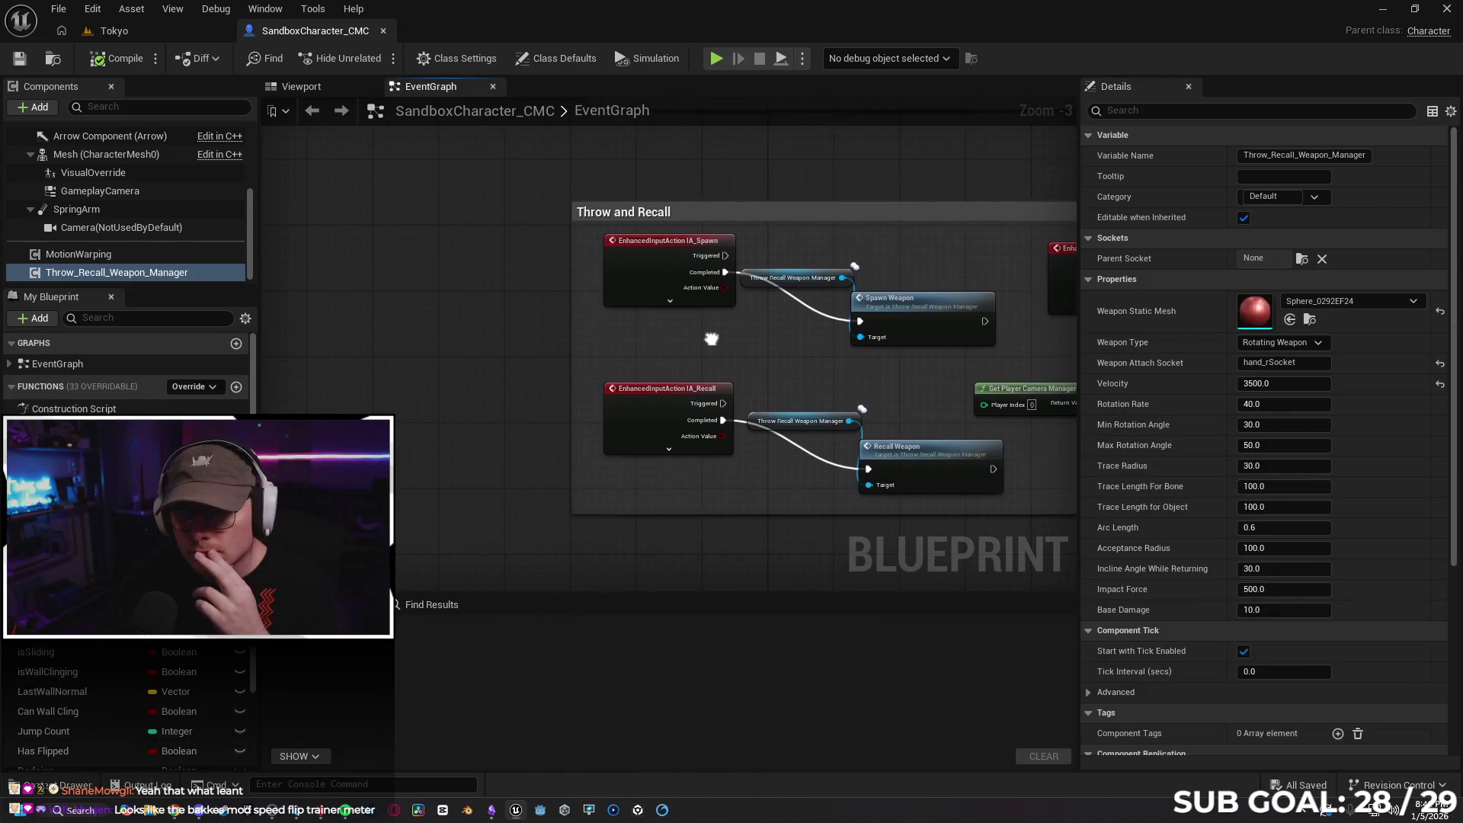
Add a custom event named RPC_Spawn to the graph
right_click(387, 332)
type("custom")
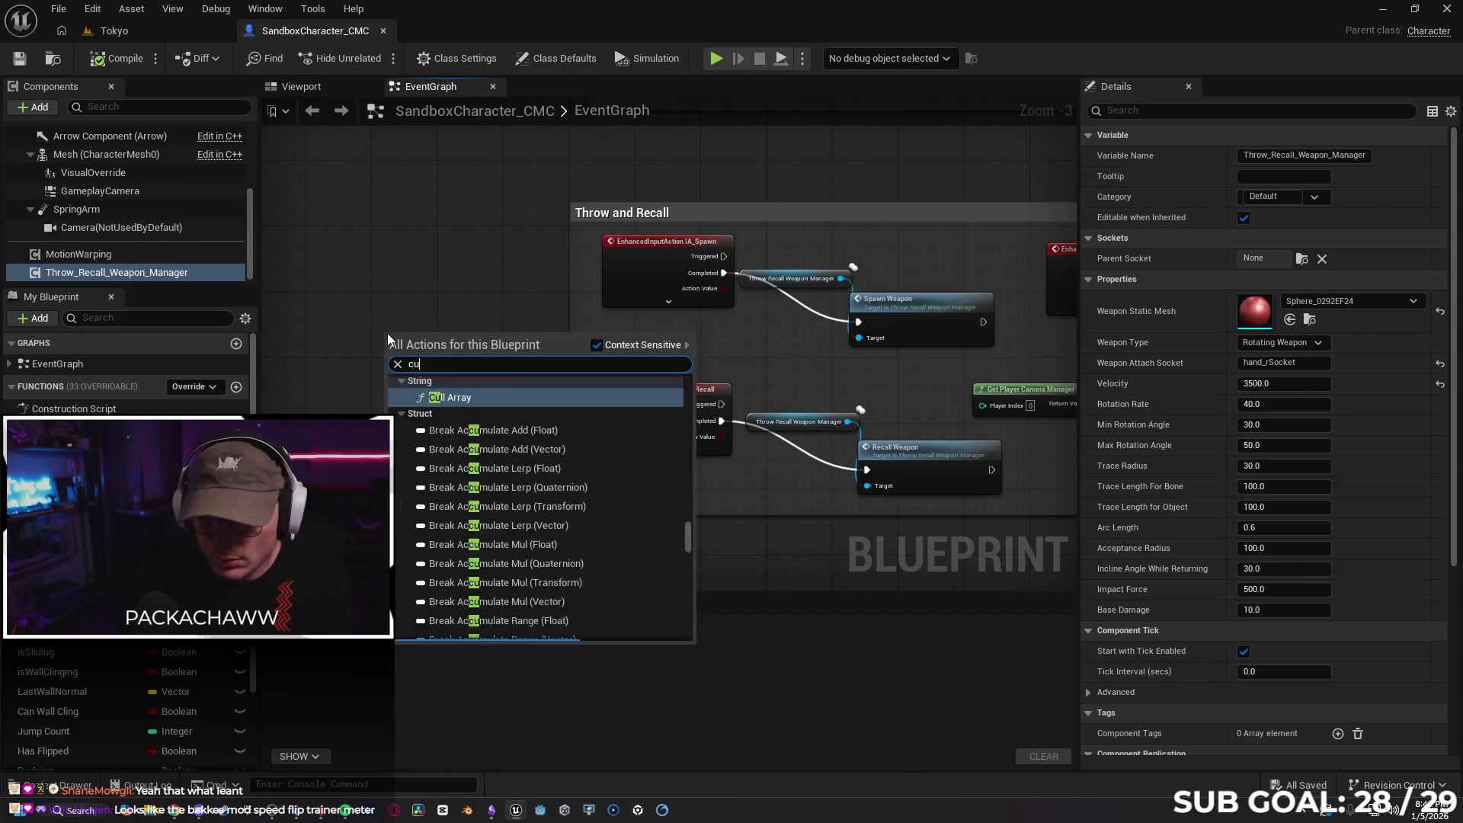
key("Return")
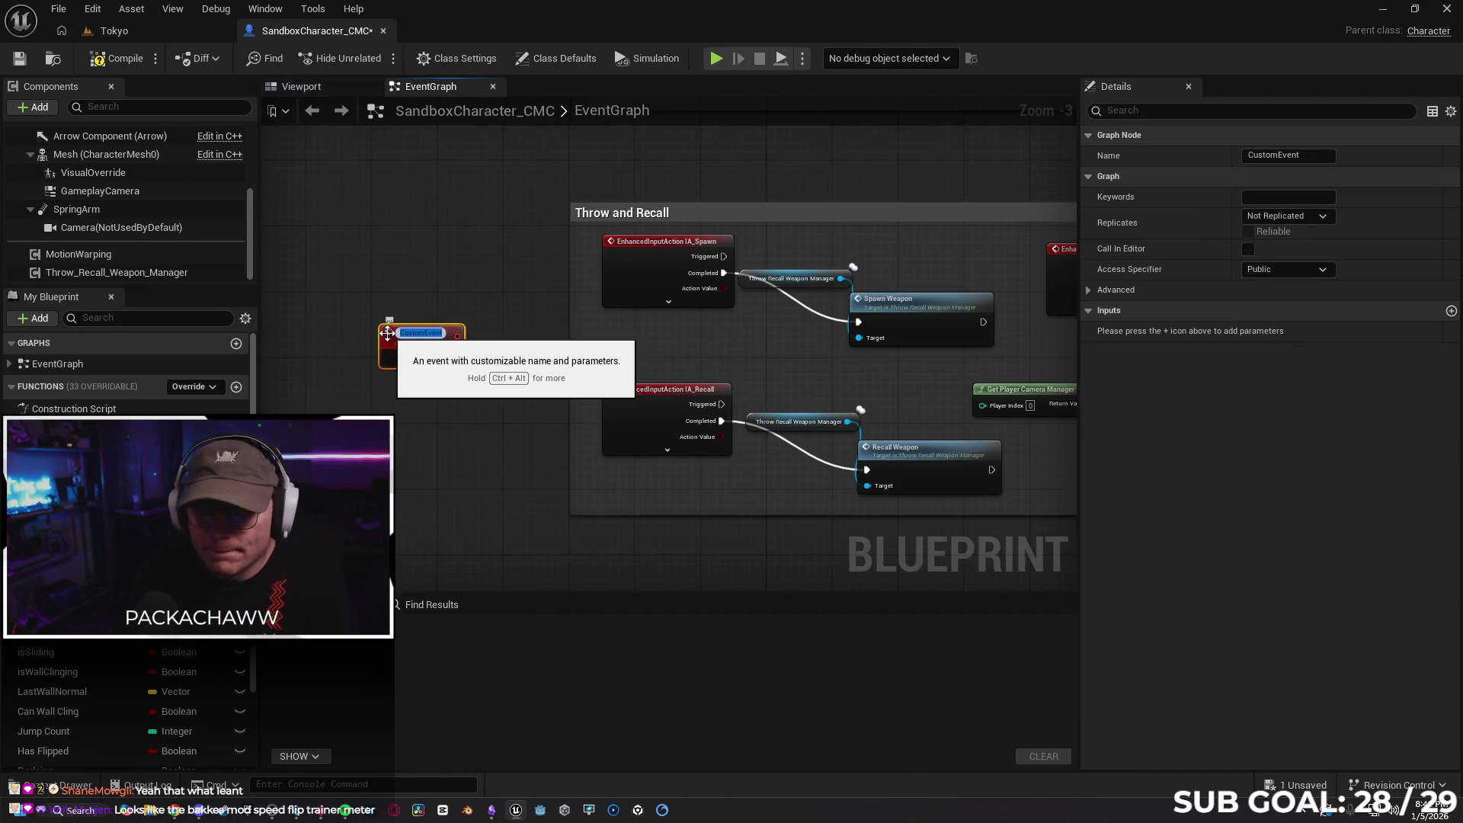
type("RPC_Sp")
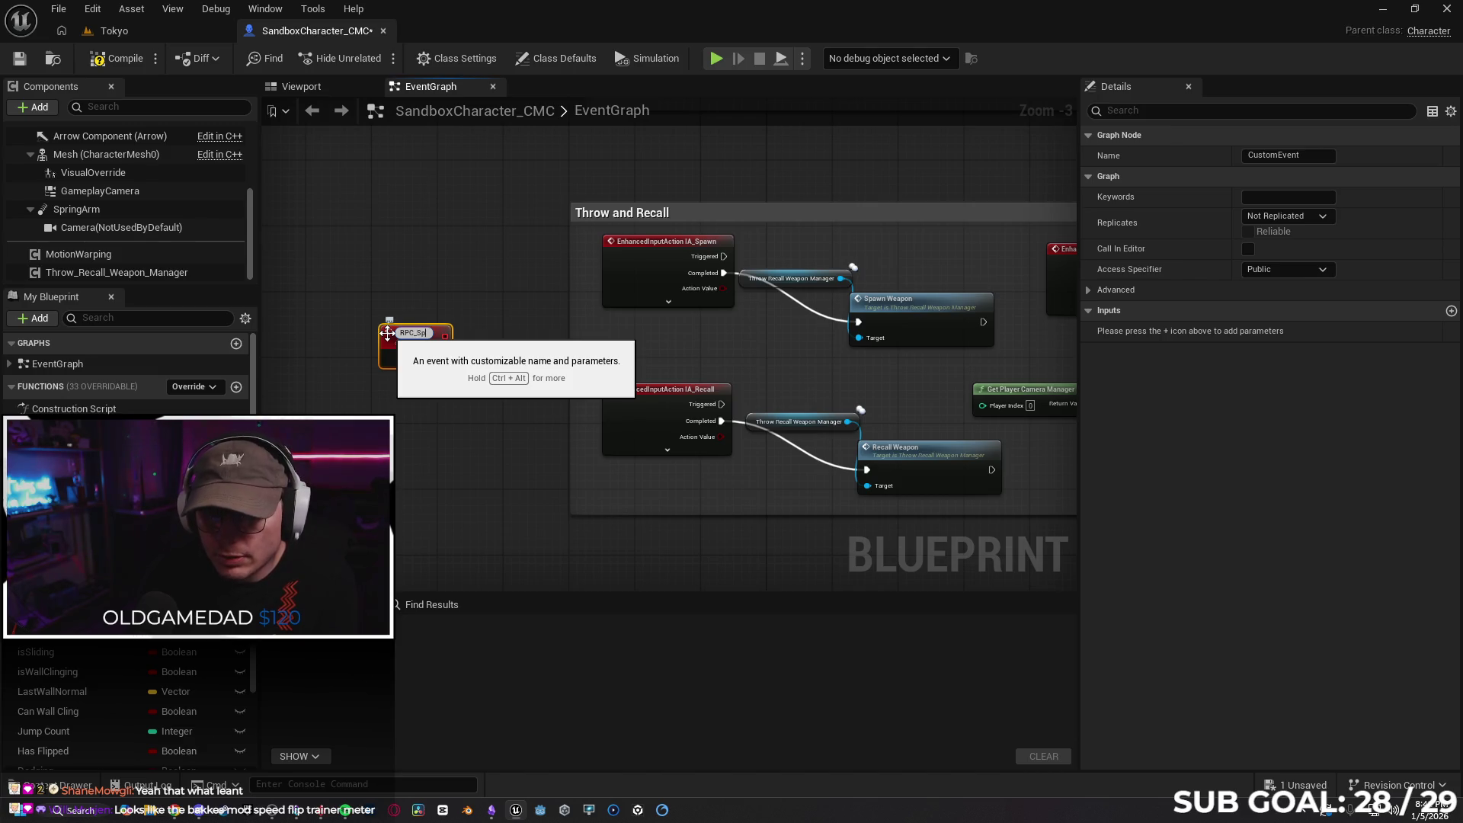
key("BackSpace")
key("BackSpace")
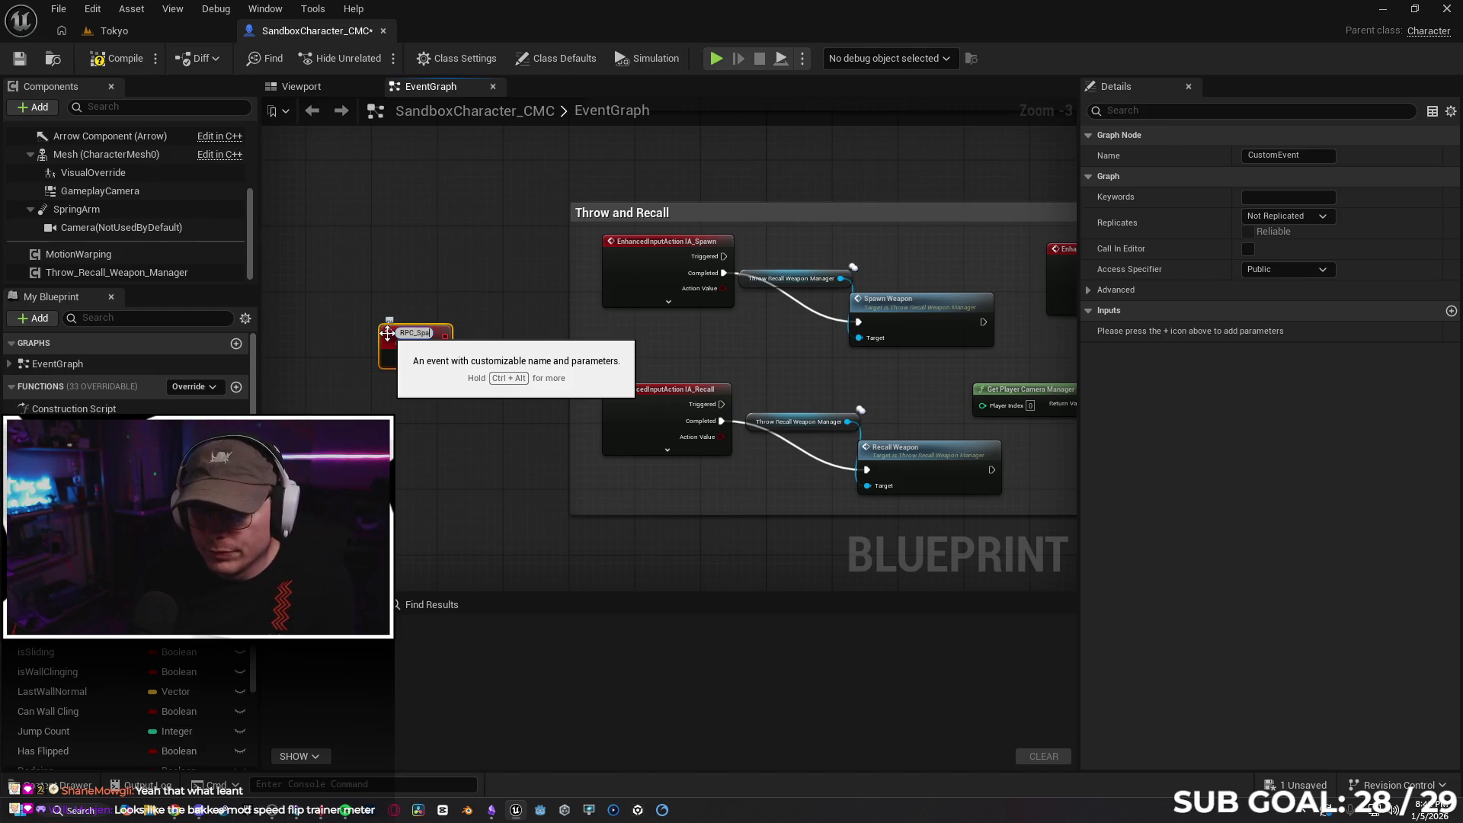
key("BackSpace")
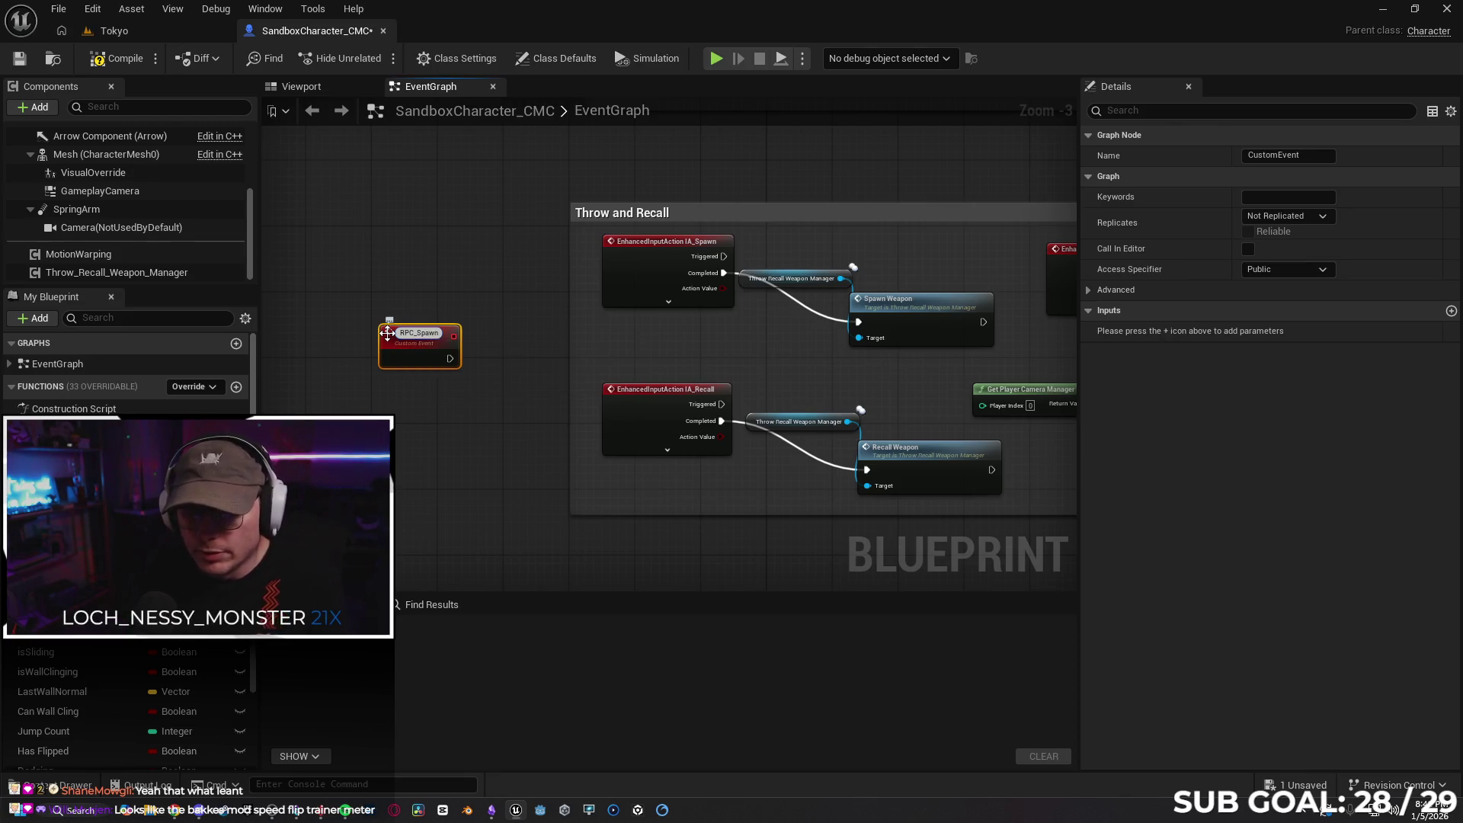
key("Return")
mouse_move(430, 333)
left_mouse_down()
mouse_move(381, 301)
mouse_move(365, 235)
mouse_move(288, 267)
mouse_move(273, 256)
mouse_move(492, 279)
left_mouse_up()
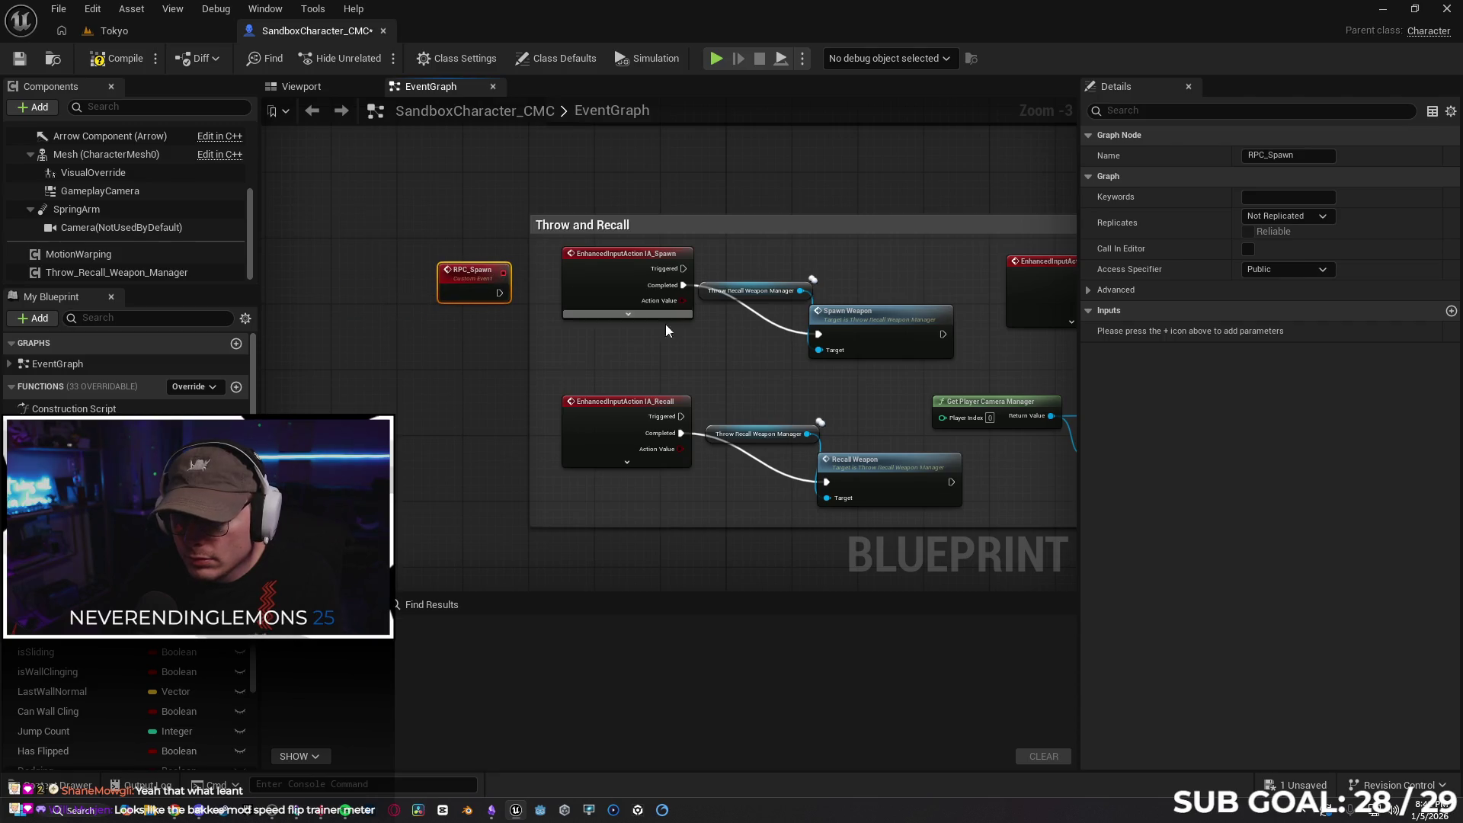
Break IA_Spawn's Completed link and wire RPC_Spawn into Spawn Weapon within the Throw and Recall group
left_click(762, 324)
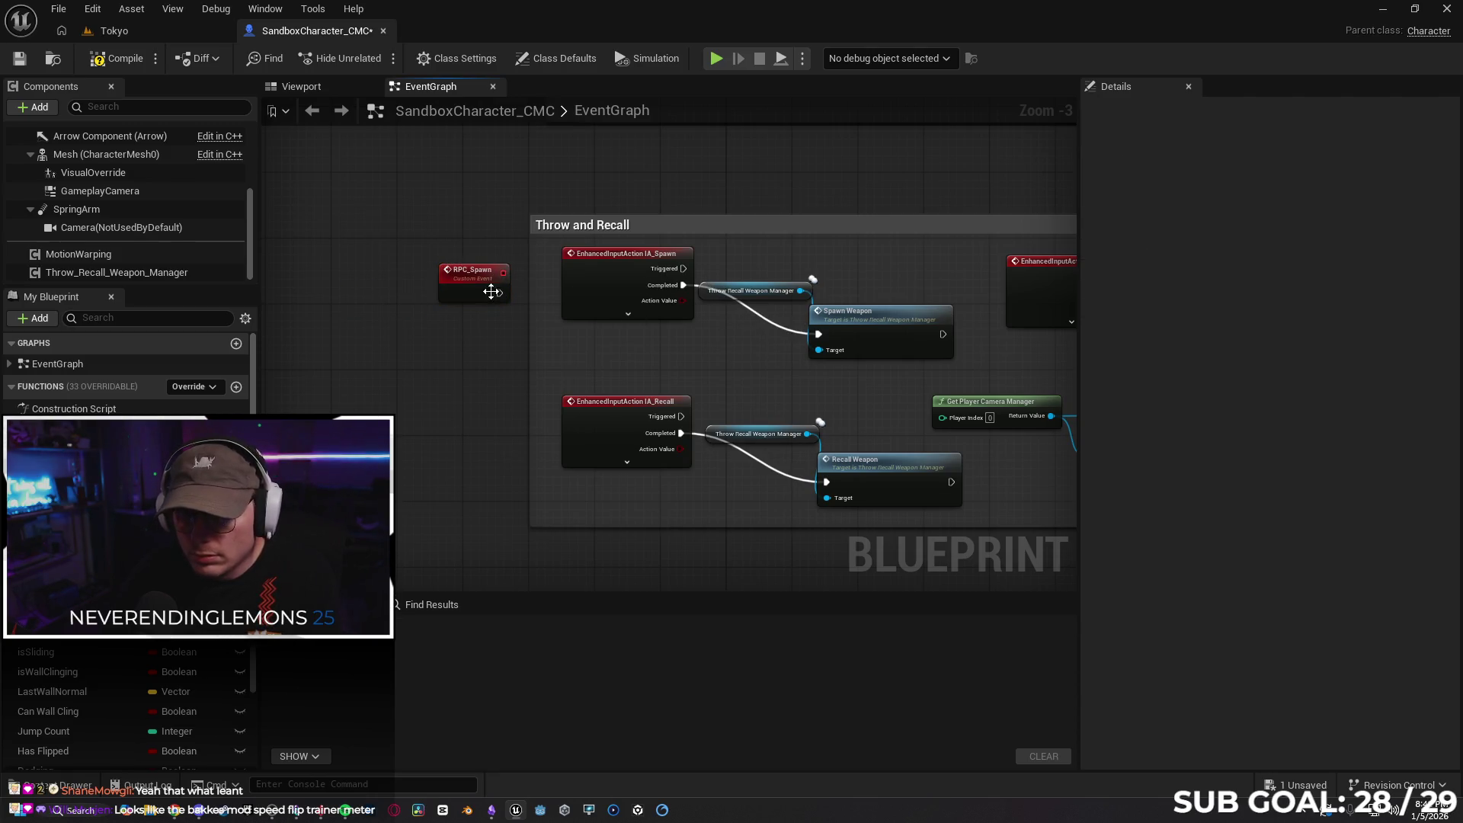
left_click(754, 313, "alt")
left_click_drag(499, 293, 818, 334)
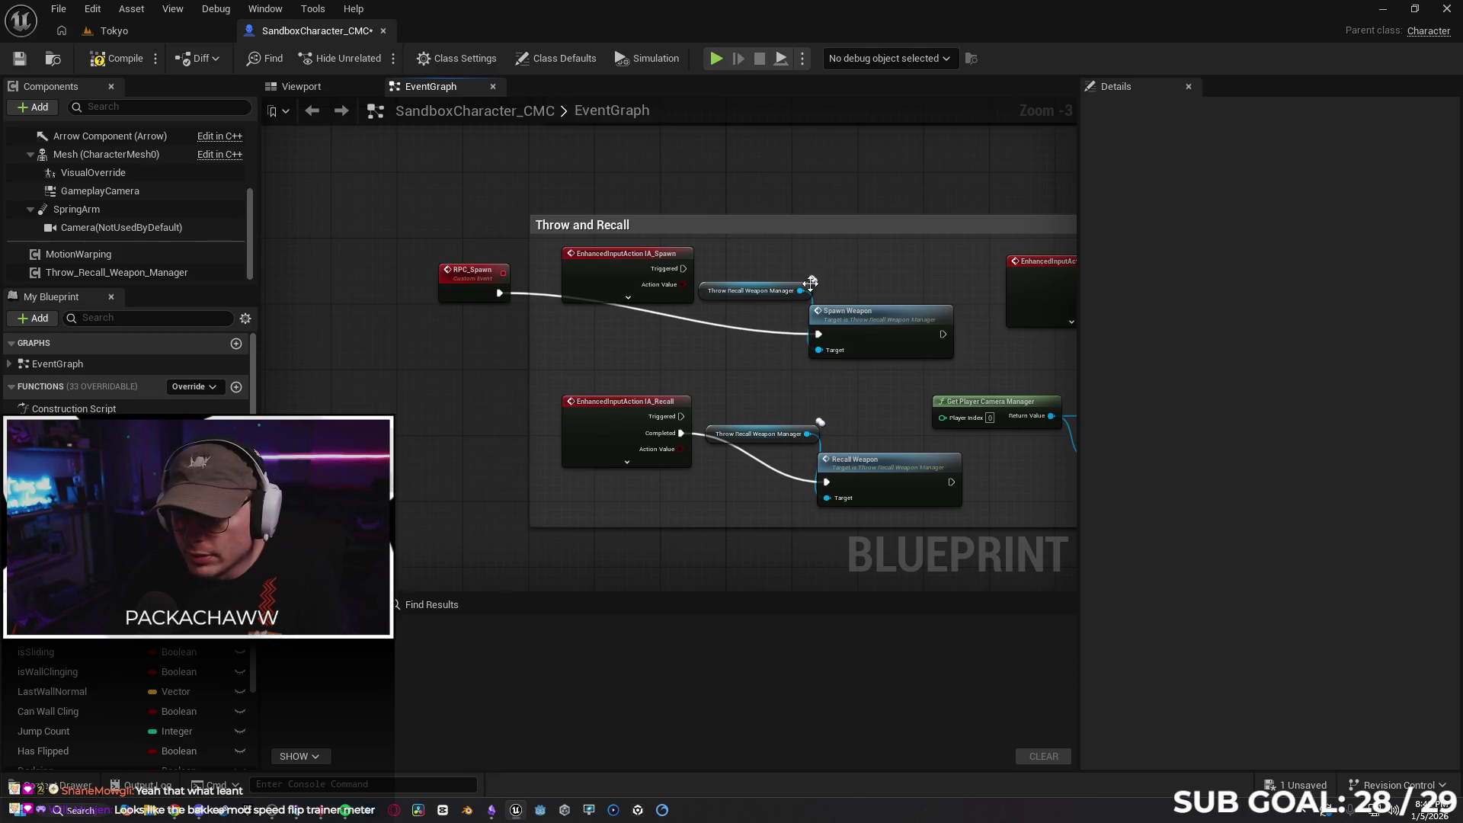
left_click(809, 287)
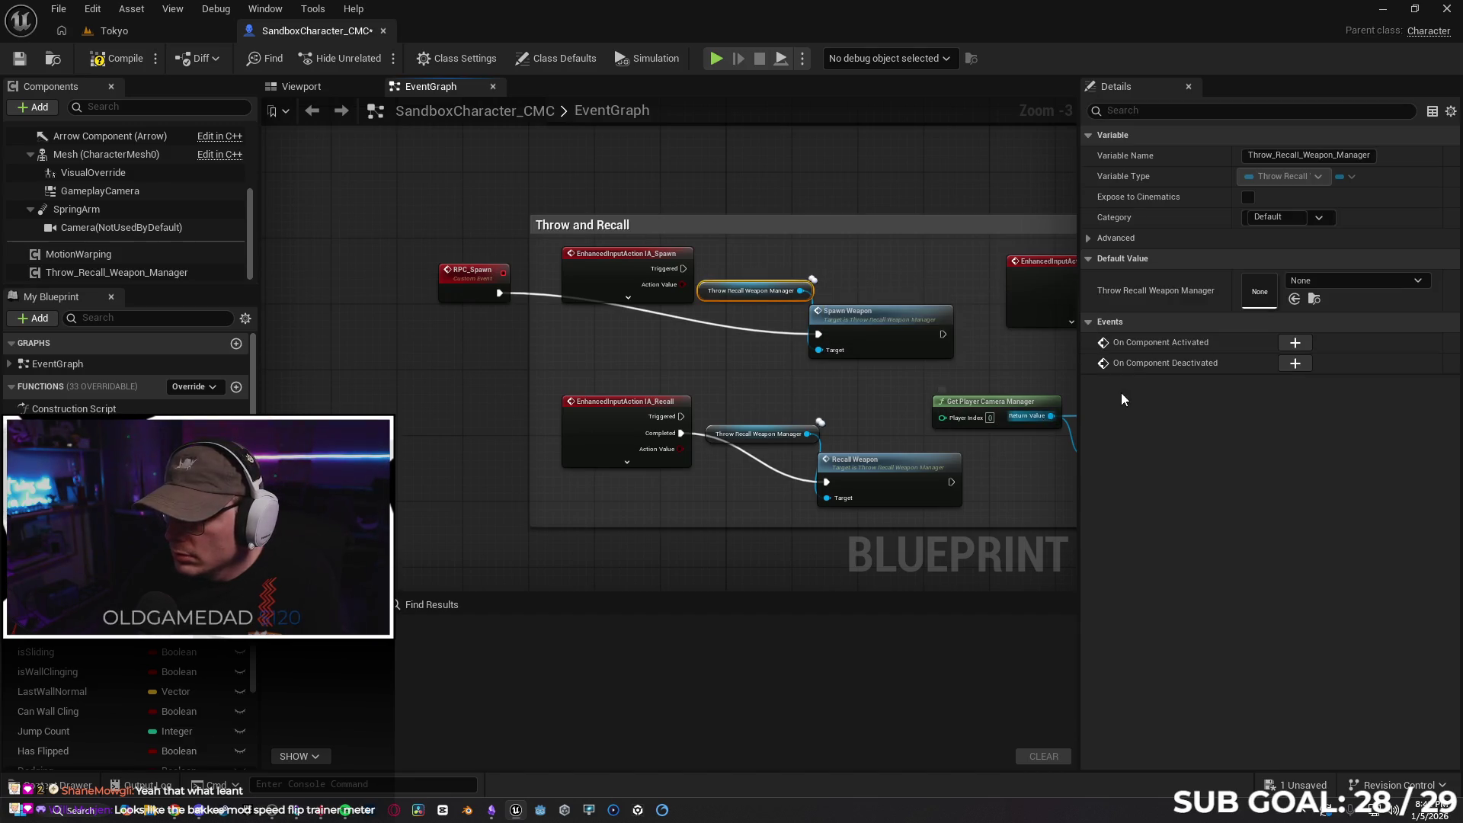
left_click(1091, 242)
left_click(1091, 242)
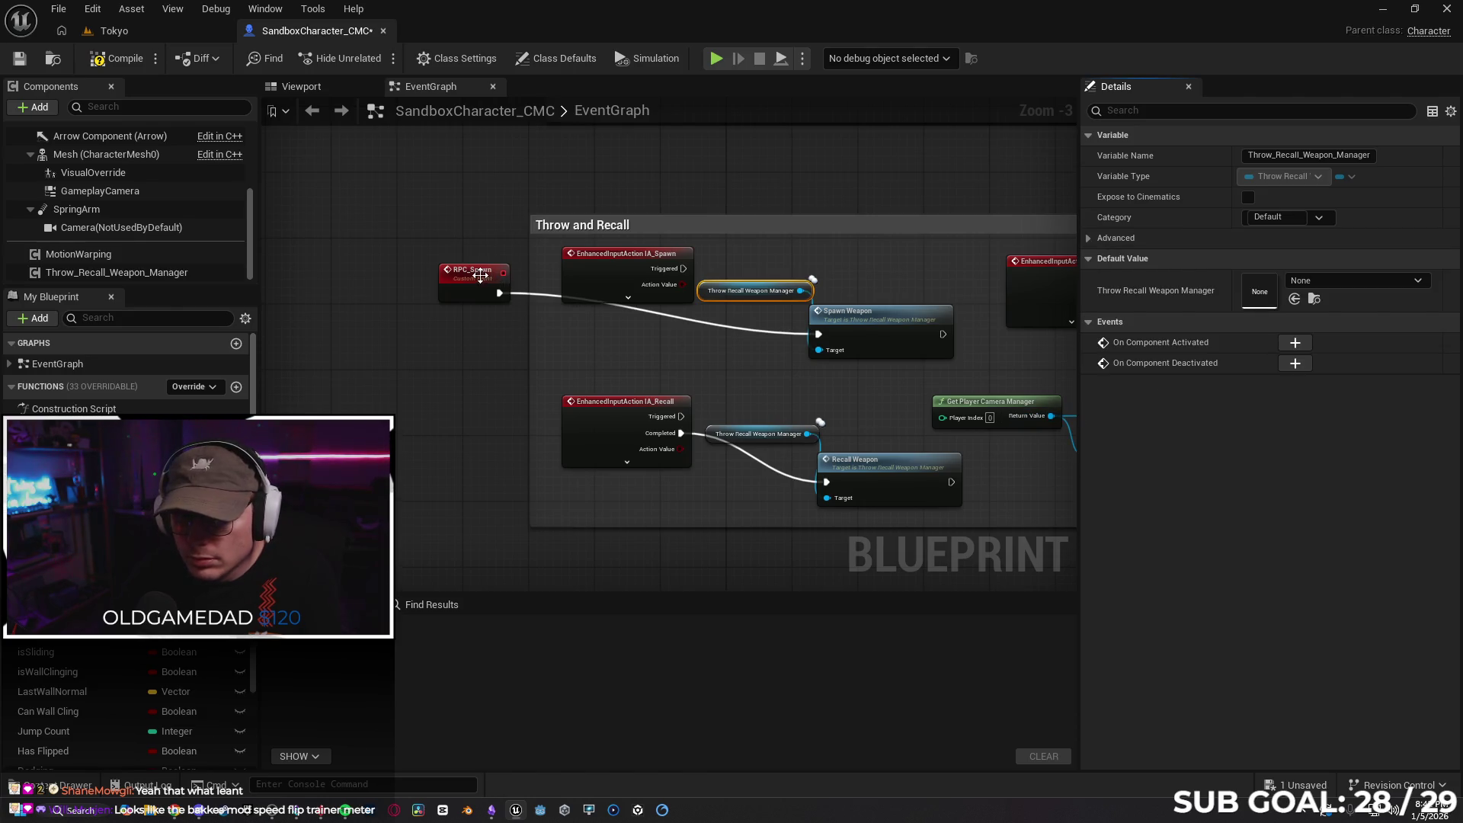
left_click_drag(480, 275, 628, 326)
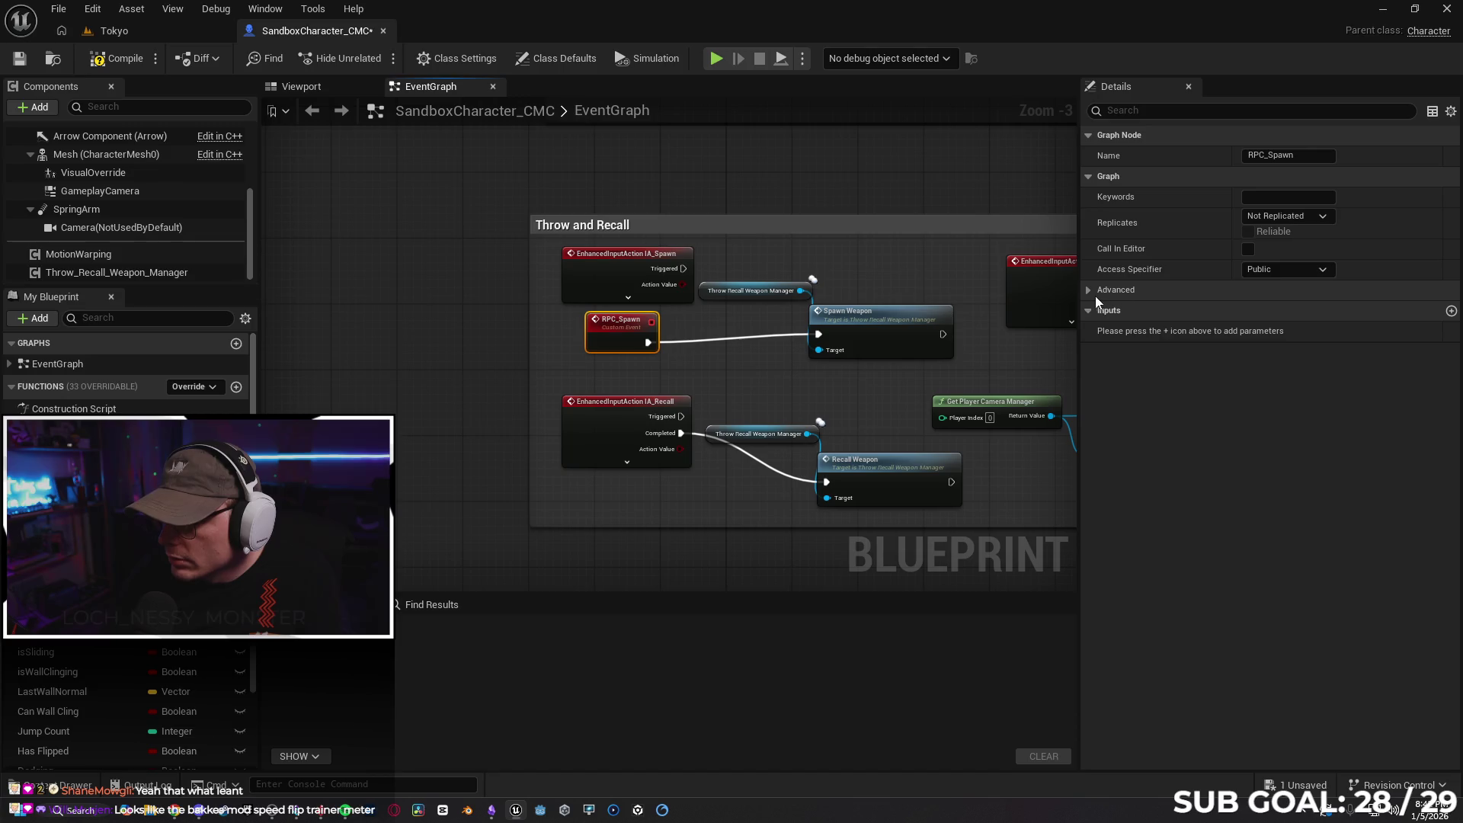
Set RPC_Spawn to replicate as Multicast and move the IA_Spawn node to the left
left_click(1299, 218)
key("Escape")
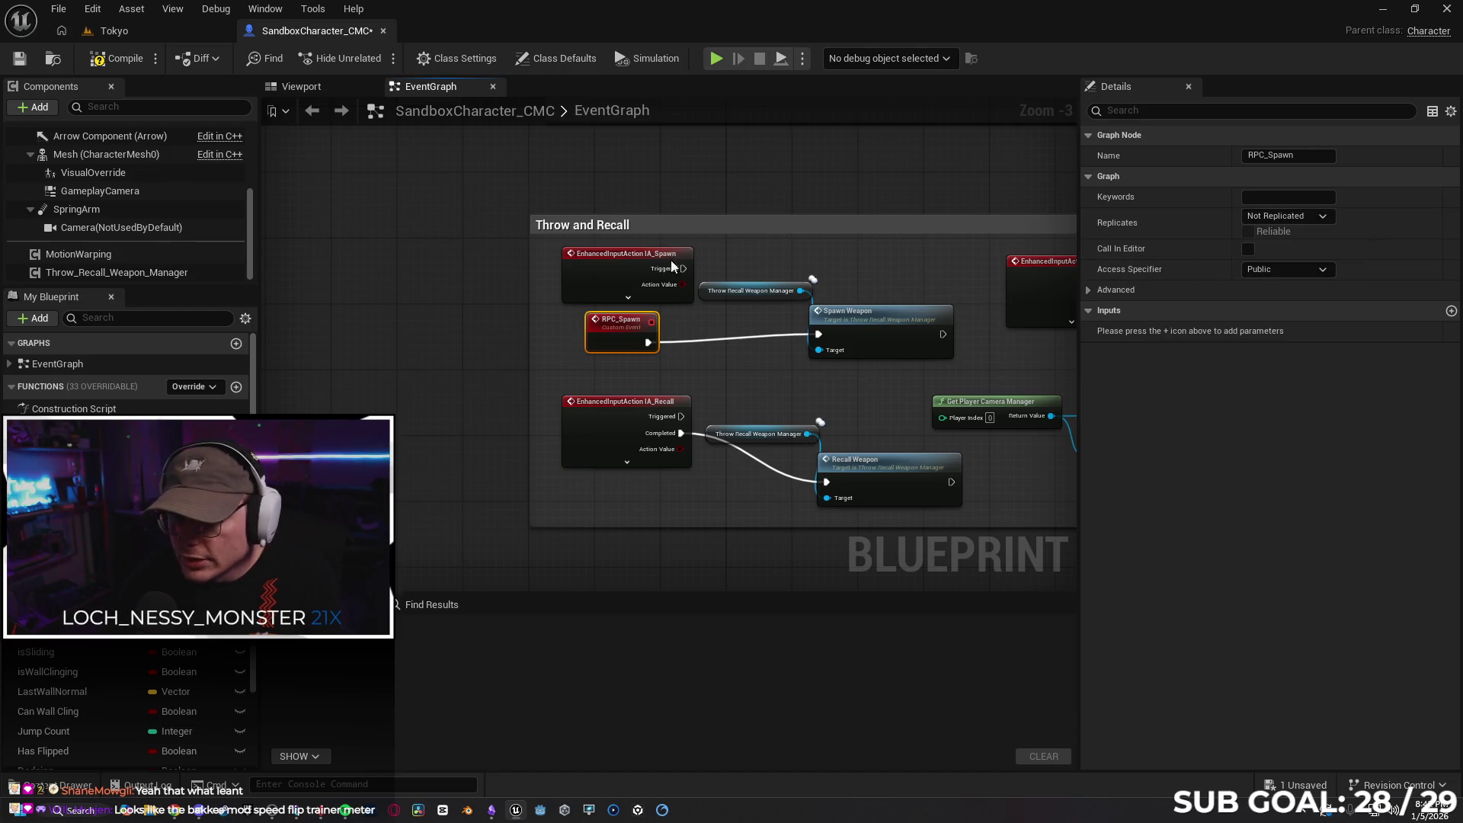
mouse_move(661, 268)
left_mouse_down()
mouse_move(317, 264)
mouse_move(432, 267)
left_mouse_up()
Call RPC Spawn from IA_Spawn's Triggered output, tidy the nodes, and return to the Tokyo level
type("rp")
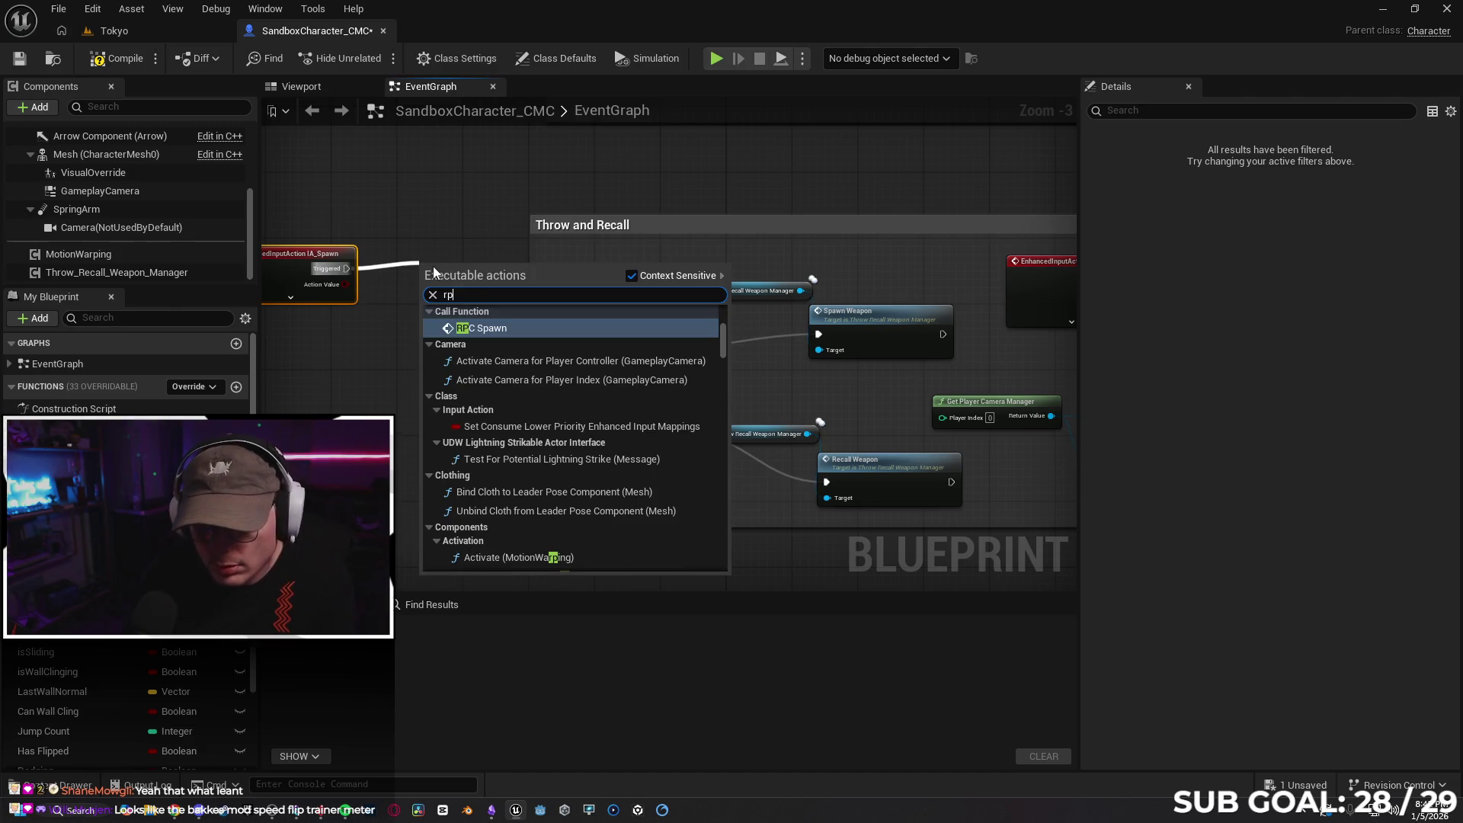
type("c")
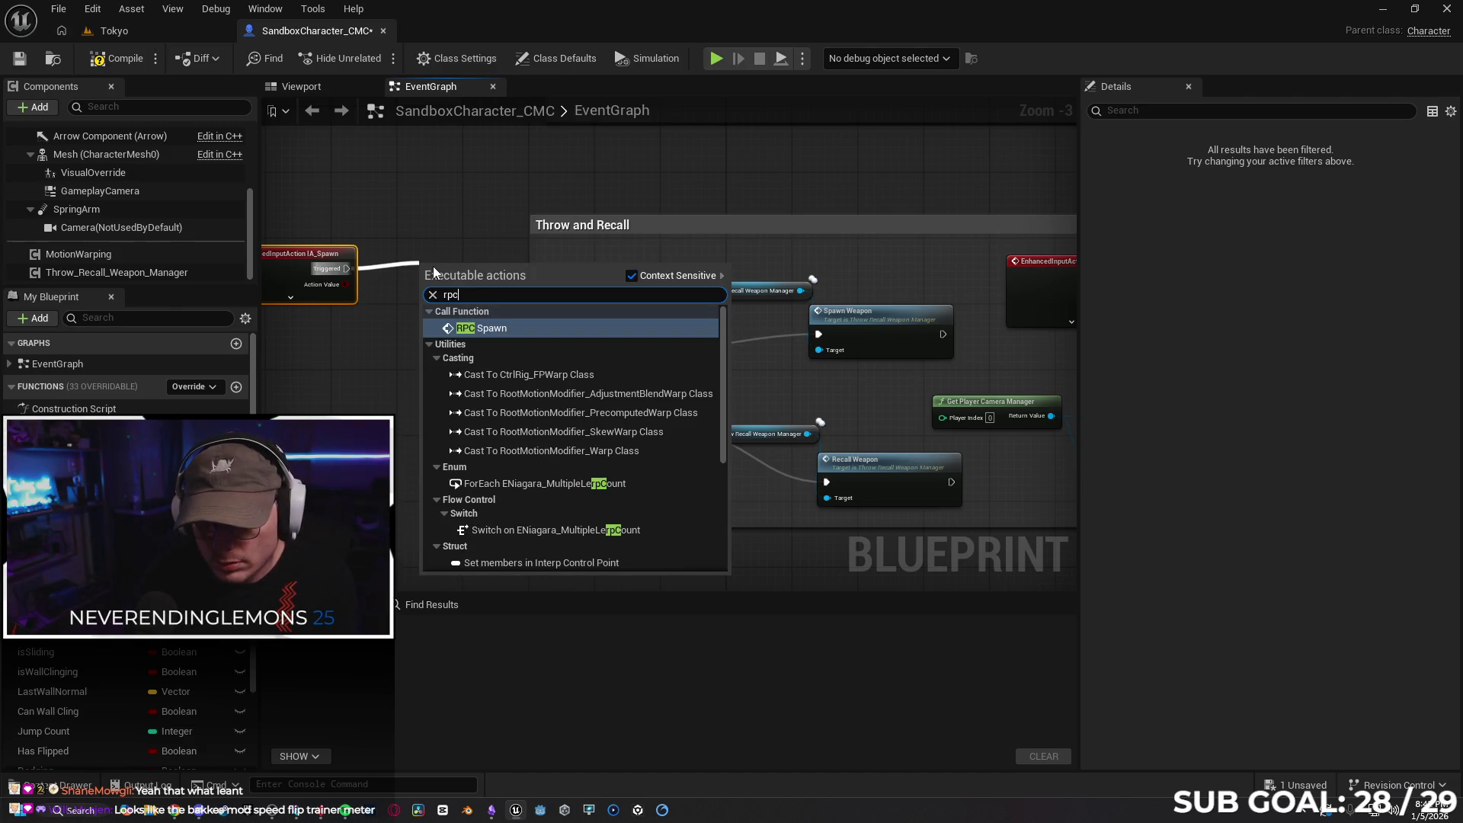
key("Return")
left_click_drag(481, 284, 483, 250)
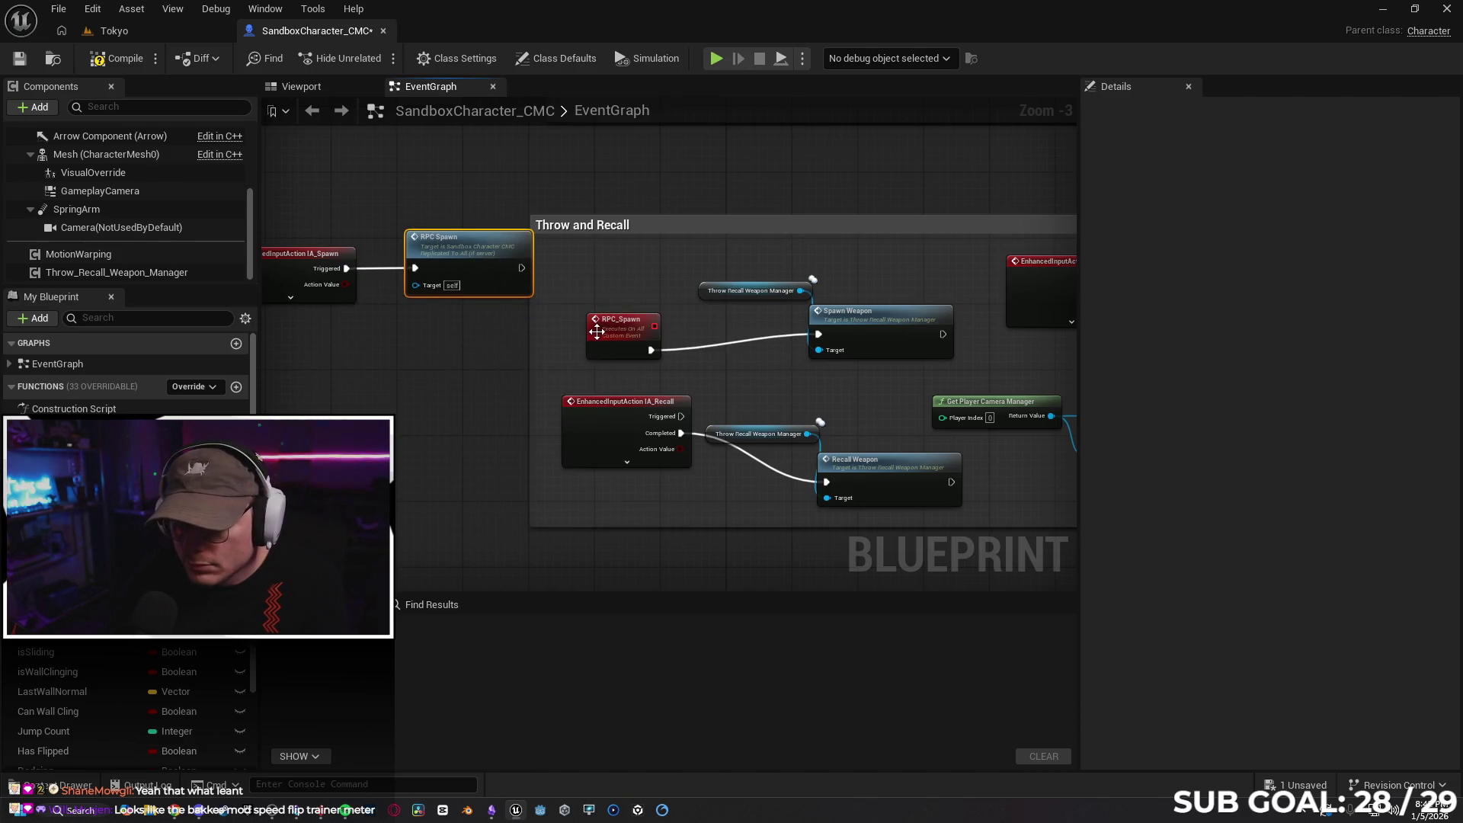
left_click_drag(621, 326, 621, 318)
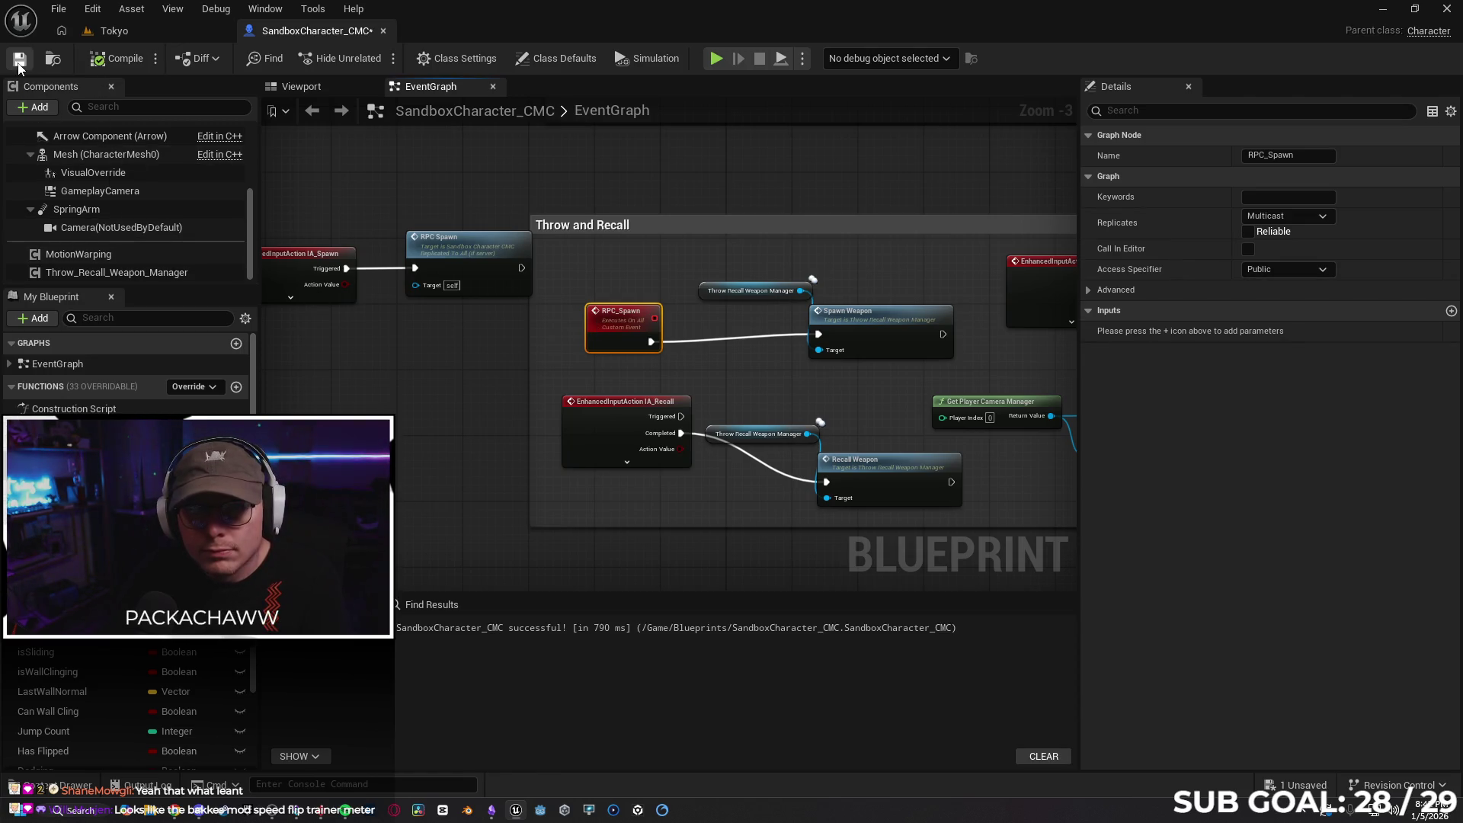
left_click(141, 31)
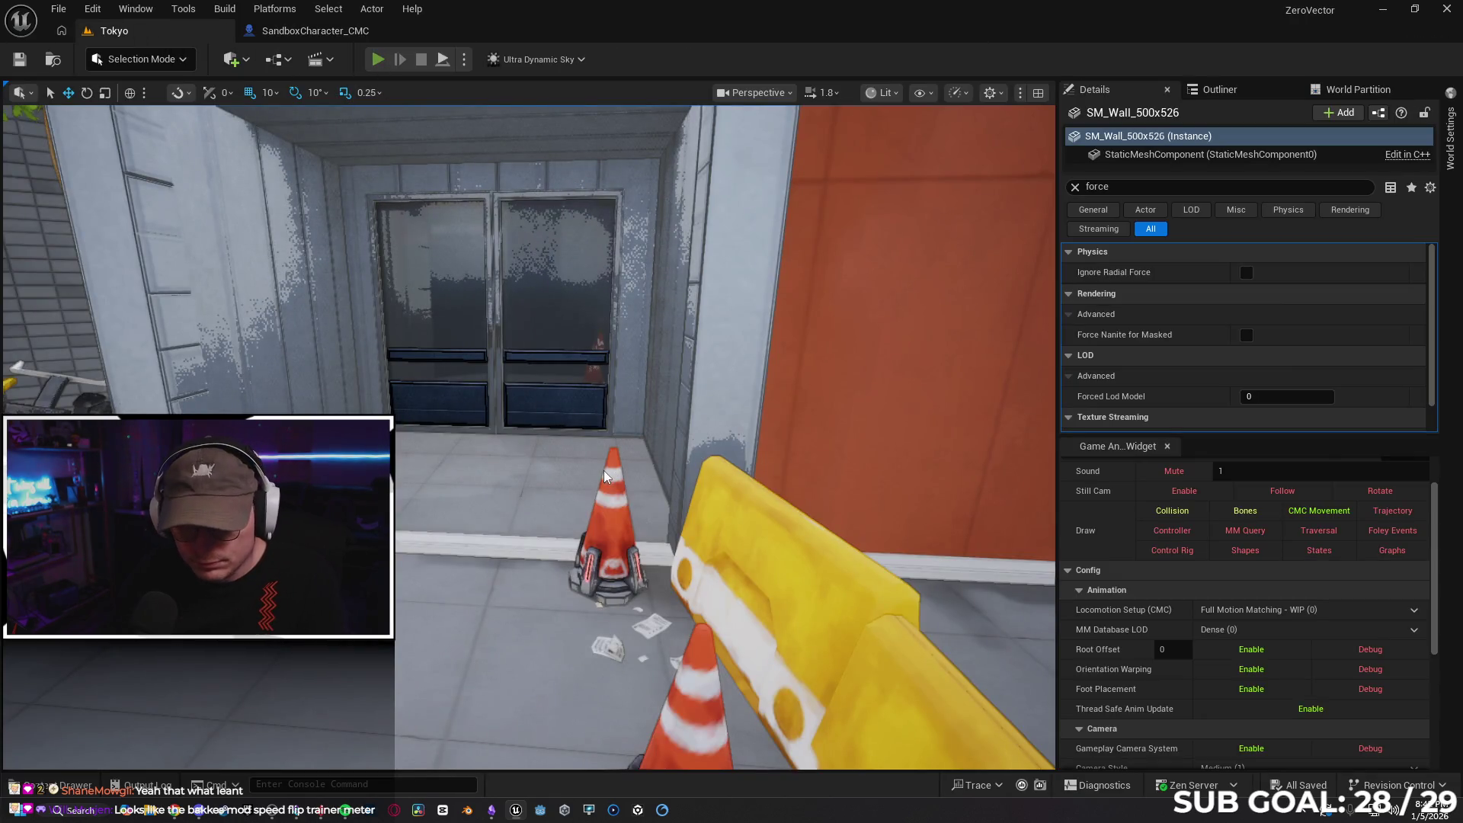
Play-test in a client window, walking the character around, then stop and return to the graph
key("alt+p")
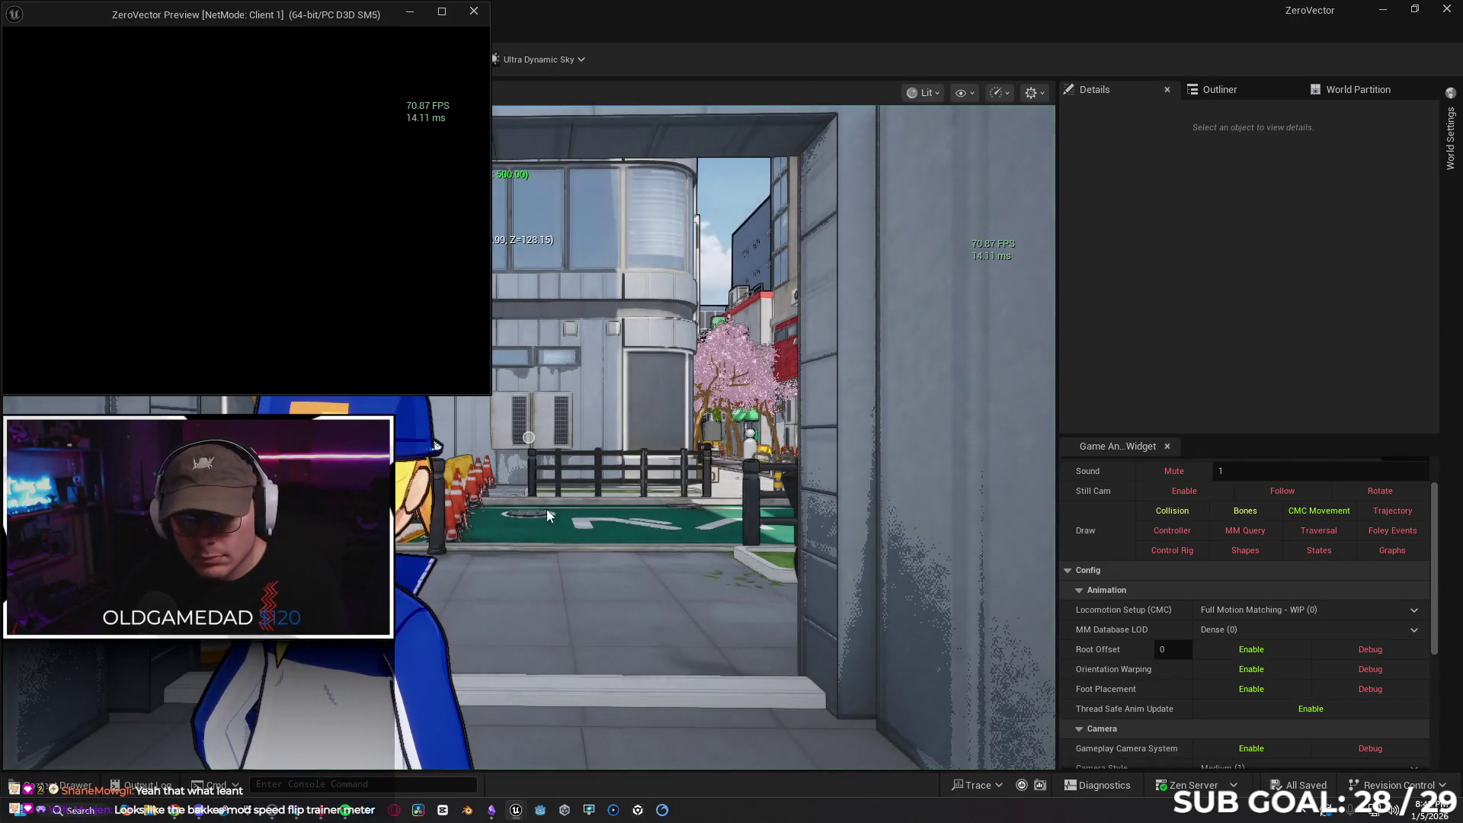
left_click(326, 254)
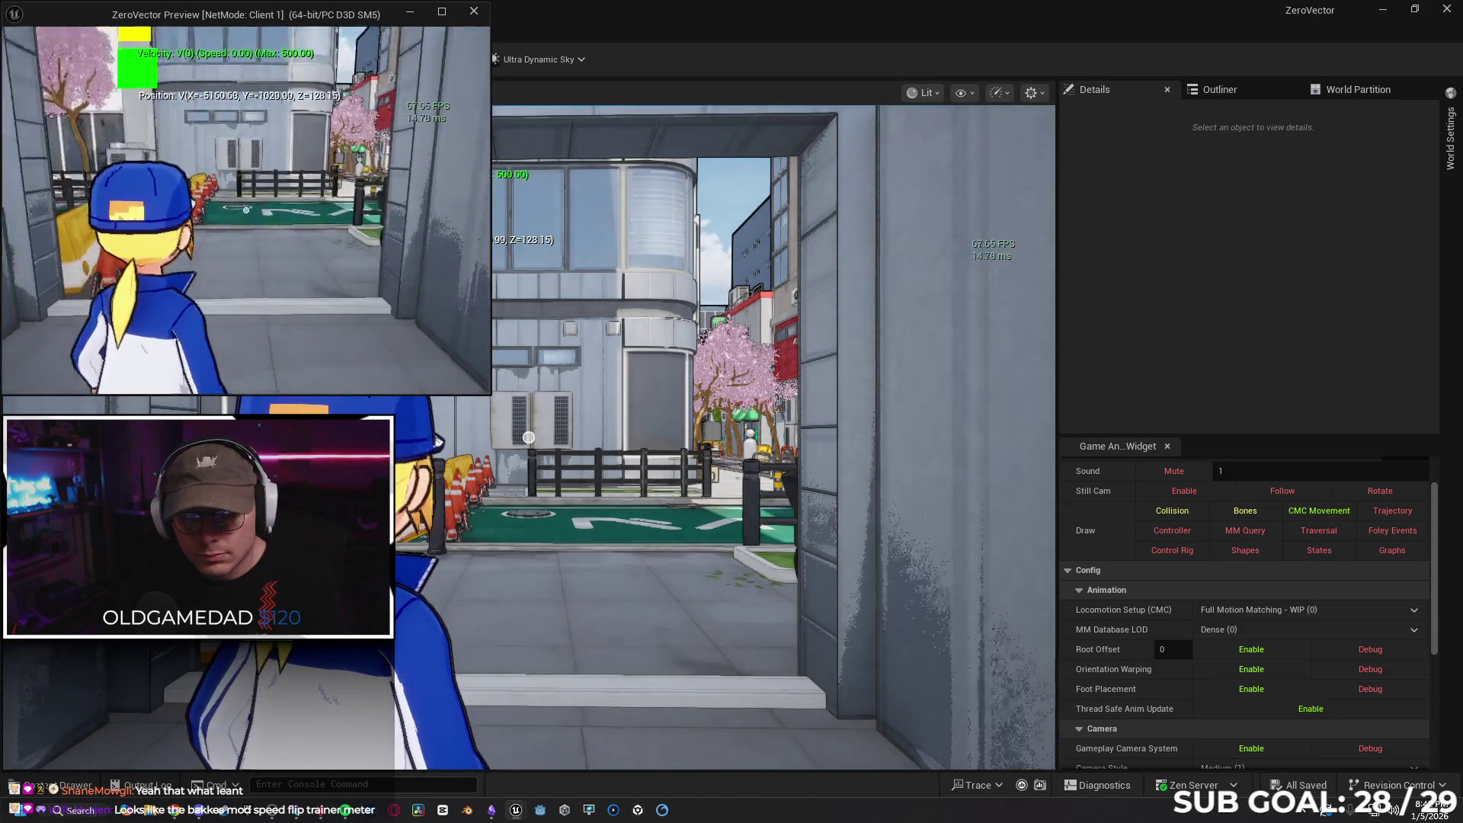
key("w")
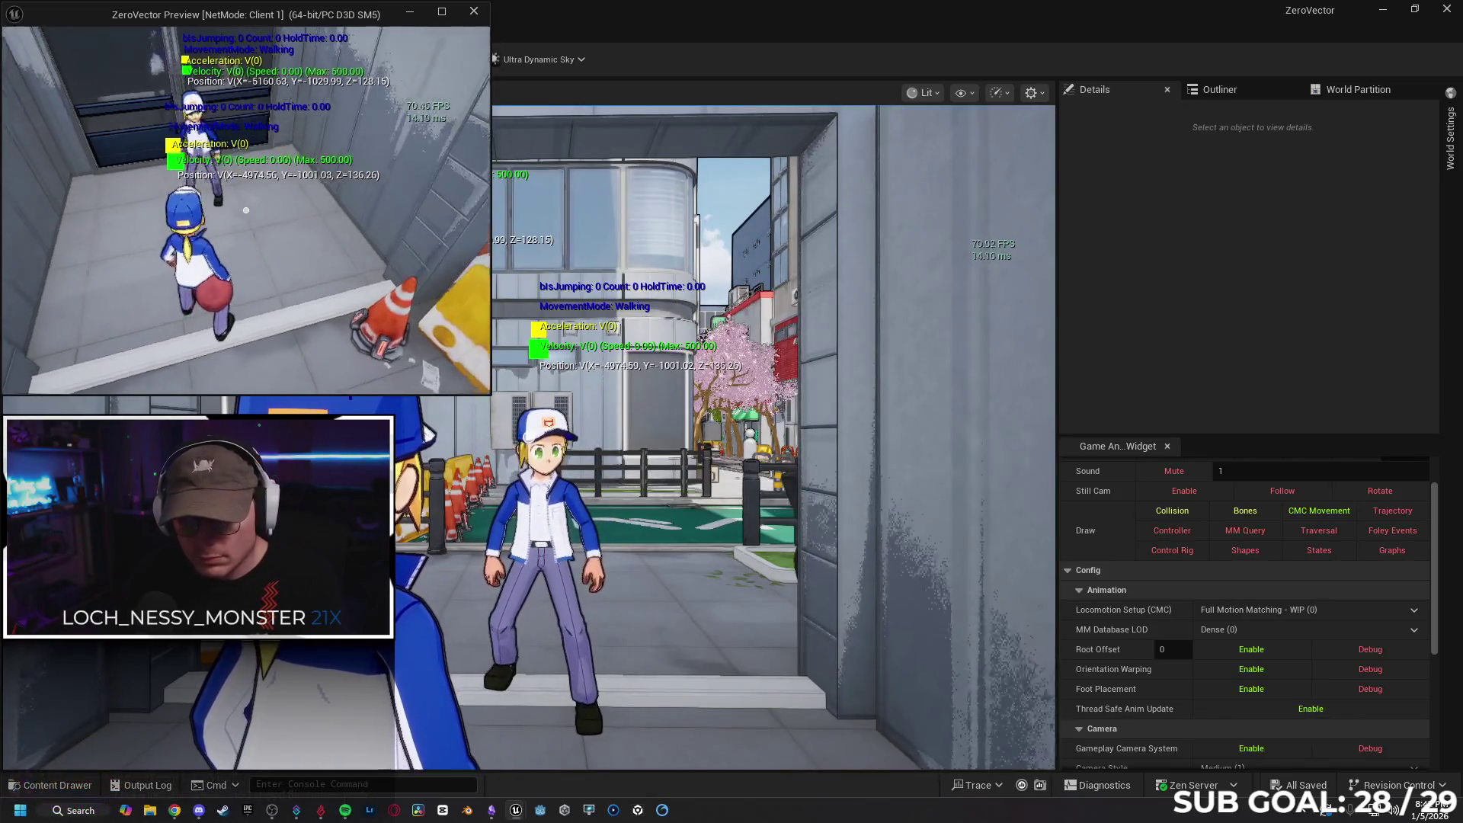
key("a")
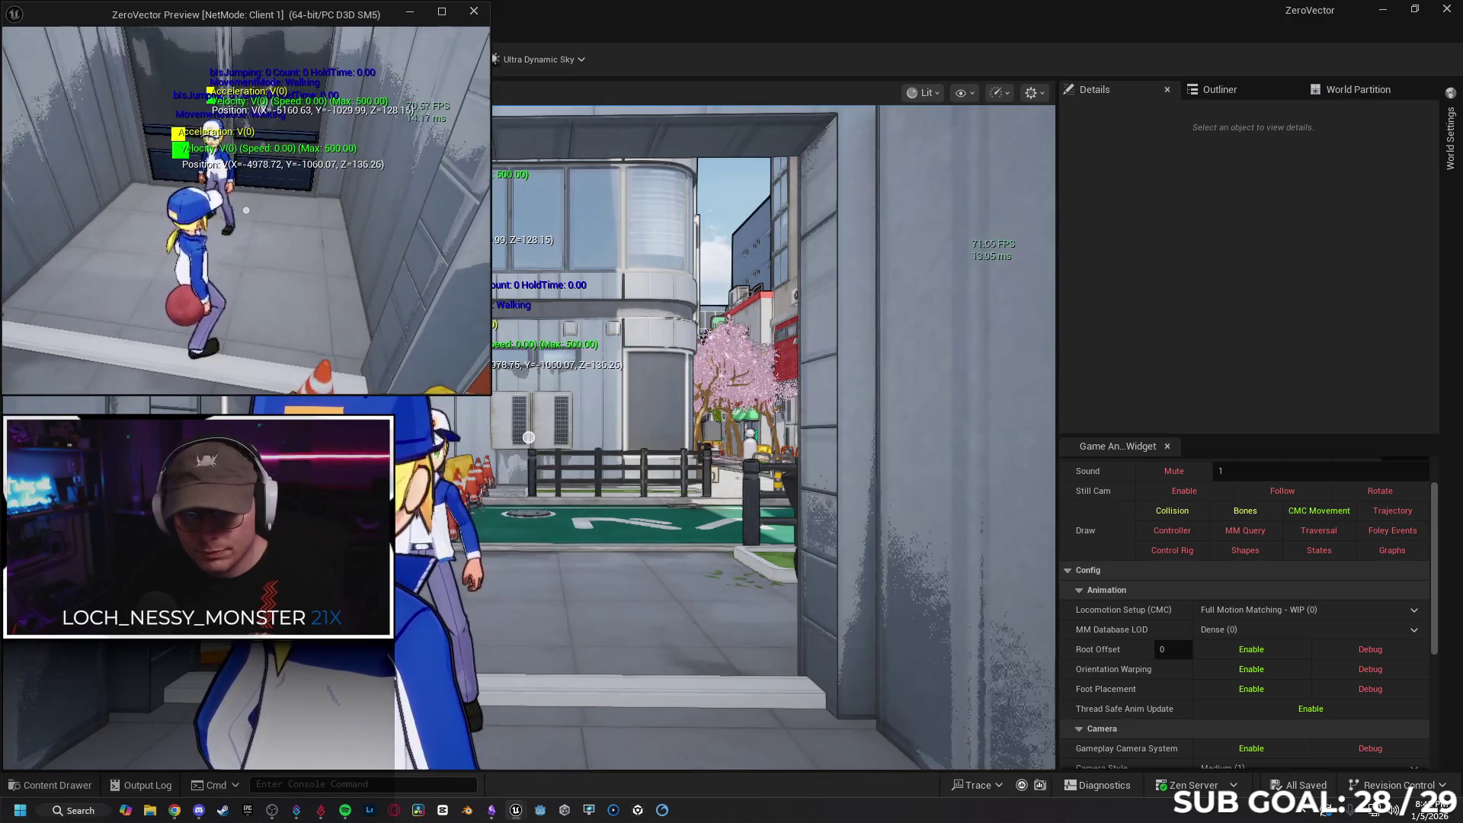
left_click(370, 329)
key("Escape")
mouse_move(432, 395)
left_mouse_down()
mouse_move(553, 356)
mouse_move(564, 368)
mouse_move(399, 350)
mouse_move(487, 350)
mouse_move(490, 362)
mouse_move(491, 346)
mouse_move(496, 359)
left_mouse_up()
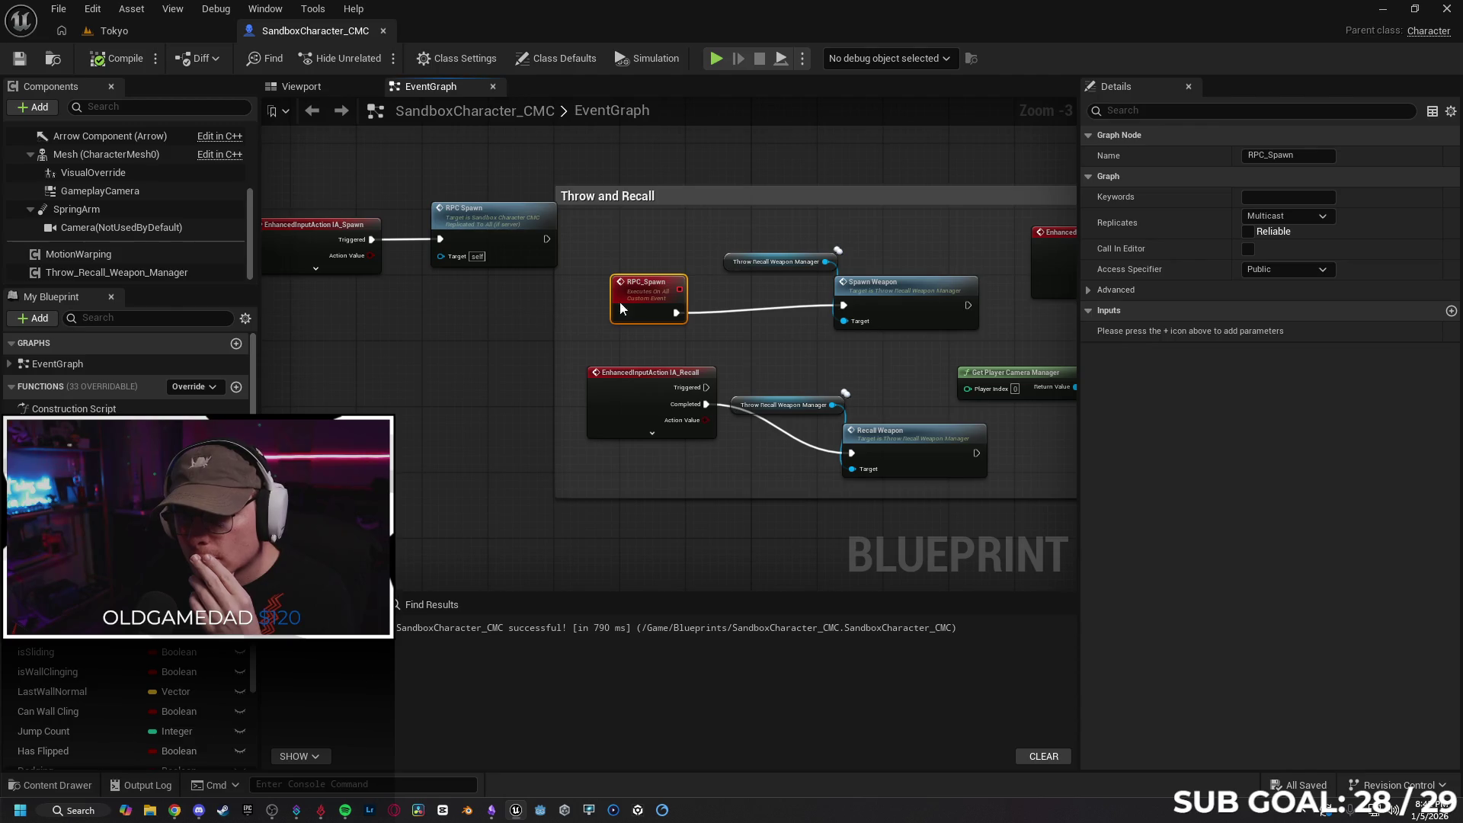
Inspect the Spawn Weapon, RPC_Spawn, RPC Spawn call and Throw Recall Weapon Manager node properties
left_click(884, 305)
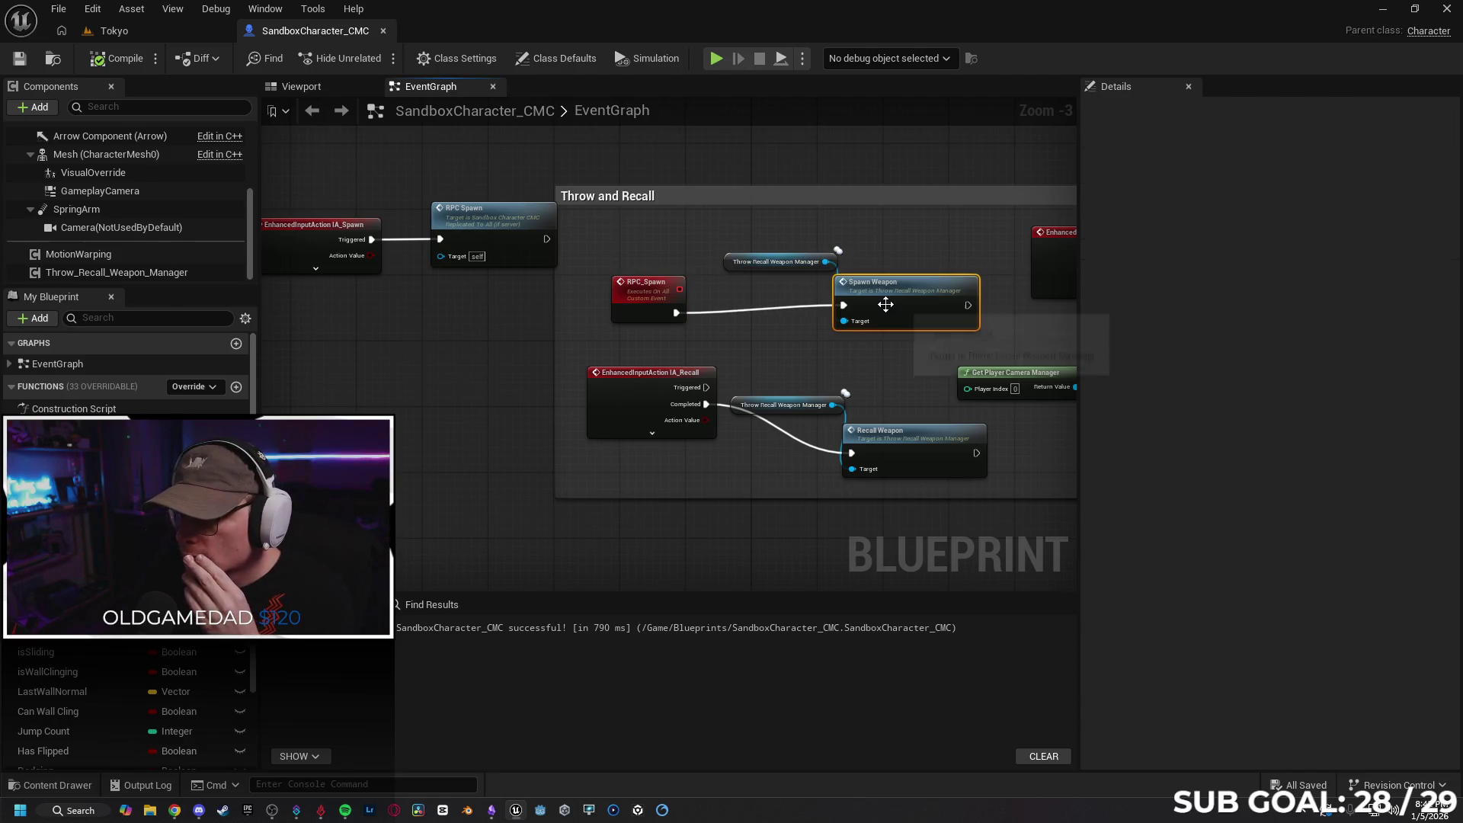
left_click(650, 297)
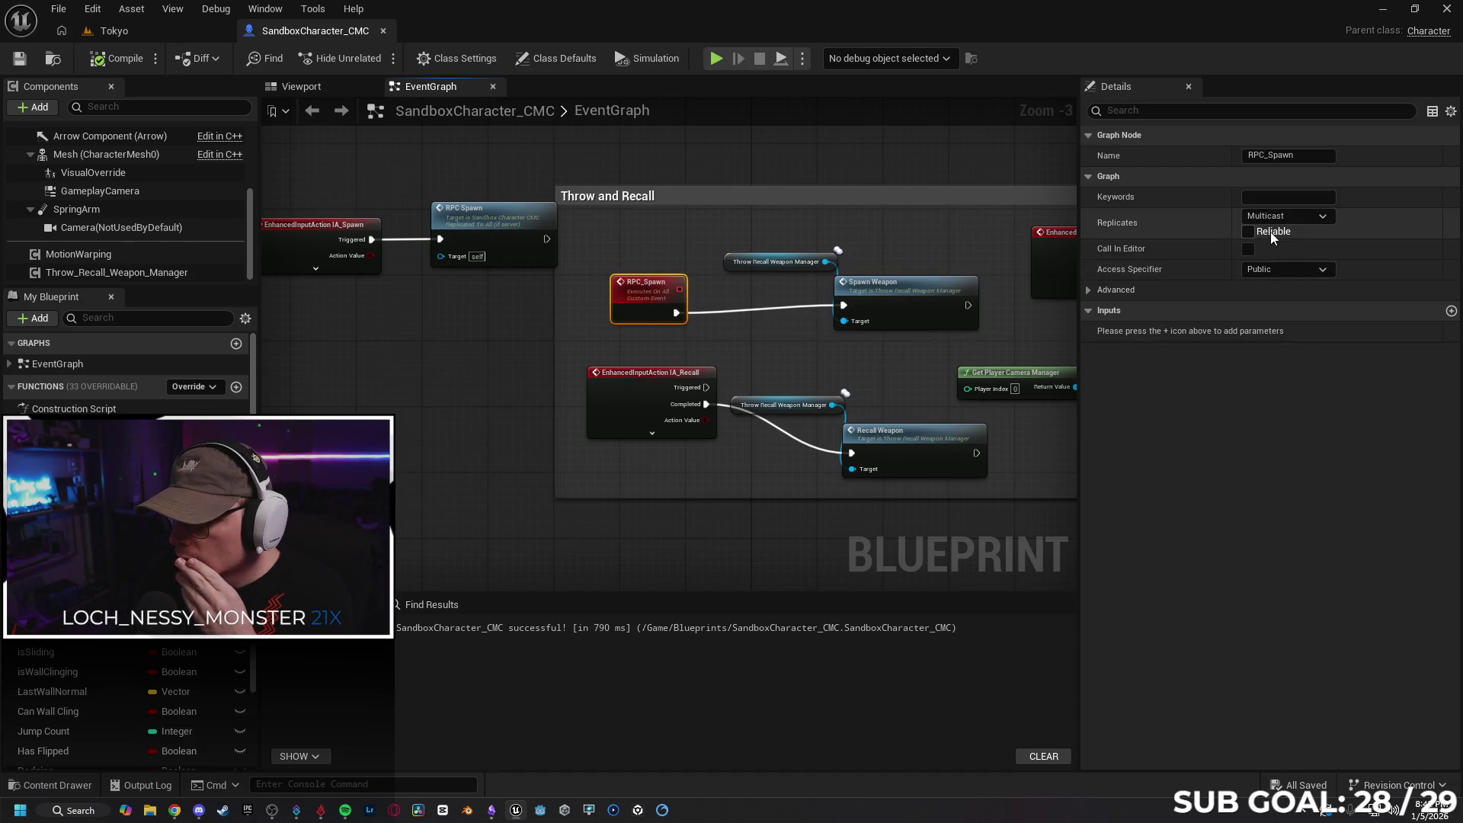
left_click(1087, 291)
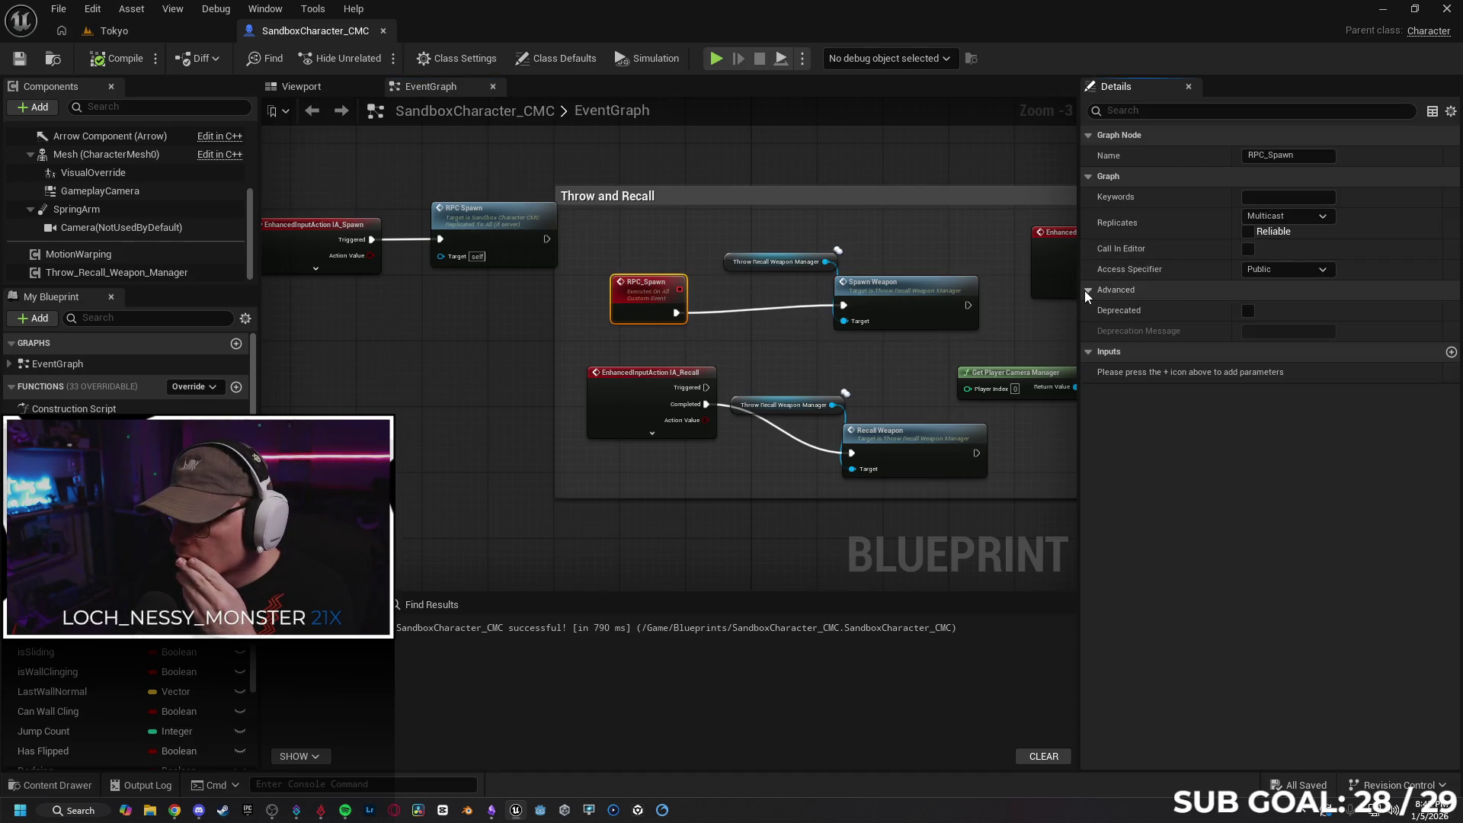
left_click(1091, 291)
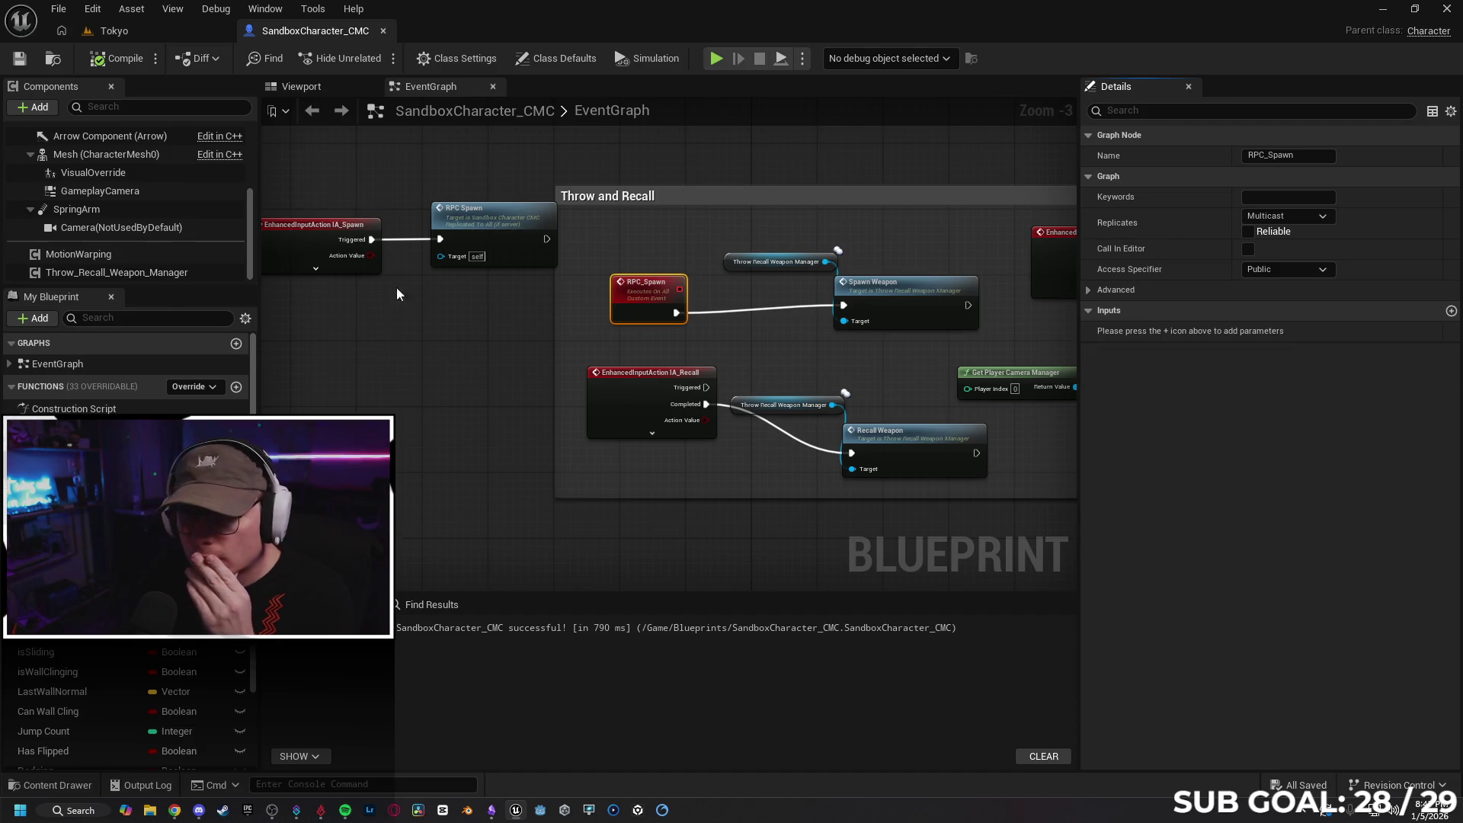
left_click(300, 254)
left_click(495, 221)
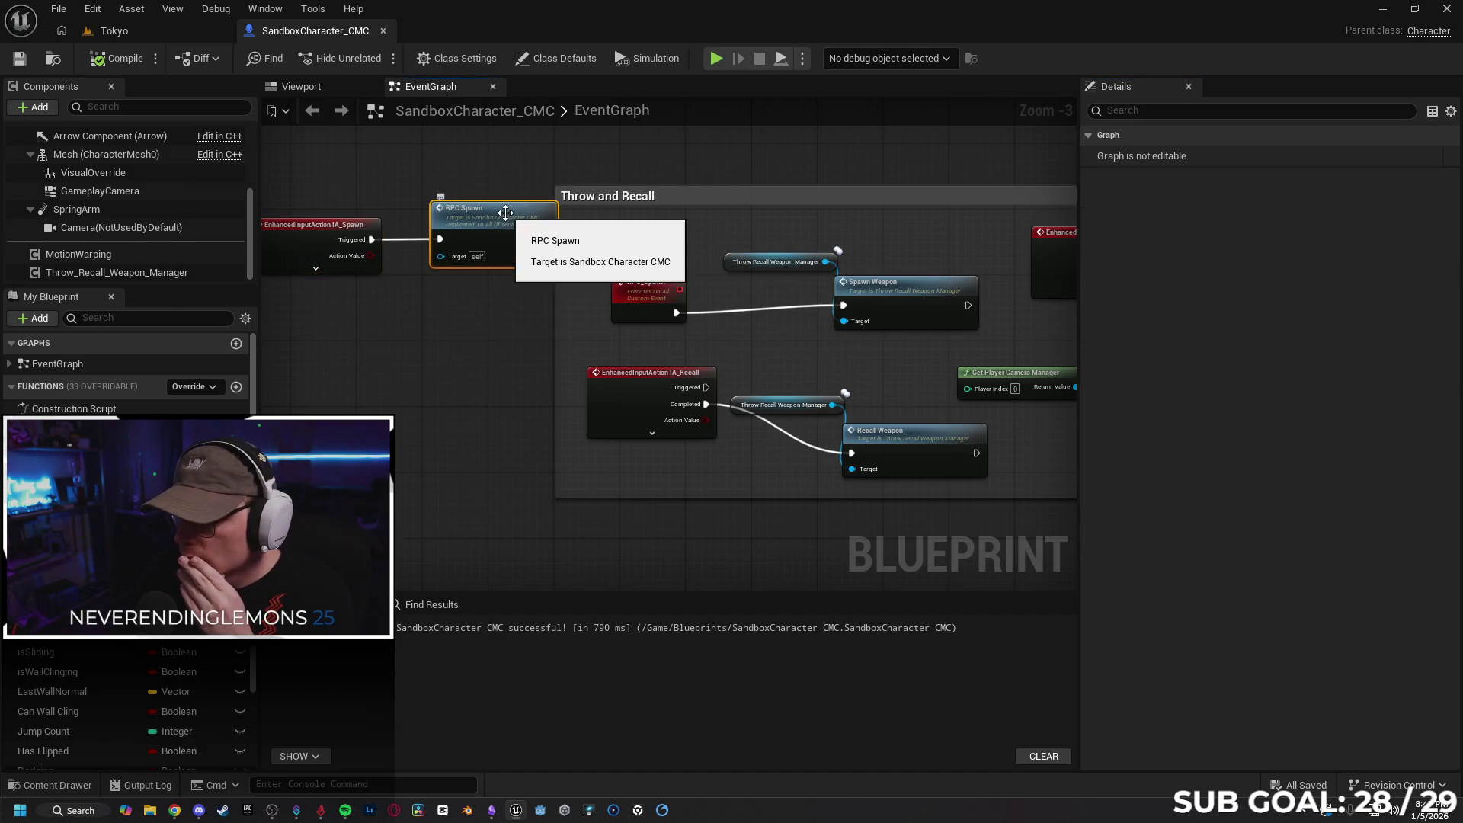
left_click(651, 301)
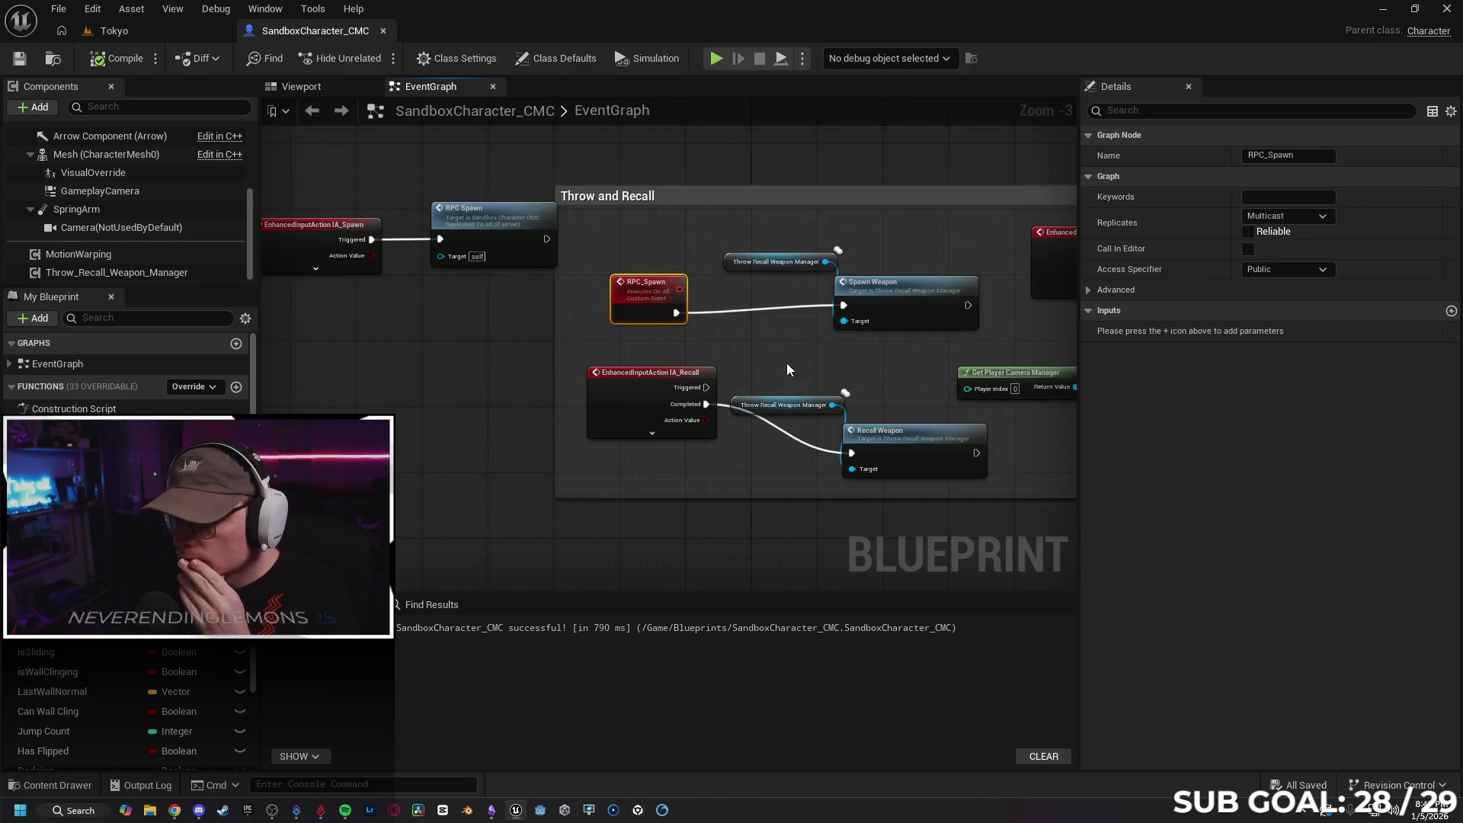
left_click(898, 308)
left_click(644, 303)
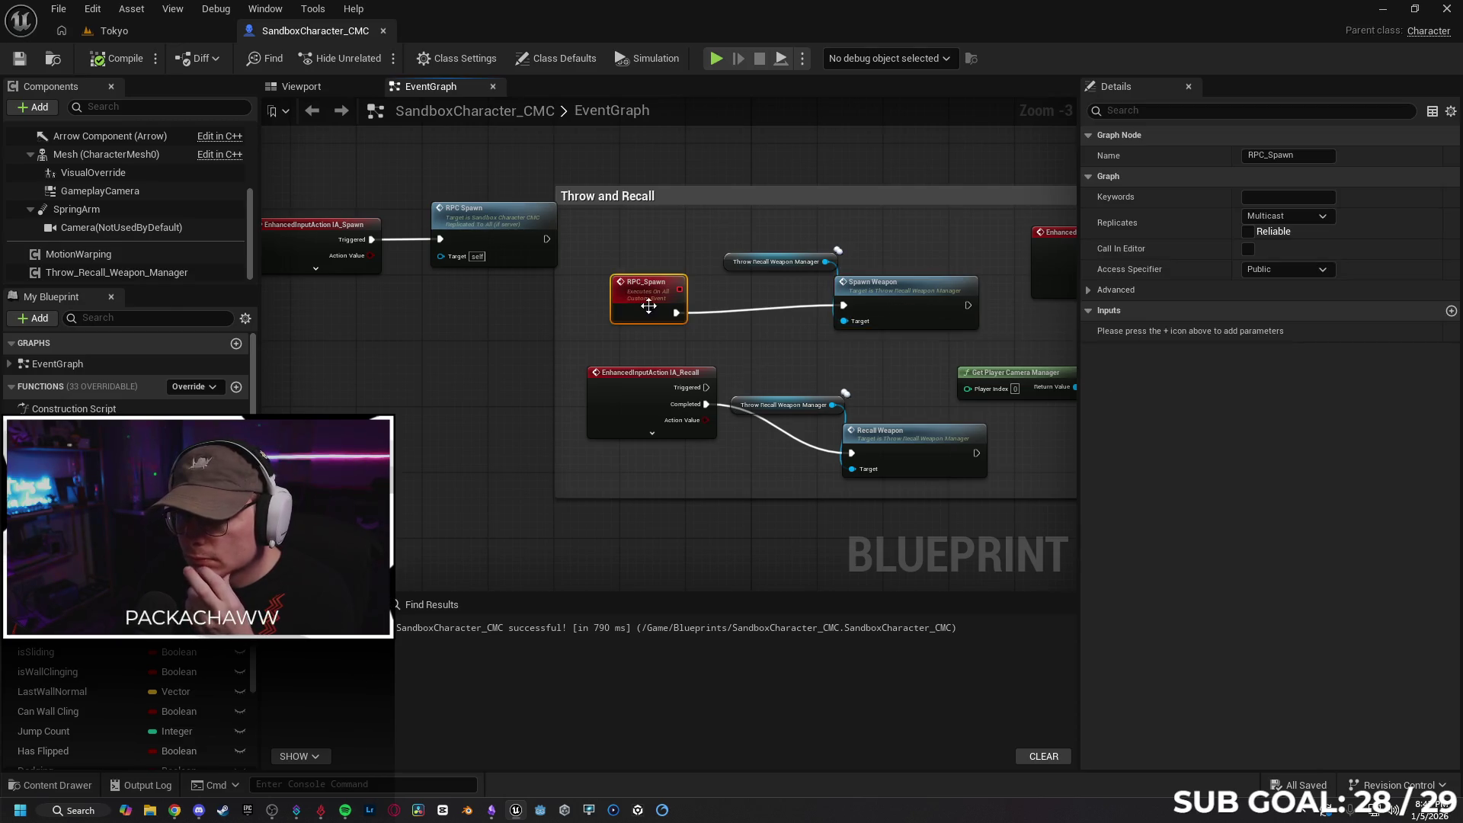
left_click_drag(836, 359, 719, 340)
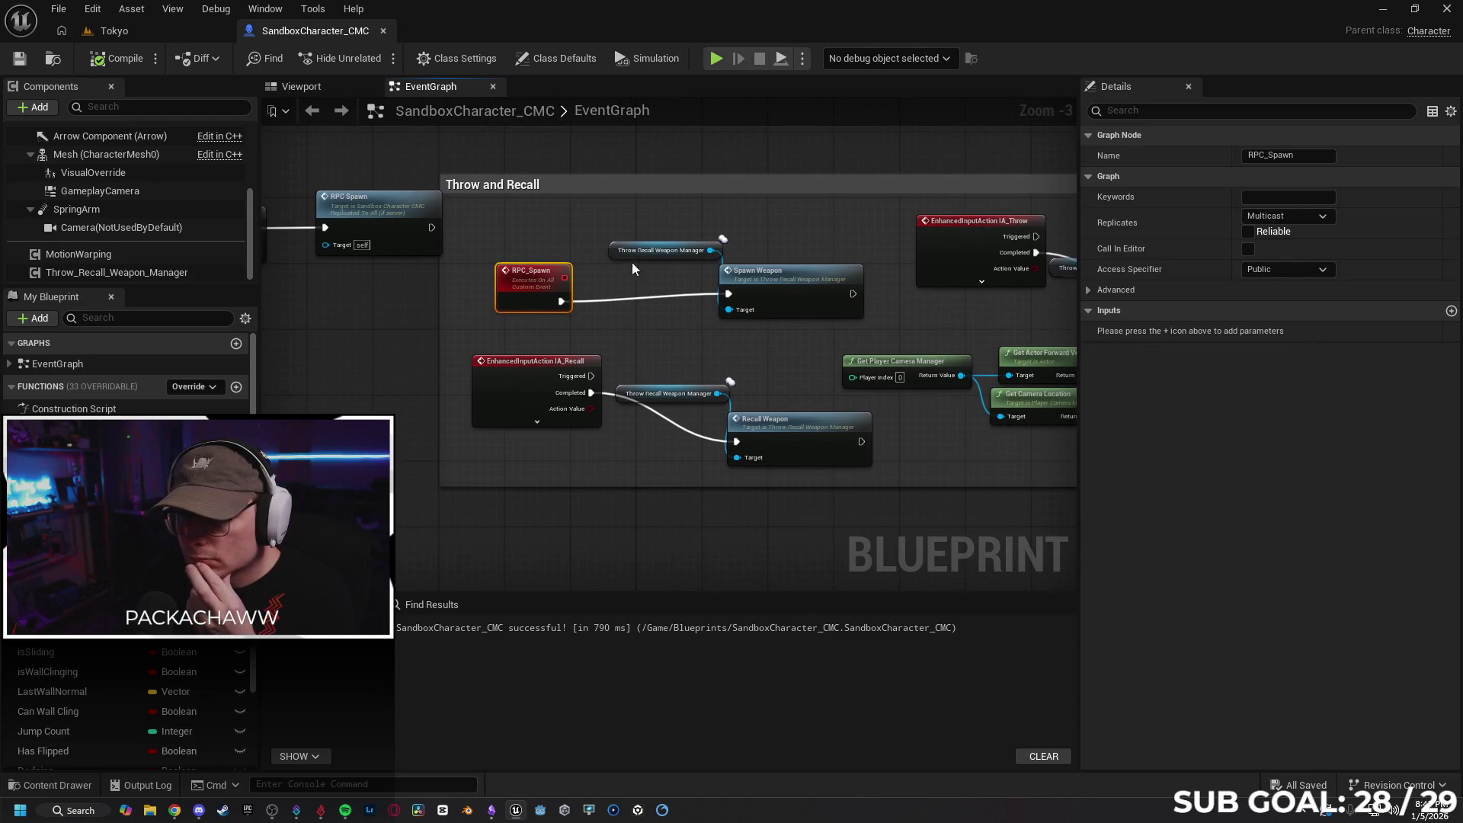
left_click(648, 251)
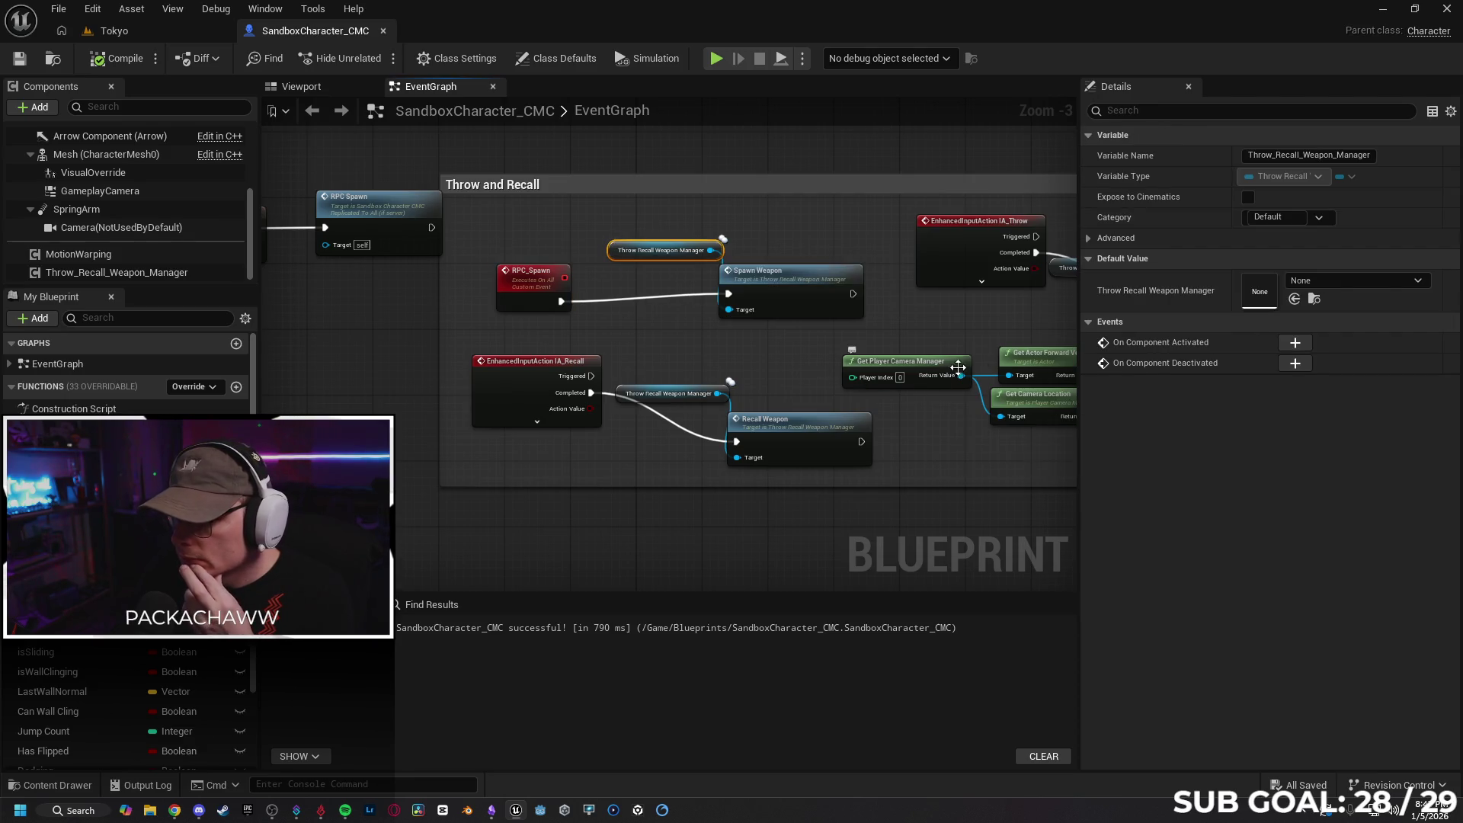
left_click(1090, 240)
left_click(1089, 239)
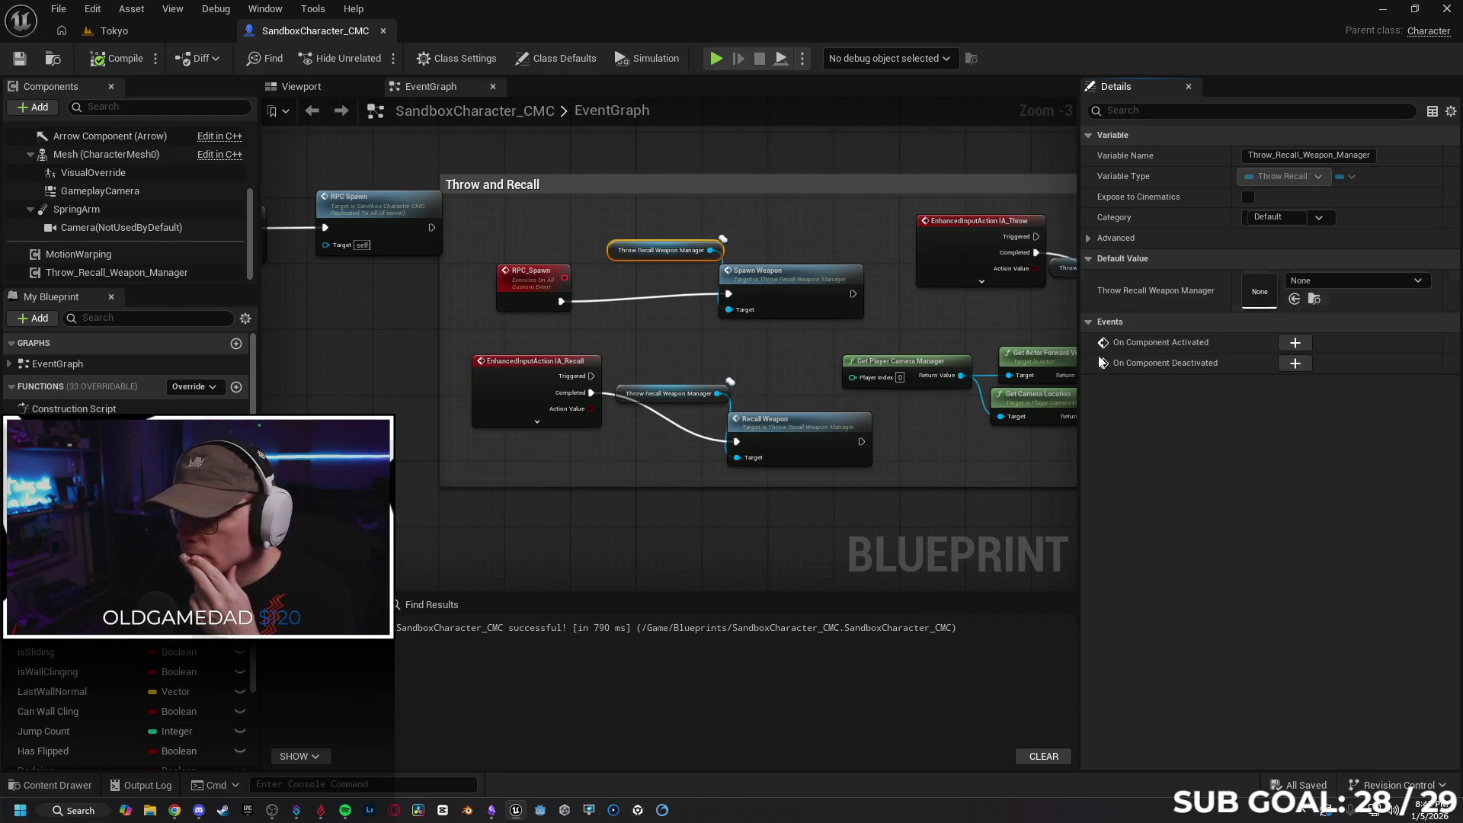
Peek at the Blueprints folder in the Content Drawer, then undo the node move and RPC Spawn call
left_click(53, 785)
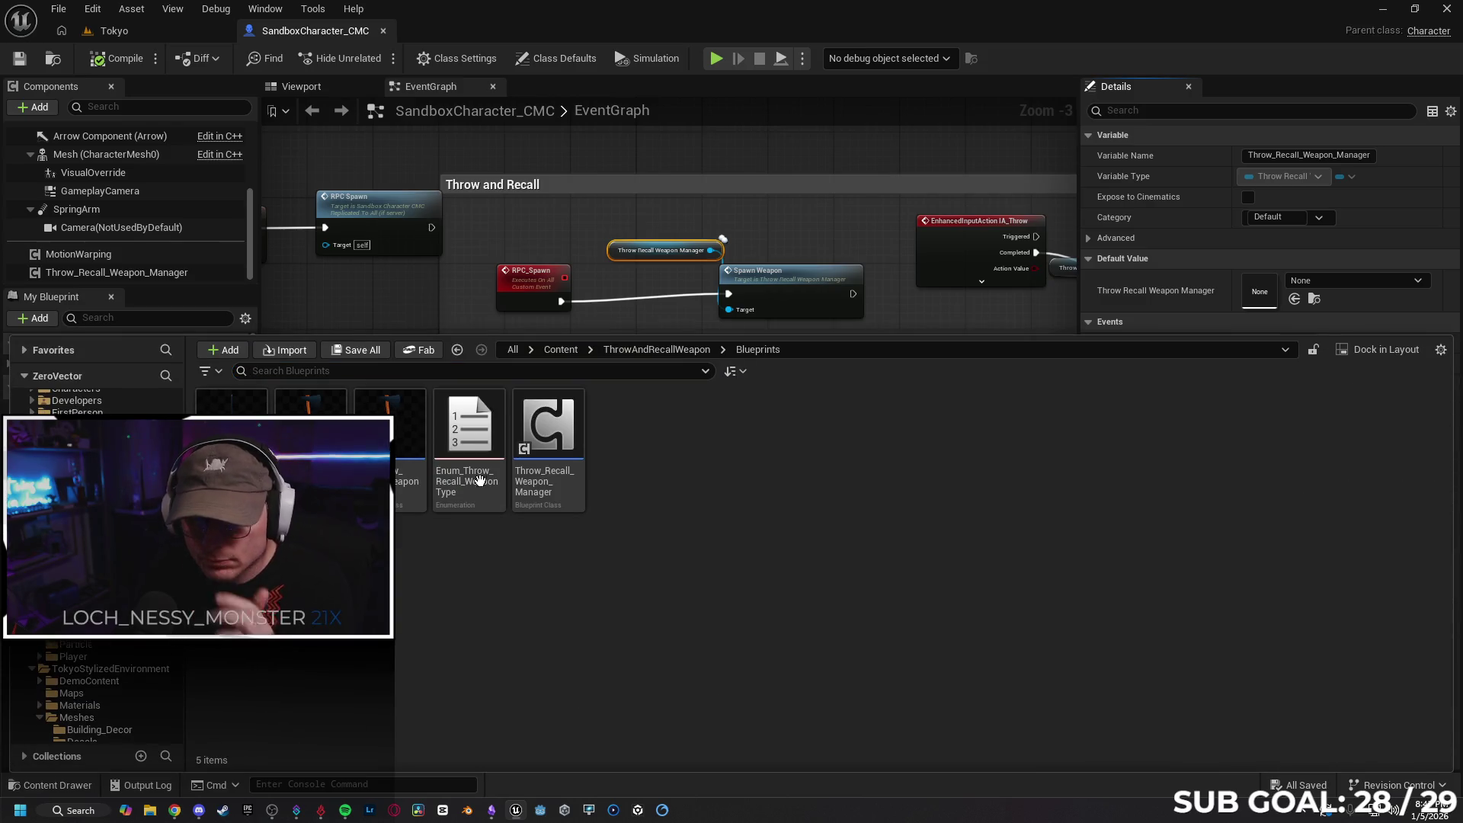
left_click(395, 317)
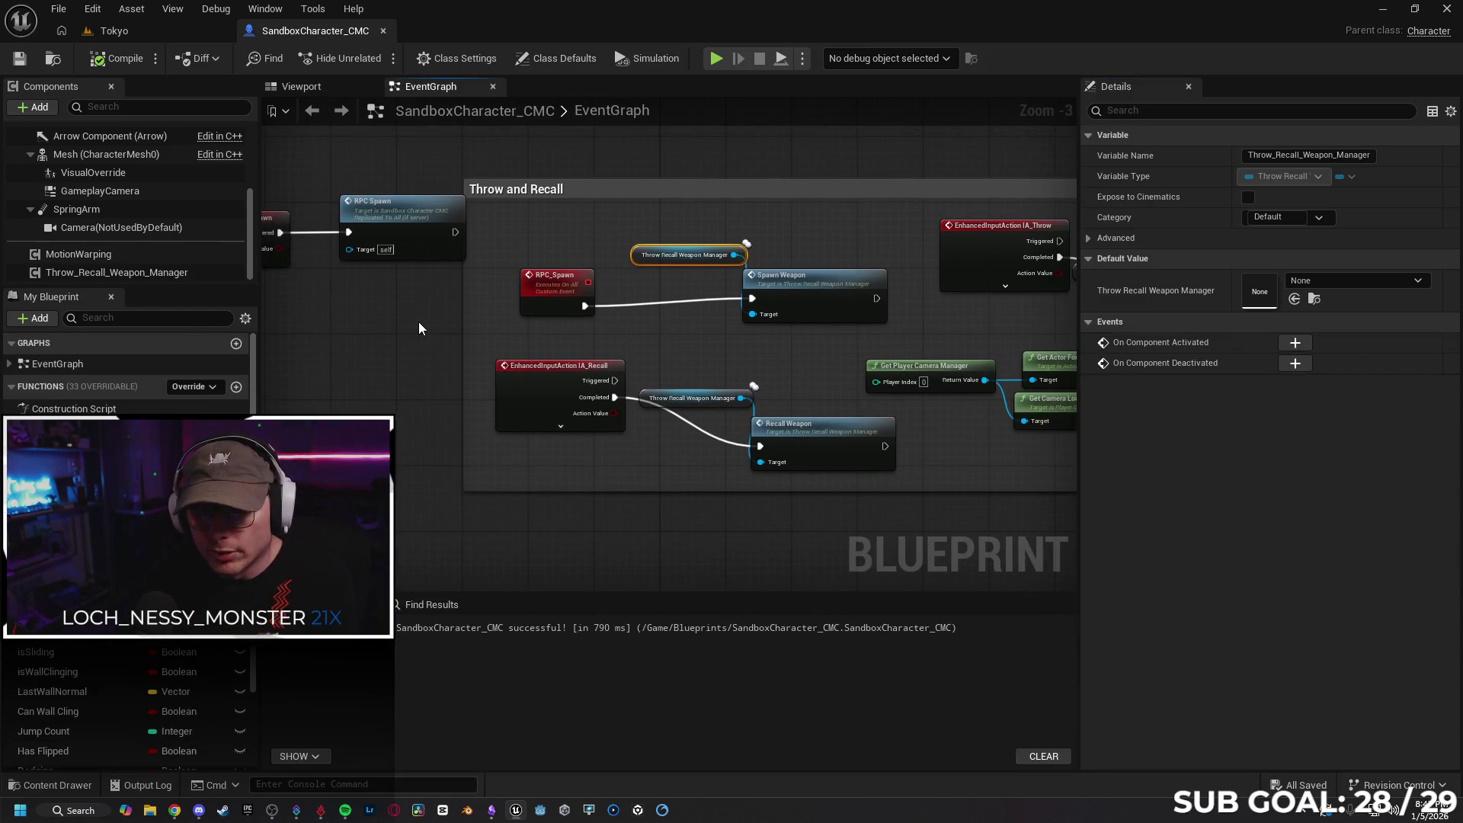
key("ctrl+z")
key("ctrl+z")
key("ctrl+z")
left_click_drag(422, 377, 523, 386)
key("ctrl+z")
key("ctrl+z")
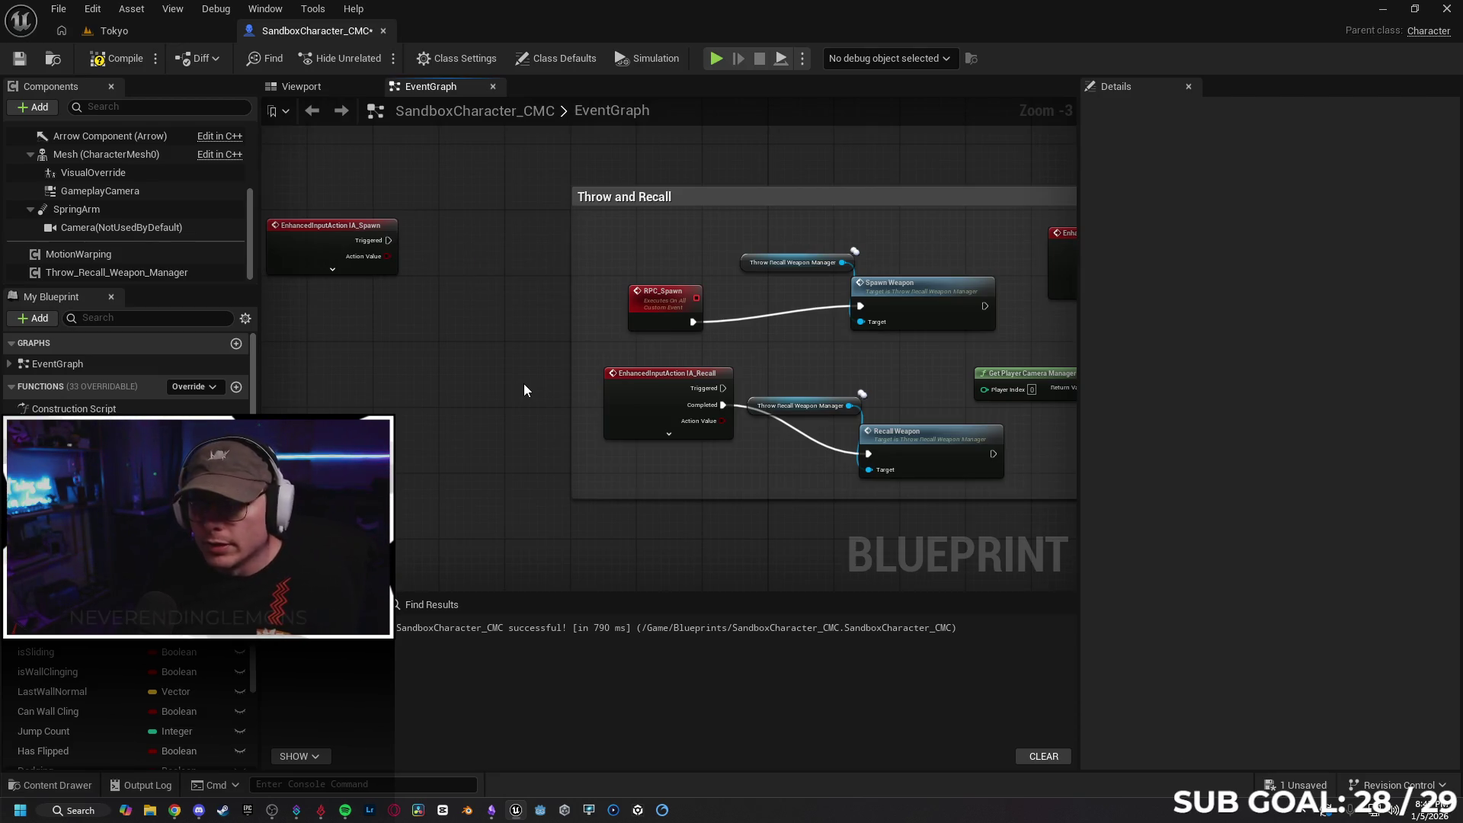
Undo the Multicast change, node moves and RPC links, restoring IA_Spawn's Completed link to Spawn Weapon
key("ctrl+z")
key("ctrl+z")
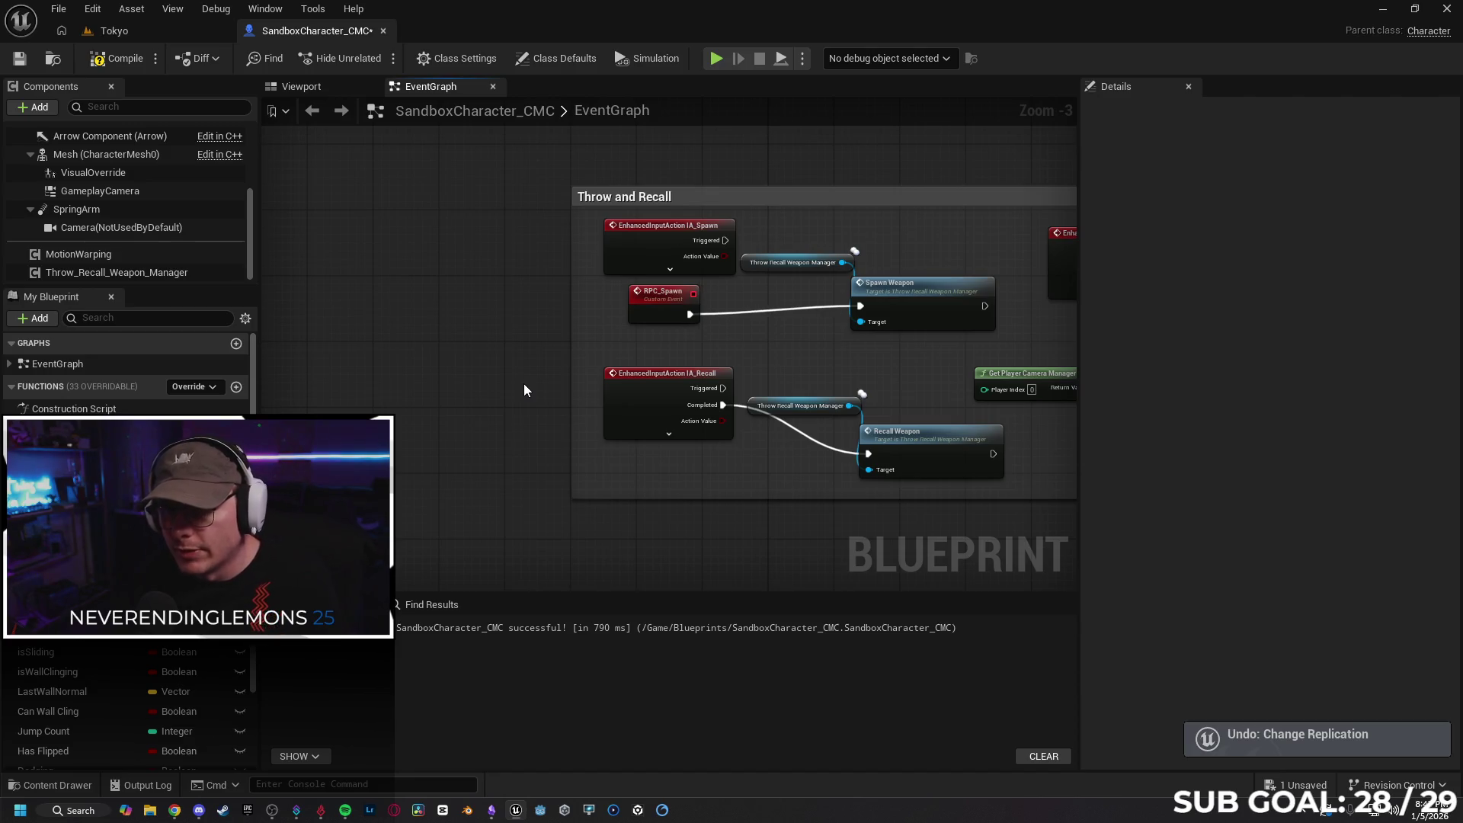
key("ctrl+z")
key("ctrl+z")
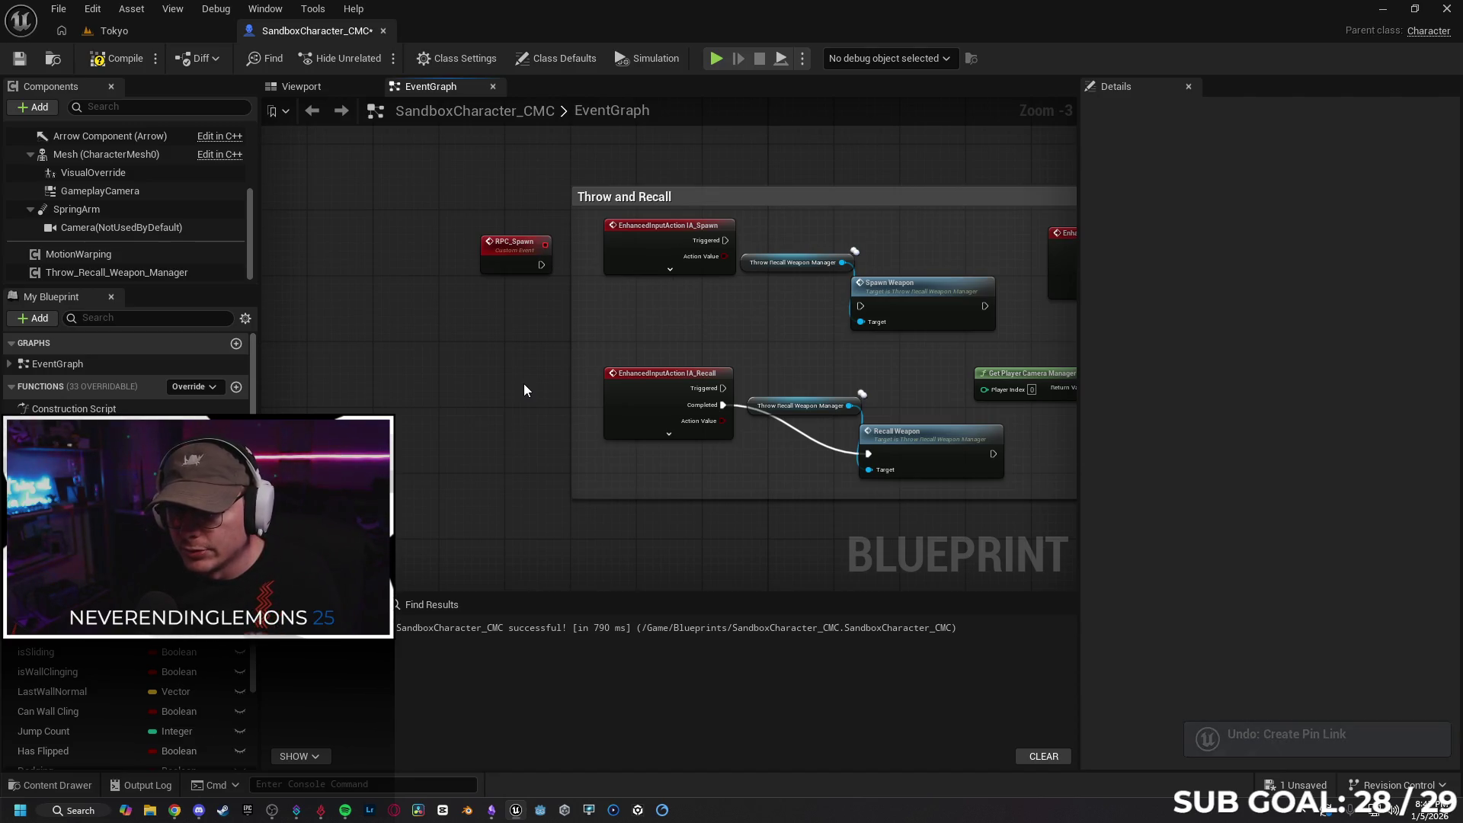
key("ctrl+z")
key("ctrl+z")
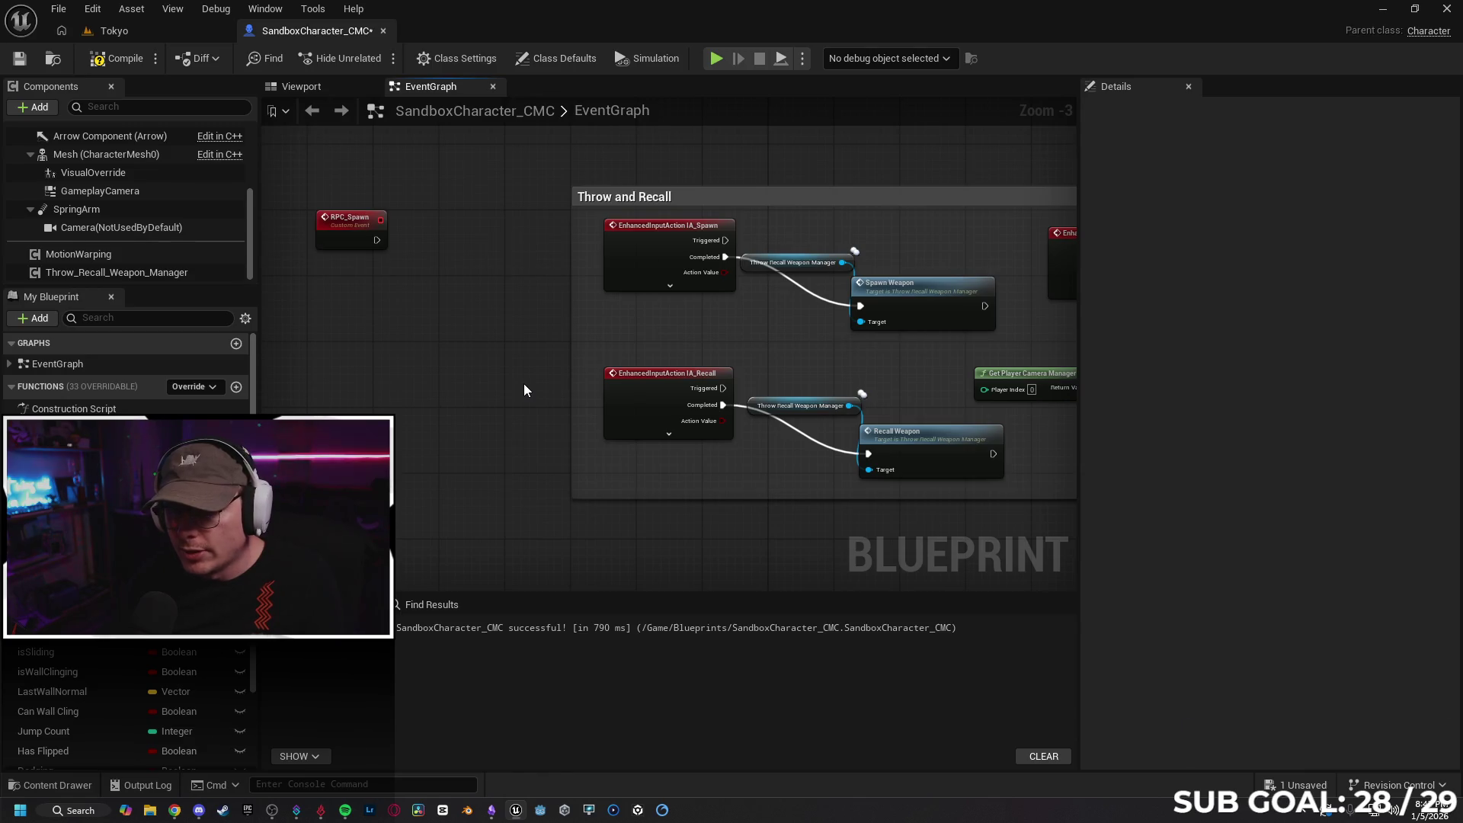
key("ctrl+z")
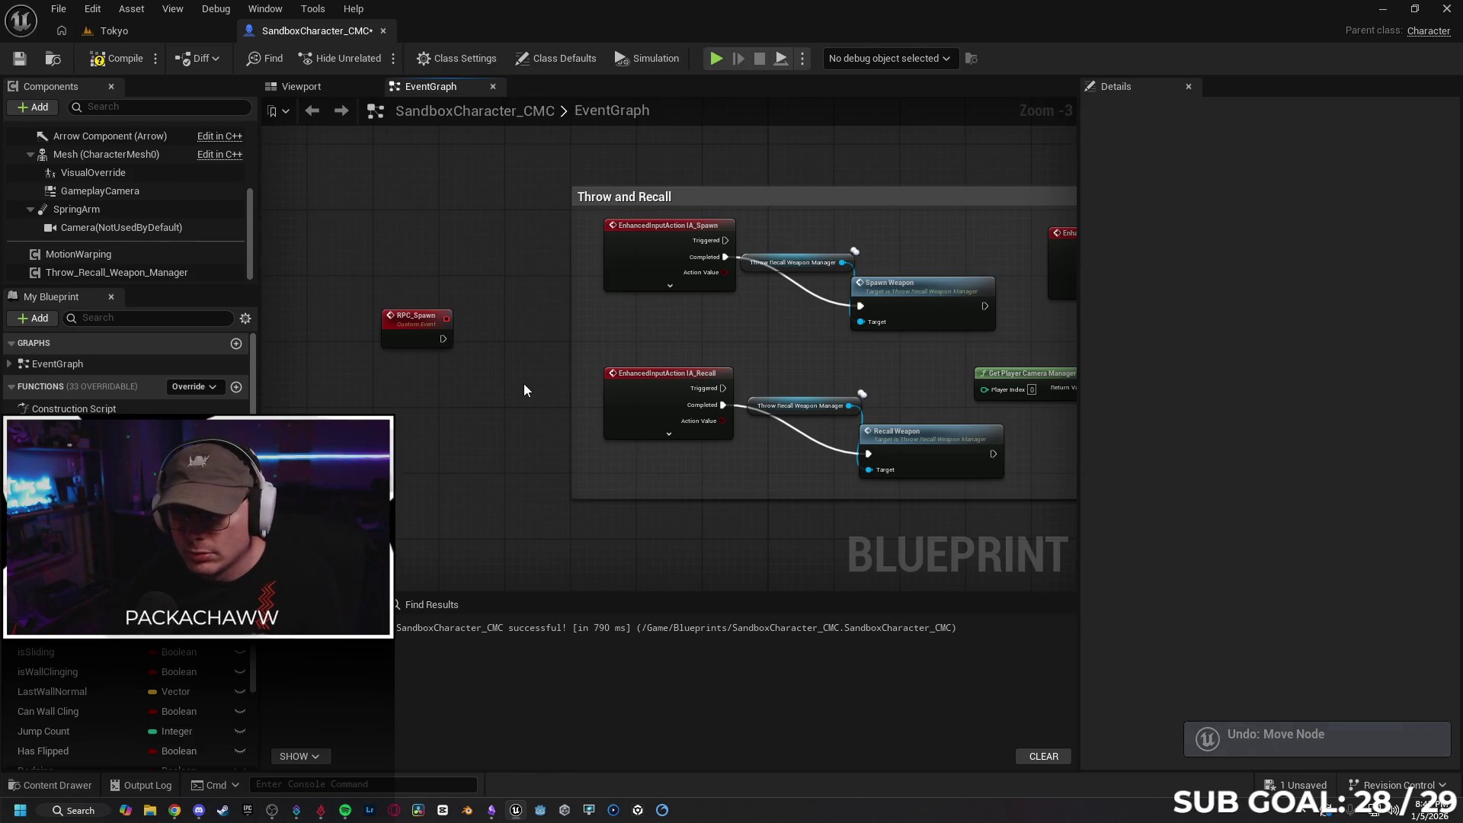
key("ctrl+z")
key("ctrl+z")
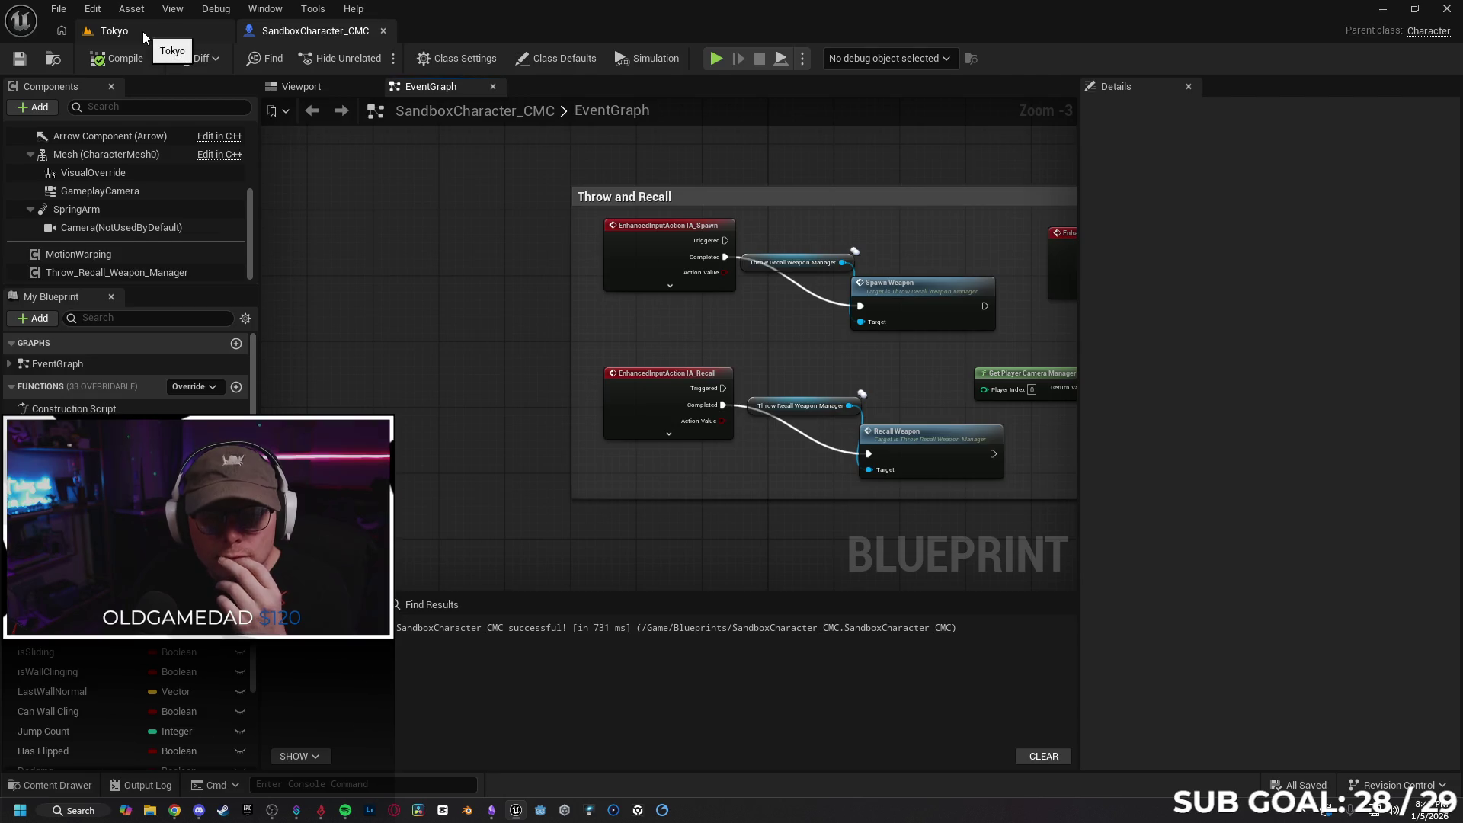
In Chrome, go to fab.com and open the Throw And Recall Weapon listing by searching 'throw and'
left_click(174, 810)
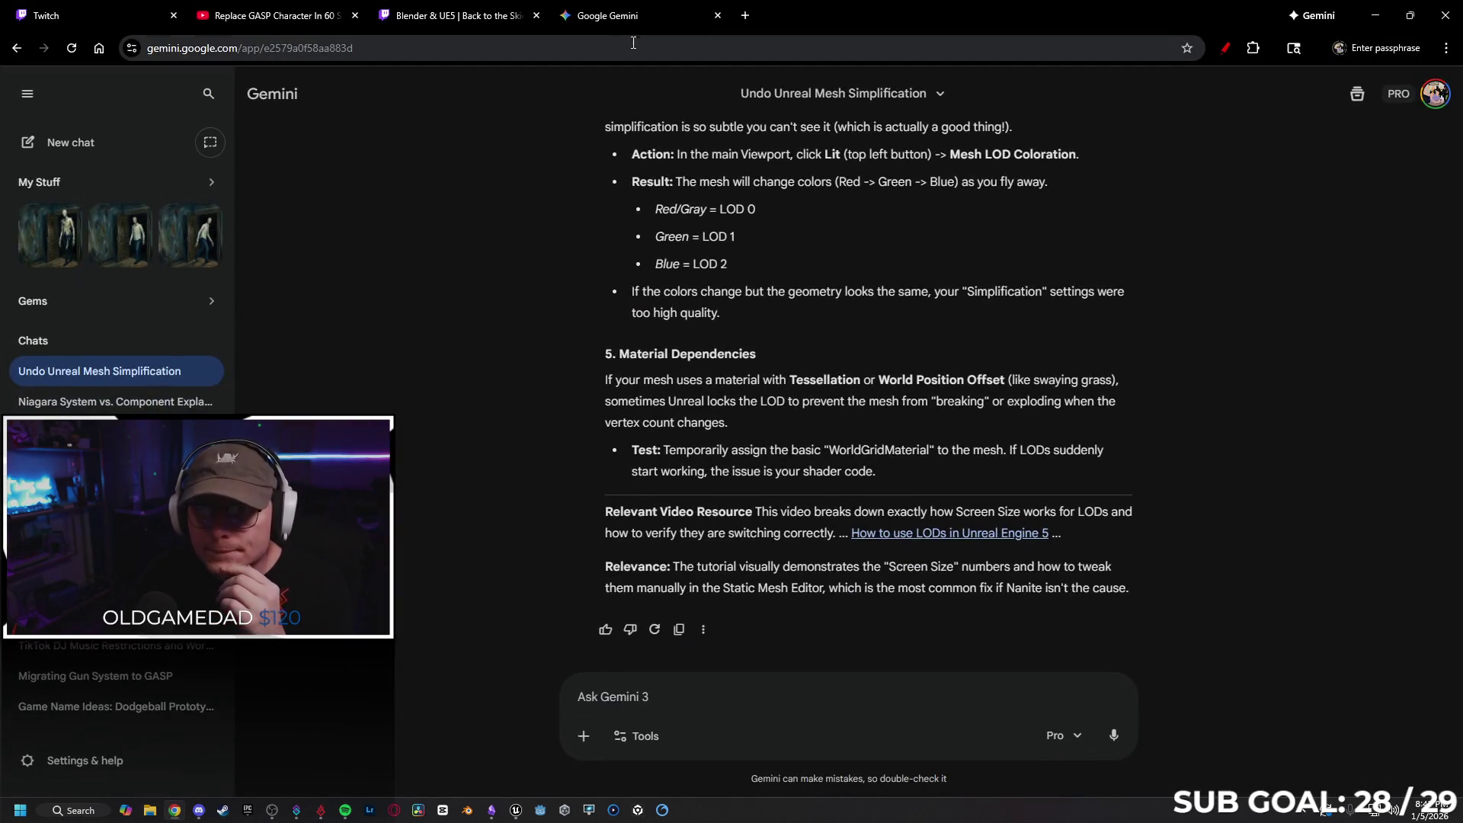
left_click(452, 17)
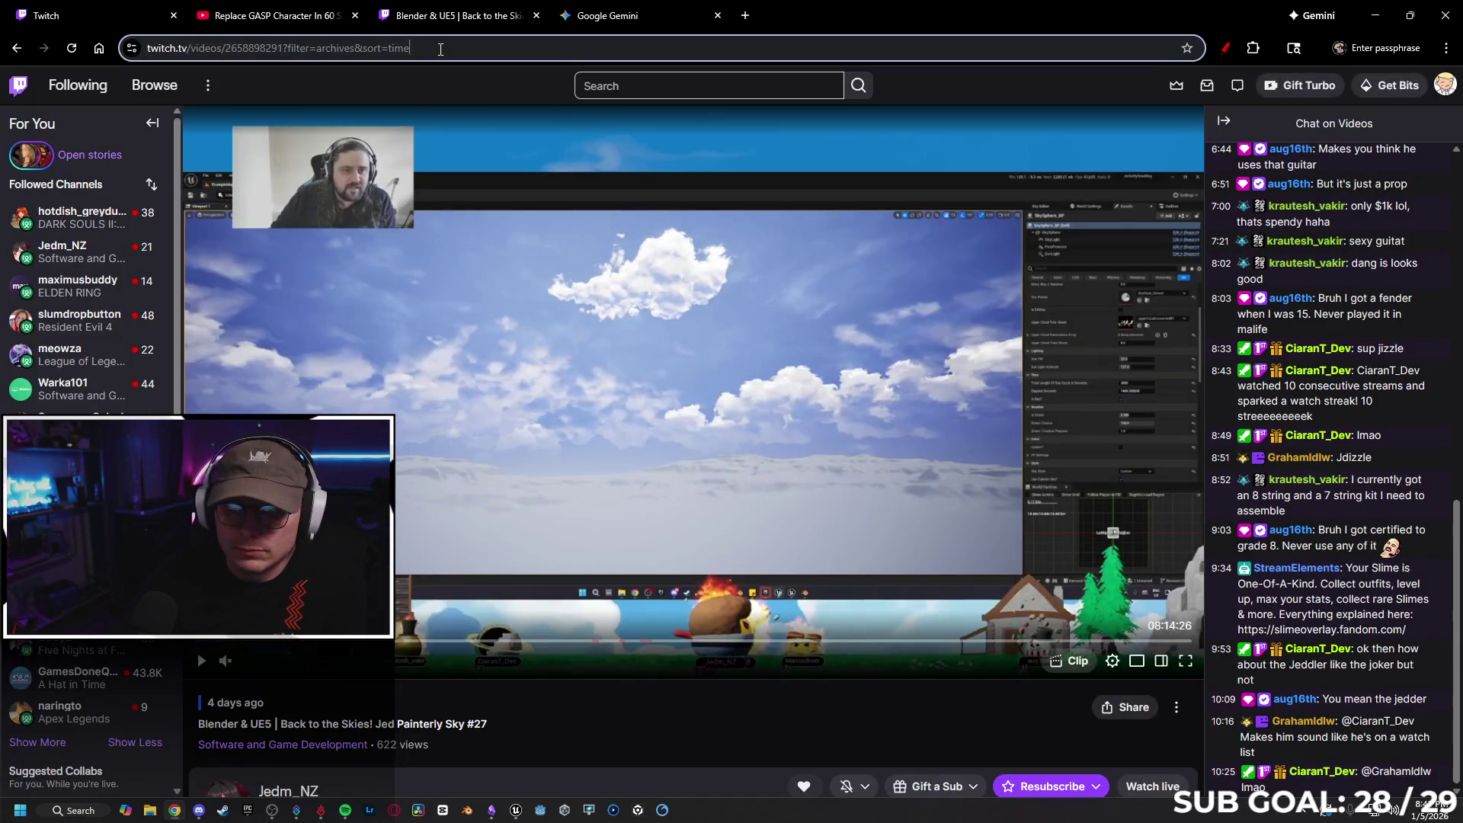
left_click(441, 48)
type("fab.com")
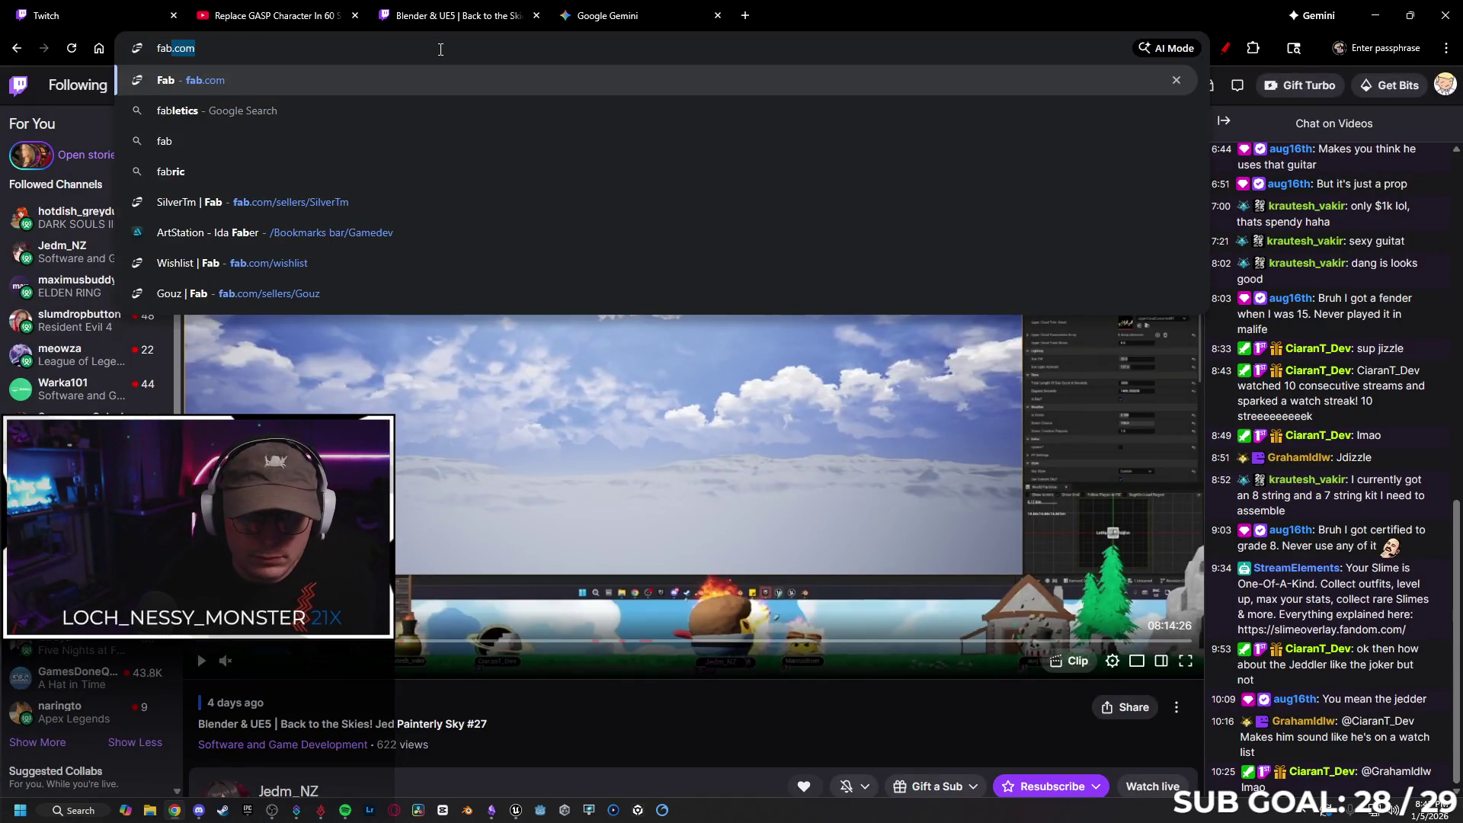
key("Return")
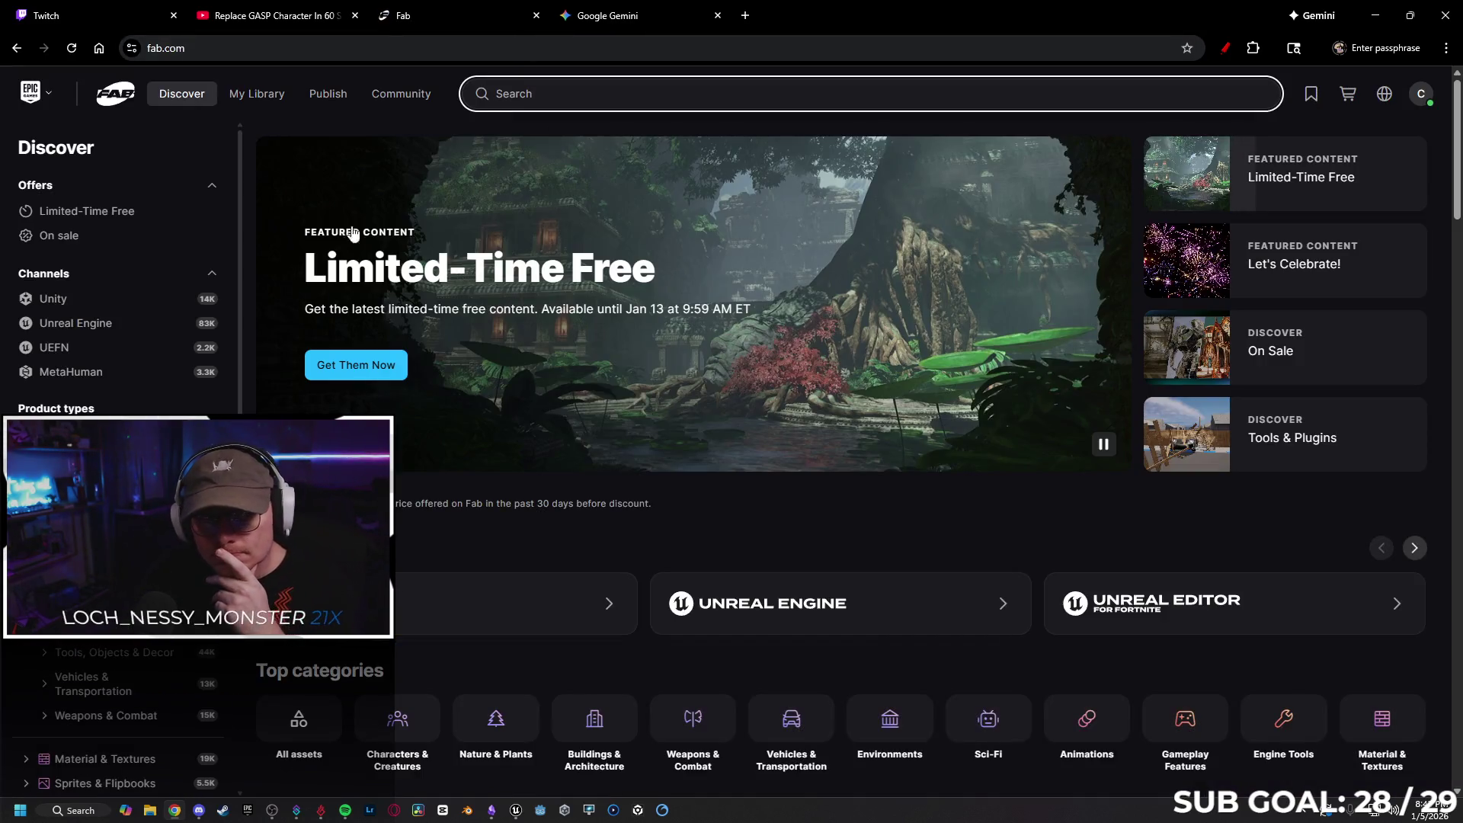
type("t")
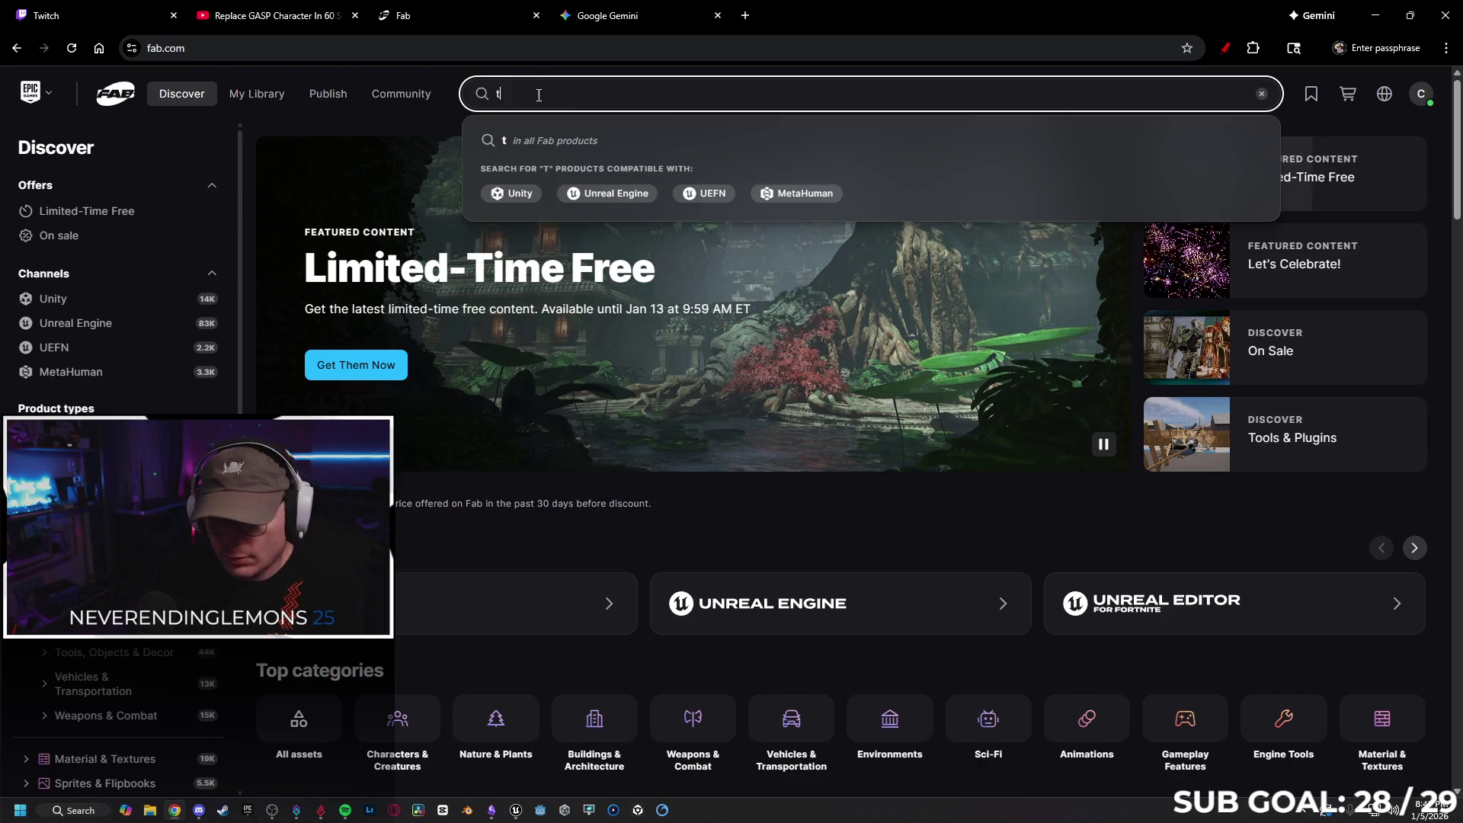
type("hrow and")
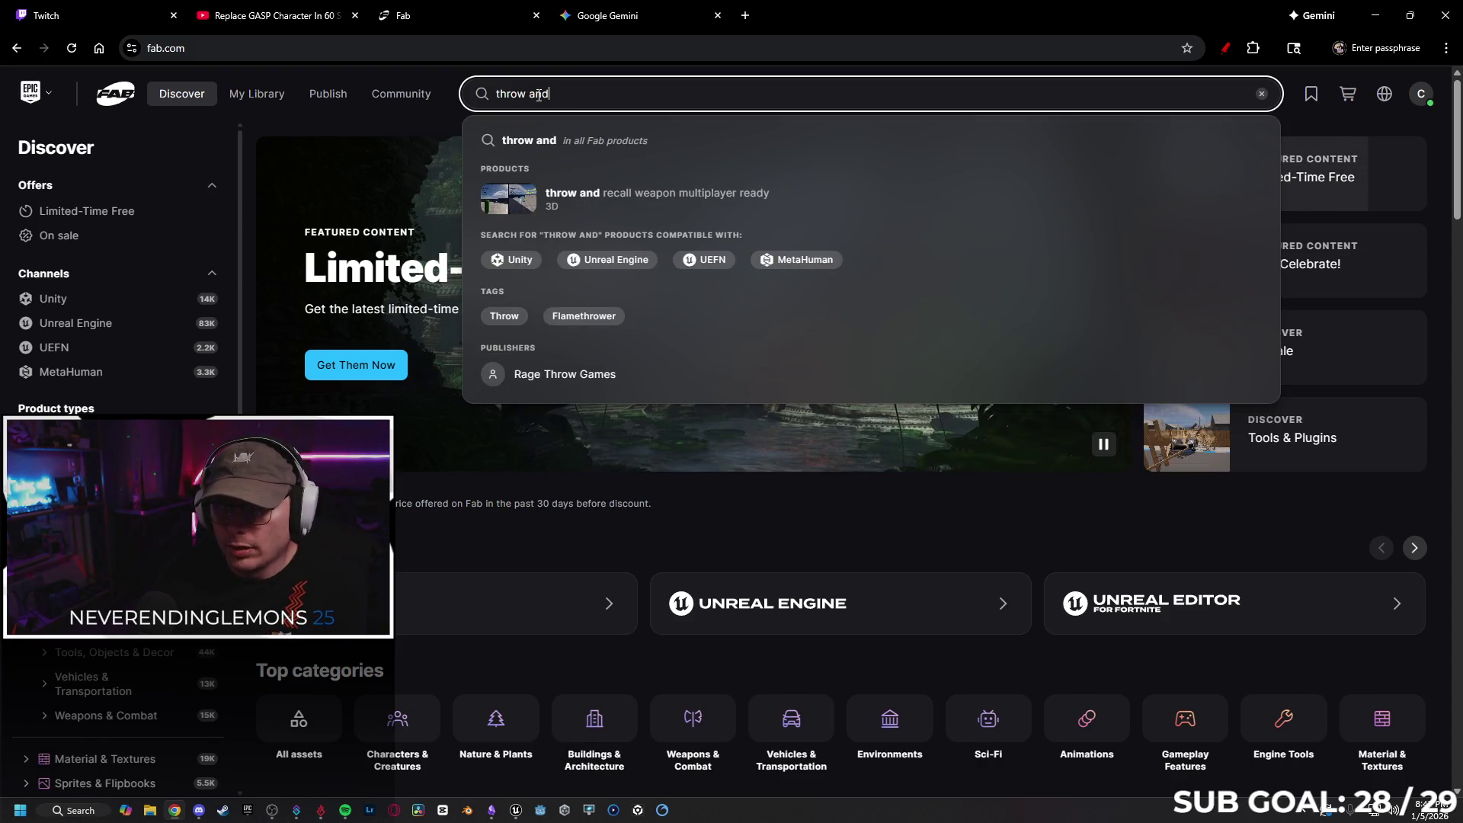
key("Return")
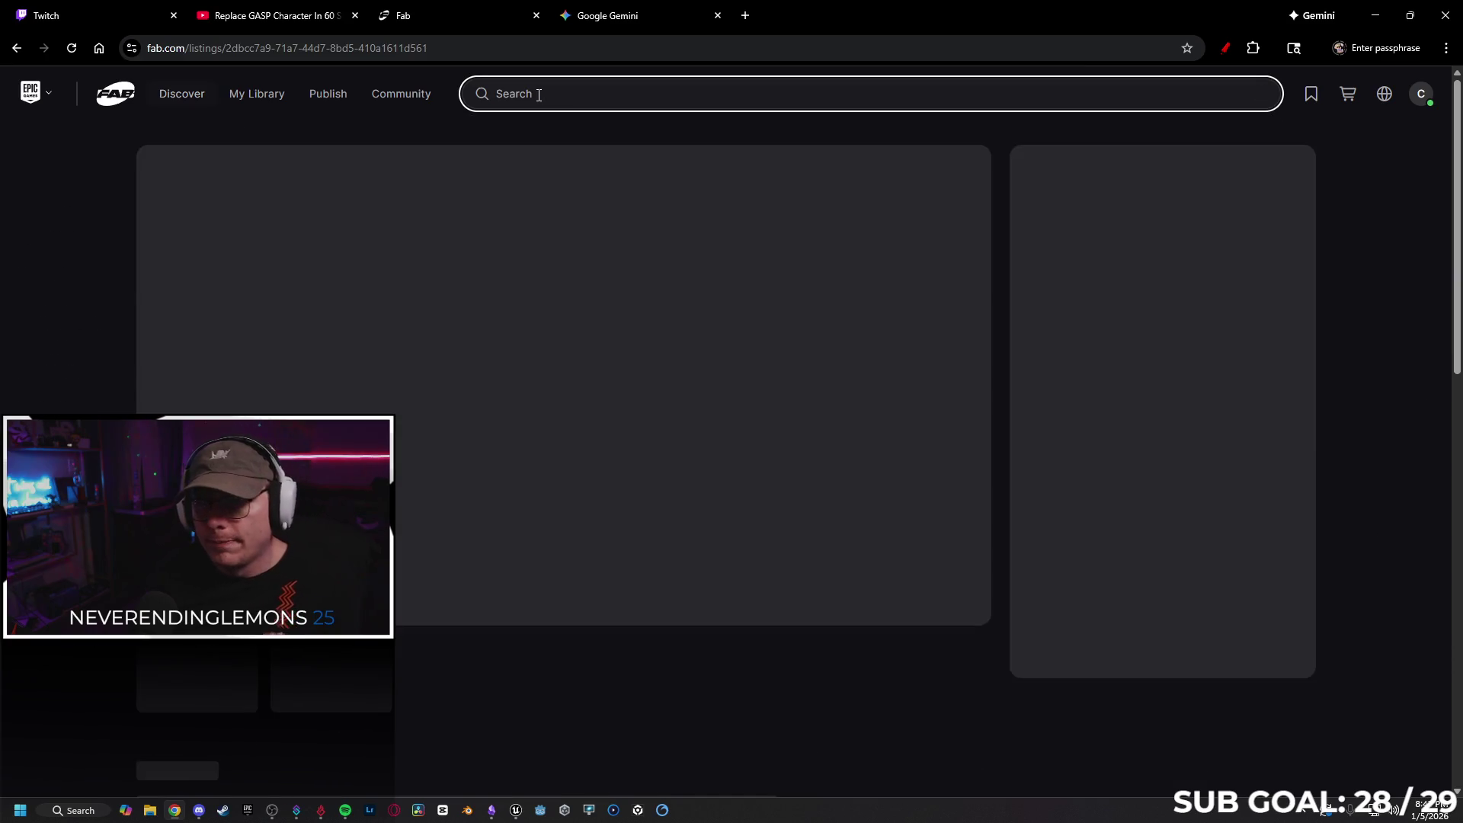
Open the listing's documentation in a background tab and scroll through the description
scroll(648, 308, "down", 8)
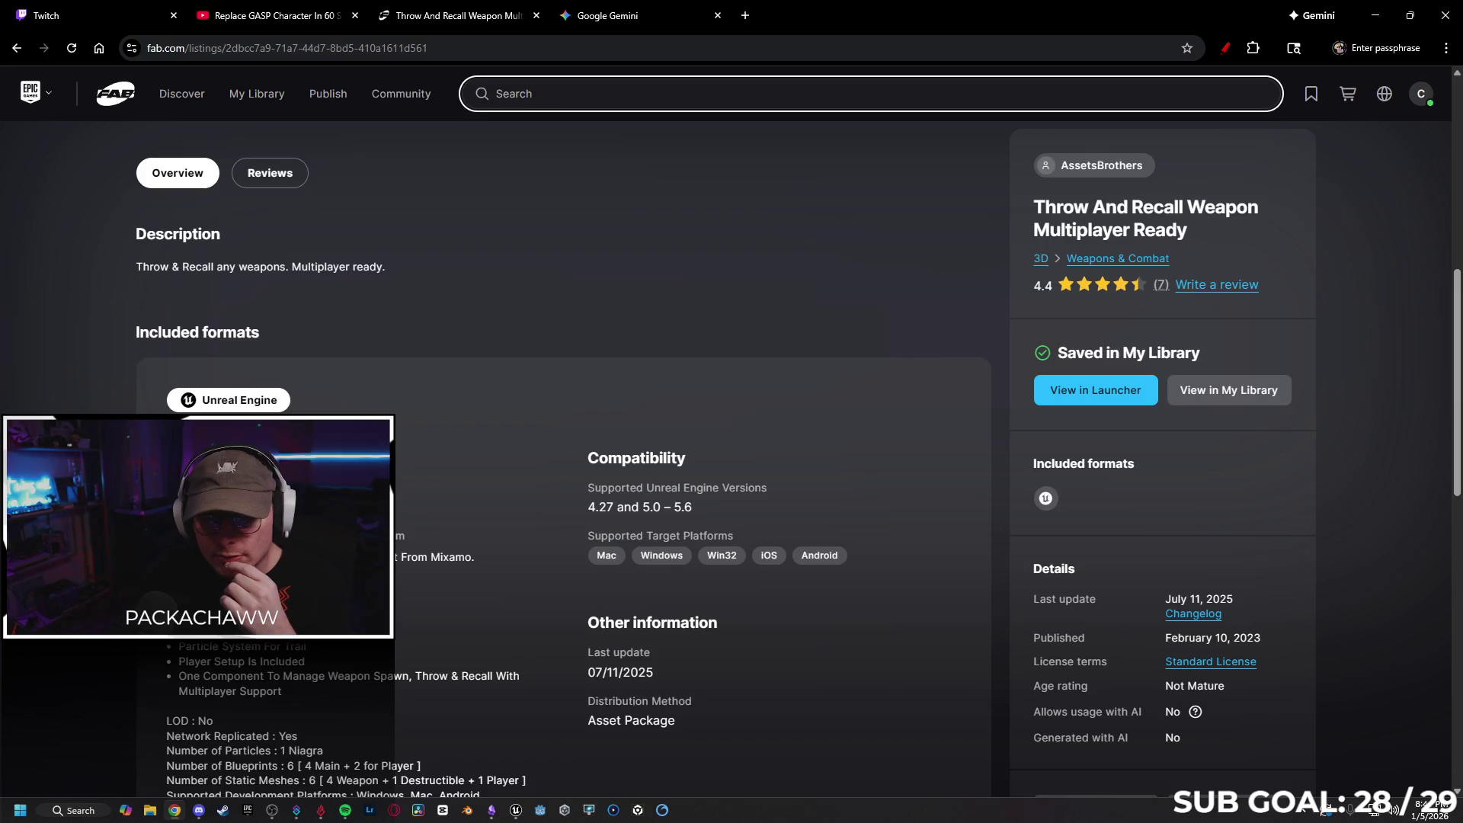
middle_click(282, 515)
scroll(501, 402, "down", 3)
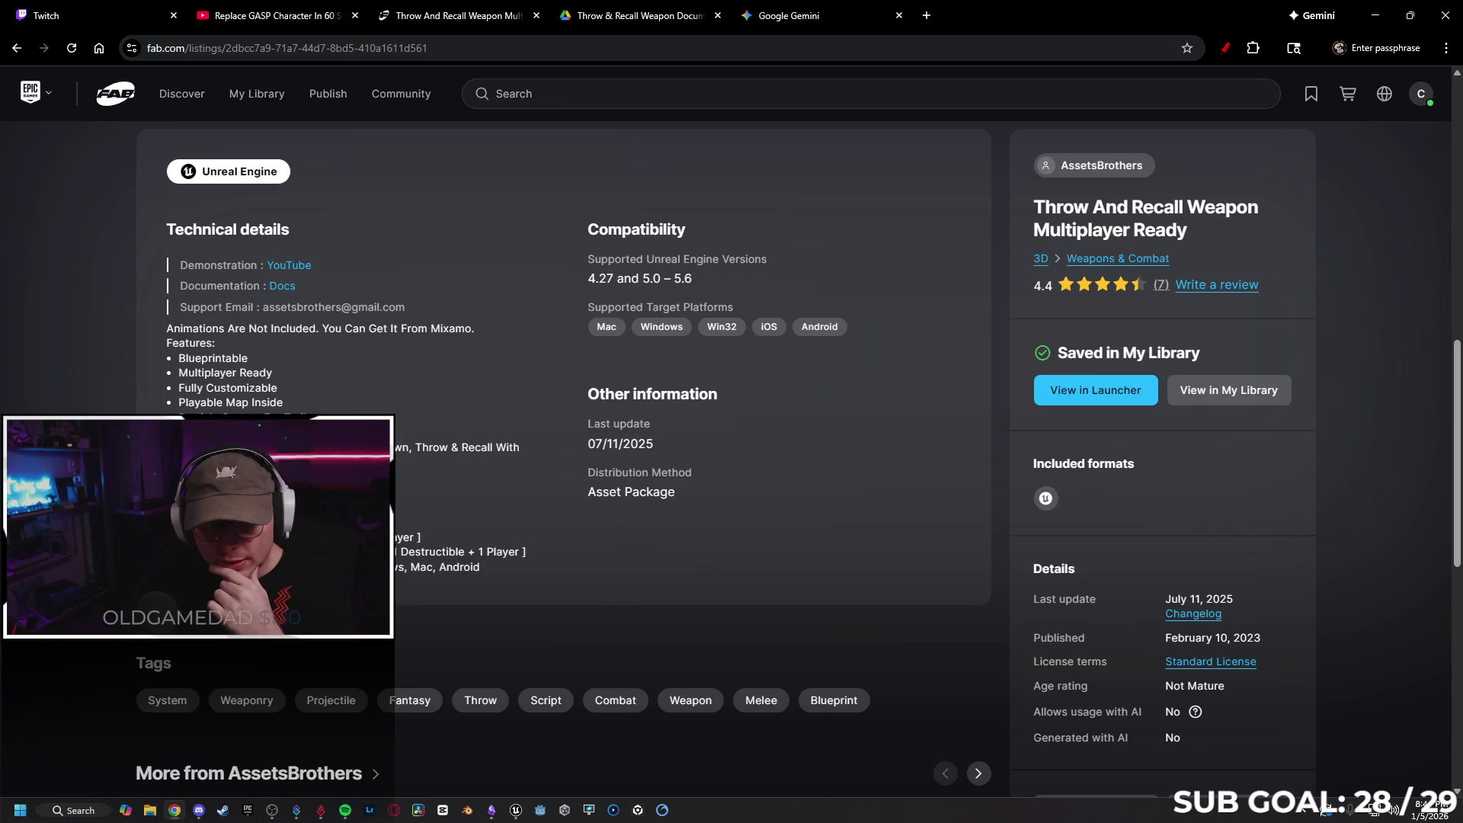
scroll(395, 373, "down", 5)
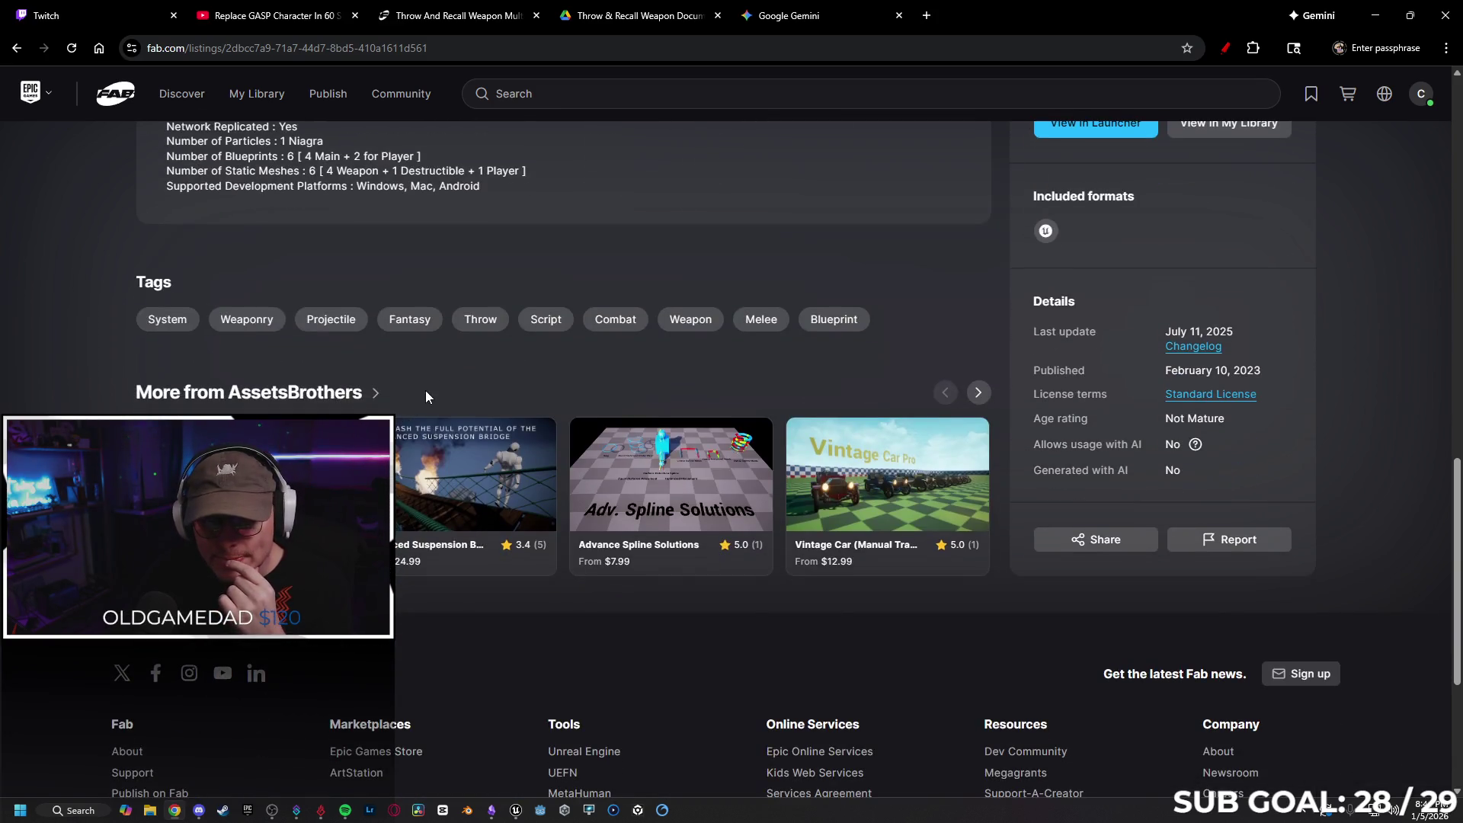
scroll(434, 393, "up", 7)
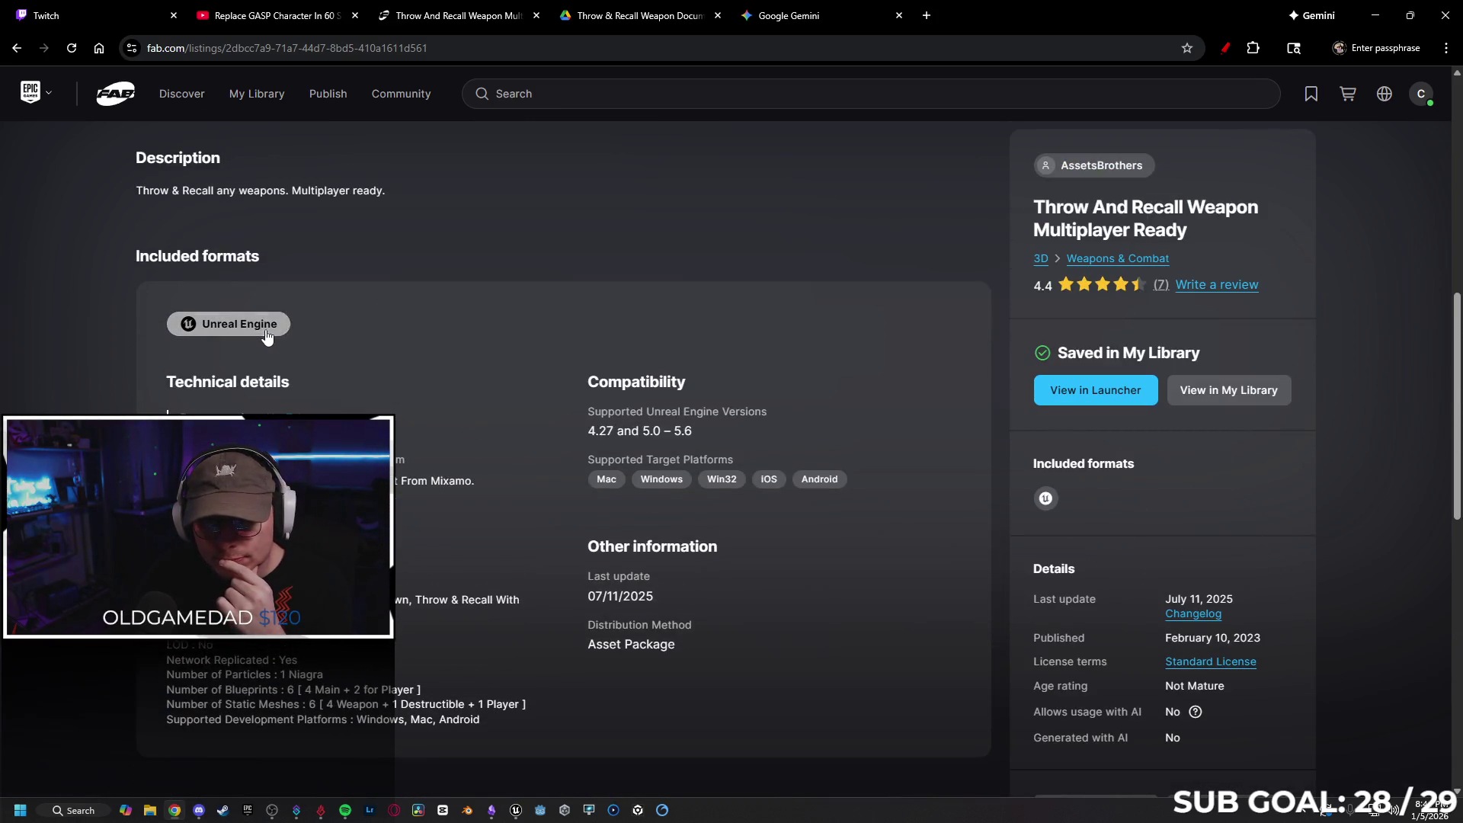
scroll(518, 491, "up", 3)
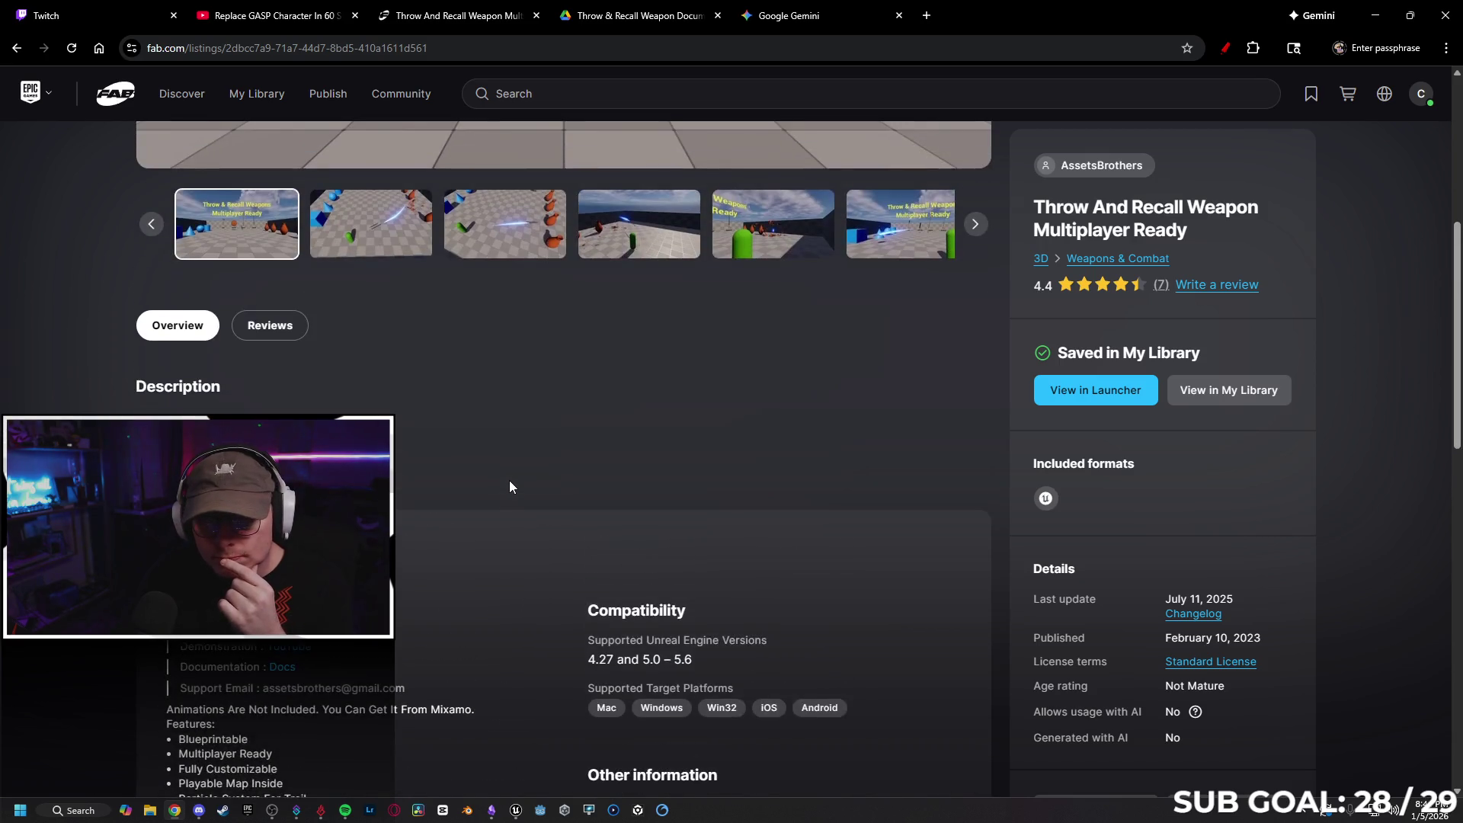
Read the listing's reviews, return to Overview, and switch to the documentation PDF
left_click(274, 331)
scroll(509, 516, "down", 3)
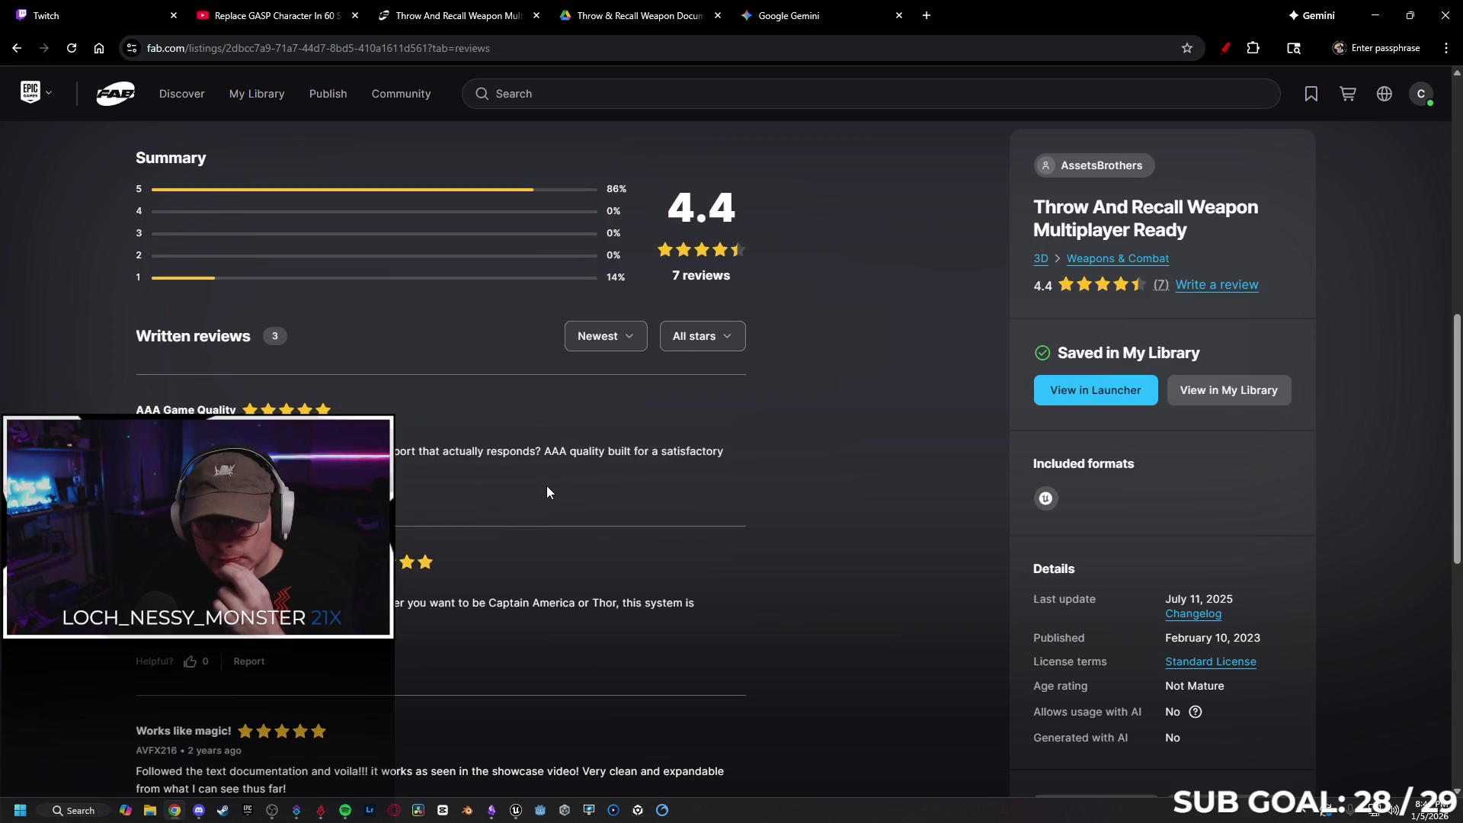
scroll(574, 468, "down", 2)
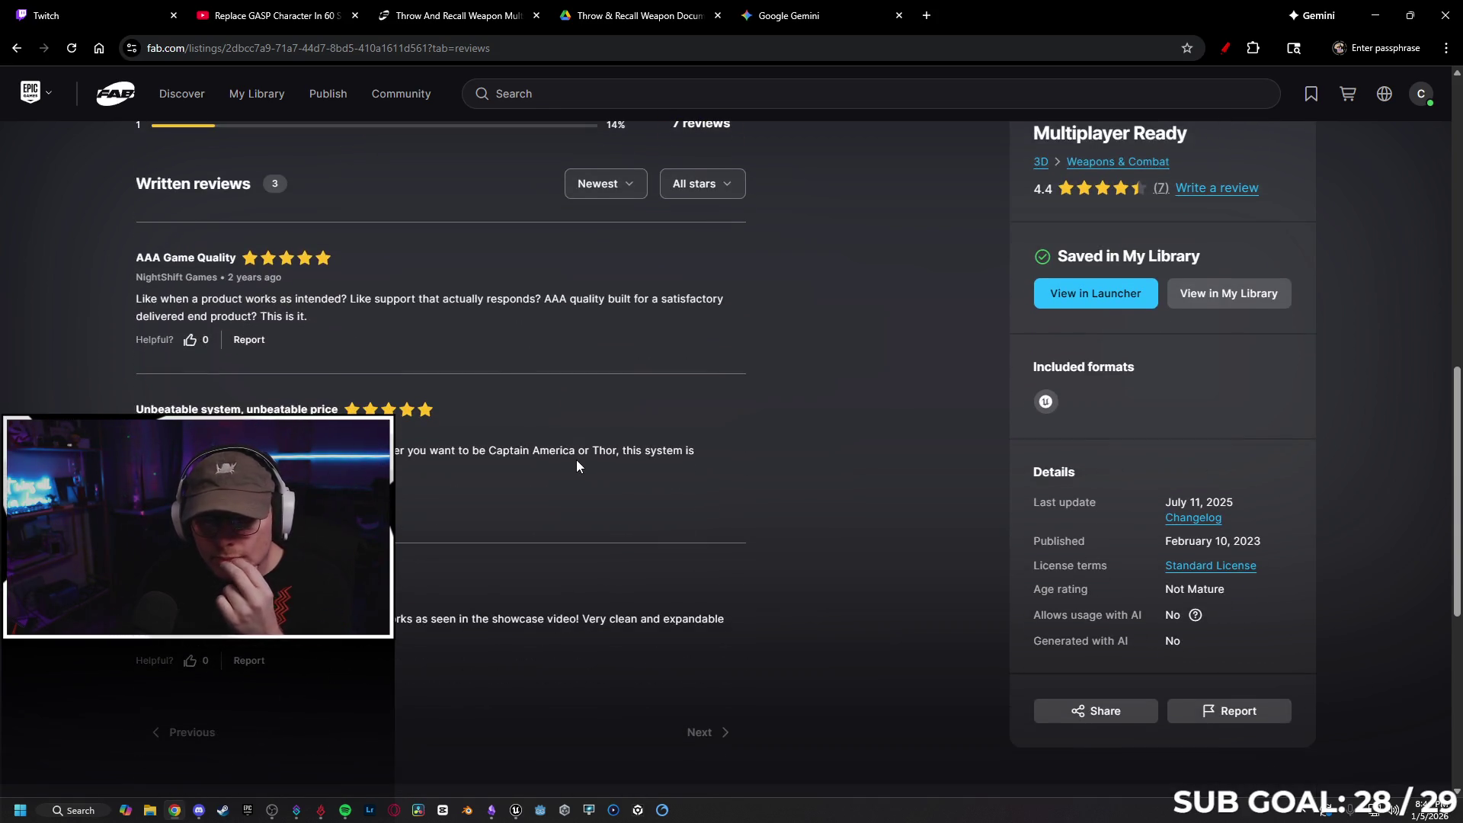
scroll(579, 461, "up", 2)
scroll(594, 459, "down", 3)
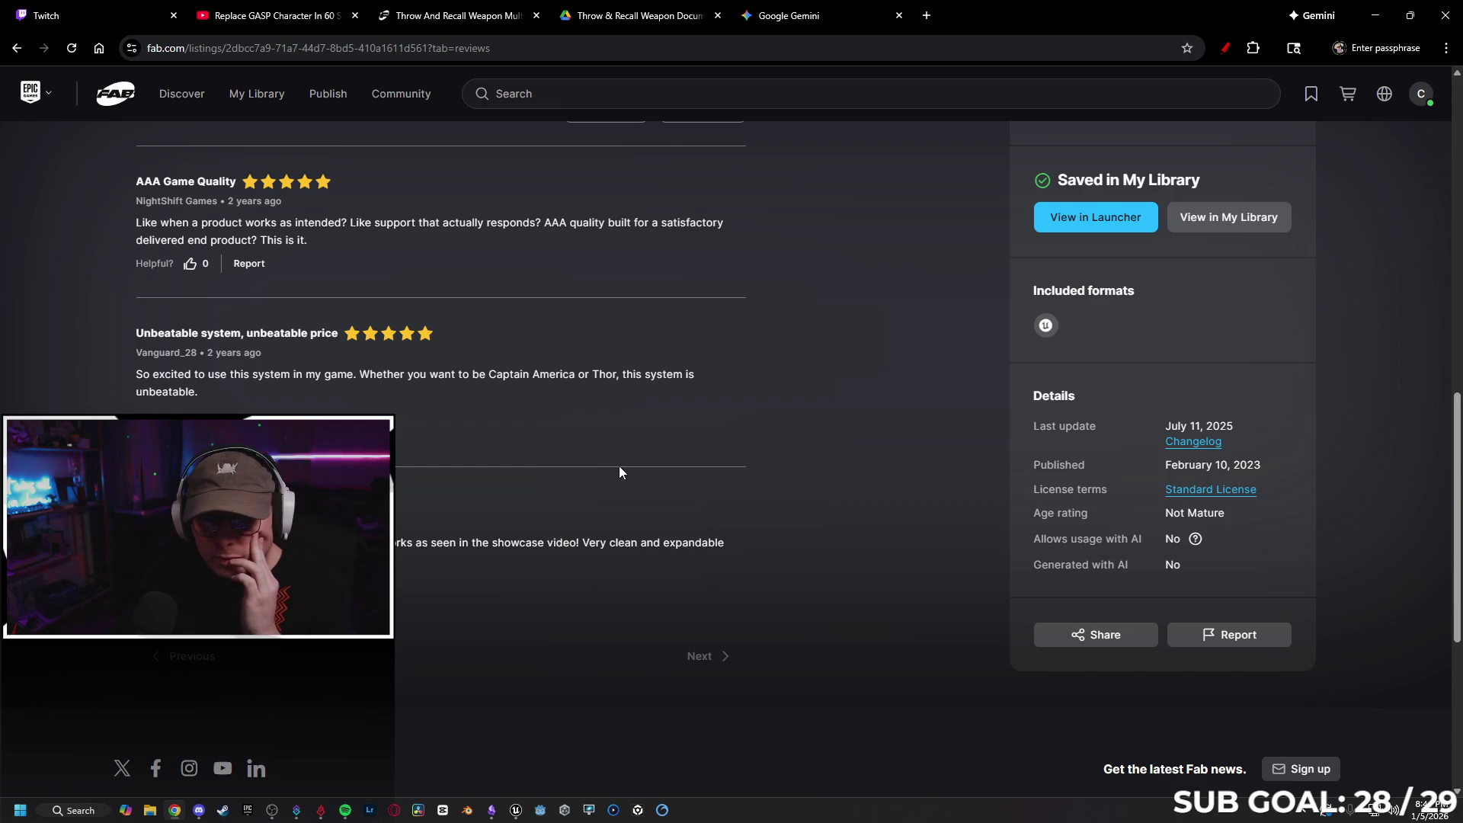
scroll(618, 466, "up", 5)
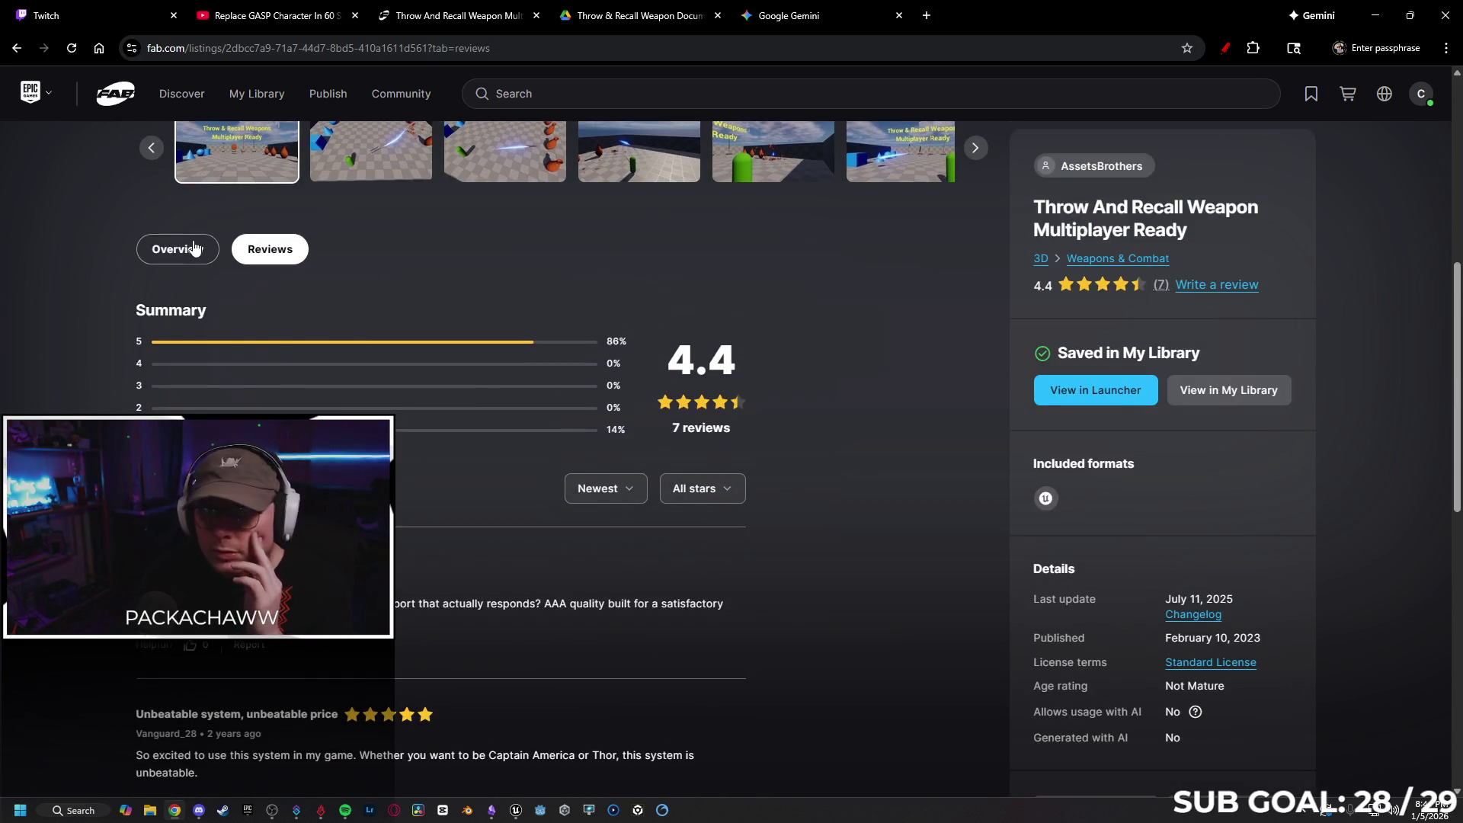
left_click(180, 248)
left_click(636, 12)
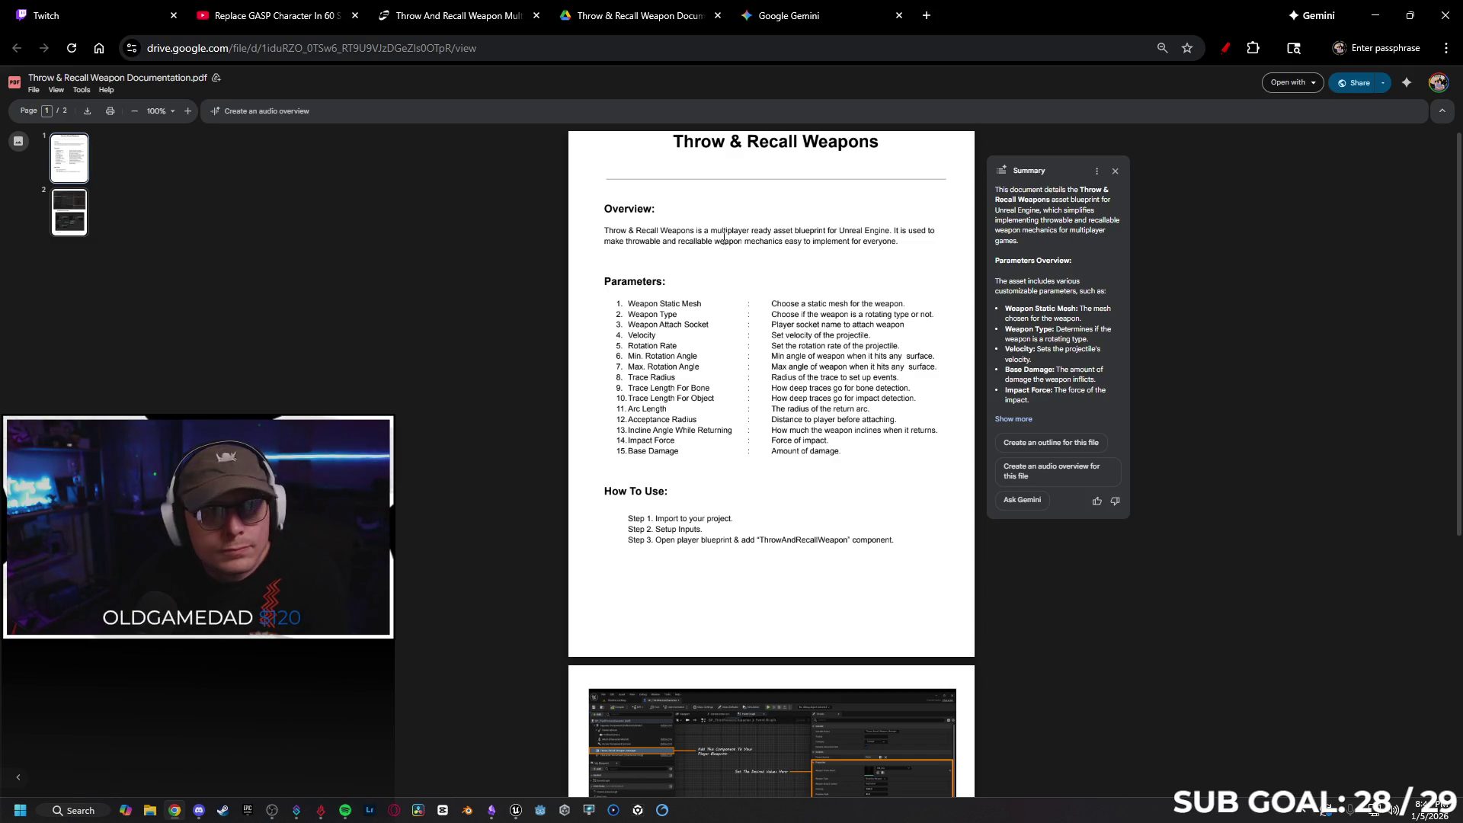
Scroll the PDF to page 2, then close the Replace GASP Character video tab
scroll(739, 259, "down", 2)
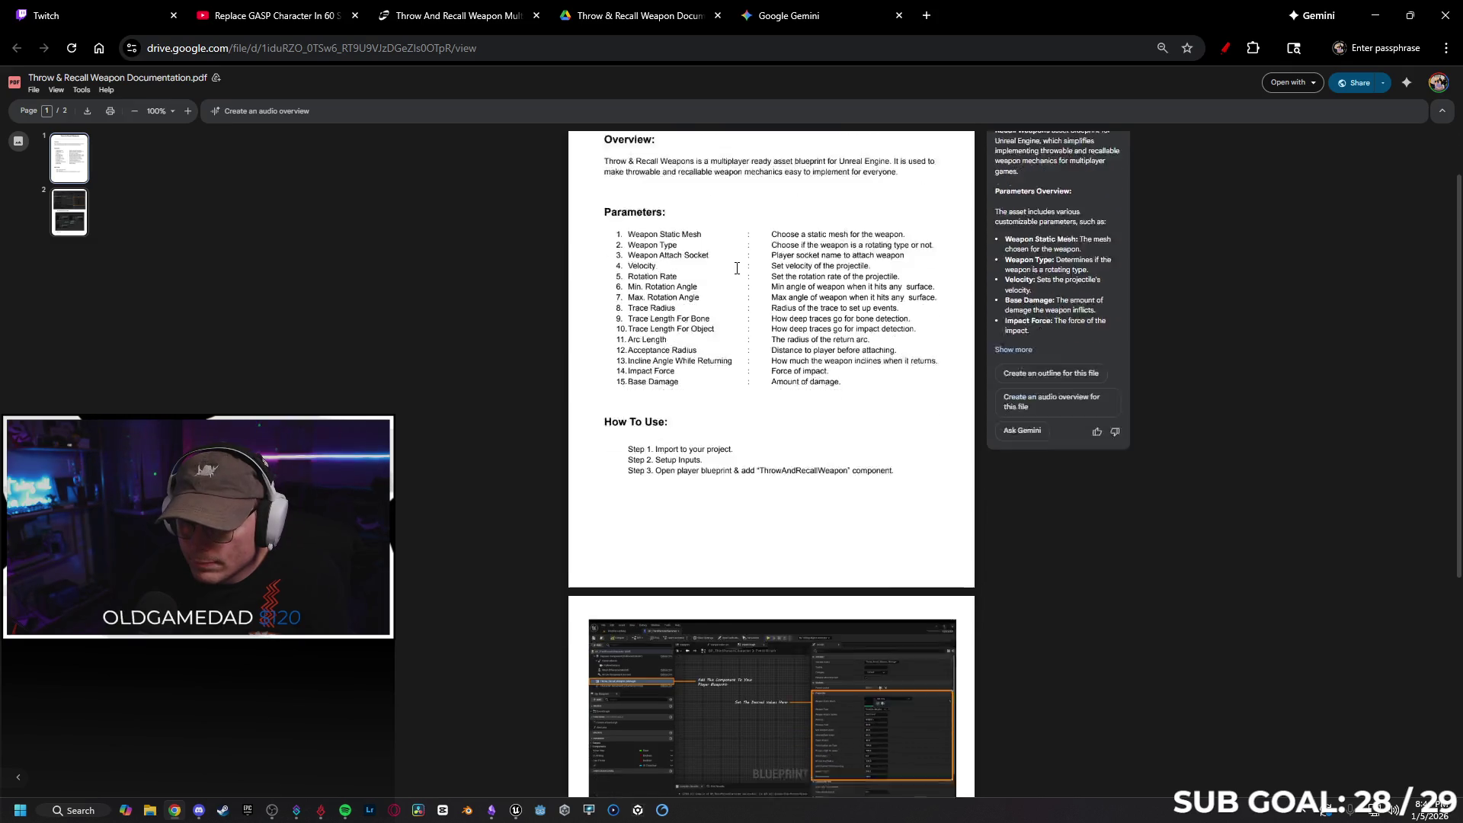
scroll(730, 279, "down", 4)
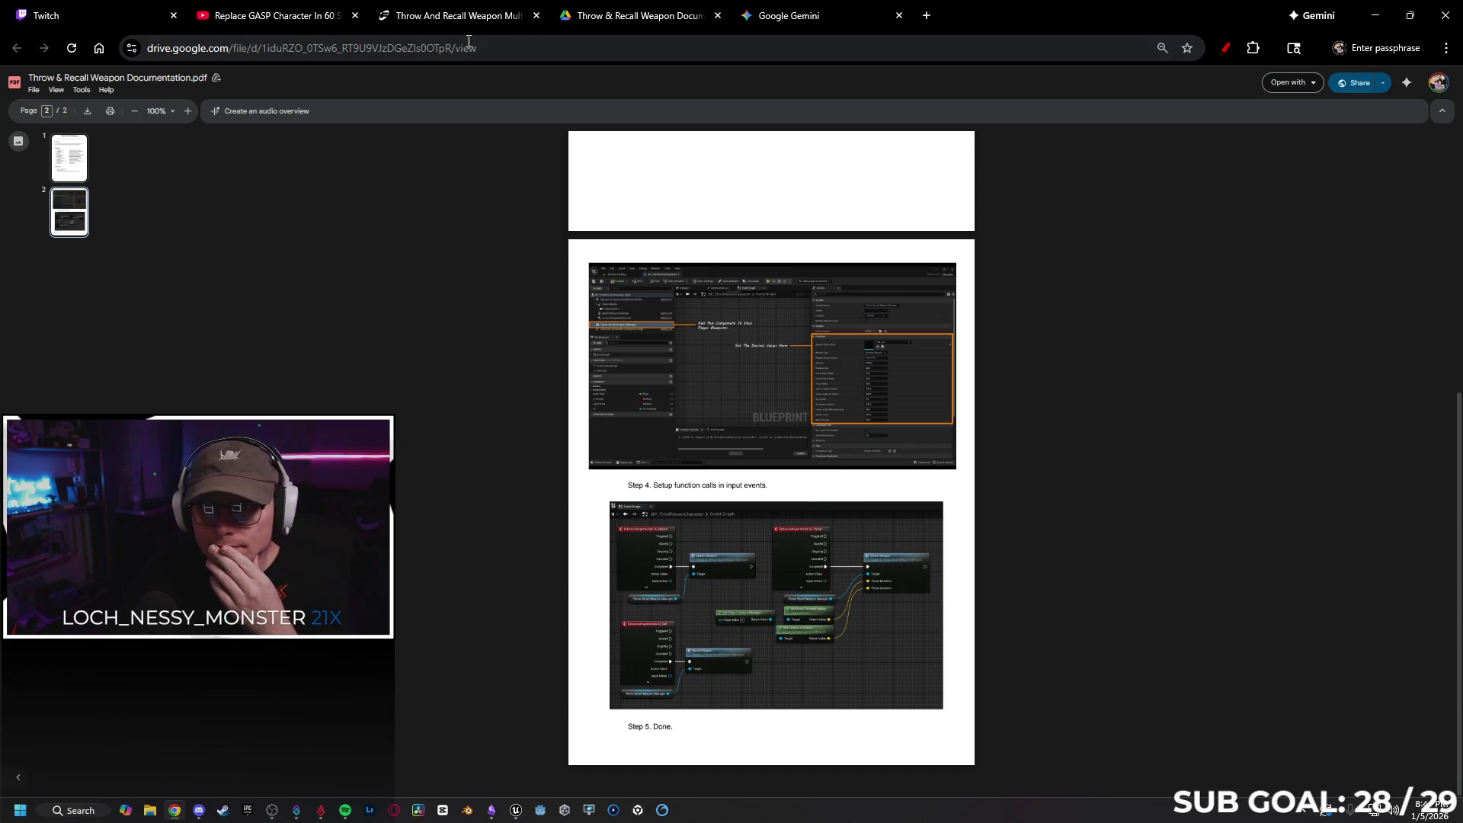
left_click(290, 12)
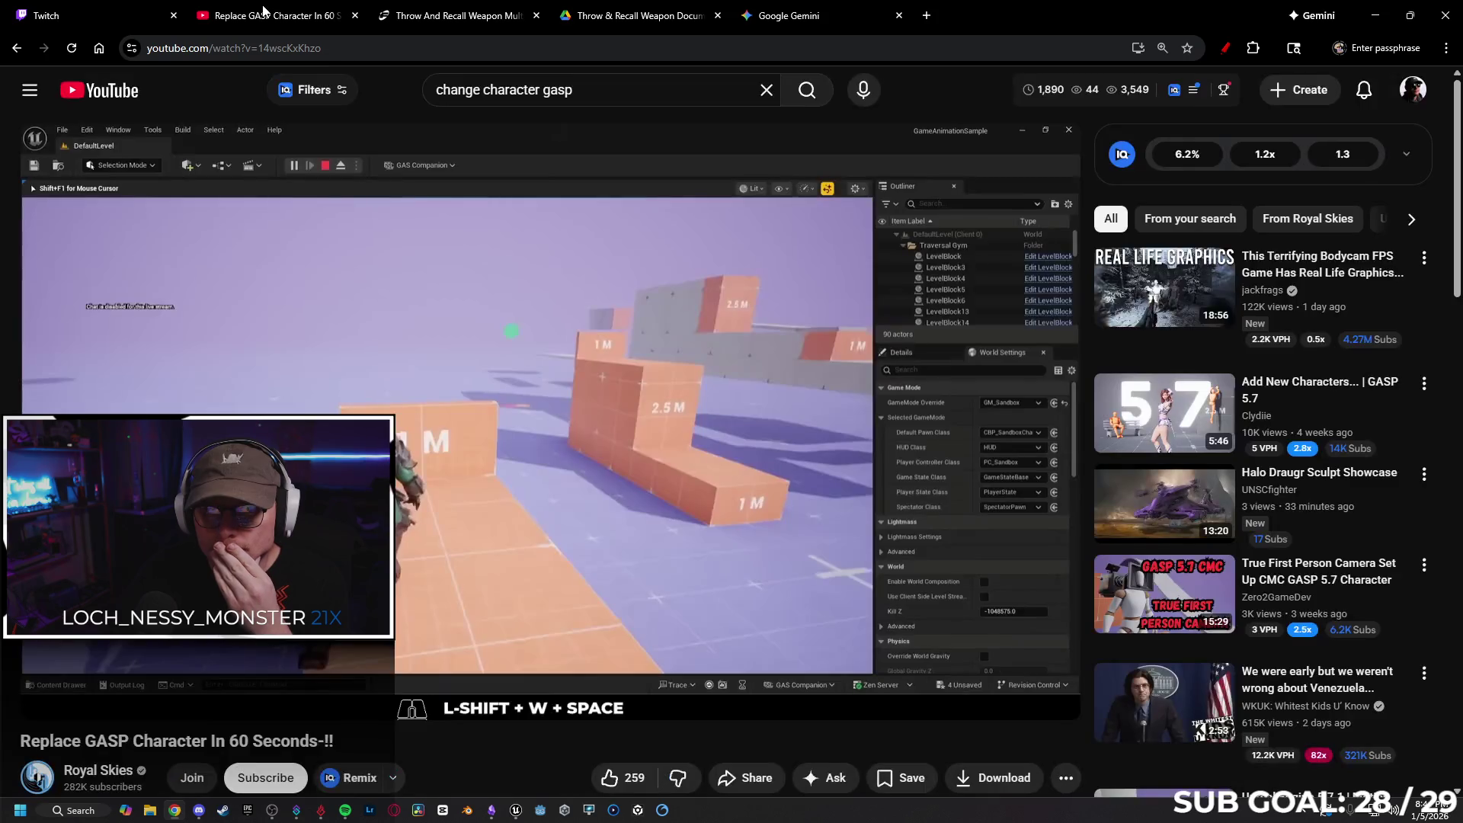
left_click(355, 15)
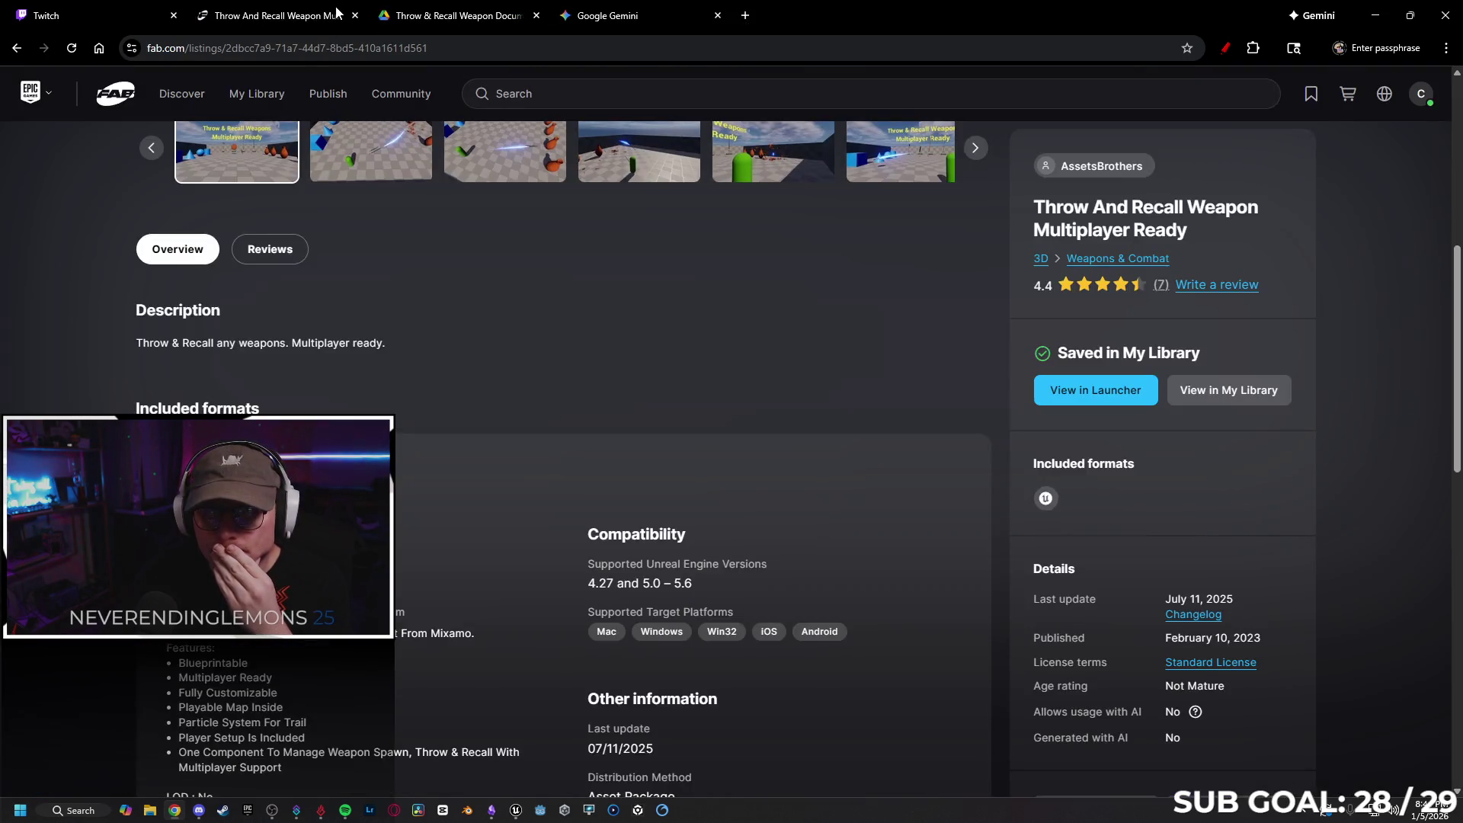
Open the Throw & Recall Weapon tutorial video, expand its description, read comments, then visit Assets Brothers' channel
left_click(372, 16)
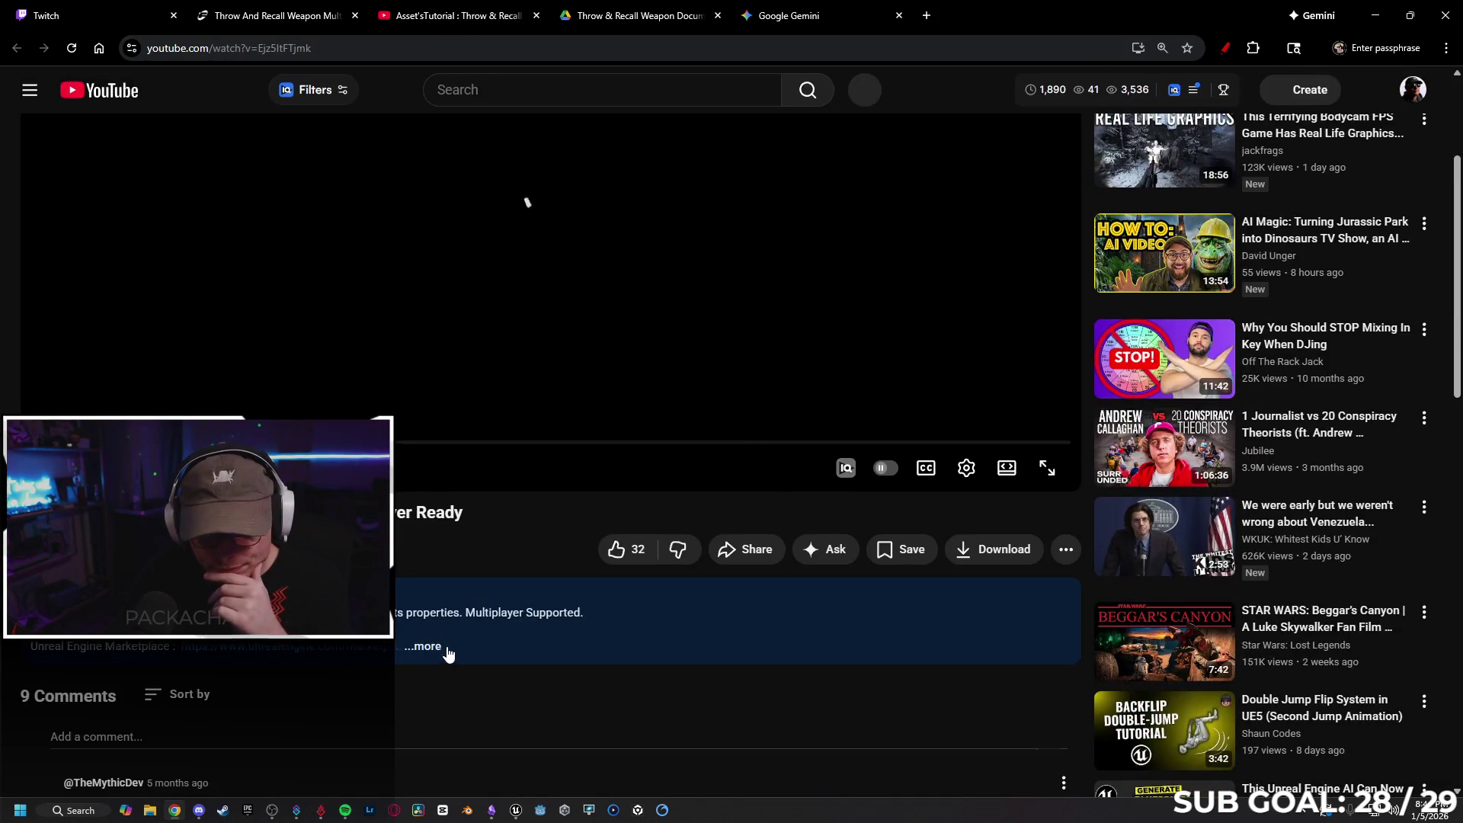
left_click(447, 647)
scroll(450, 566, "down", 2)
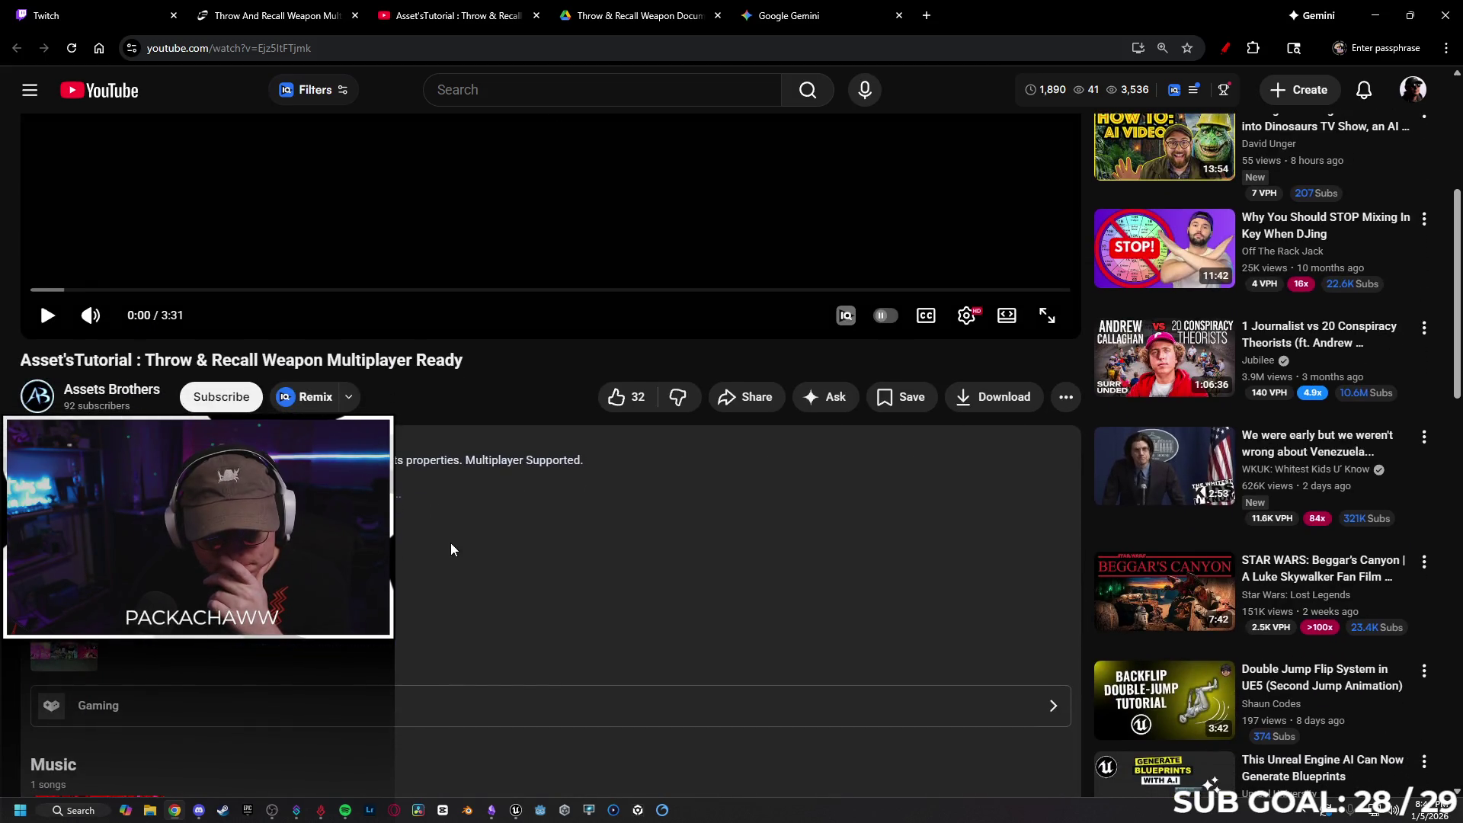
scroll(451, 523, "down", 4)
scroll(429, 422, "down", 4)
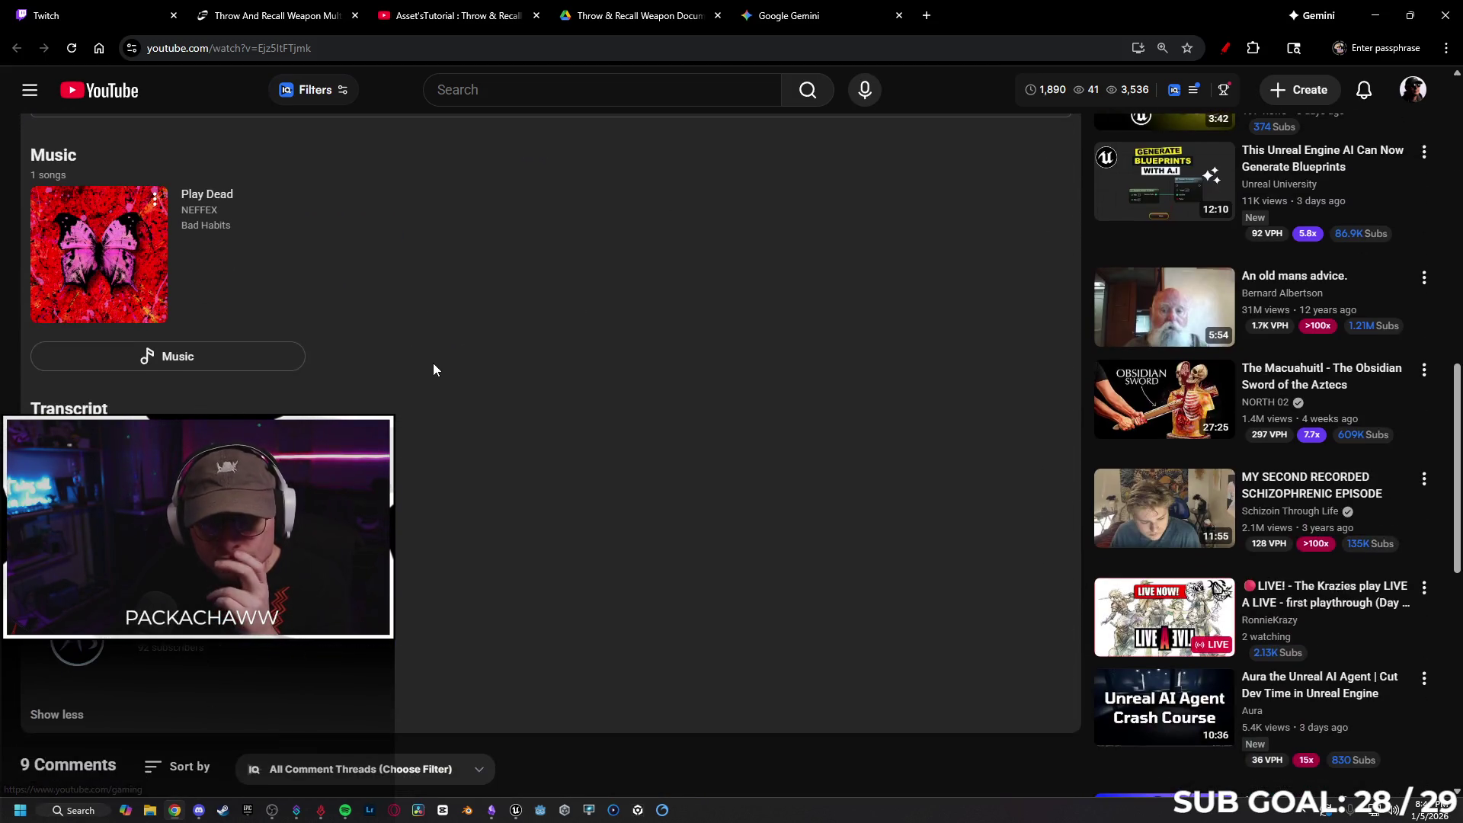
scroll(440, 364, "down", 6)
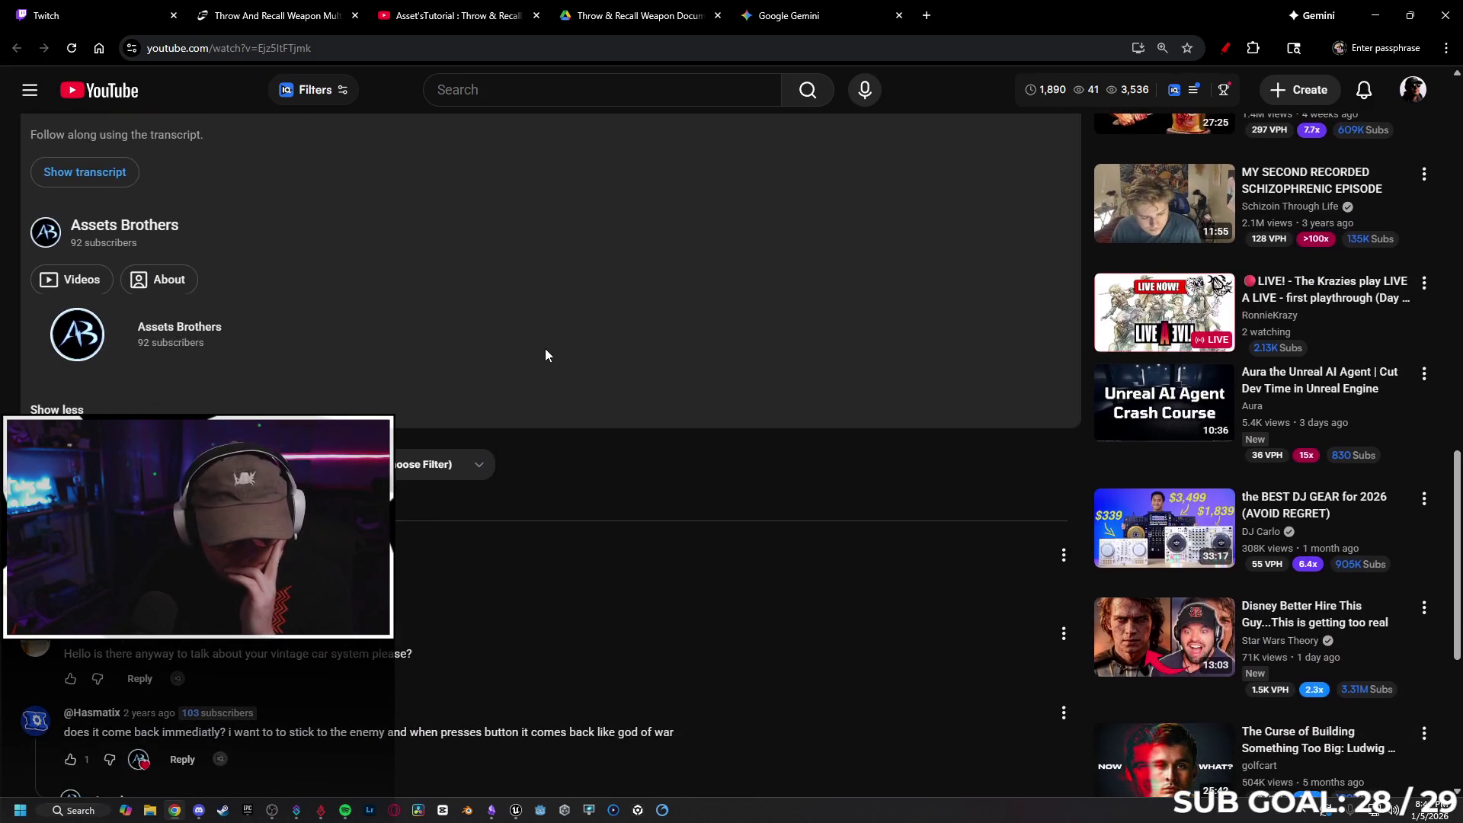
scroll(511, 464, "down", 2)
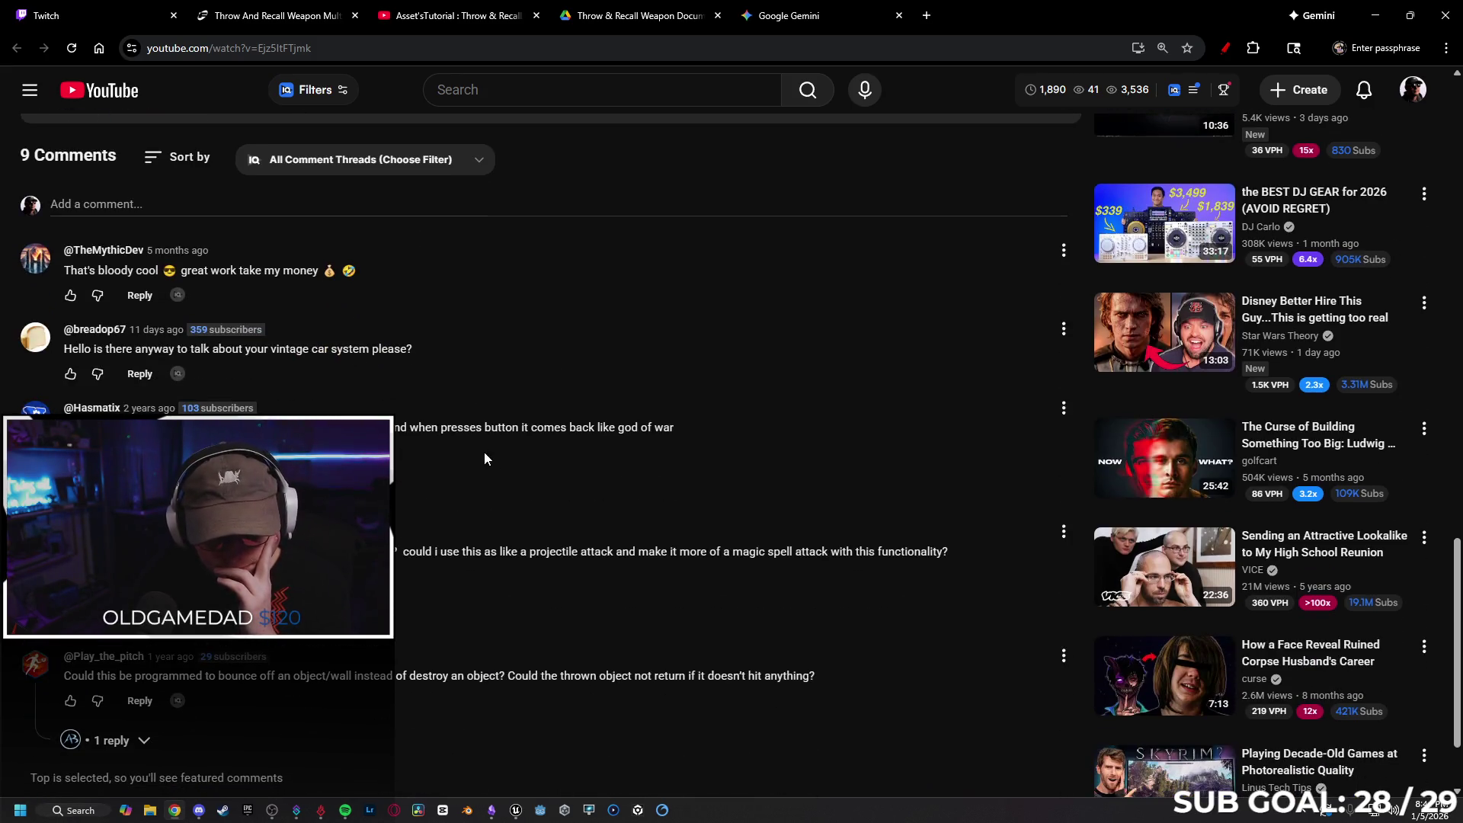
scroll(488, 469, "down", 1)
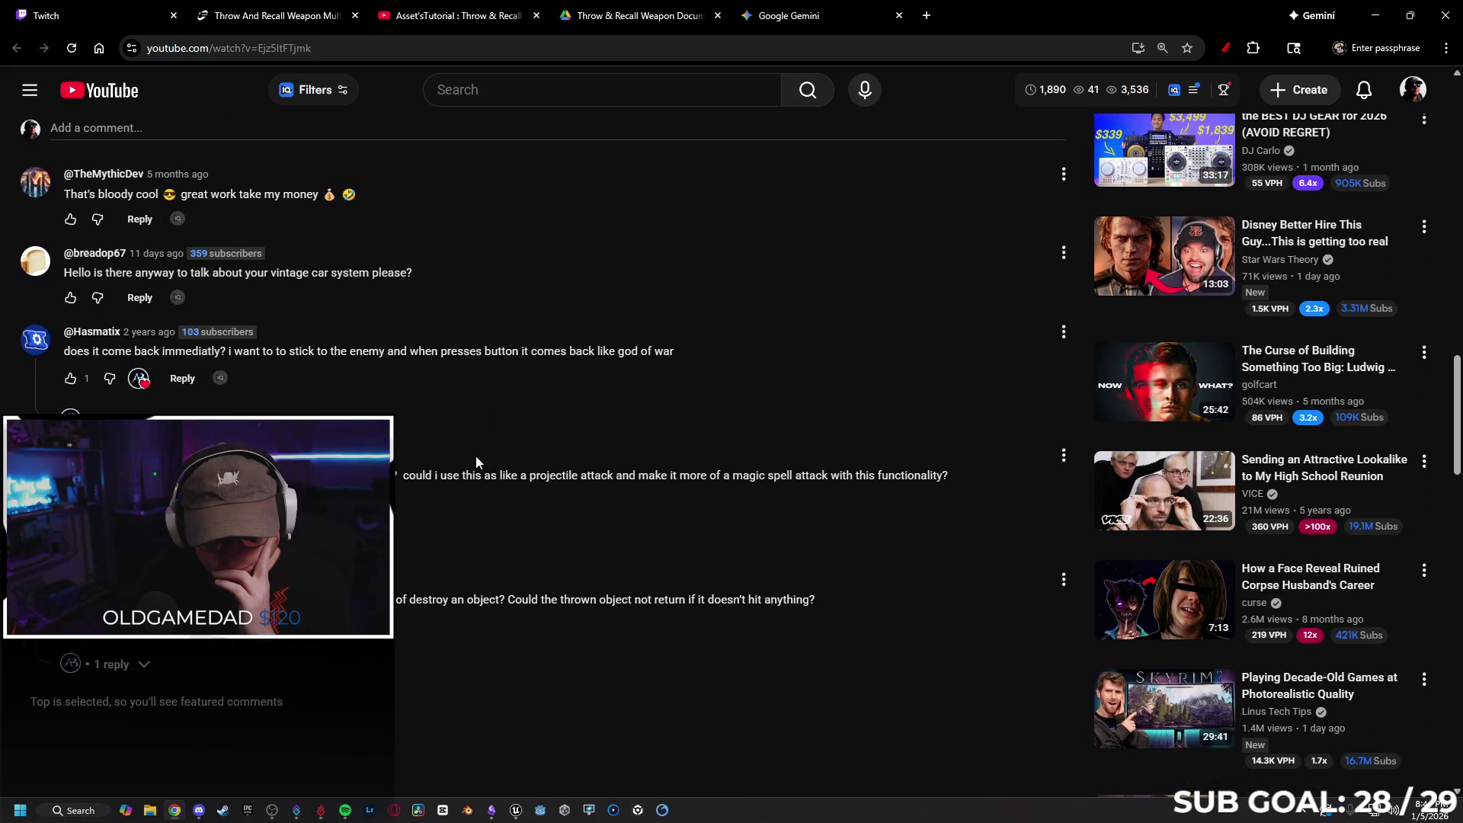
scroll(474, 457, "down", 2)
scroll(467, 496, "up", 15)
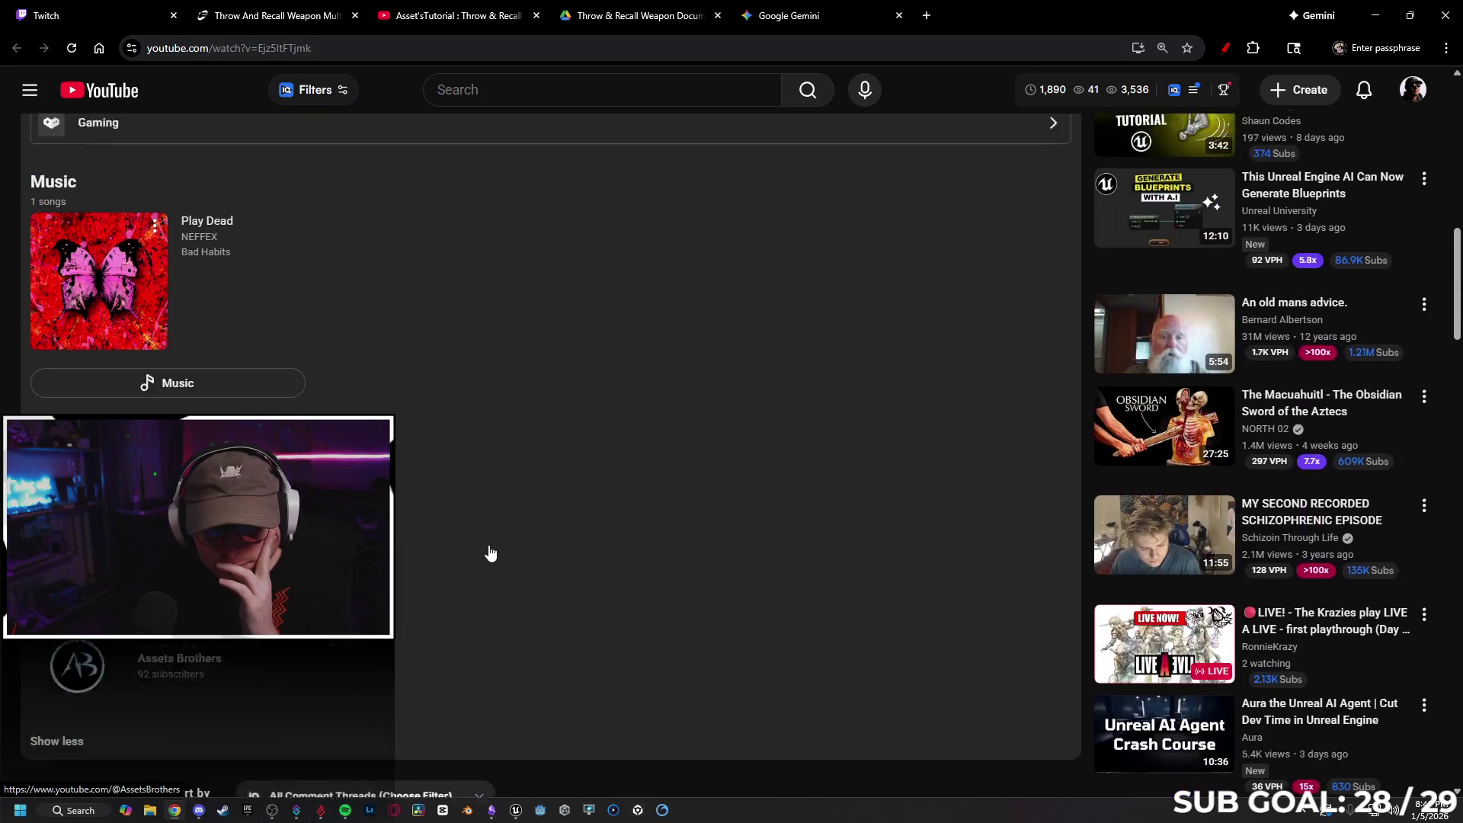
scroll(488, 548, "up", 2)
left_click(112, 388)
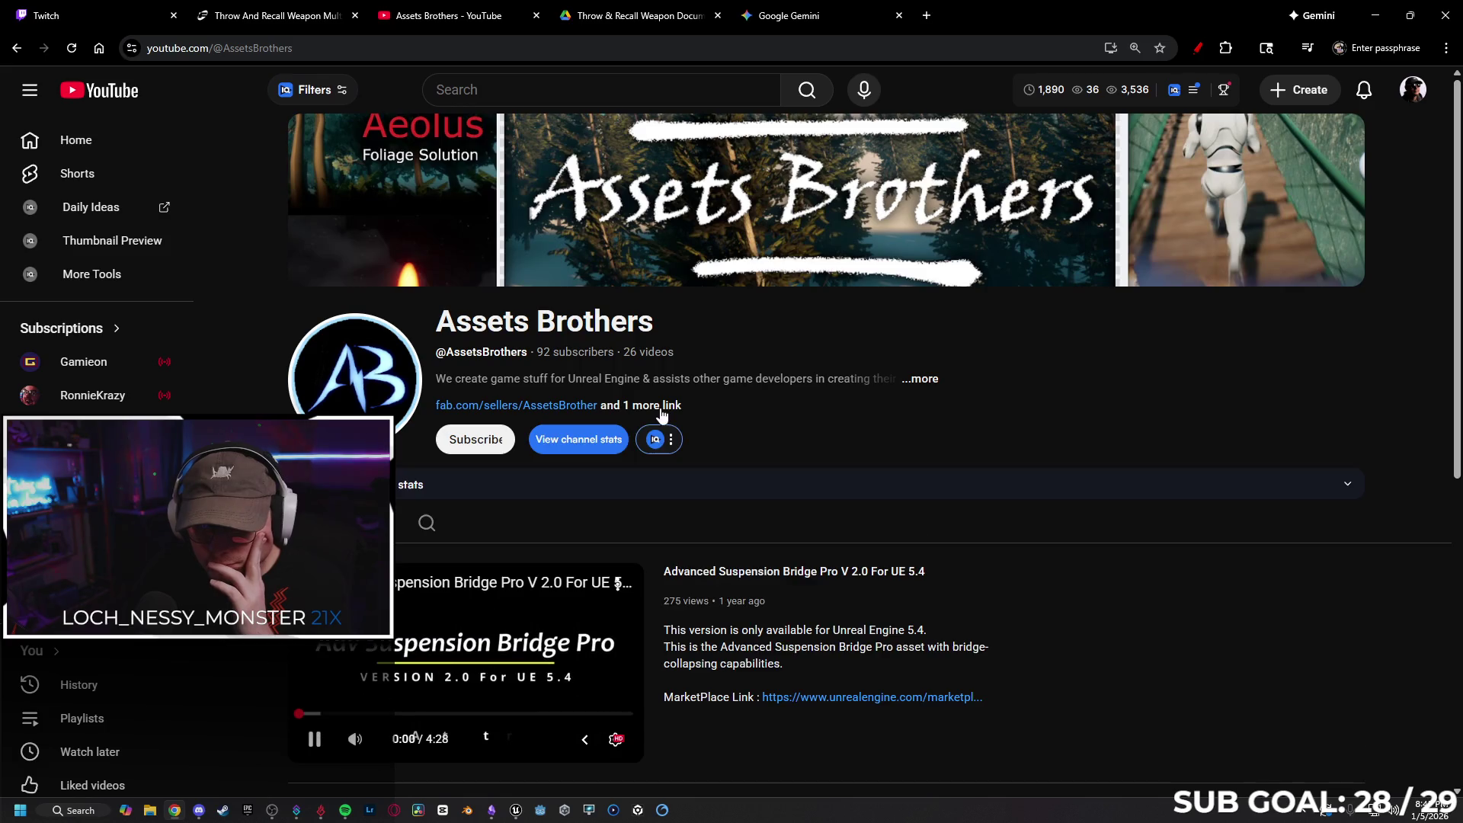
View the Assets Brothers channel's description and links, then close them
left_click(661, 414)
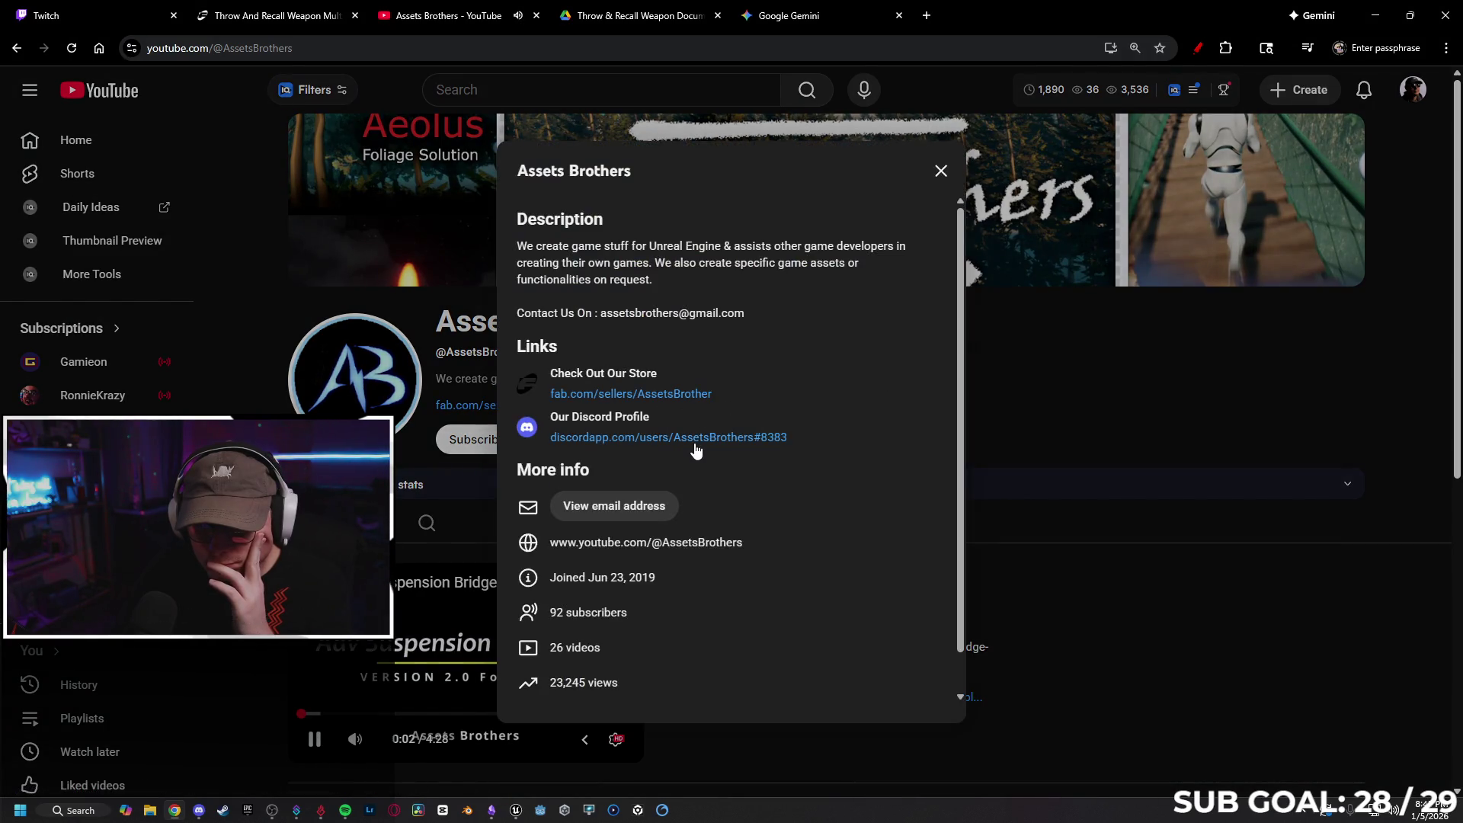
left_click(238, 678)
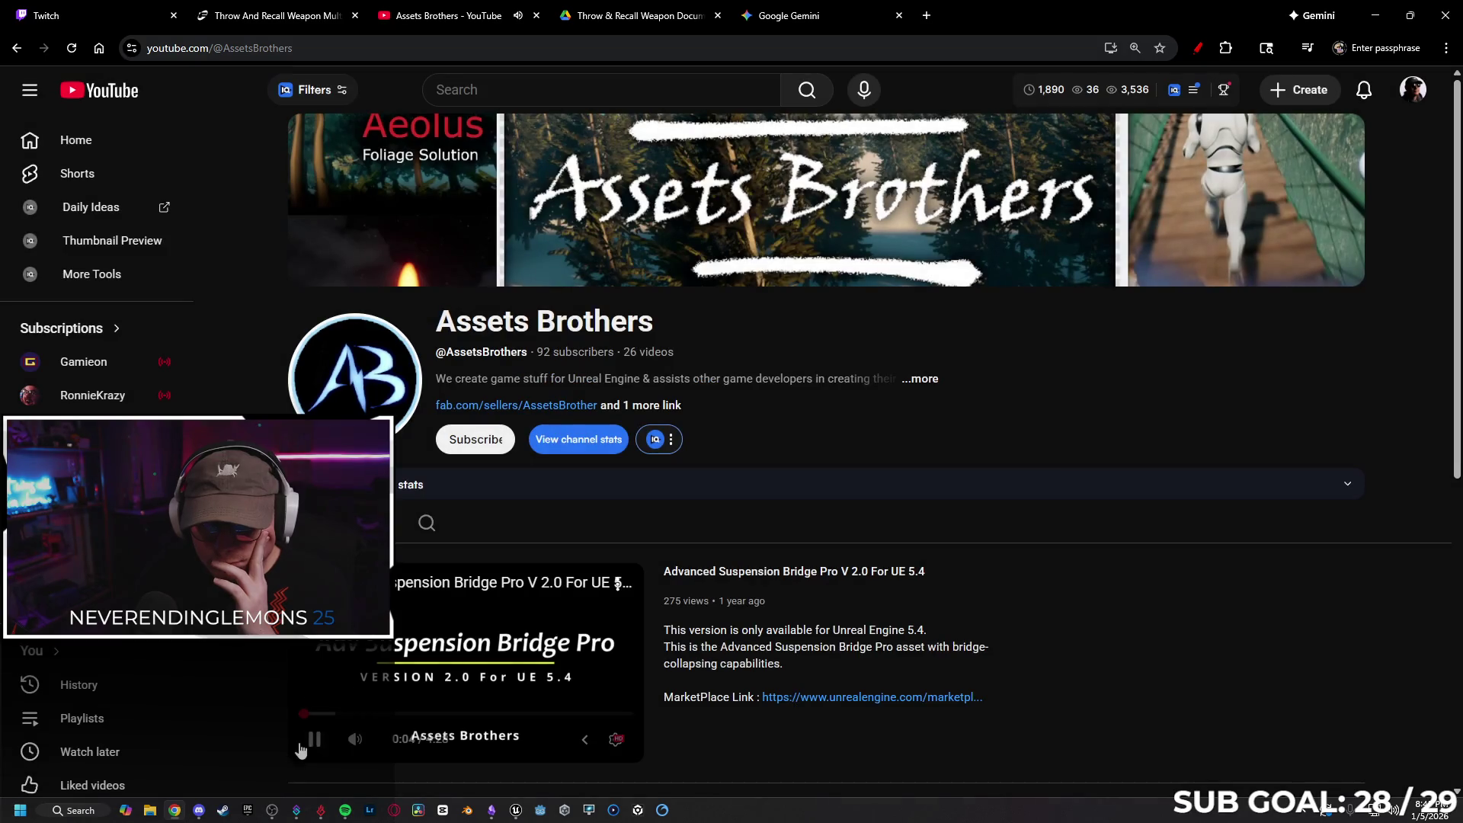
scroll(579, 411, "down", 6)
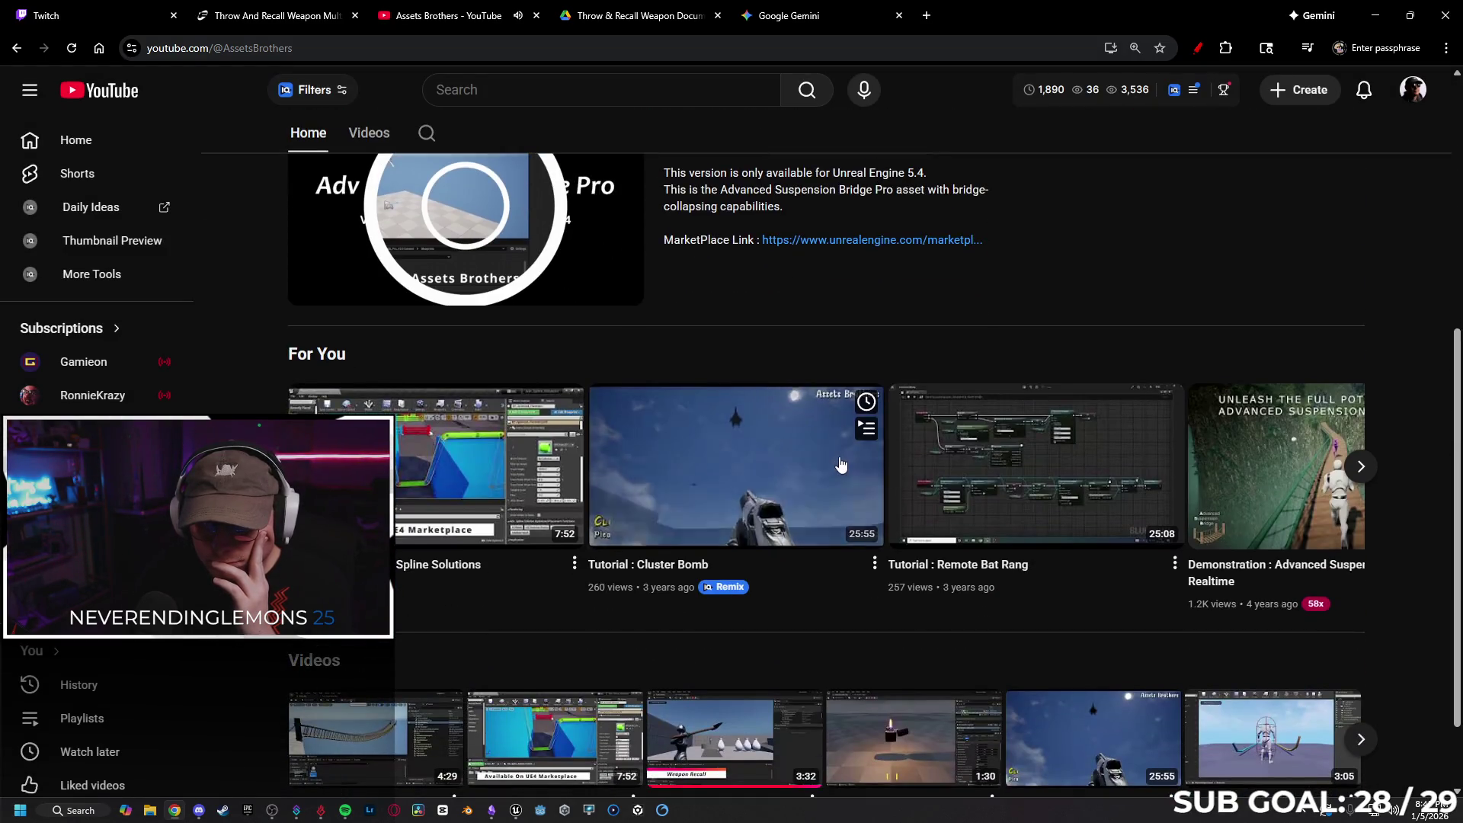
scroll(551, 372, "up", 6)
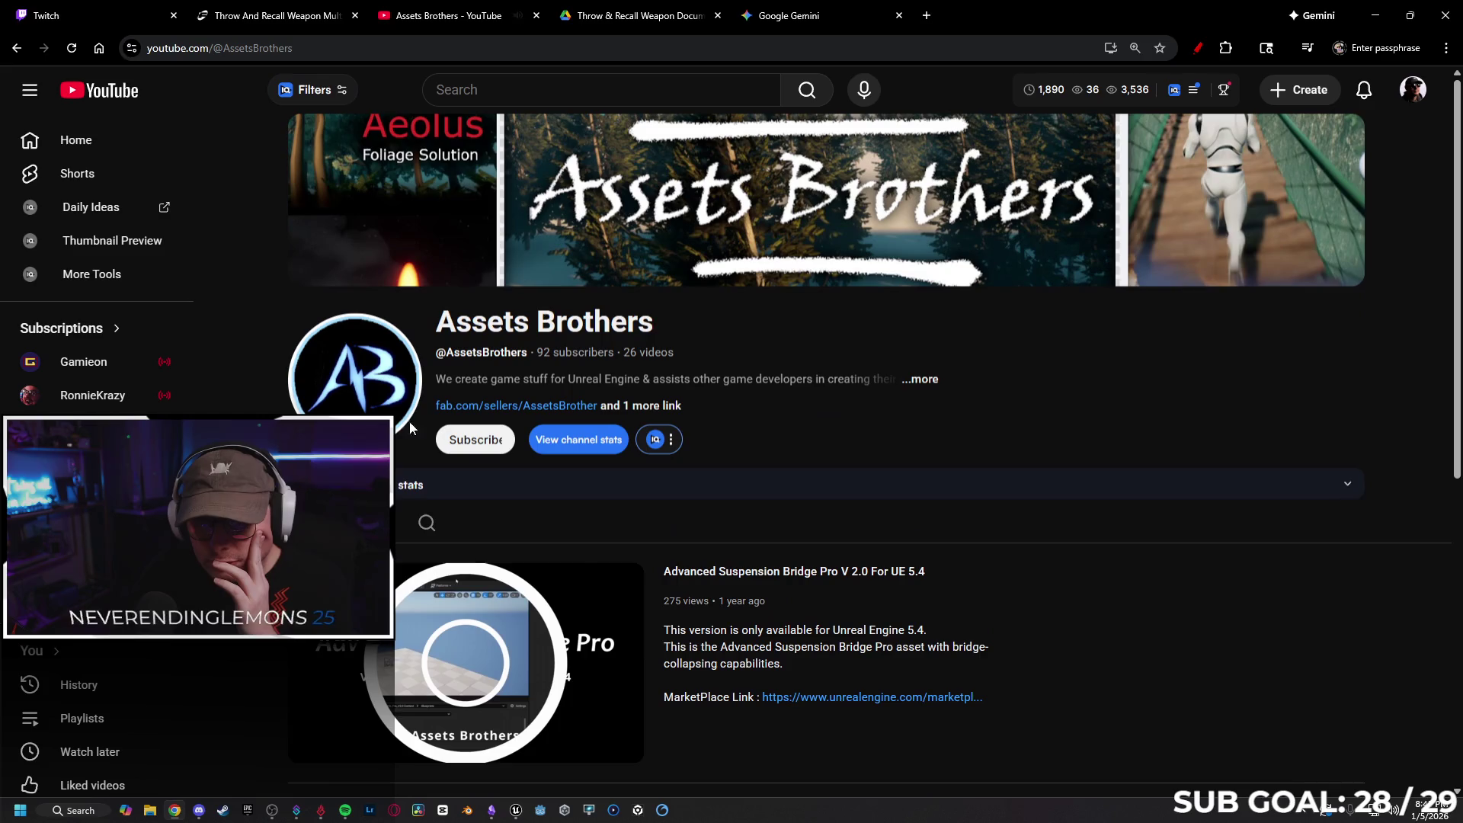
Browse the channel's full Videos grid, then reopen the channel links
left_click(369, 522)
scroll(712, 499, "down", 3)
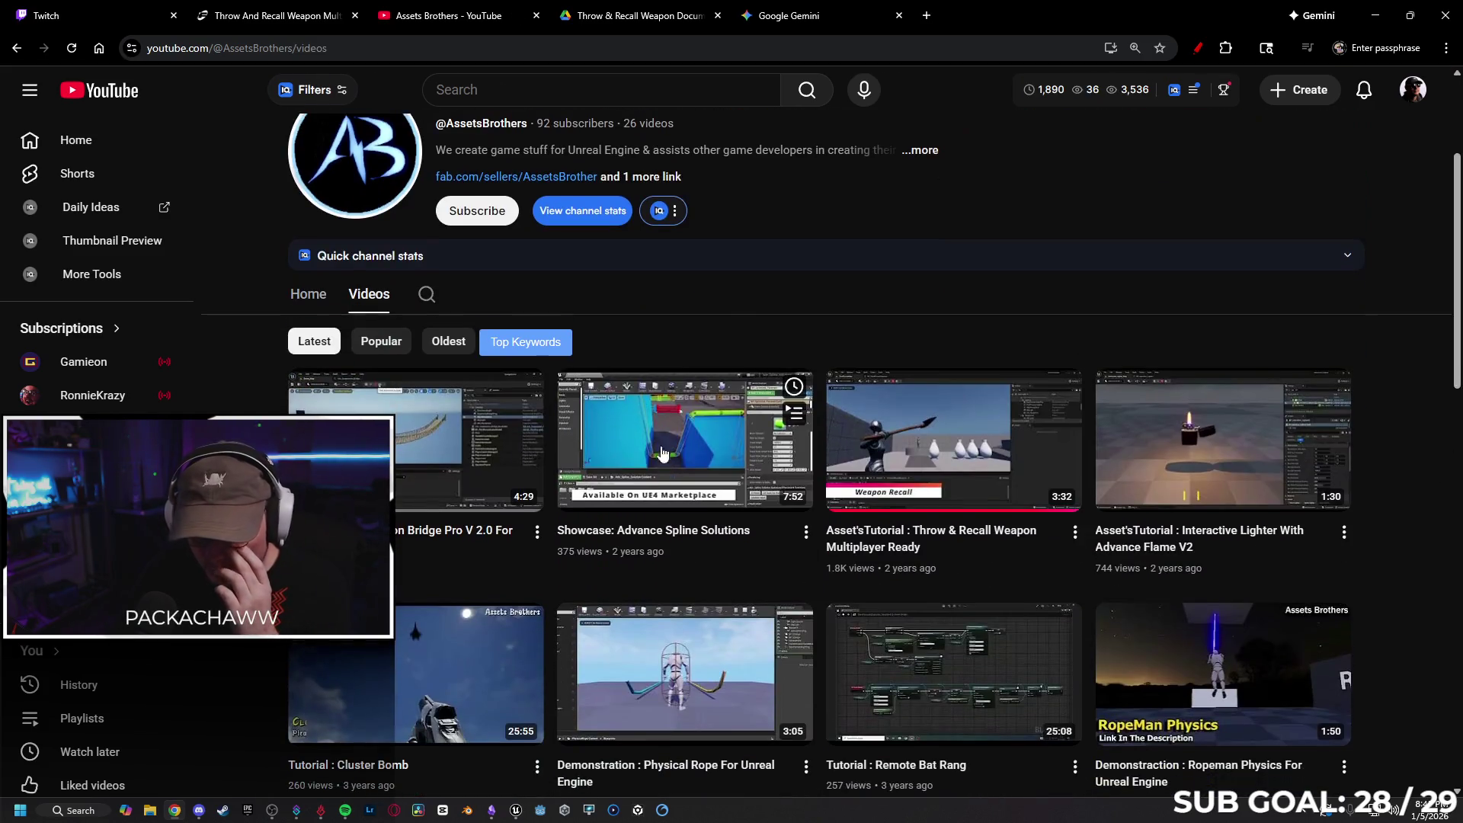
scroll(815, 565, "down", 1)
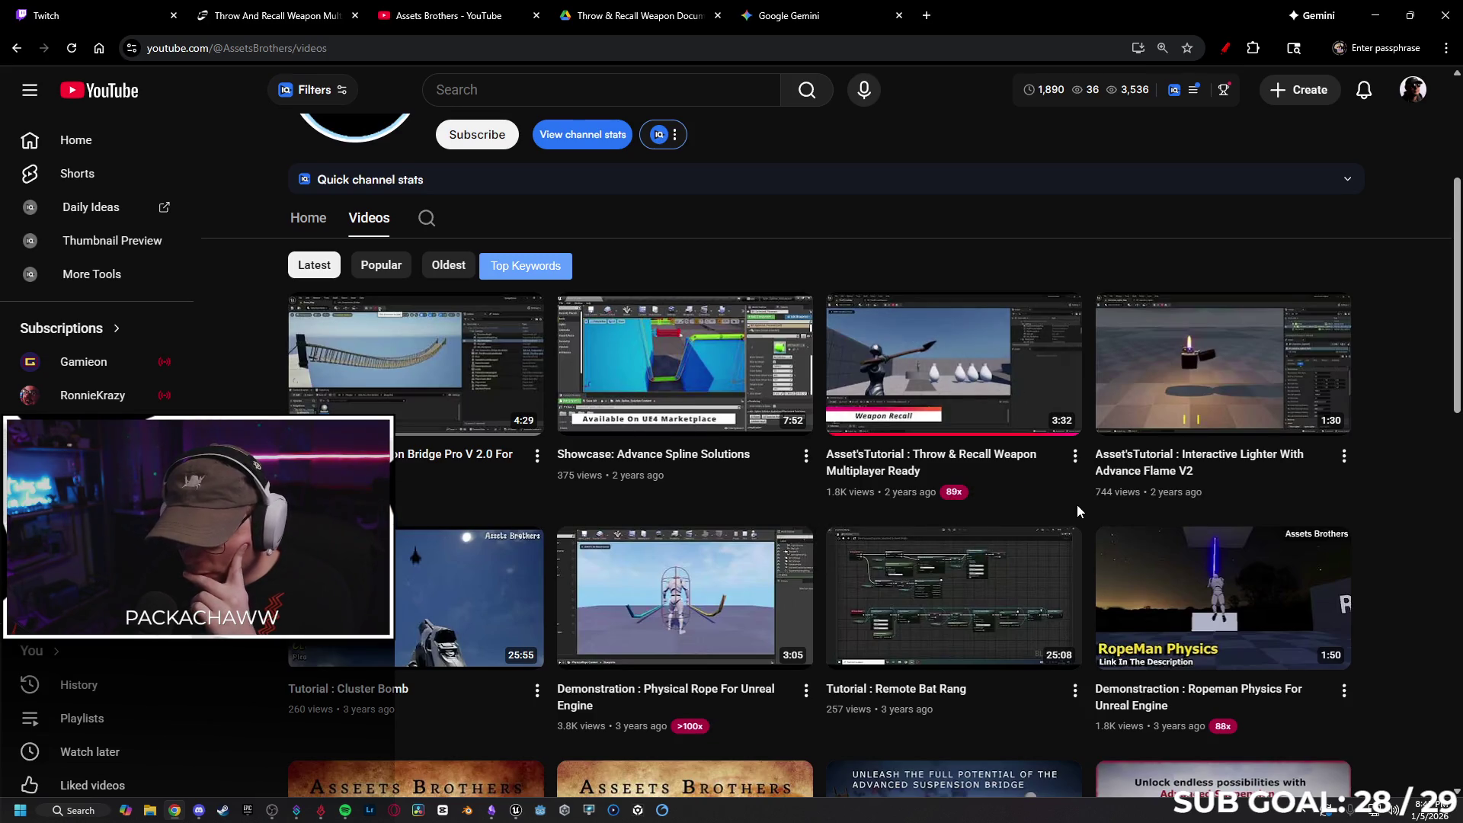
scroll(1076, 504, "down", 2)
scroll(1081, 570, "down", 4)
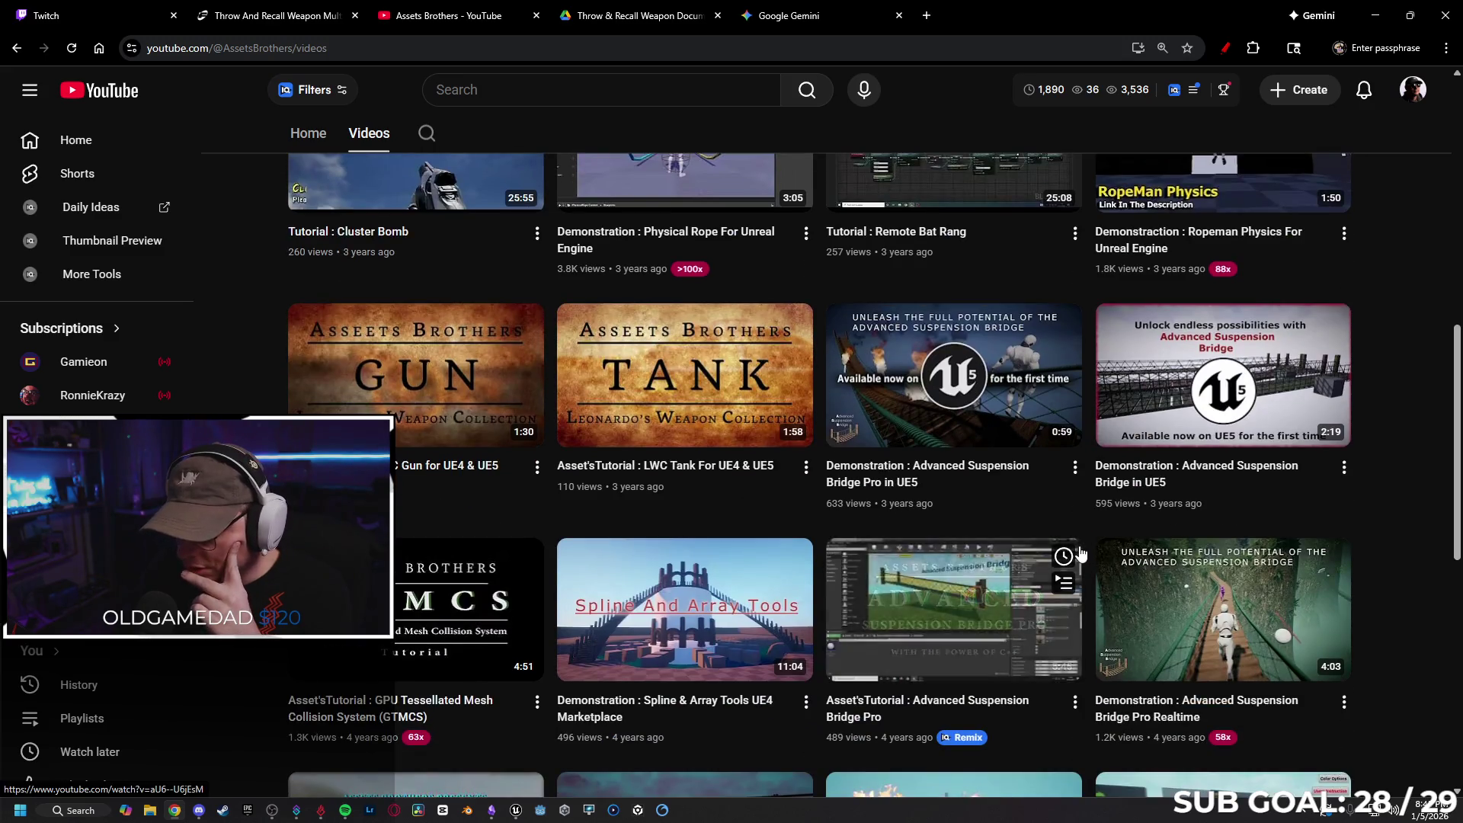
scroll(1082, 570, "down", 2)
scroll(1078, 596, "down", 2)
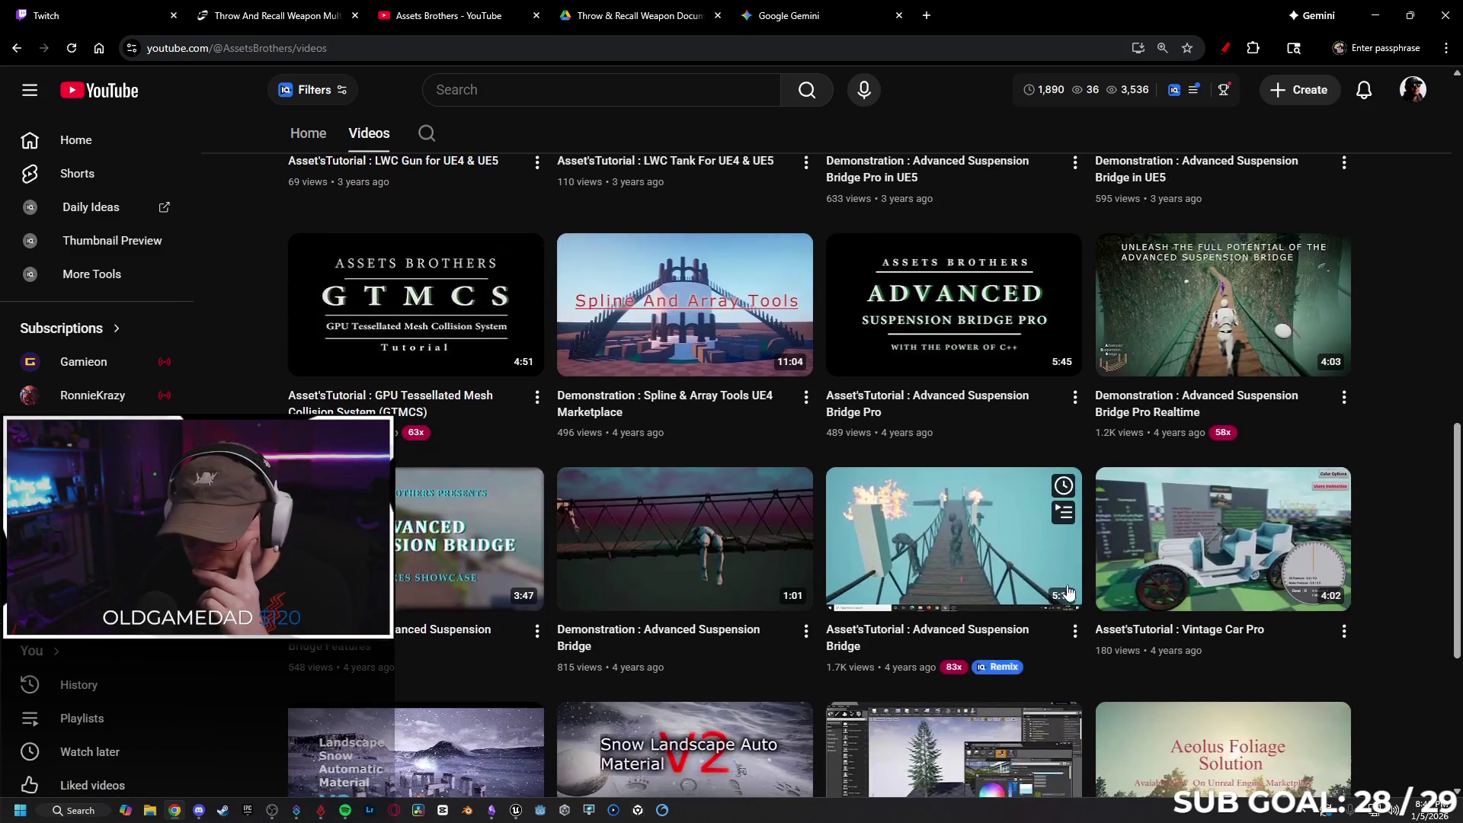
scroll(1085, 632, "down", 5)
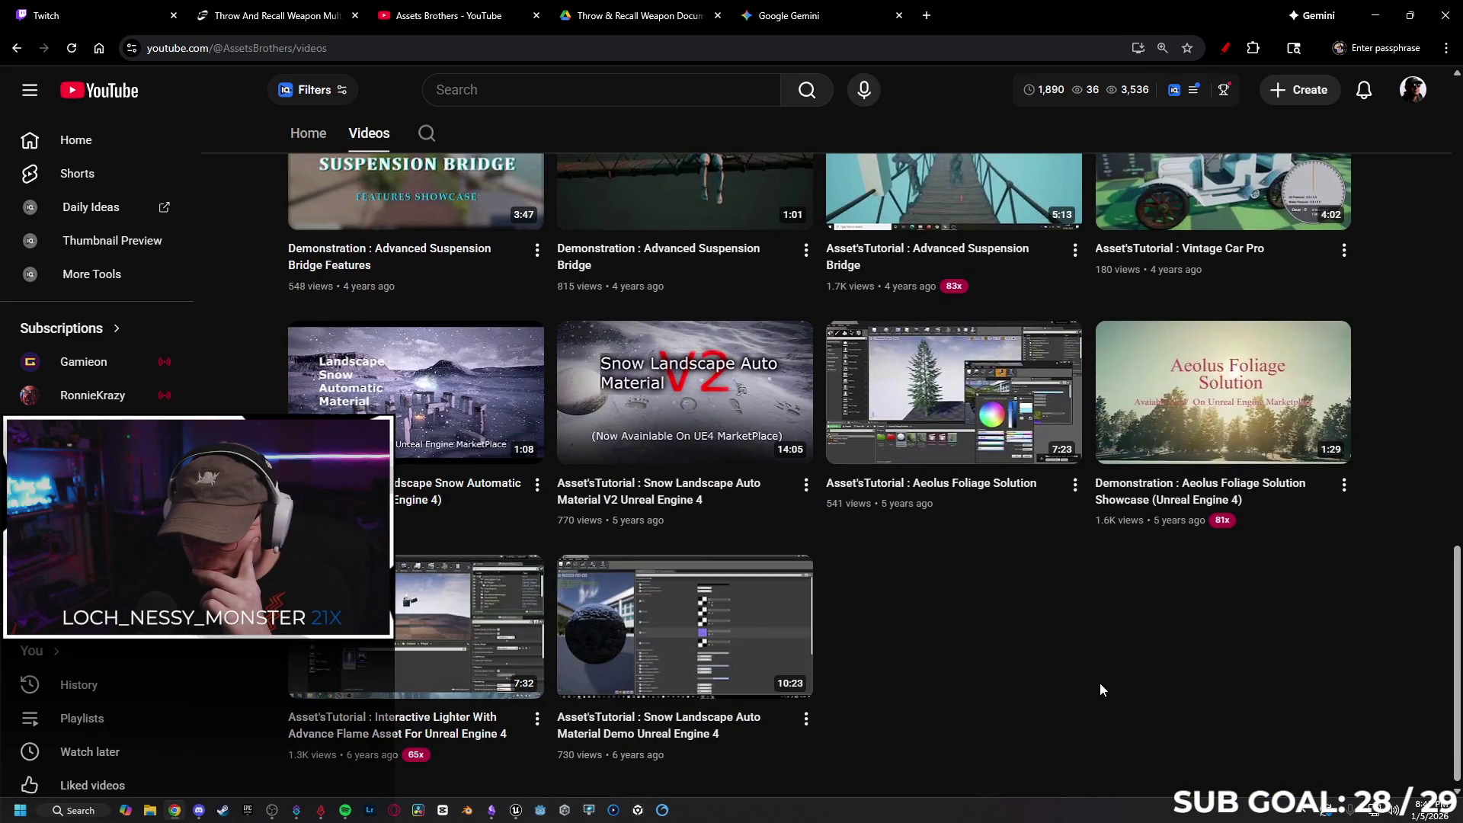
scroll(1099, 682, "up", 15)
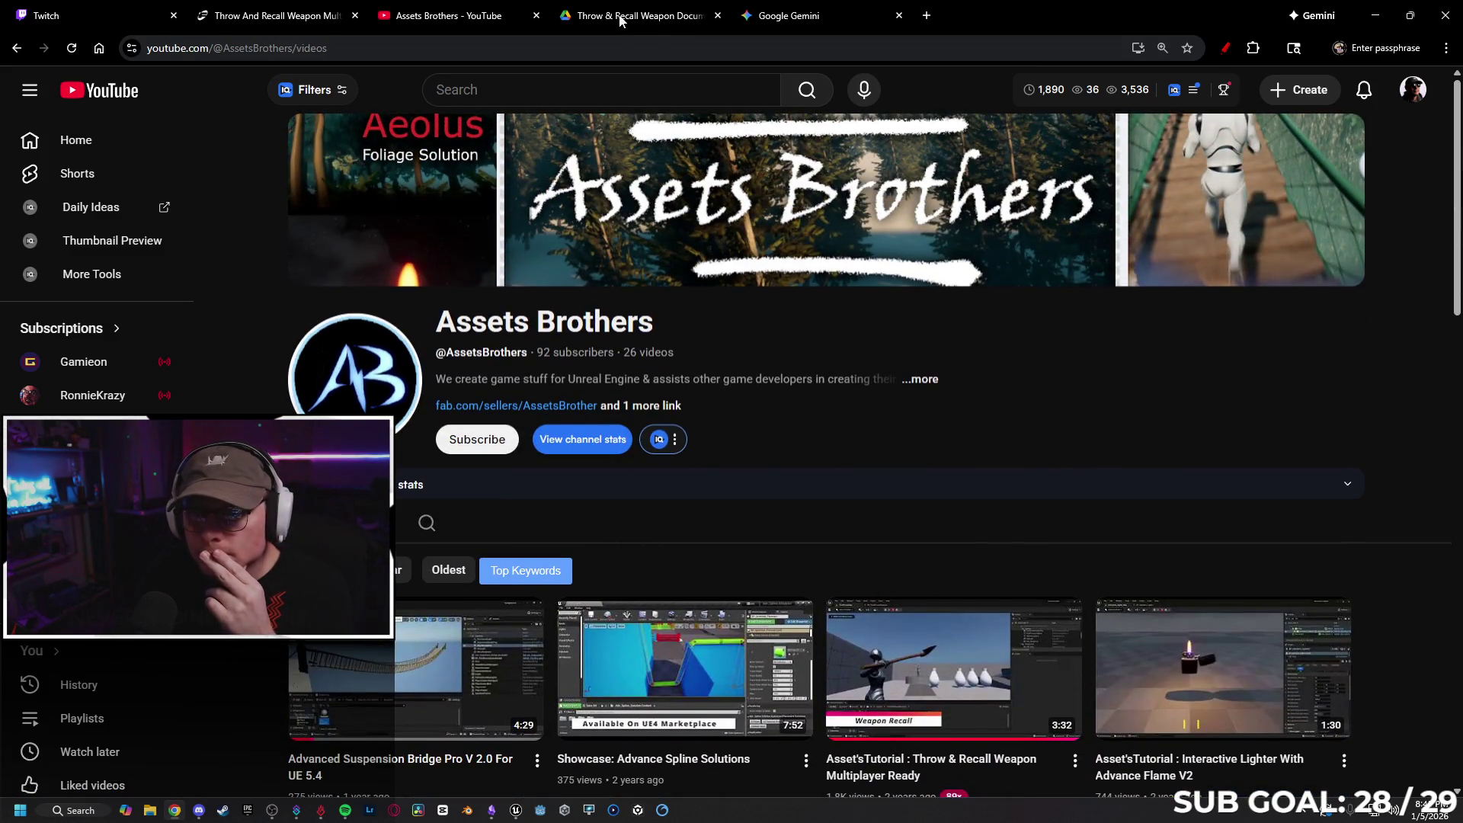
left_click(649, 408)
Open the developer's Discord link in the Discord desktop app and close the leftover browser tab
left_click(672, 439)
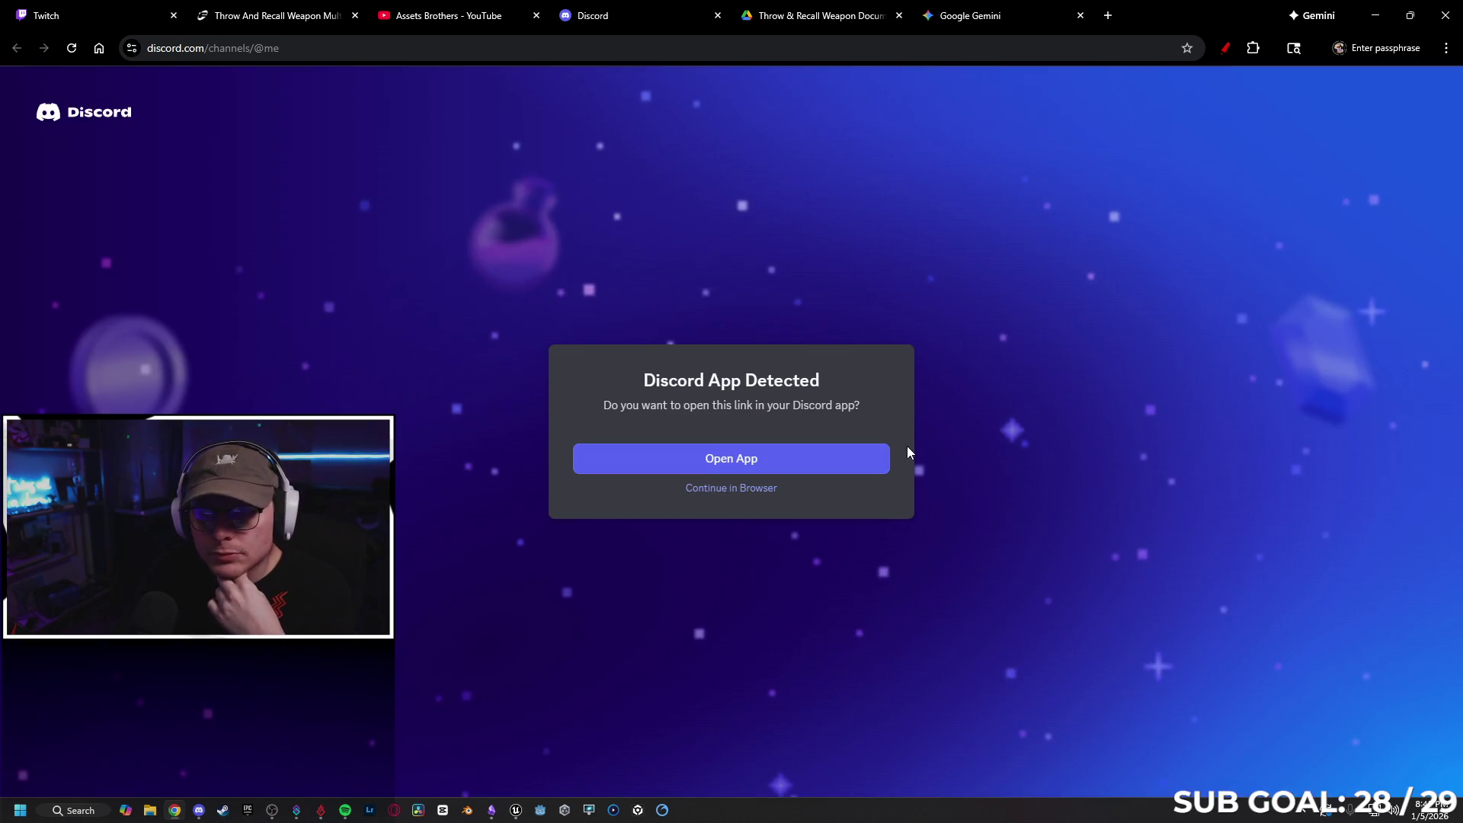
left_click(790, 460)
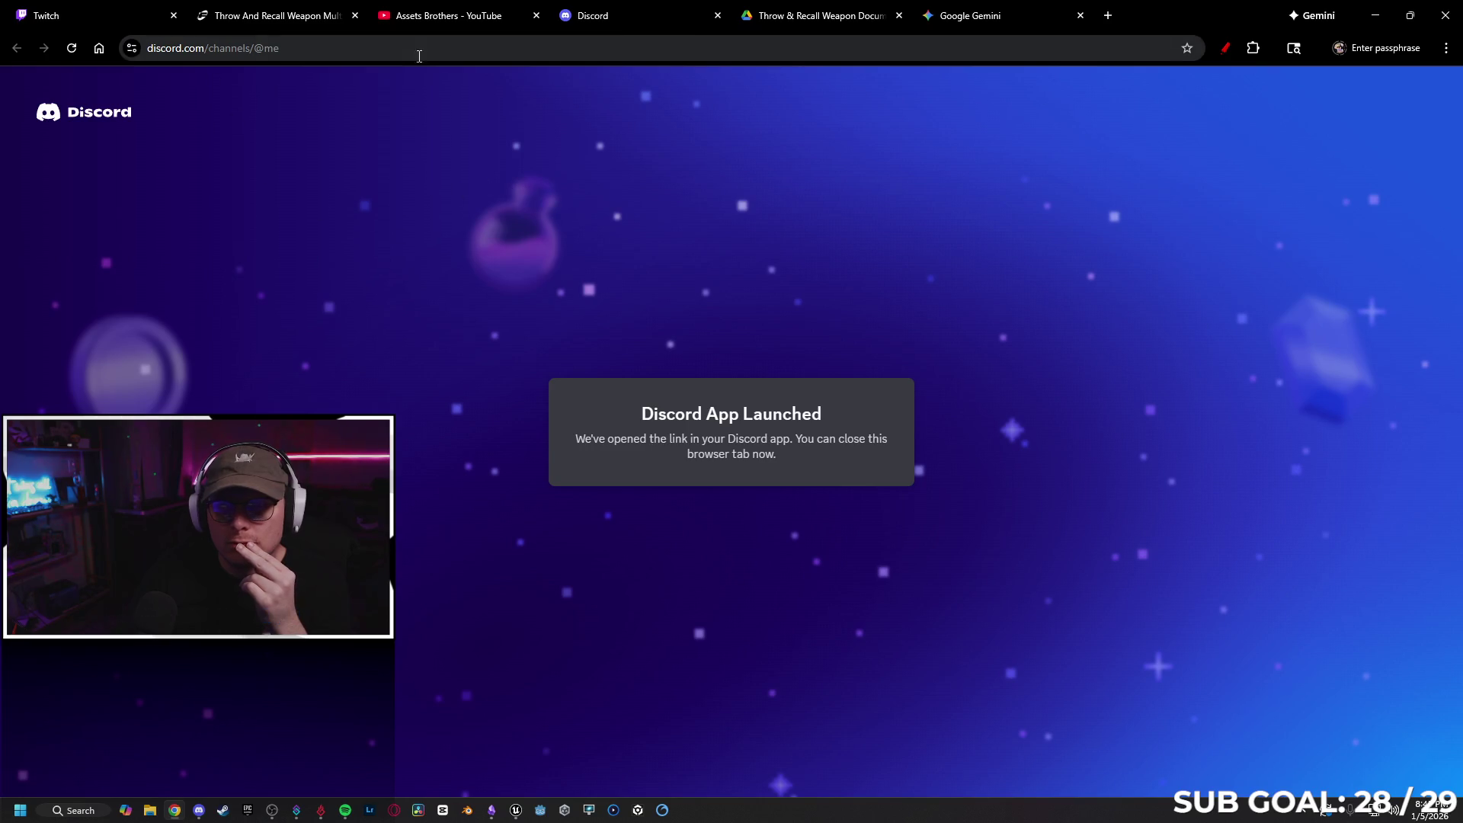
left_click(717, 15)
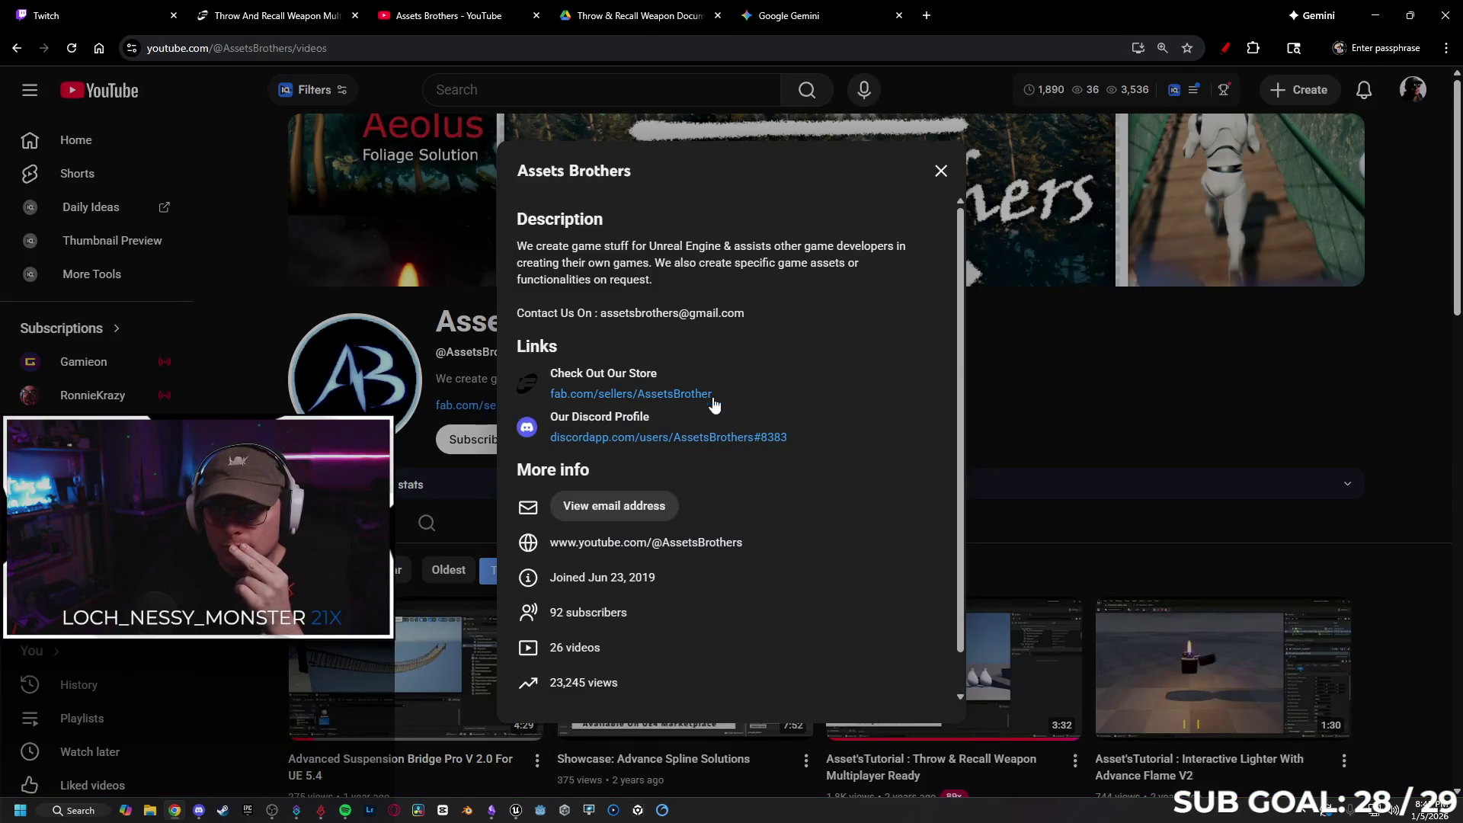
Select the developer's Discord username in the Assets Brothers channel links, then switch to Discord
left_click_drag(792, 437, 673, 439)
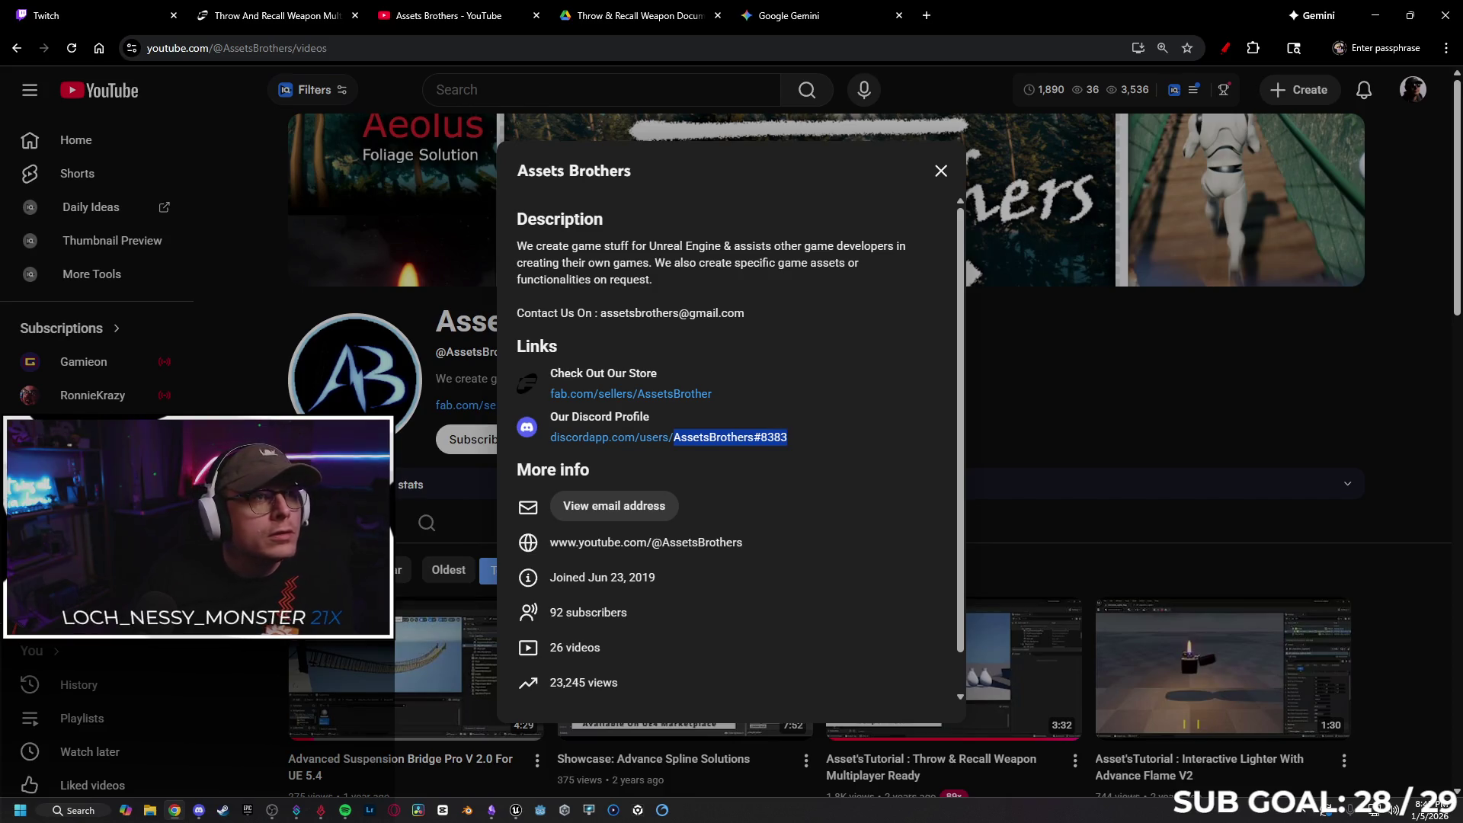
key("alt+Tab")
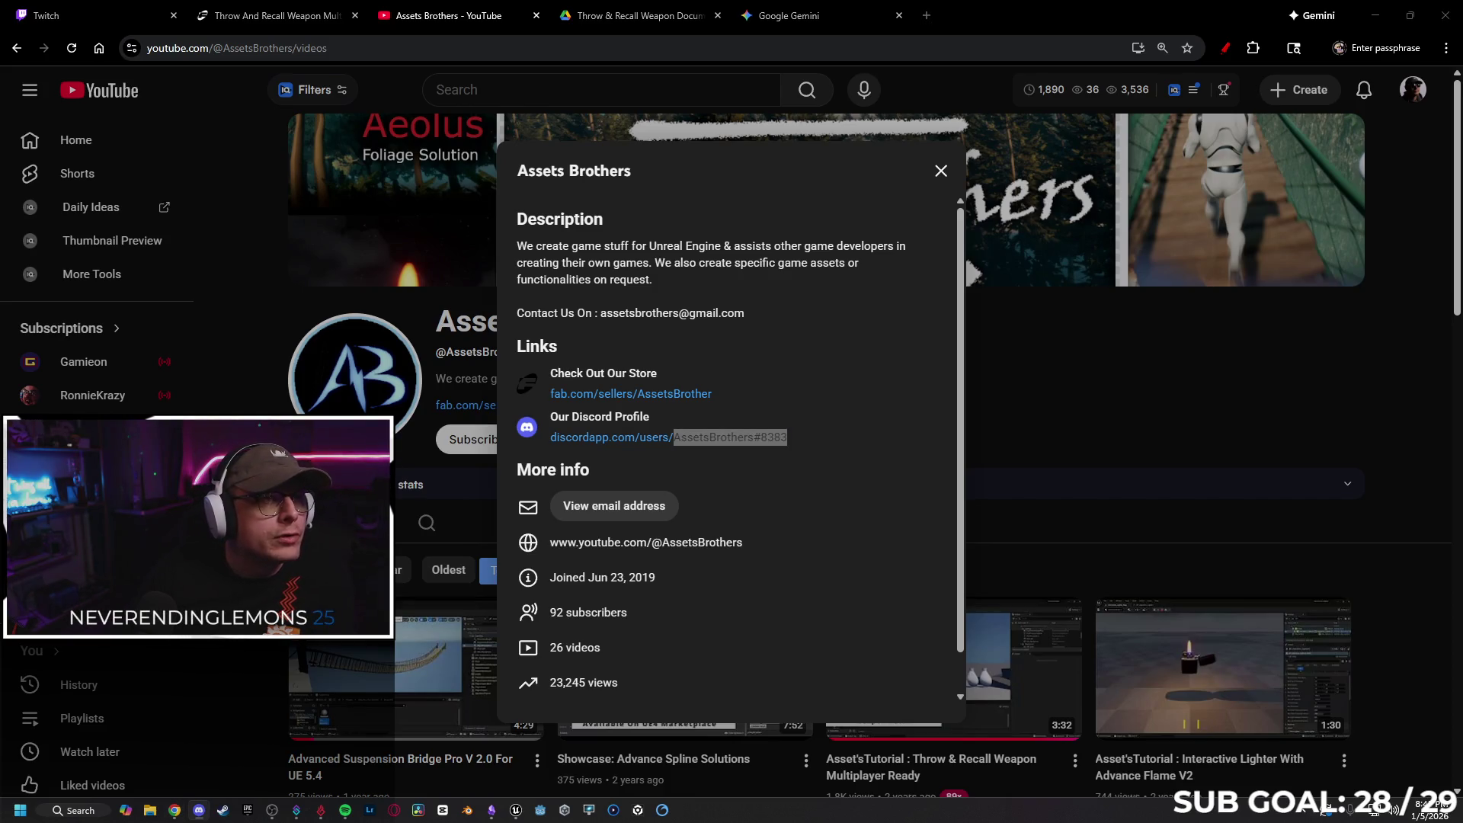
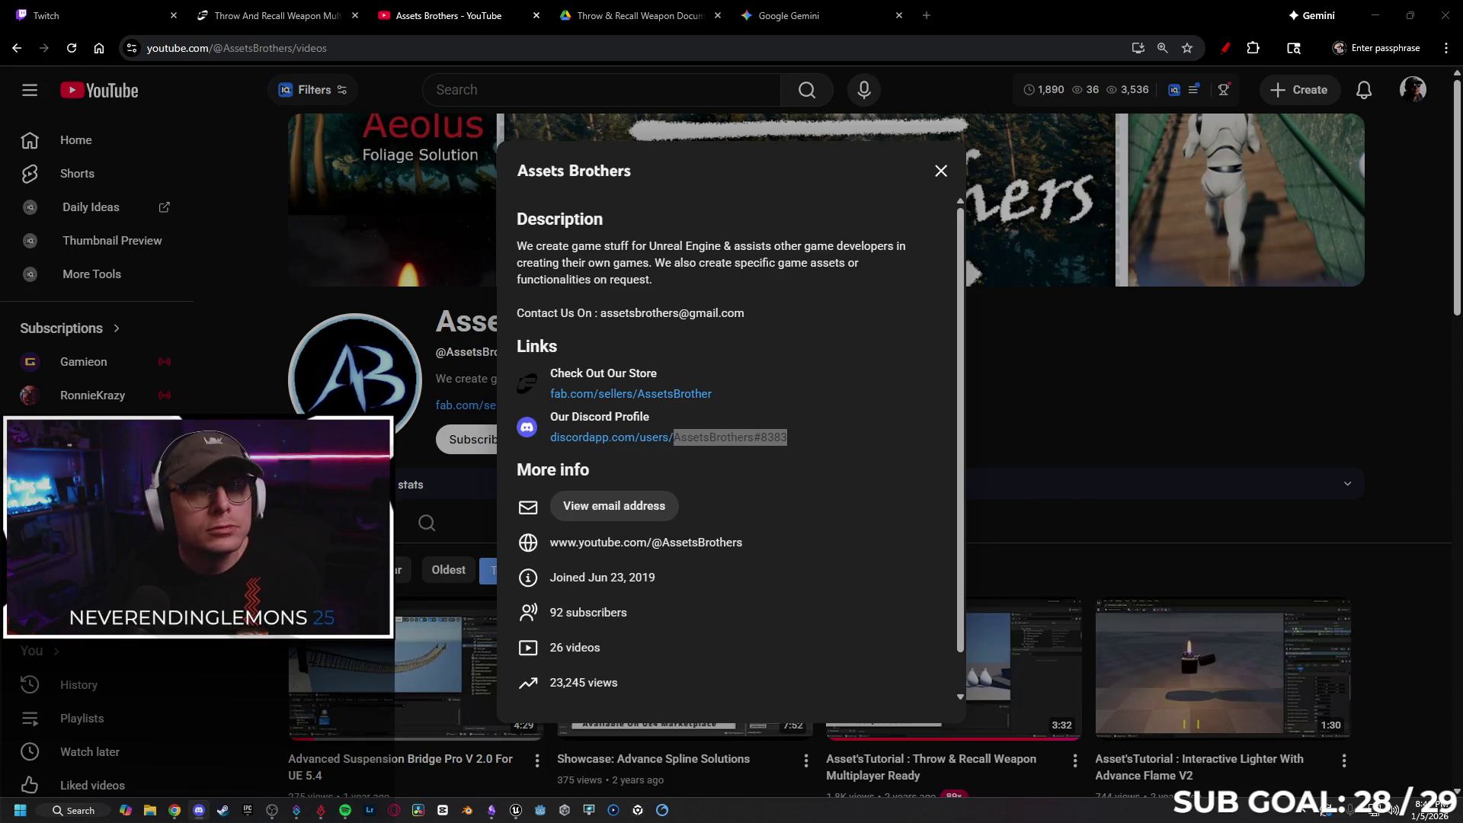
Back in the browser, view and then close the Assets Brothers channel's About details
key("alt+Tab")
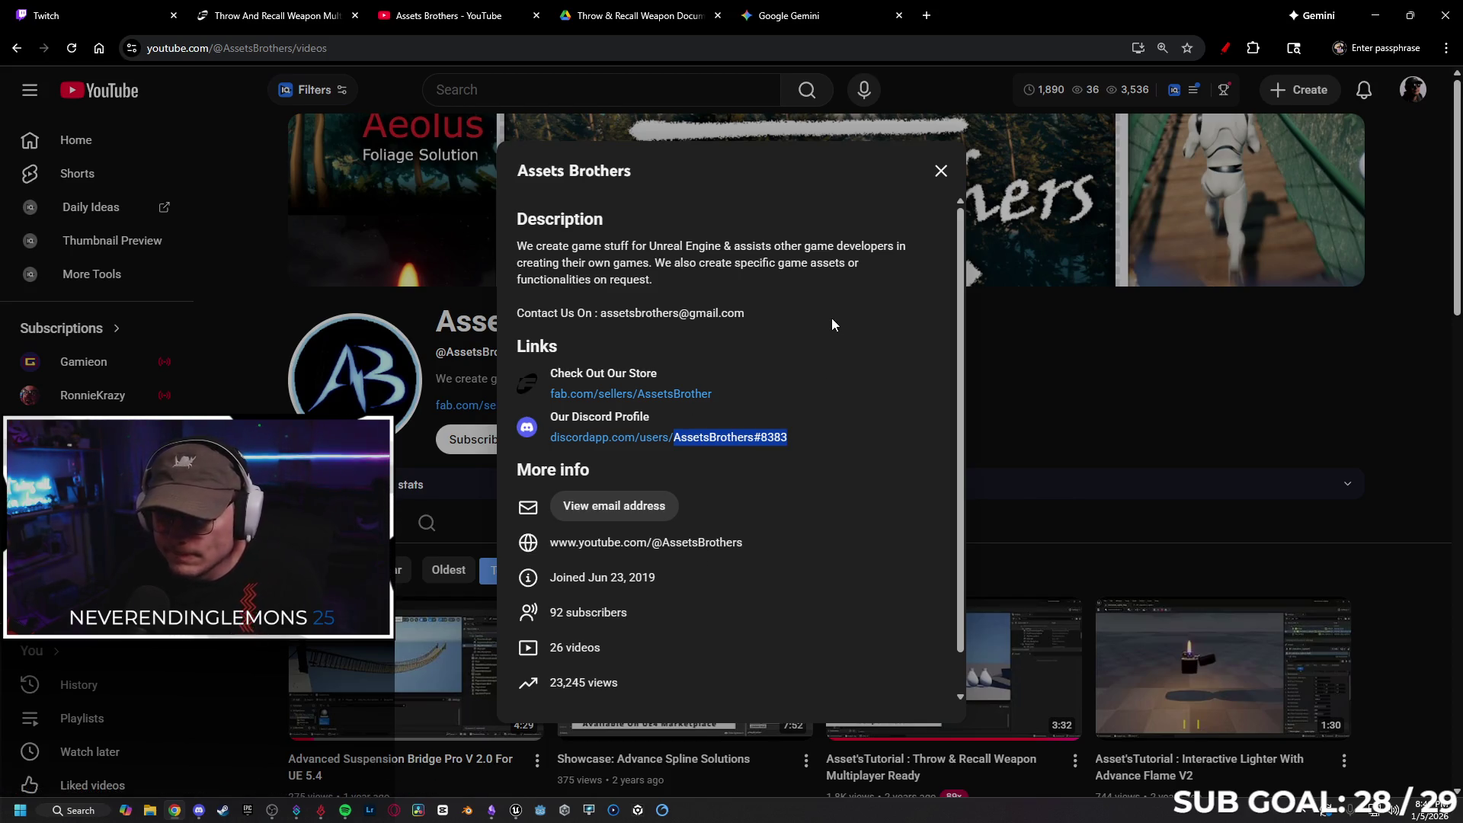
scroll(676, 383, "down", 1)
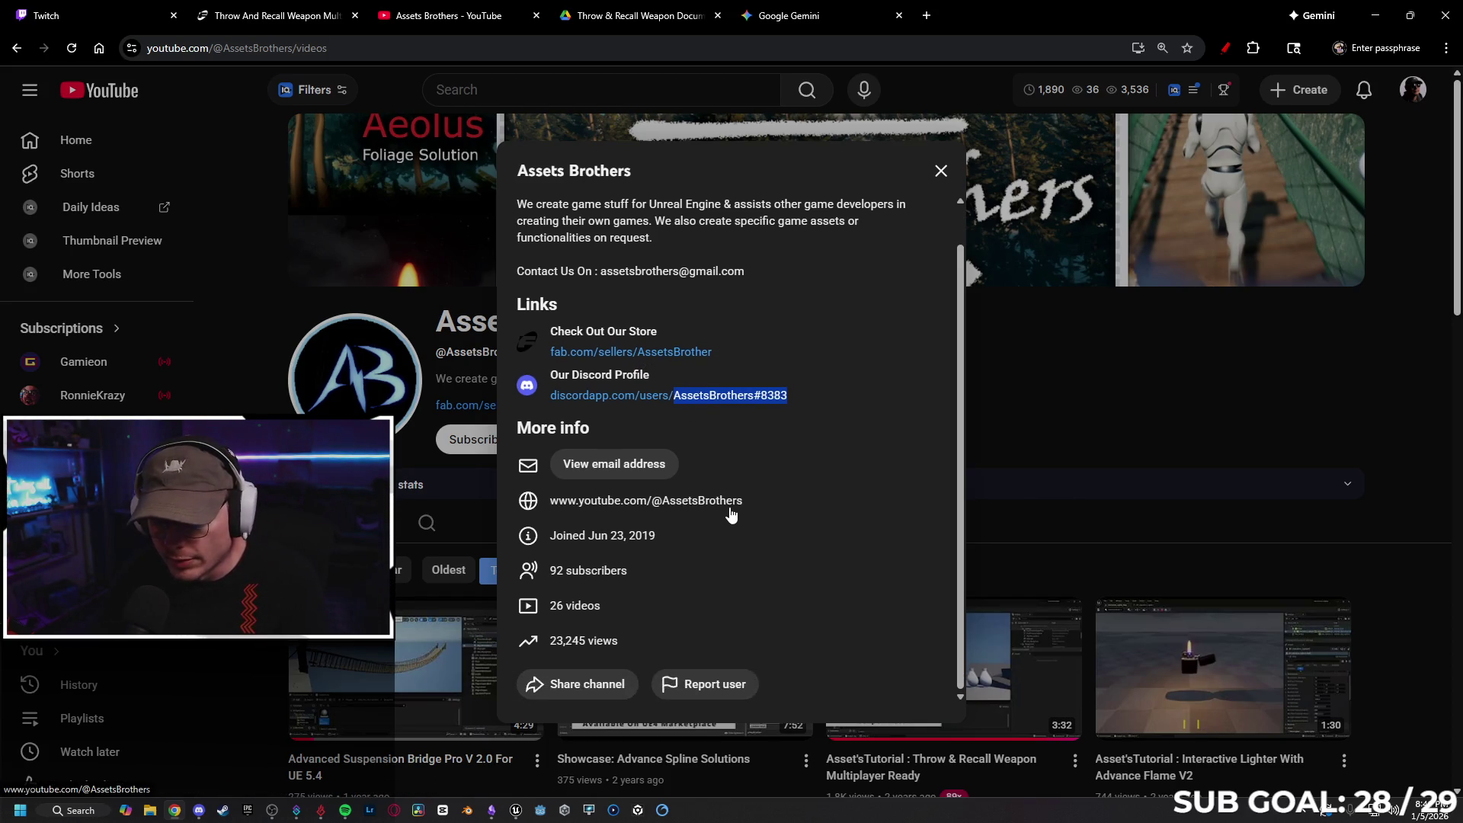
left_click(667, 469)
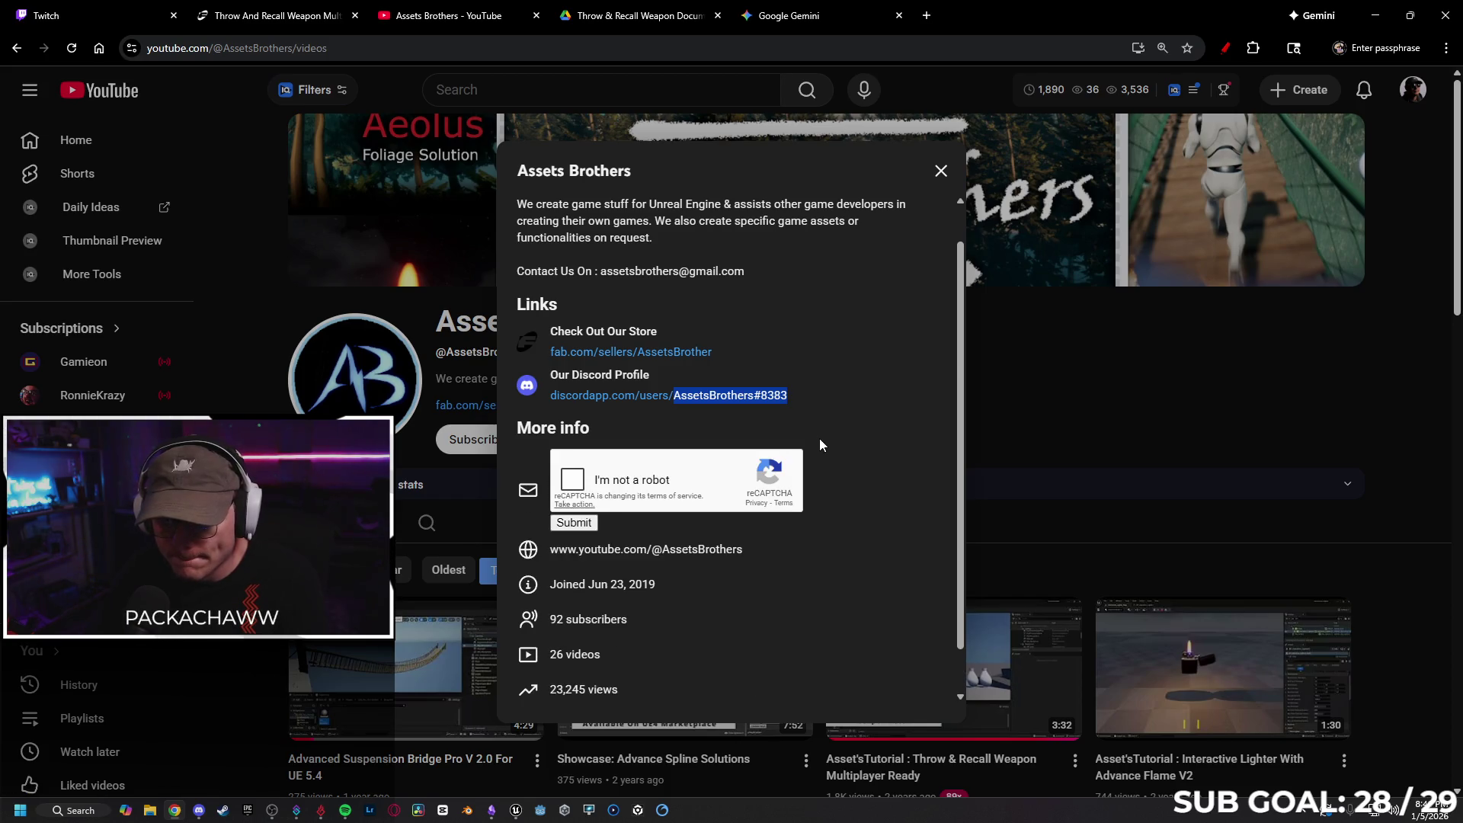
scroll(822, 405, "up", 2)
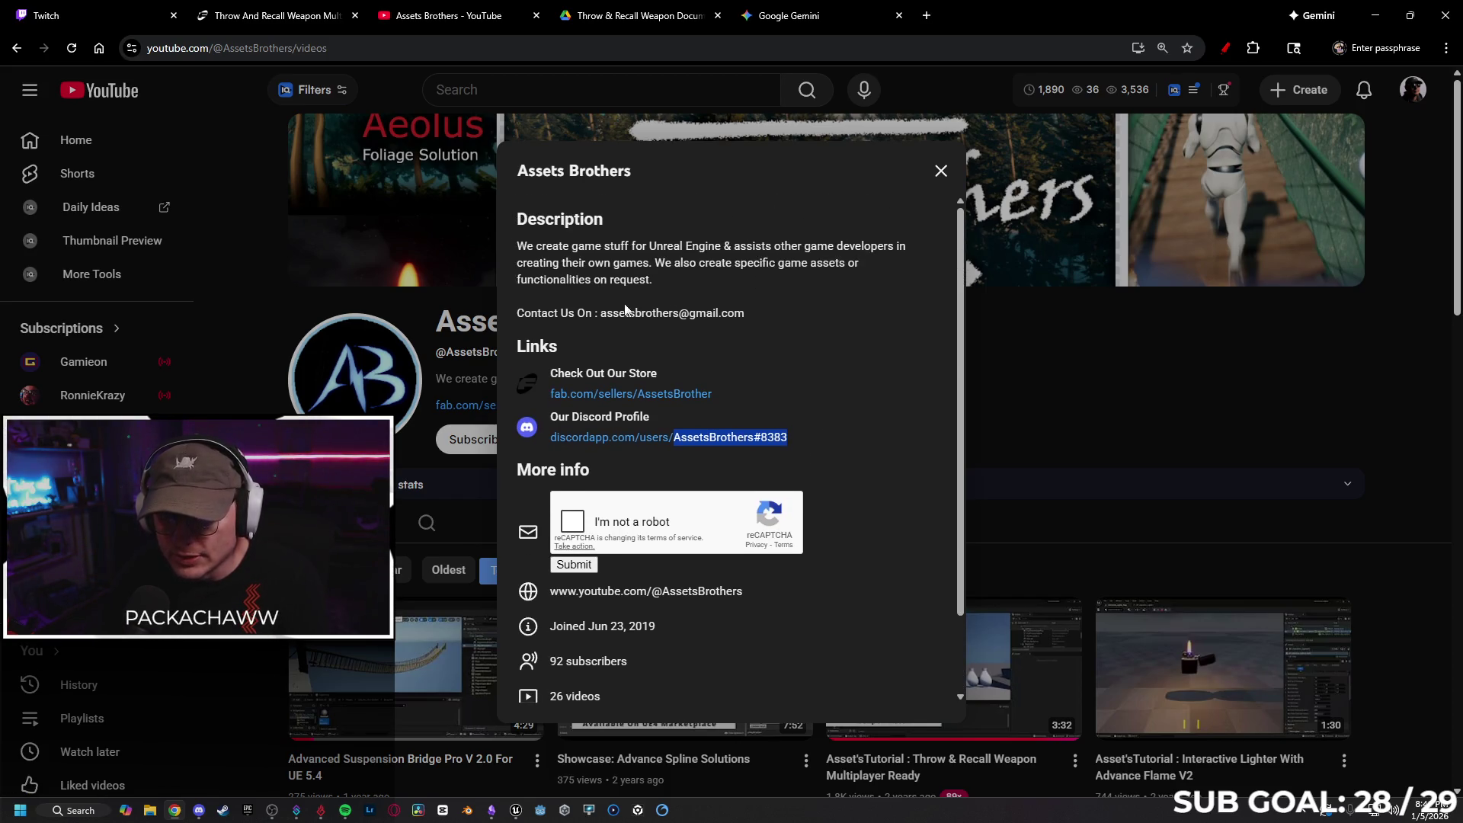
left_click(941, 171)
Close the weapon documentation PDF and channel tabs, minimize the browser, and select Throw_Recall_Weapon_Manager
scroll(1018, 346, "down", 3)
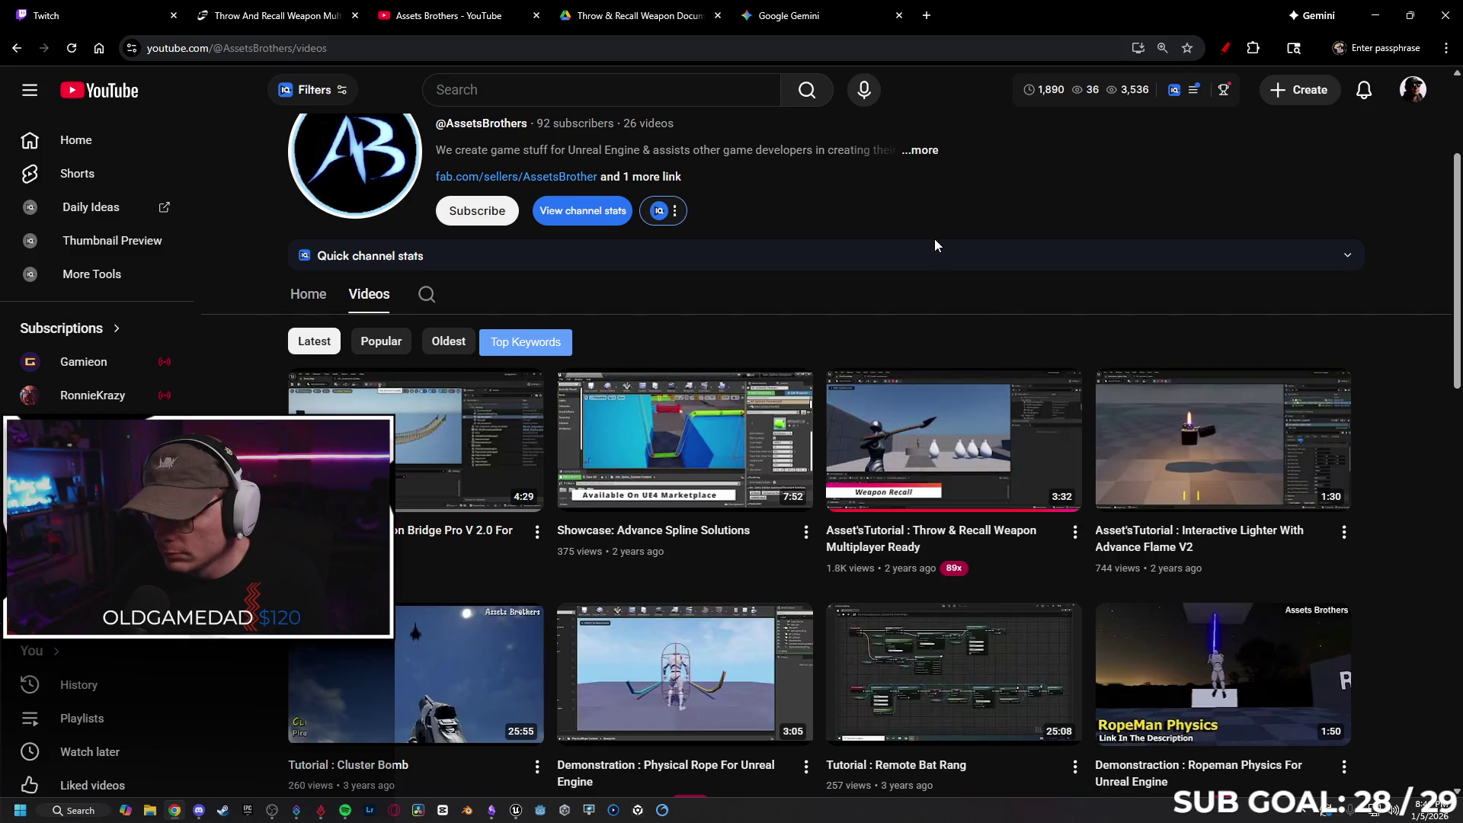
scroll(960, 326, "up", 3)
left_click(651, 8)
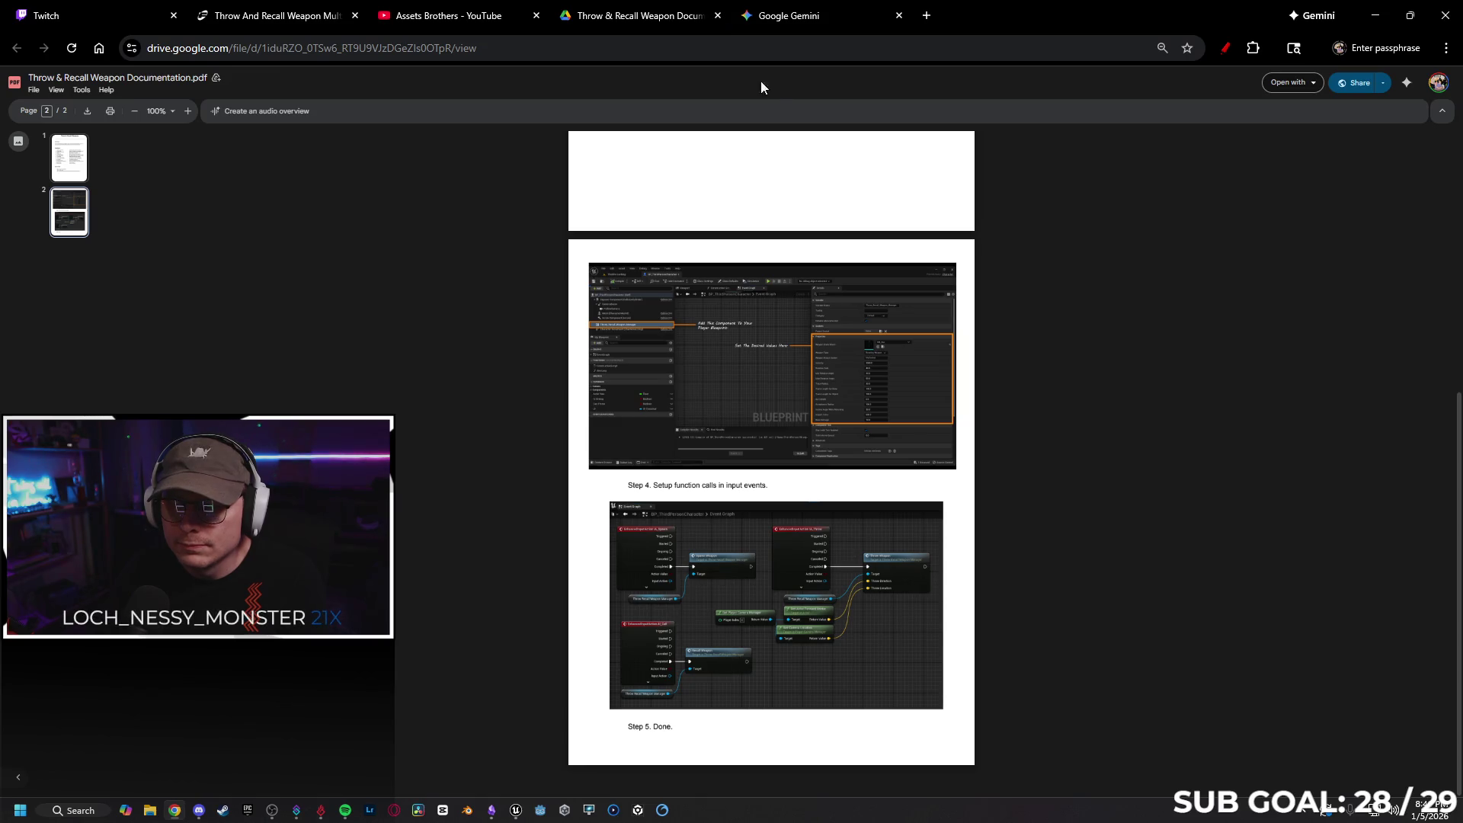
left_click(717, 16)
left_click(512, 28)
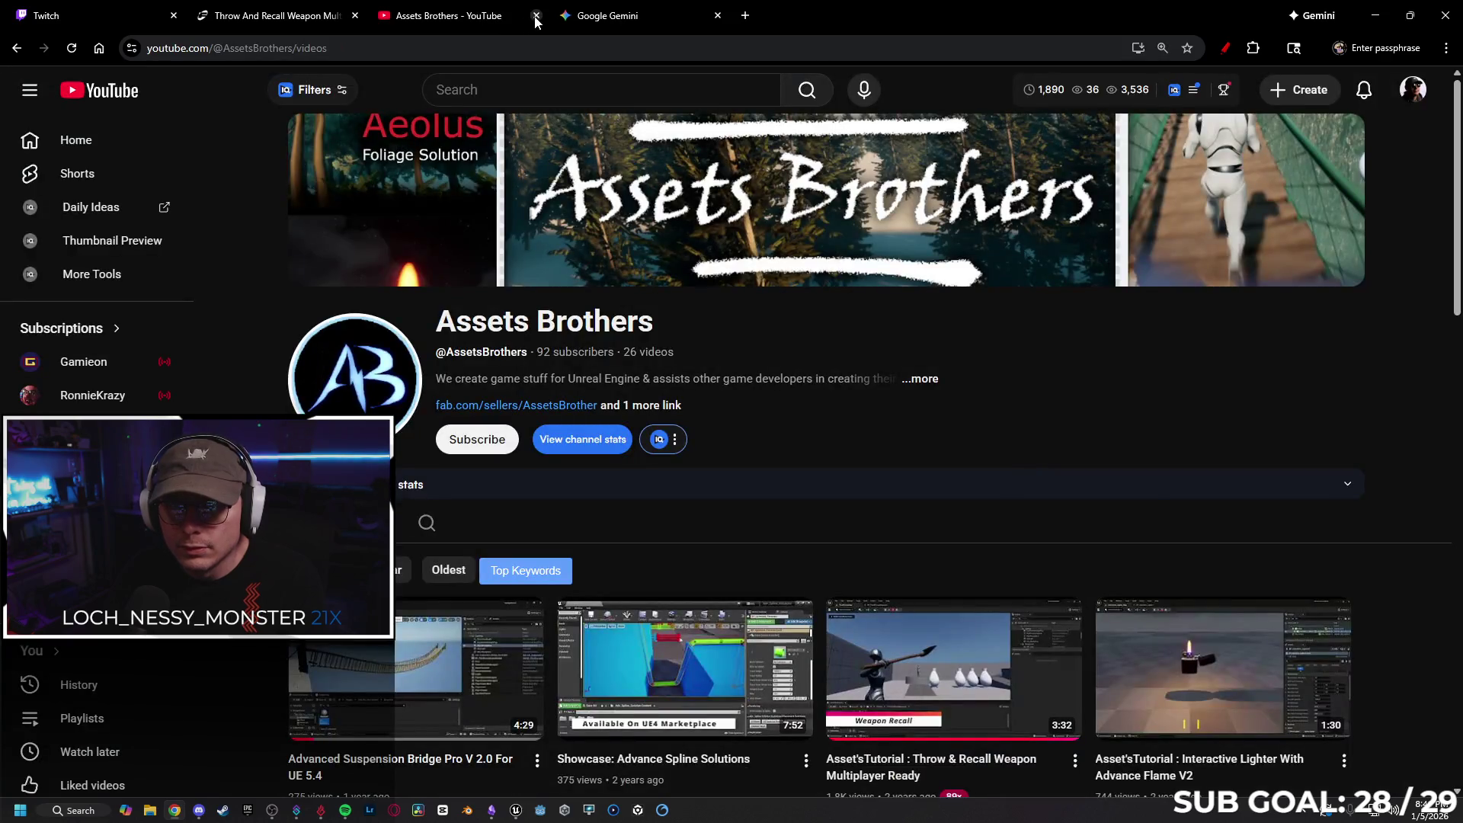
left_click(536, 16)
left_click(329, 17)
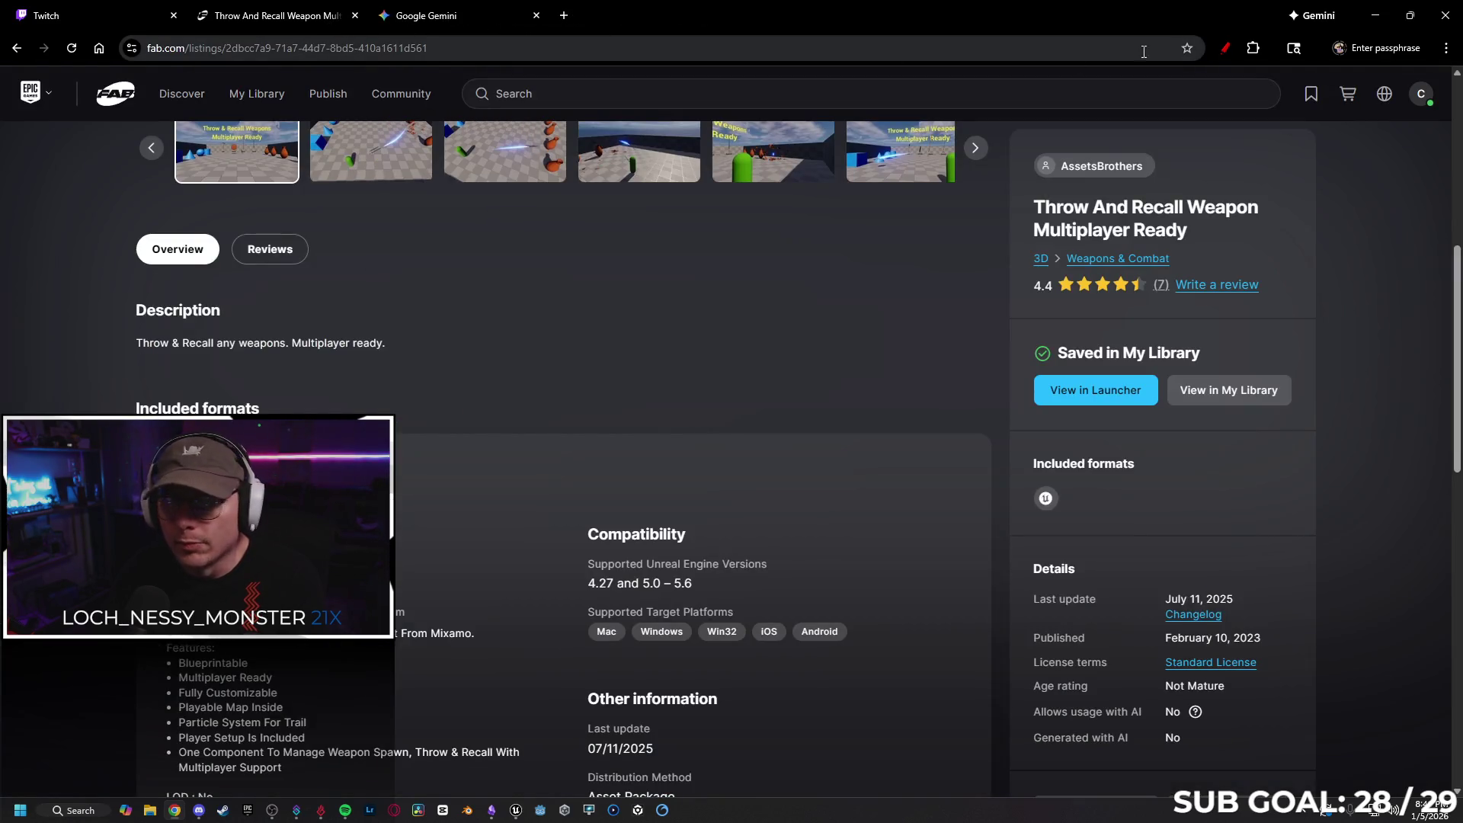
left_click(1375, 15)
mouse_move(467, 358)
left_mouse_down()
mouse_move(424, 317)
mouse_move(298, 285)
left_mouse_up()
left_click(104, 276)
Find references to Throw_Recall_Weapon_Manager by name and jump to the IA_Spawn reference
right_click(104, 275)
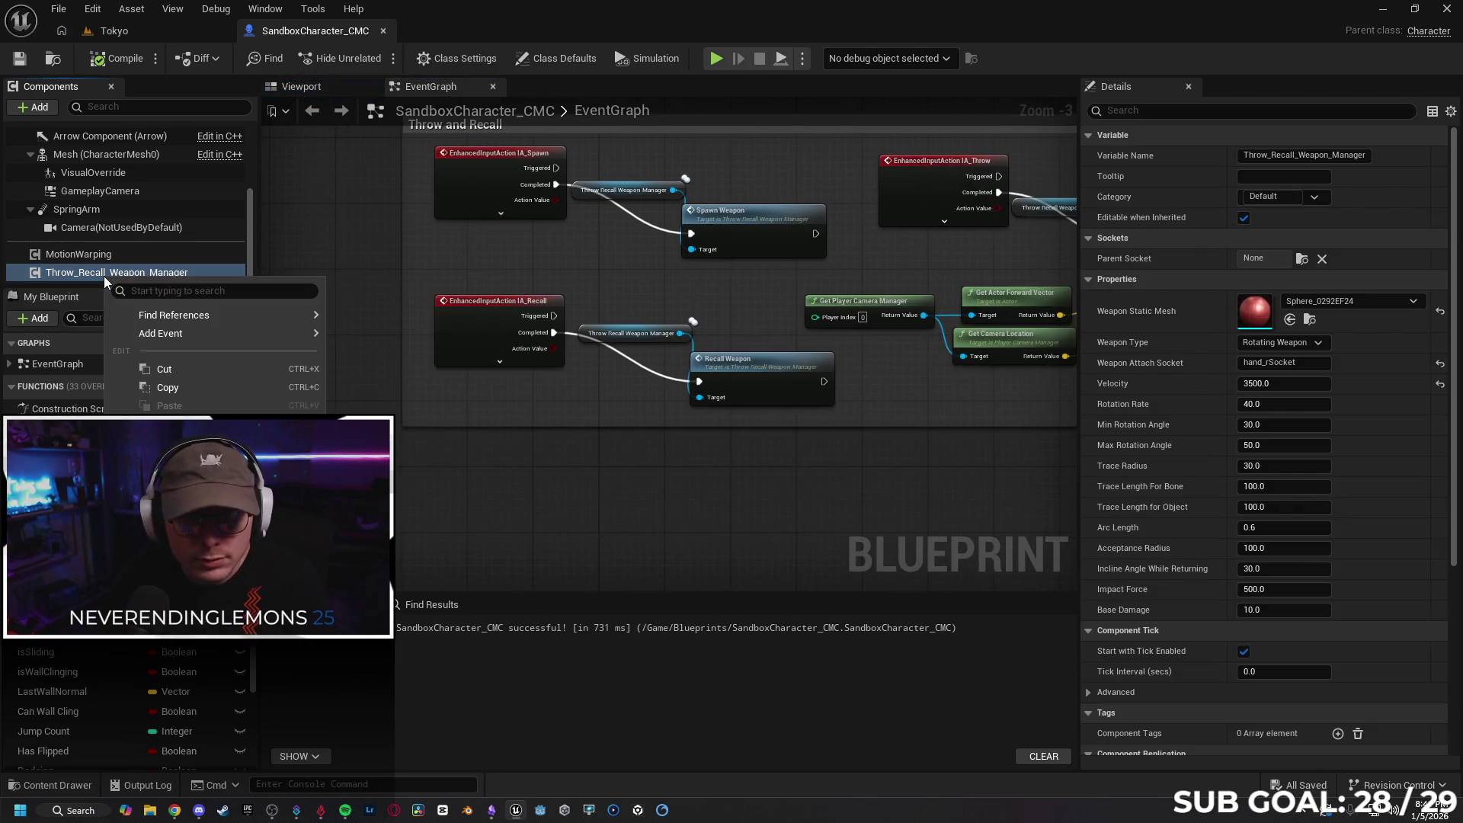
mouse_move(200, 314)
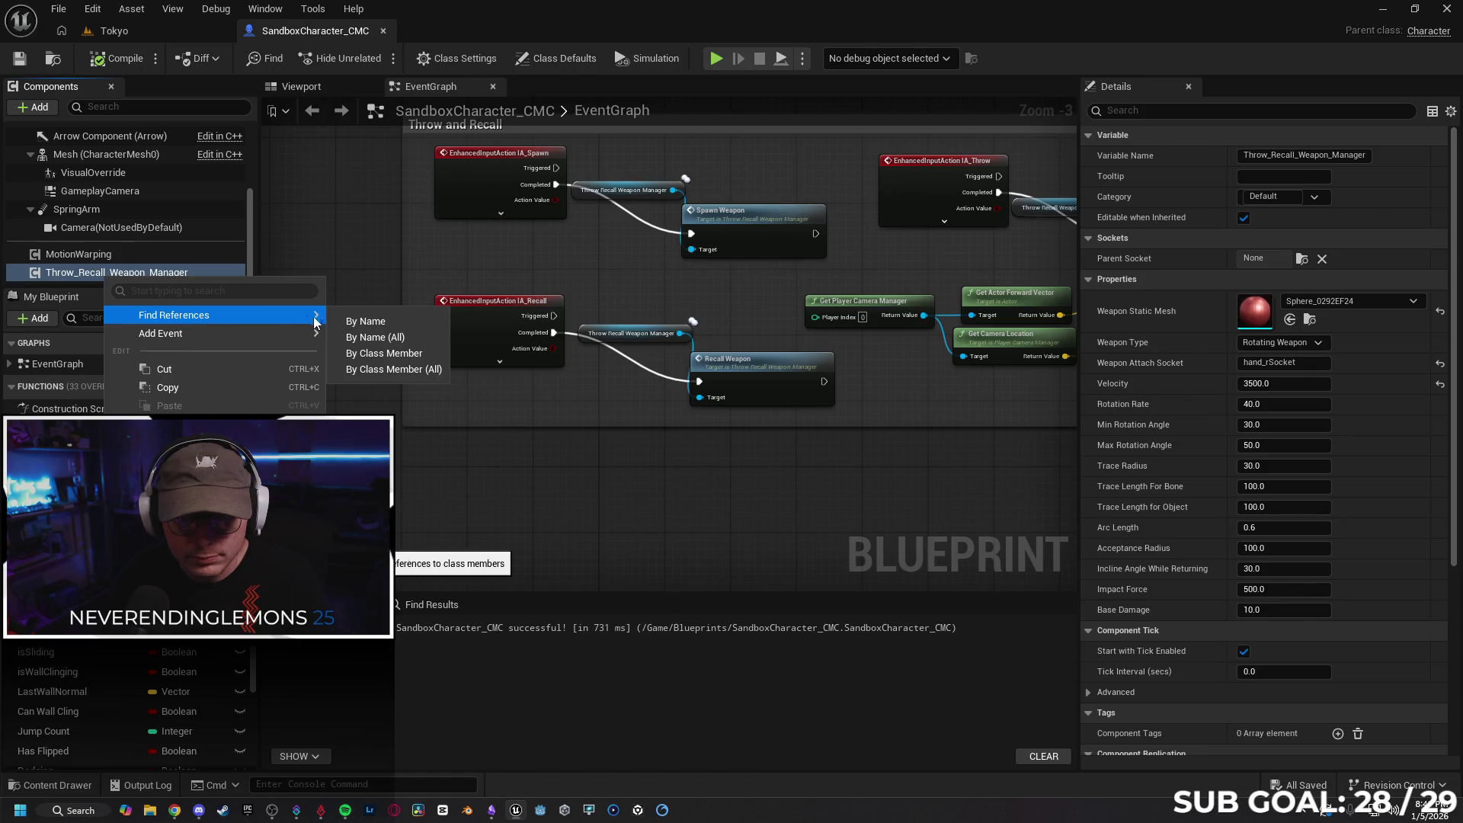
left_click(360, 321)
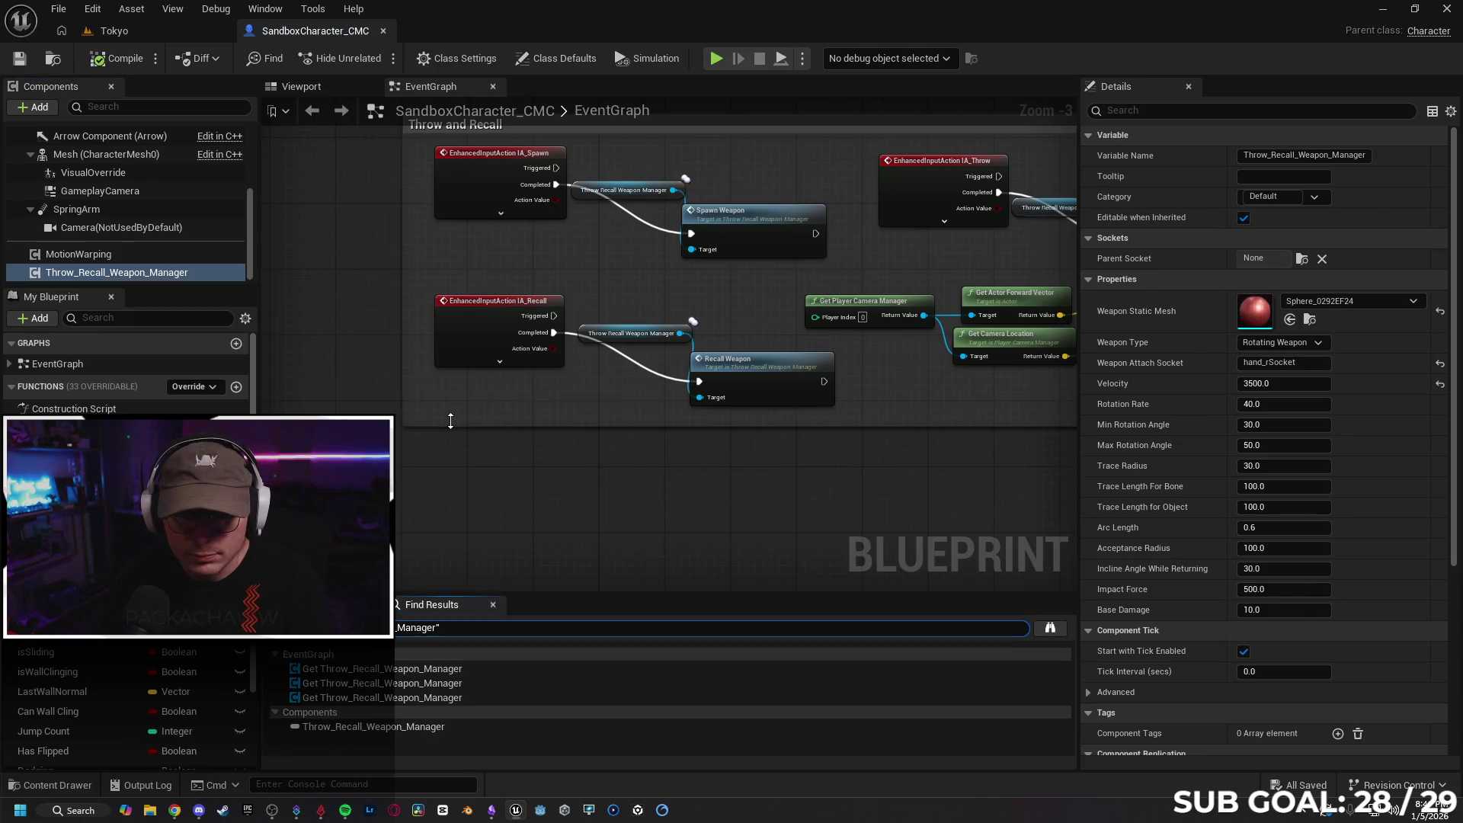
left_click(483, 673)
double_click(483, 674)
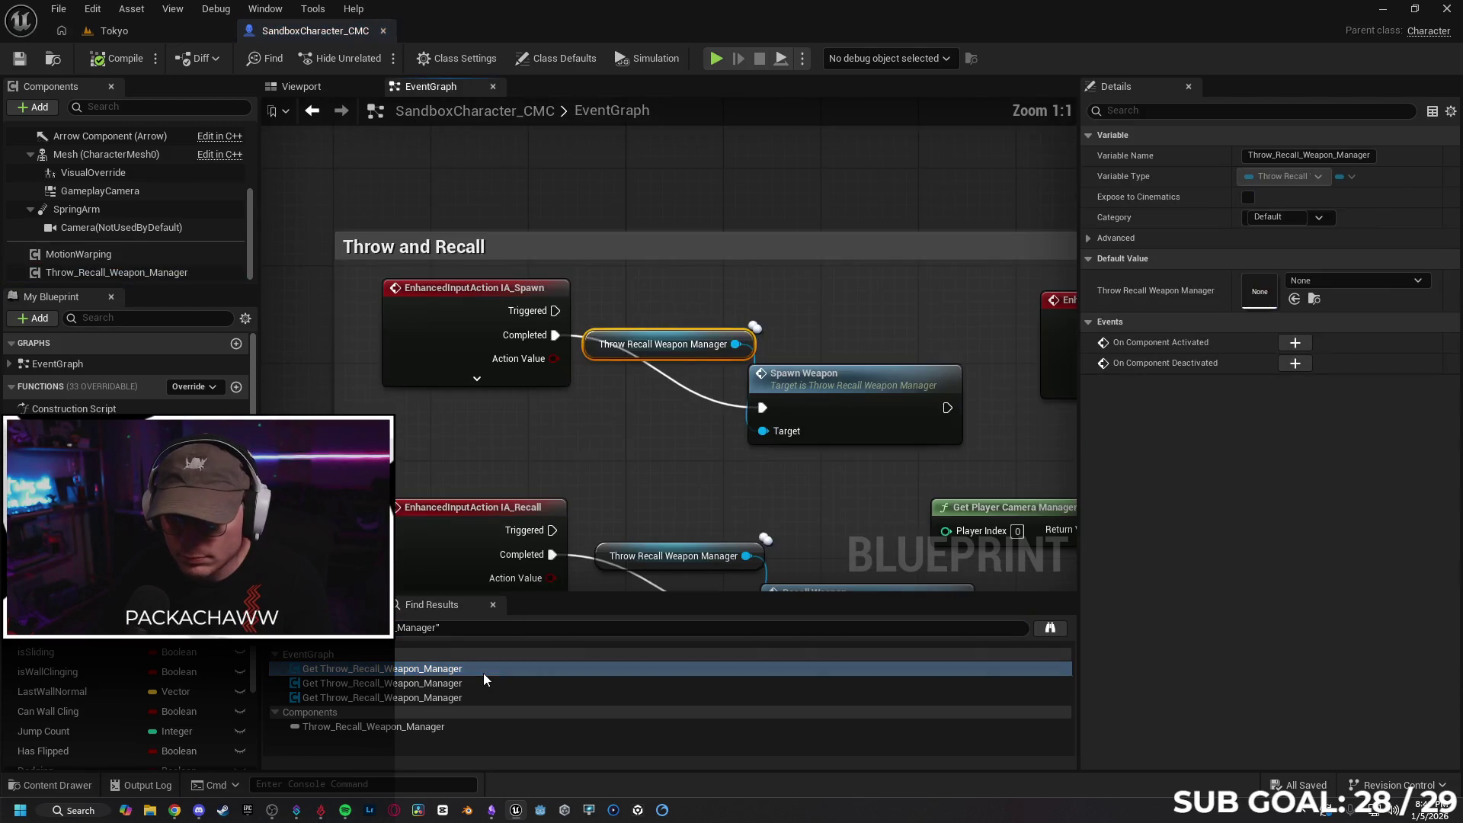
Check the IA_Throw and IA_Recall references, then open Throw_Recall_Weapon_Manager from the Content Drawer
left_click(466, 683)
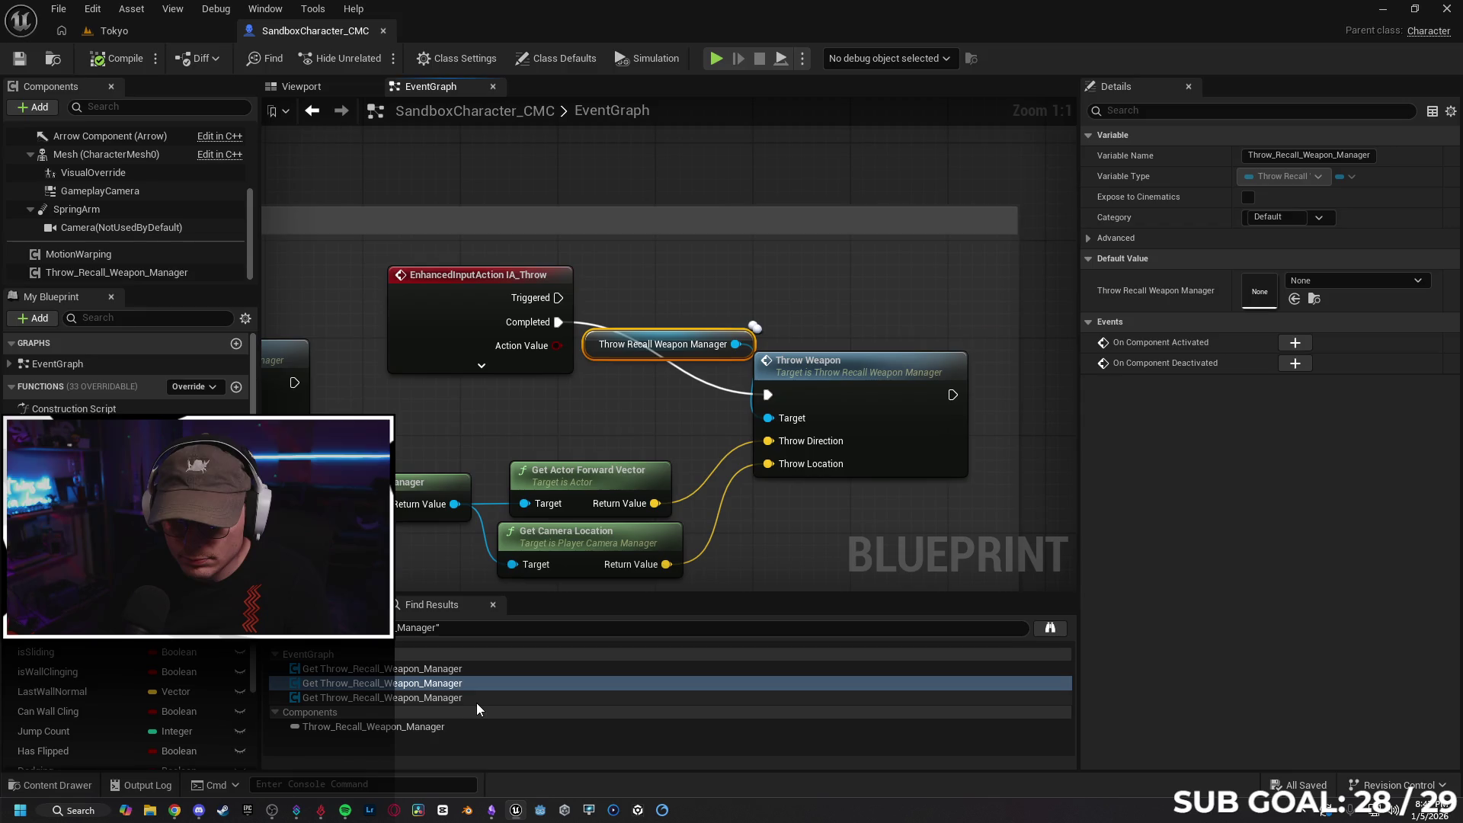
left_click(474, 699)
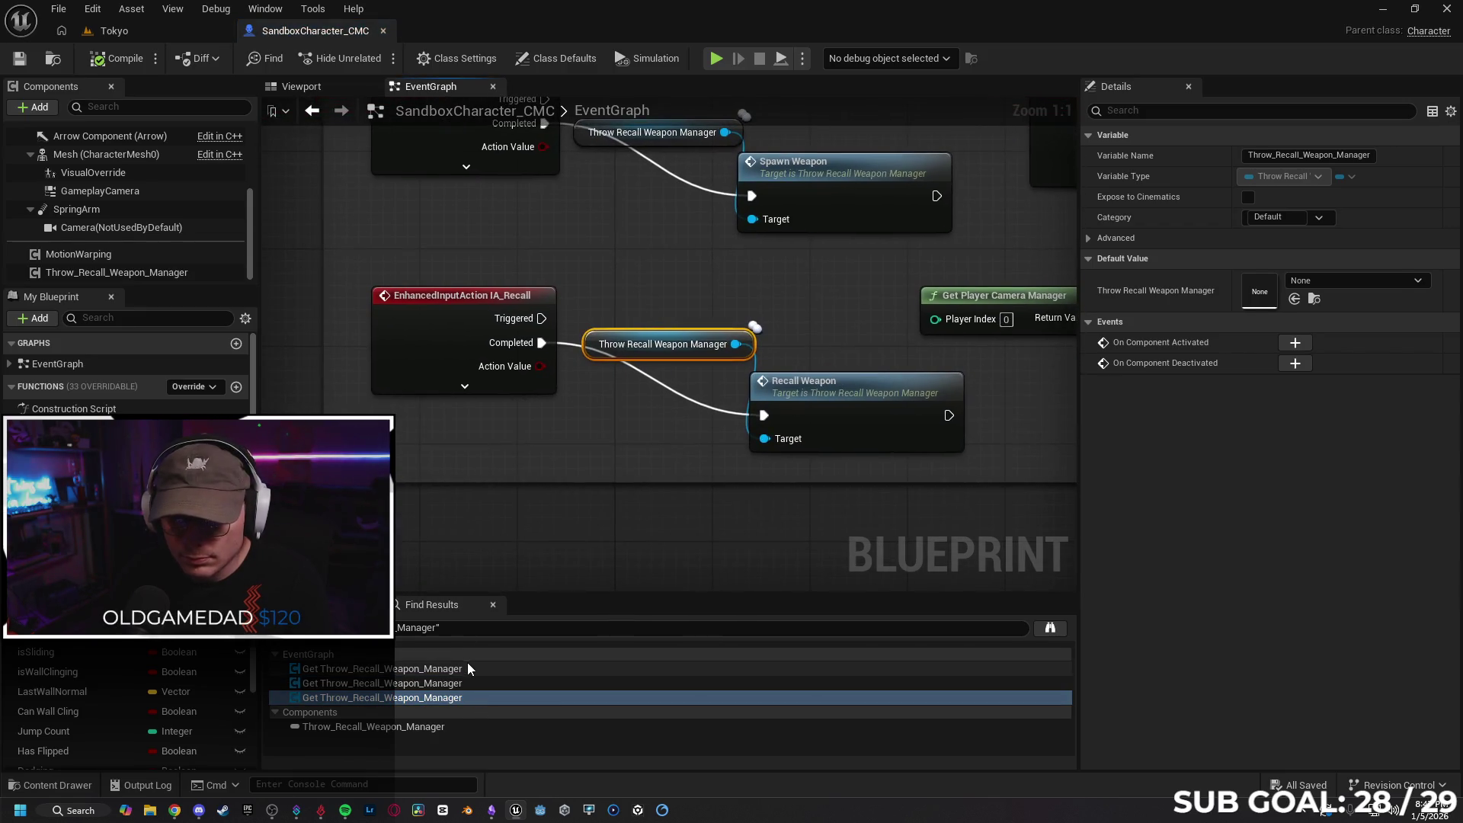
left_click(473, 669)
left_click(51, 784)
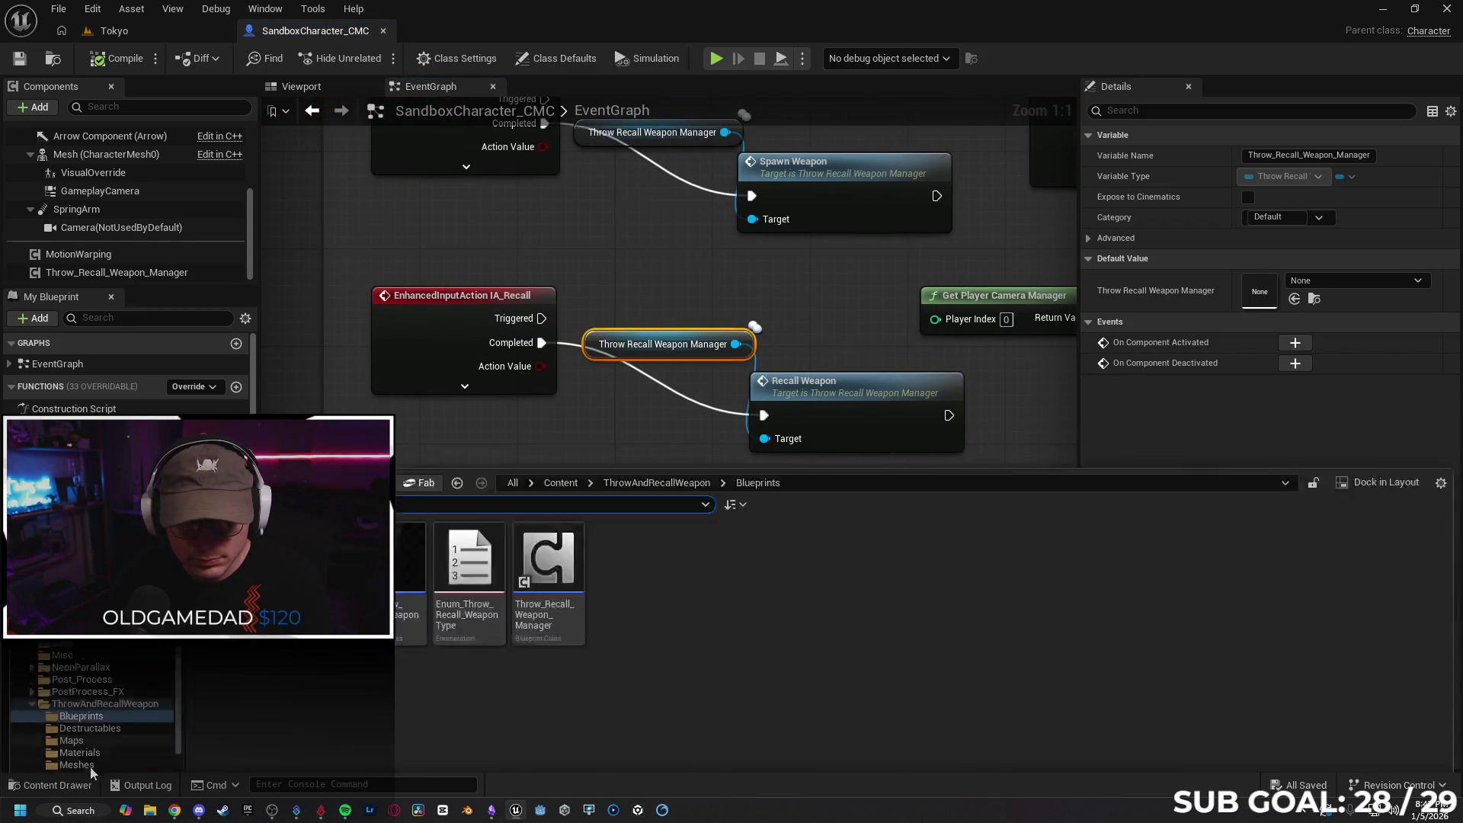
double_click(533, 495)
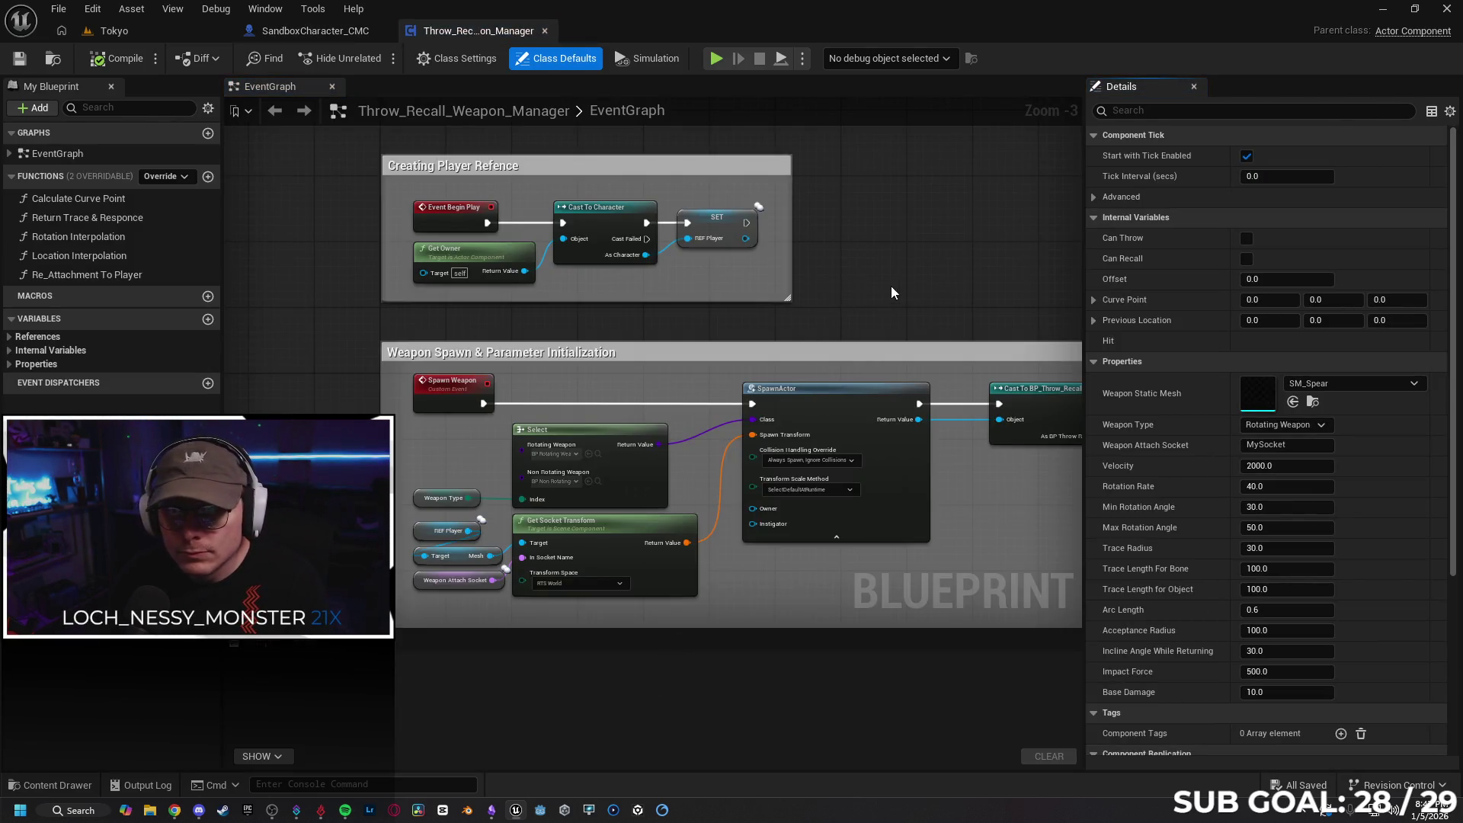
Pan through the spawn, recall and trace sections, ending on Weapon Spawn & Parameter Initialization
scroll(890, 285, "down", 2)
scroll(881, 275, "up", 2)
left_click_drag(871, 264, 788, 179)
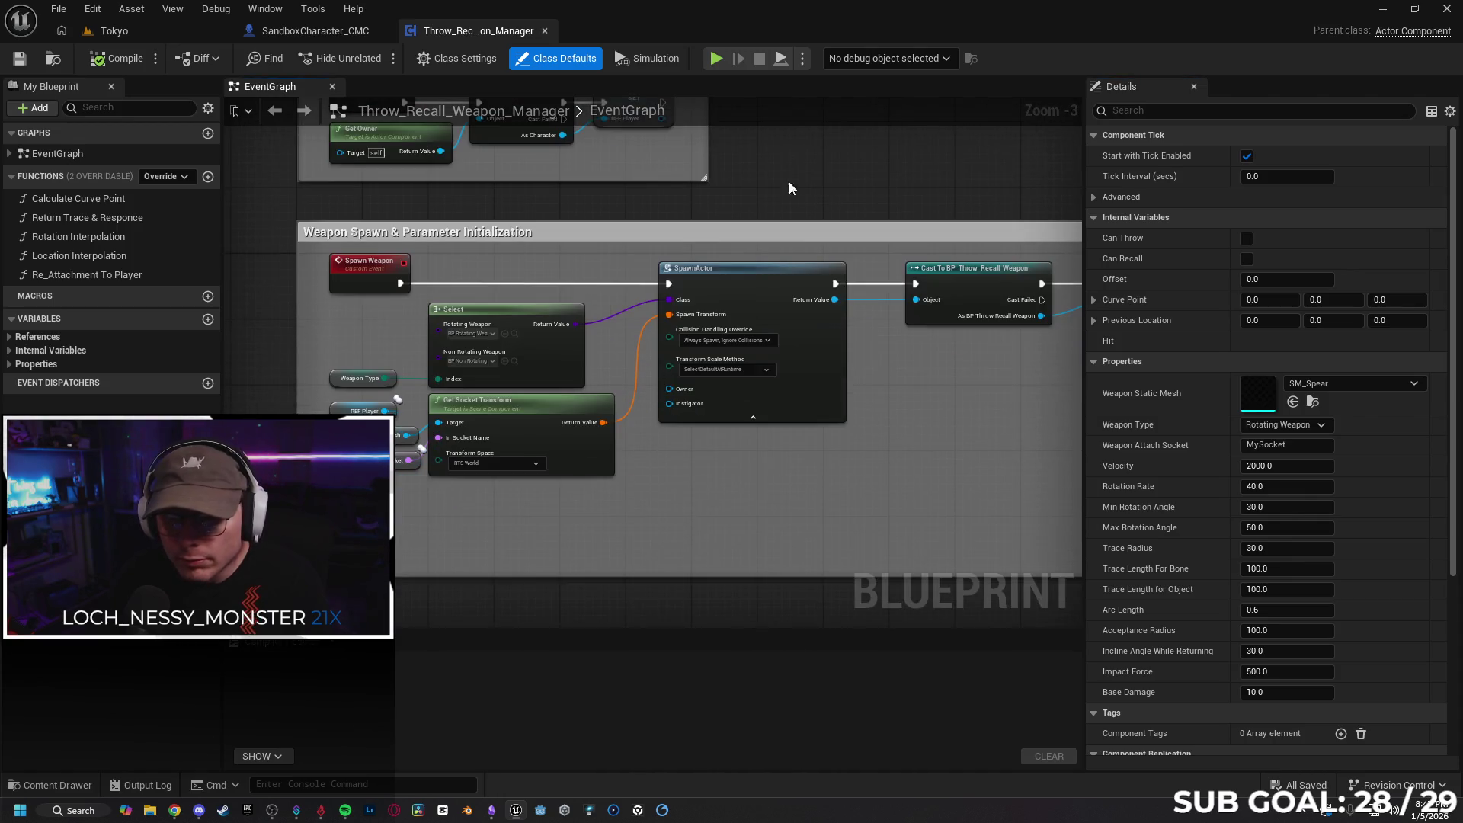
mouse_move(650, 495)
left_mouse_down()
mouse_move(830, 353)
mouse_move(591, 428)
mouse_move(255, 409)
mouse_move(712, 434)
mouse_move(643, 435)
mouse_move(663, 383)
mouse_move(533, 434)
mouse_move(727, 447)
left_mouse_up()
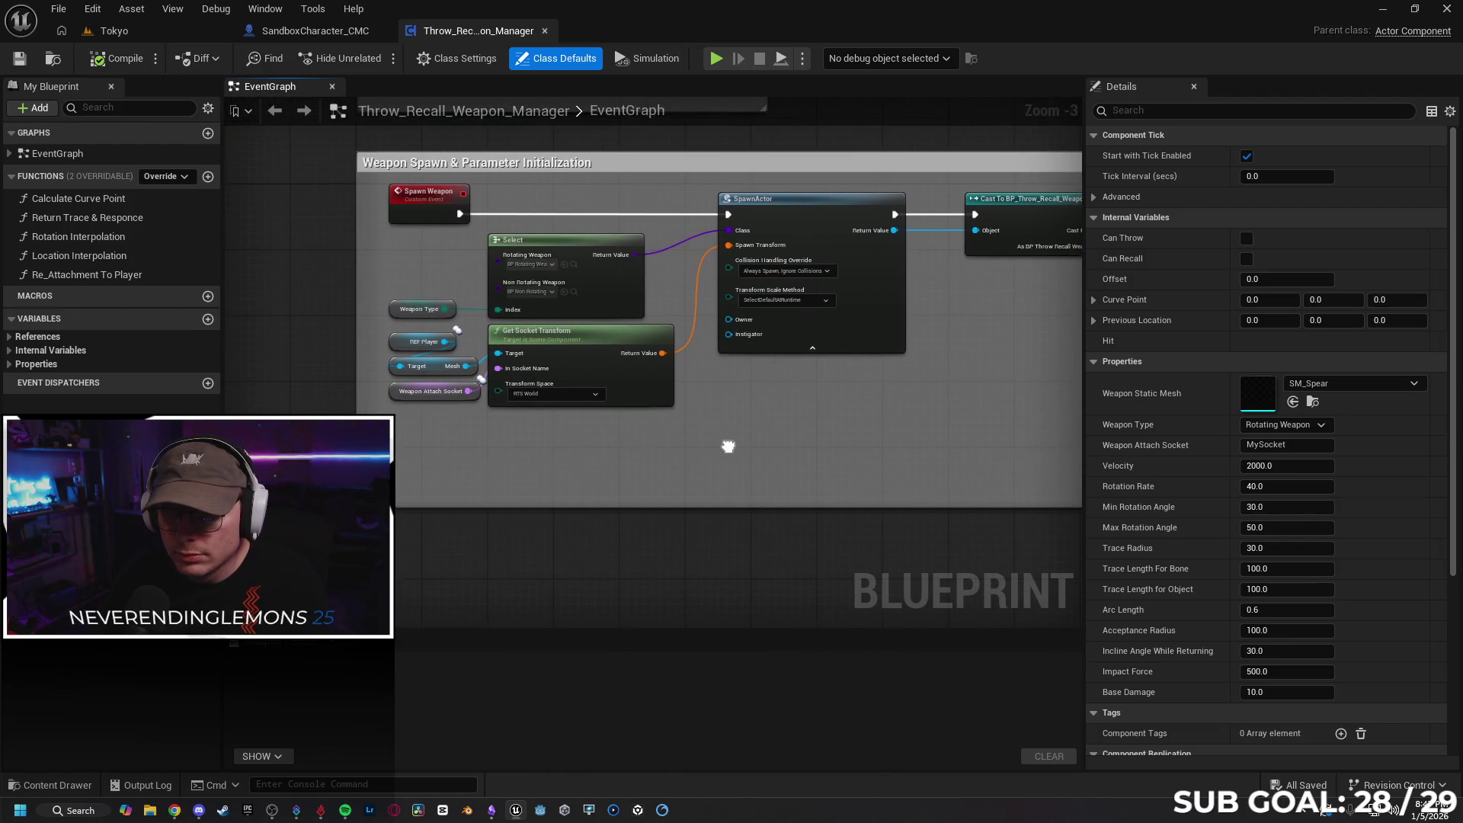
mouse_move(807, 525)
left_mouse_down()
mouse_move(702, 385)
mouse_move(716, 268)
left_mouse_up()
mouse_move(684, 316)
left_mouse_down()
mouse_move(676, 398)
mouse_move(601, 502)
mouse_move(627, 611)
mouse_move(669, 490)
mouse_move(670, 328)
mouse_move(610, 396)
mouse_move(574, 273)
left_mouse_up()
left_click_drag(608, 157, 627, 288)
Set the Spawn Weapon event's Replicates option to Multicast
left_click(438, 283)
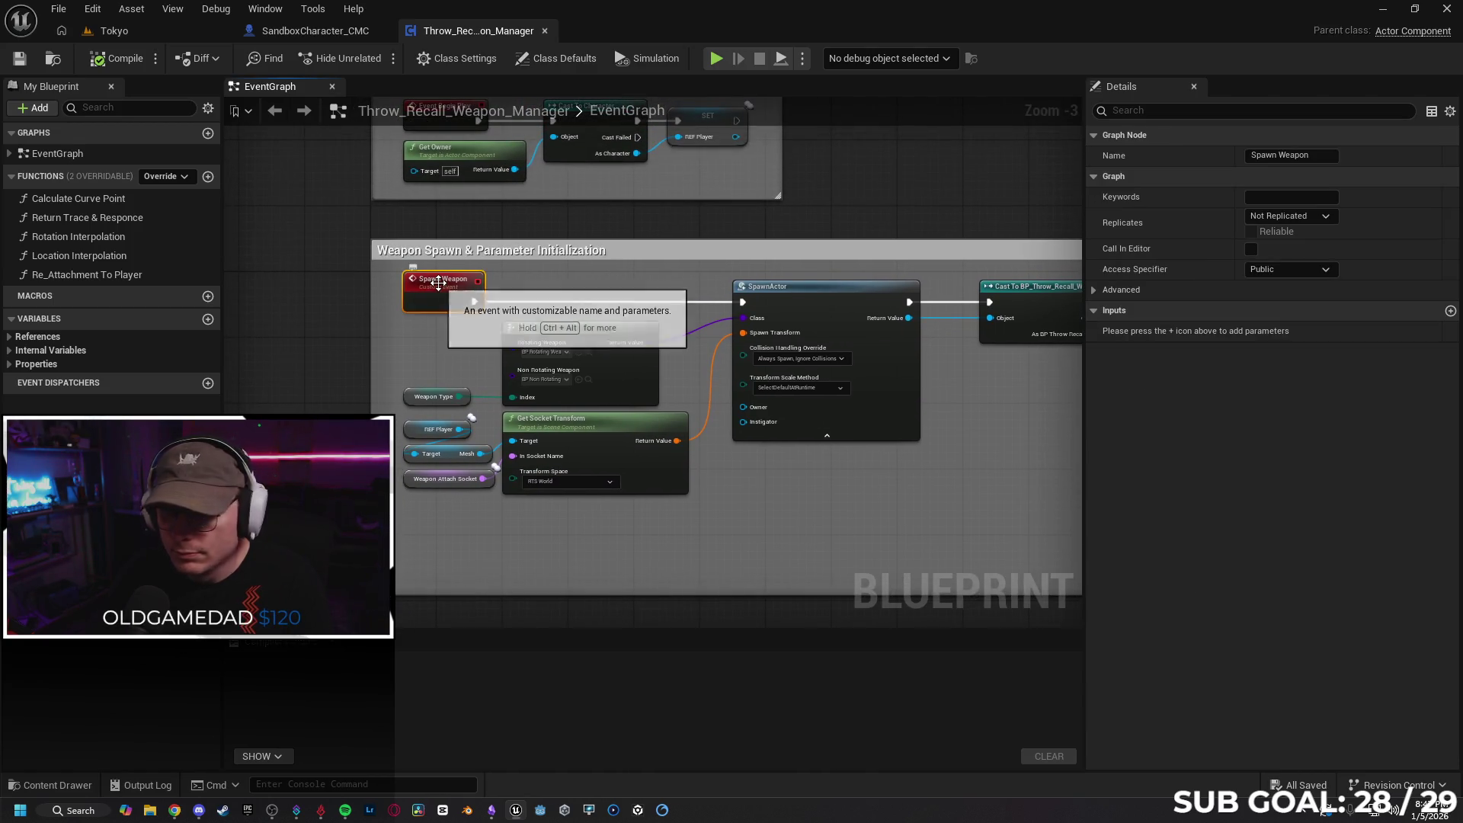
left_click(1283, 272)
left_click(1294, 211)
left_click(1294, 216)
left_click(1179, 285)
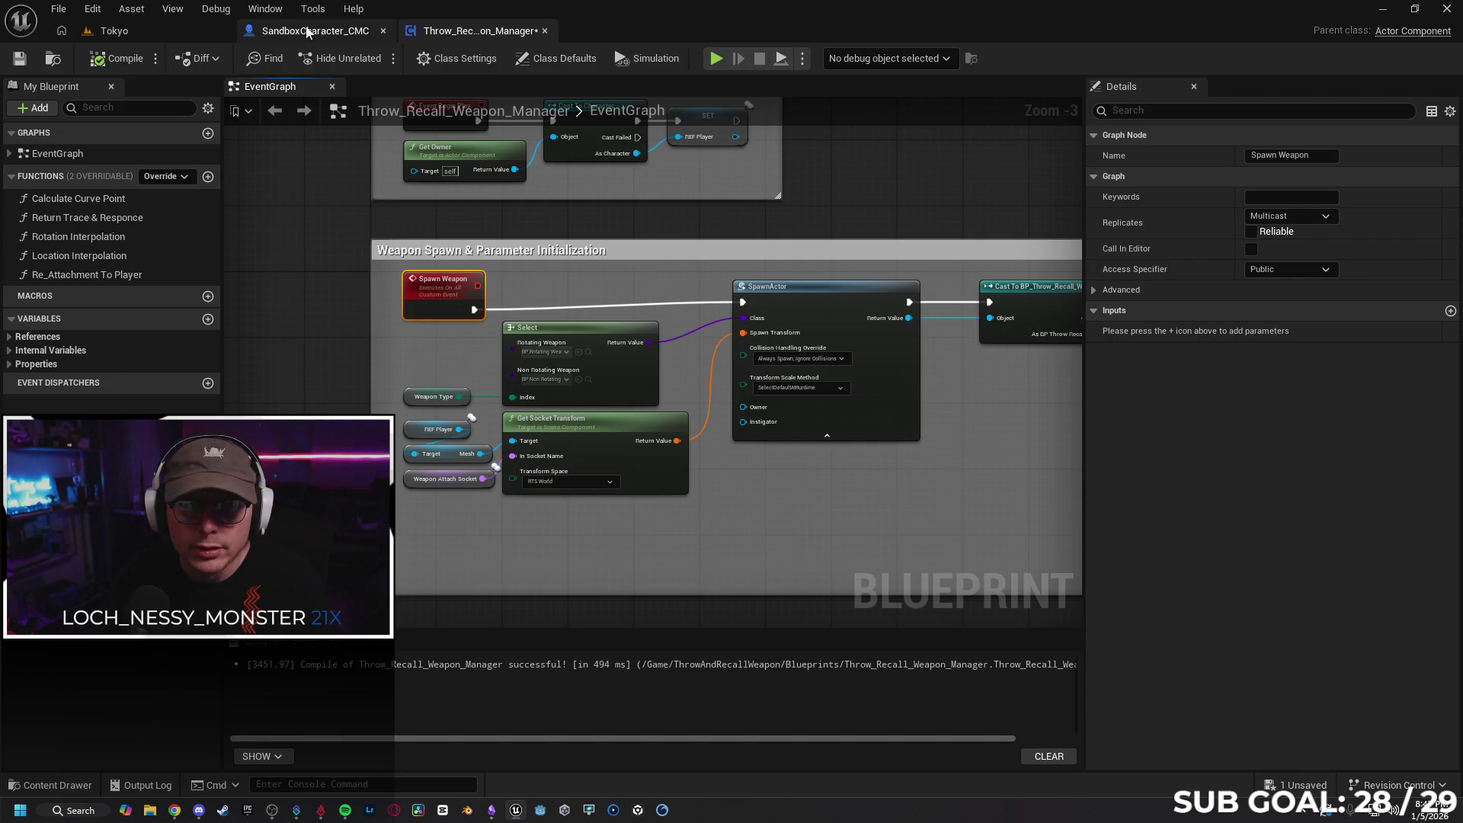
left_click(135, 29)
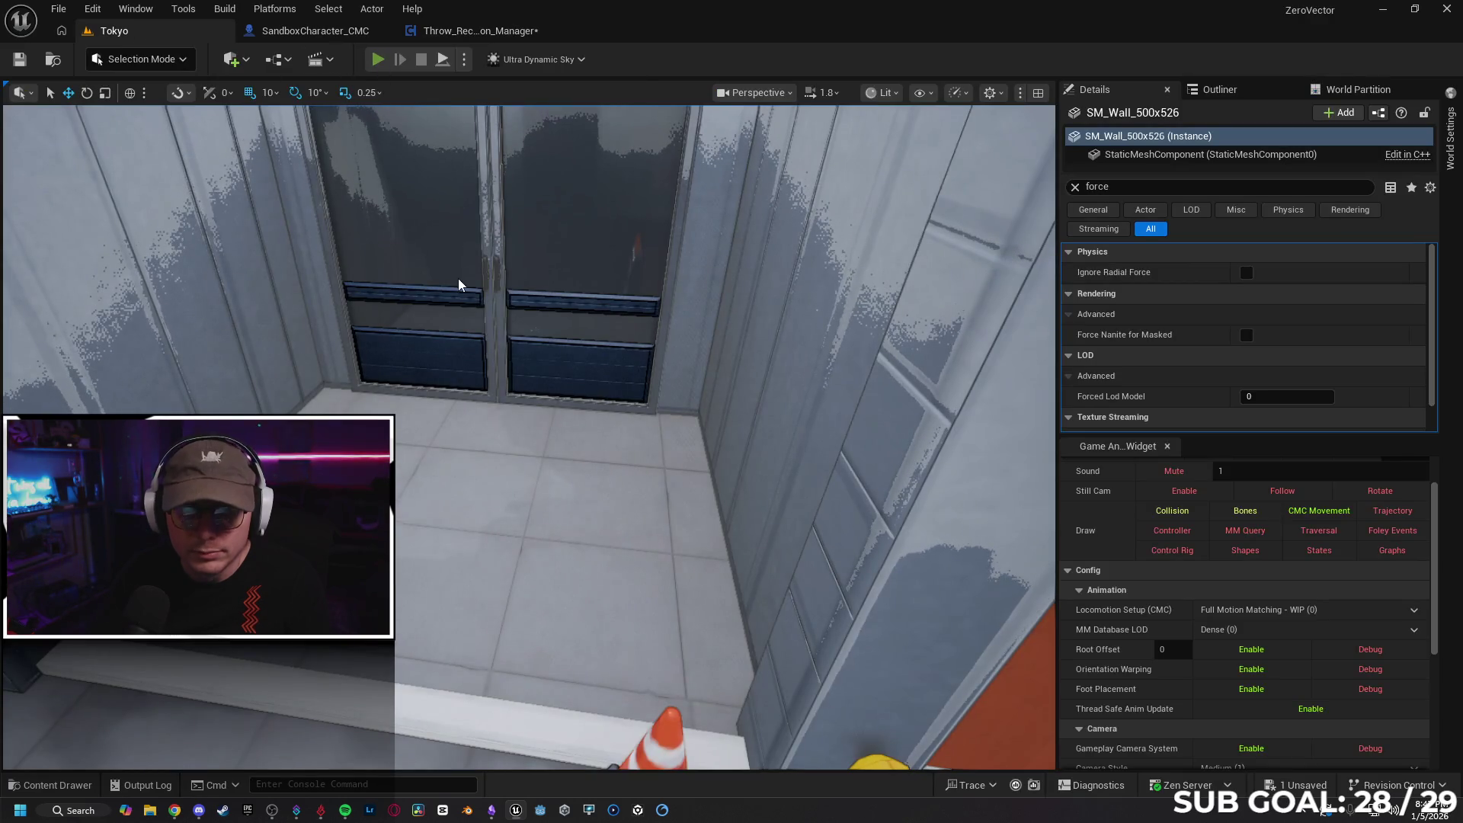
key("alt+p")
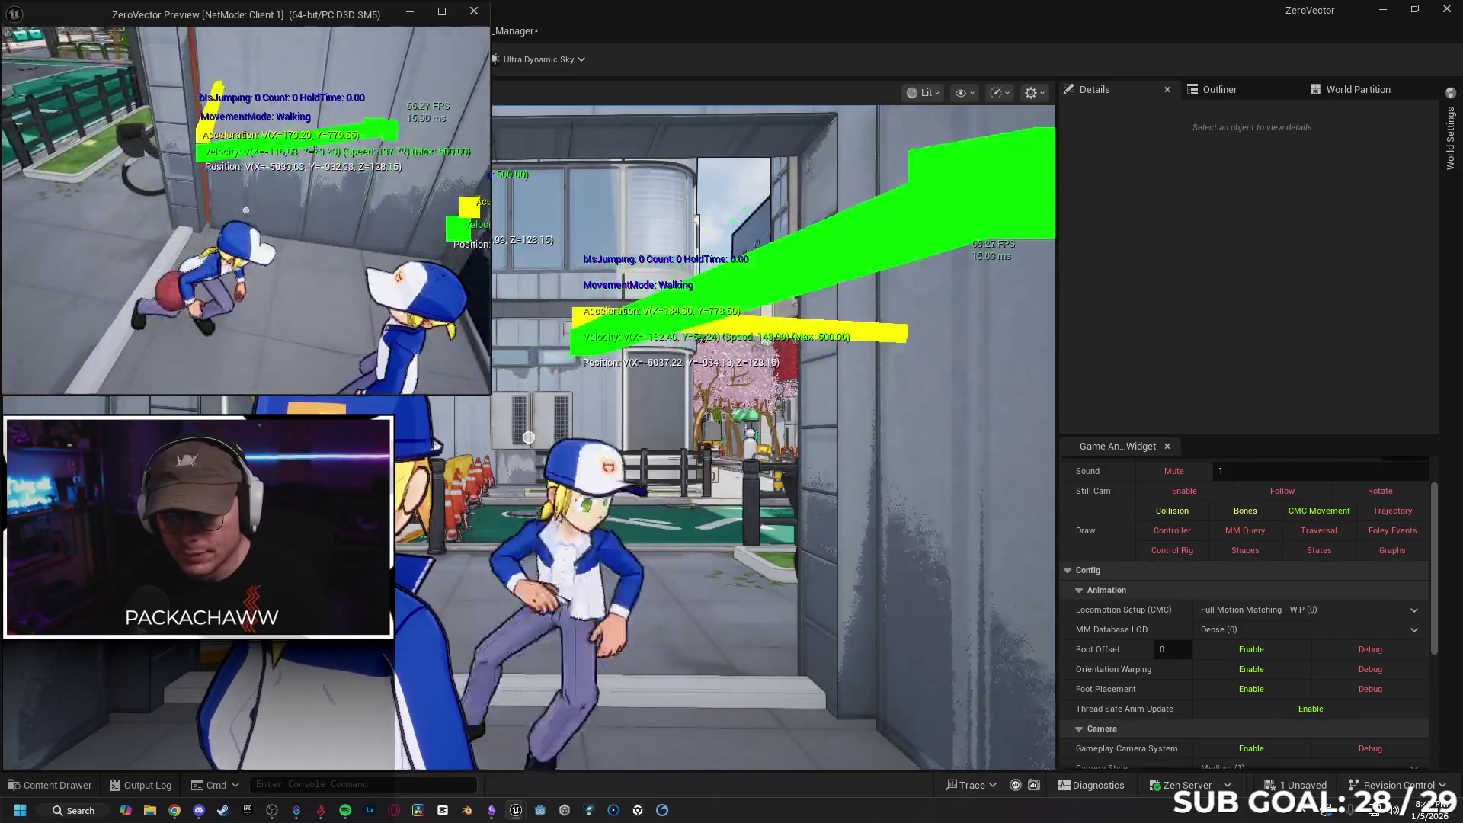
left_click(420, 60)
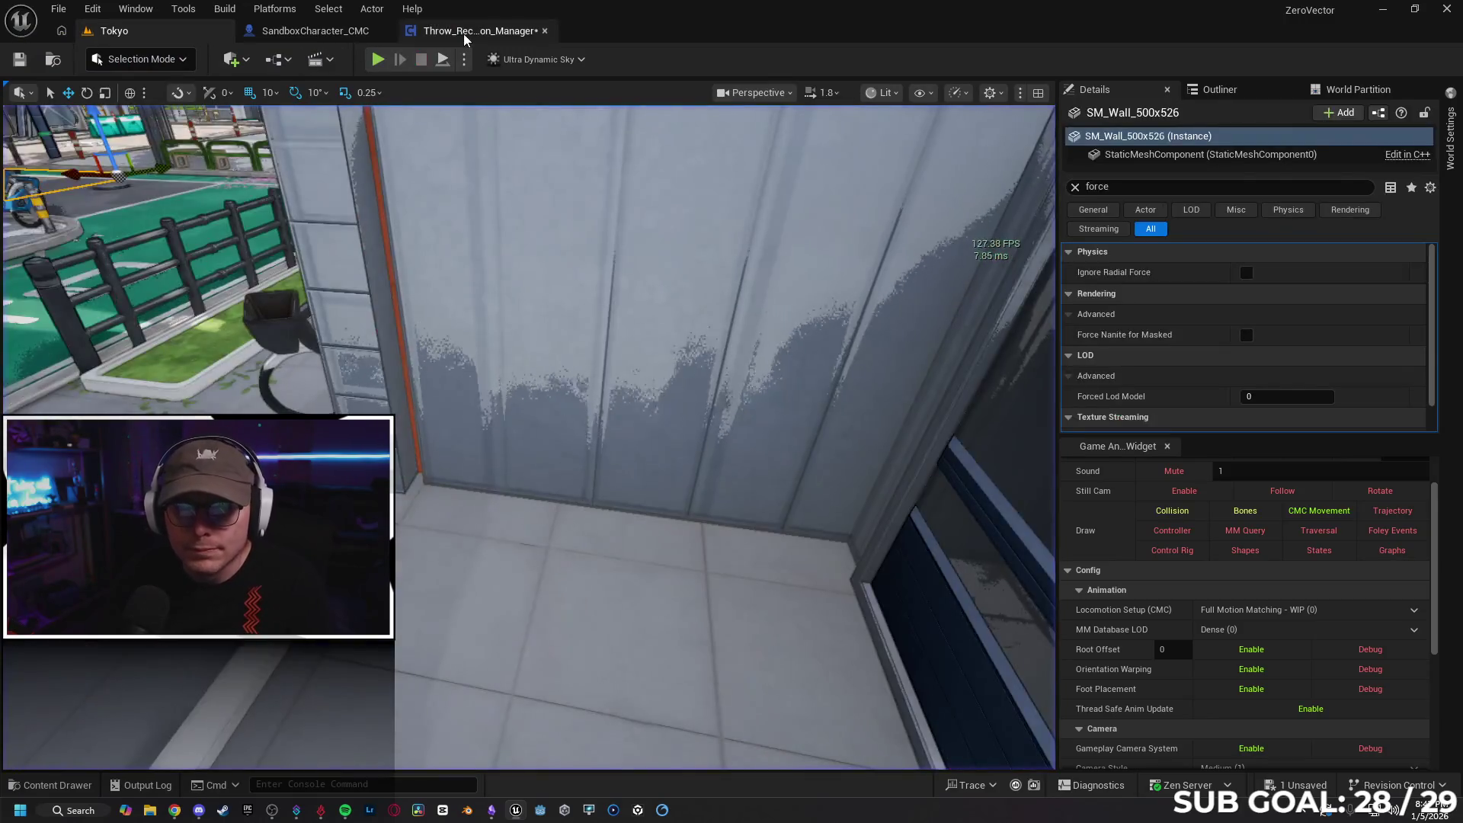
left_click(463, 30)
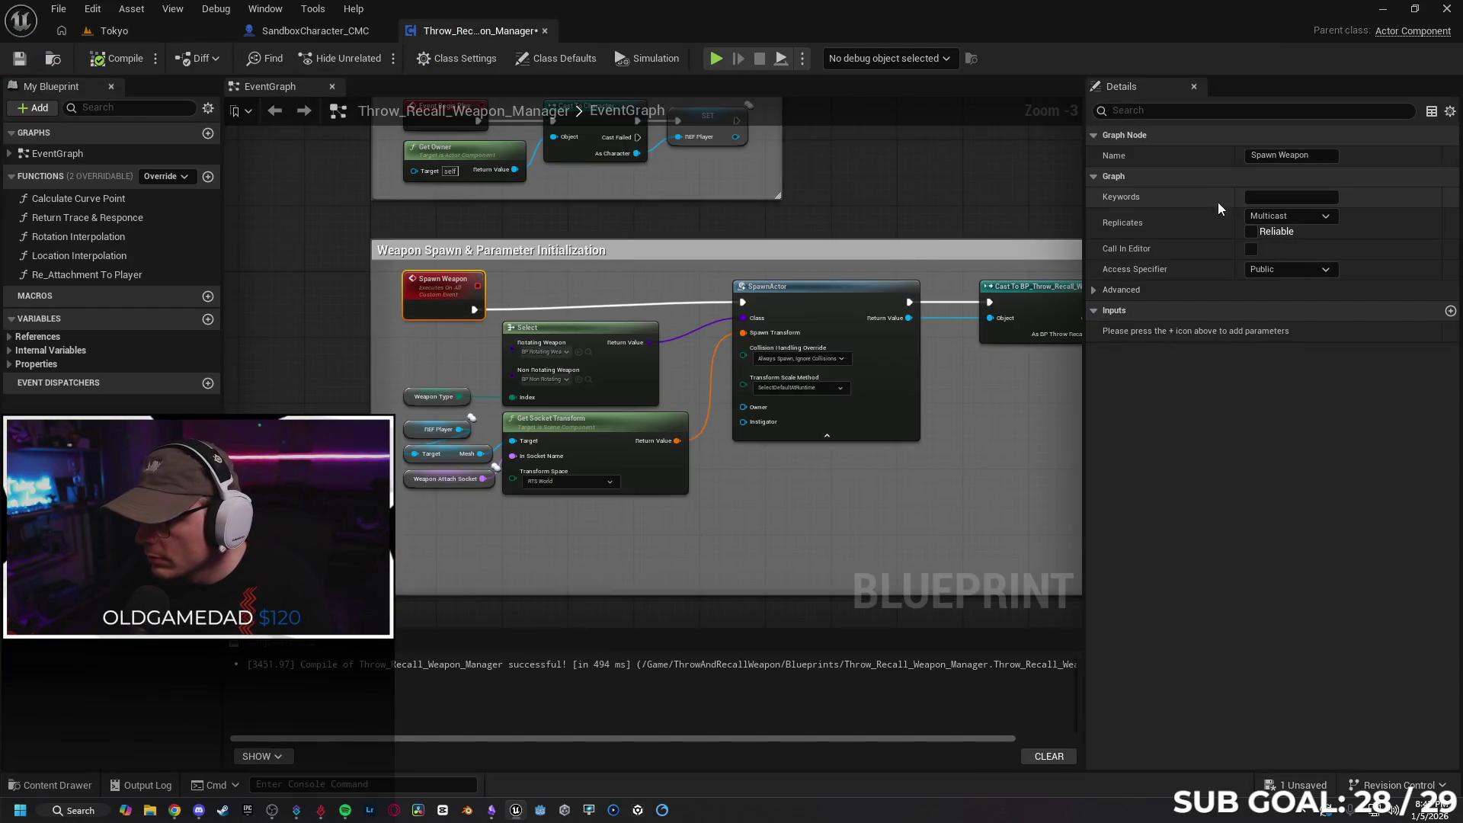
Switch Spawn Weapon's Replicates from Multicast to Not Replicated, then review the player reference and throw/recall sections
left_click(1293, 217)
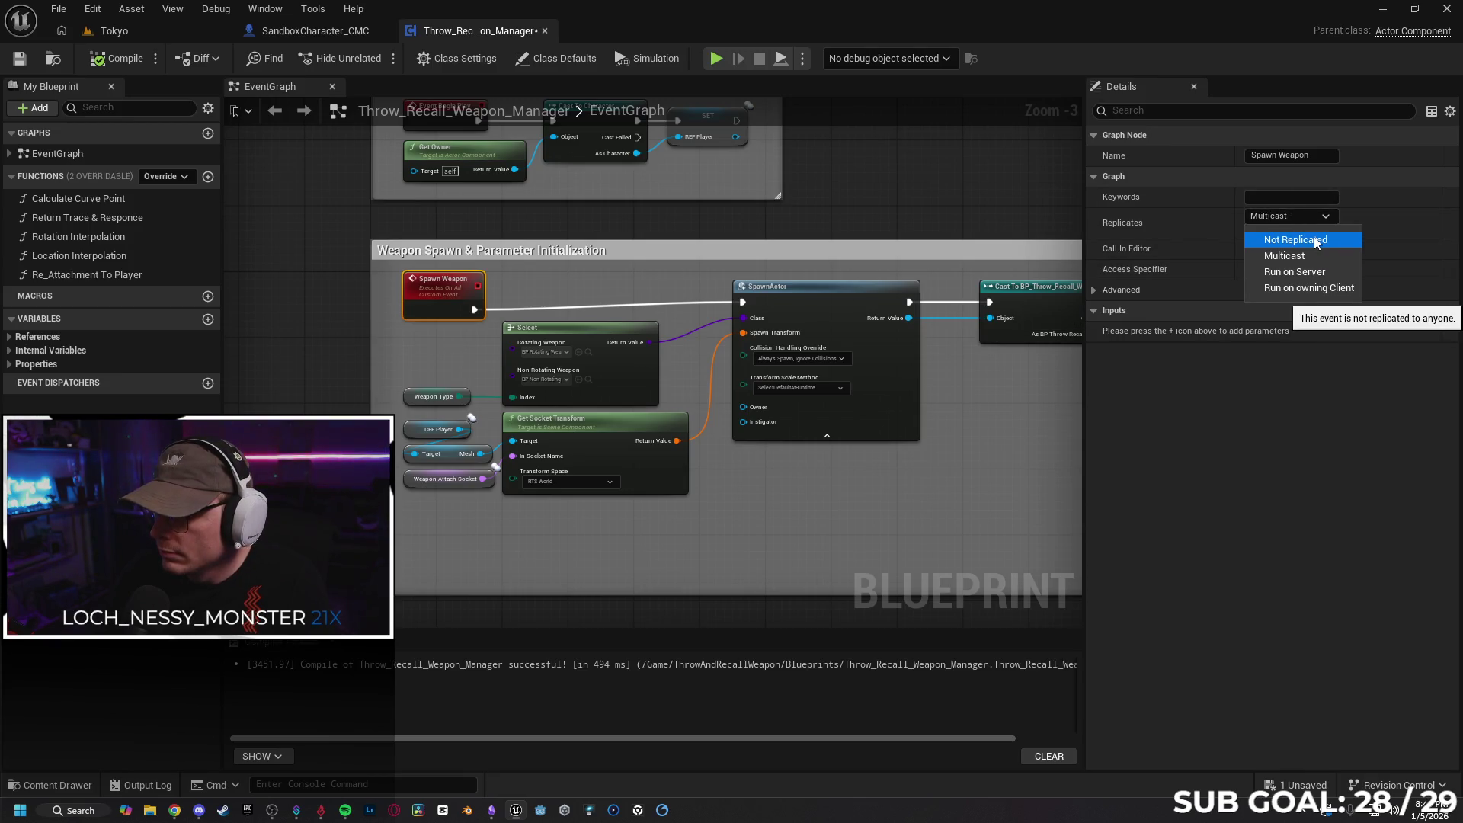
left_click(1316, 242)
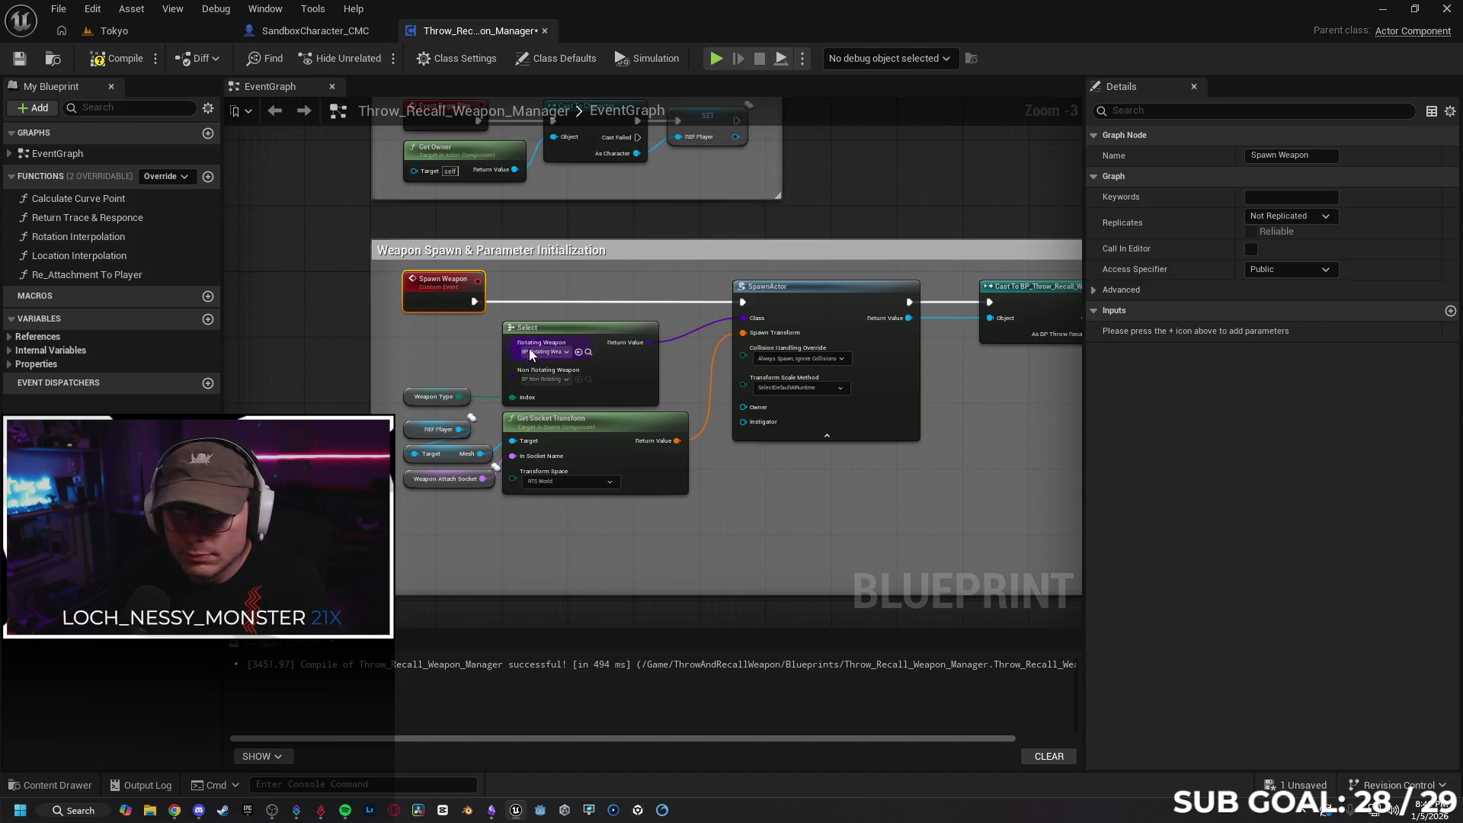
scroll(436, 340, "down", 1)
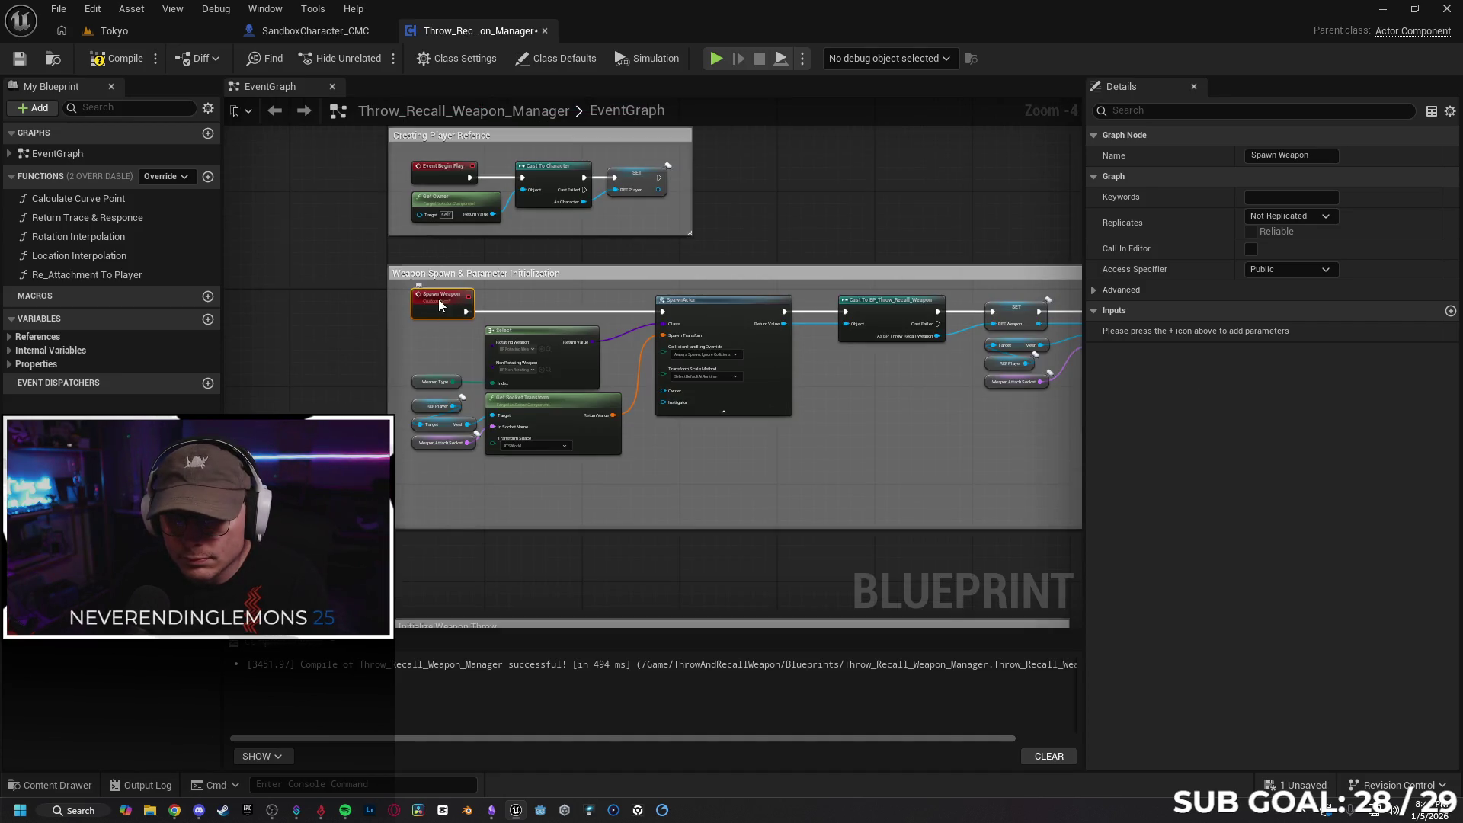
scroll(357, 292, "up", 1)
mouse_move(357, 292)
left_mouse_down()
mouse_move(361, 425)
mouse_move(364, 379)
mouse_move(309, 228)
left_mouse_up()
mouse_move(328, 534)
left_mouse_down()
mouse_move(320, 317)
mouse_move(359, 245)
mouse_move(369, 385)
mouse_move(362, 318)
mouse_move(393, 307)
mouse_move(406, 452)
left_mouse_up()
mouse_move(847, 482)
left_mouse_down()
mouse_move(786, 496)
mouse_move(871, 507)
mouse_move(731, 496)
mouse_move(858, 509)
left_mouse_up()
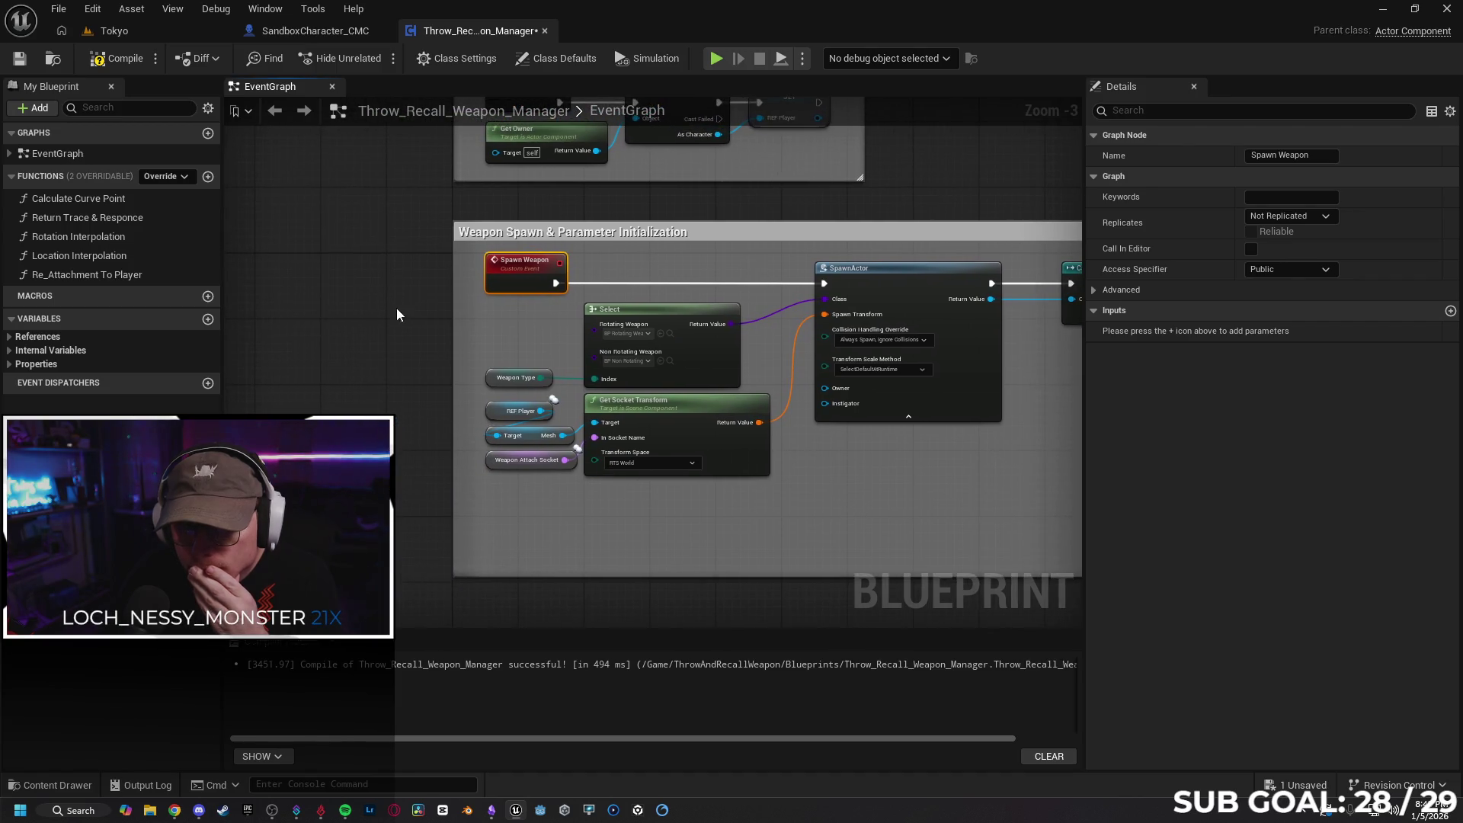
right_click(293, 300)
type("custom")
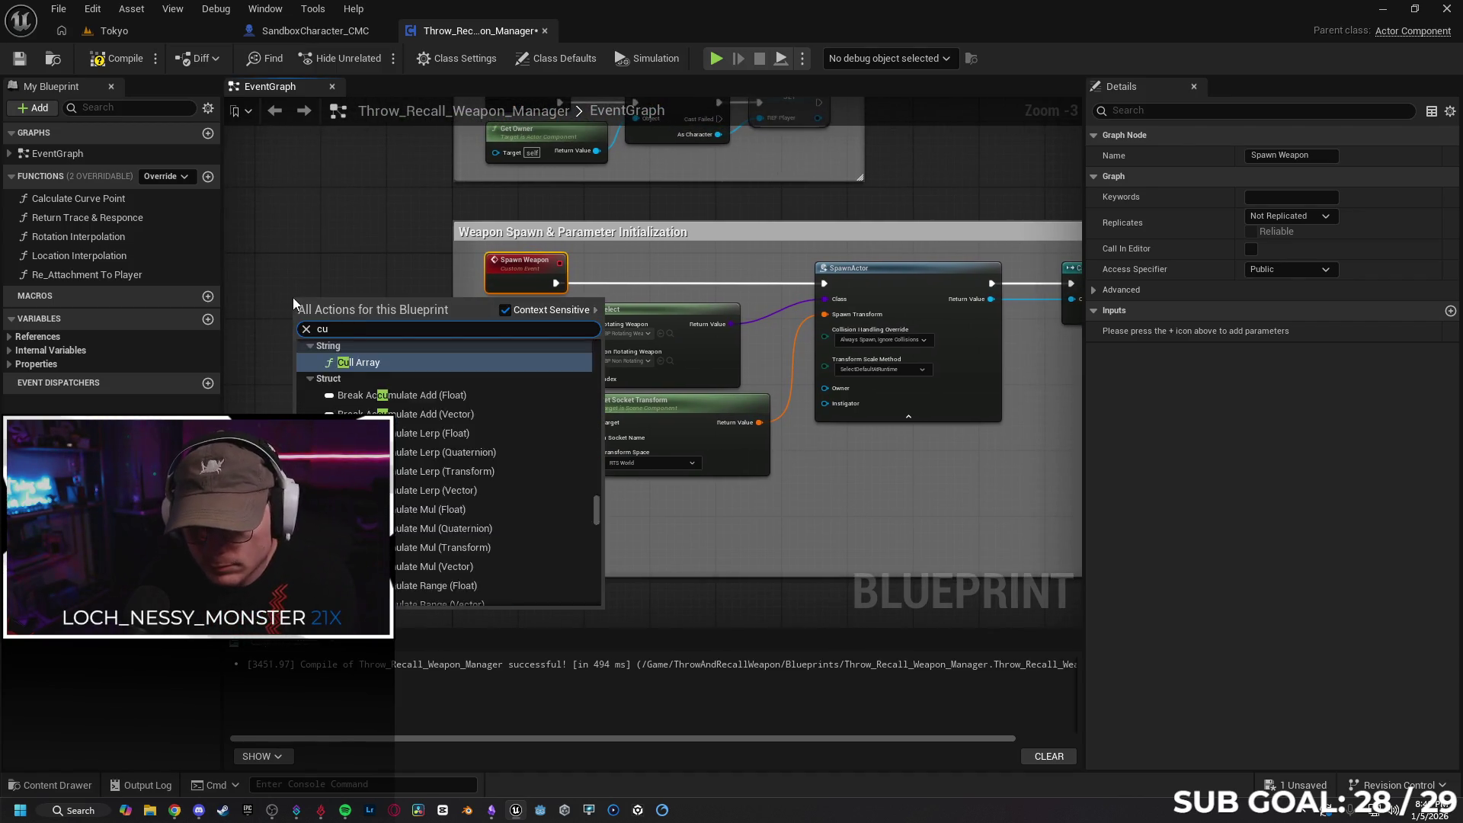
key("Return")
type("RPC_Spawn Weapon")
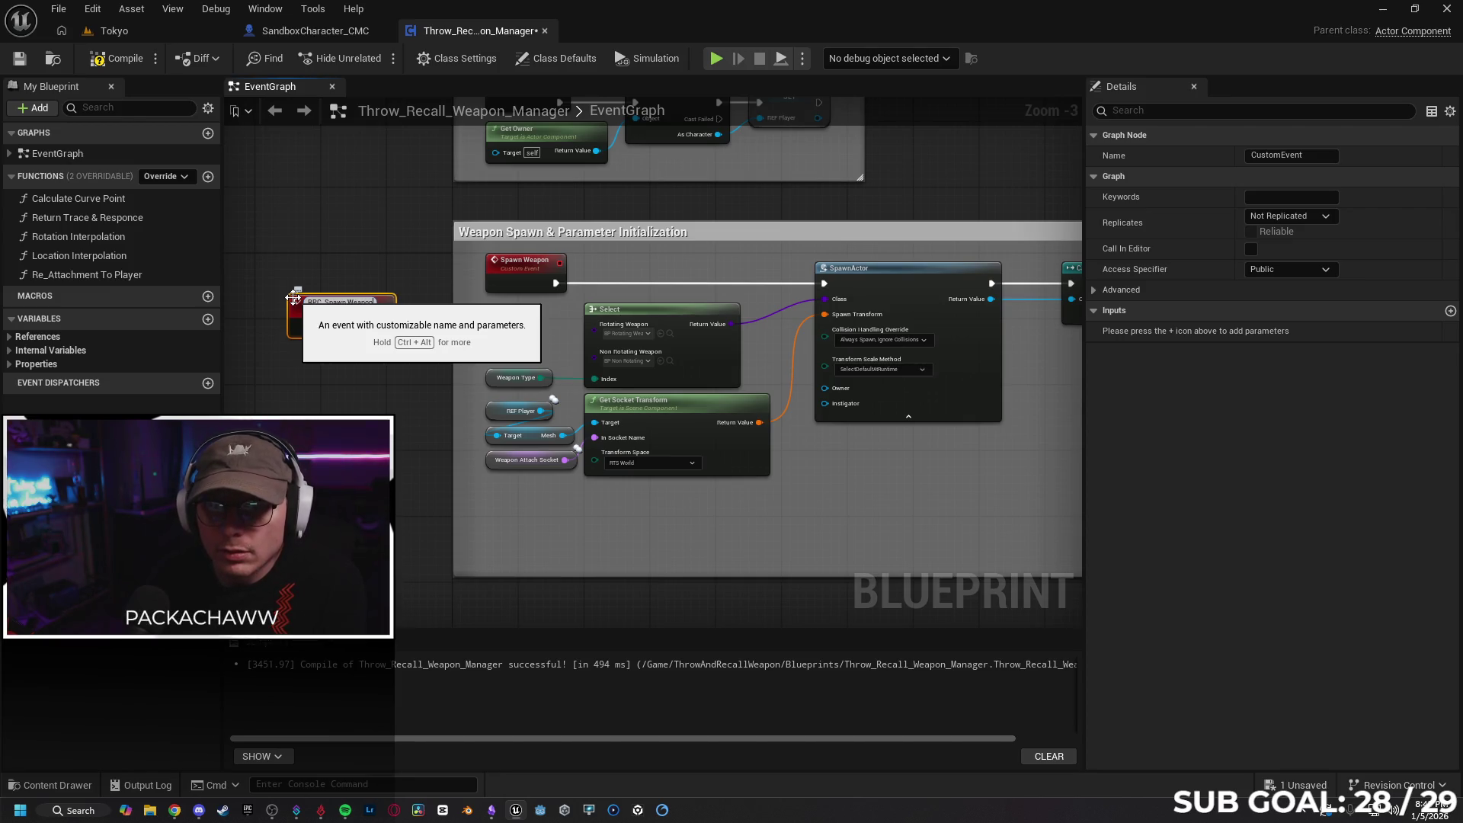
key("Return")
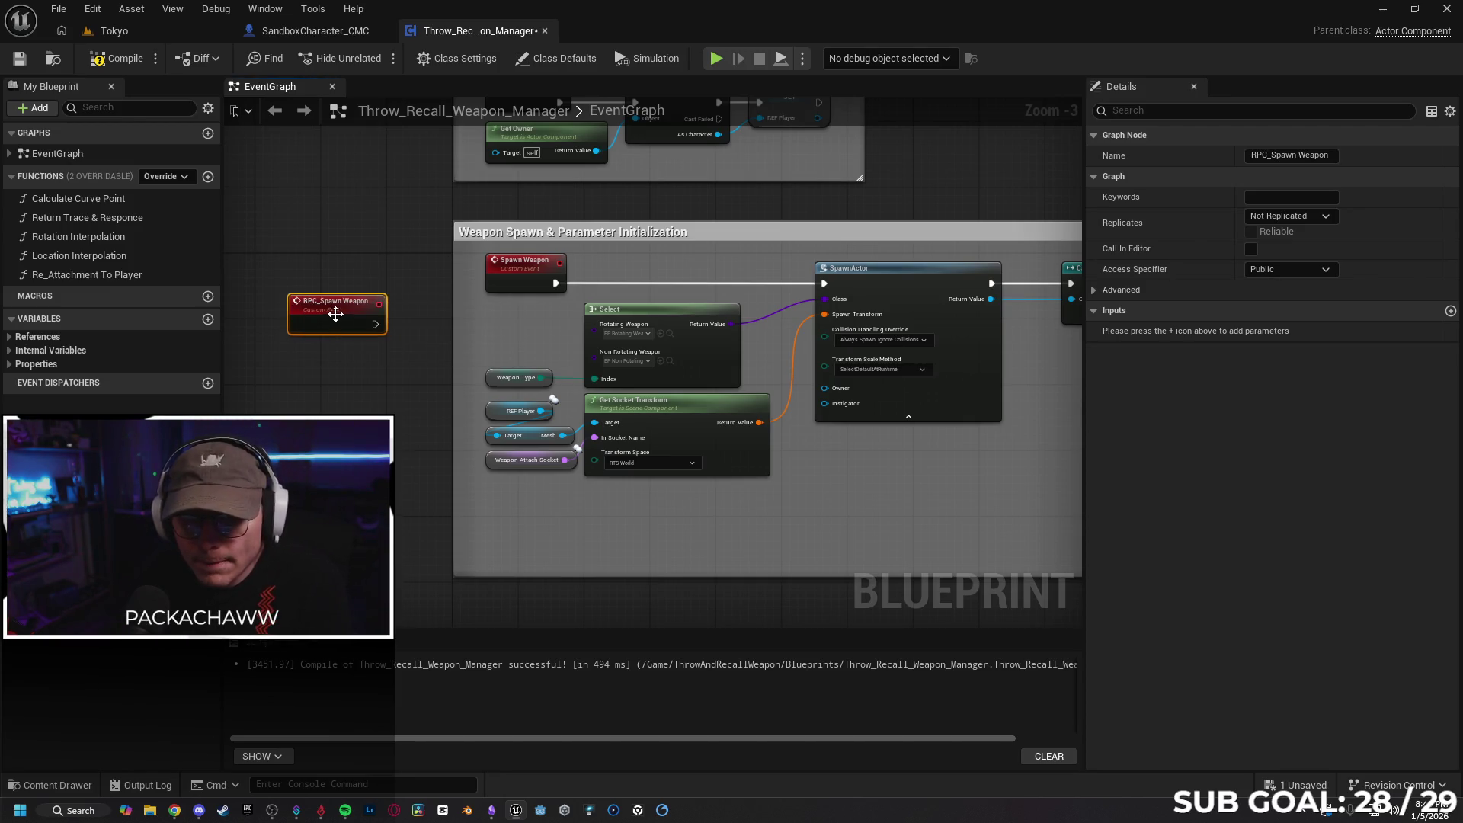
left_click(1288, 217)
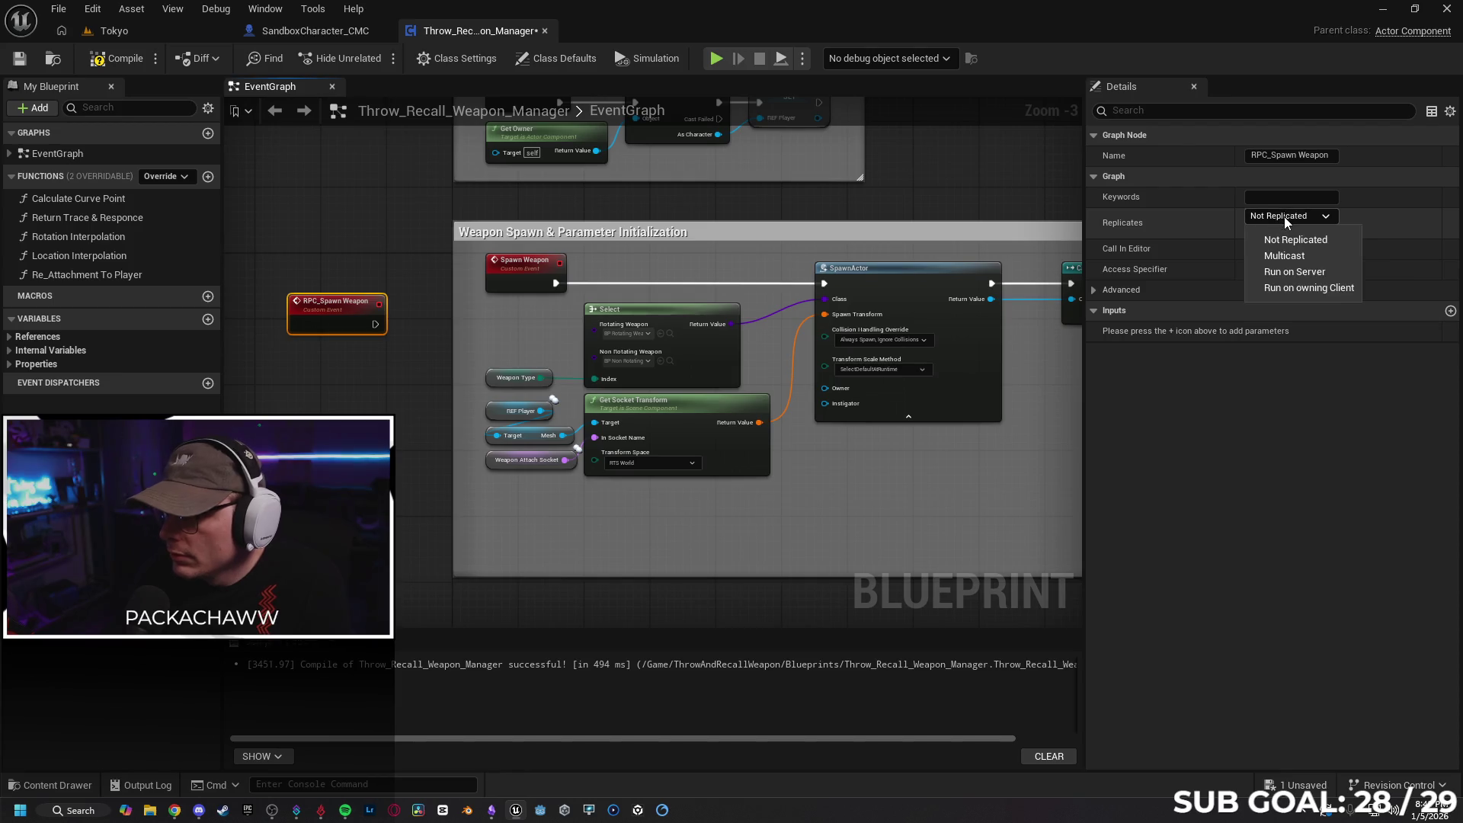
left_click(1284, 257)
left_click_drag(335, 305, 292, 246)
left_click_drag(343, 374, 612, 374)
mouse_move(556, 260)
left_mouse_down()
mouse_move(263, 274)
mouse_move(660, 240)
mouse_move(629, 226)
mouse_move(907, 316)
left_mouse_up()
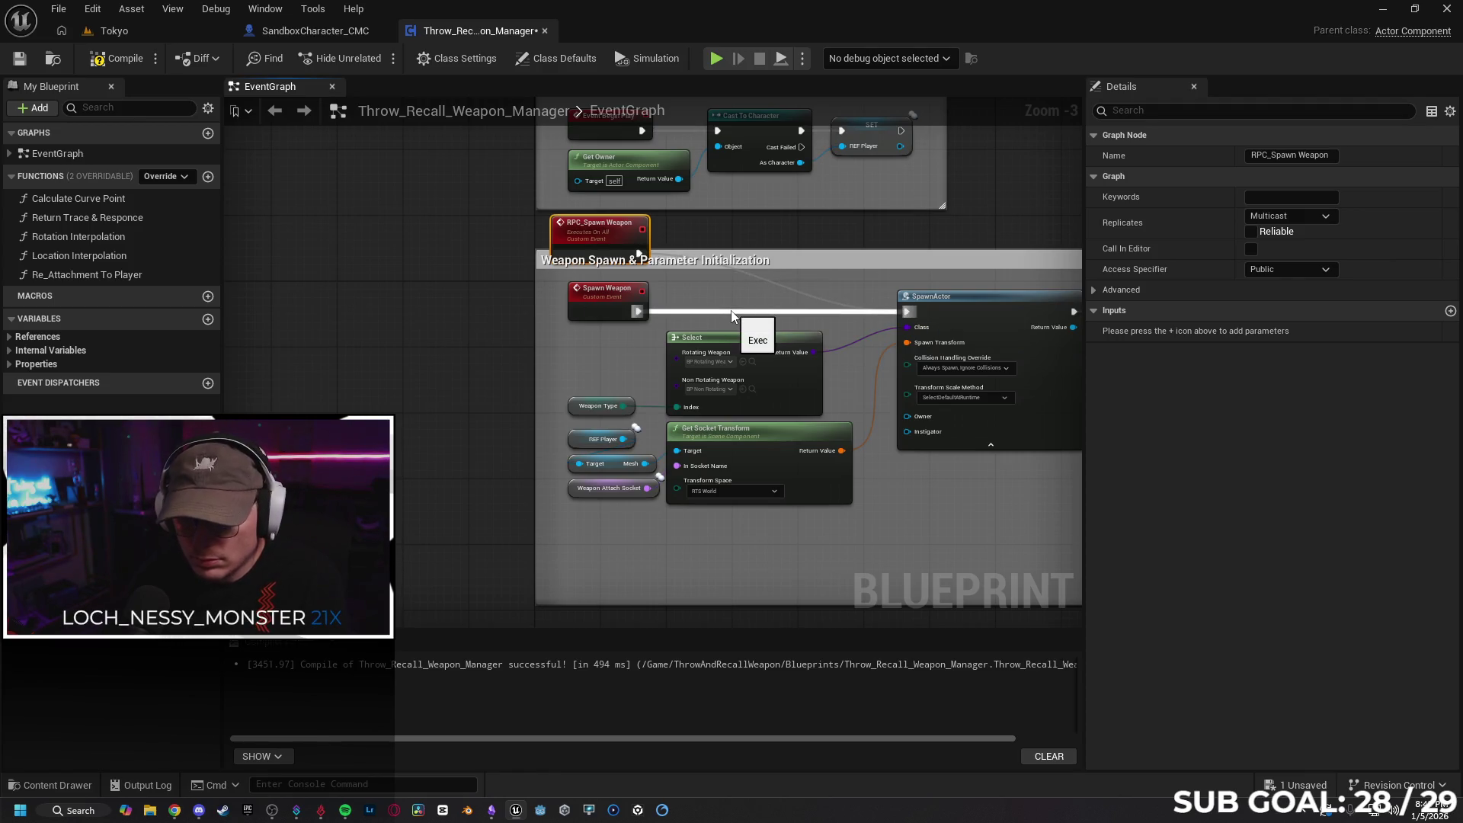
left_click(690, 311, "alt")
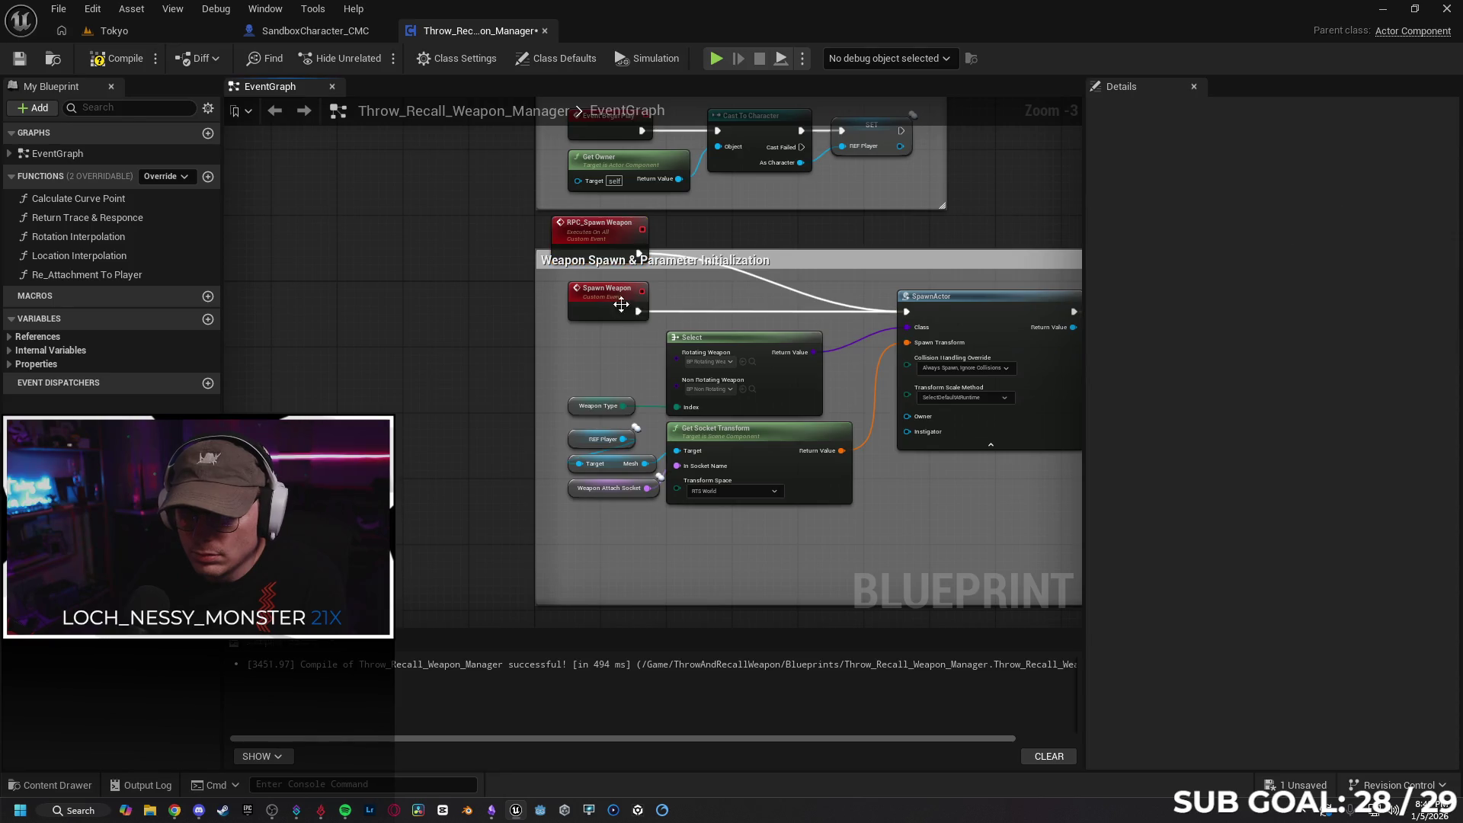
left_click(617, 307)
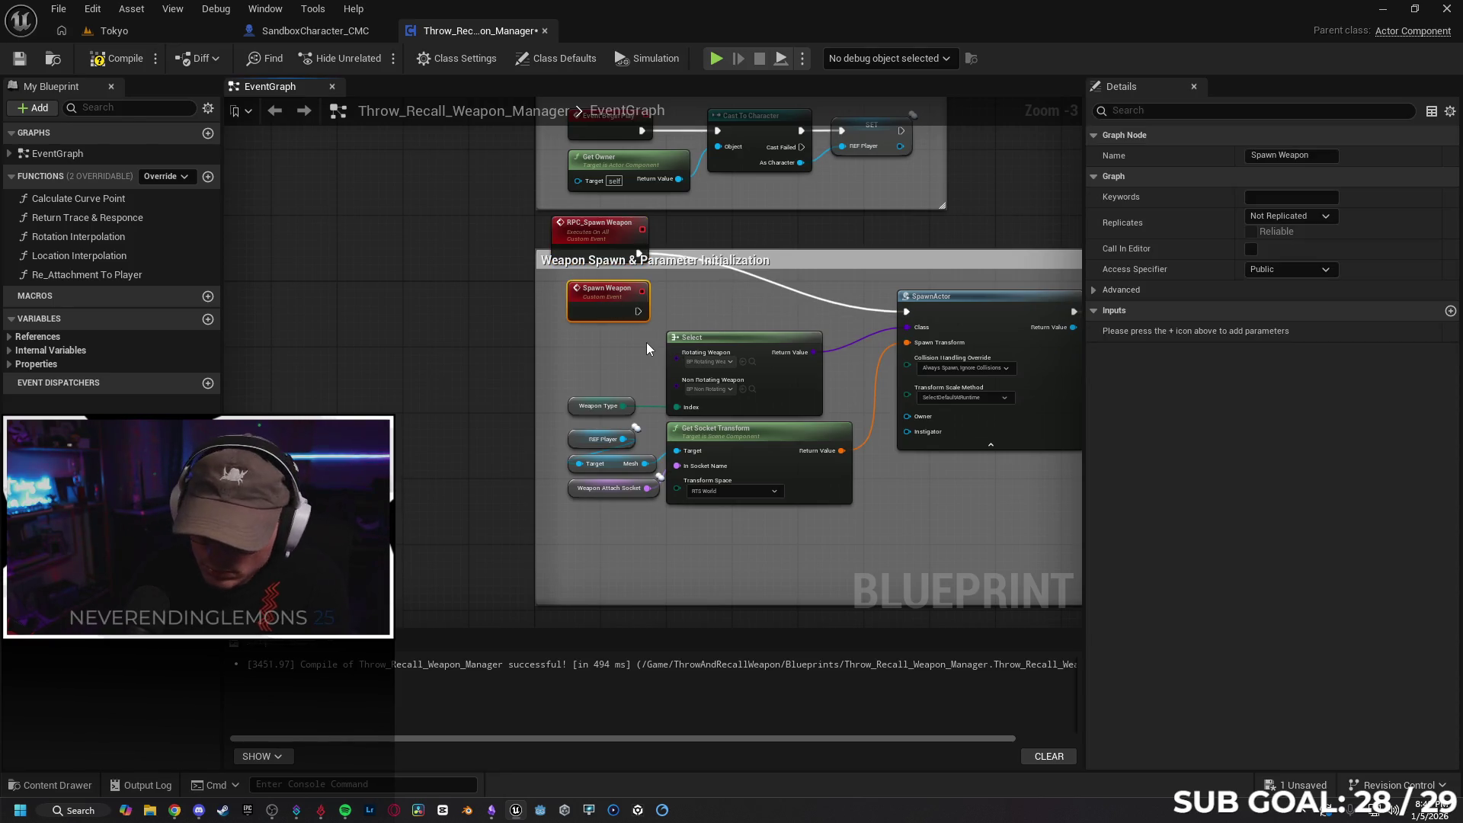
key("Delete")
left_click_drag(615, 237, 614, 295)
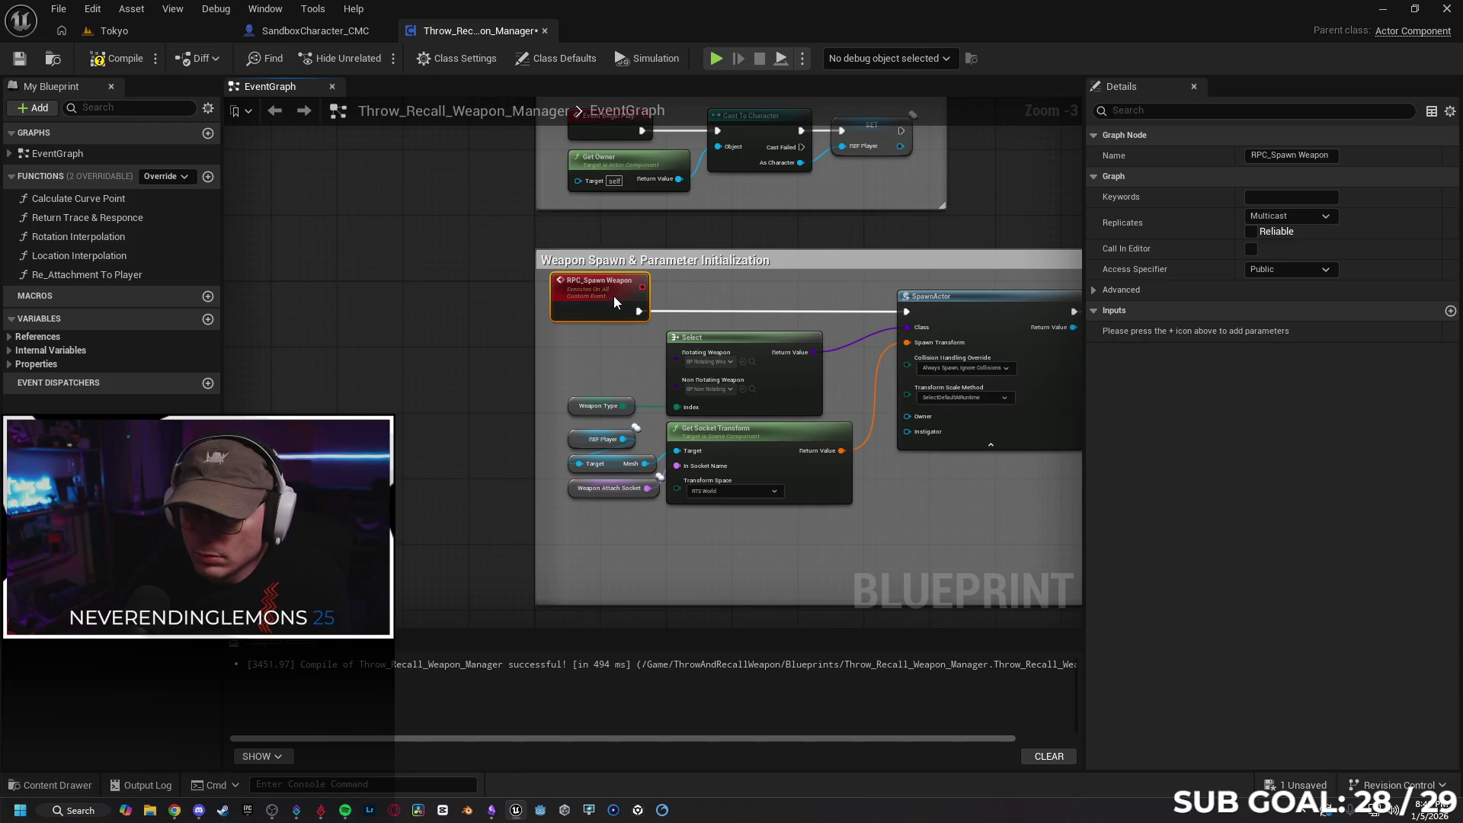
right_click(295, 295)
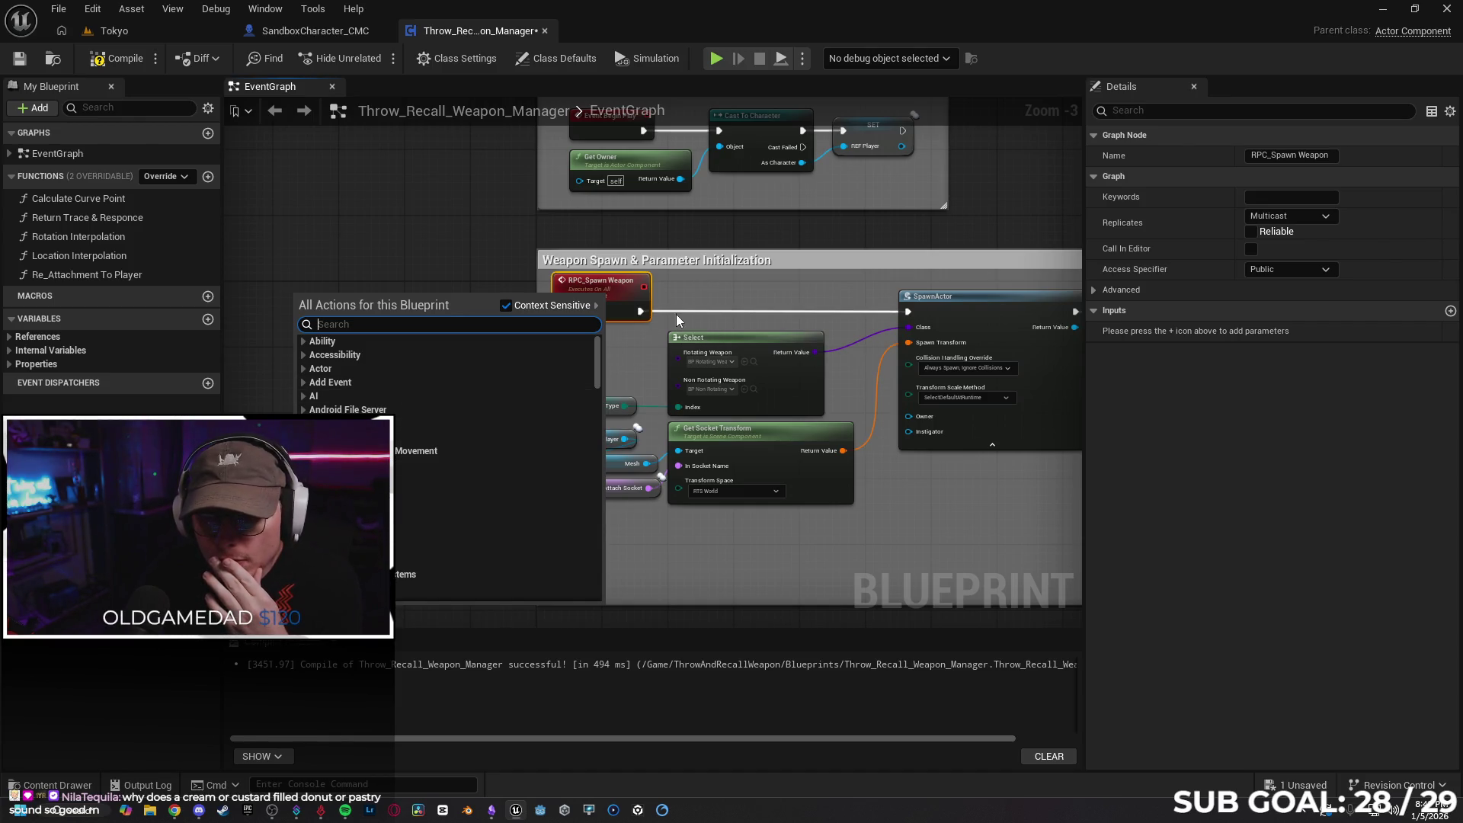
left_click(675, 313)
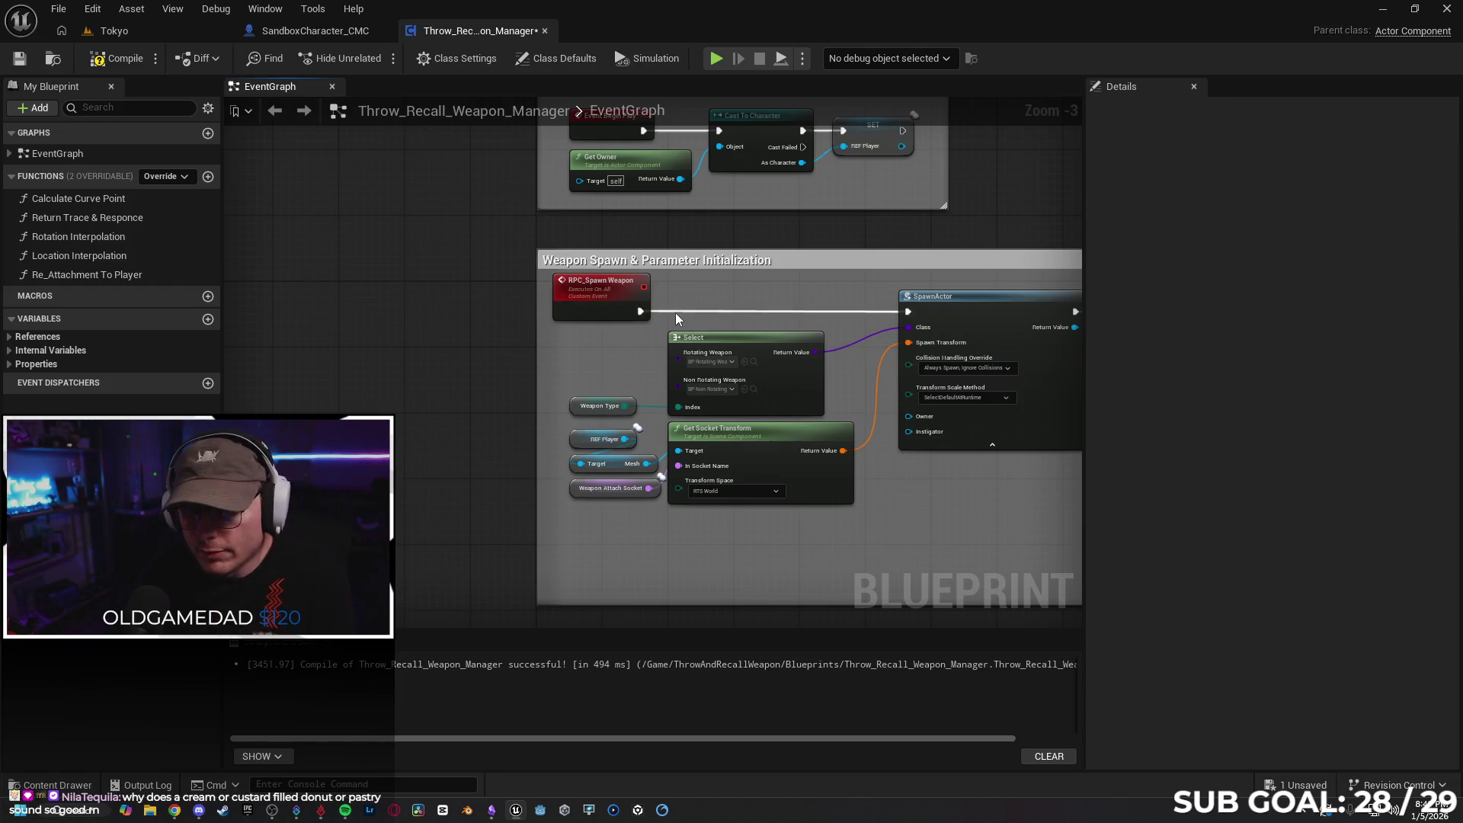
key("ctrl+z")
key("ctrl+z")
key("ctrl+z")
key("ctrl+z")
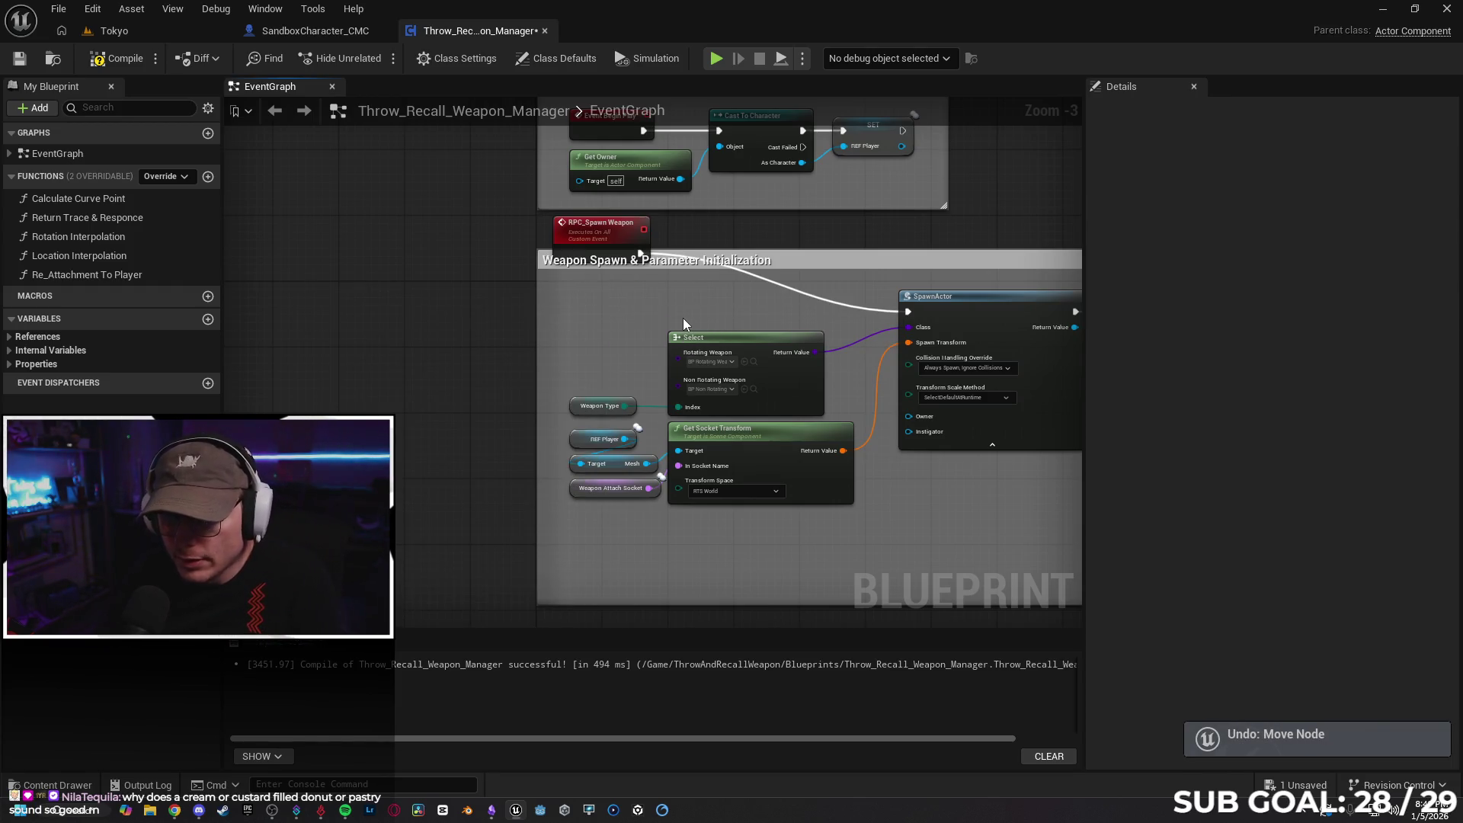
mouse_move(598, 238)
left_mouse_down()
mouse_move(236, 286)
mouse_move(376, 287)
left_mouse_up()
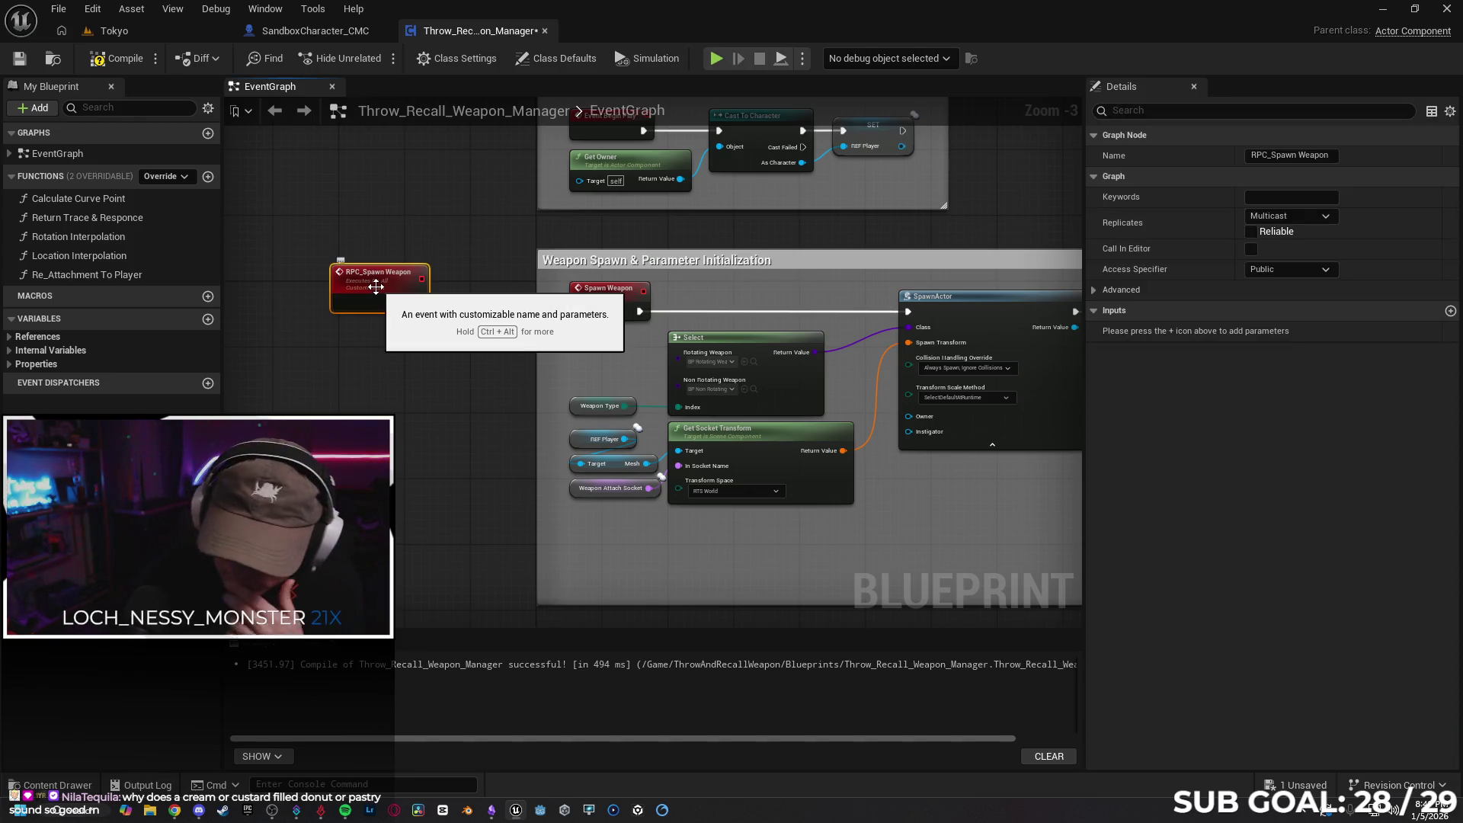
key("Delete")
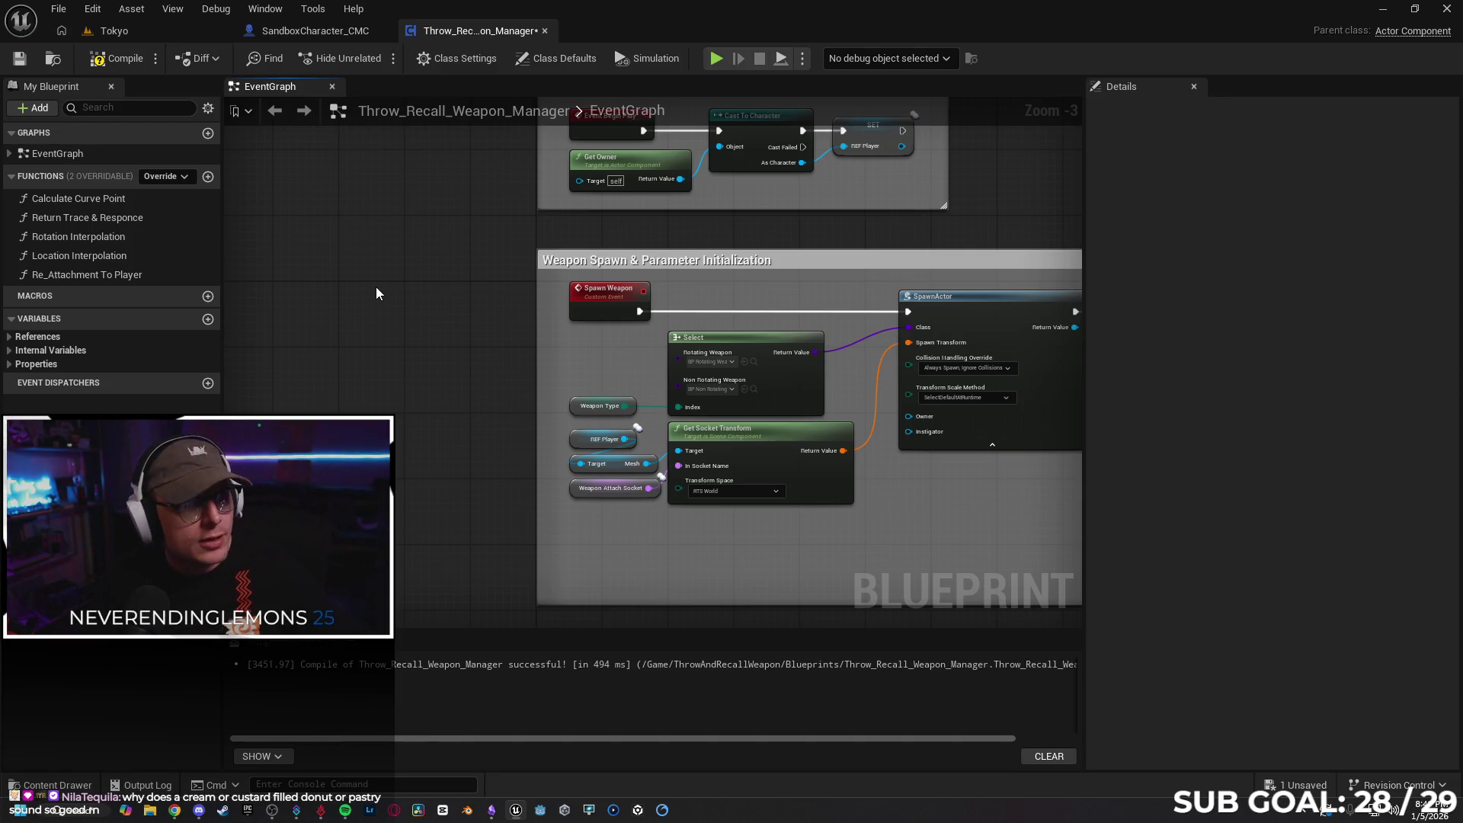
left_click(174, 811)
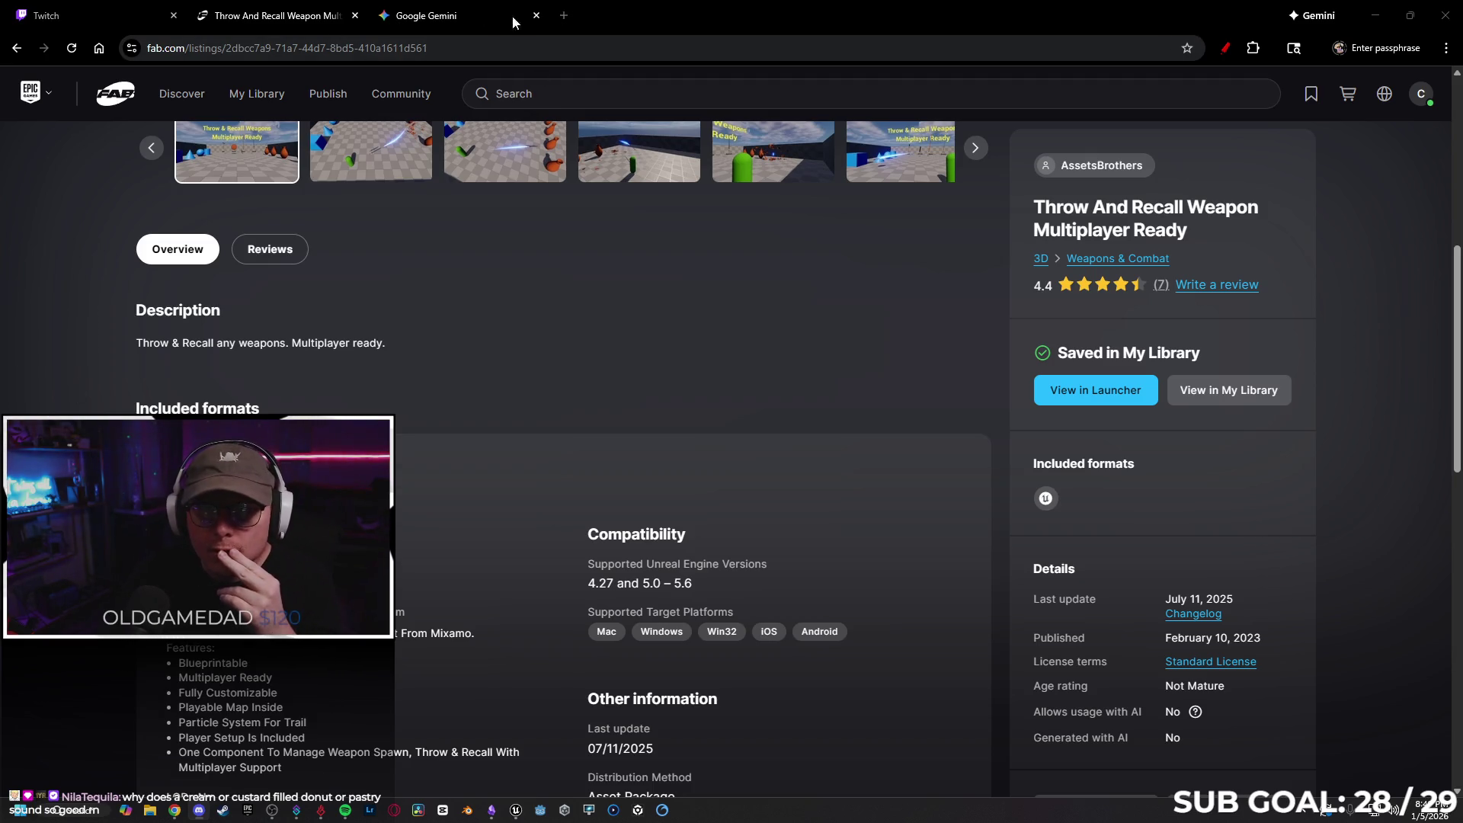
In a new tab, search YouTube for 'ryan lay unreal' and open the Unreal tutorial channel
left_click(564, 17)
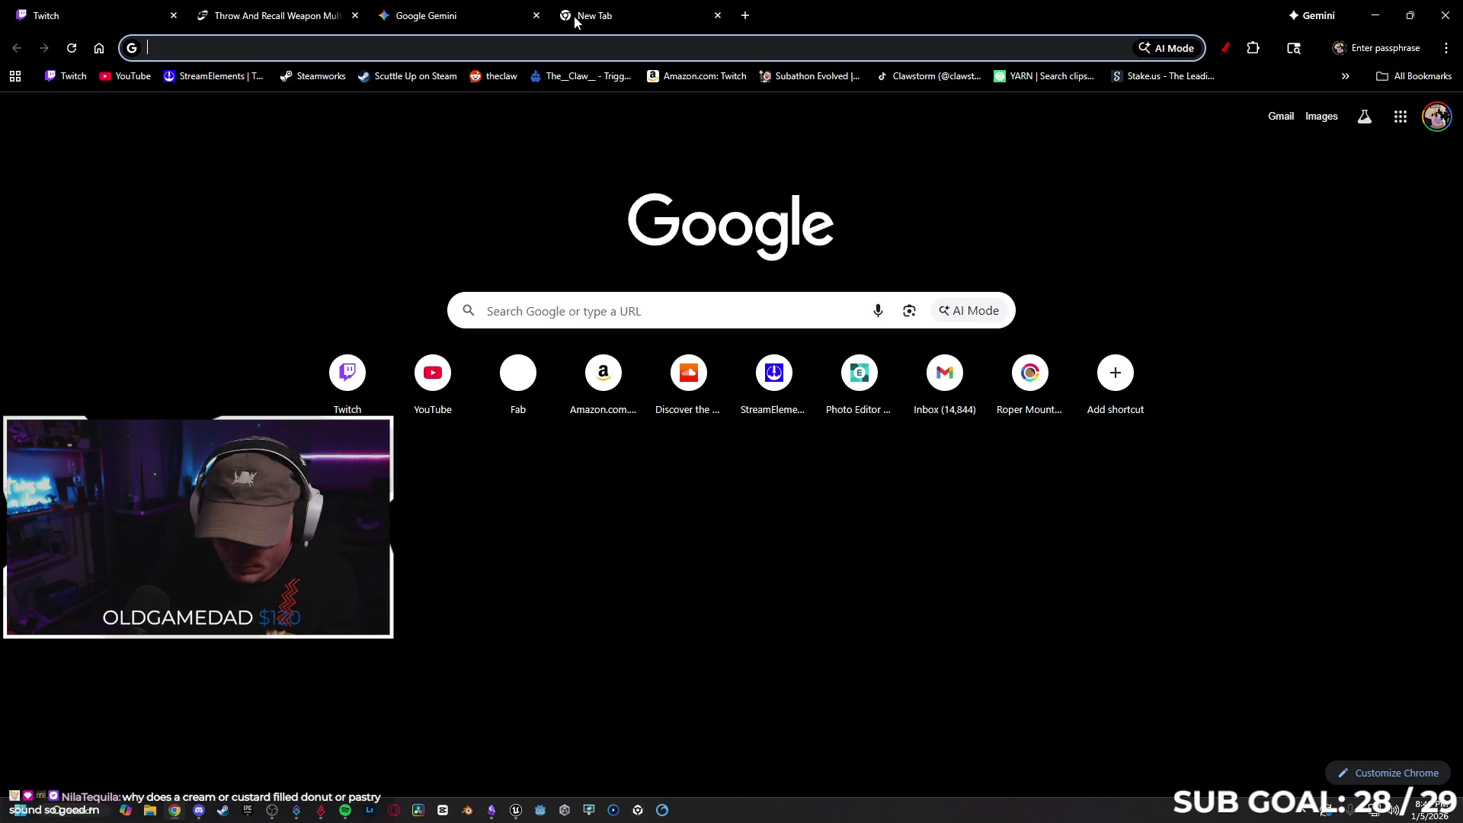
type("yo")
key("Return")
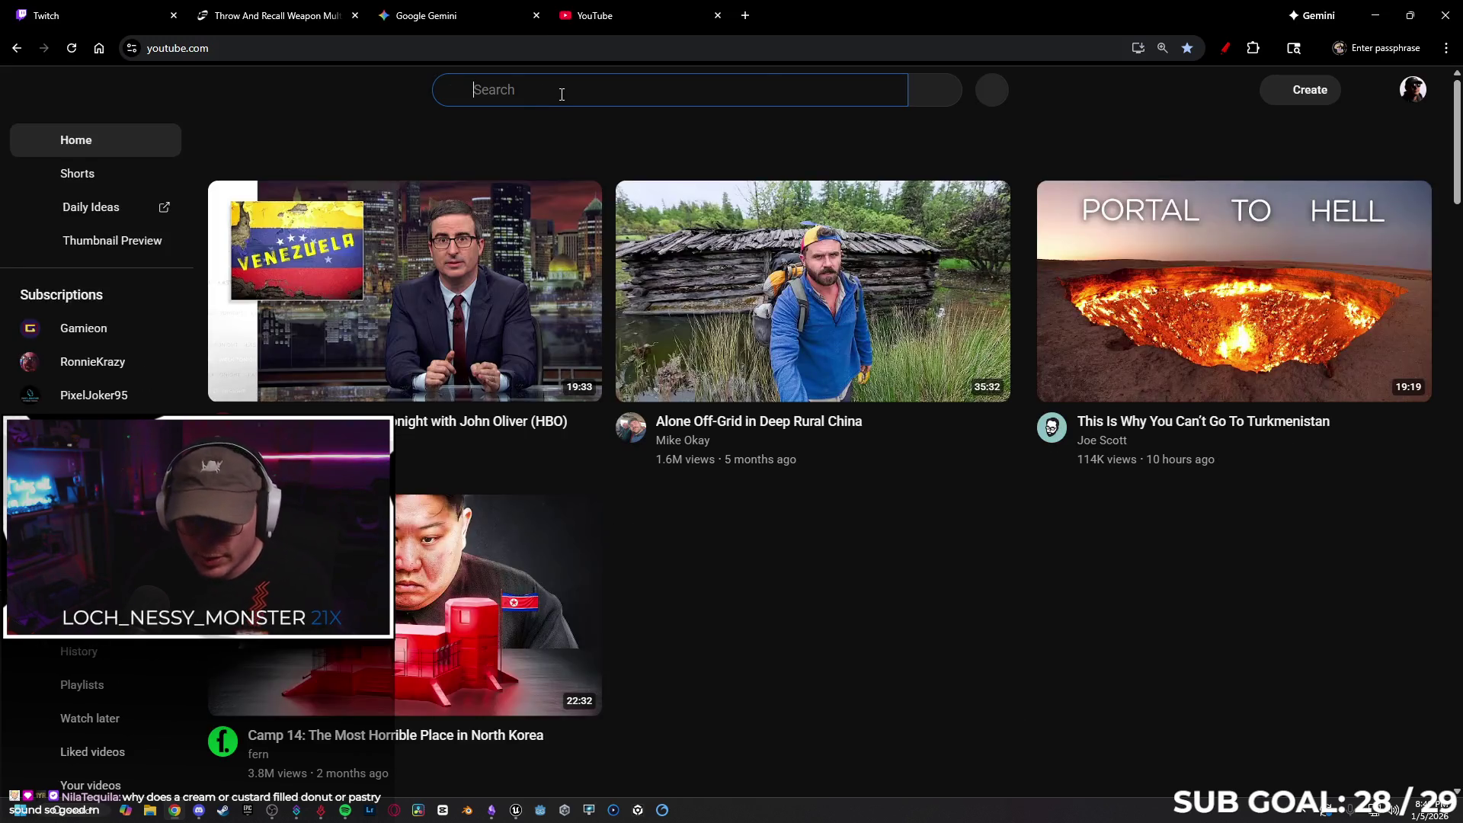
left_click(543, 85)
type("ryan")
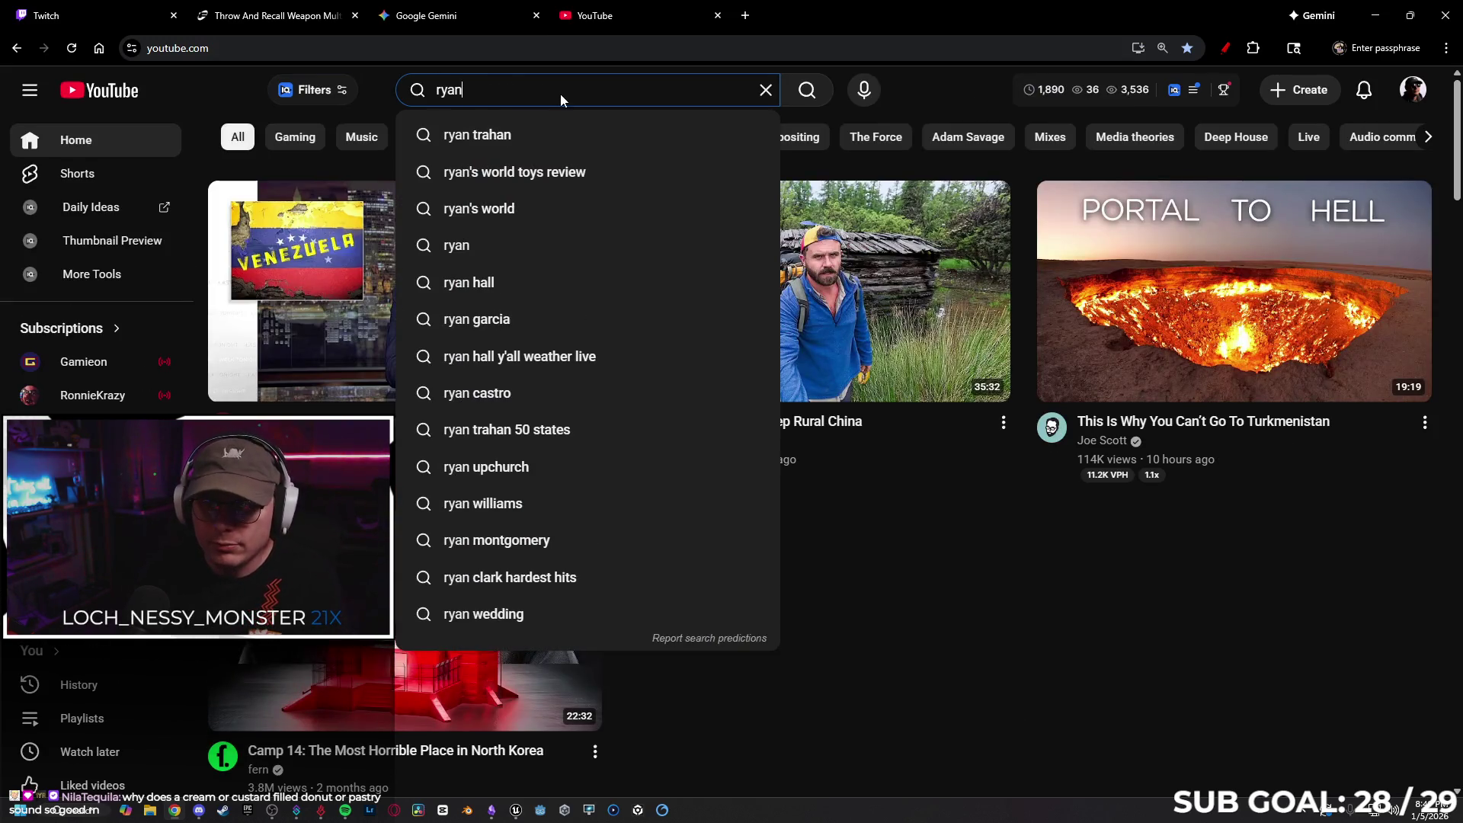
type(" la")
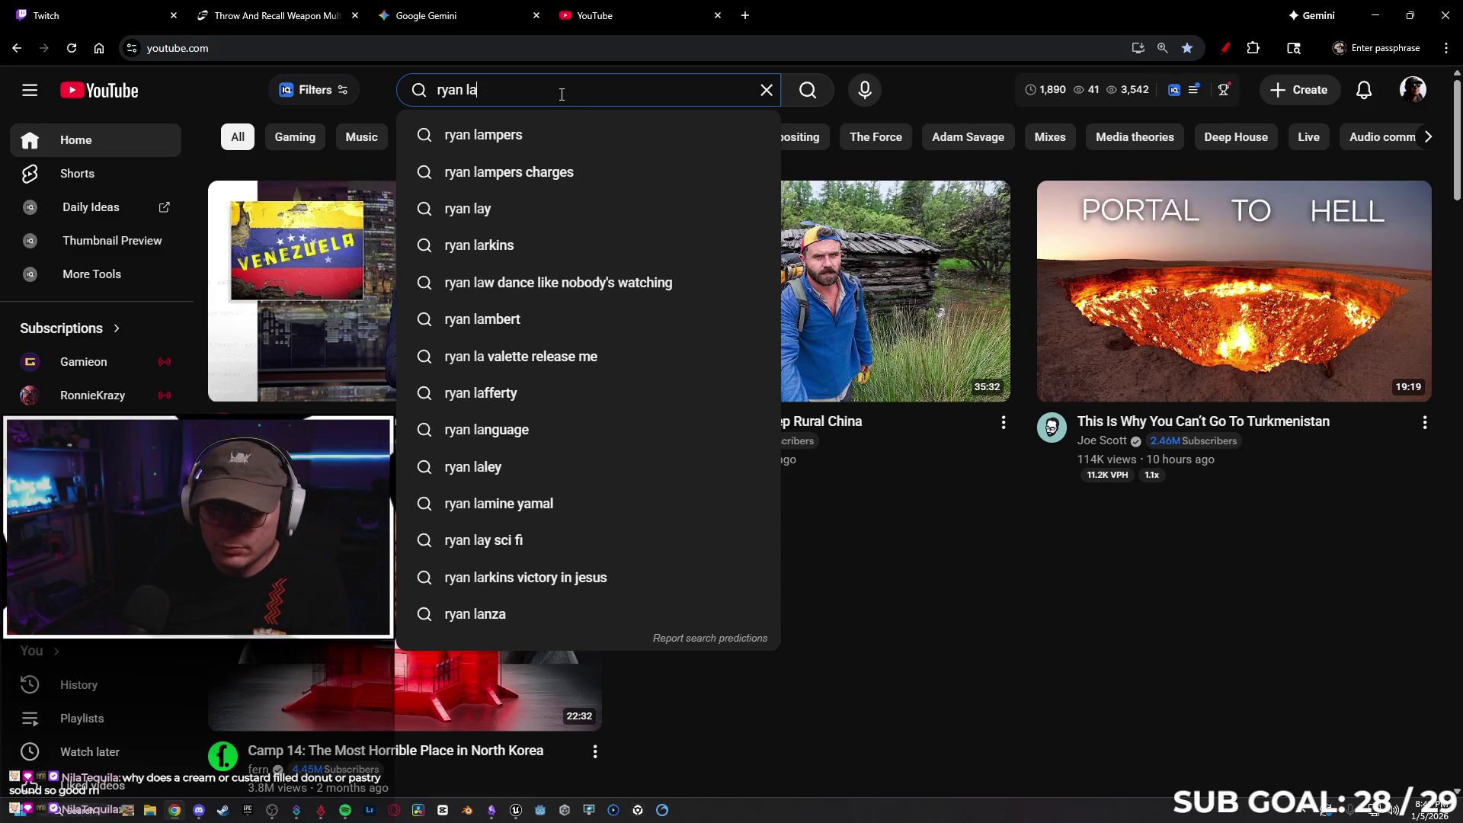
type("y unreal")
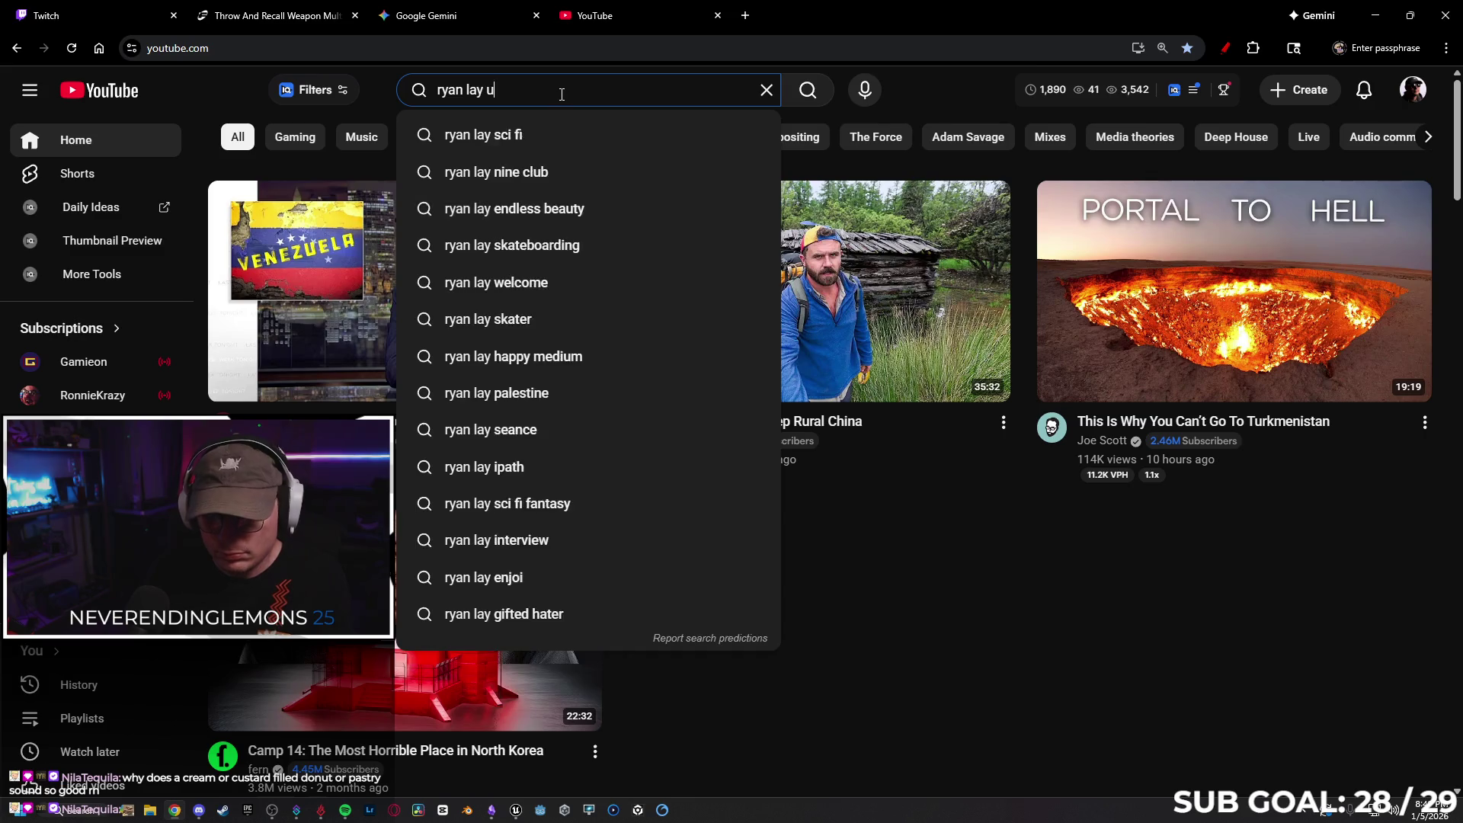
key("Return")
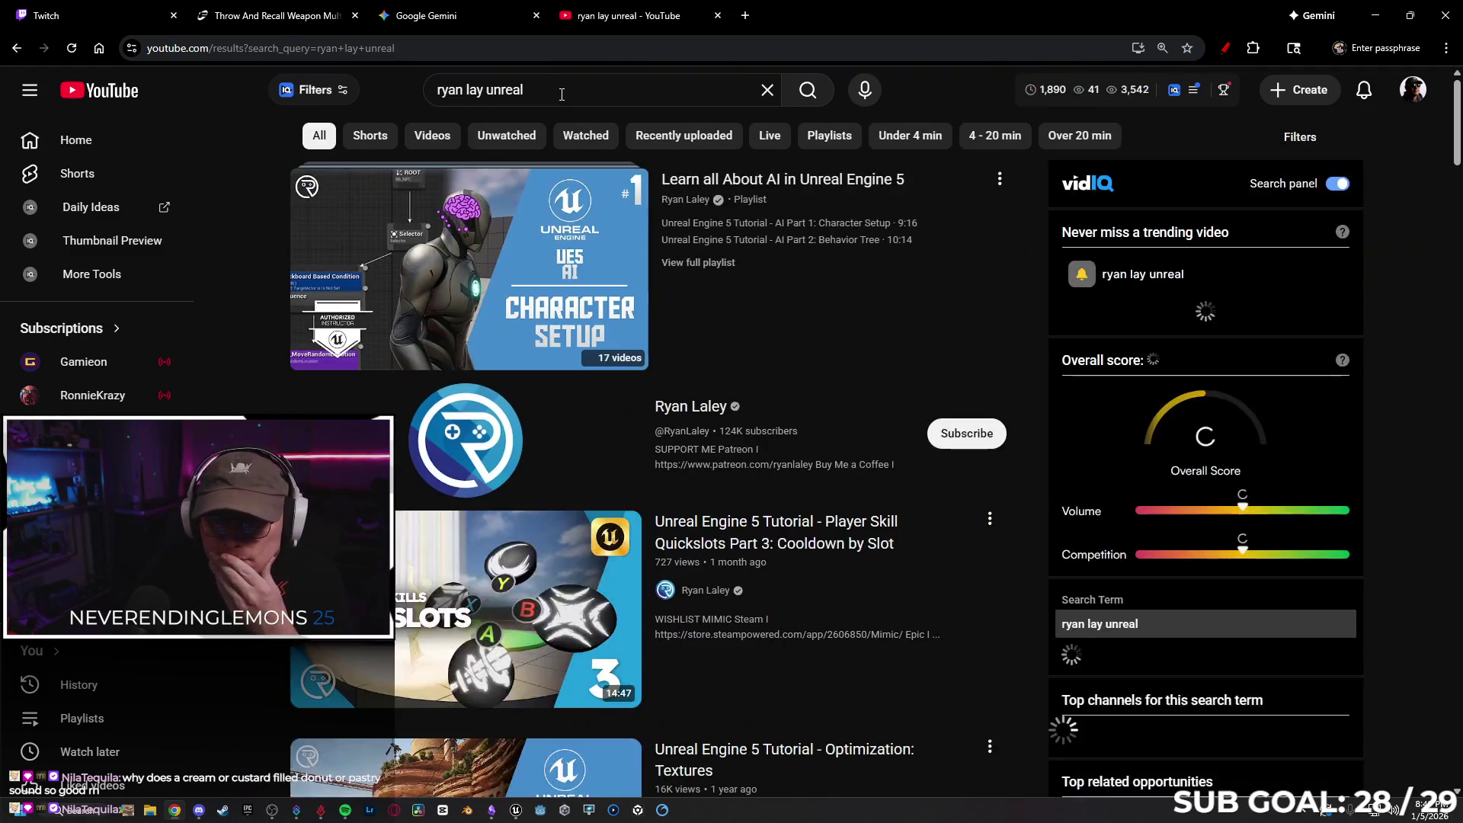
left_click(704, 417)
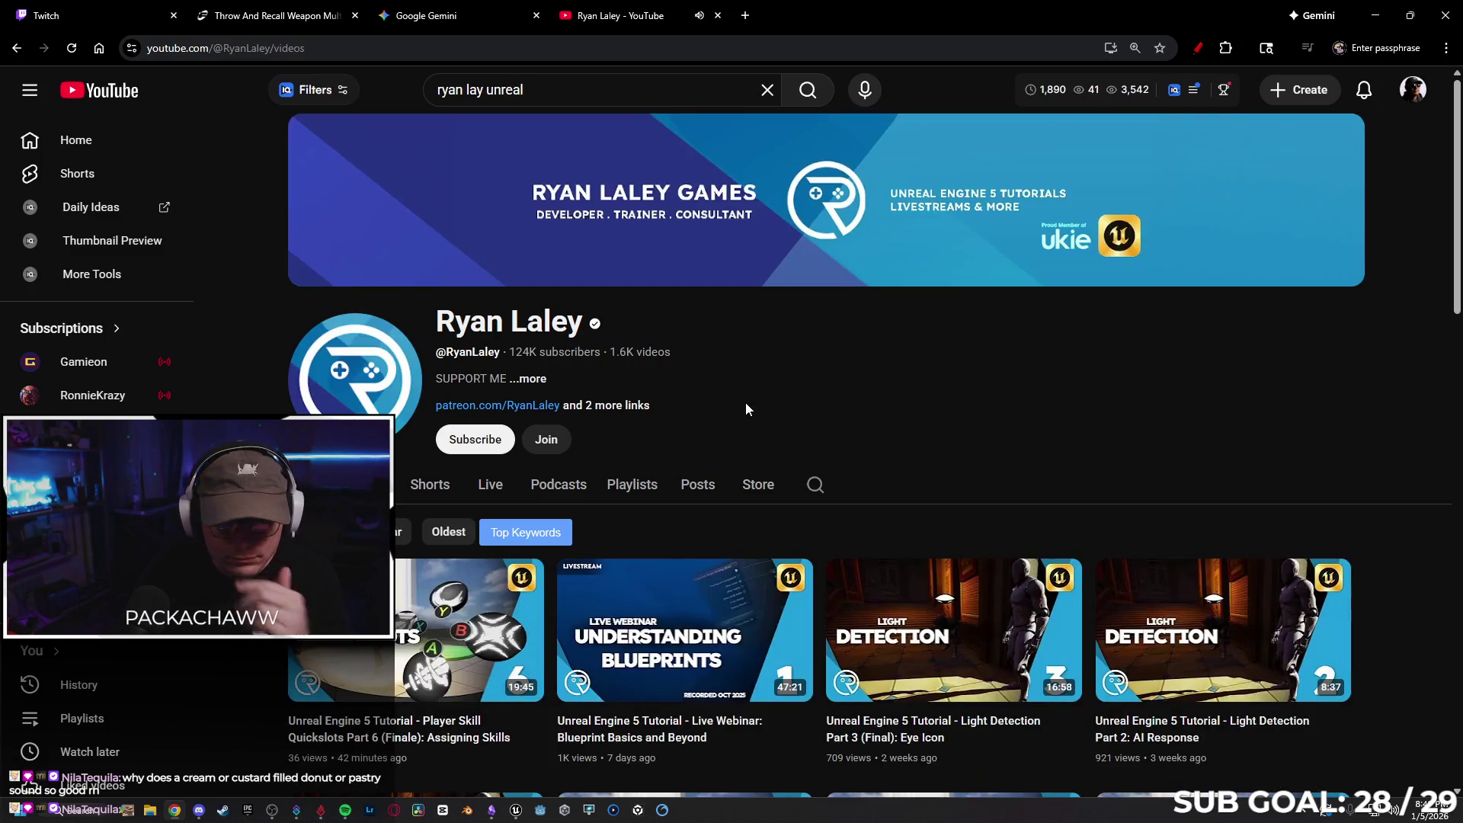
Scroll through the channel's videos and find 'shoot' on the page to locate the Arena Shooter multiplayer videos
scroll(724, 390, "down", 2)
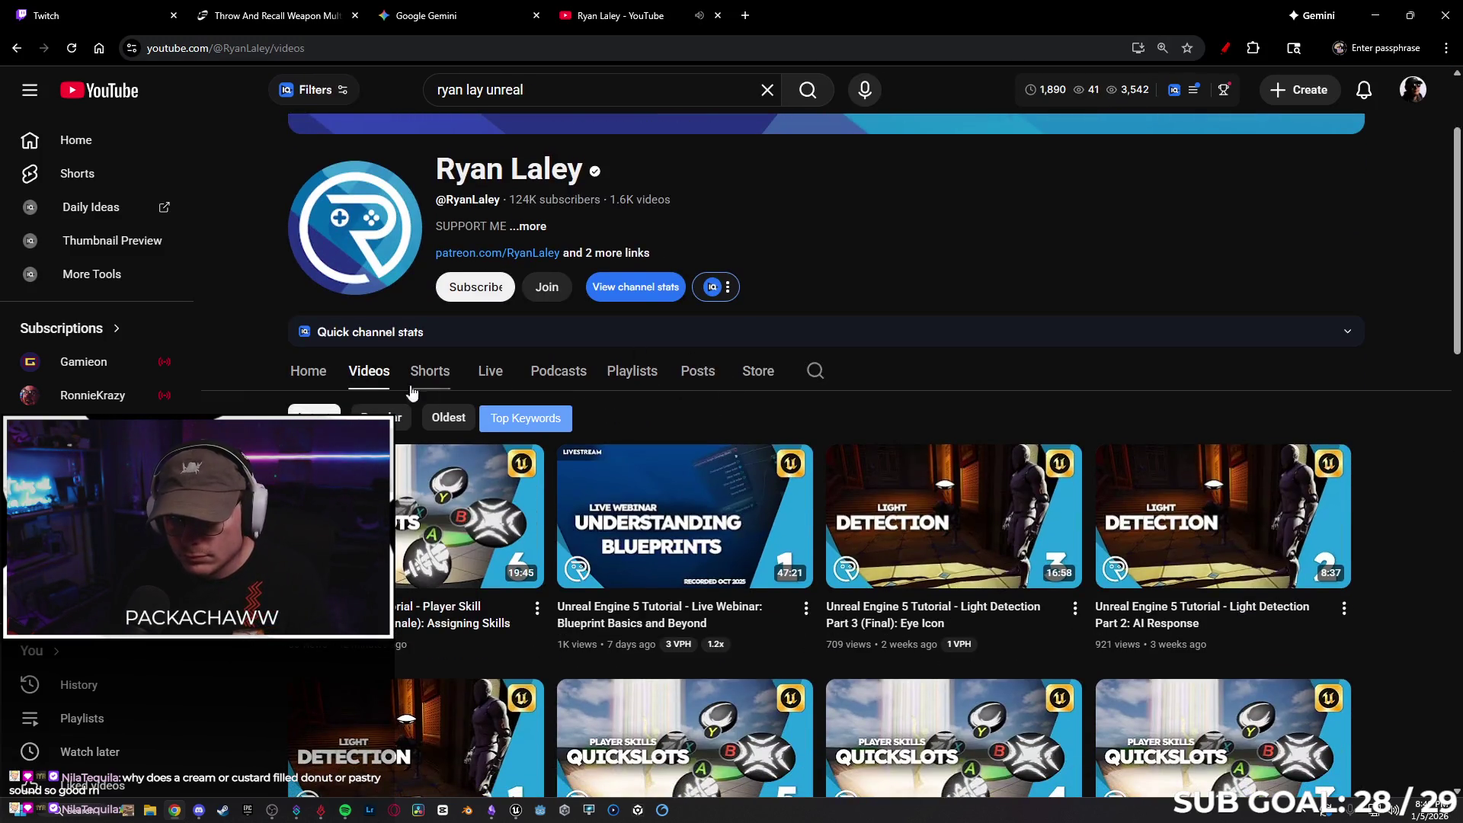
scroll(806, 374, "down", 10)
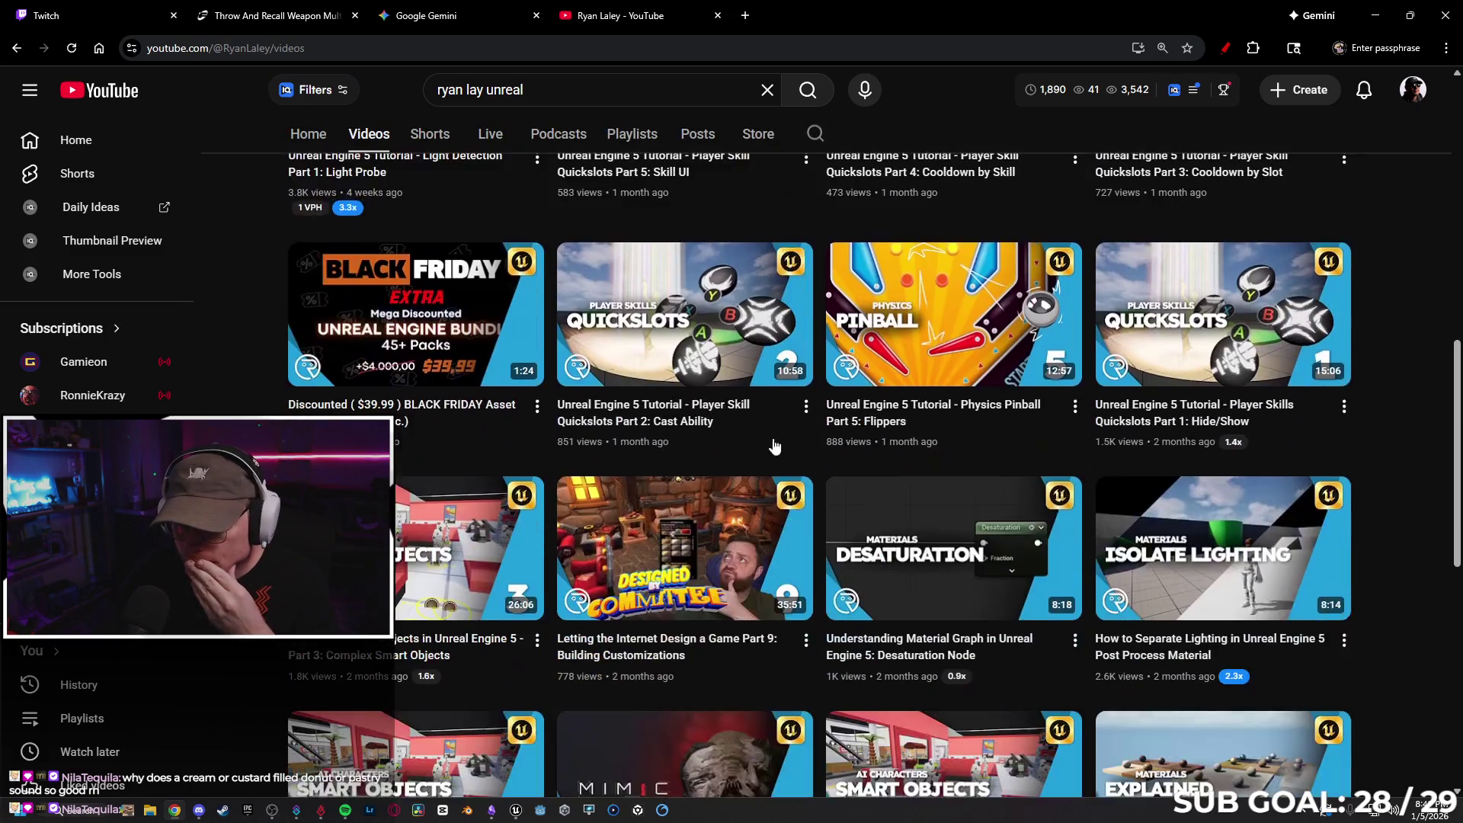
scroll(806, 507, "down", 7)
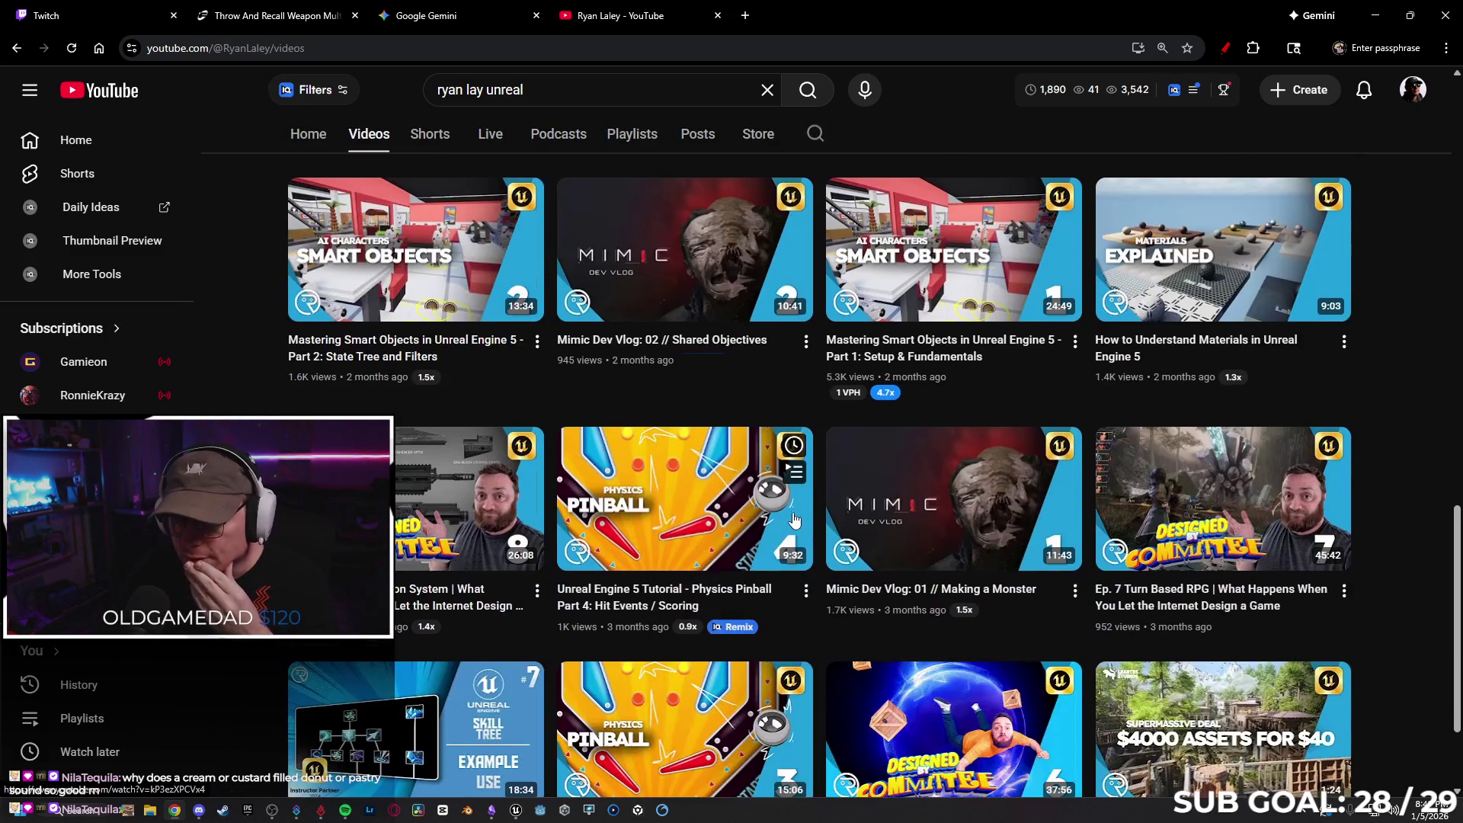
scroll(812, 479, "down", 1)
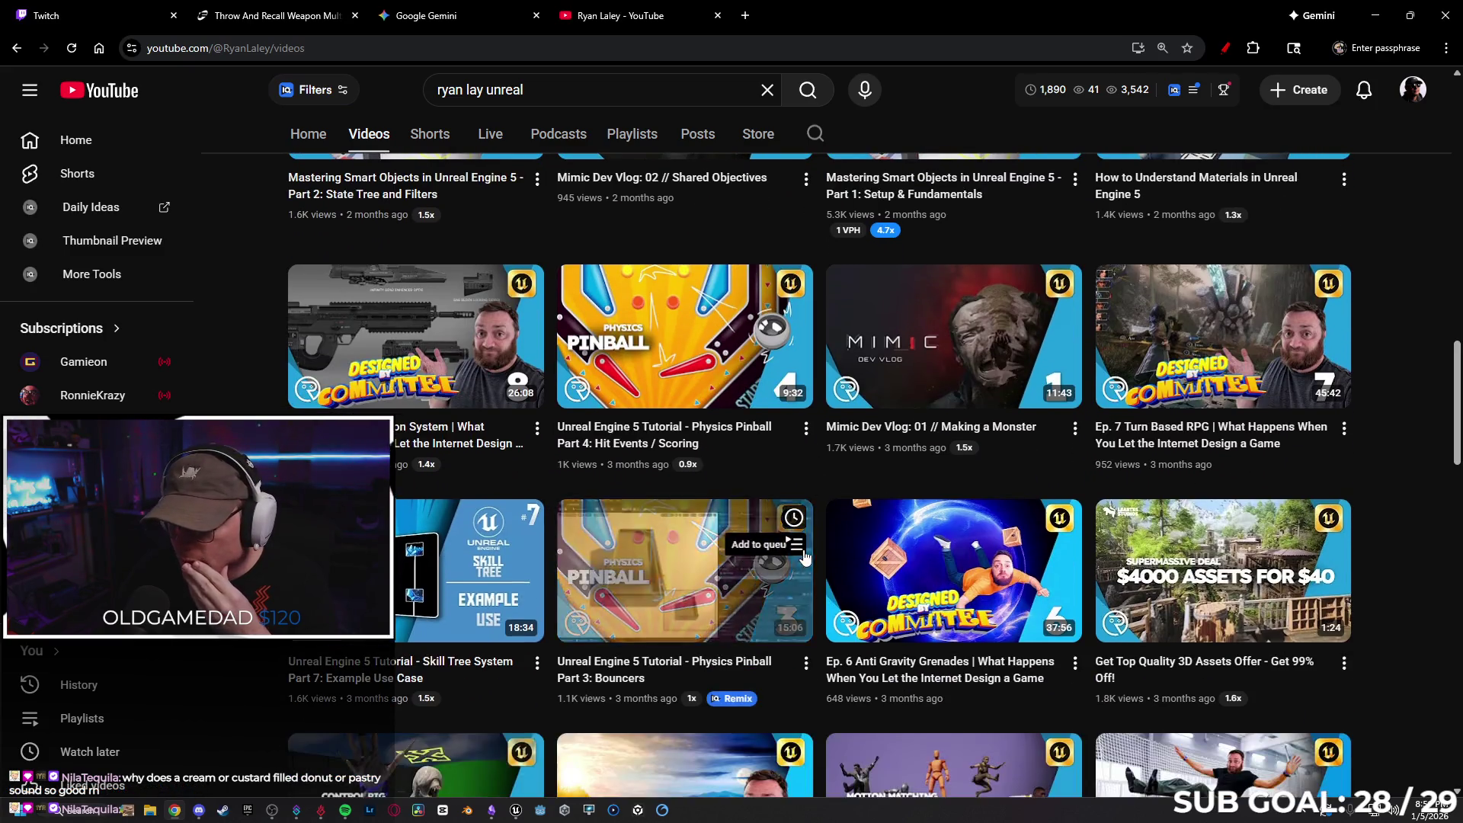
scroll(822, 461, "down", 6)
scroll(819, 461, "down", 2)
scroll(824, 391, "down", 3)
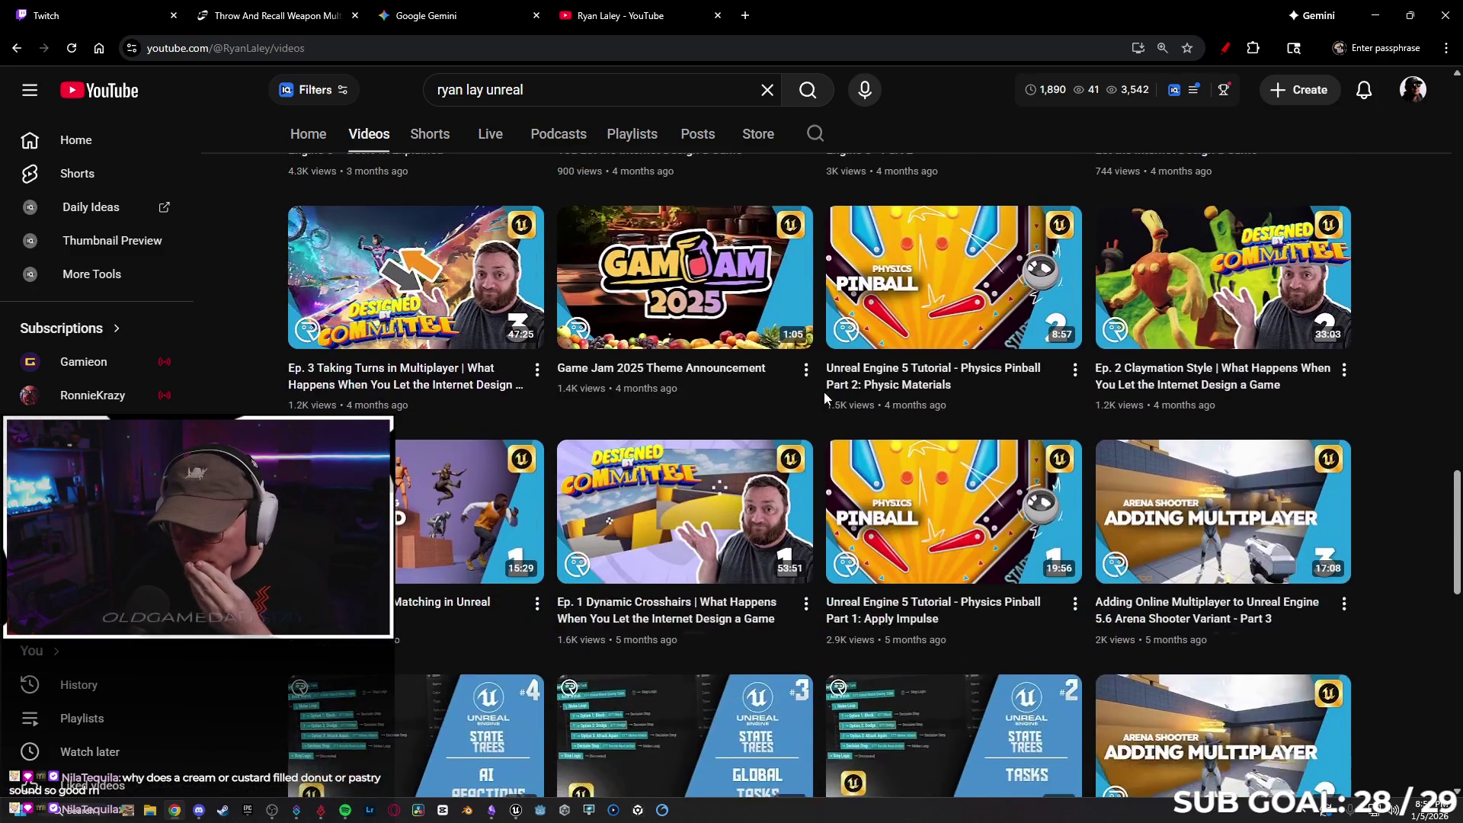
scroll(808, 415, "down", 3)
scroll(812, 450, "down", 3)
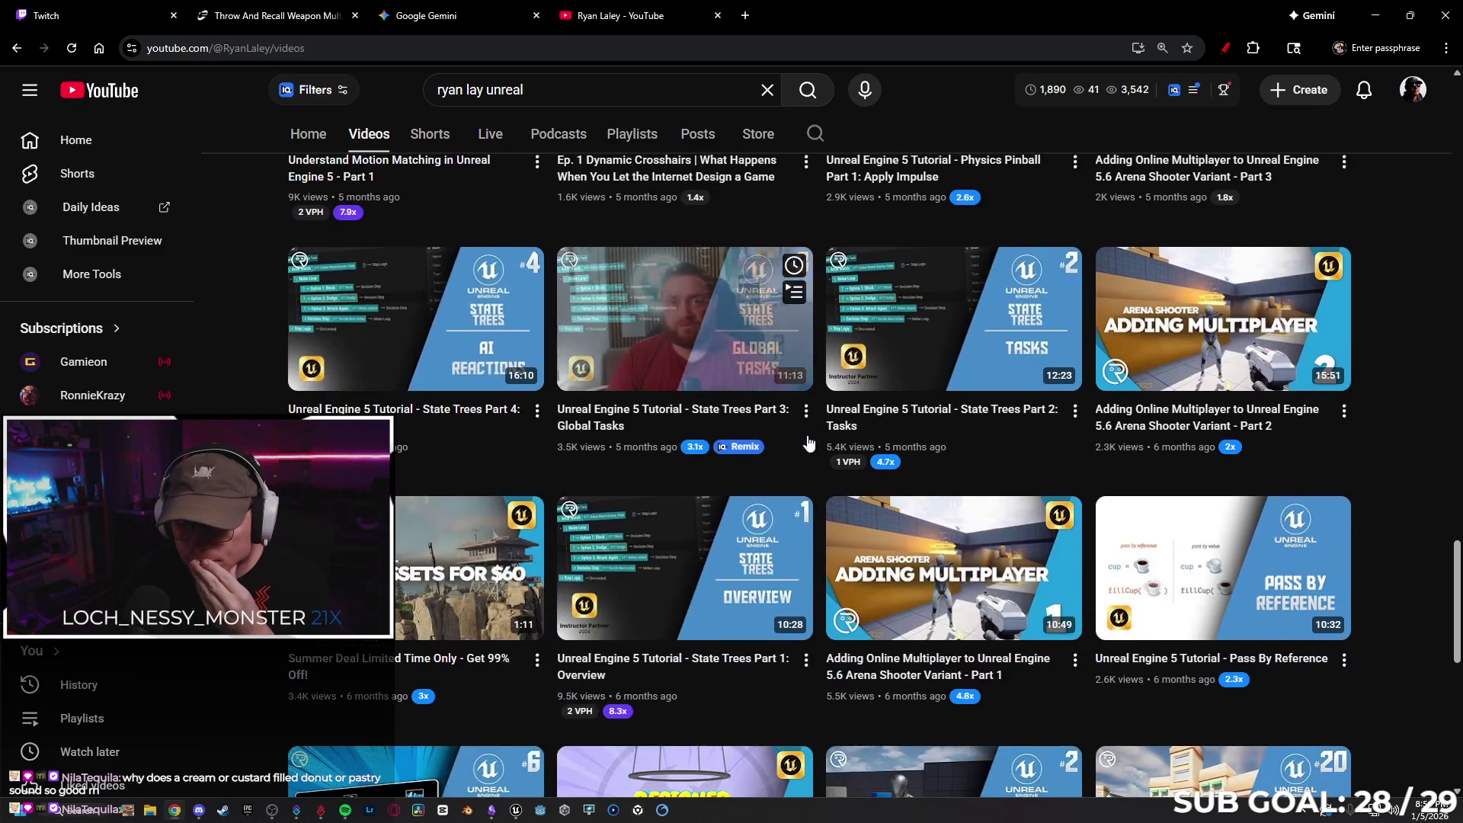
scroll(814, 457, "down", 5)
scroll(813, 525, "down", 3)
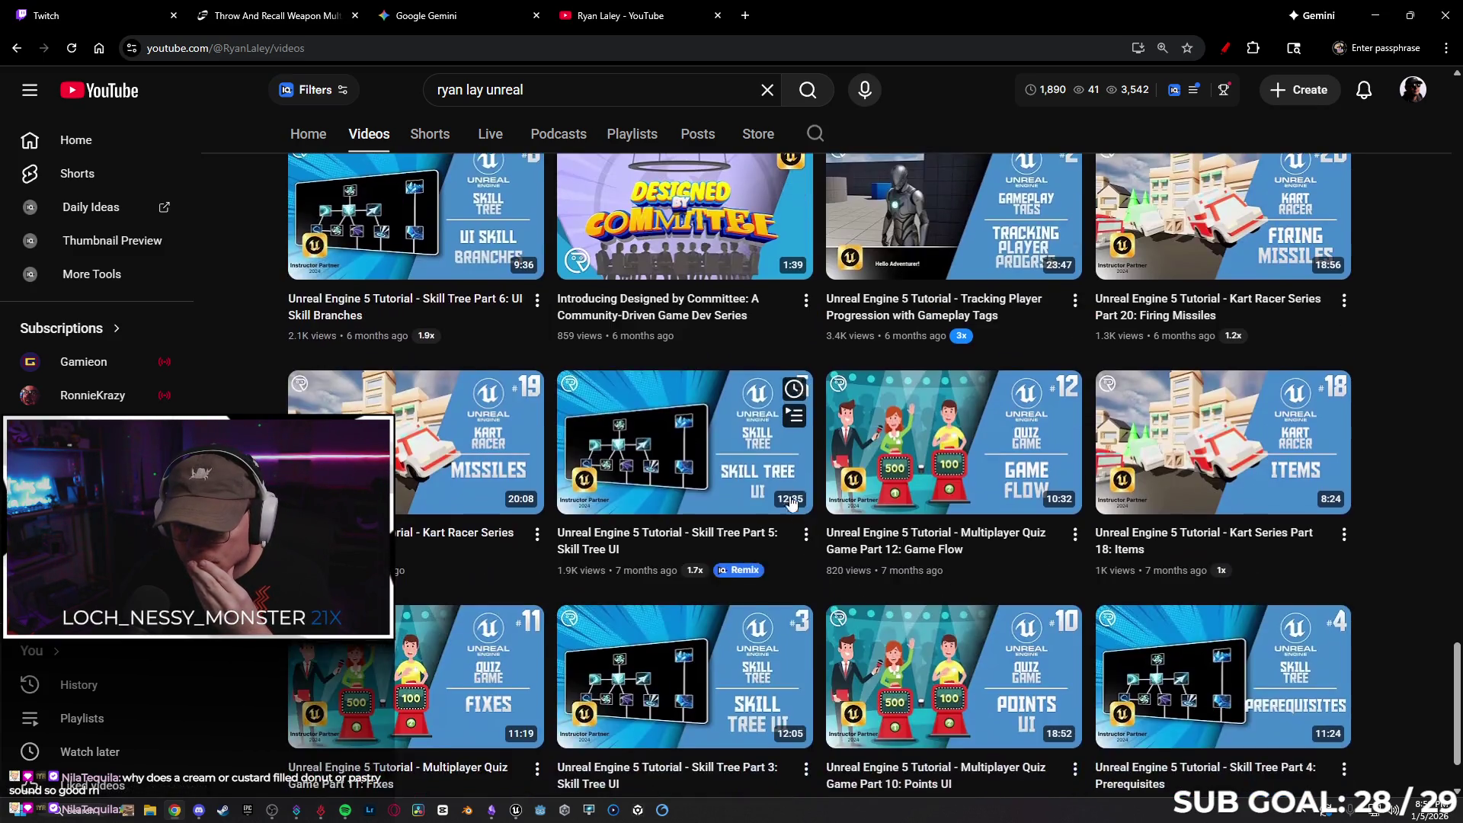
scroll(770, 350, "down", 1)
scroll(781, 390, "down", 15)
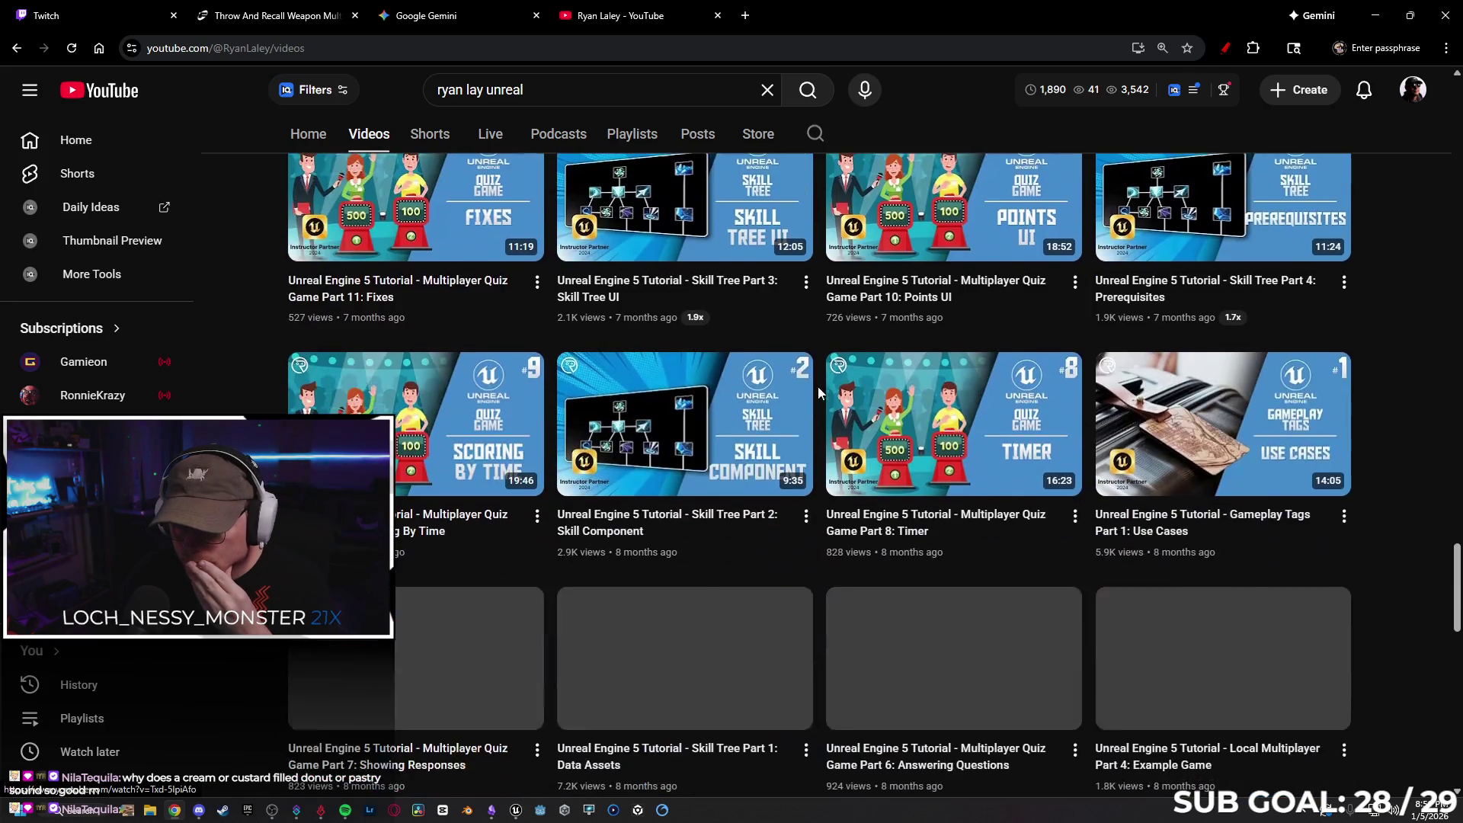
scroll(816, 358, "down", 5)
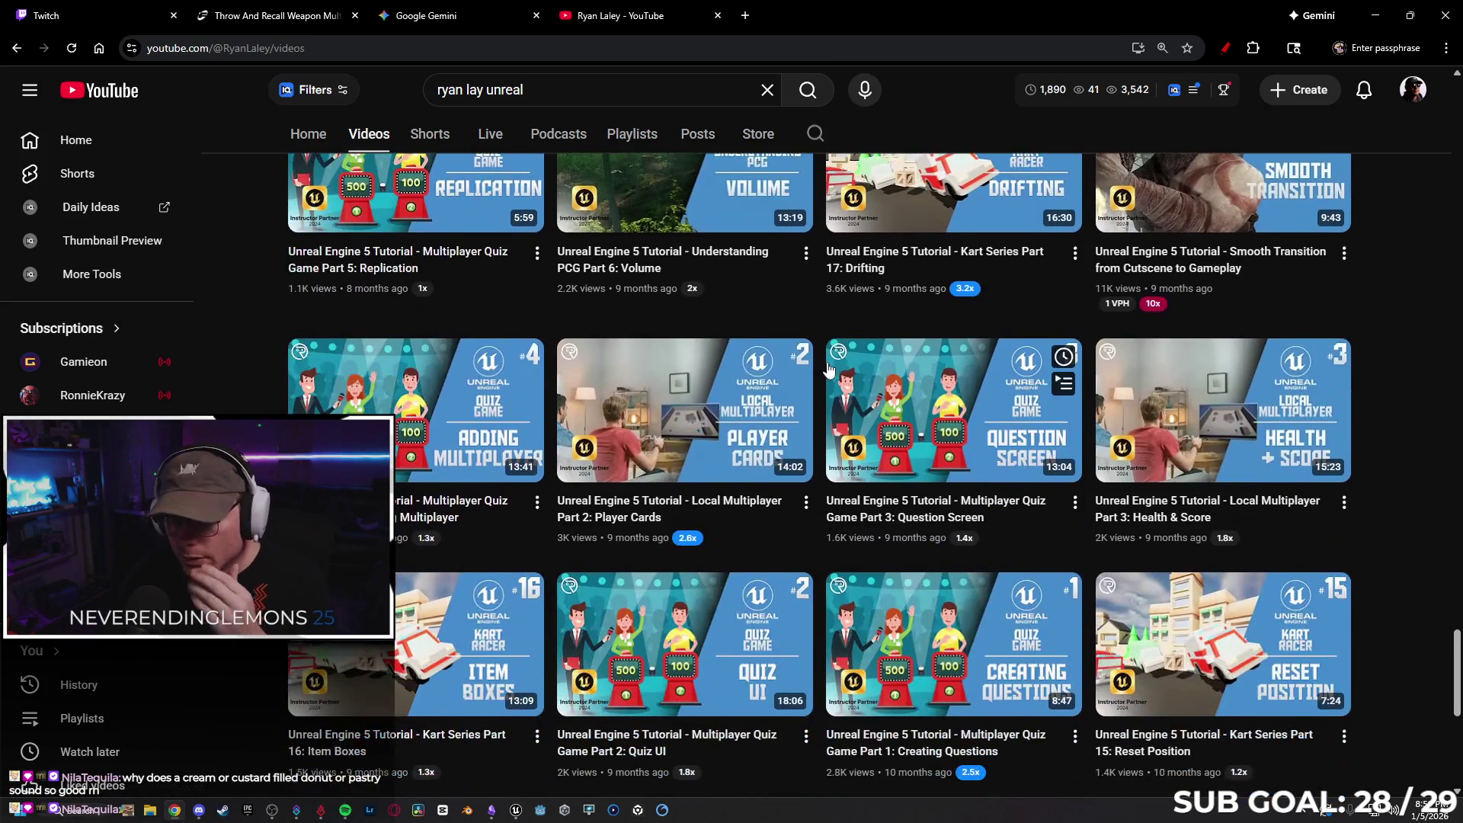
scroll(812, 387, "down", 2)
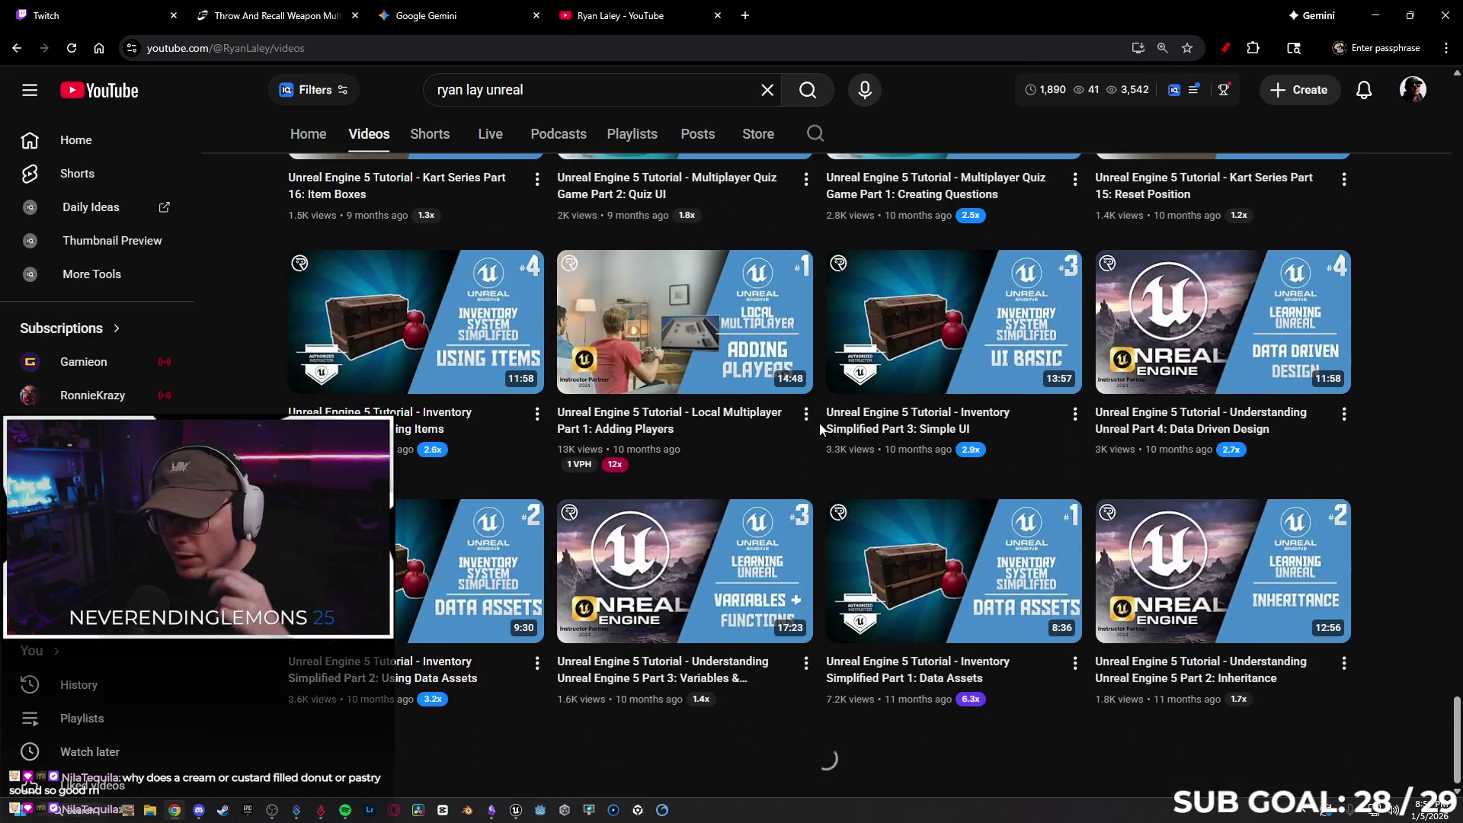
scroll(814, 401, "down", 3)
scroll(816, 384, "down", 7)
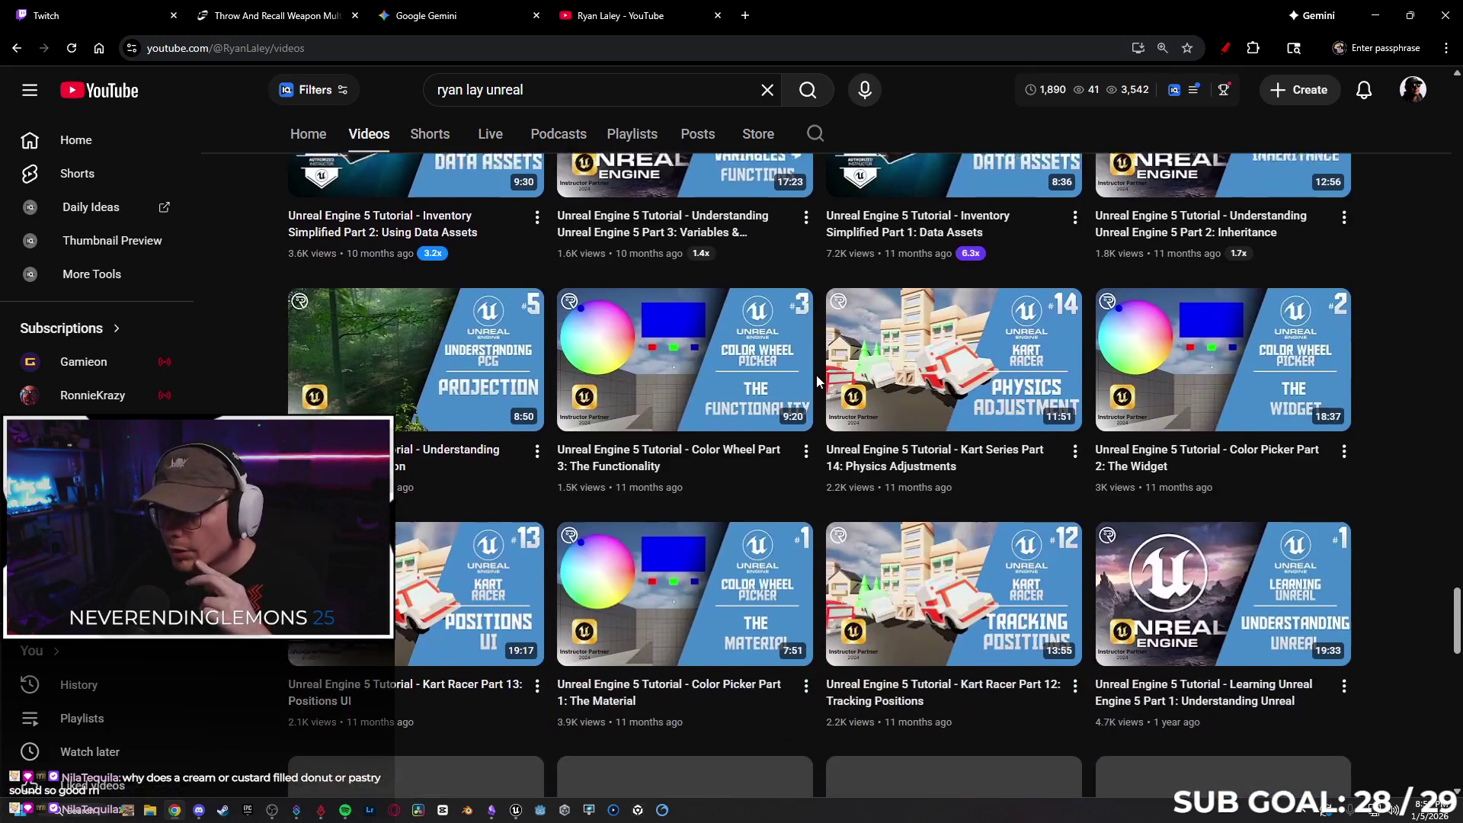
scroll(821, 372, "down", 2)
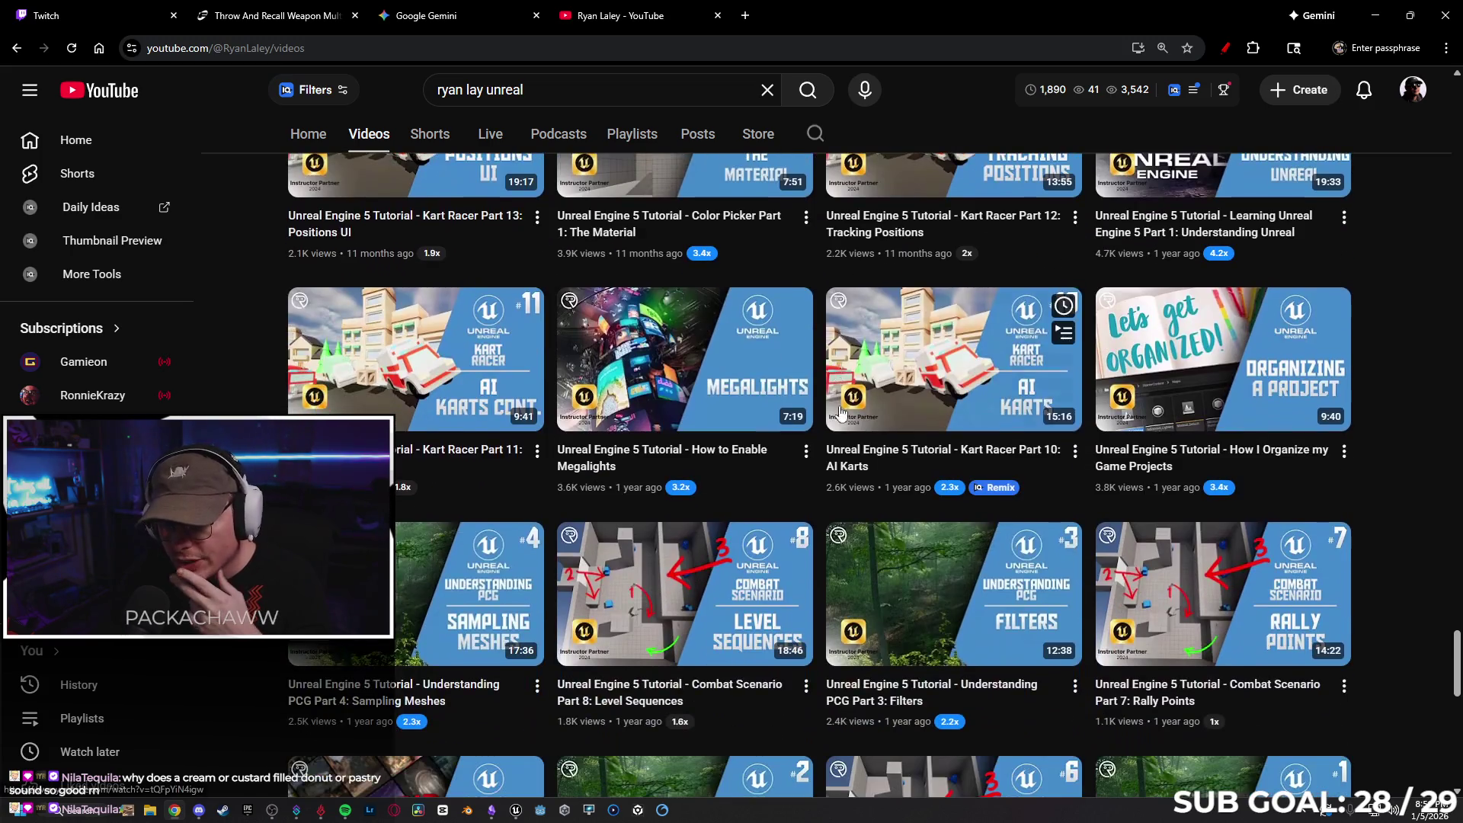
scroll(809, 379, "down", 2)
scroll(823, 411, "down", 2)
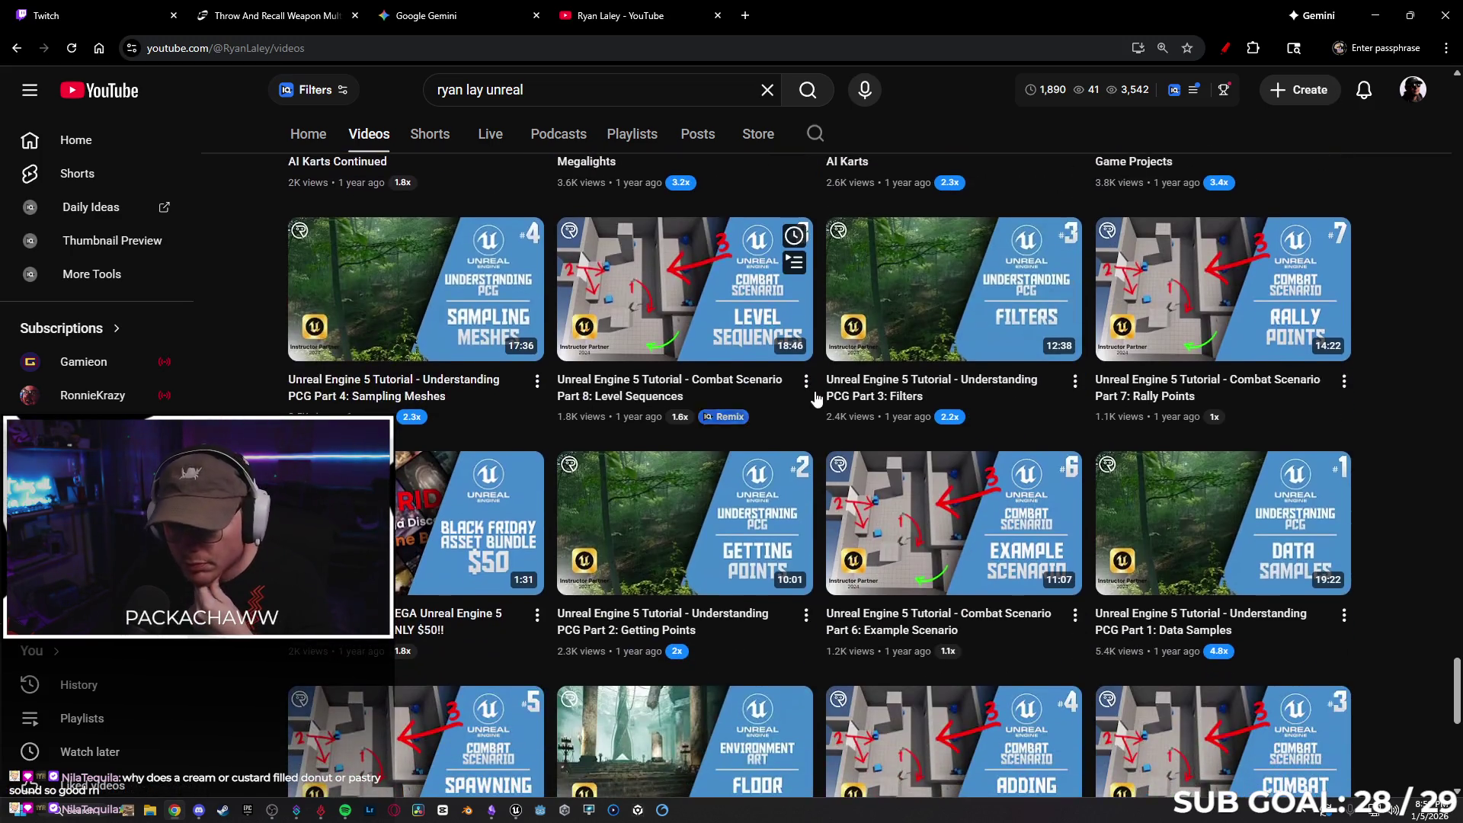
scroll(821, 407, "down", 4)
scroll(818, 409, "down", 2)
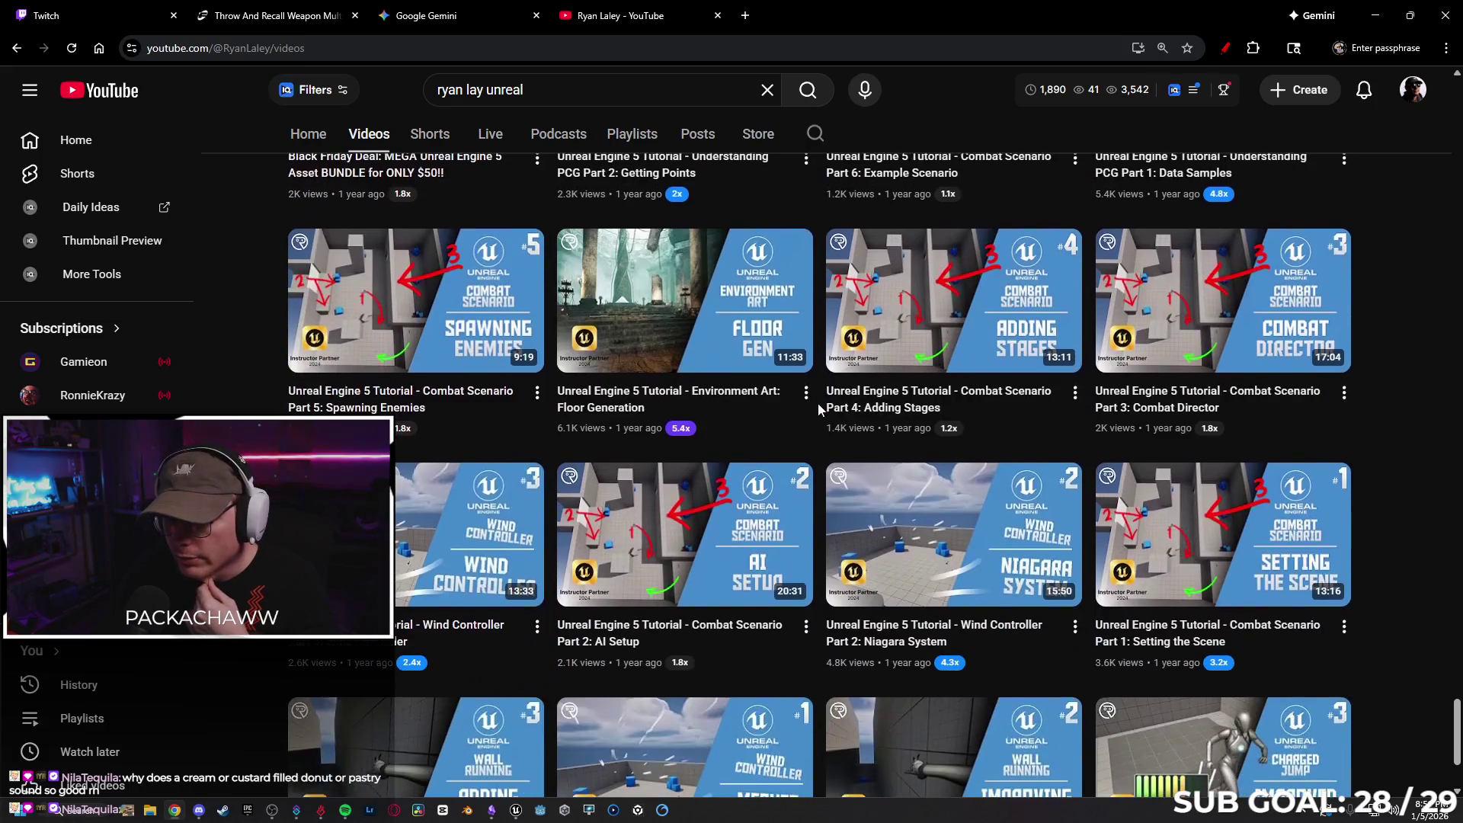
scroll(820, 411, "down", 2)
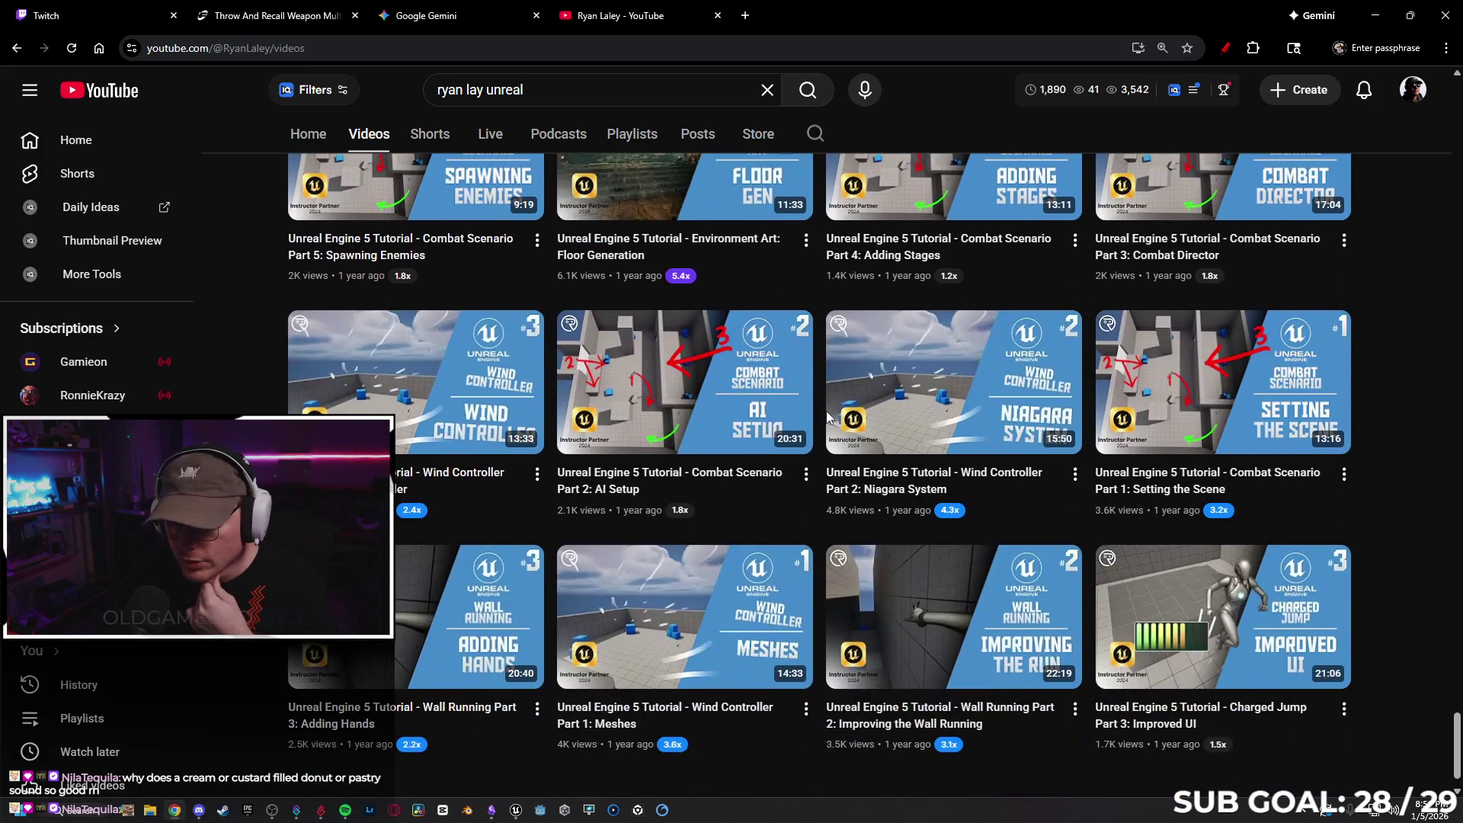
scroll(823, 417, "down", 5)
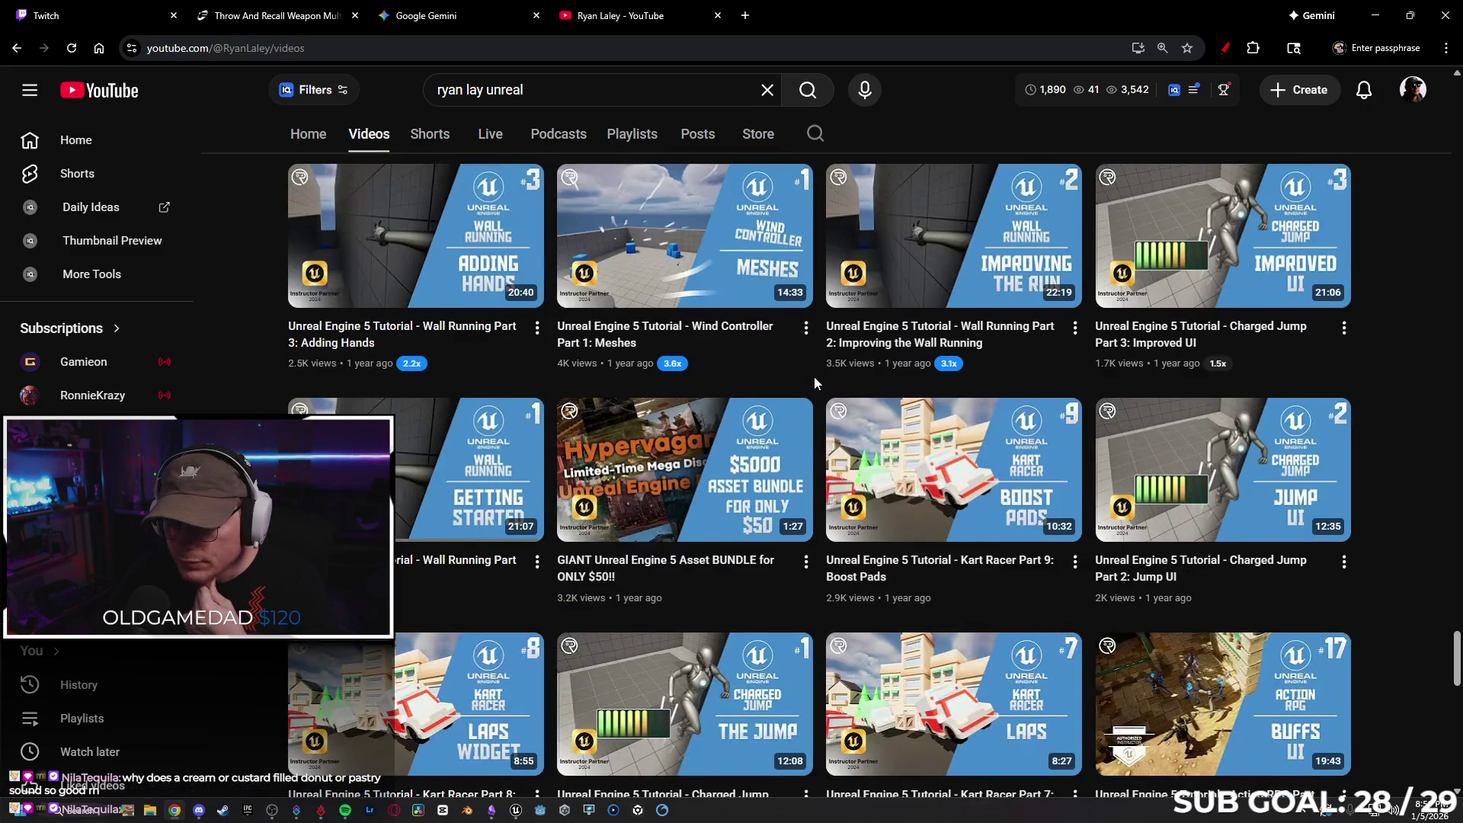
scroll(814, 377, "down", 1)
scroll(815, 381, "down", 4)
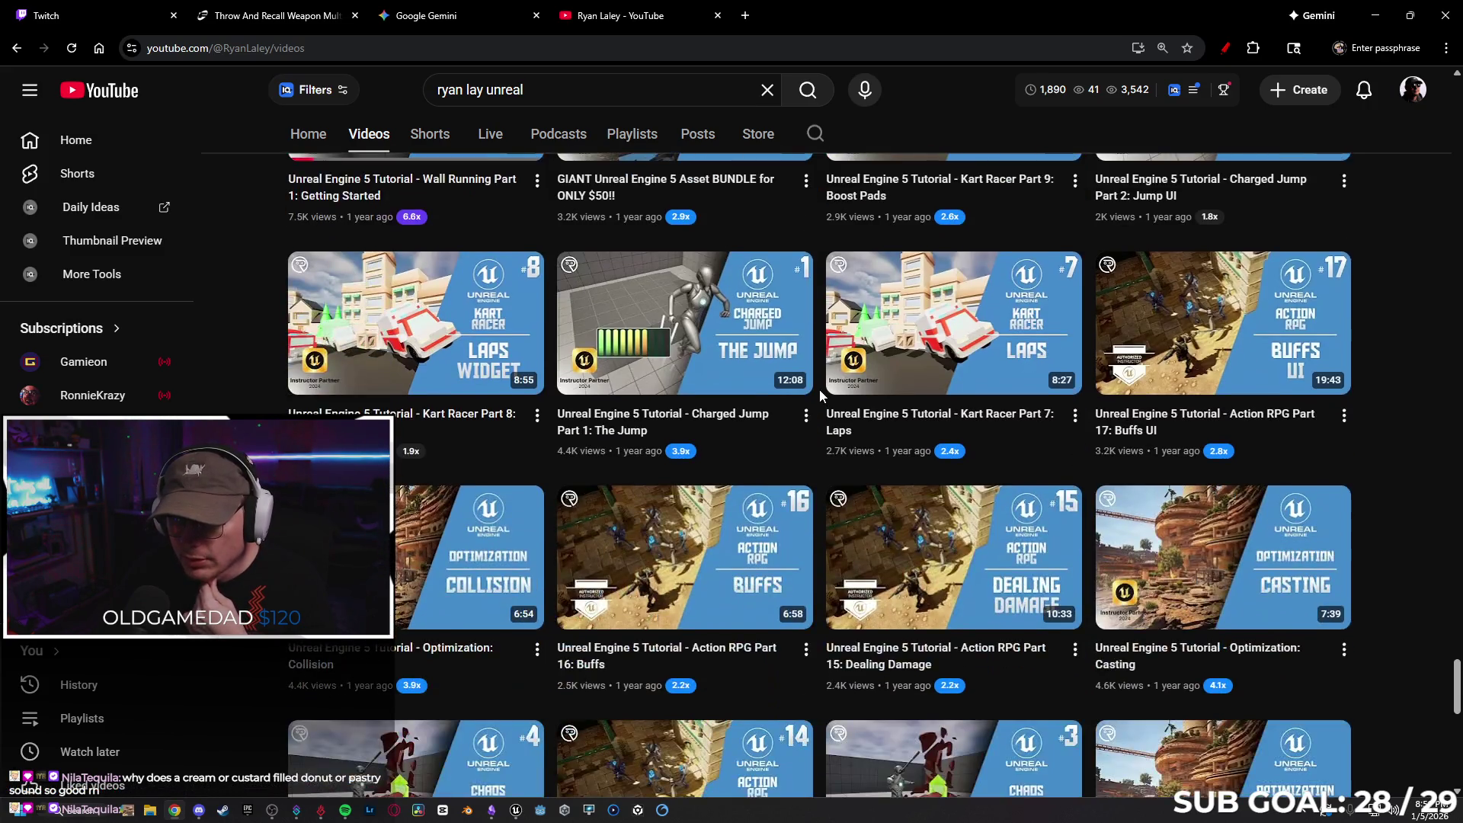
scroll(821, 398, "down", 5)
scroll(827, 487, "down", 7)
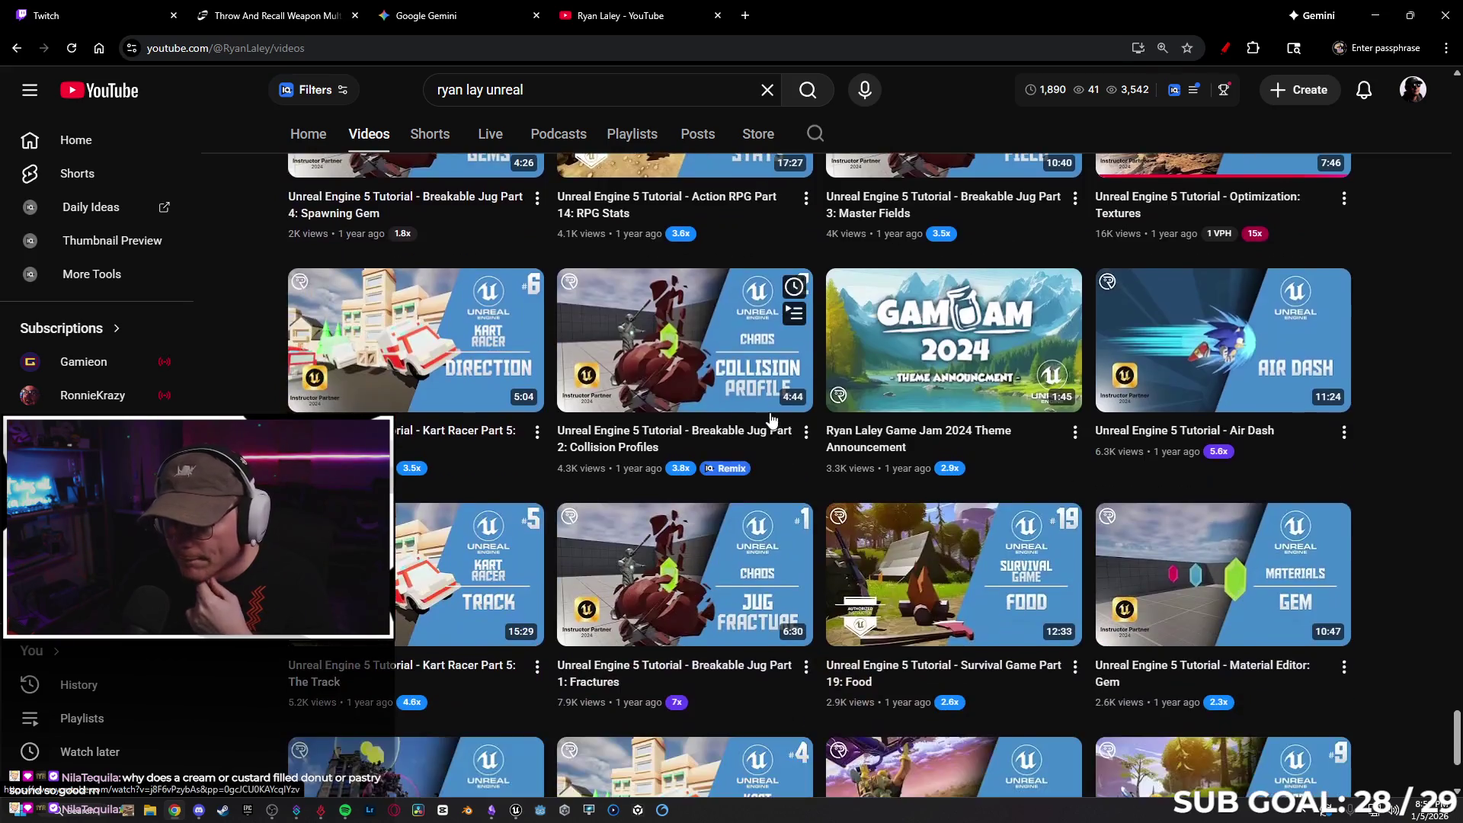
scroll(798, 455, "down", 3)
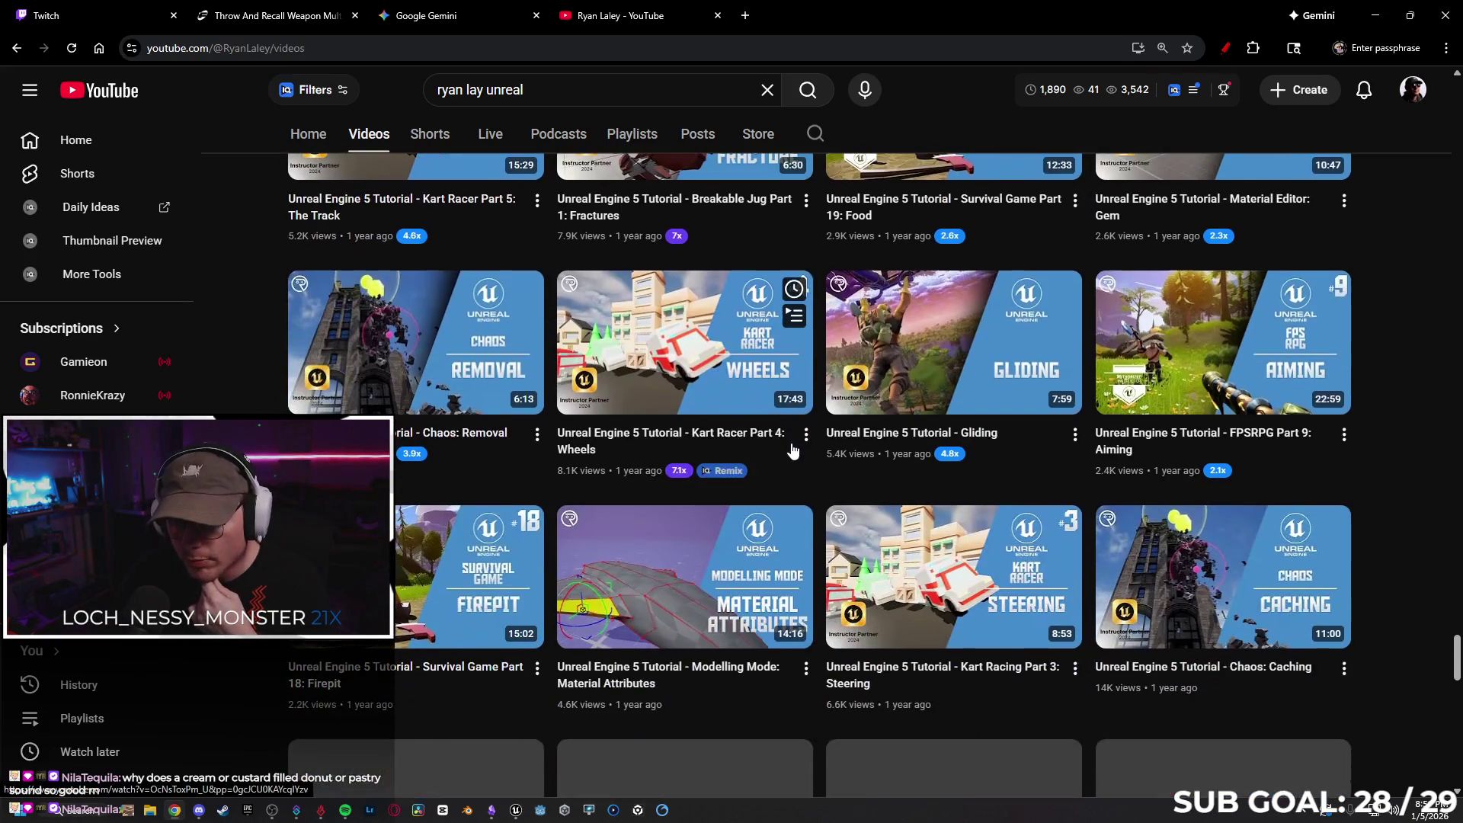
scroll(1430, 510, "up", 15)
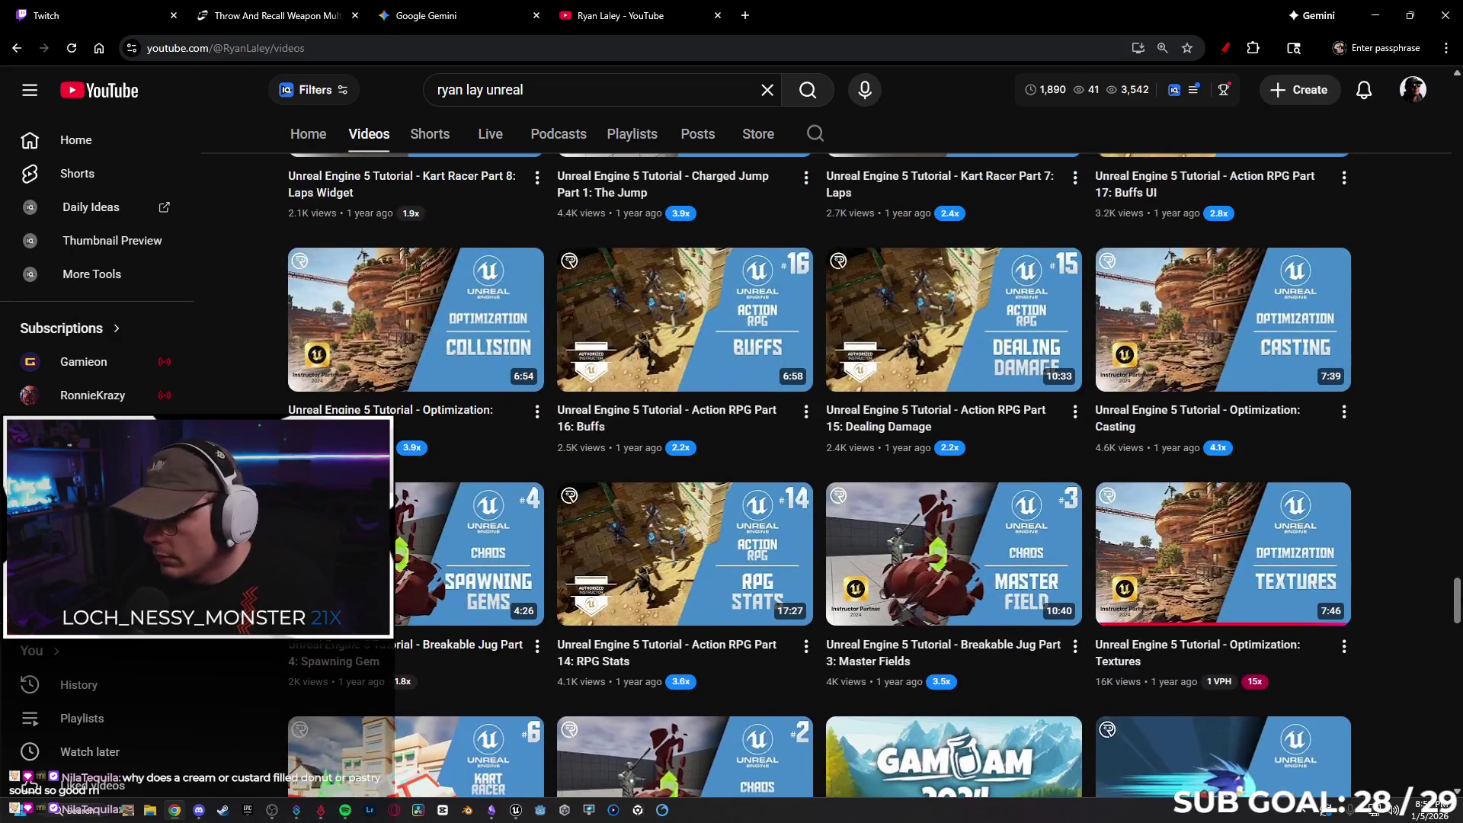
mouse_move(1457, 599)
left_mouse_down()
mouse_move(1410, 460)
mouse_move(1372, 472)
left_mouse_up()
key("ctrl+f")
type("shoot")
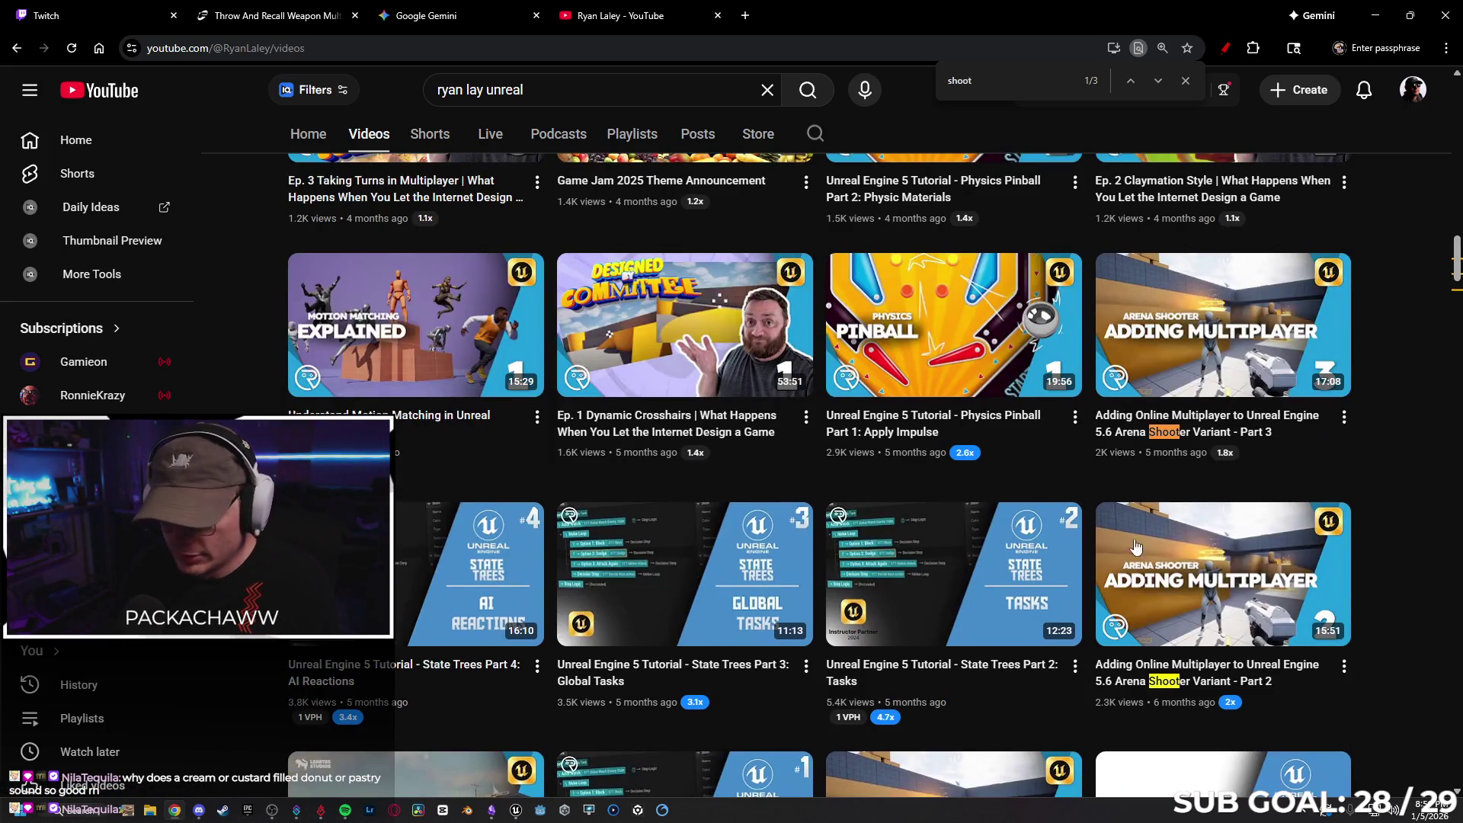
scroll(1156, 546, "down", 4)
Open the Arena Shooter multiplayer Part 1 video and skip ahead to its blueprint section
left_click(969, 507)
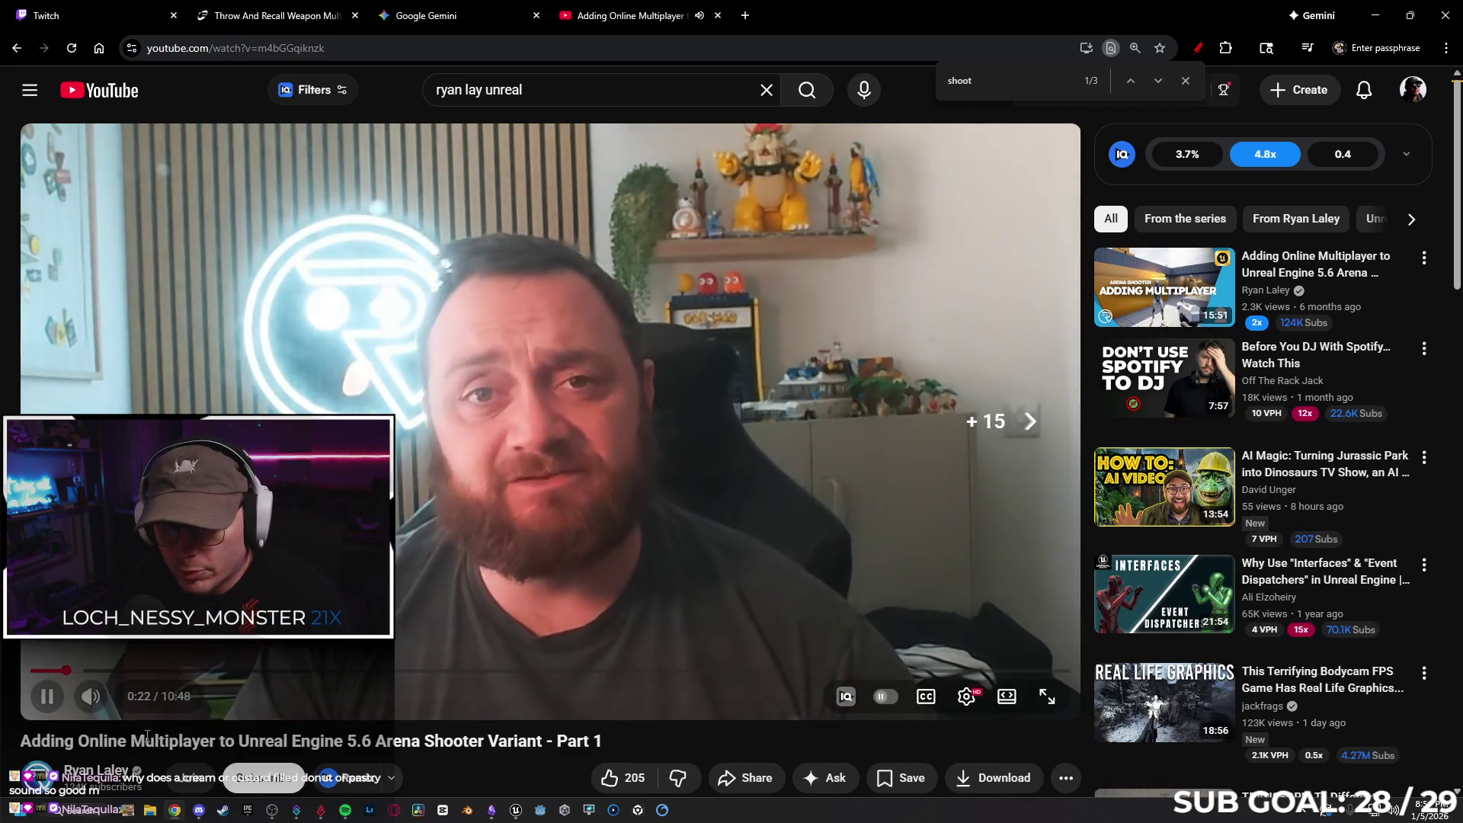
key("l")
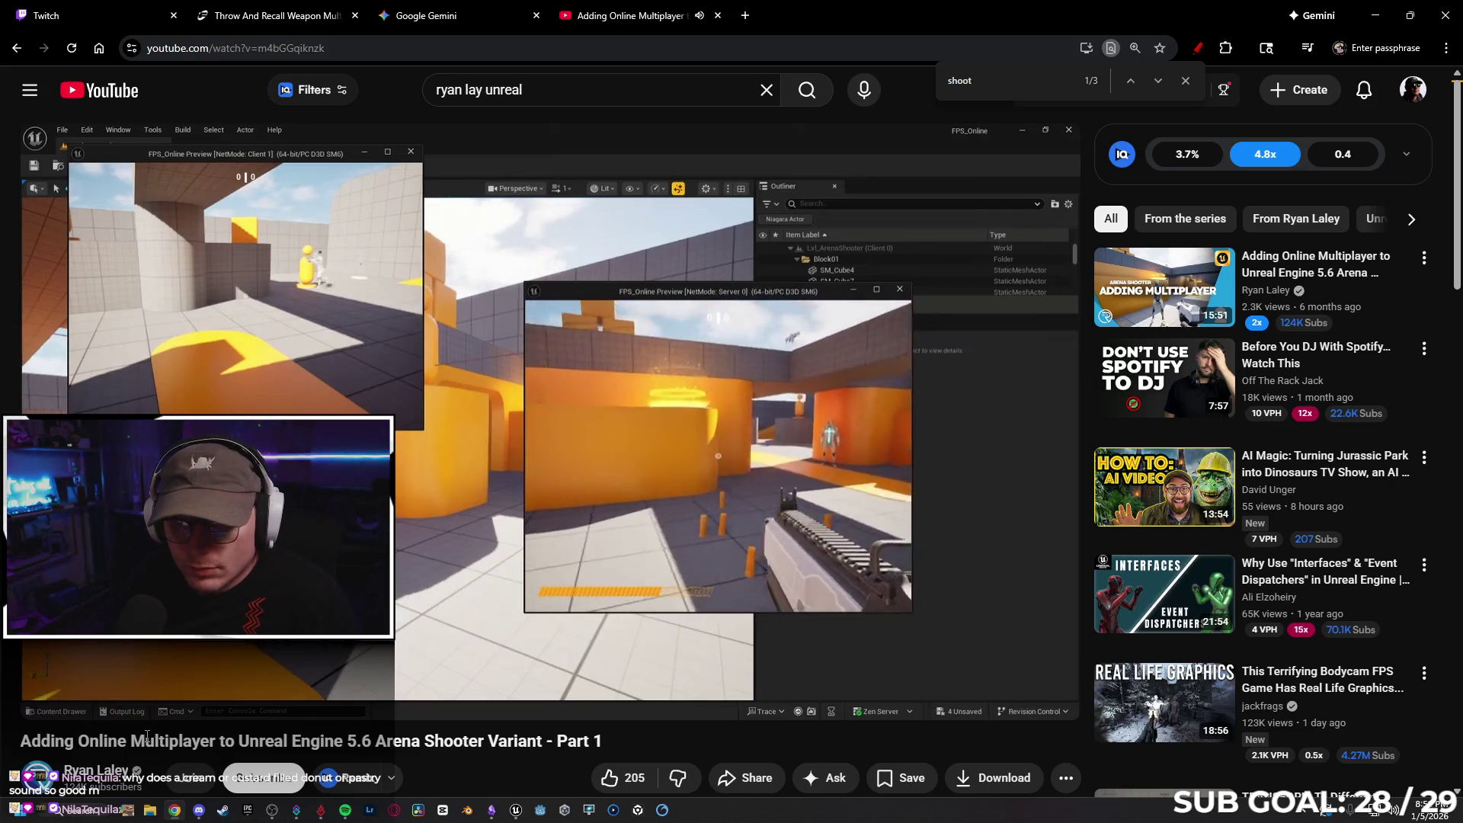
key("Right")
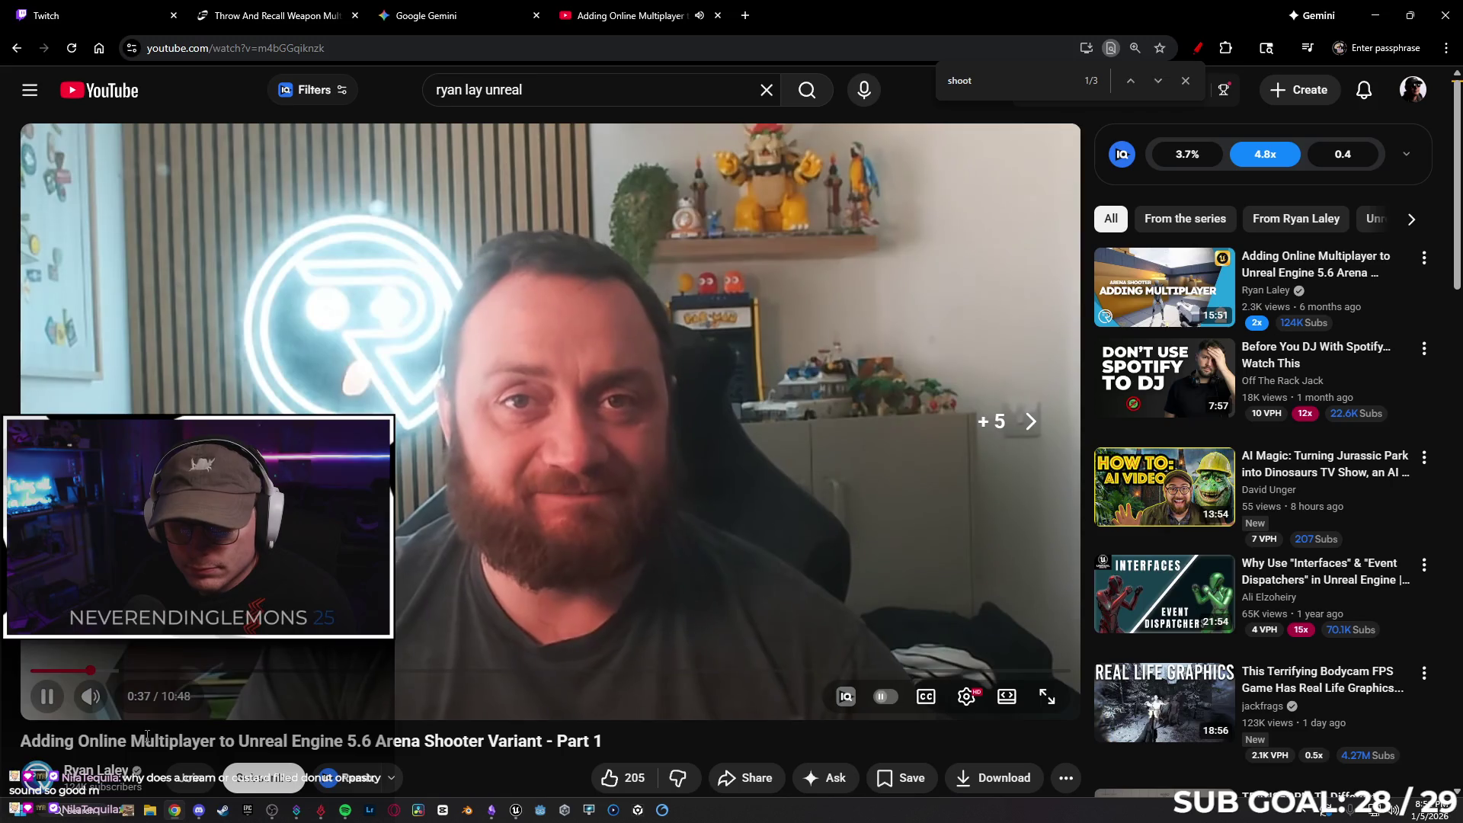
key("Right")
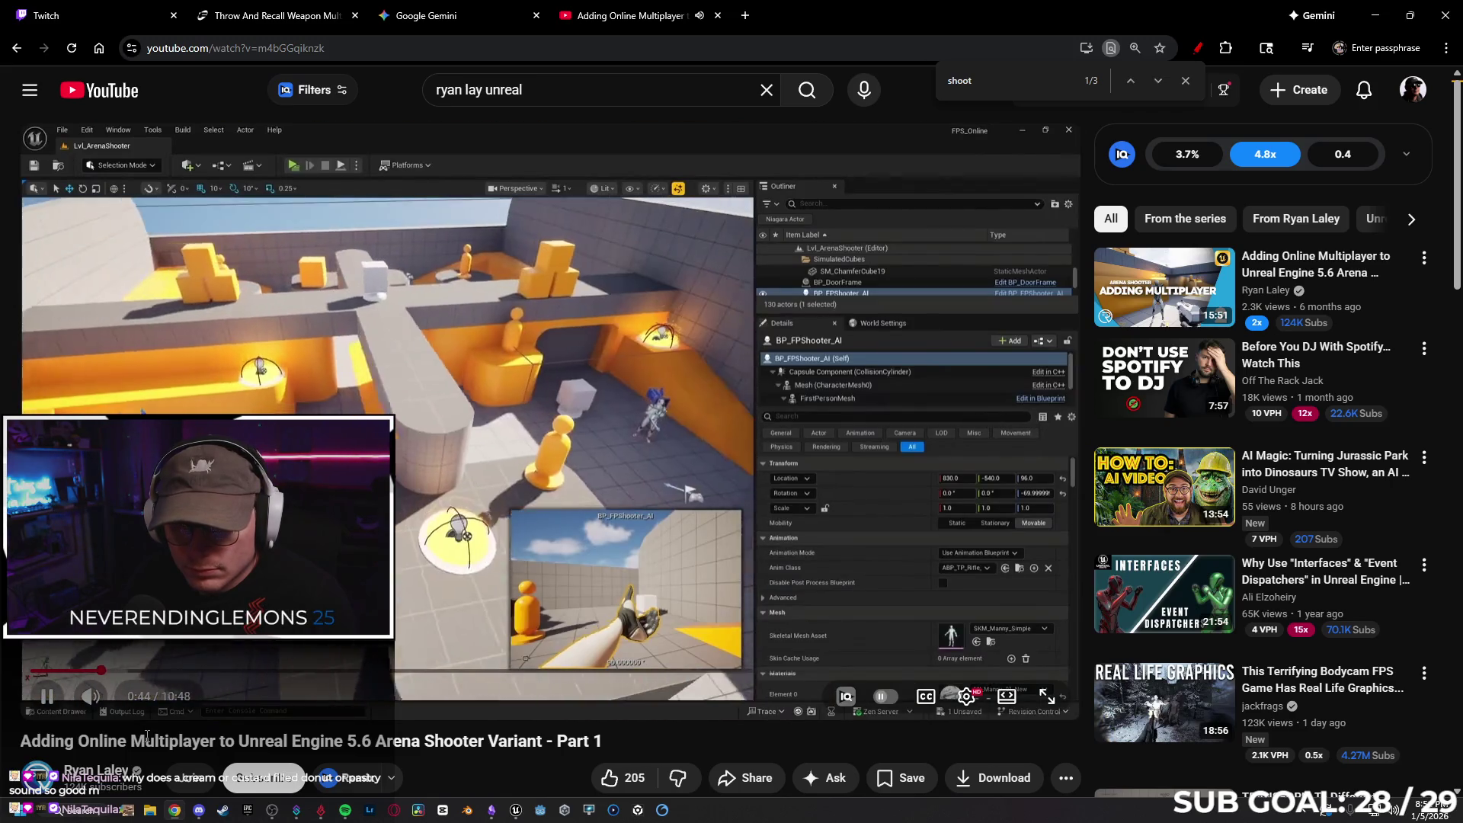
key("Right")
key("Right")
key("Right")
key("Right")
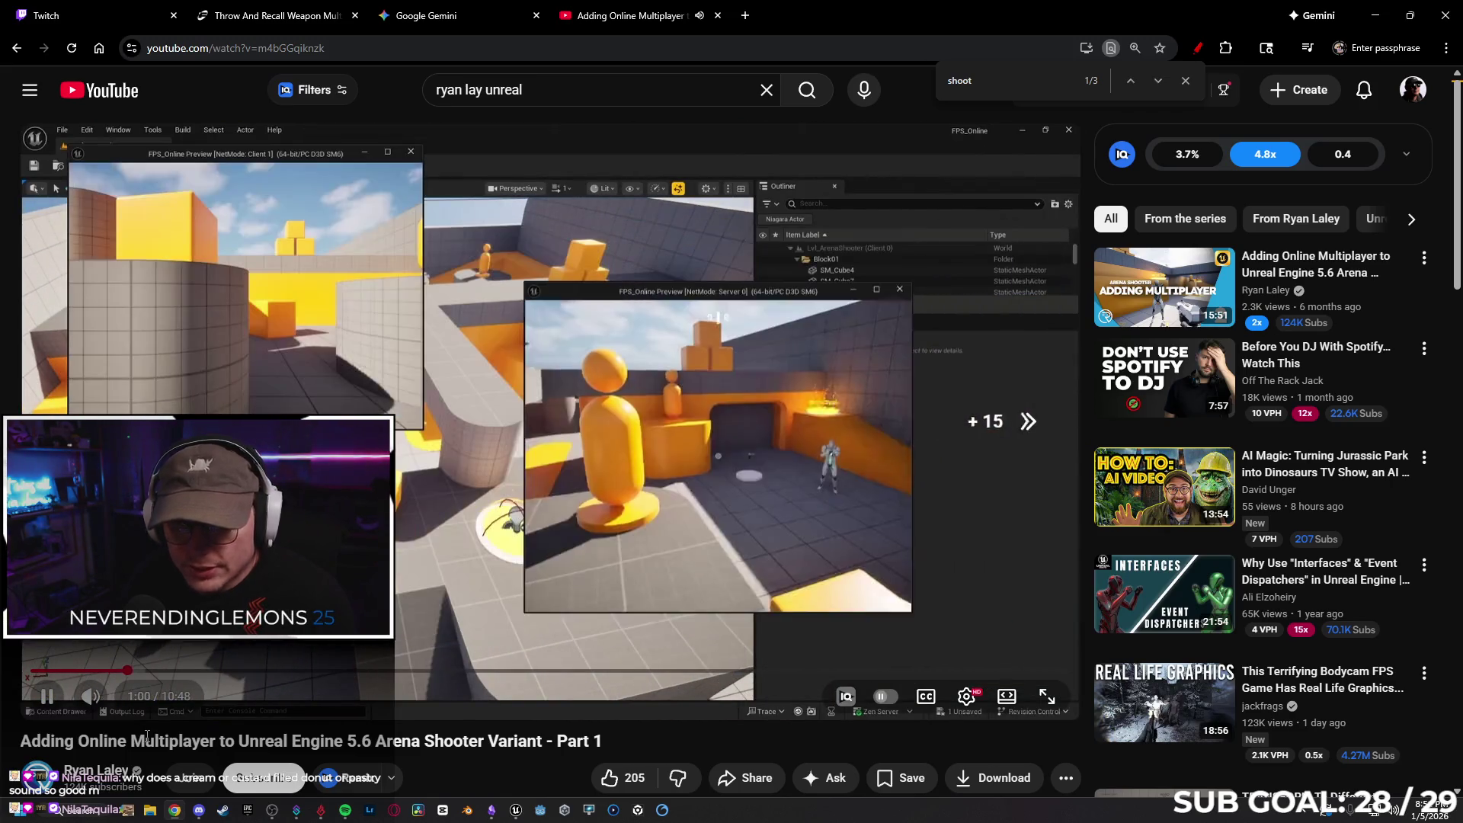
key("Right")
key("Right")
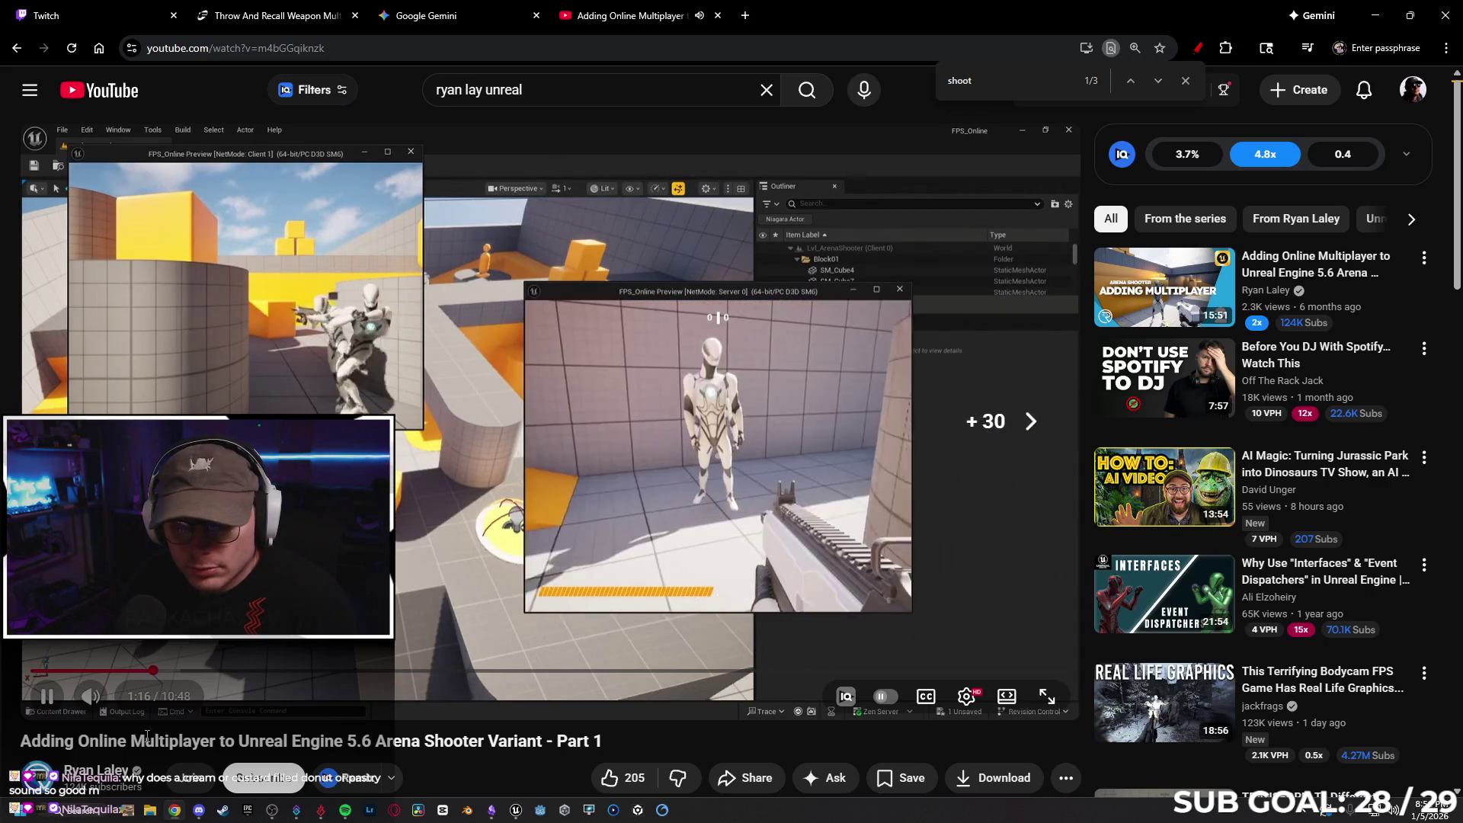
key("Right")
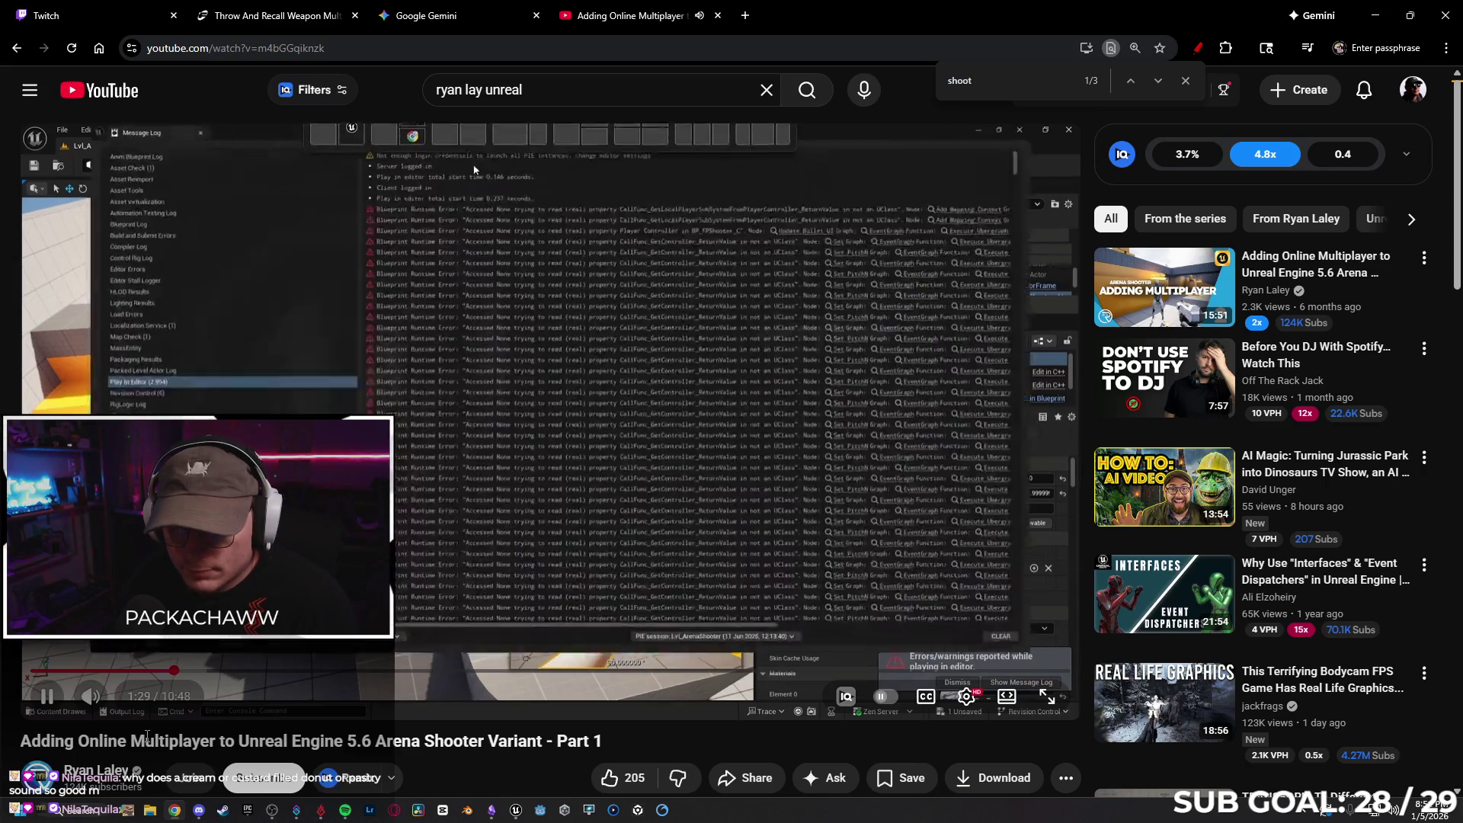
key("Right")
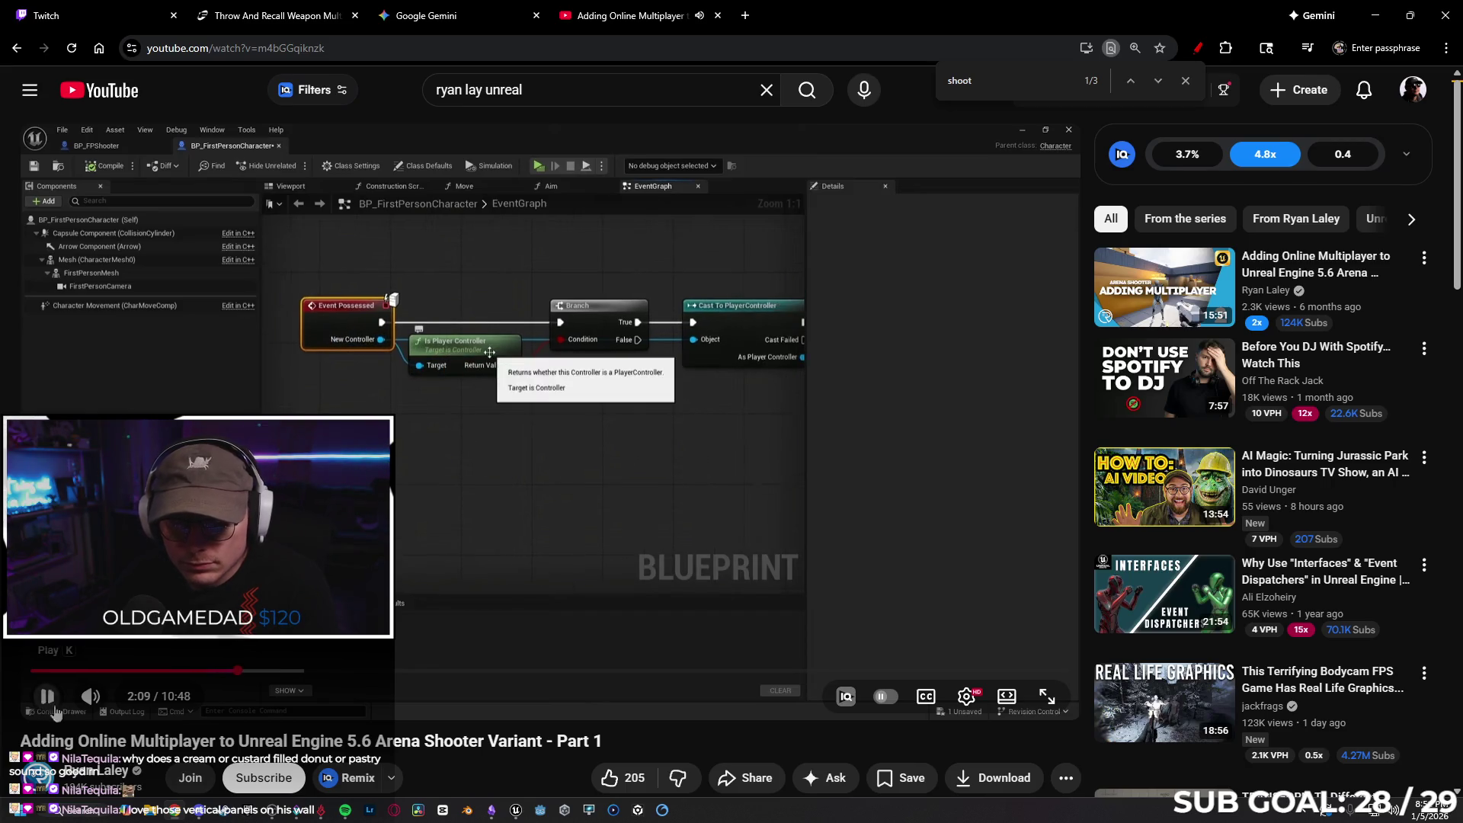
Return to Unreal, close the Throw_Recall_Weapon_Manager tab and dismiss the Visual Studio start window
left_click(515, 810)
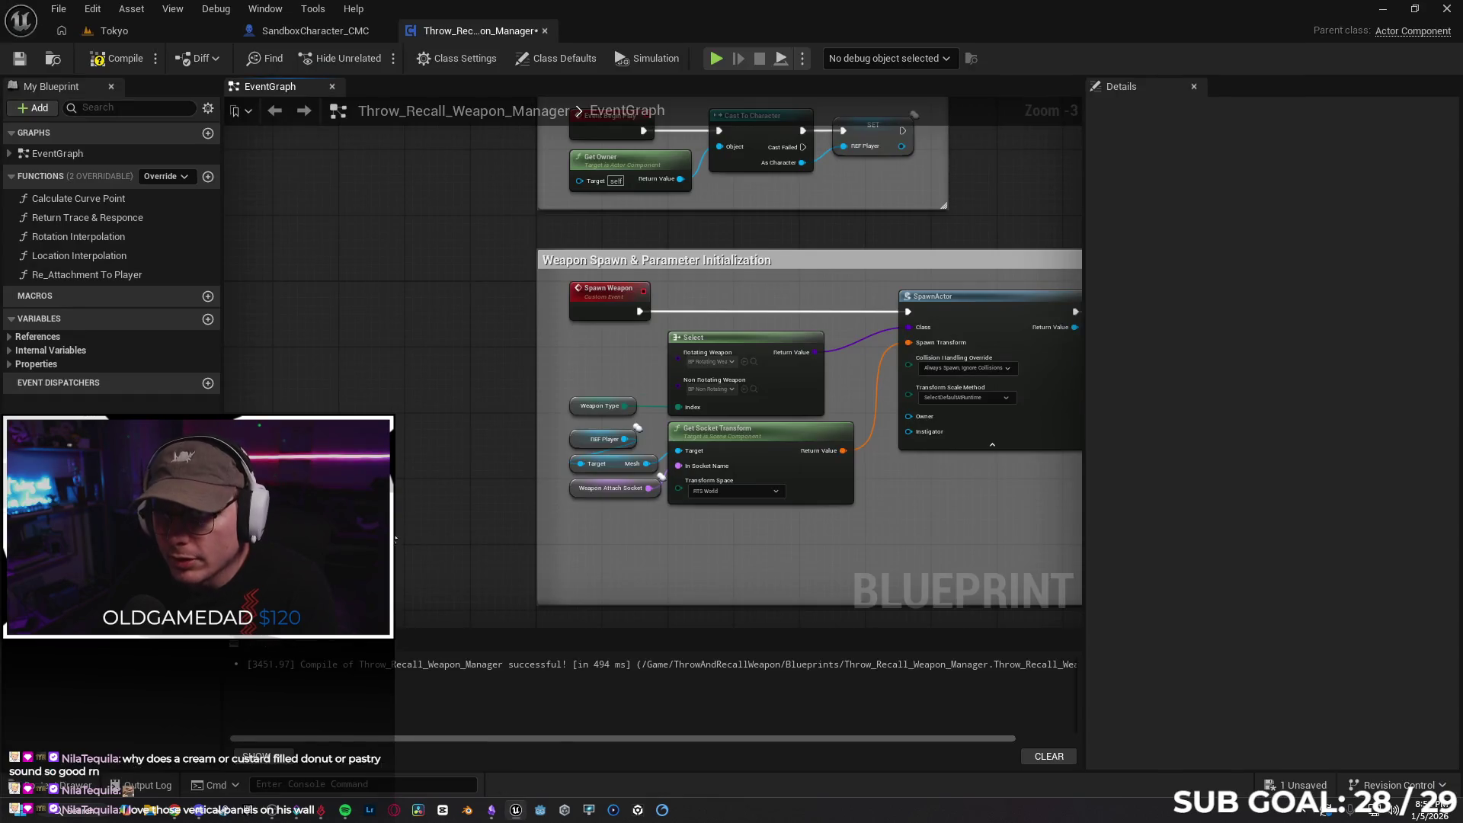
scroll(304, 294, "up", 1)
scroll(381, 258, "up", 1)
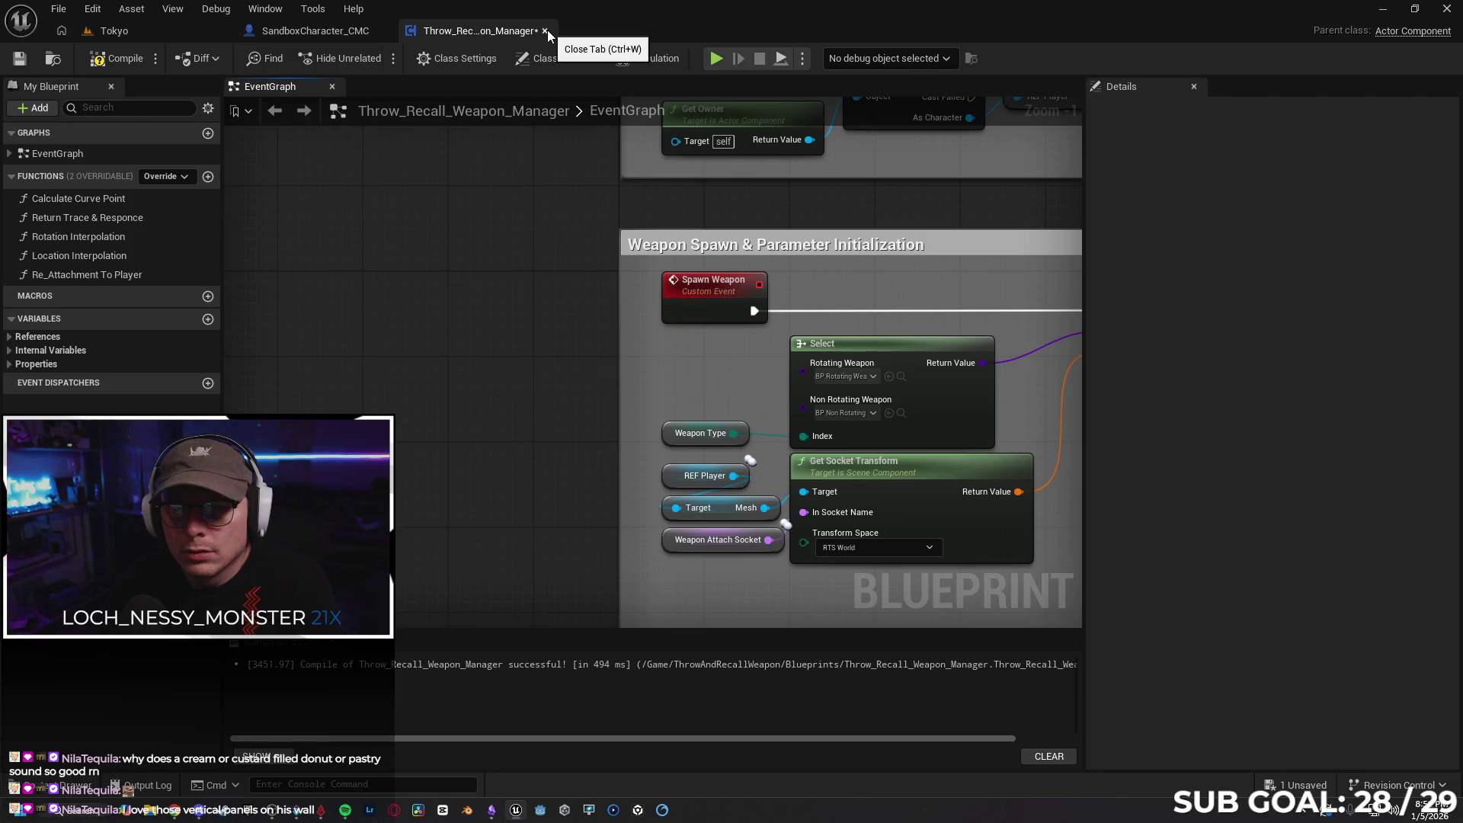
left_click(547, 30)
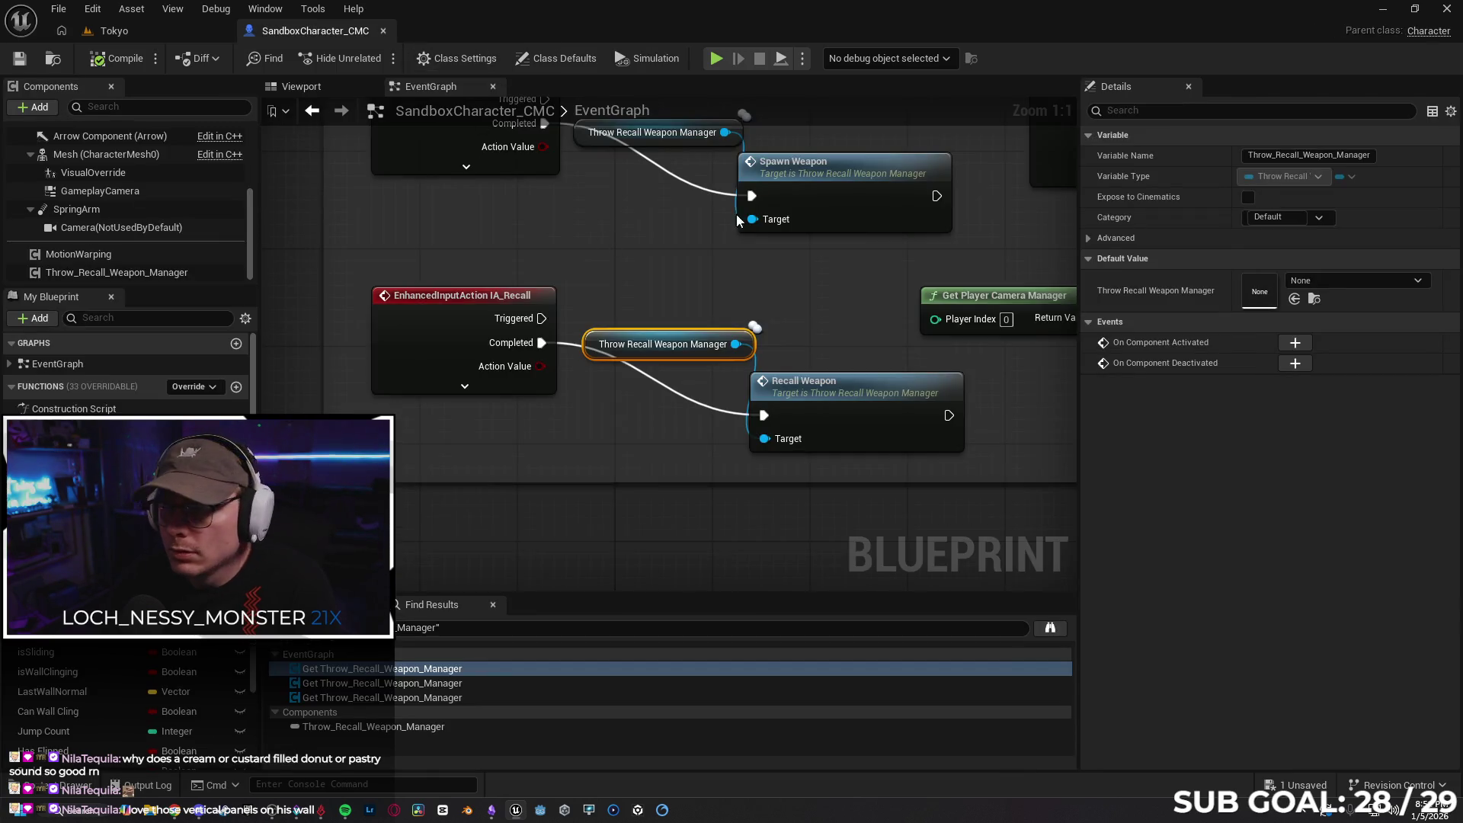
left_click(1416, 34)
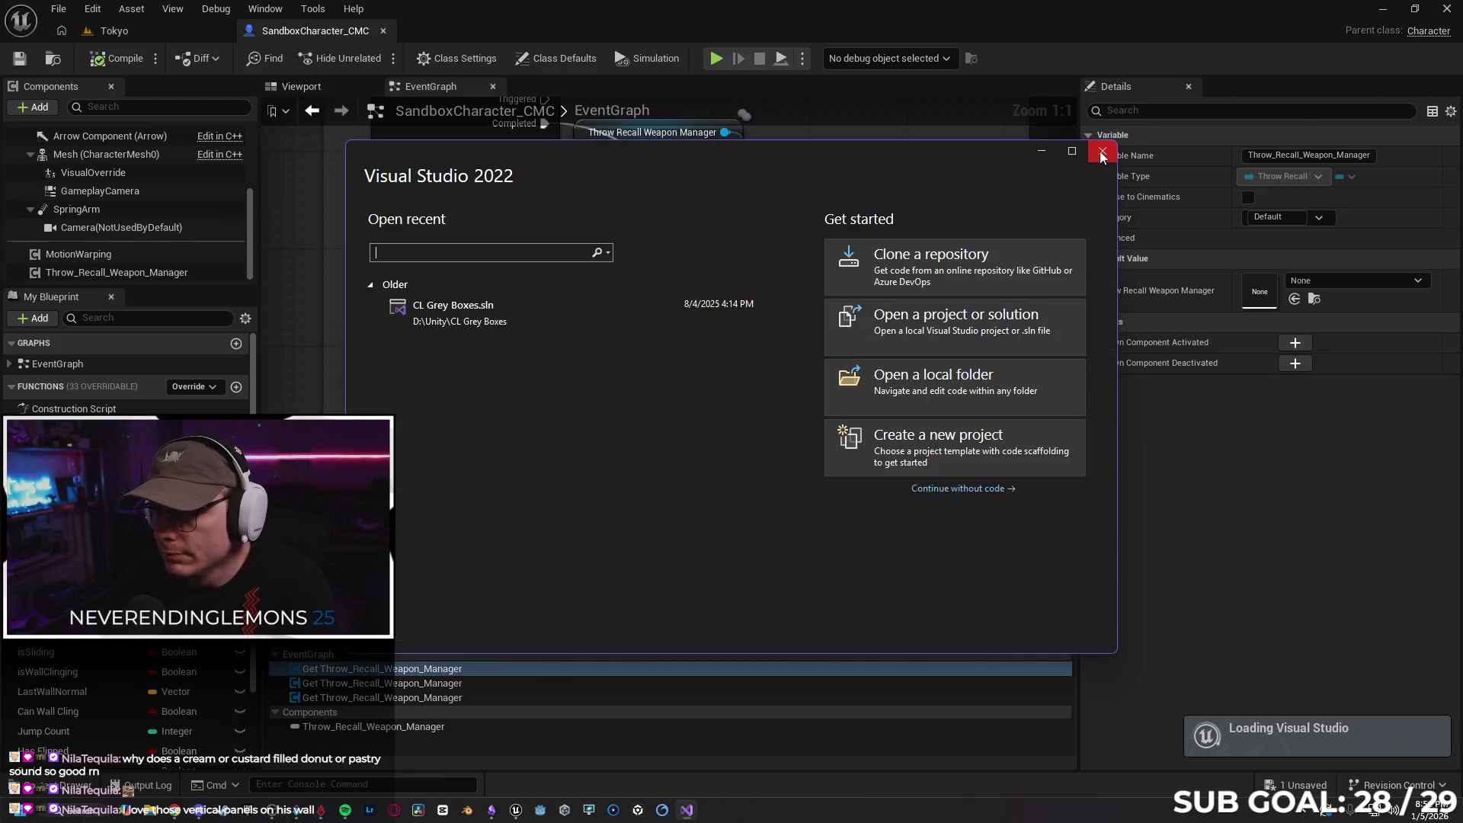
left_click(1100, 151)
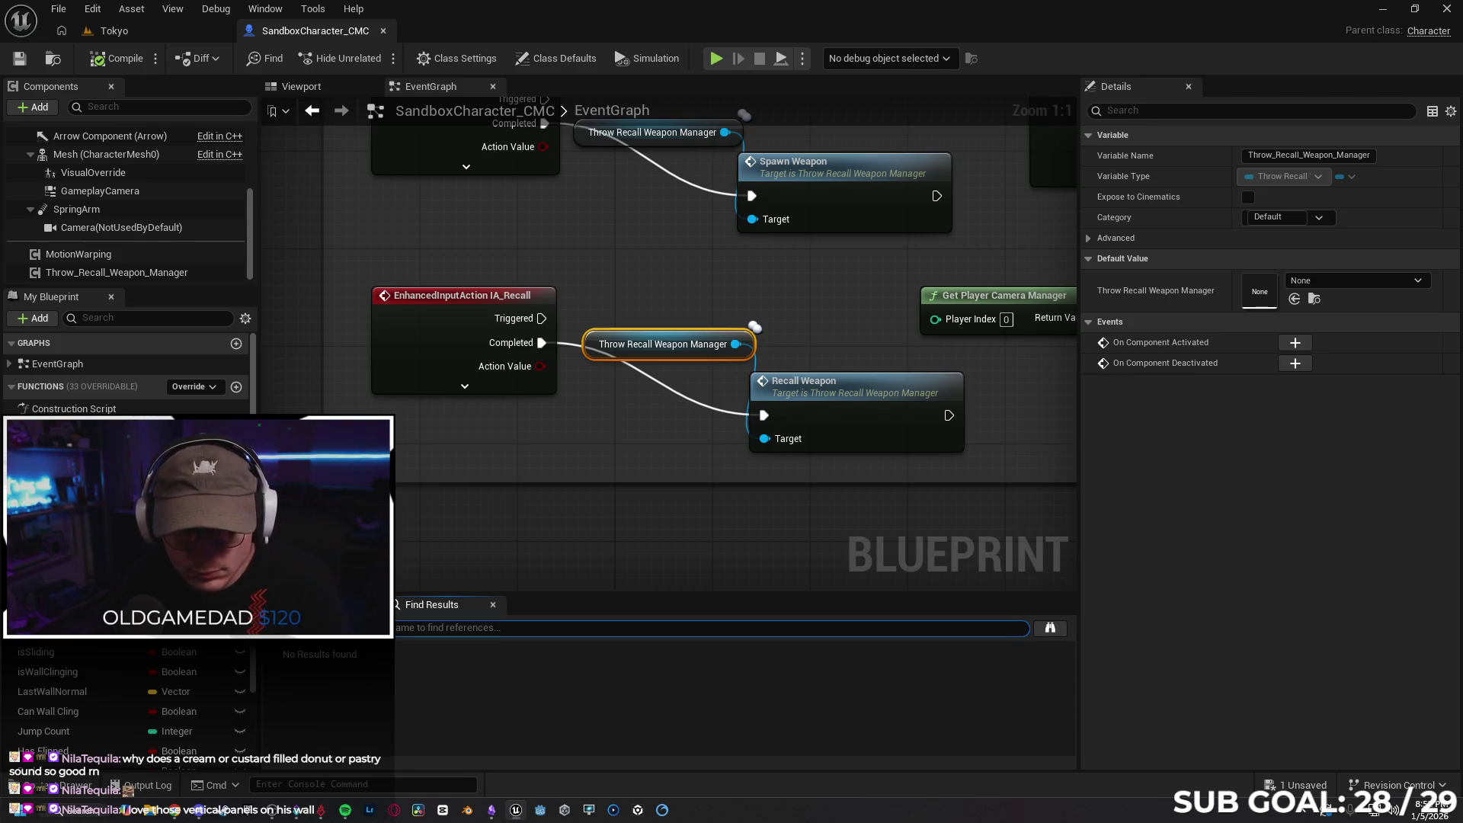
Zoom and pan the SandboxCharacter_CMC event graph to the Dive node group
scroll(390, 400, "down", 5)
mouse_move(427, 307)
left_mouse_down()
mouse_move(446, 488)
mouse_move(459, 199)
mouse_move(459, 394)
mouse_move(437, 286)
mouse_move(403, 419)
left_mouse_up()
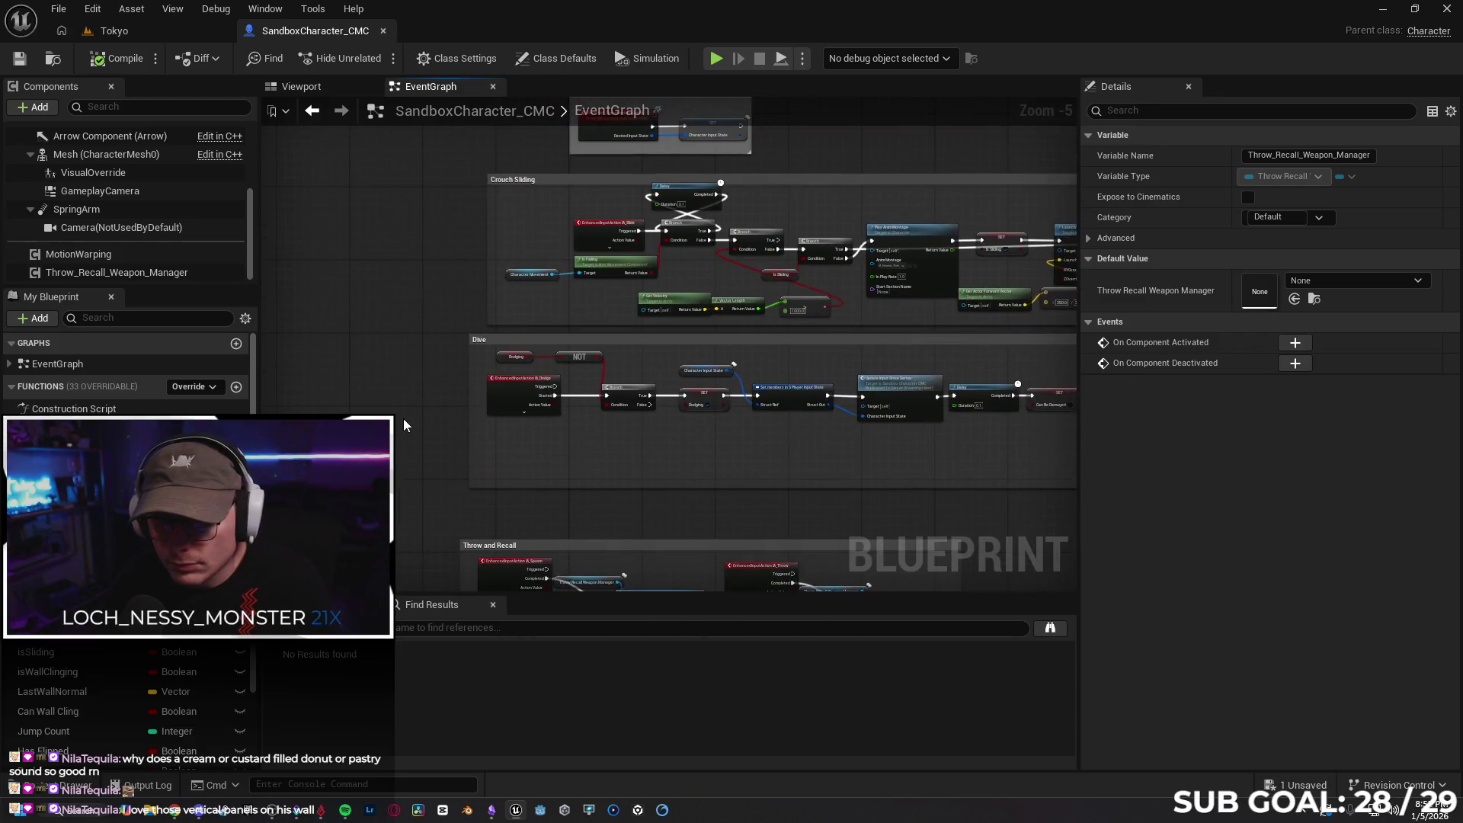
scroll(403, 430, "up", 2)
scroll(621, 474, "up", 1)
mouse_move(620, 474)
left_mouse_down()
mouse_move(573, 445)
mouse_move(506, 473)
left_mouse_up()
left_click(137, 30)
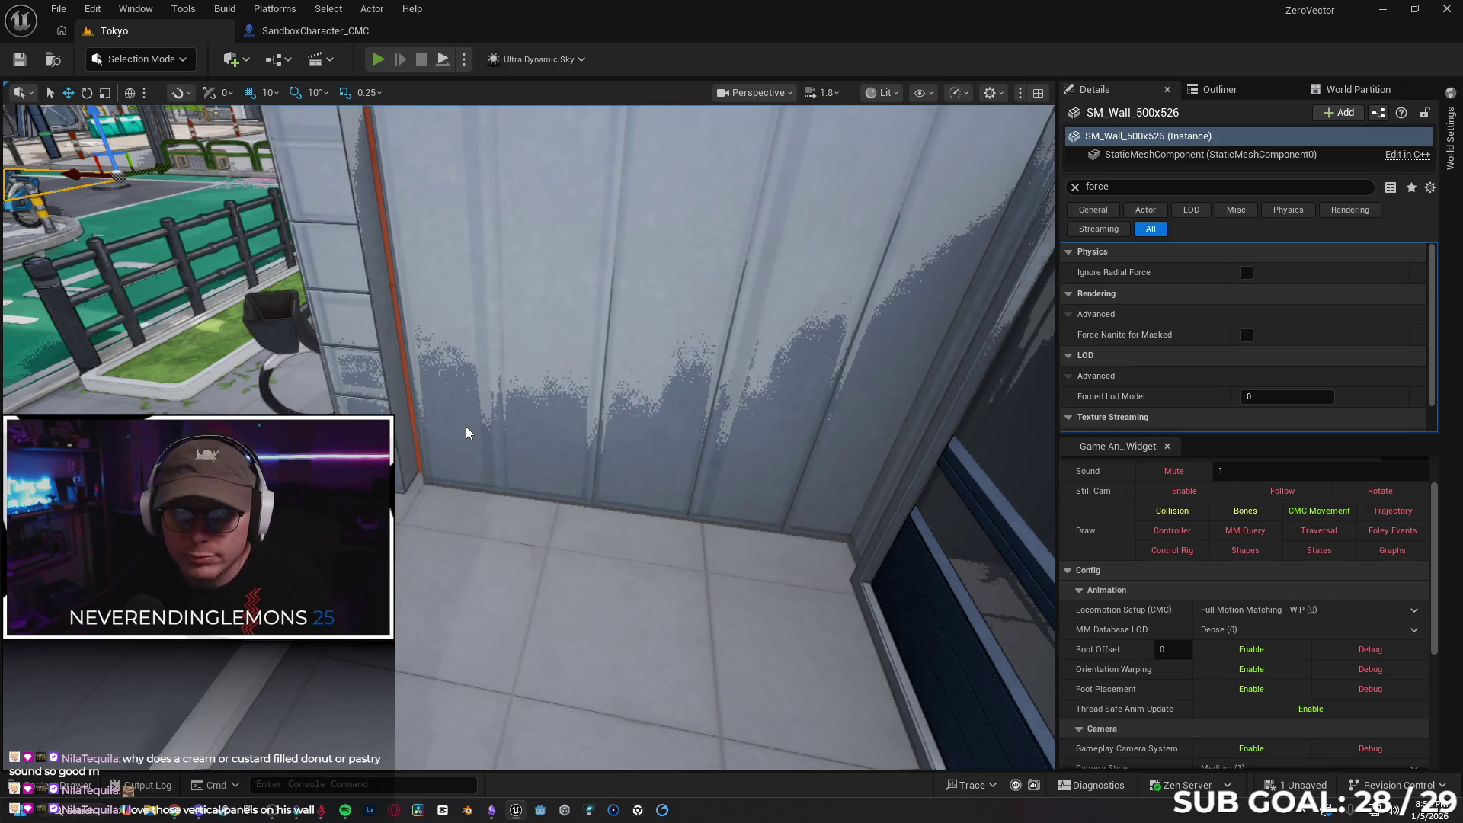
Run a multiplayer play-in-editor test, move the character, stop it, and return to the YouTube tutorial
key("alt+p")
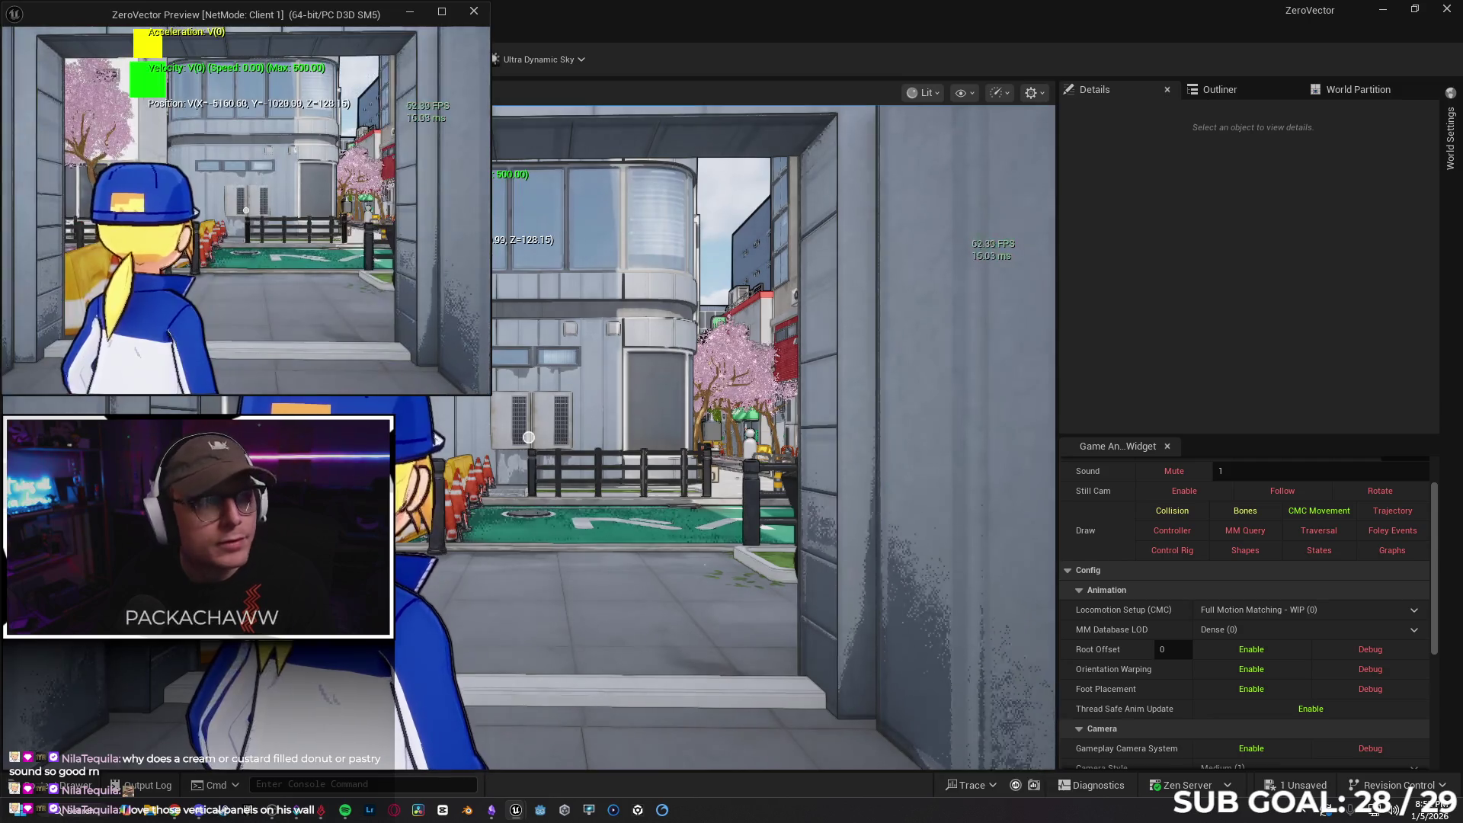
key("w")
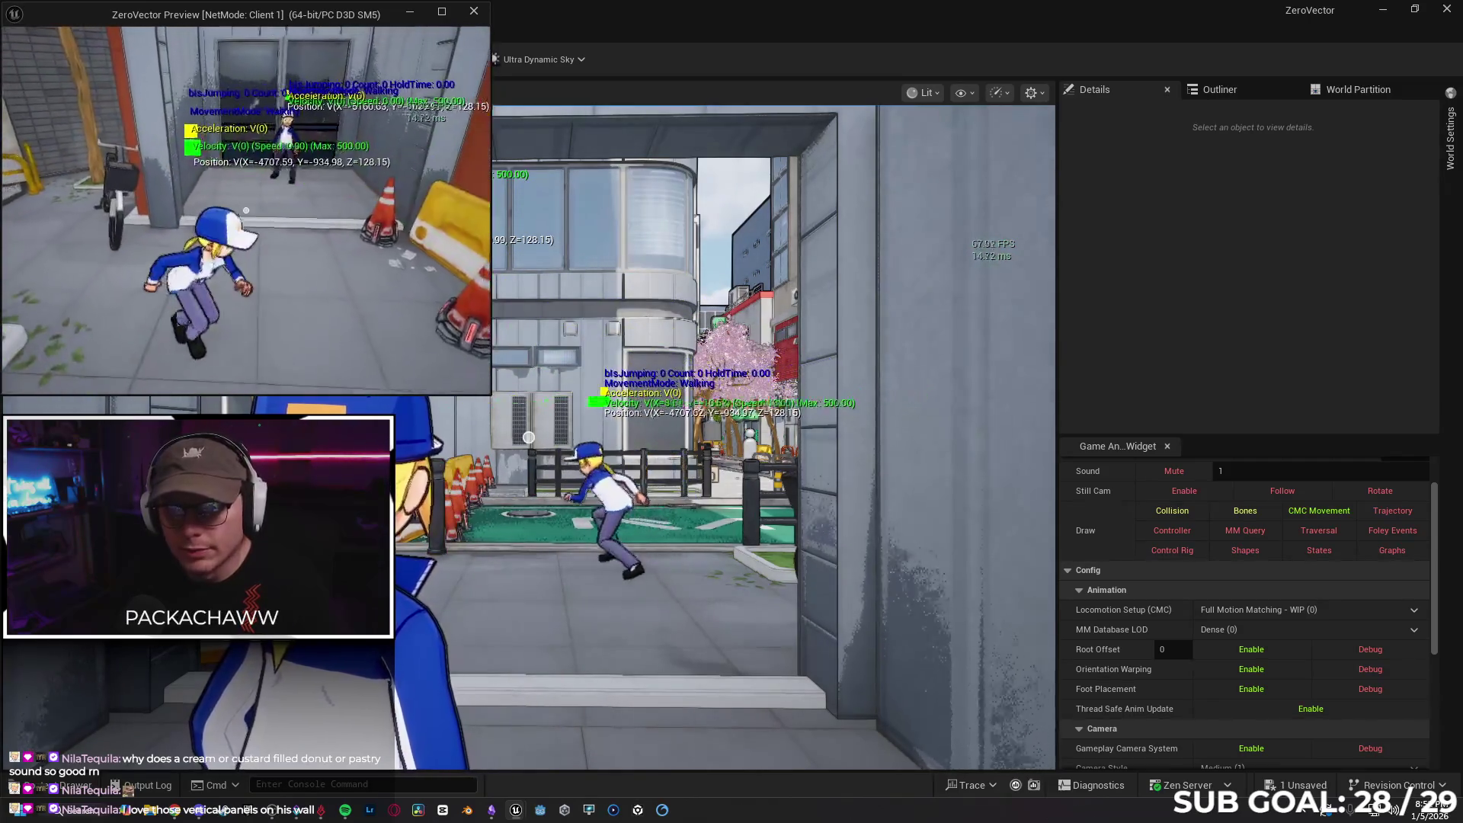
key("Escape")
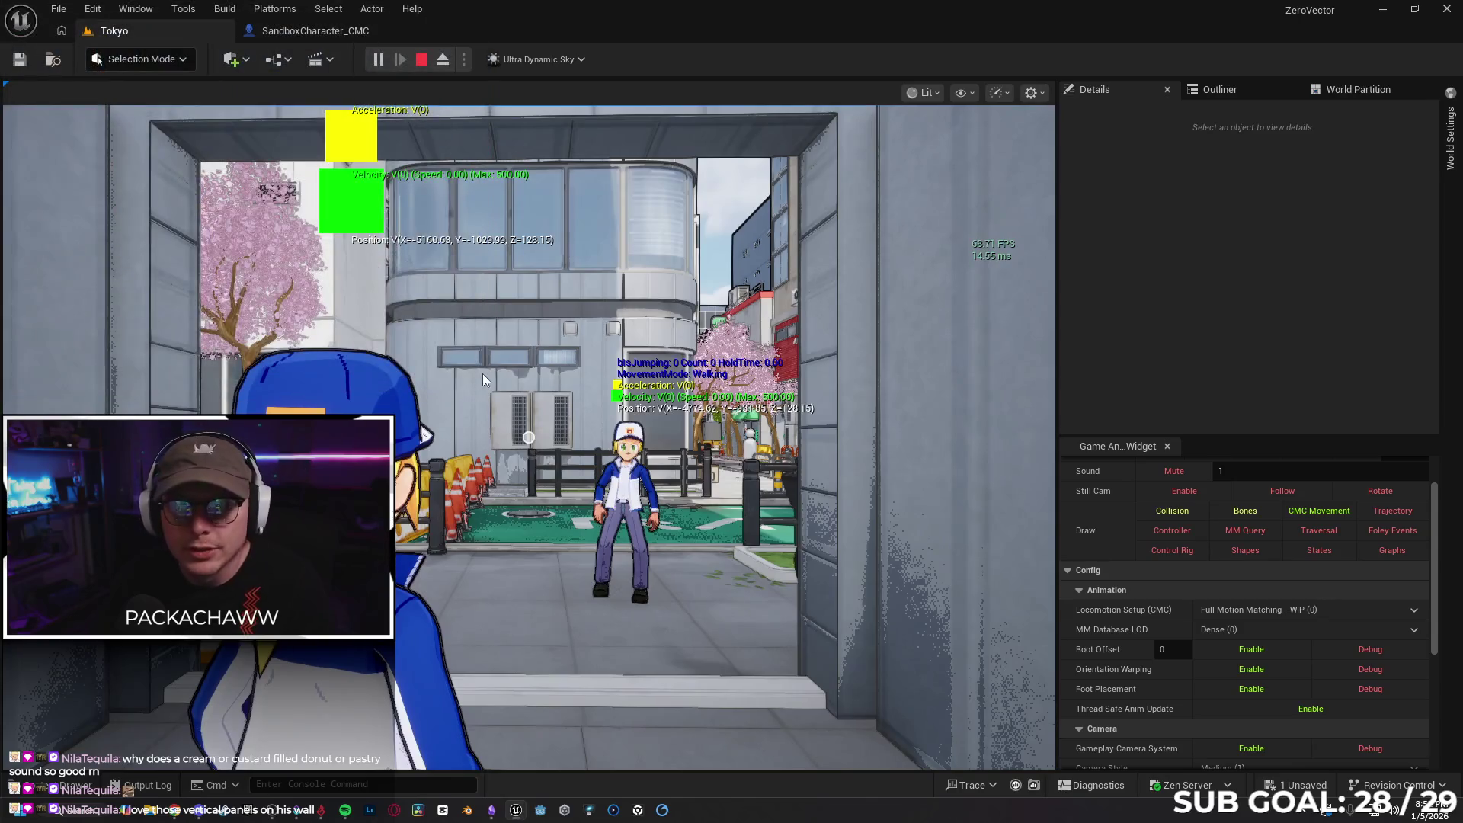
left_click(175, 814)
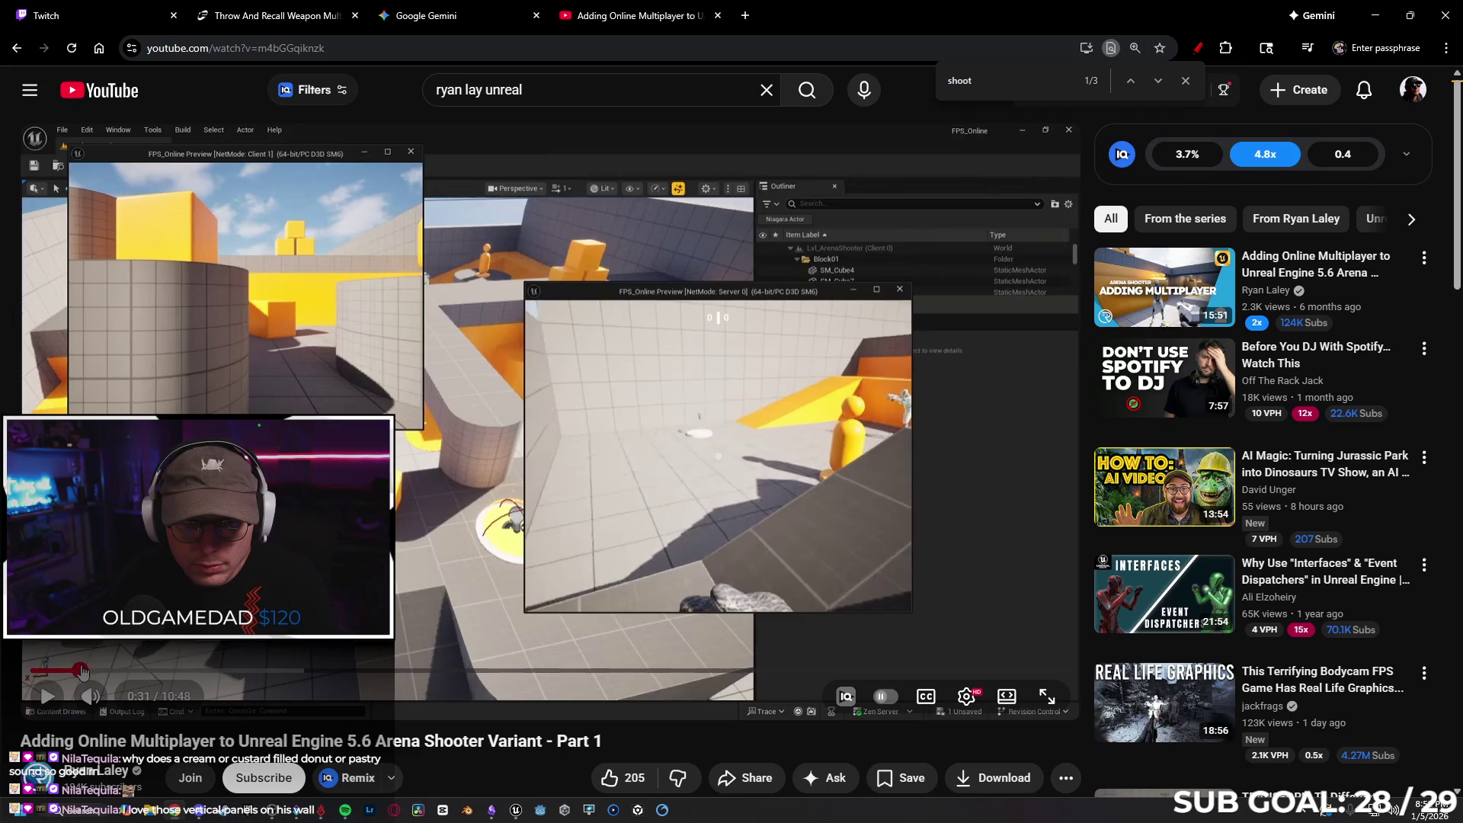
Seek the tutorial back to 0:14, then forward to the blueprint graph around 2:35
left_click_drag(82, 670, 81, 671)
left_click(55, 670)
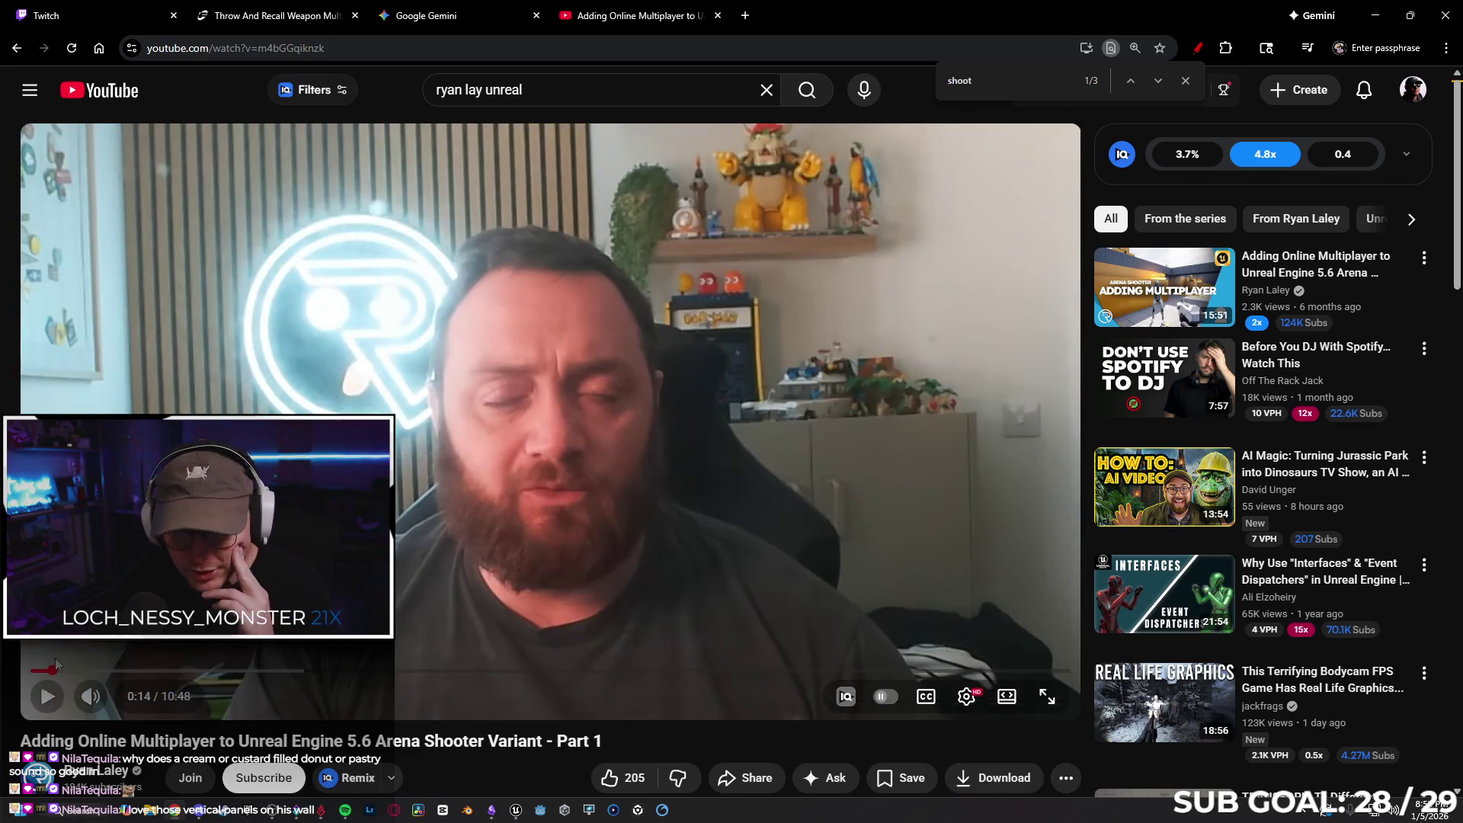
left_click(243, 672)
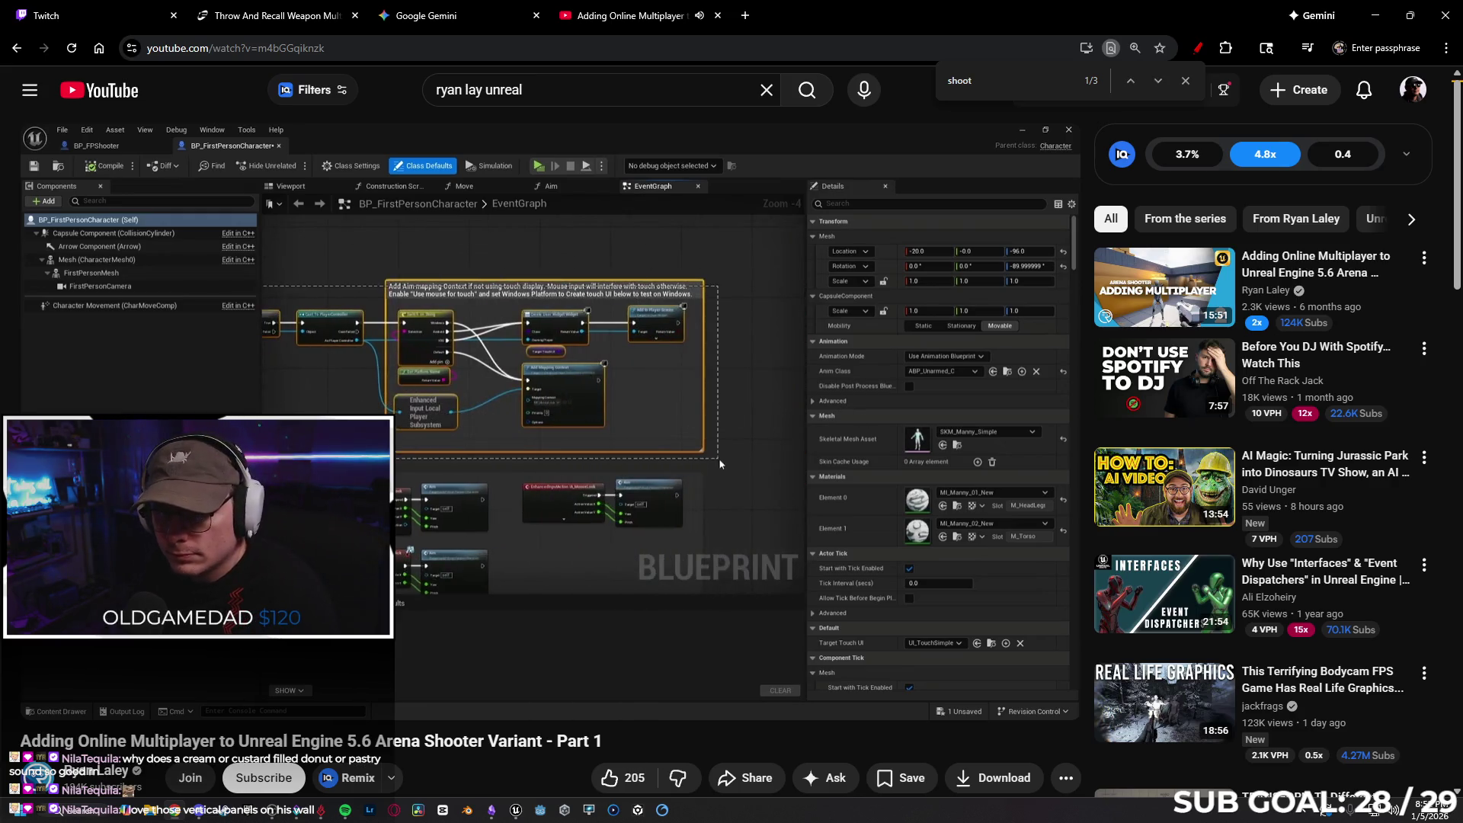
mouse_move(700, 570)
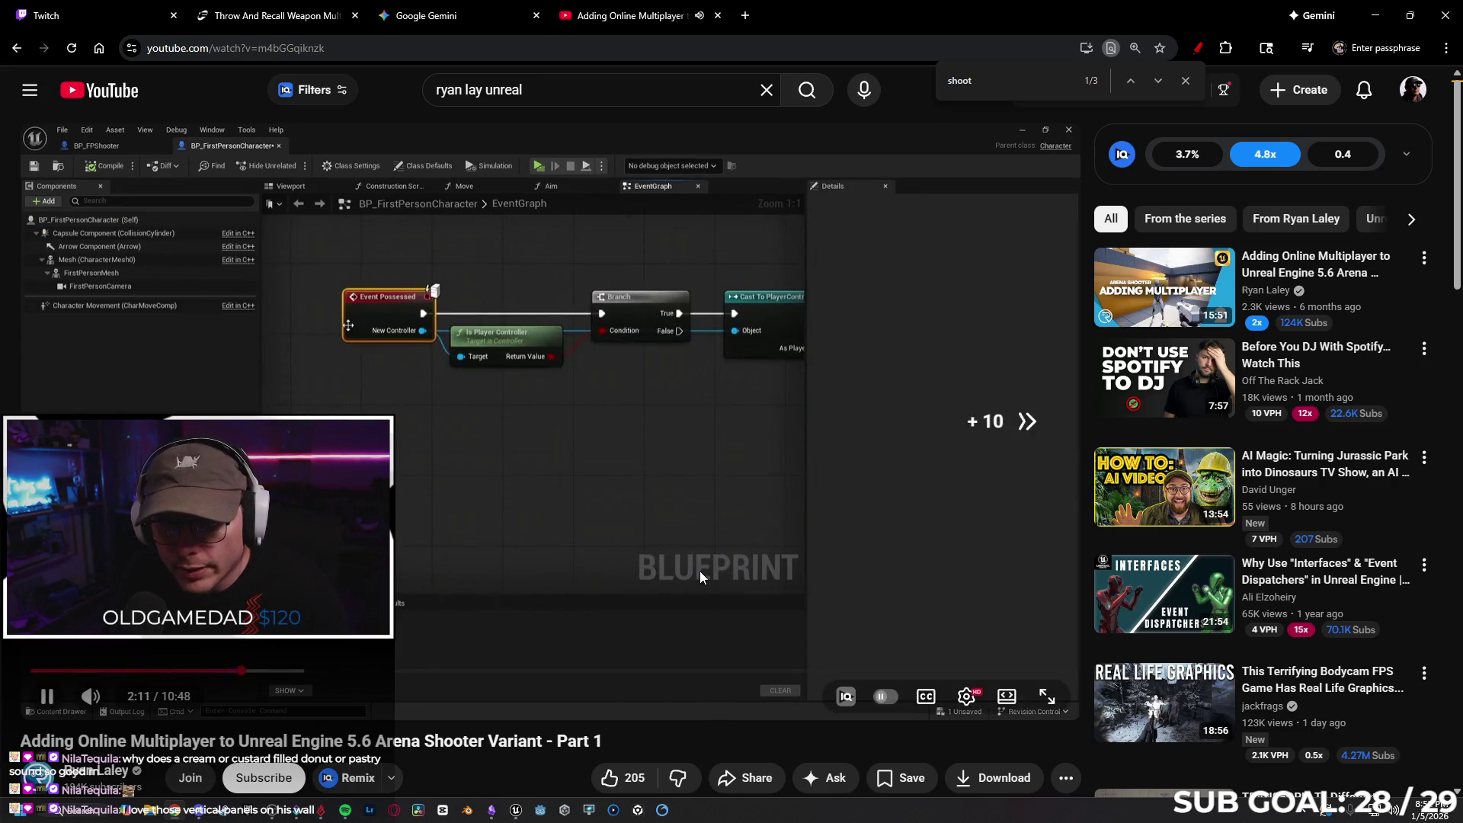
key("Right")
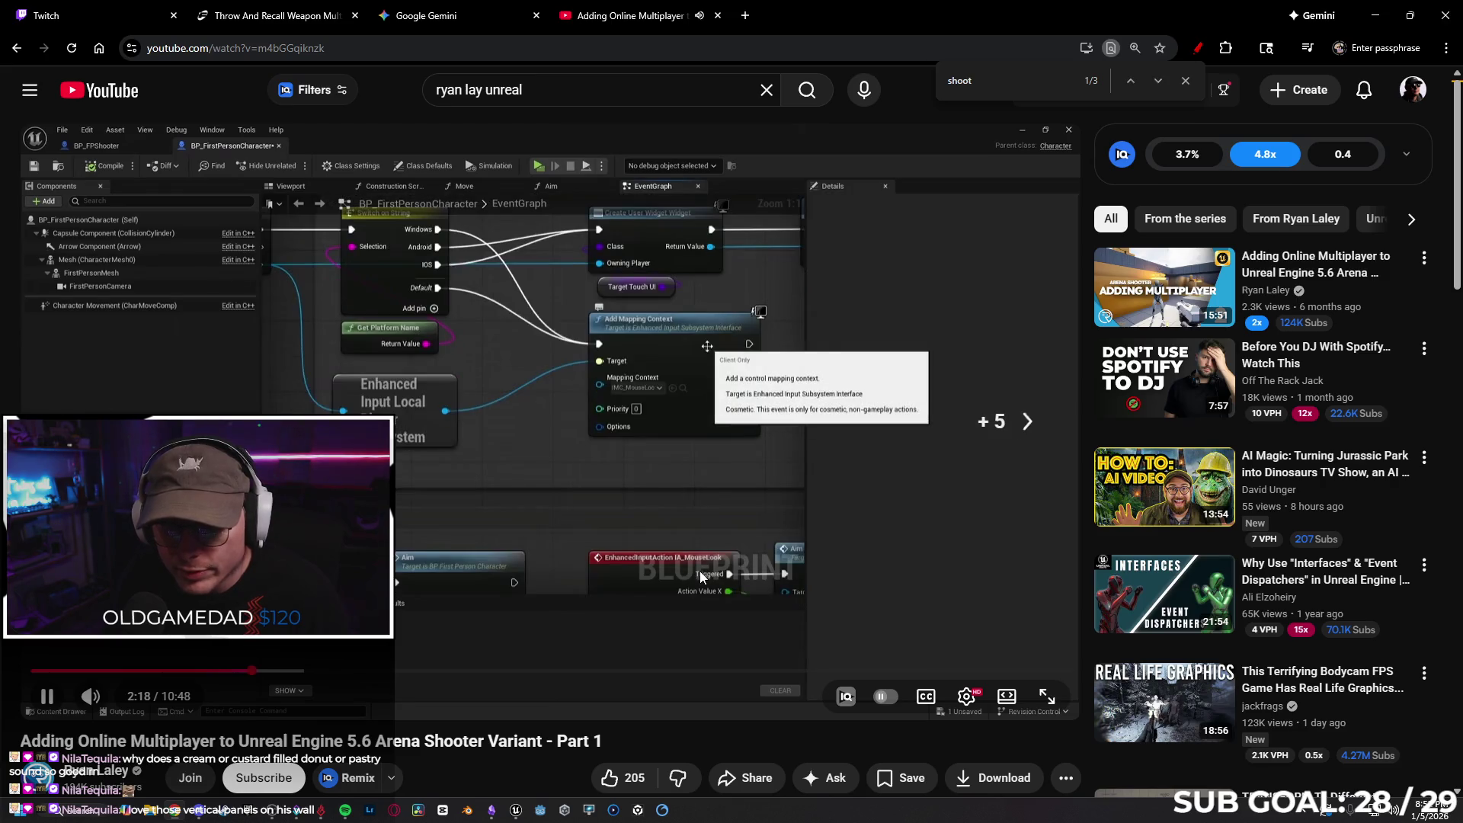
key("Right")
key("Right")
key("Right")
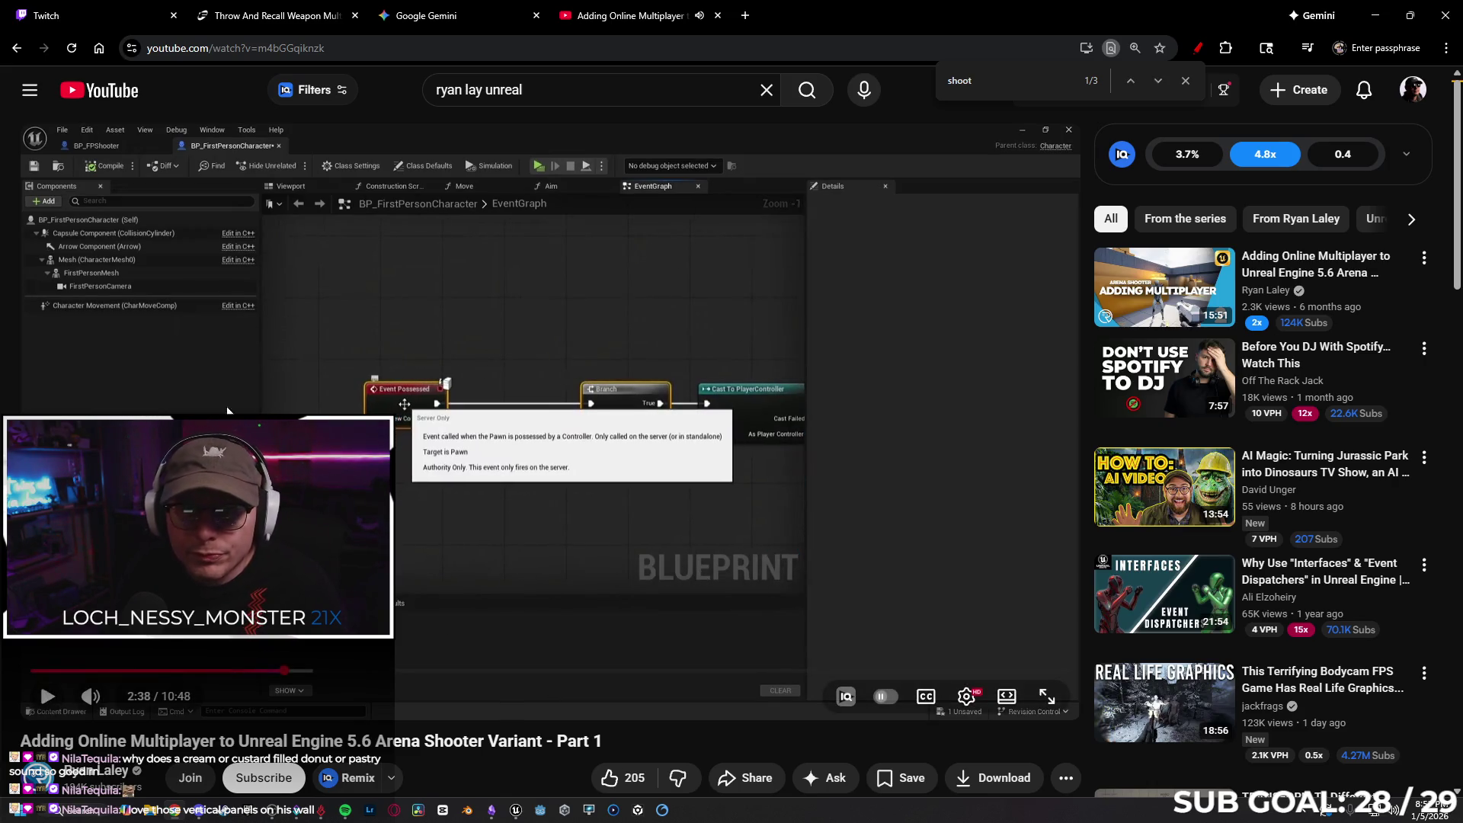
Stop the running Unreal play-in-editor session and resume the tutorial video
left_click(516, 809)
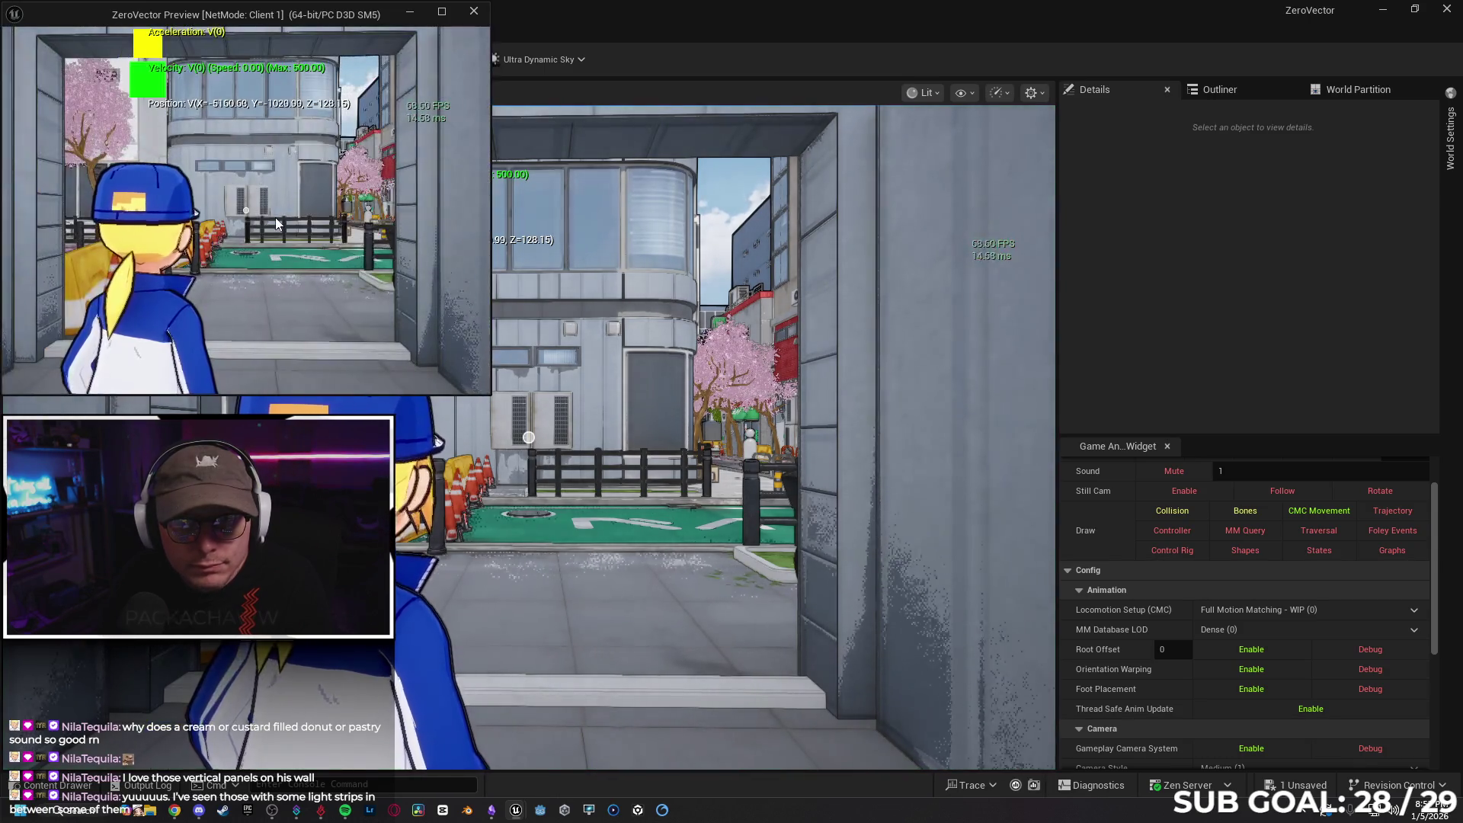
key("Escape")
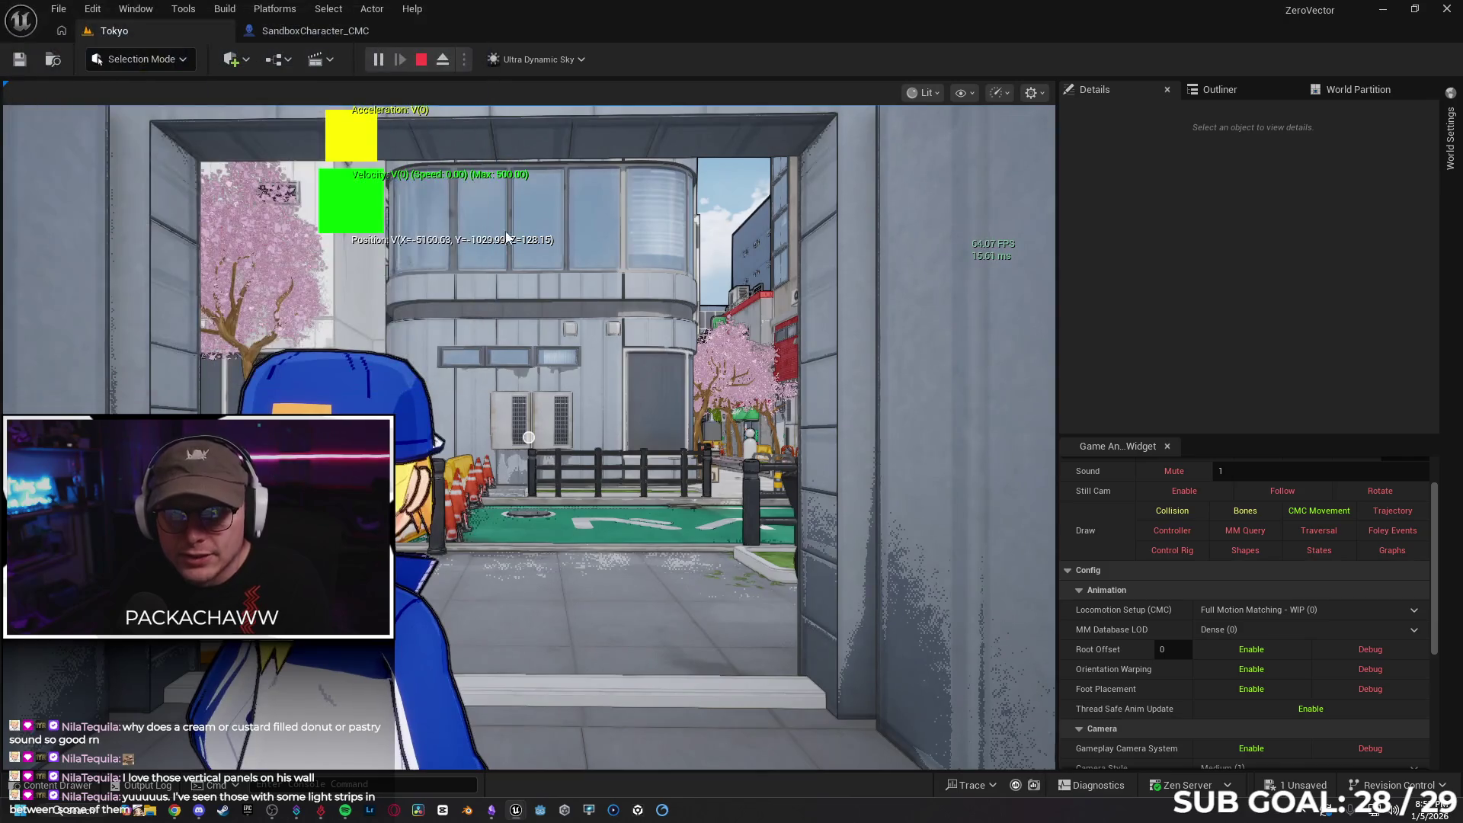
key("alt+Tab")
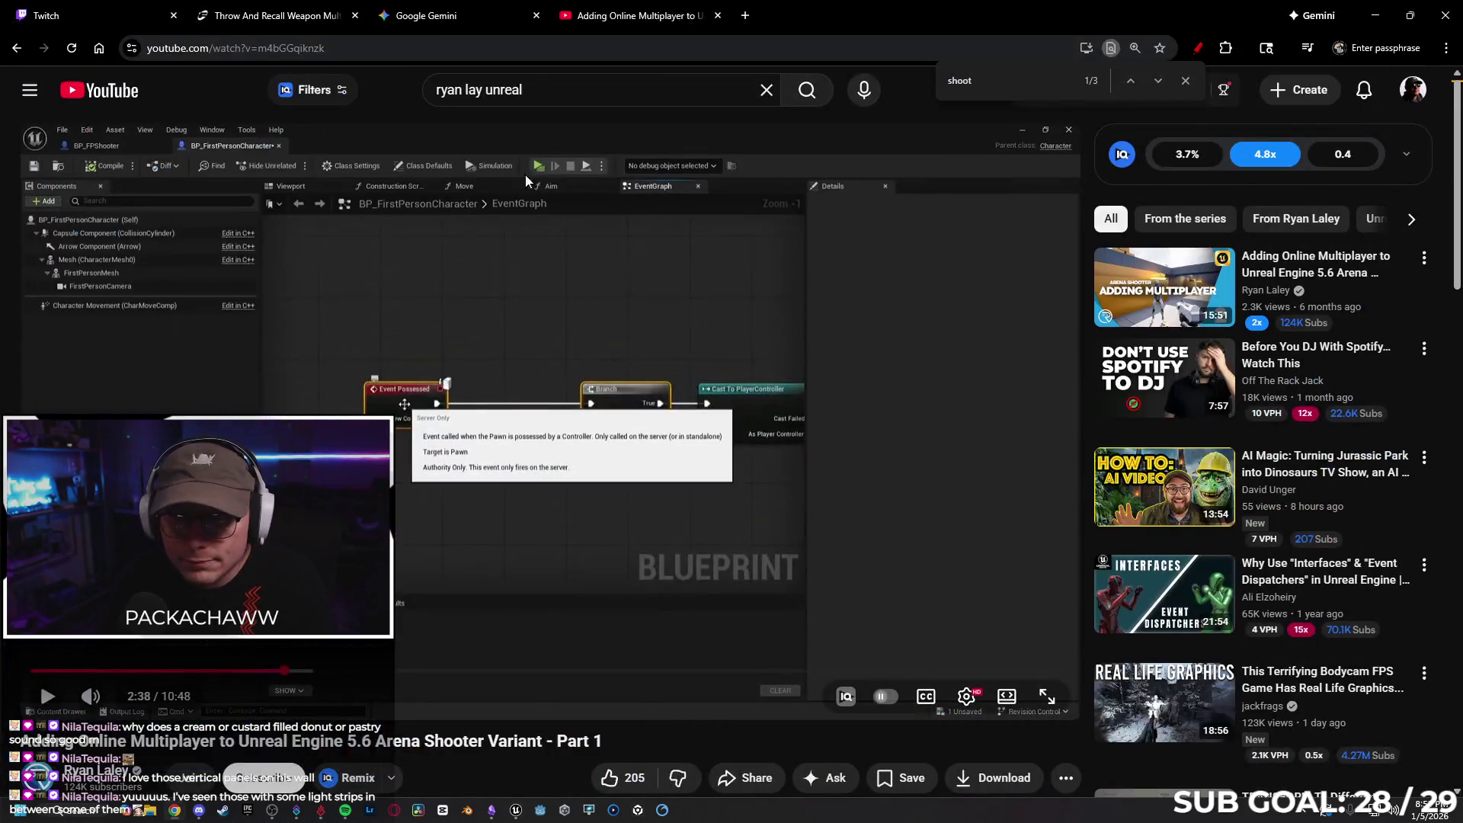
key("space")
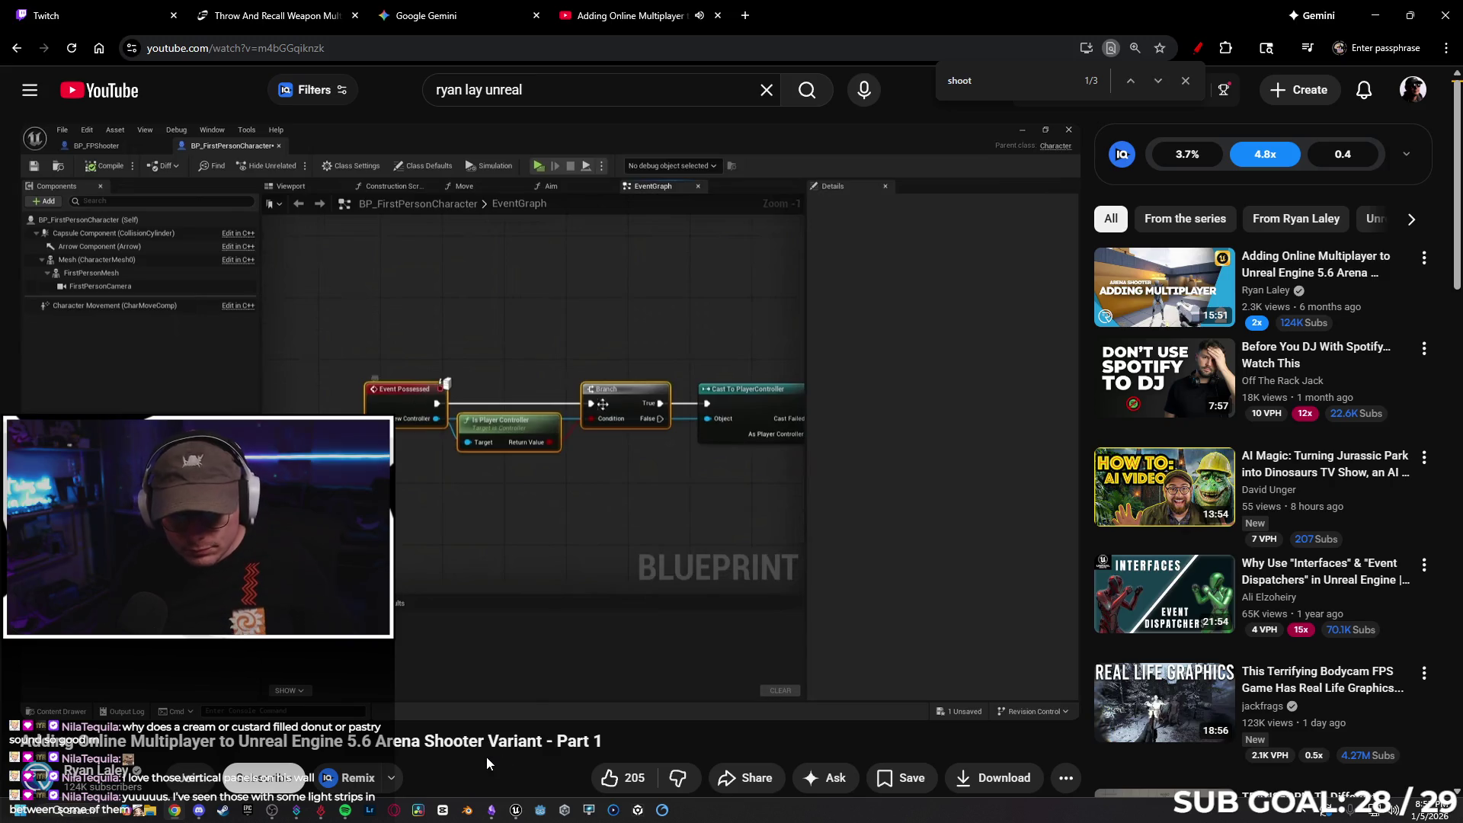
Skip the tutorial past the compile error to the play settings section at about 4:37
key("Right")
key("Right")
key("Right")
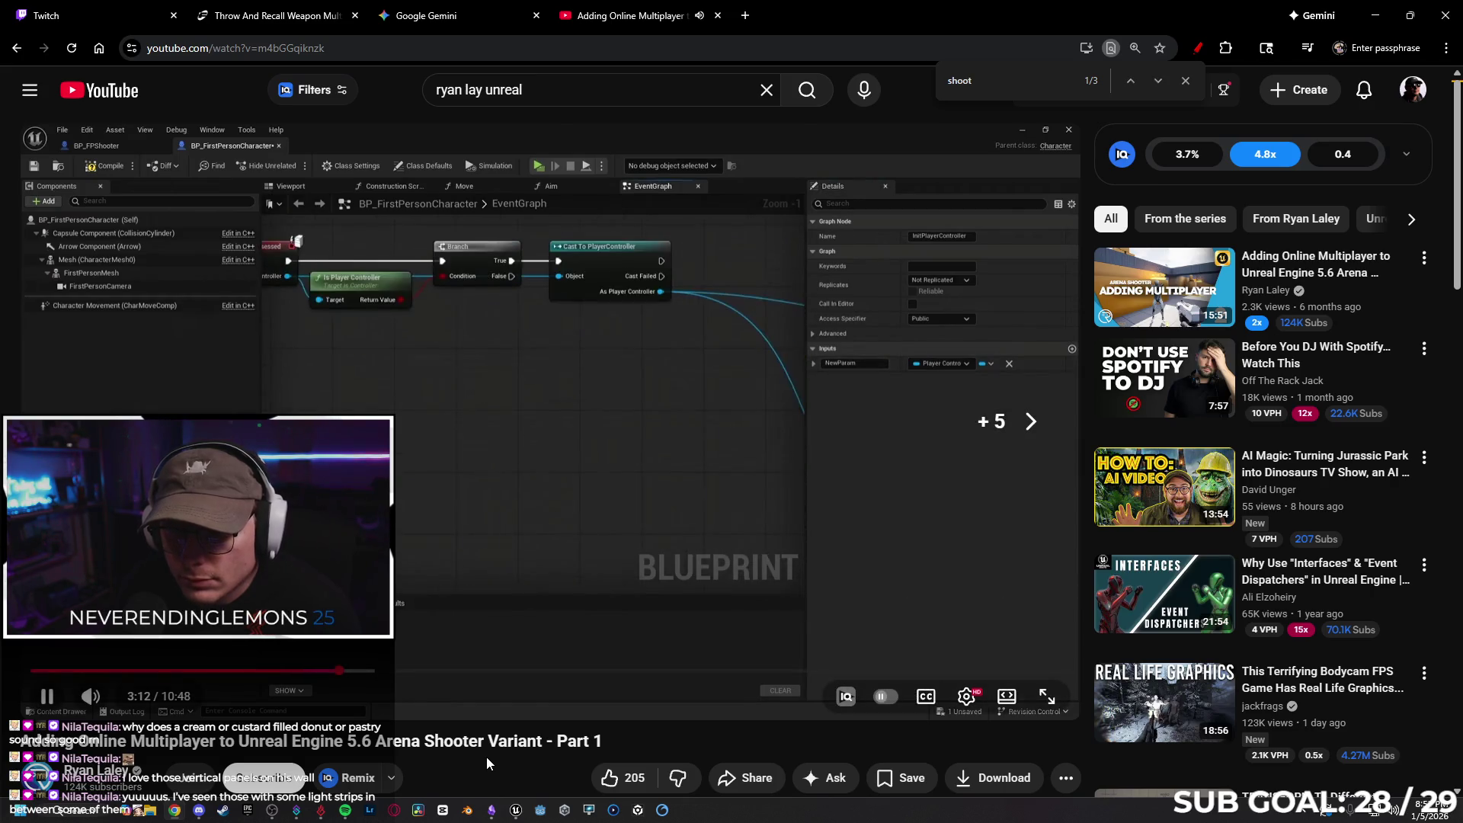
key("Right")
key("Right")
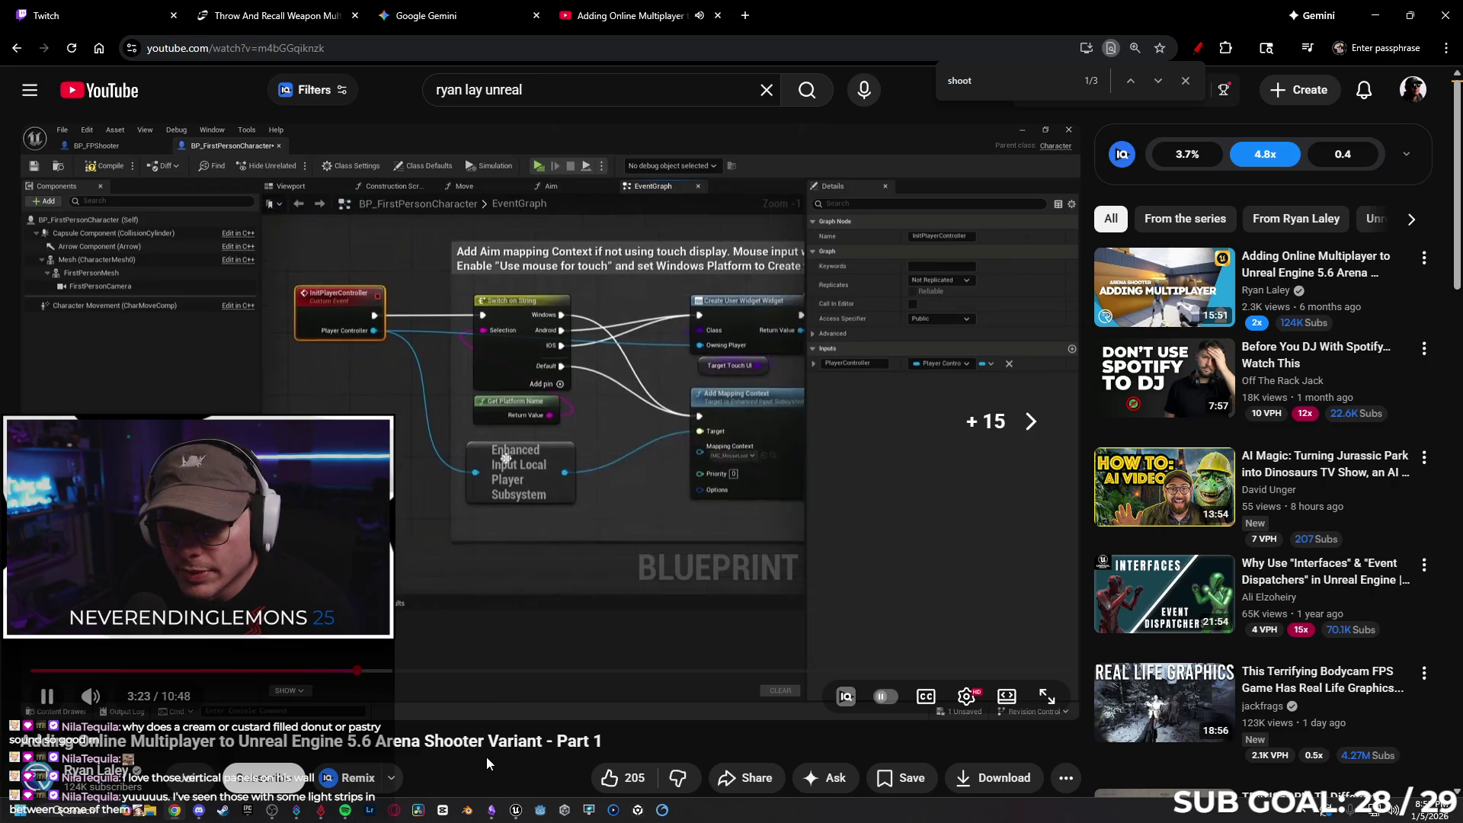
key("Right")
key("Right")
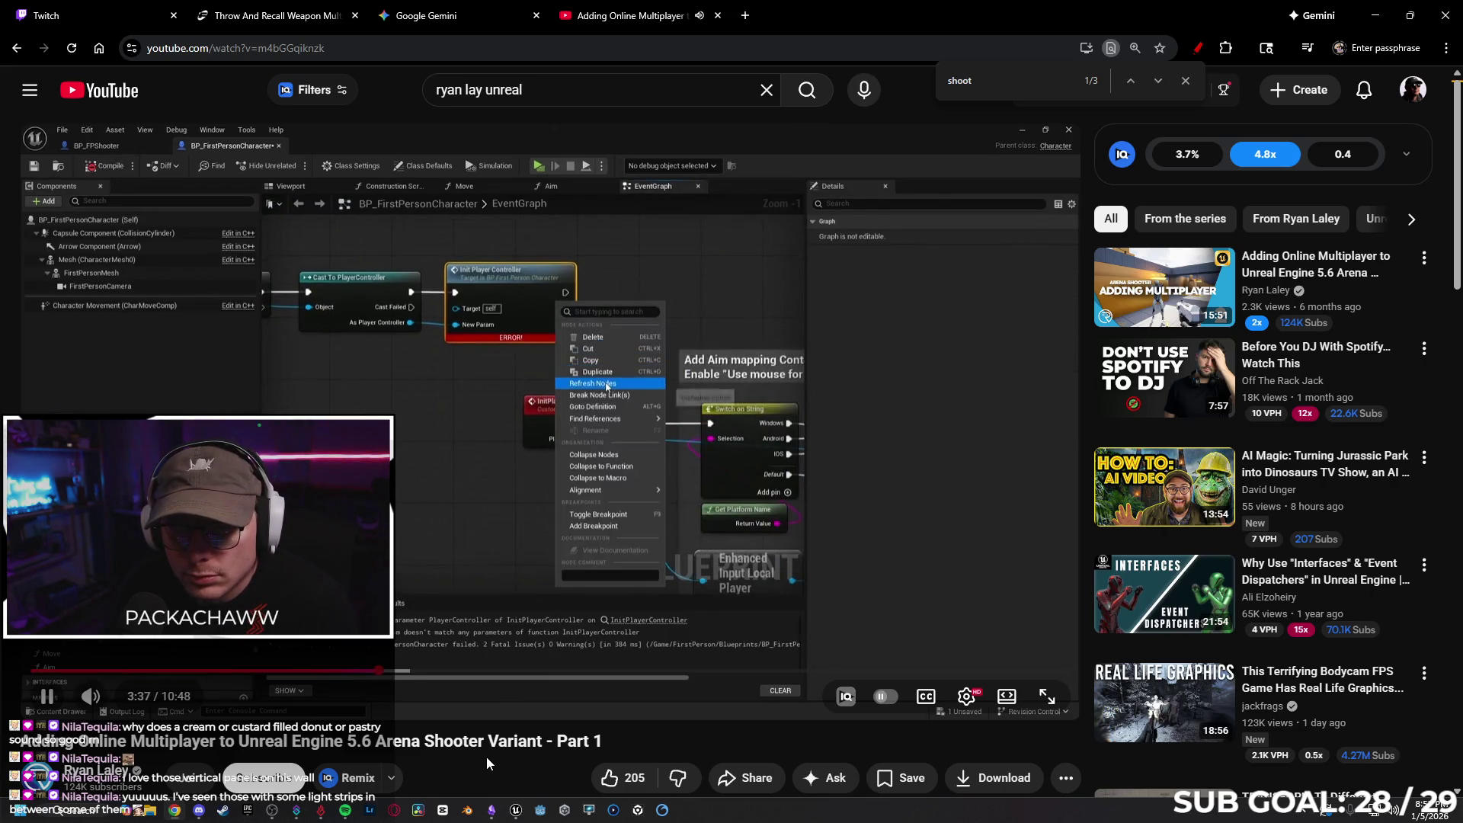
key("Right")
key("Right")
key("Right")
key("Right")
key("Right")
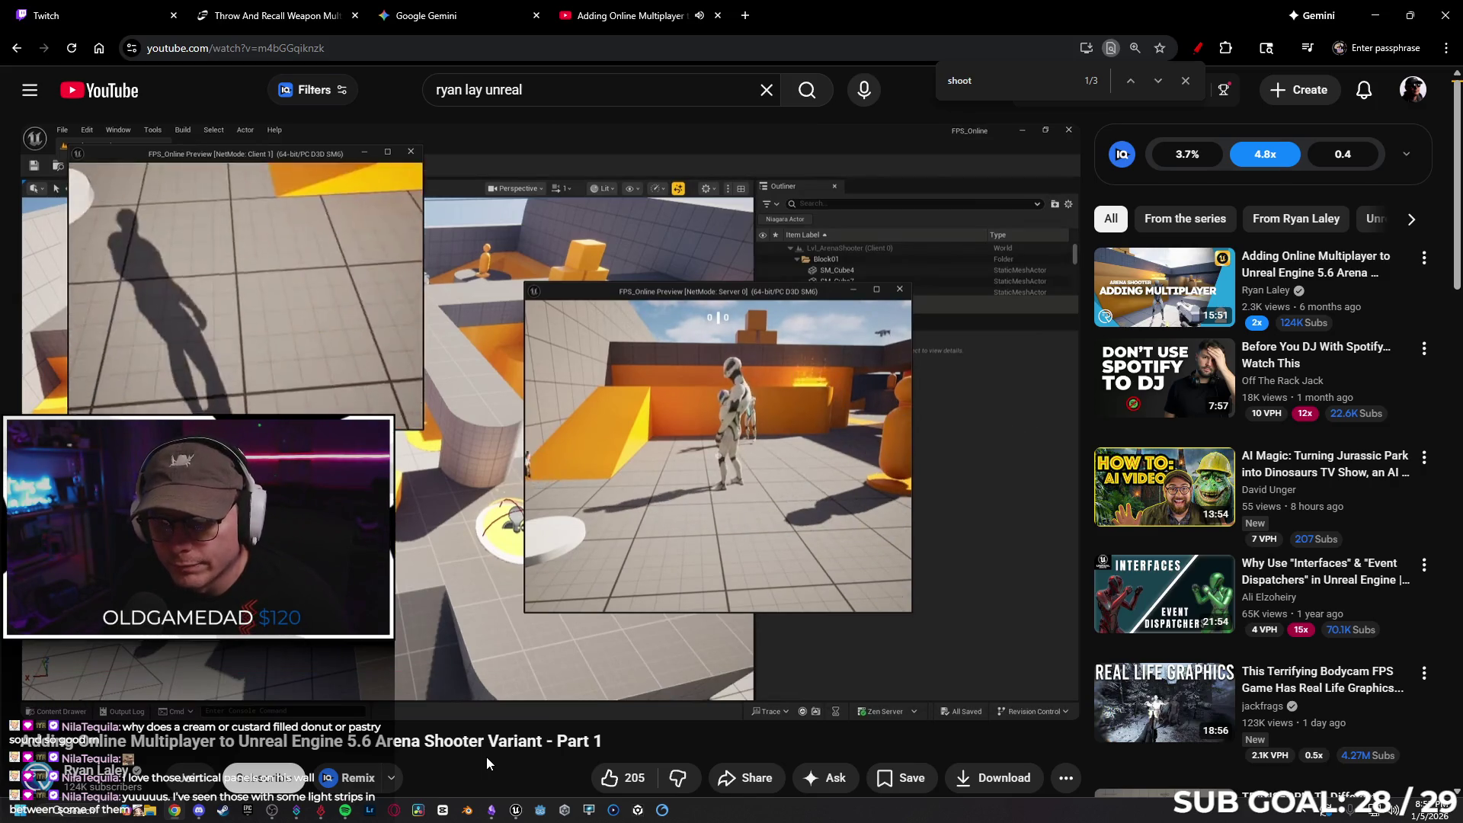
key("Right")
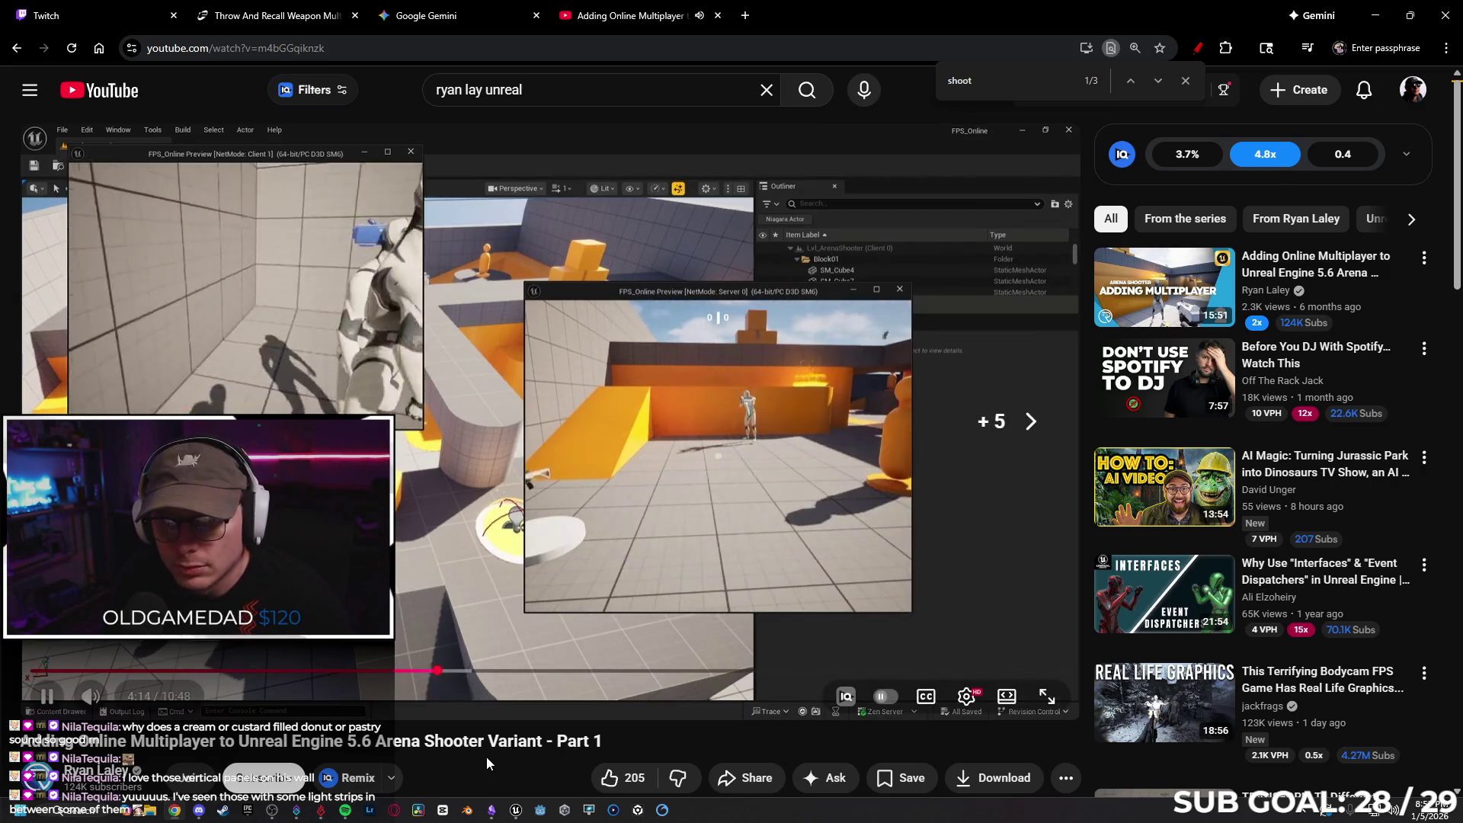
key("Right")
key("Right")
key("Right")
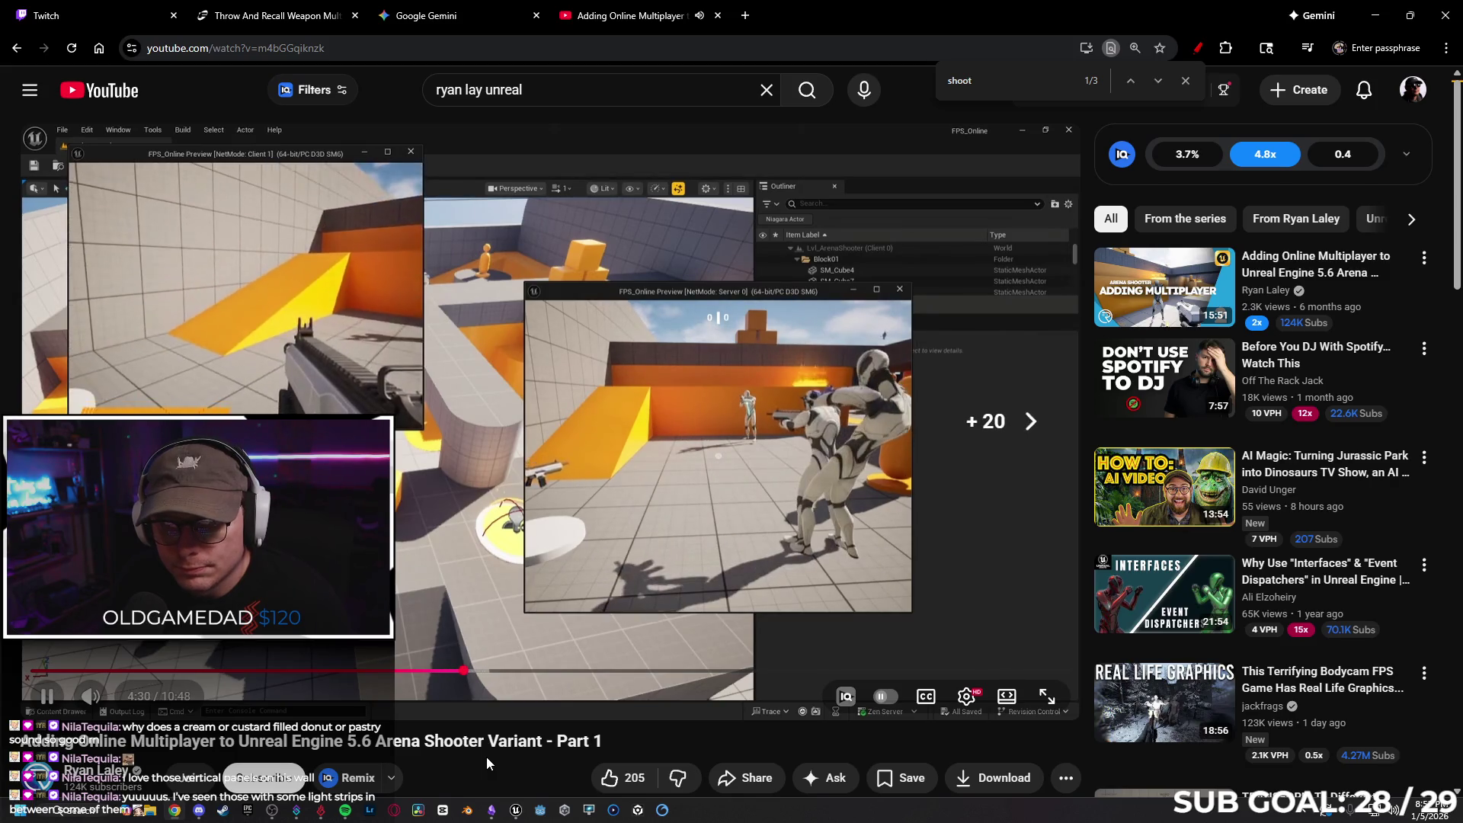
key("Right")
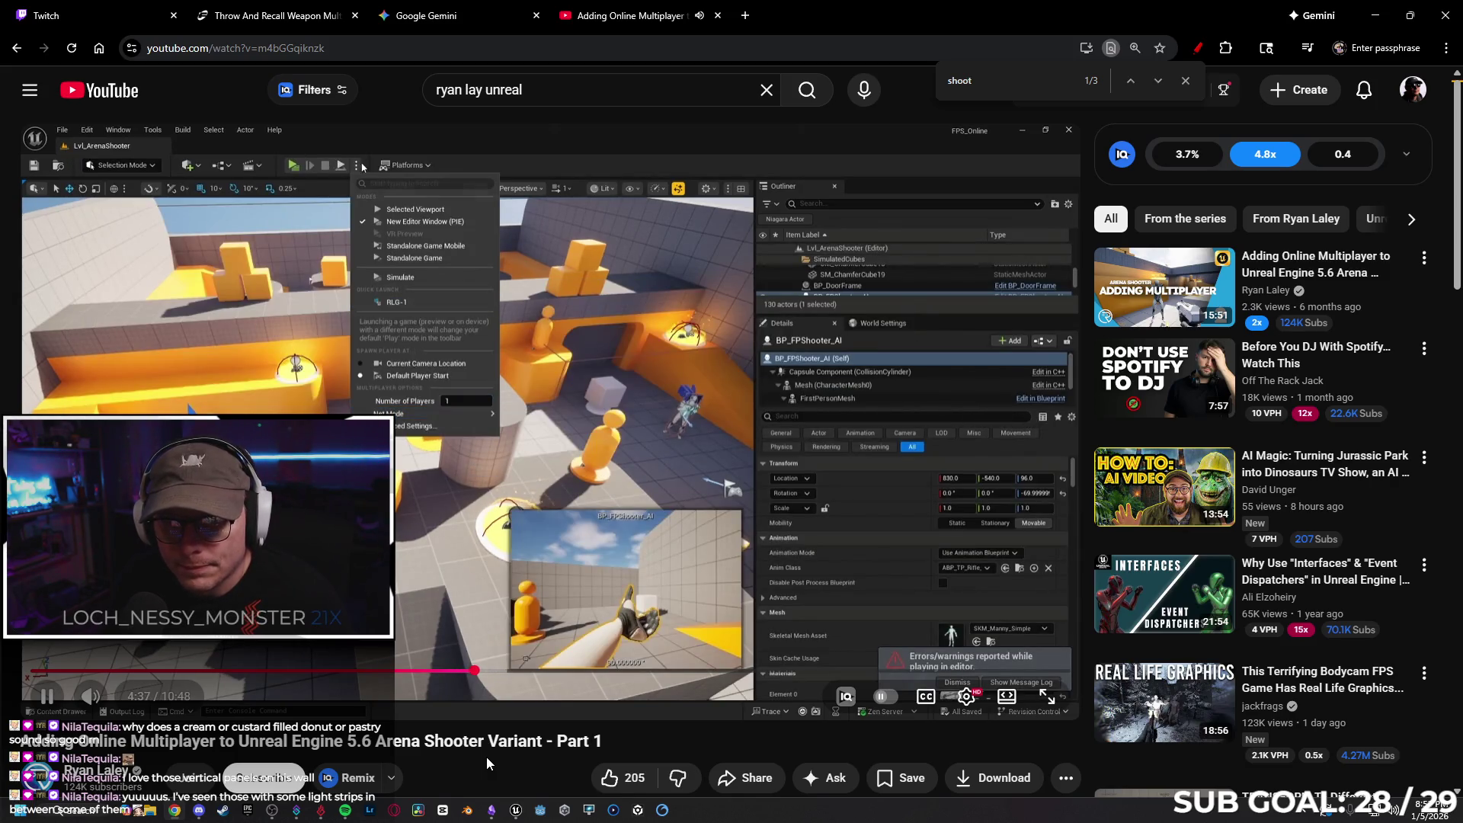
triple_click(554, 94)
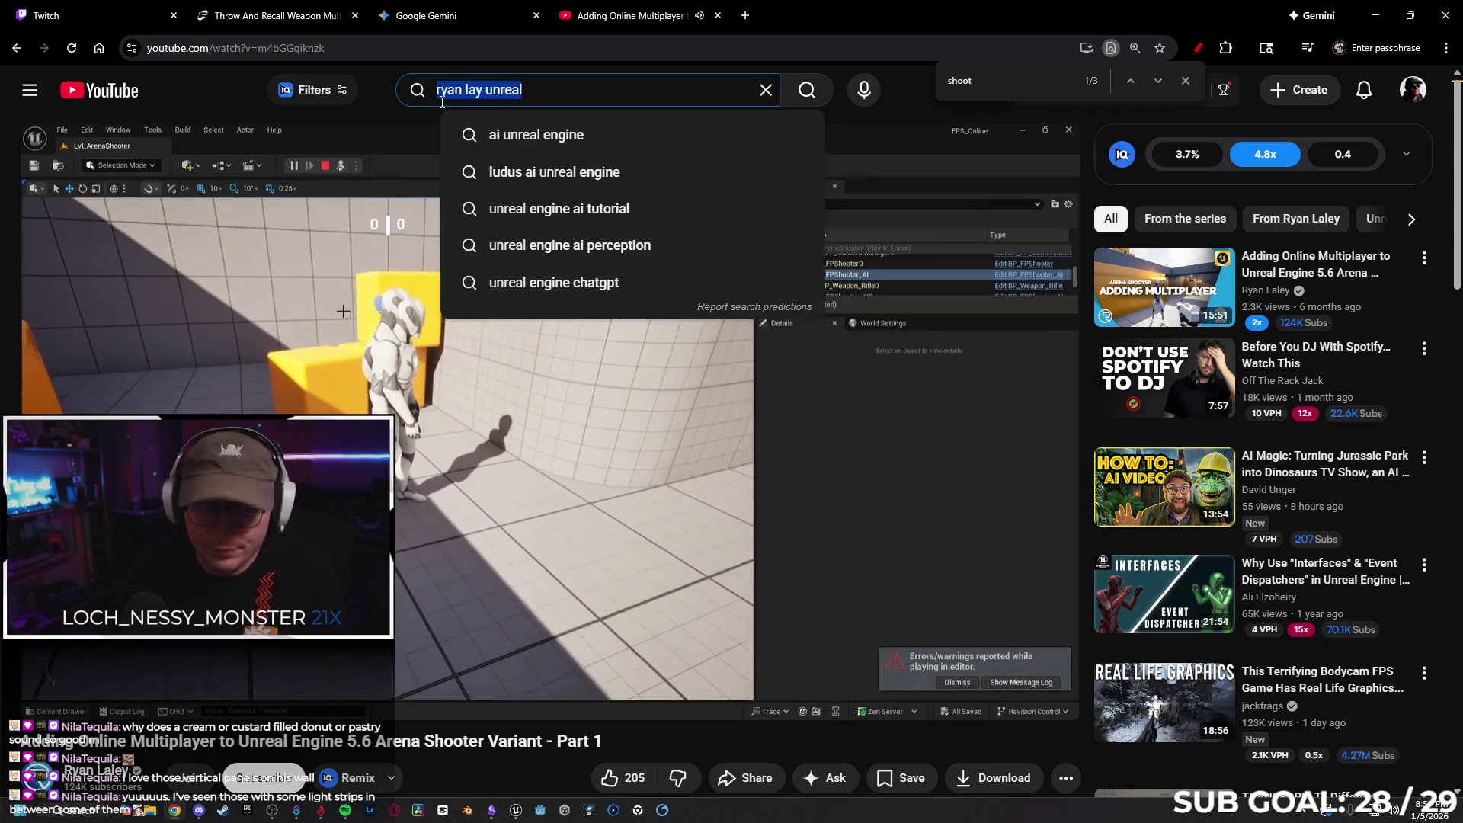
Search YouTube for 'replication gorka' and open the Multiplayer Replication Basics video
type("replication gor")
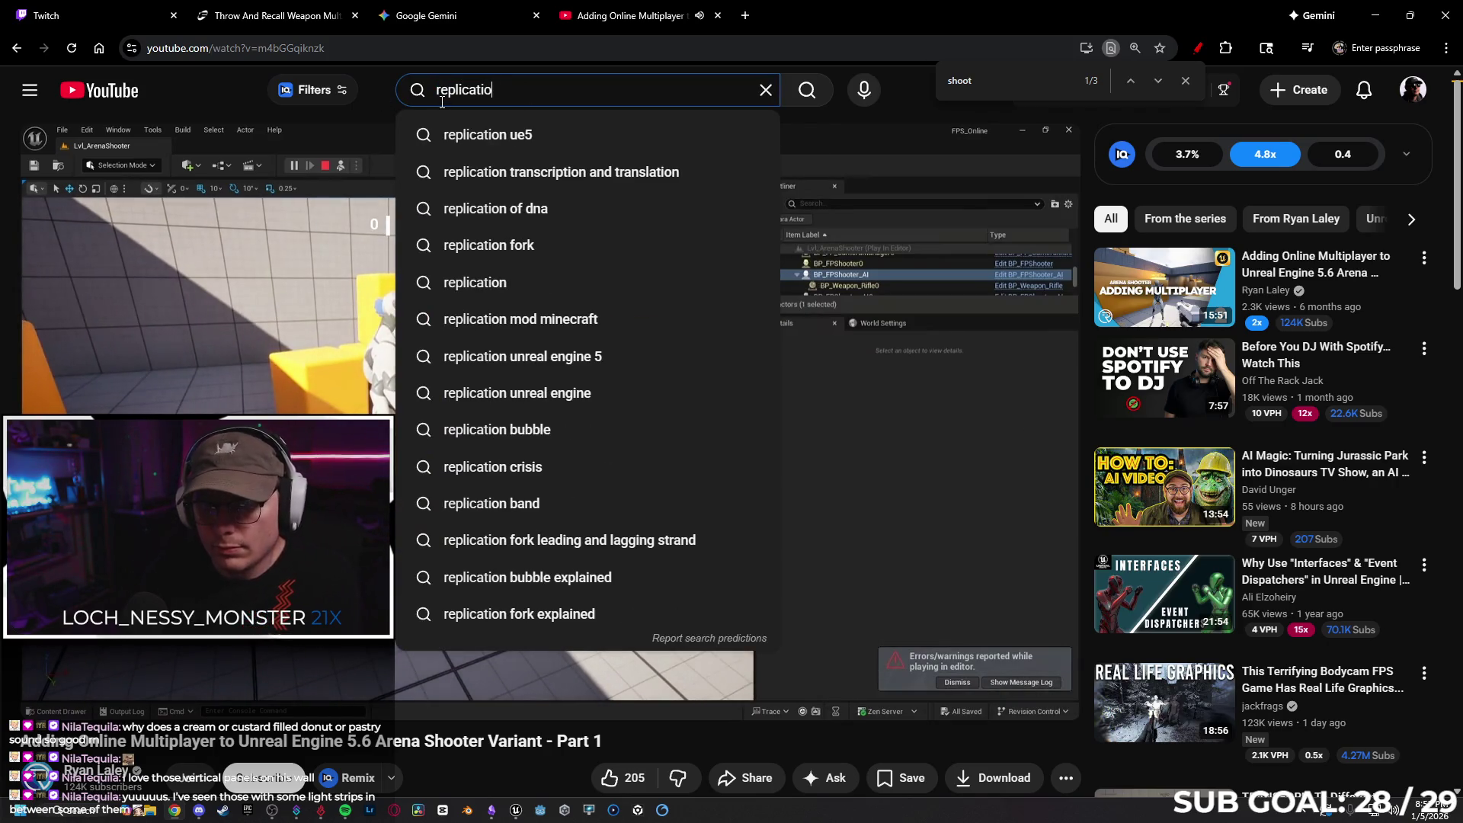
type("ka")
key("Return")
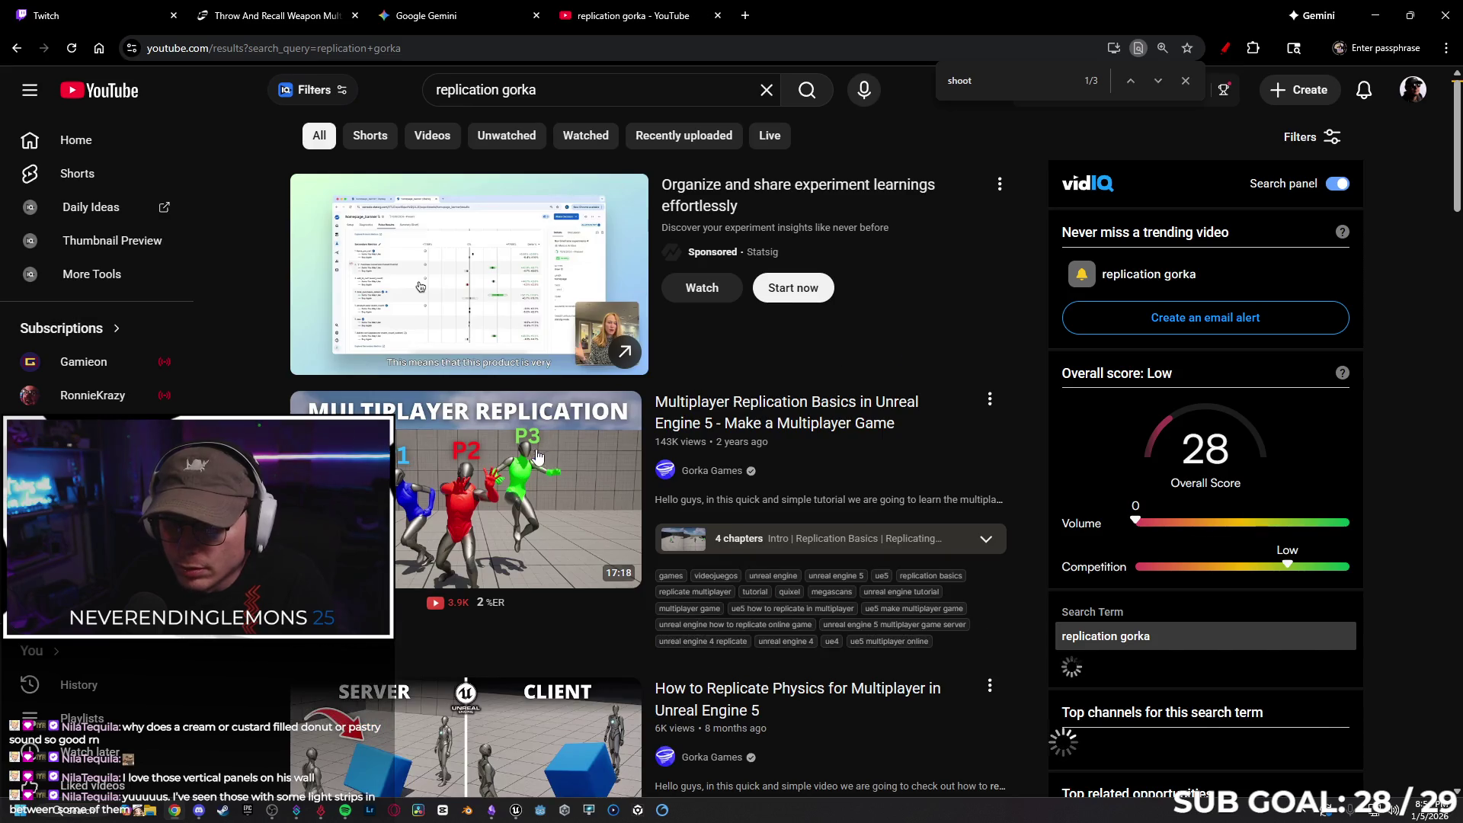
left_click(371, 411)
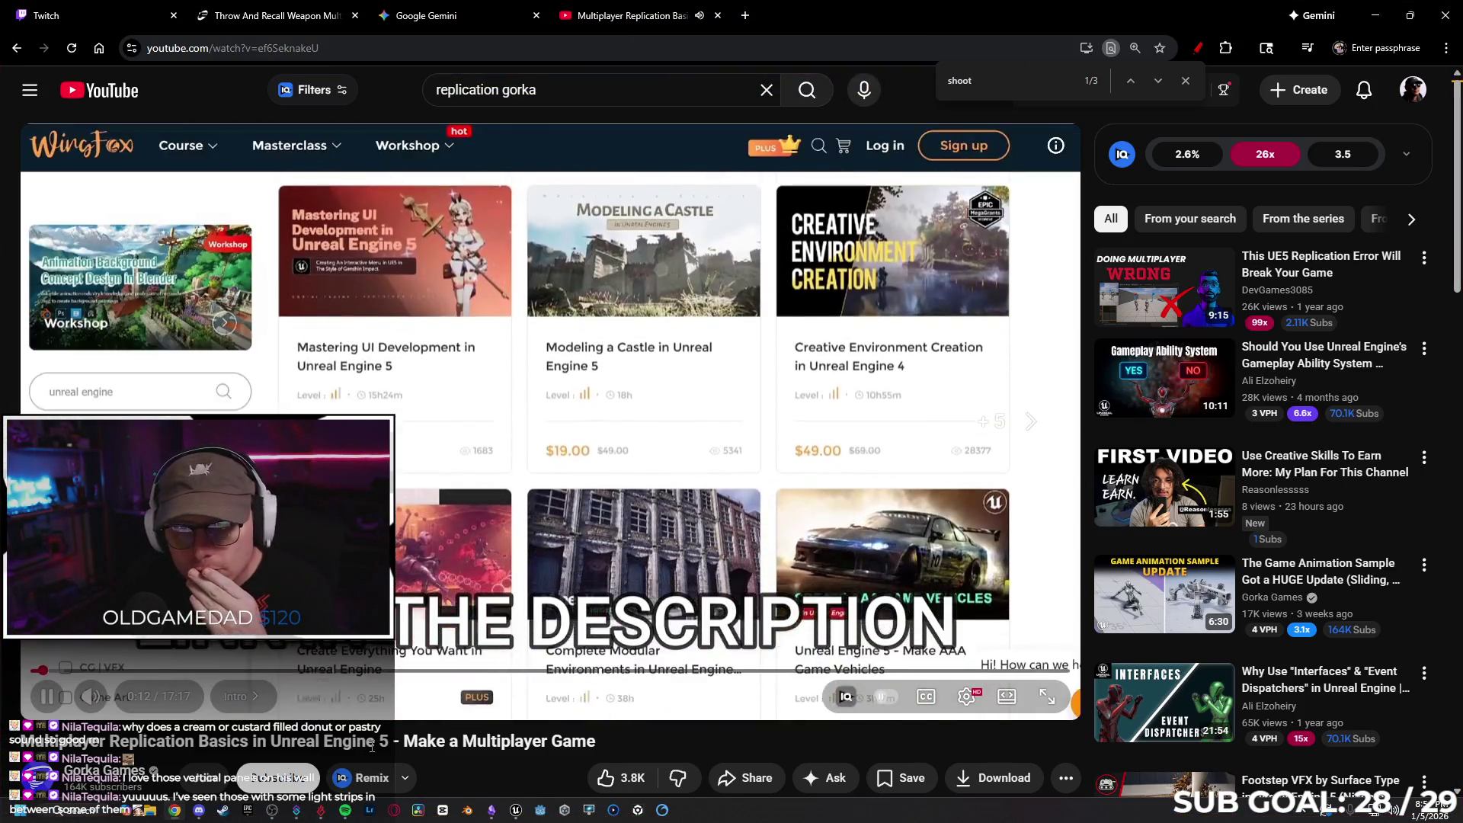
Skip the replication video ahead to about 4:31, then minimize the browser
key("l")
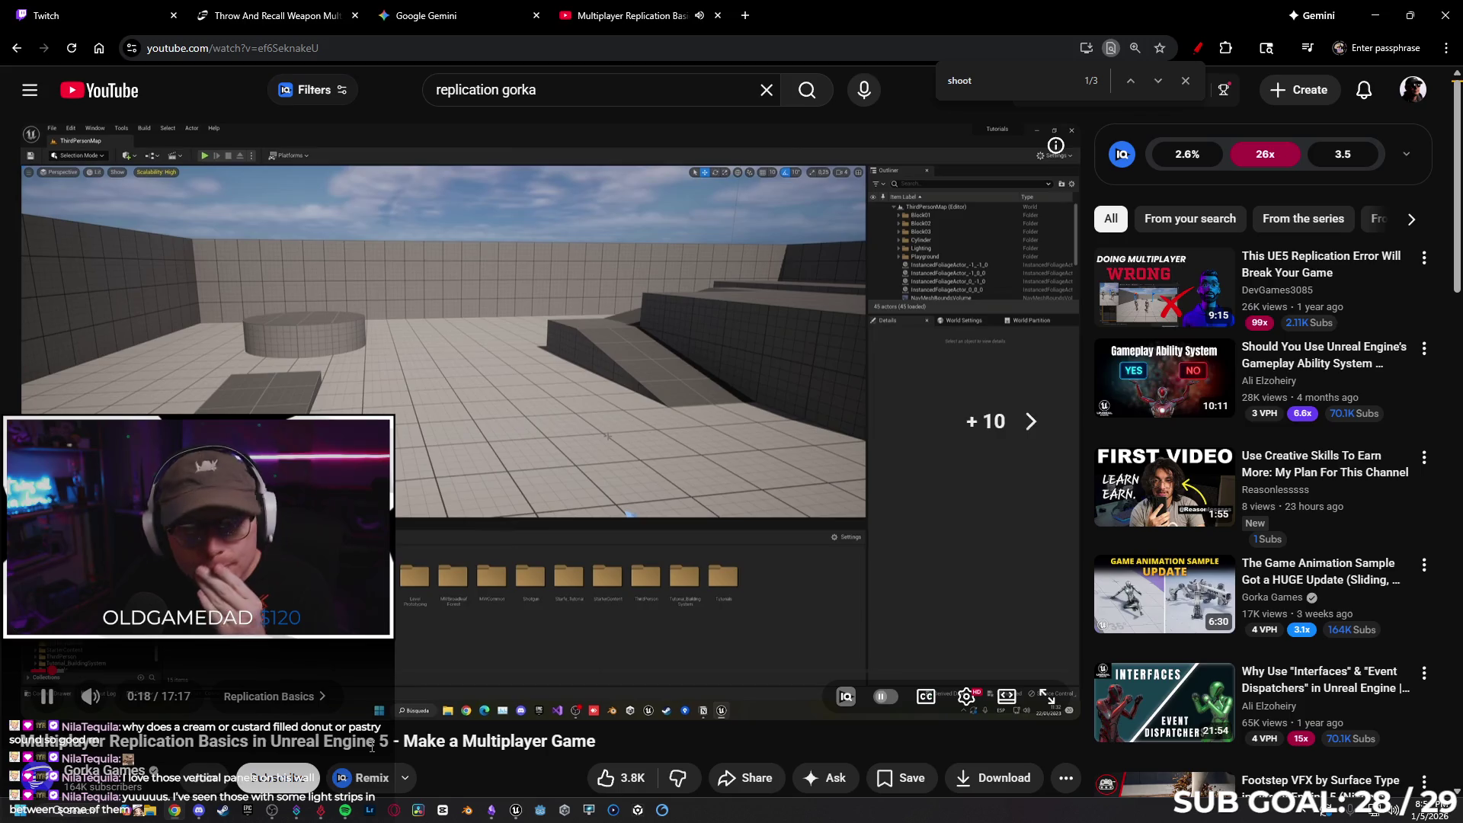
key("Right")
key("Right")
key("Right")
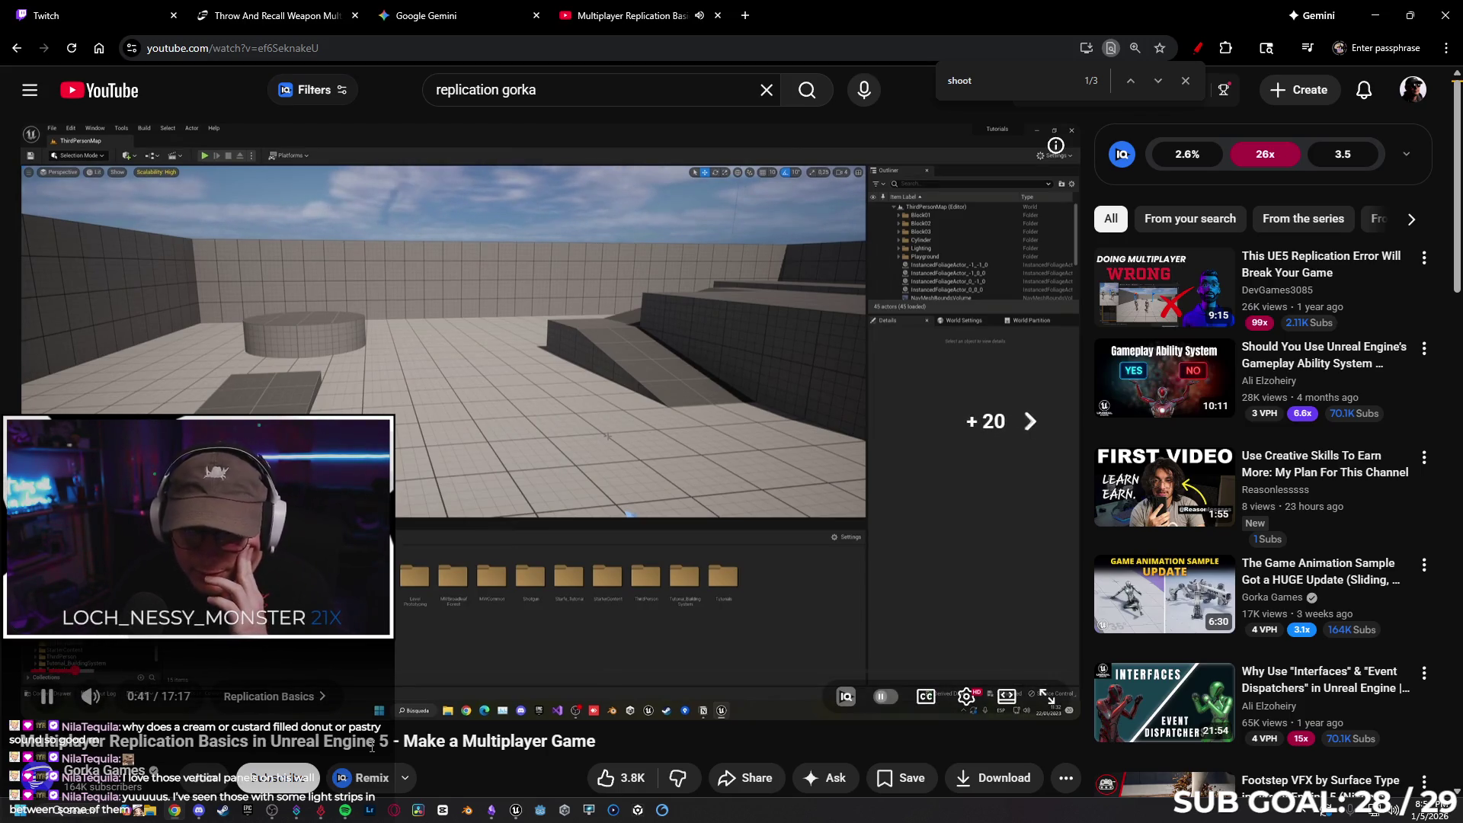
key("Right")
key("Right")
key("Right")
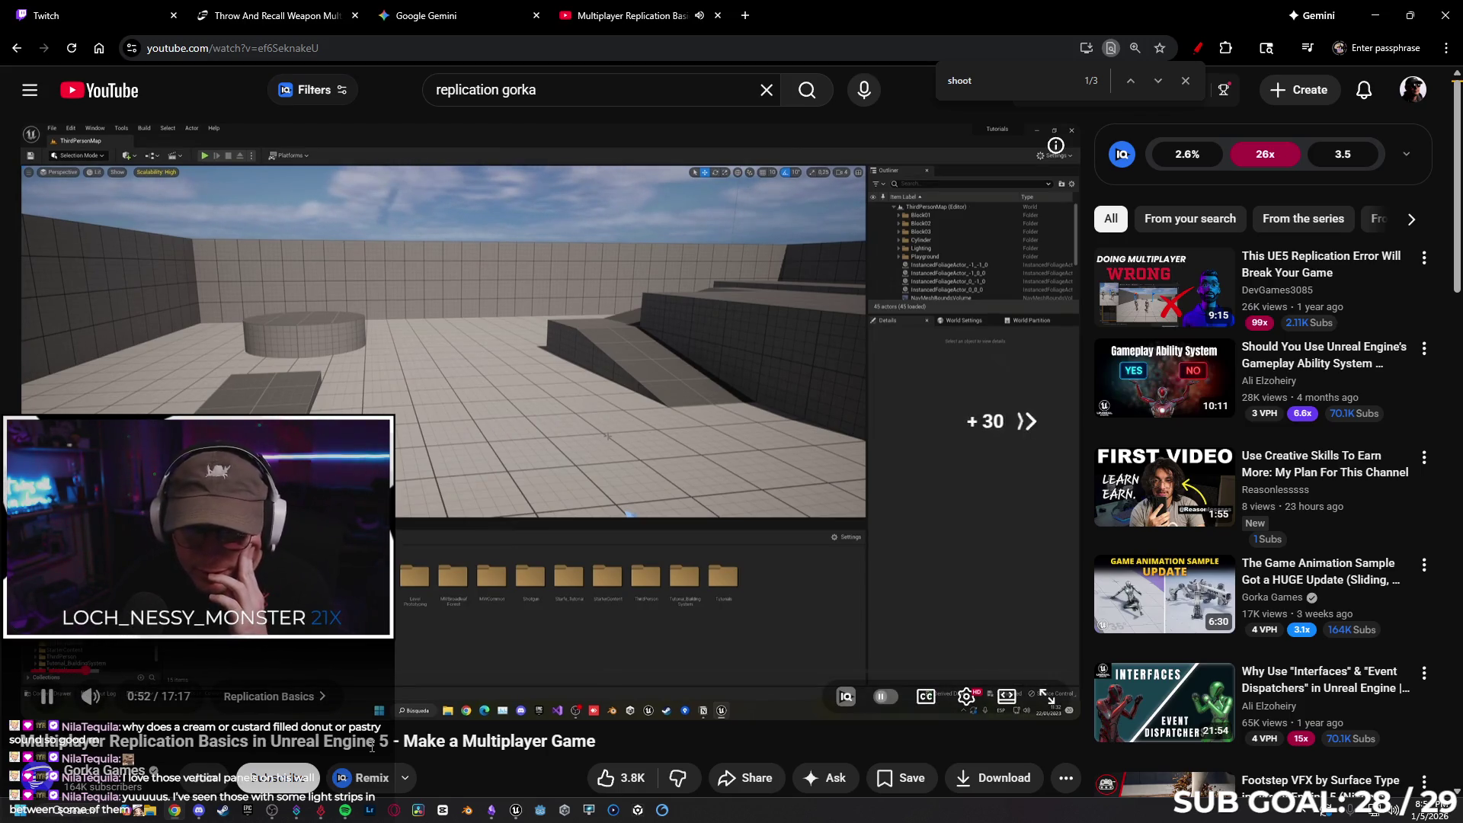
key("Right")
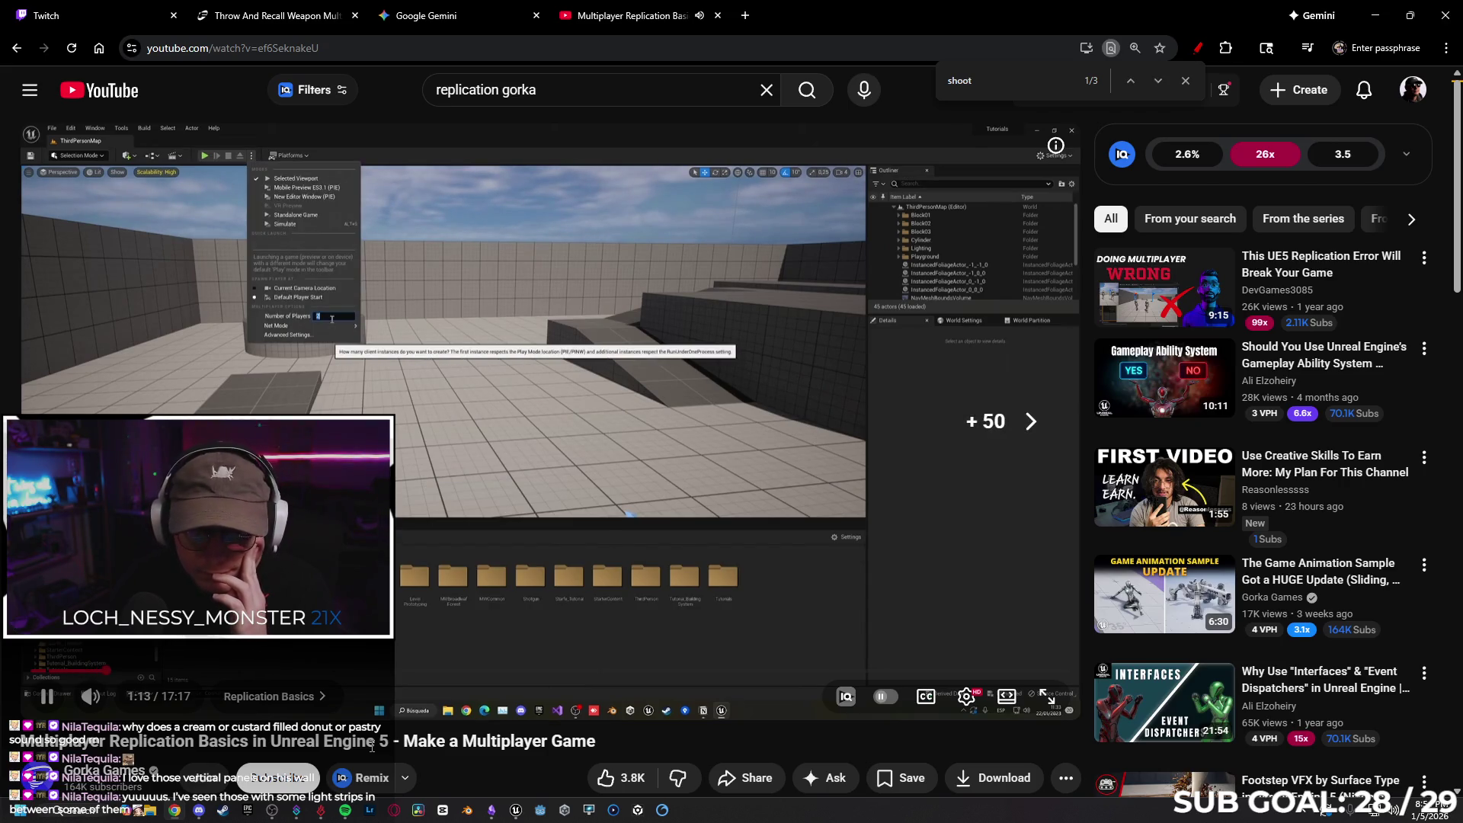
key("Right")
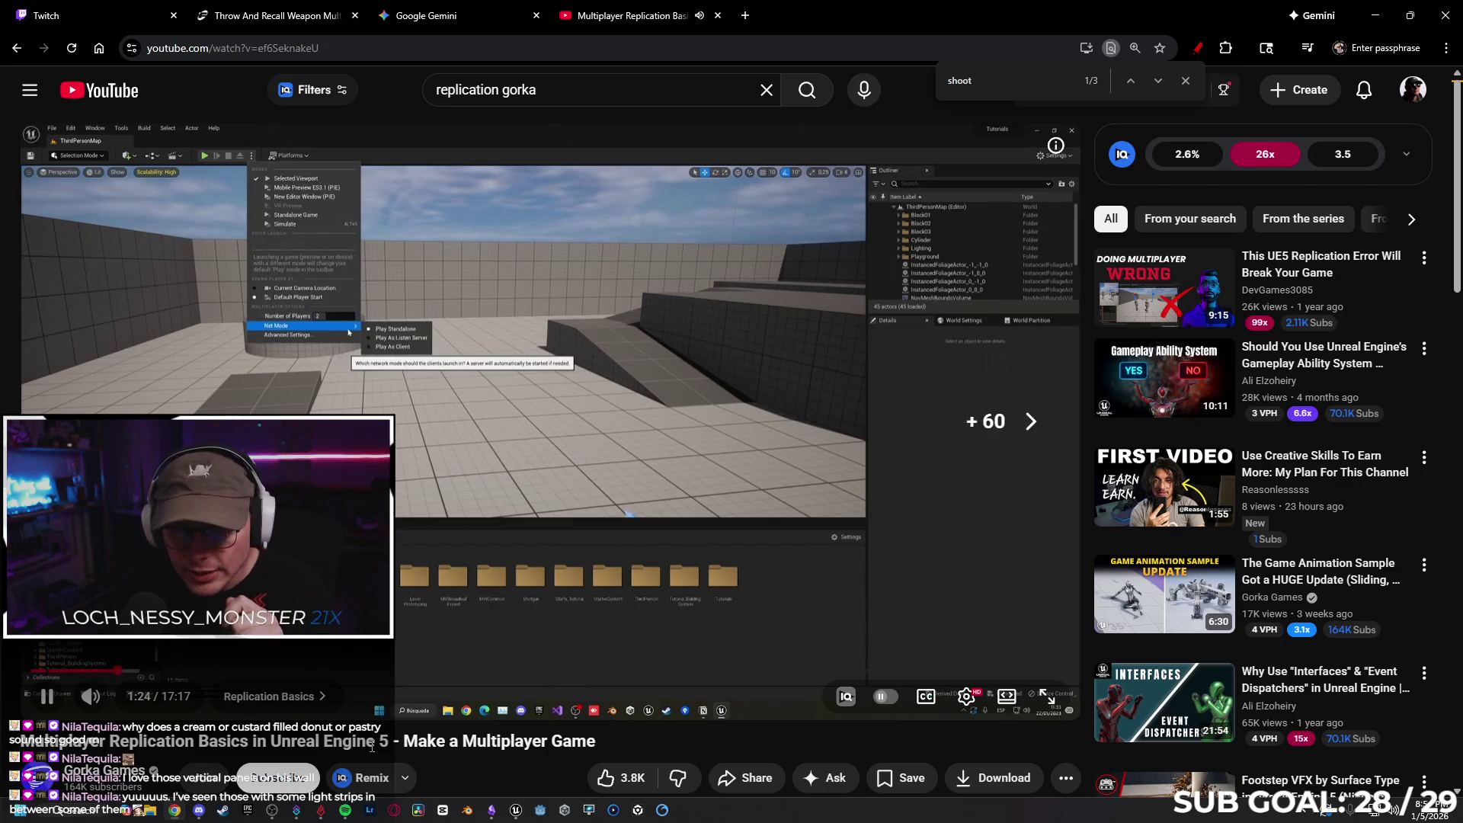
key("Right")
key("Right")
key("Right")
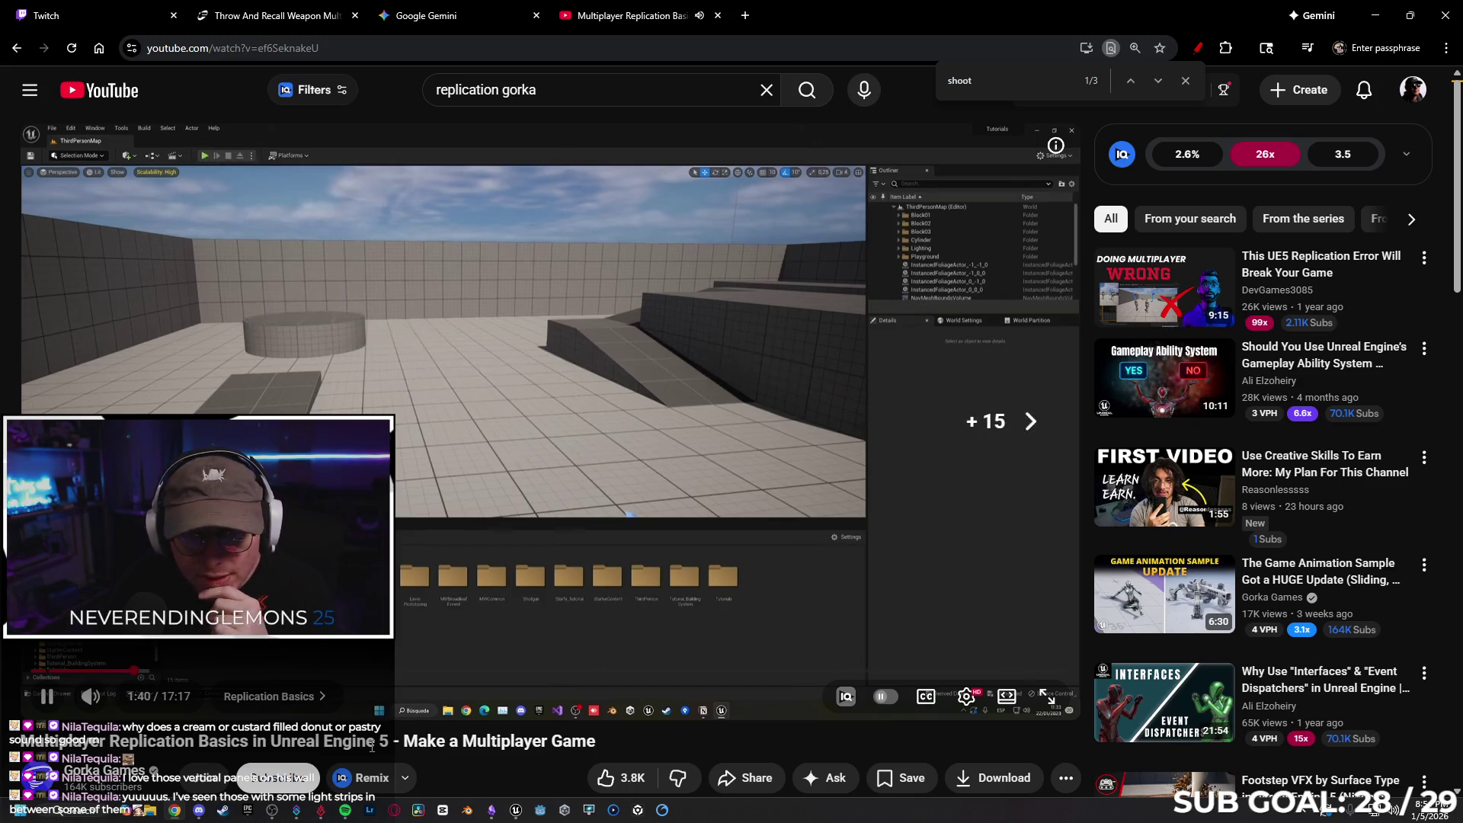
key("Right")
key("Right")
key("Right")
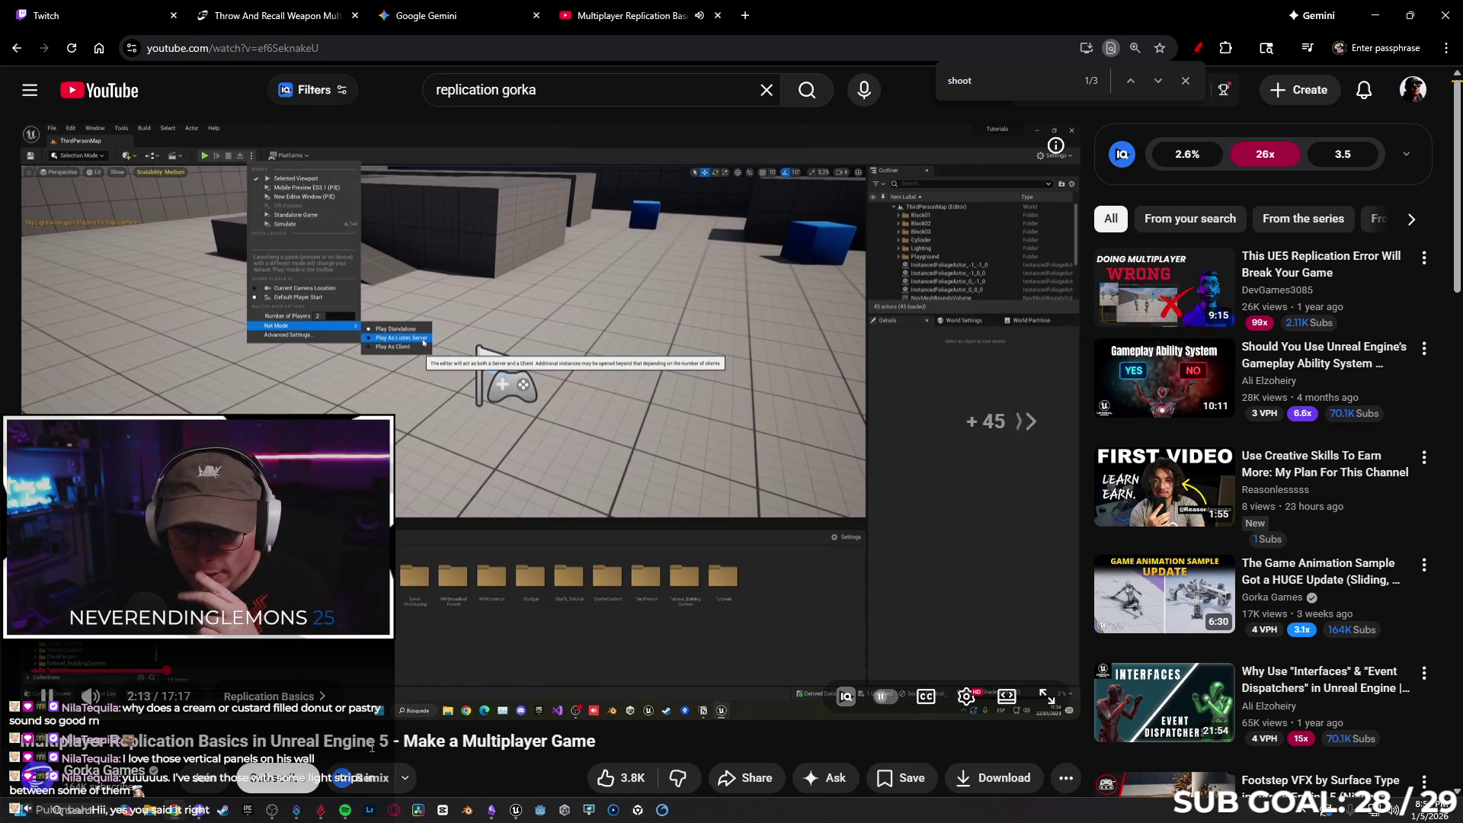
key("Right")
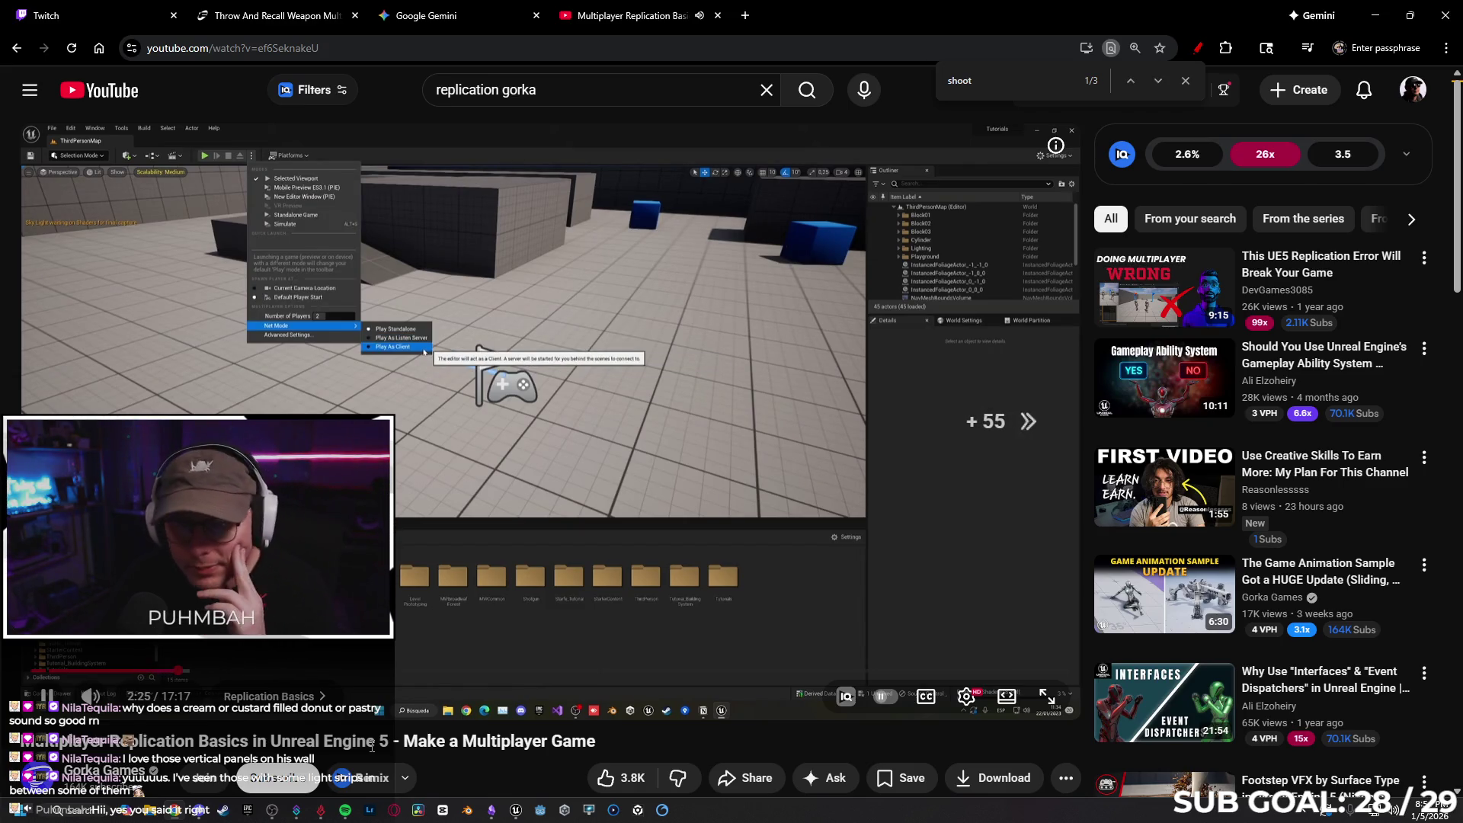
key("Right")
key("Right")
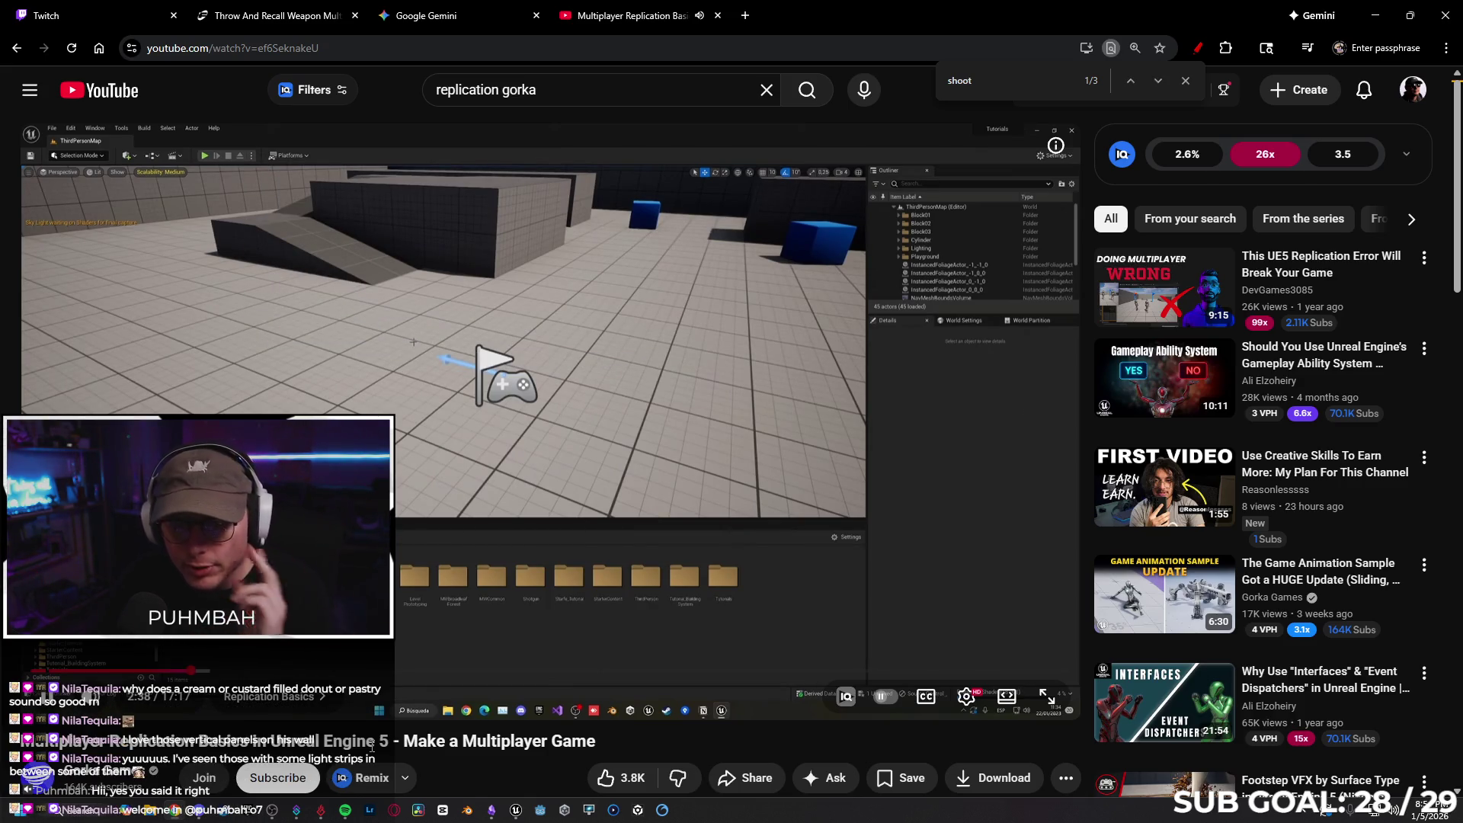
key("Right")
key("Right")
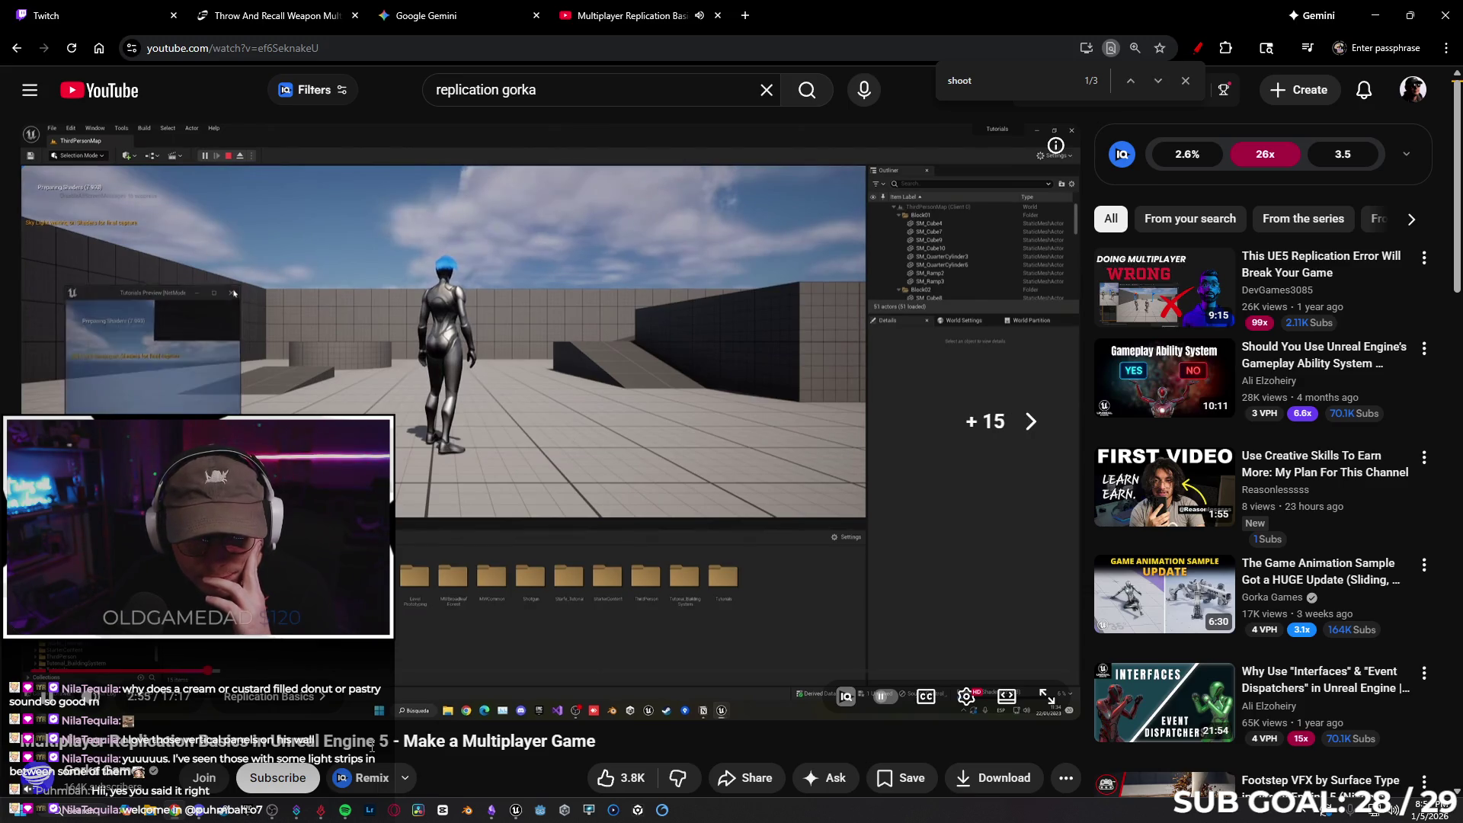
key("Right")
key("Right")
key("Right")
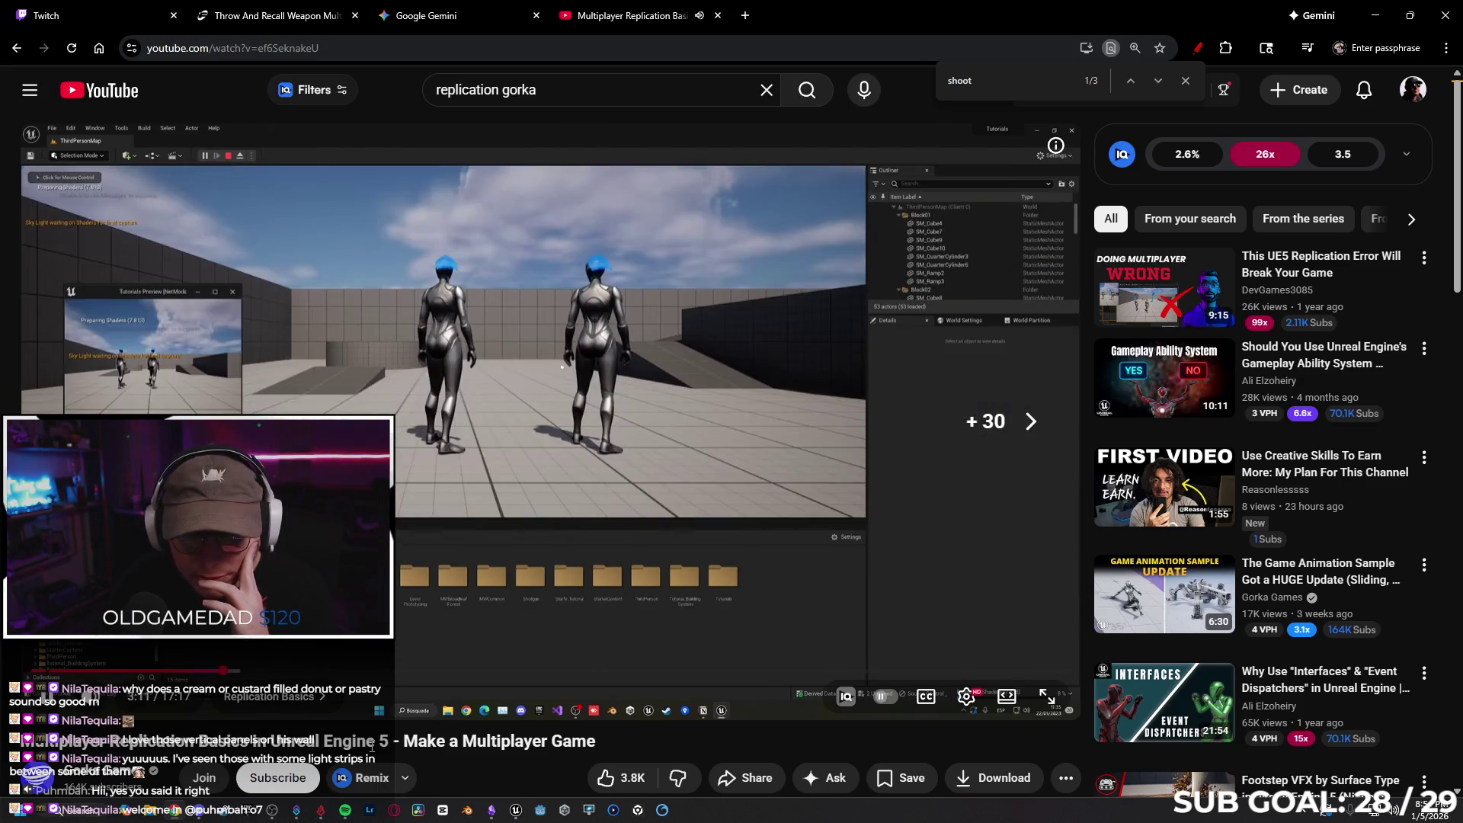
key("Right")
key("Right")
key("Right")
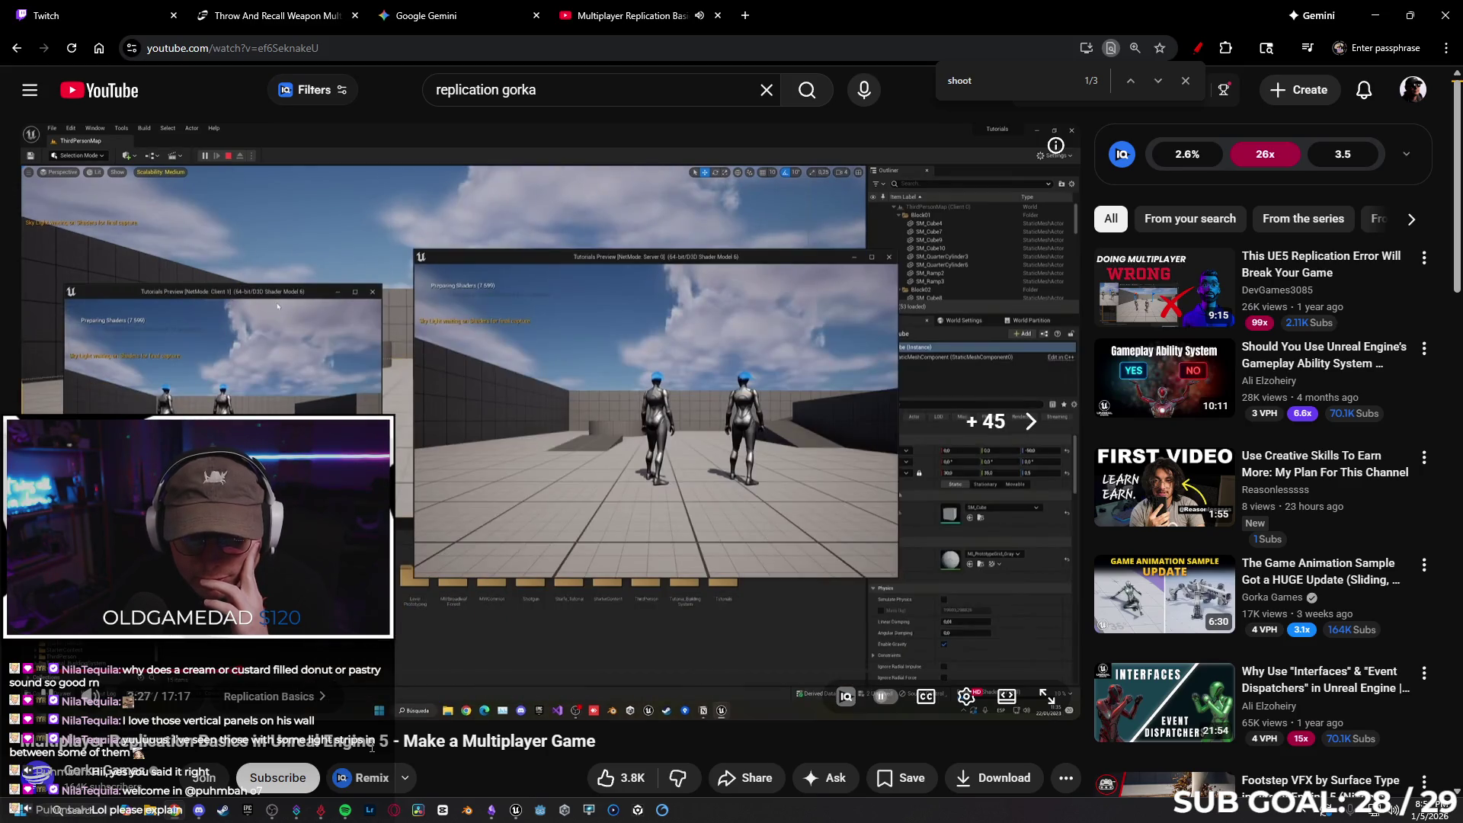
key("Right")
key("Right")
key("Right")
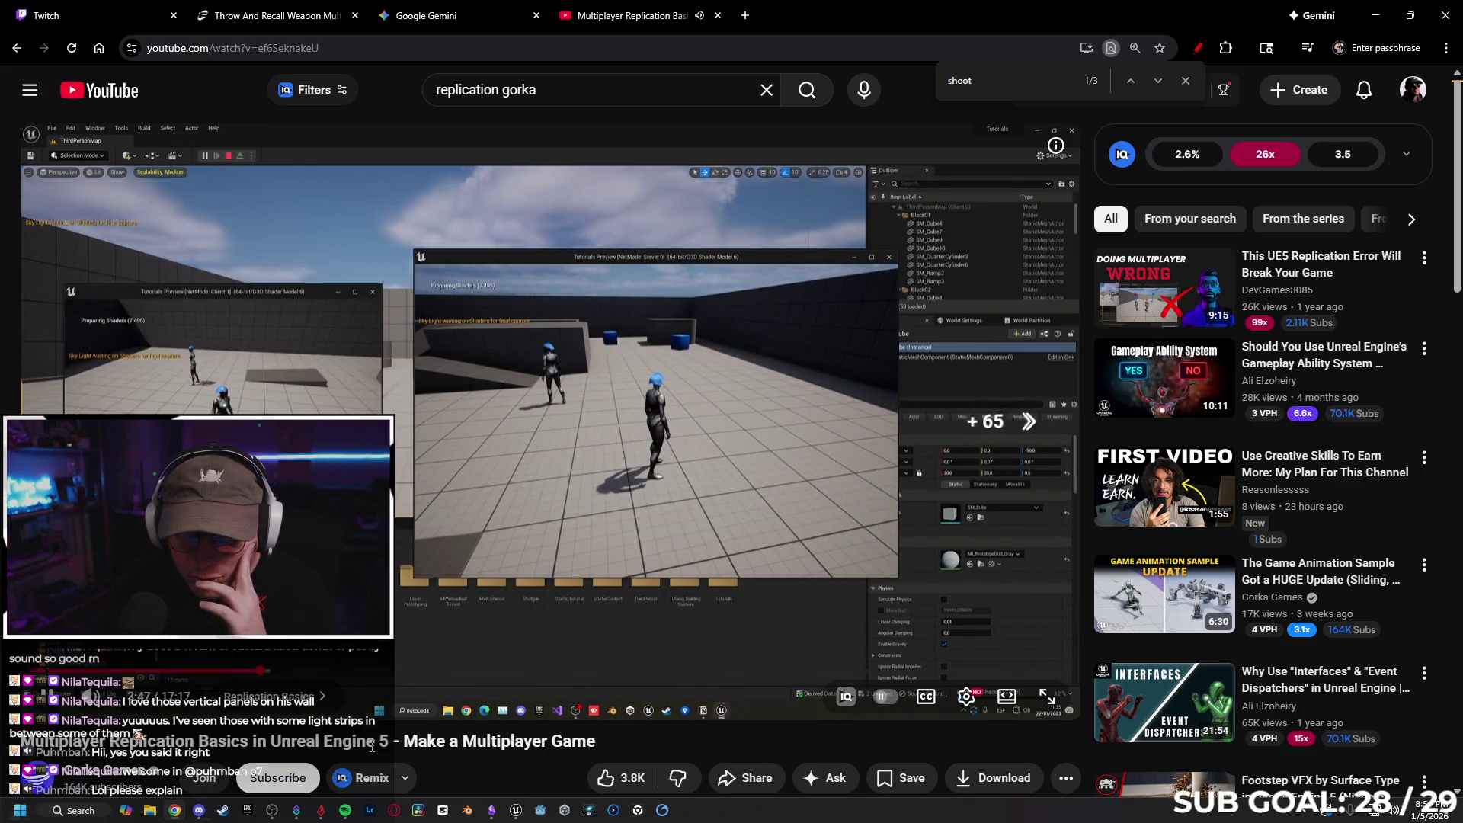
key("Right")
key("Right")
key("Right")
key("Right")
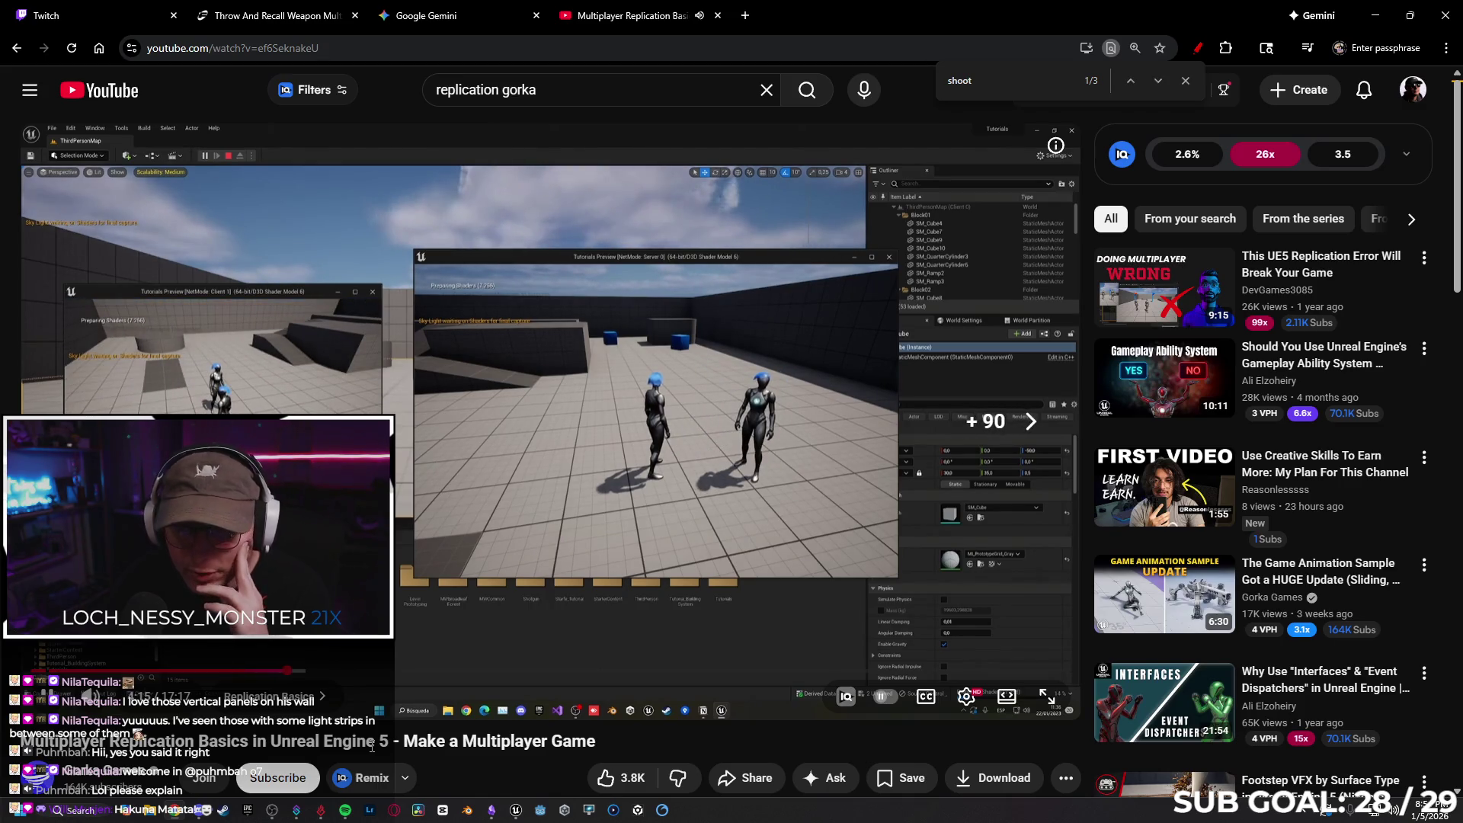
key("Right")
key("Right")
key("Right")
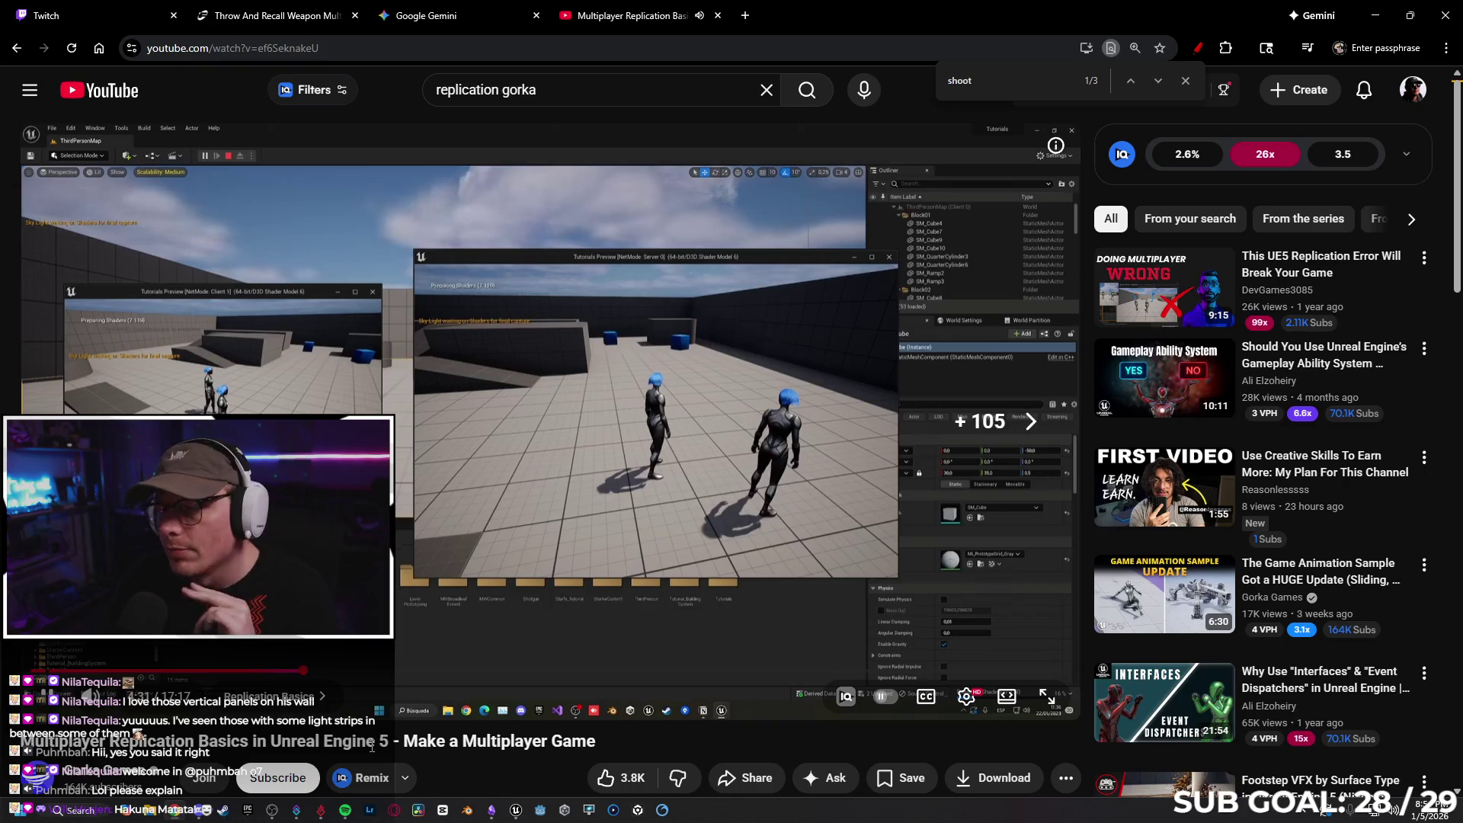
key("Right")
key("Right")
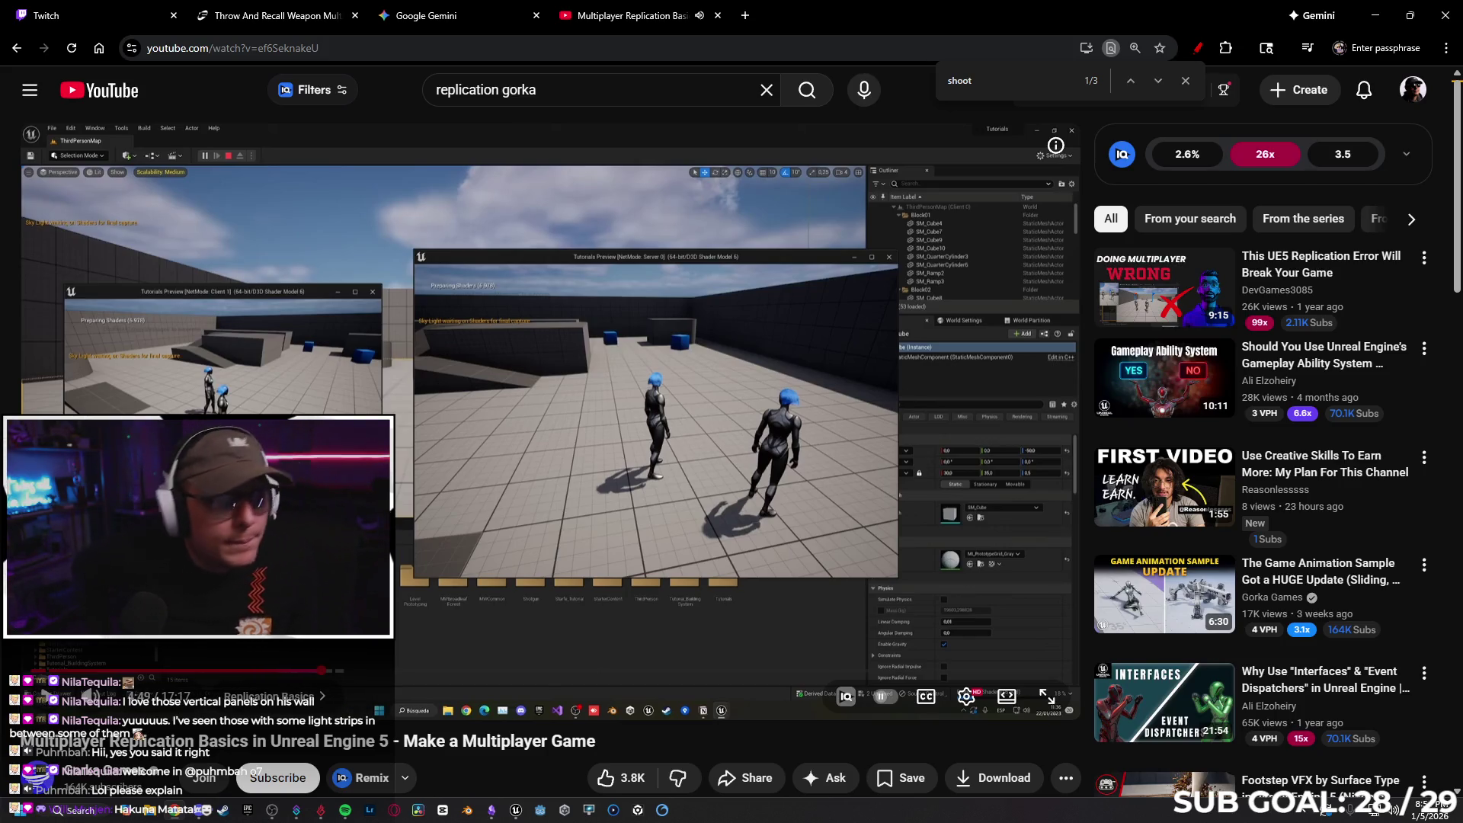
left_click(1375, 15)
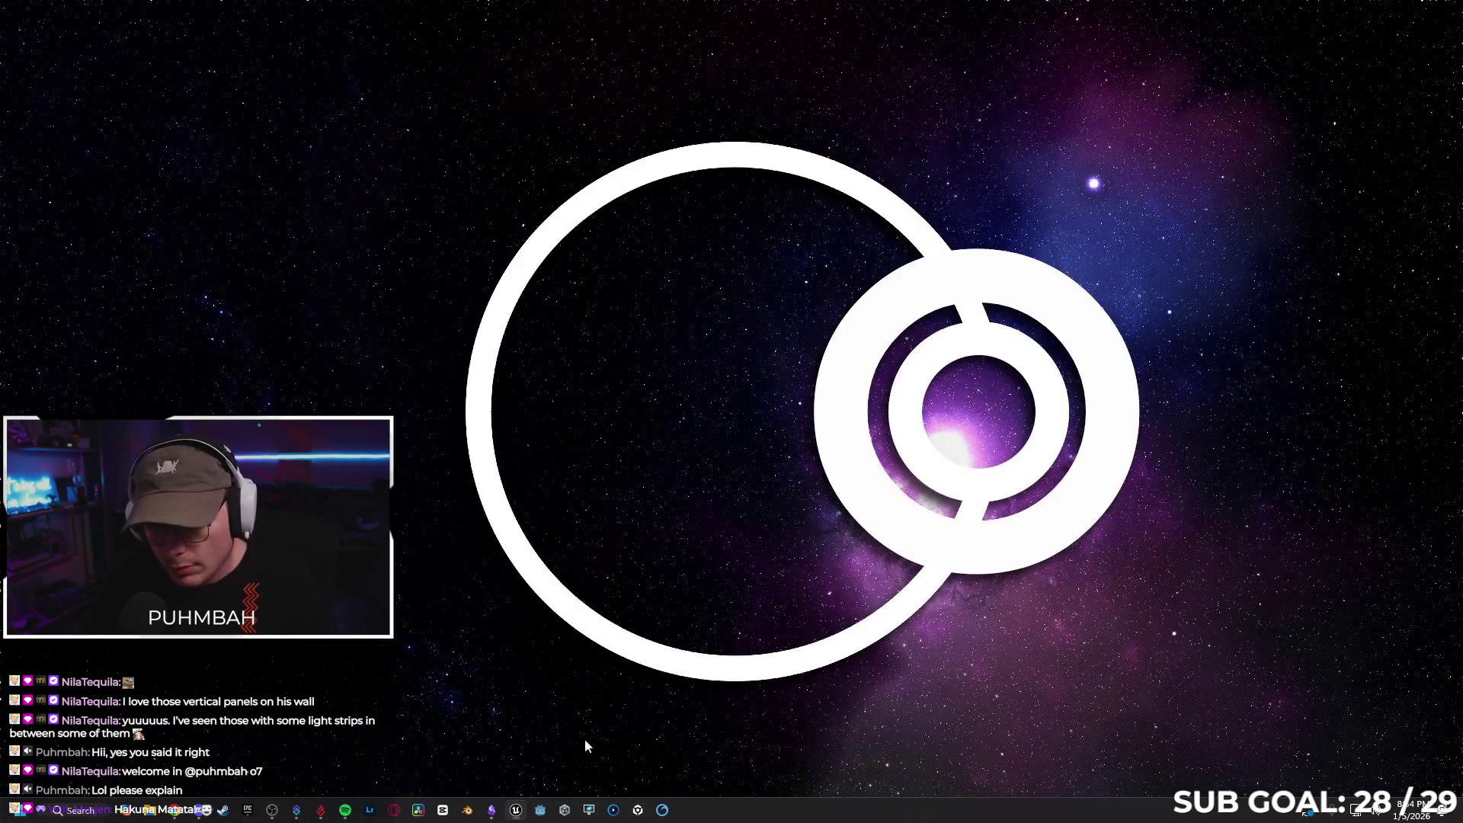
Back in Unreal, walk the Client 1 character around the doorway and make it jump
left_click(516, 809)
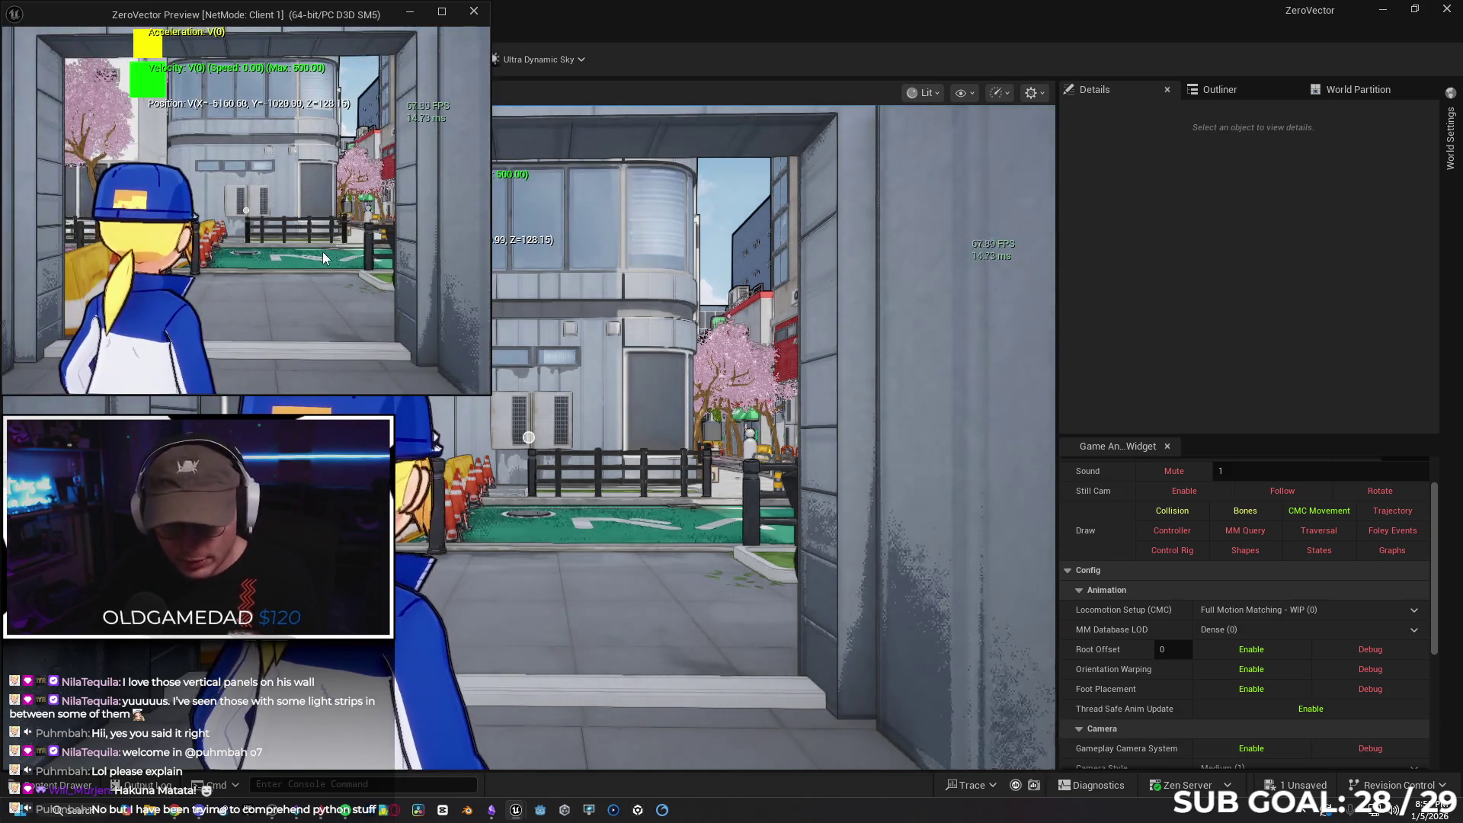
left_click(322, 251)
key("w")
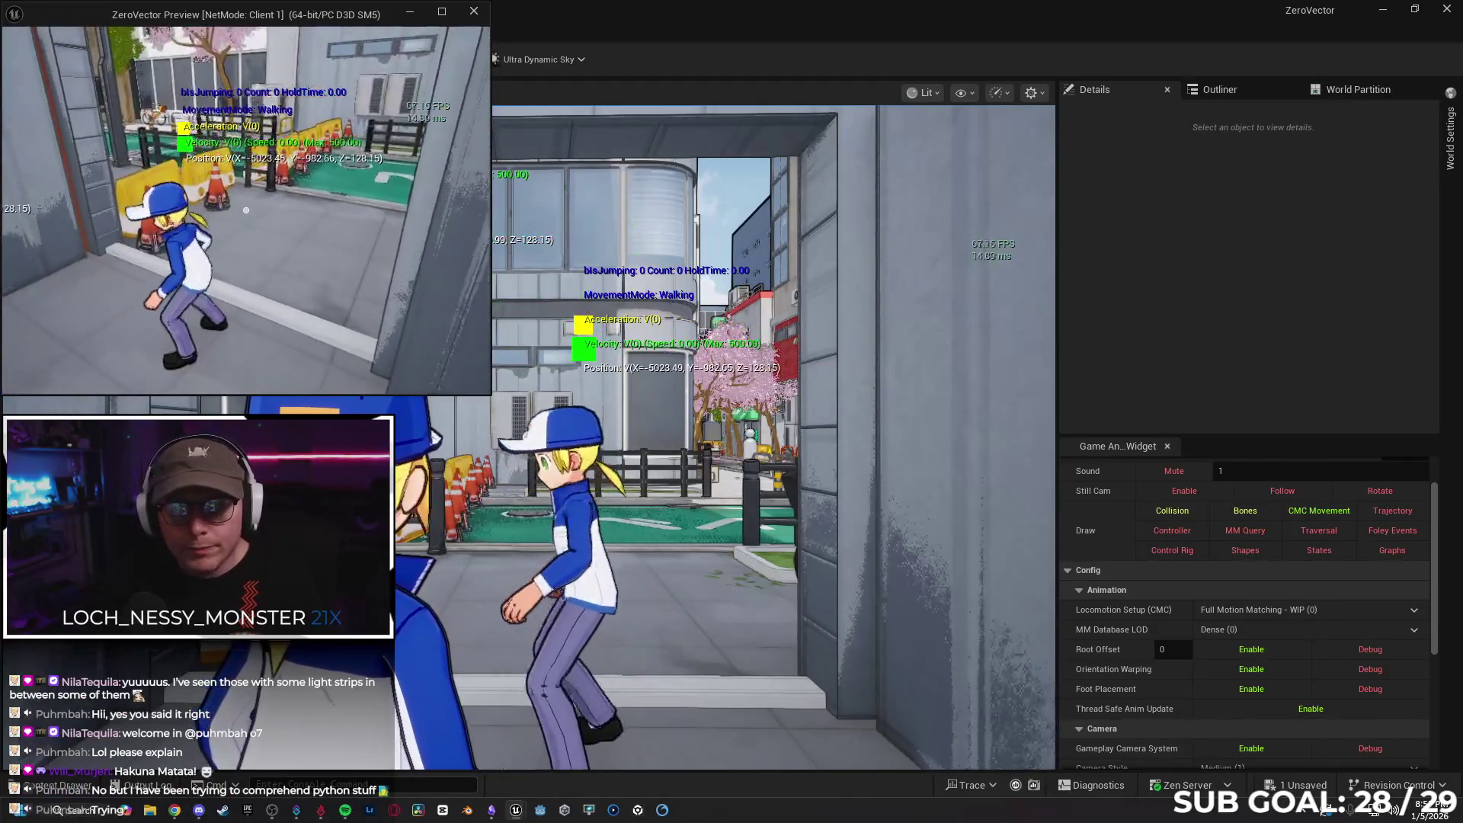
key("w")
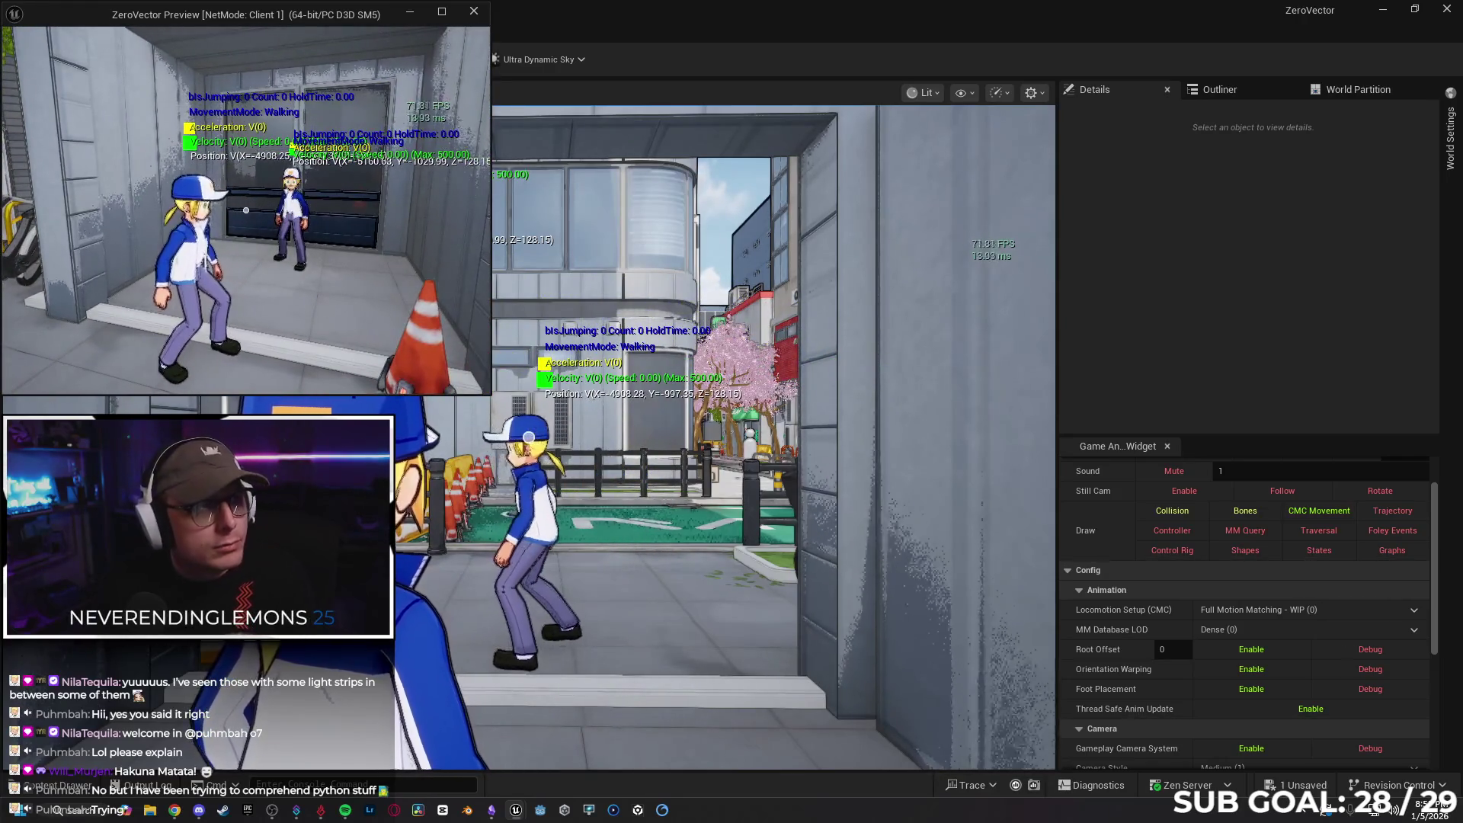
key("w")
key("w")
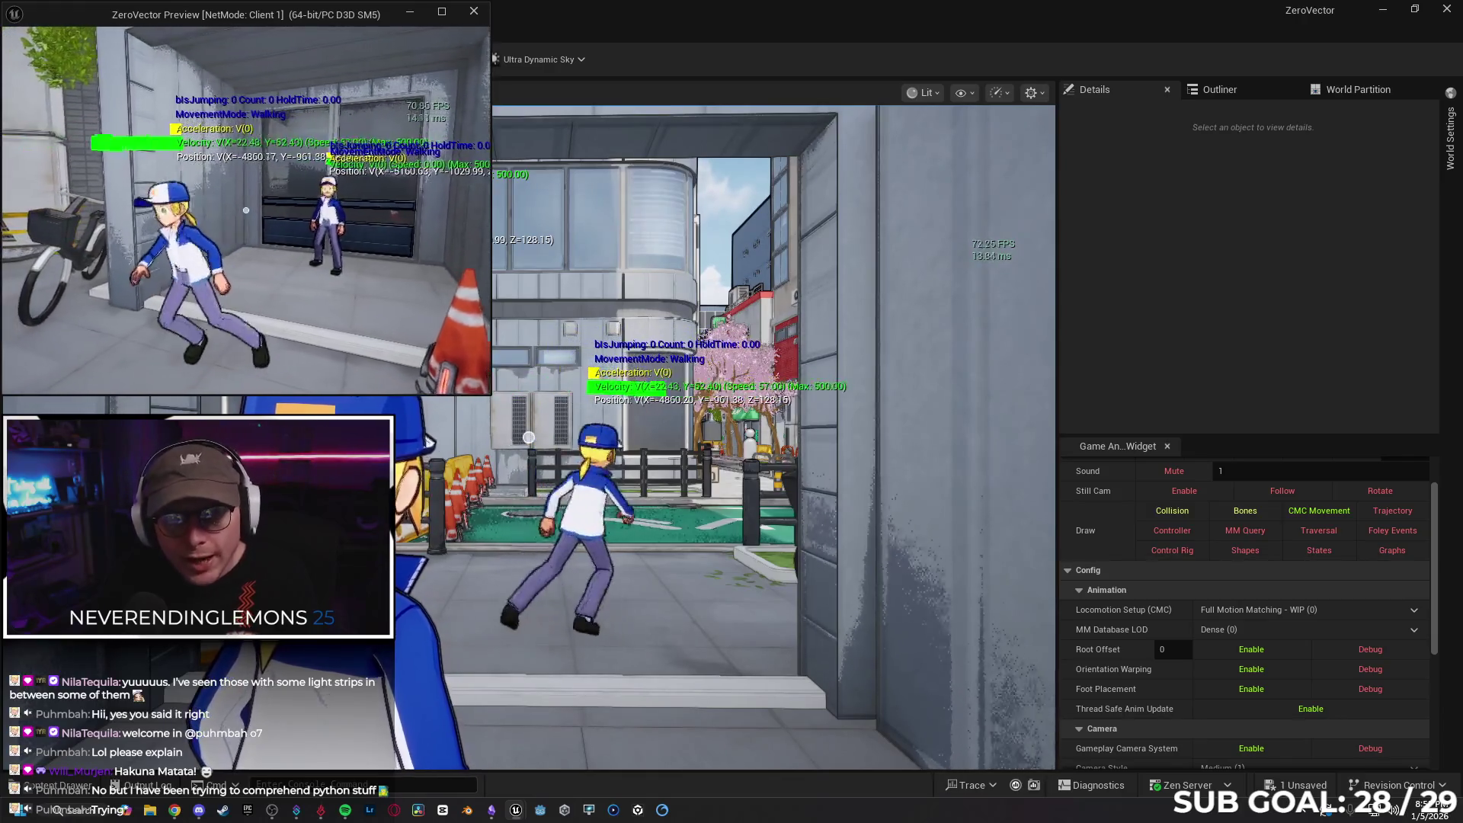
key("s")
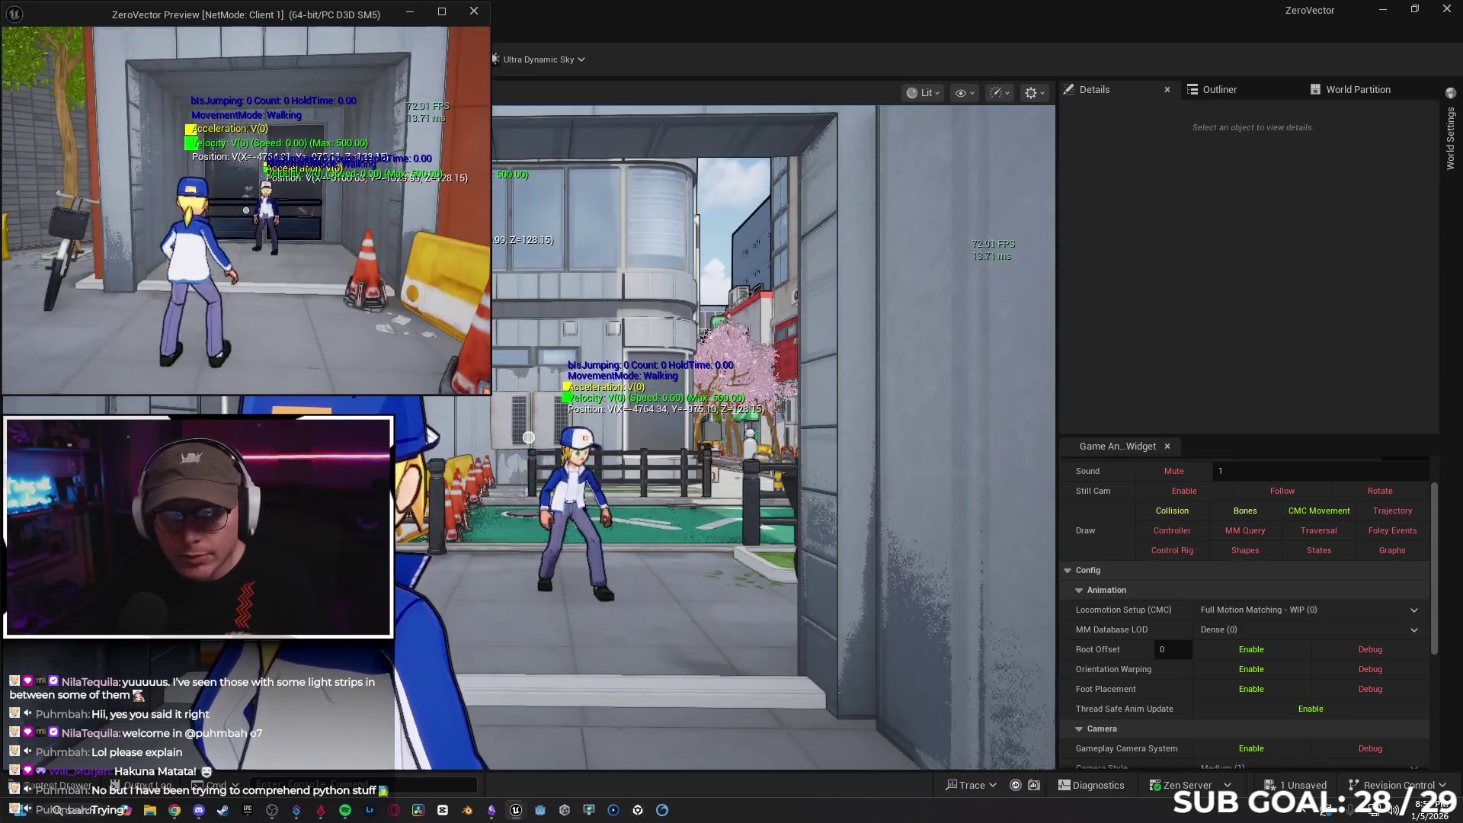
key("a")
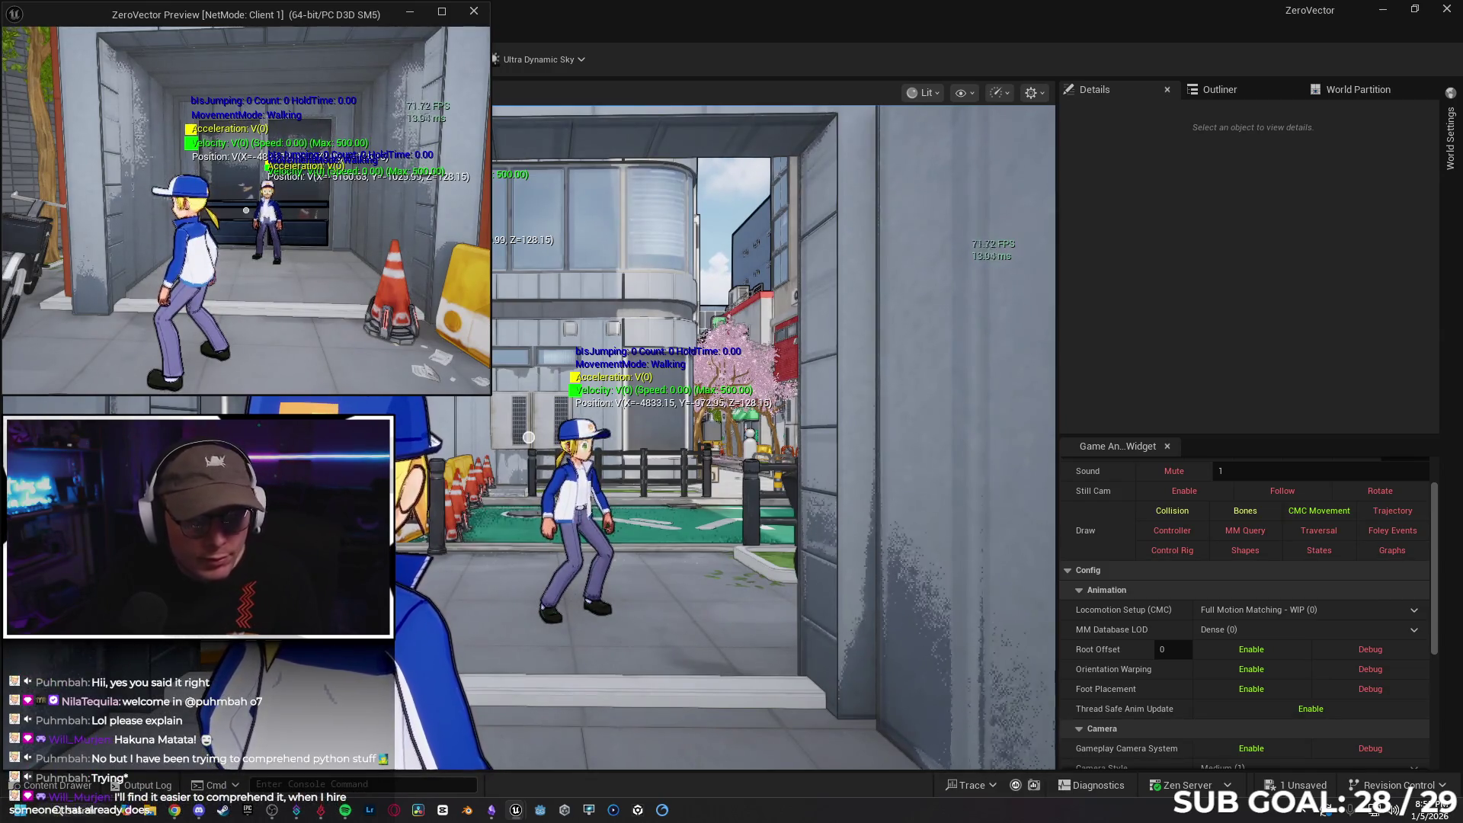
key("space")
key("a")
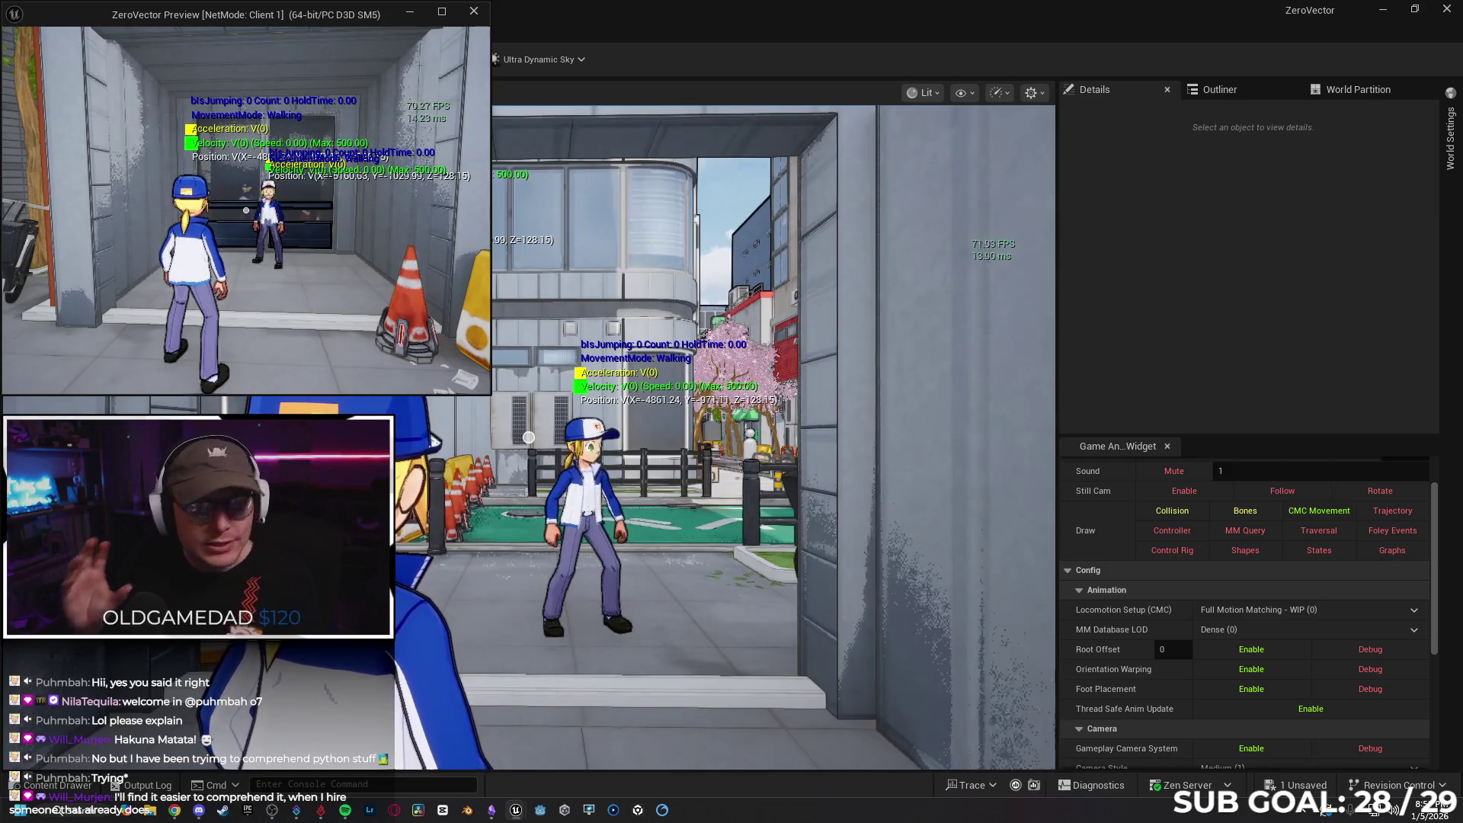
Run the client character to the door and back, jump, then stop the PIE session
key("s")
key("w")
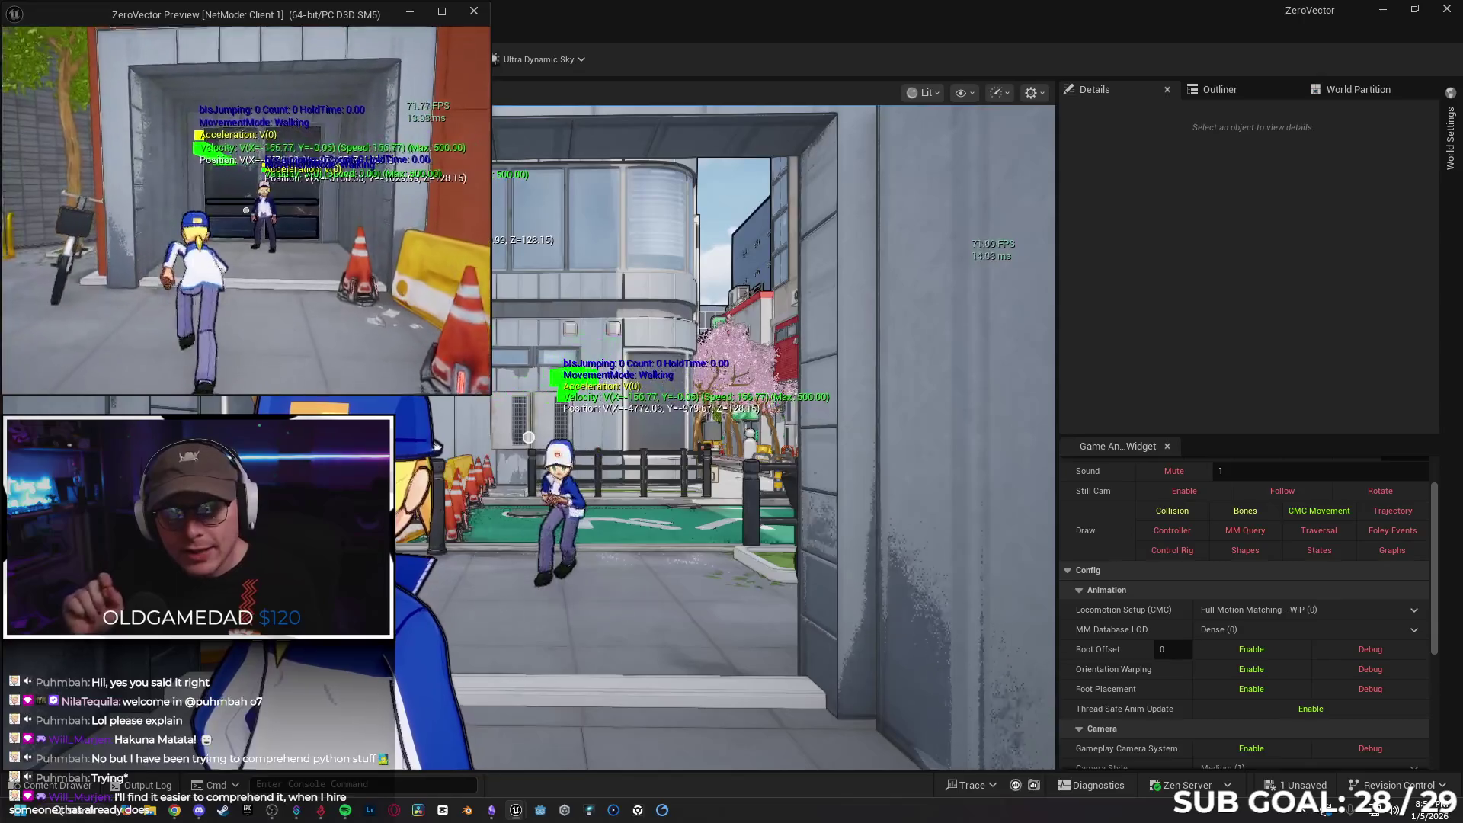
key("w")
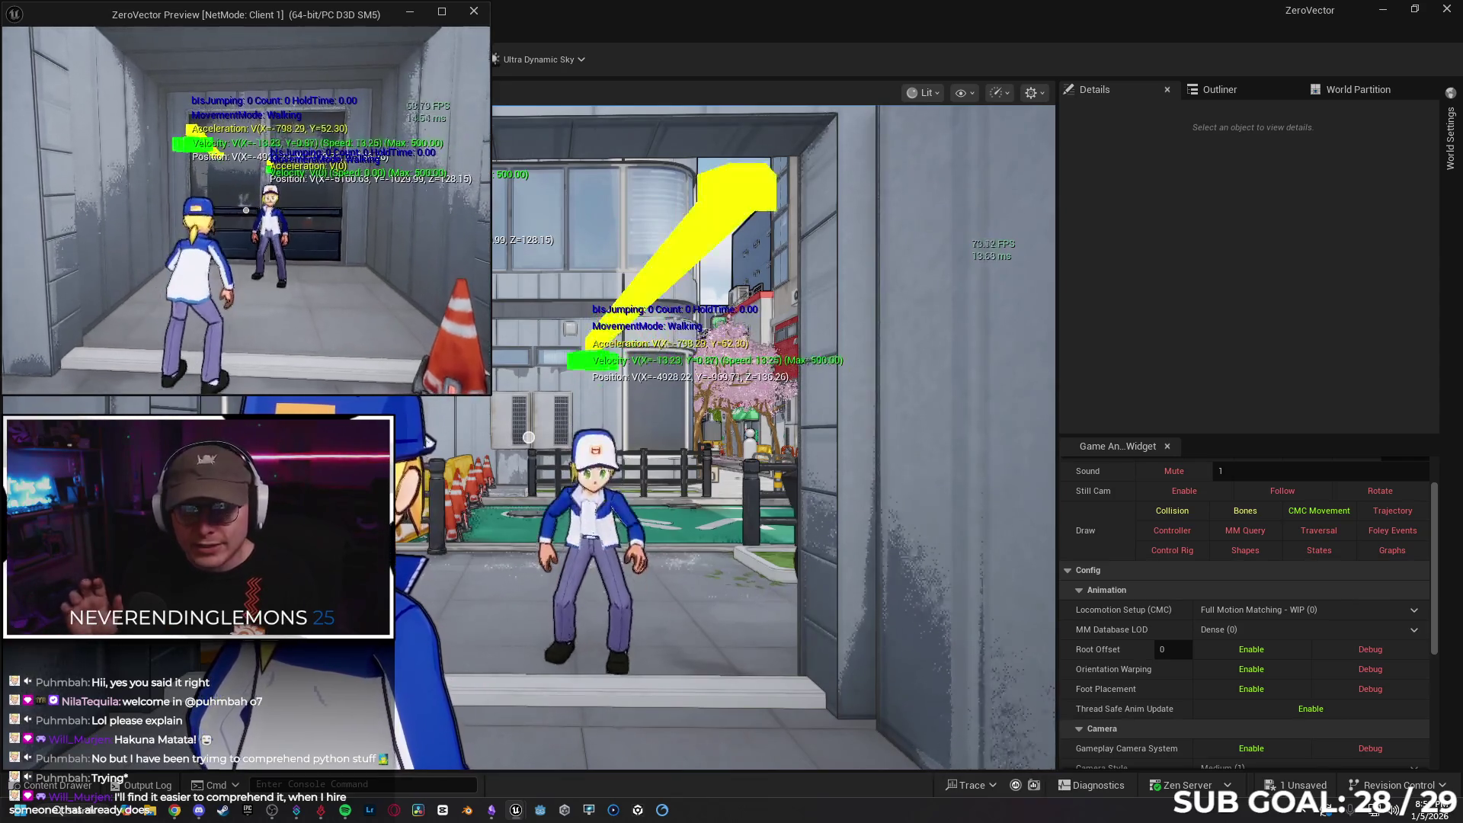
key("s")
key("w")
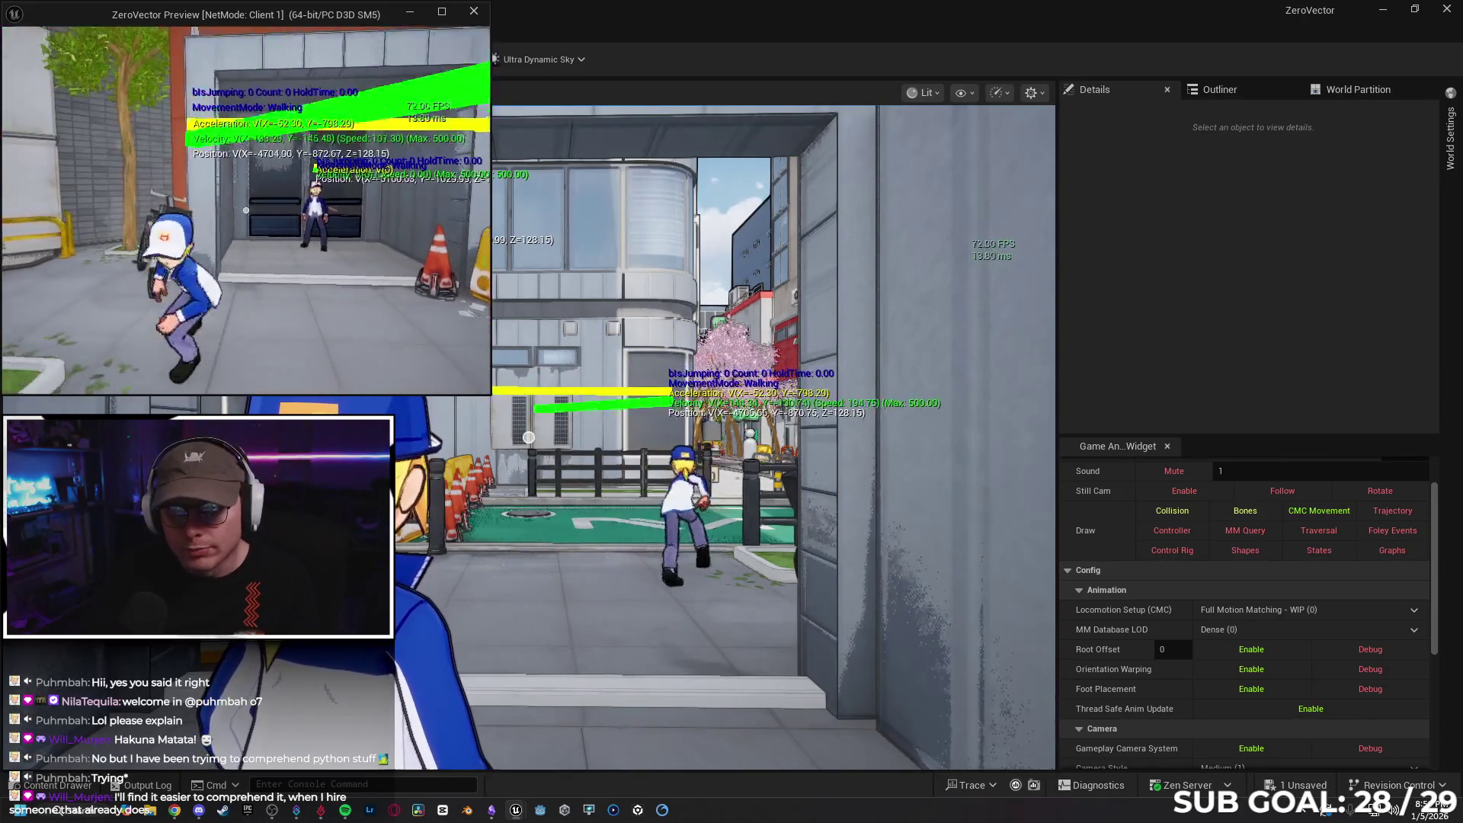
key("space")
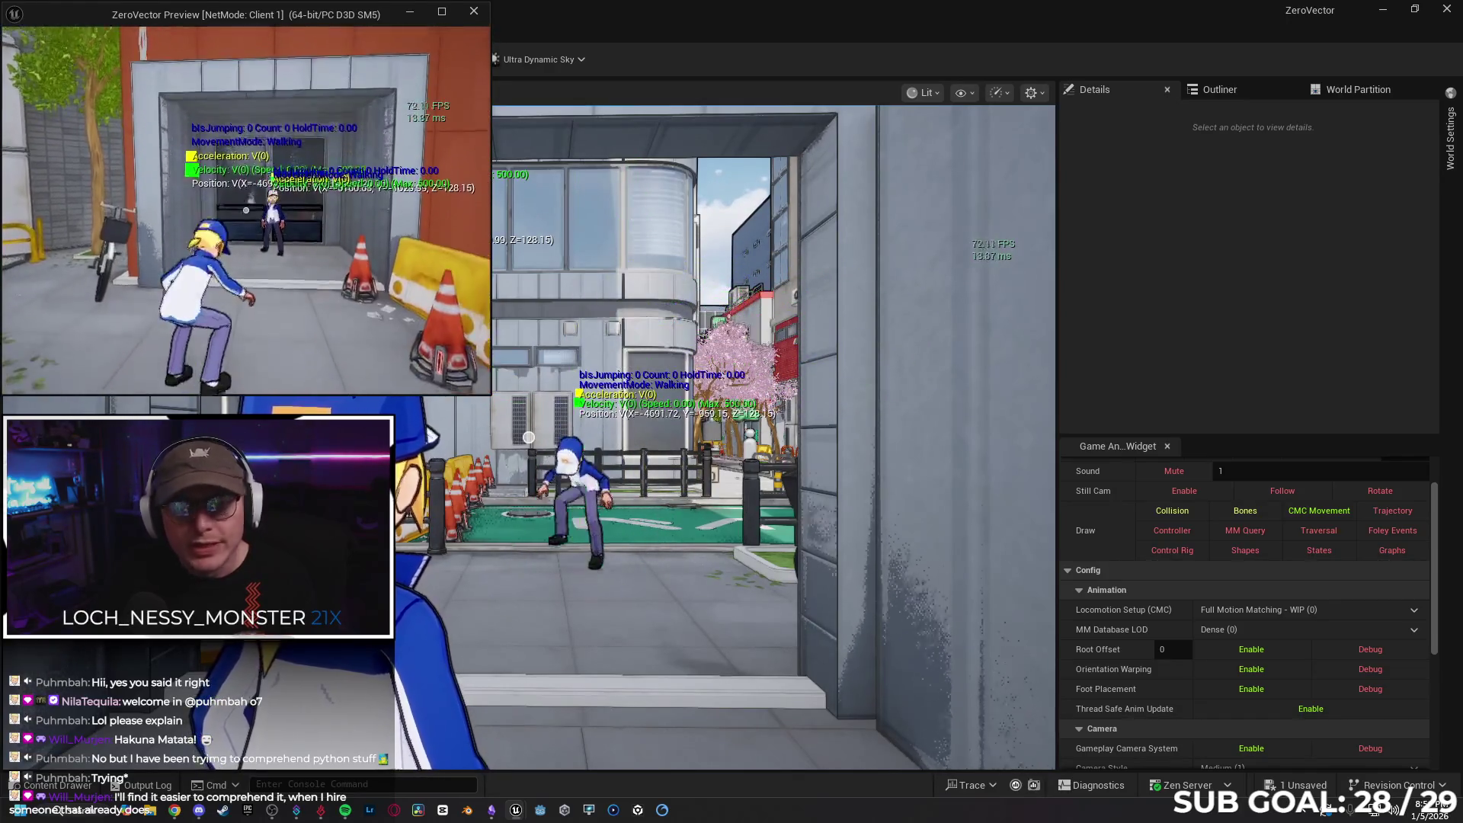
key("w")
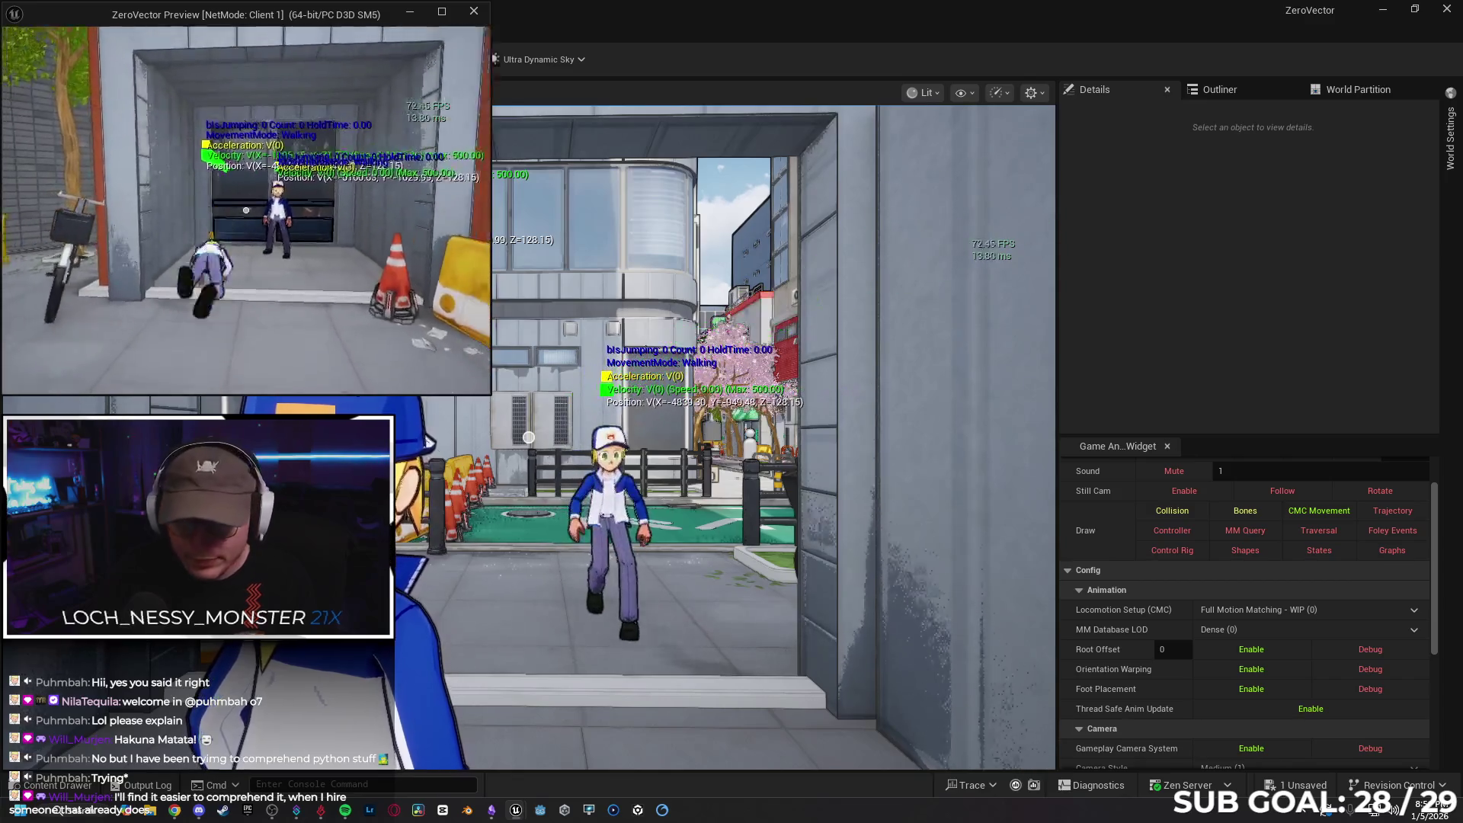
key("w")
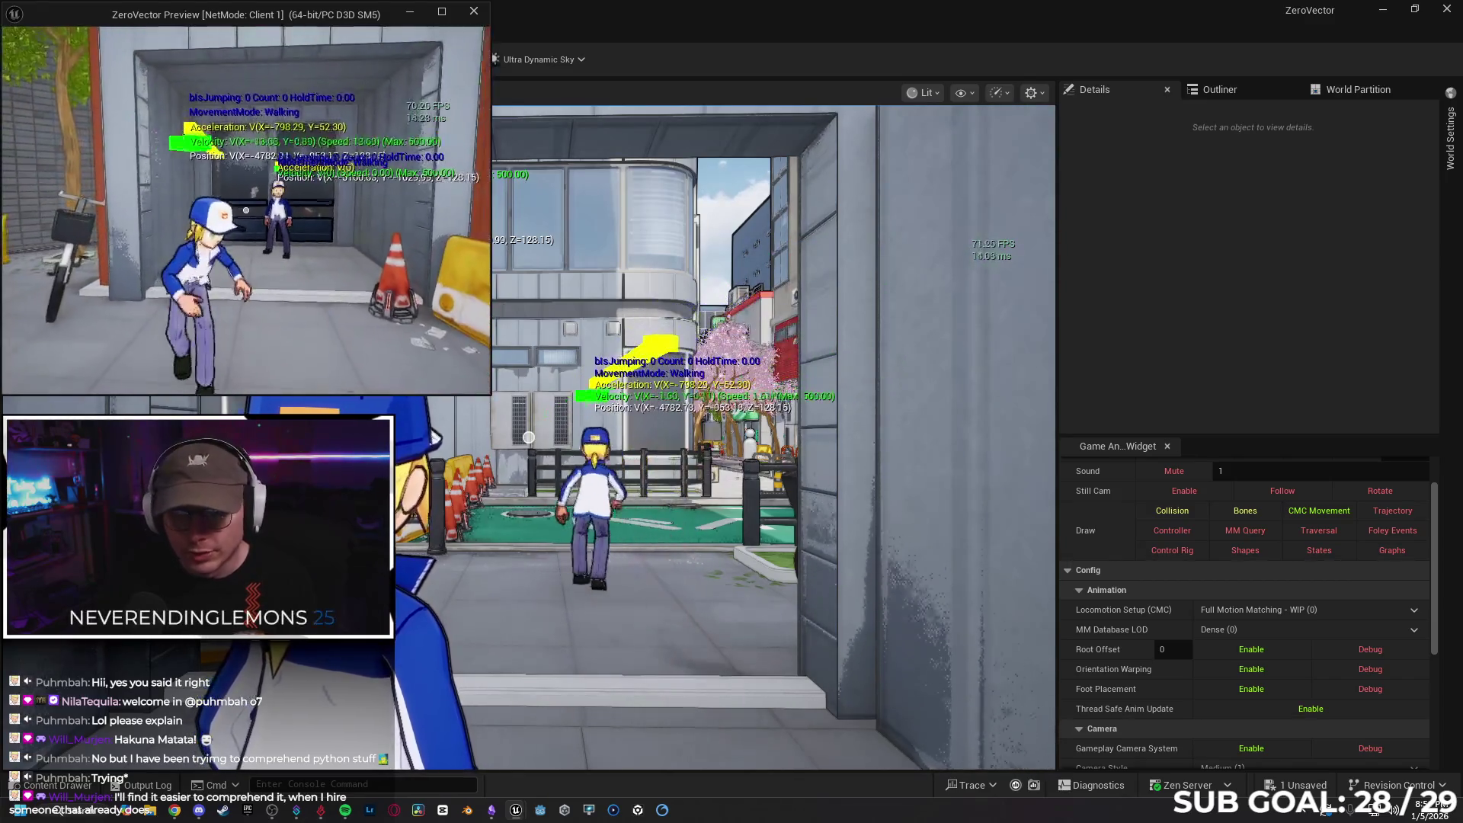
key("w")
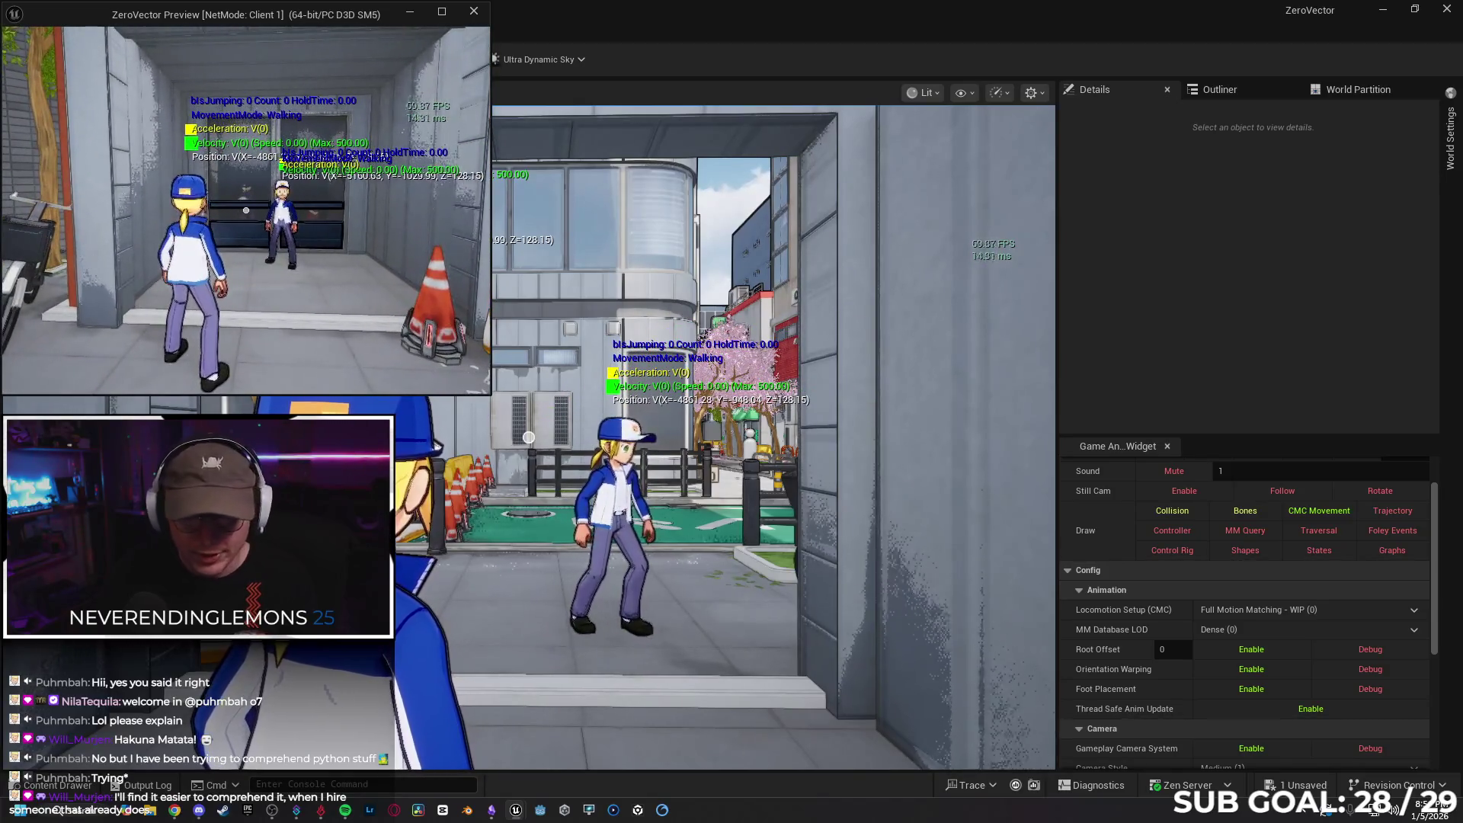
key("Escape")
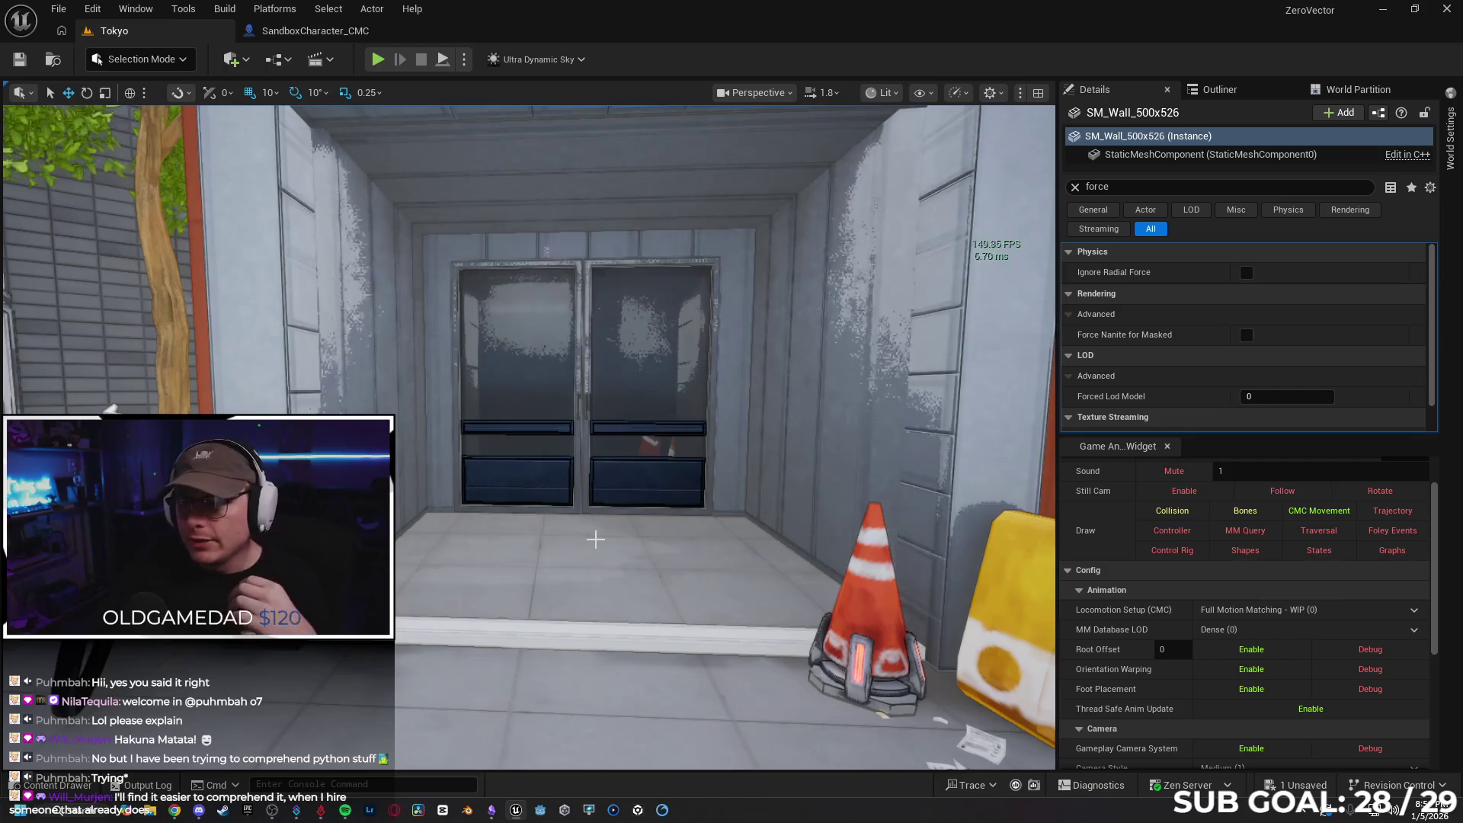
Clear the Details filter, save and close Throw_Recall_Weapon_Manager, and return to YouTube
left_click(1075, 187)
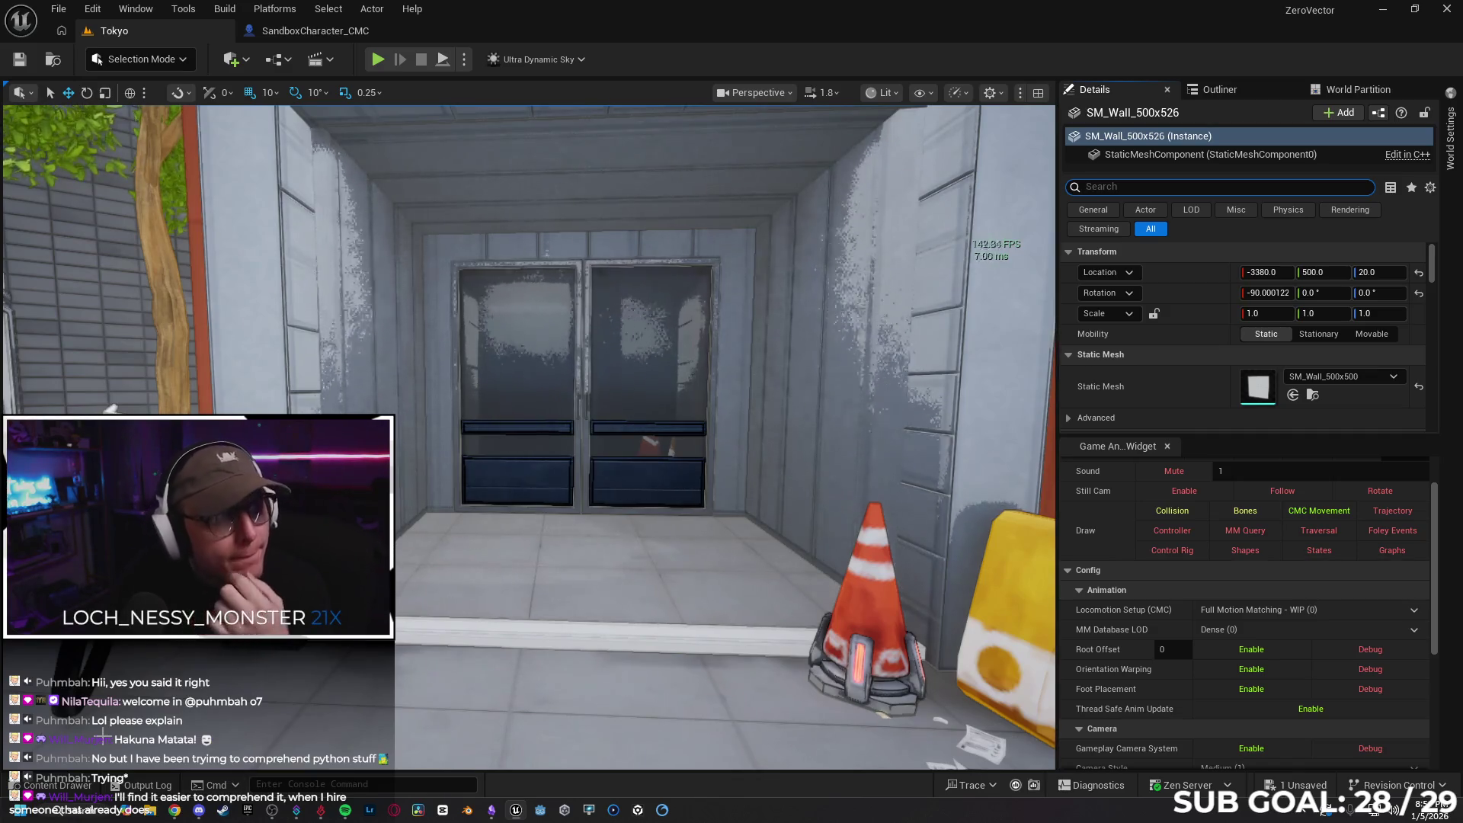
left_click(61, 784)
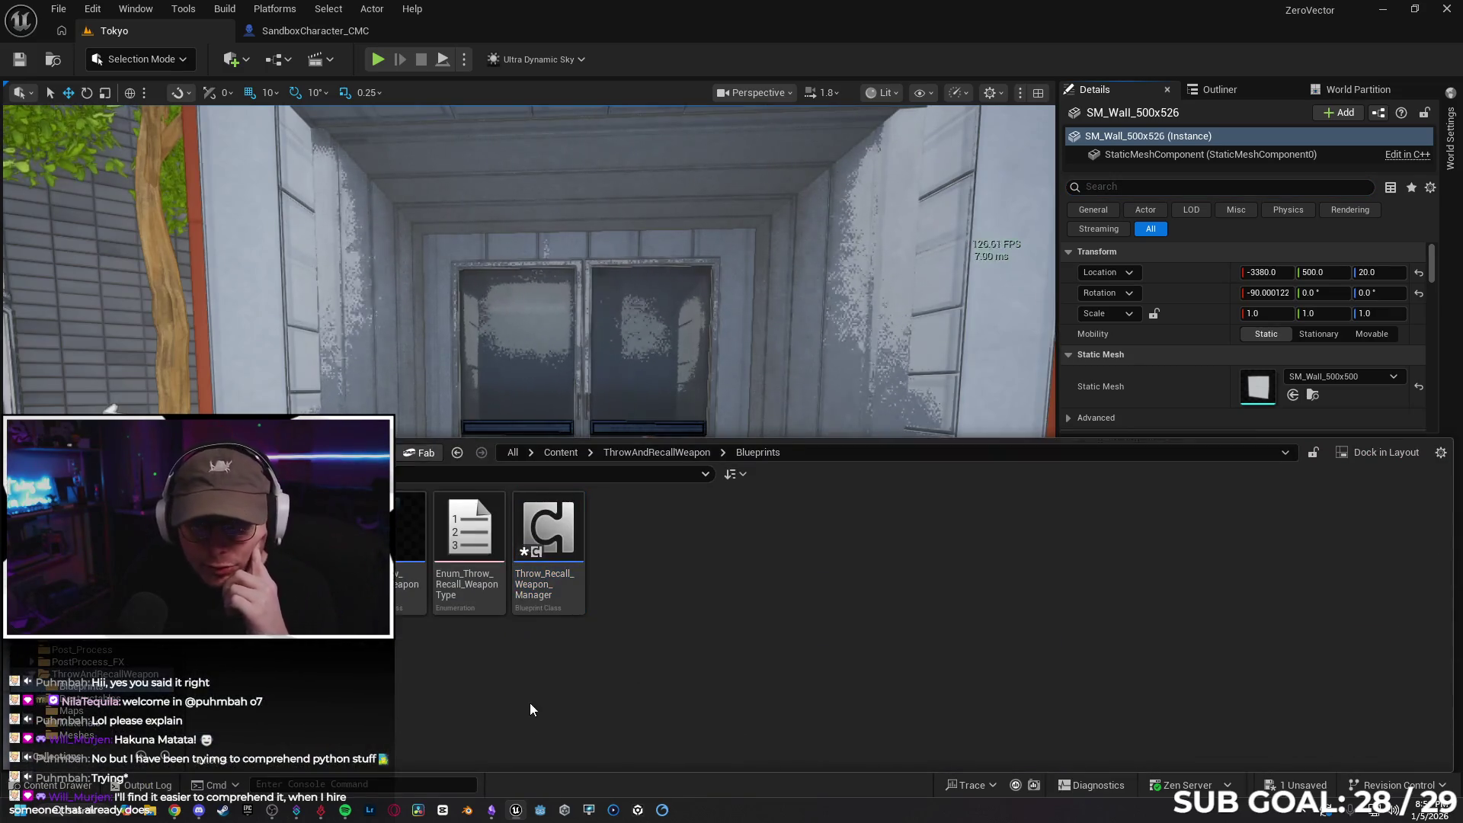
left_click(549, 537)
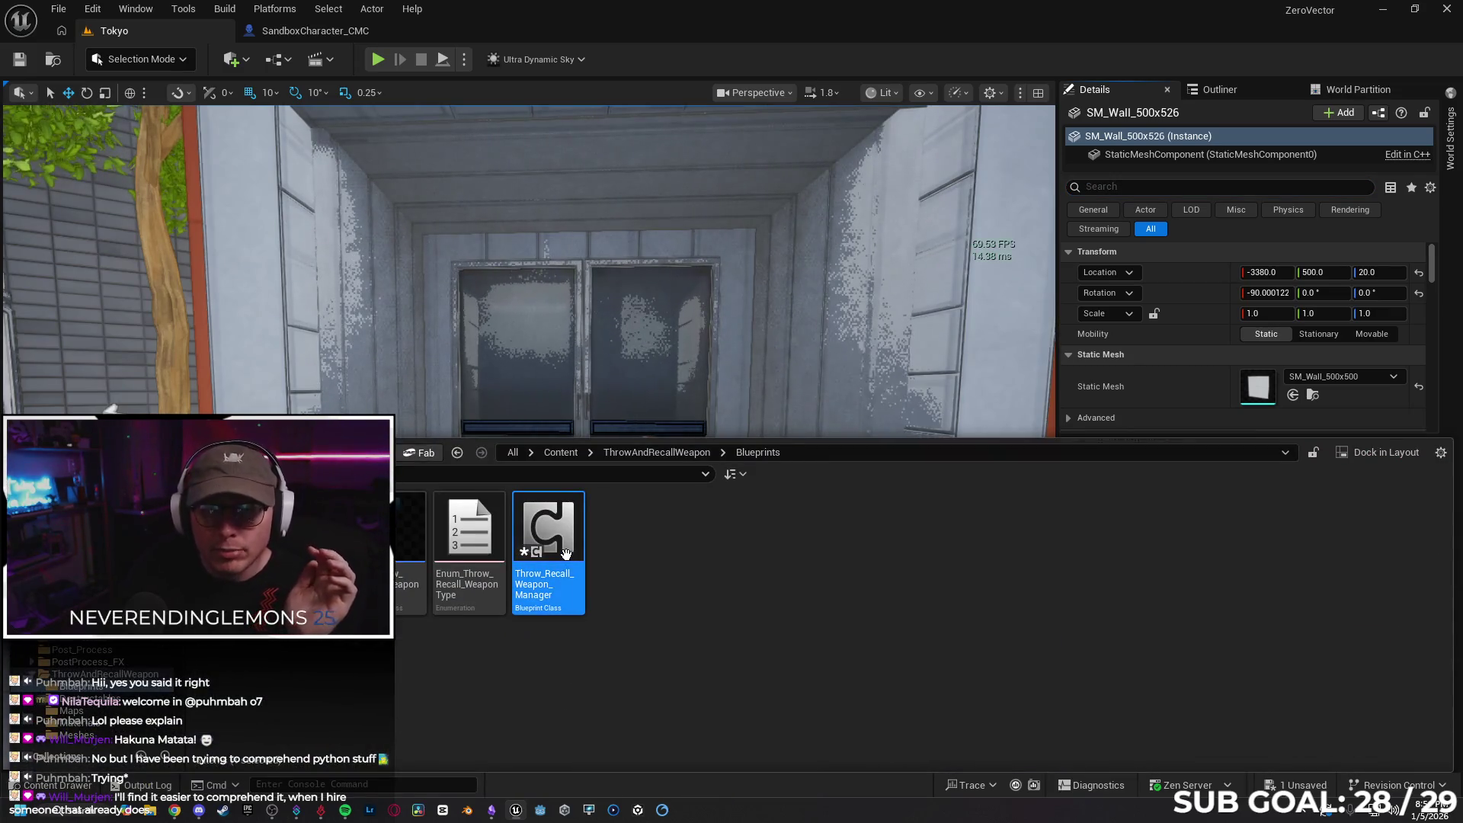
key("ctrl+s")
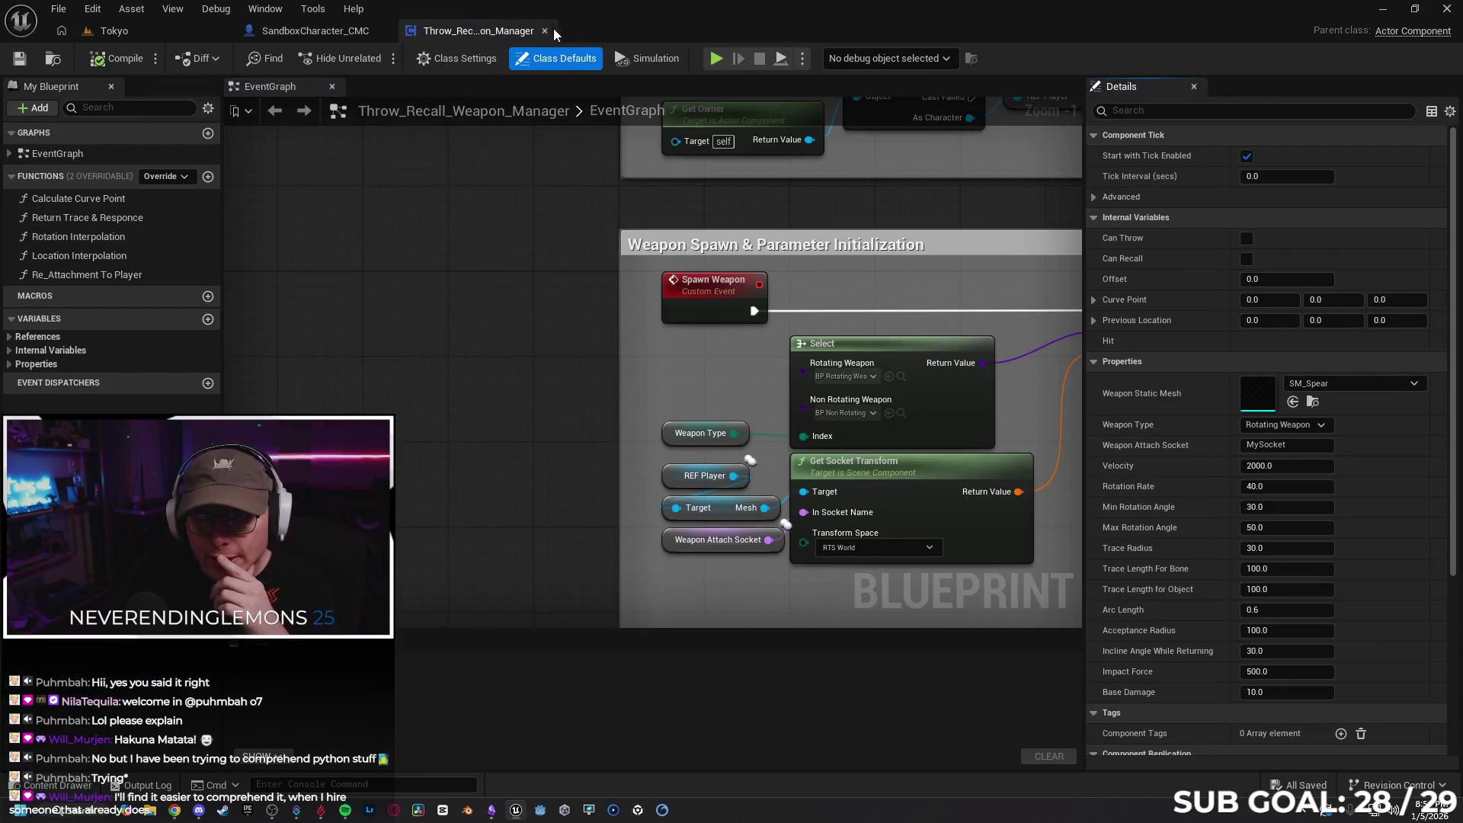
left_click(543, 29)
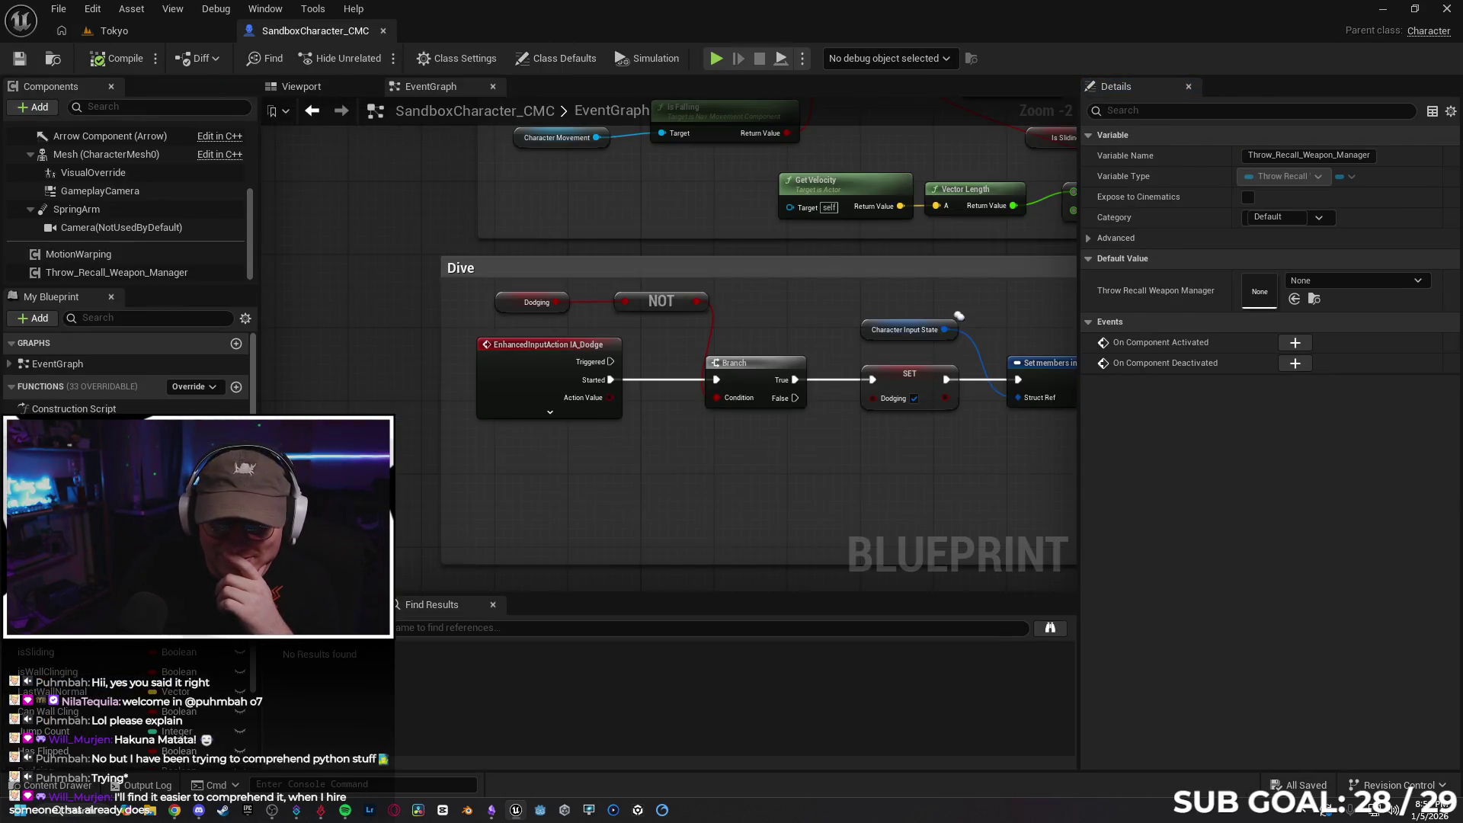
left_click(175, 811)
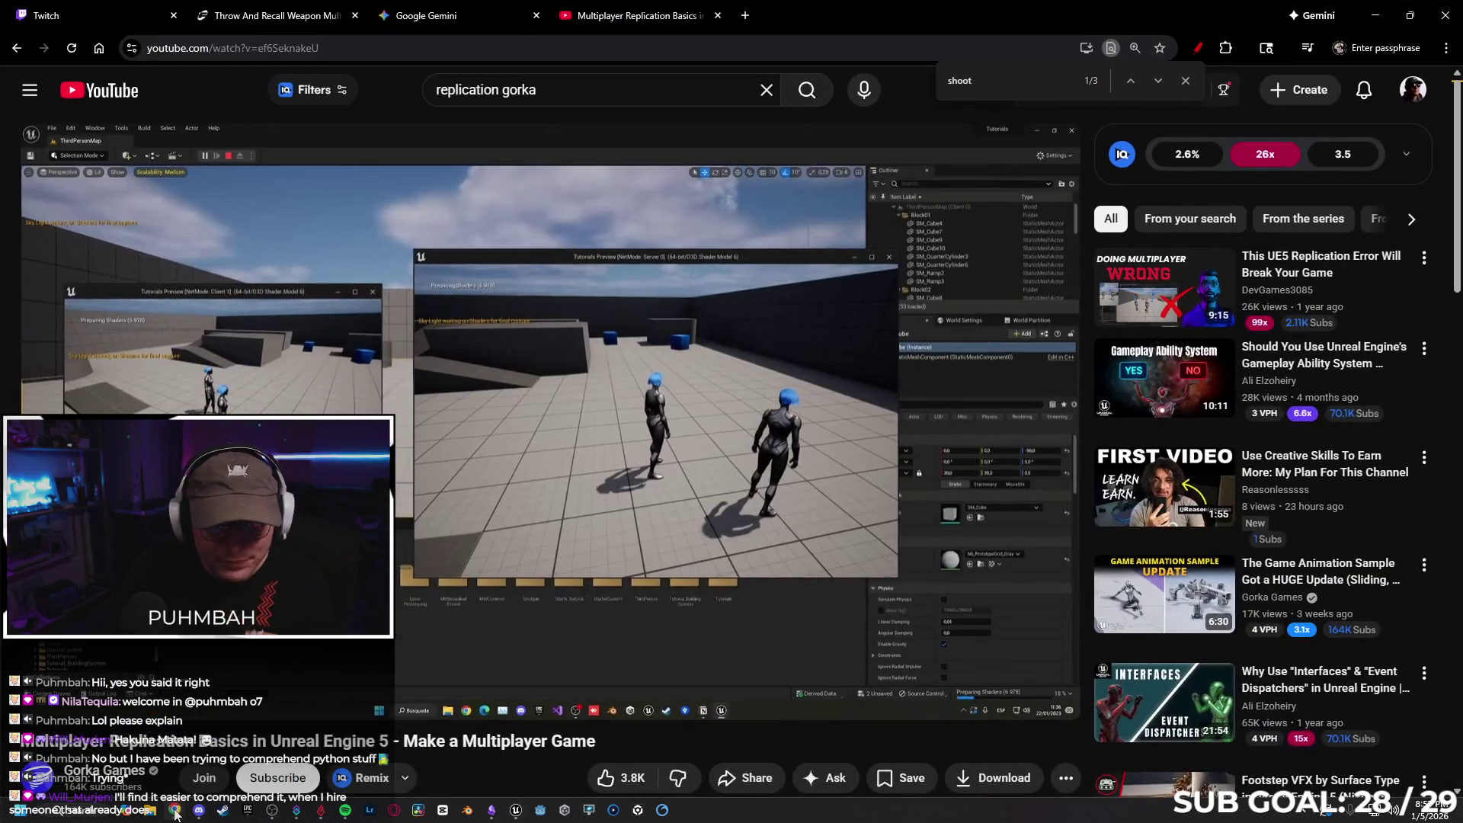
Play the tutorial into its Replicating Objects chapter, then return to SandboxCharacter_CMC in Unreal
left_click(546, 679)
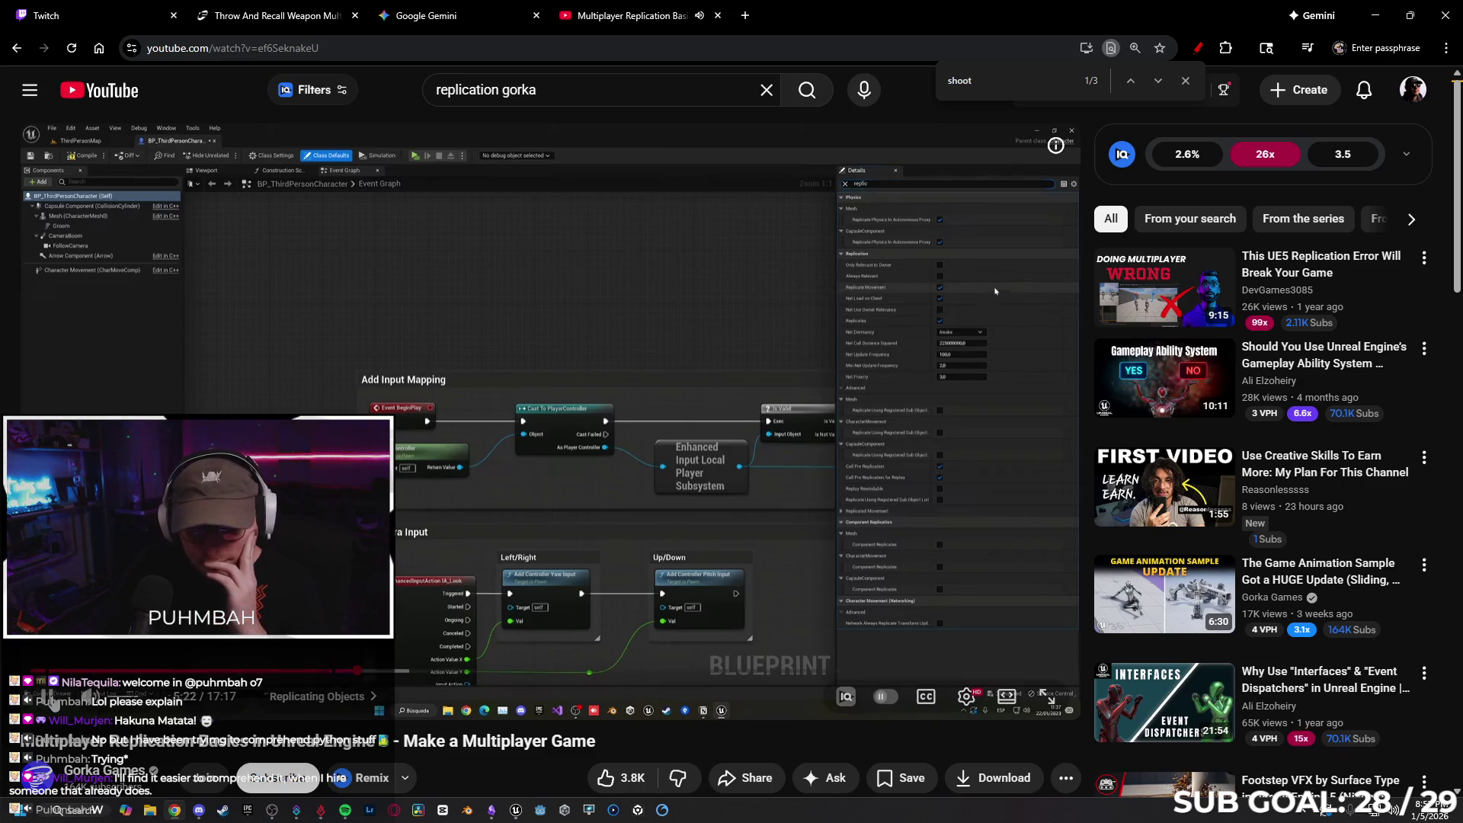
left_click(512, 810)
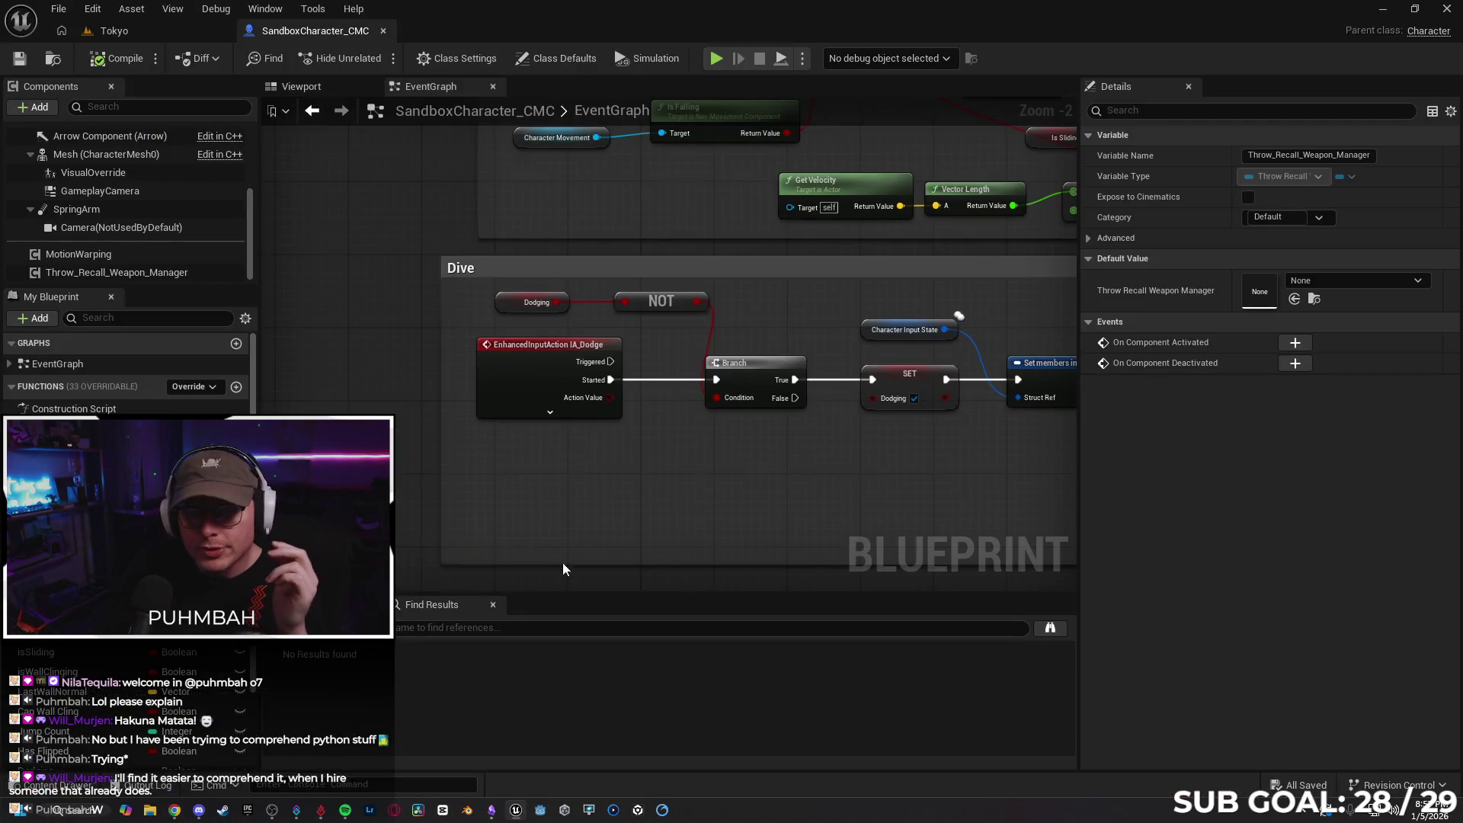
Review the character's Class Defaults replication properties, clear the 'replica' filter, and minimize the editor
left_click(564, 58)
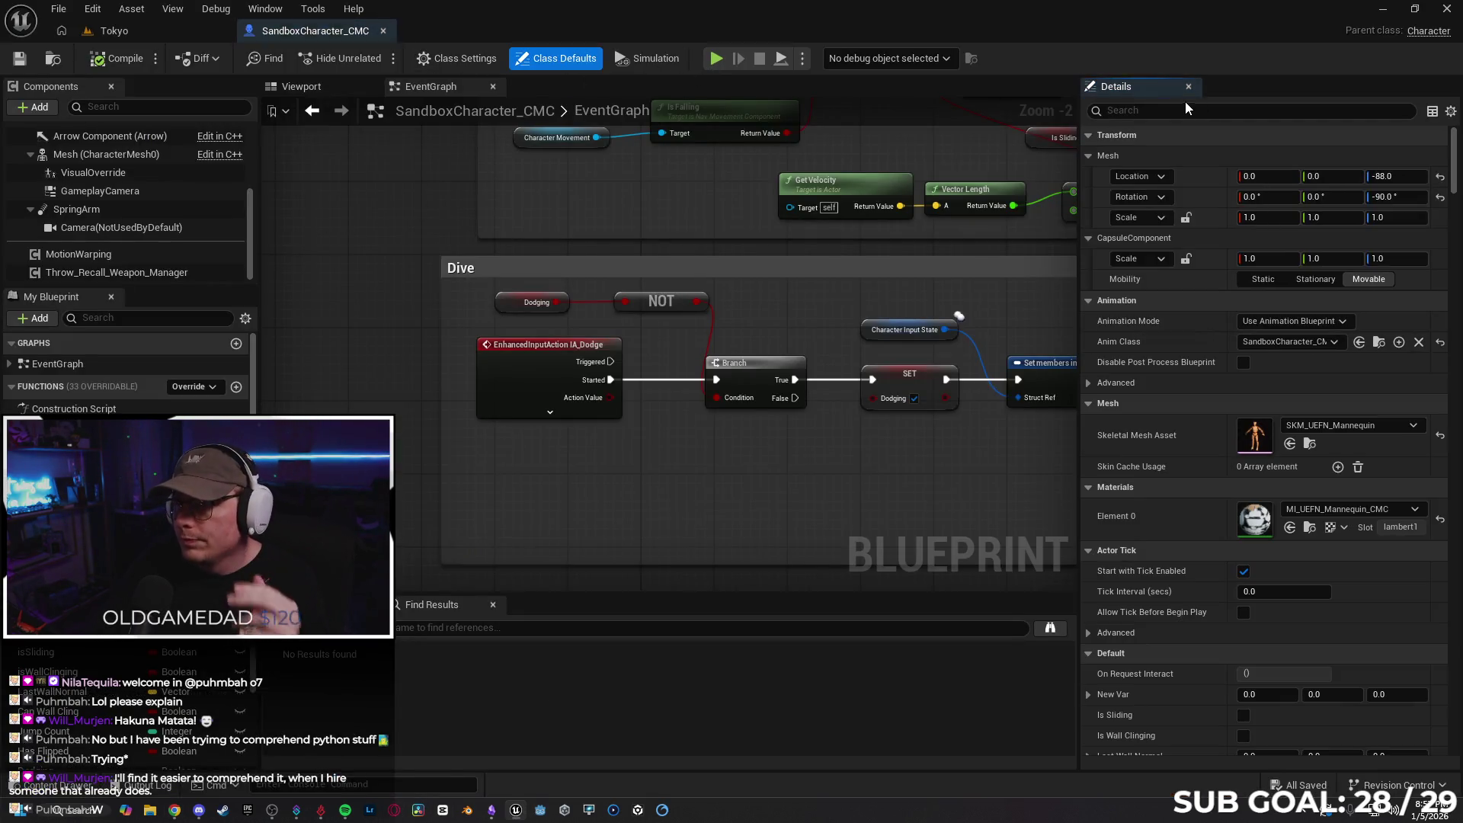
type("replica")
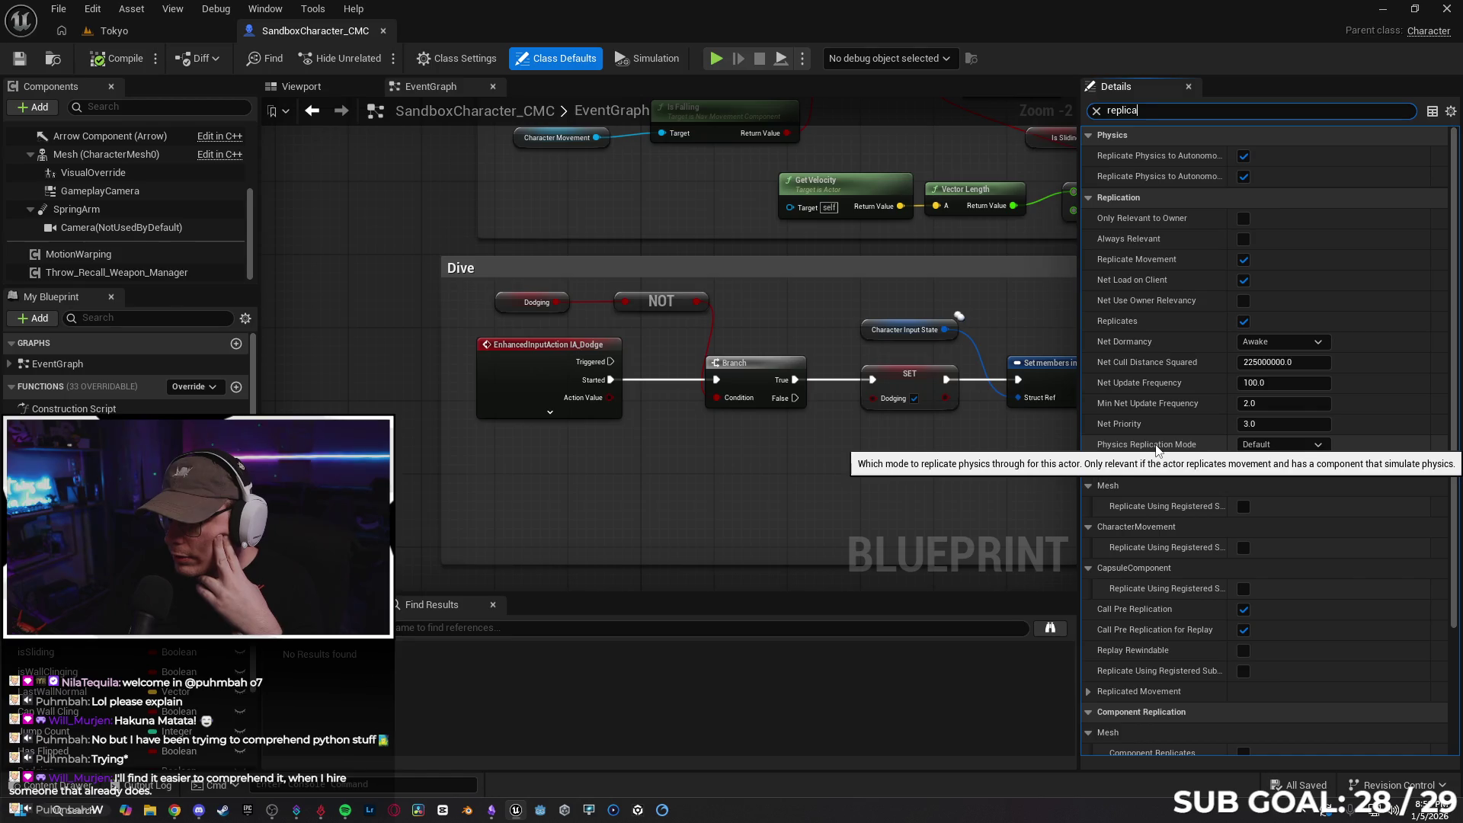
scroll(1170, 456, "down", 1)
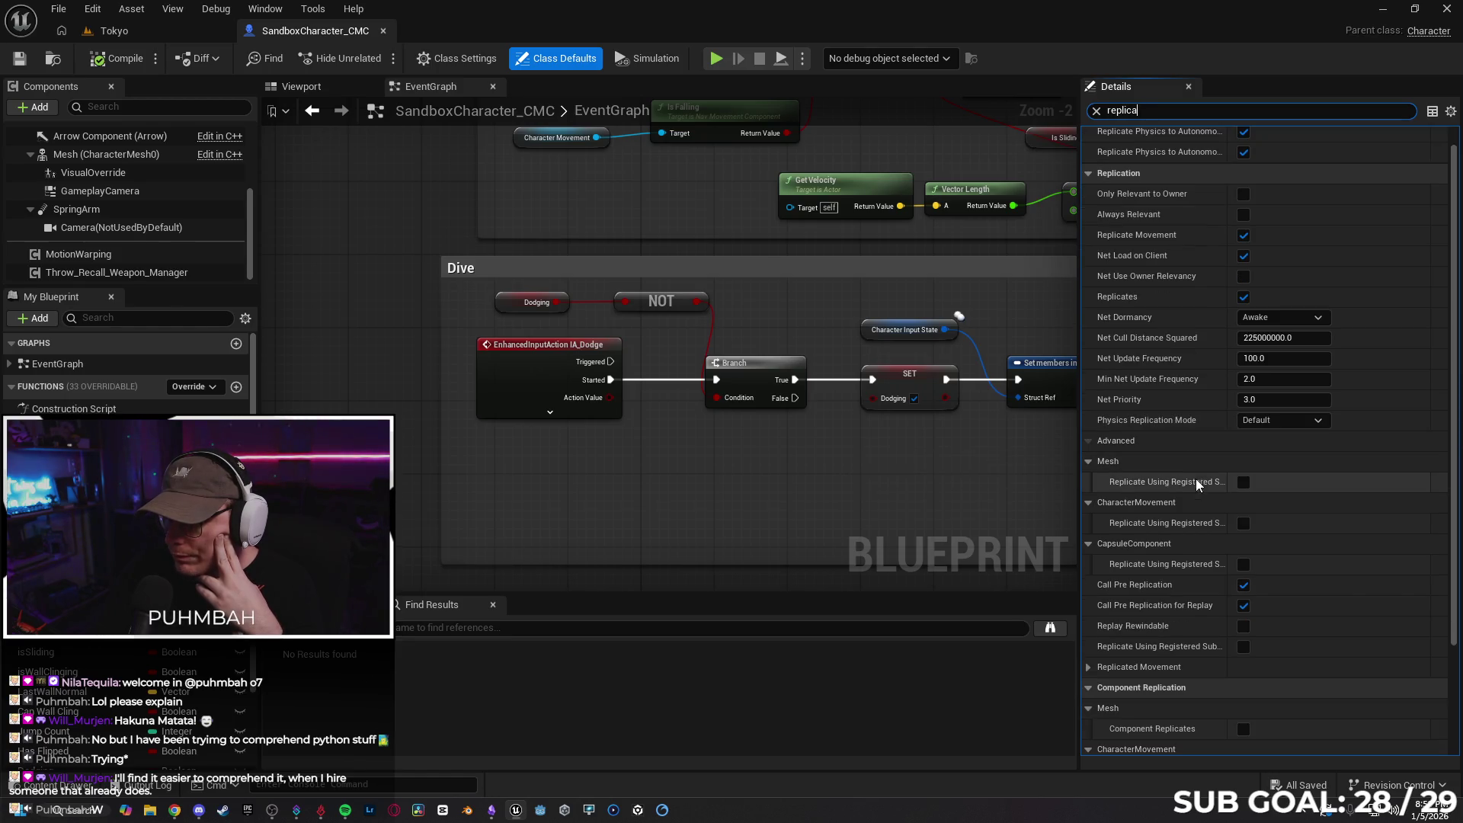
scroll(1177, 442, "down", 2)
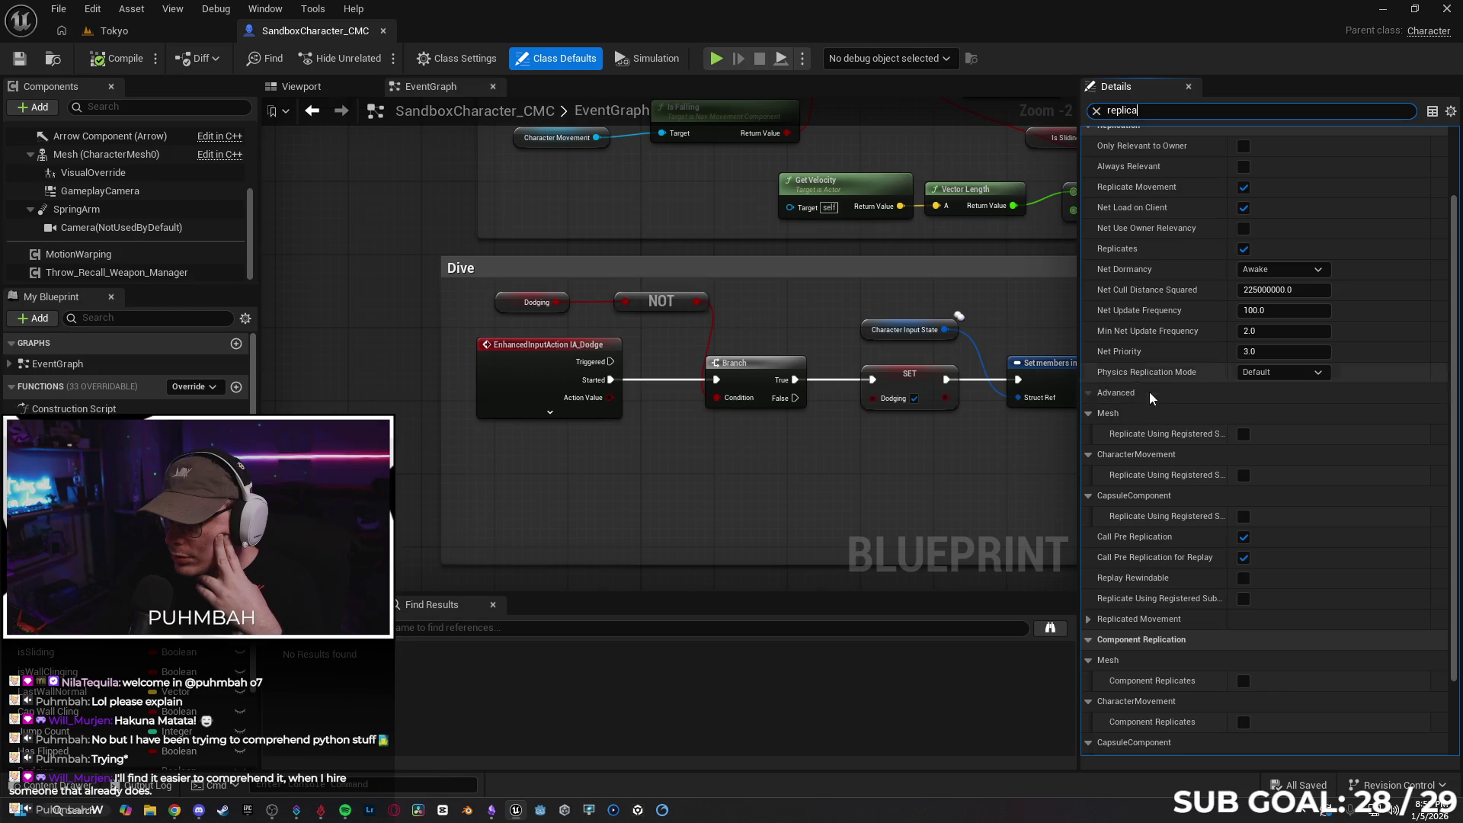
scroll(1149, 408, "down", 1)
scroll(1146, 397, "down", 1)
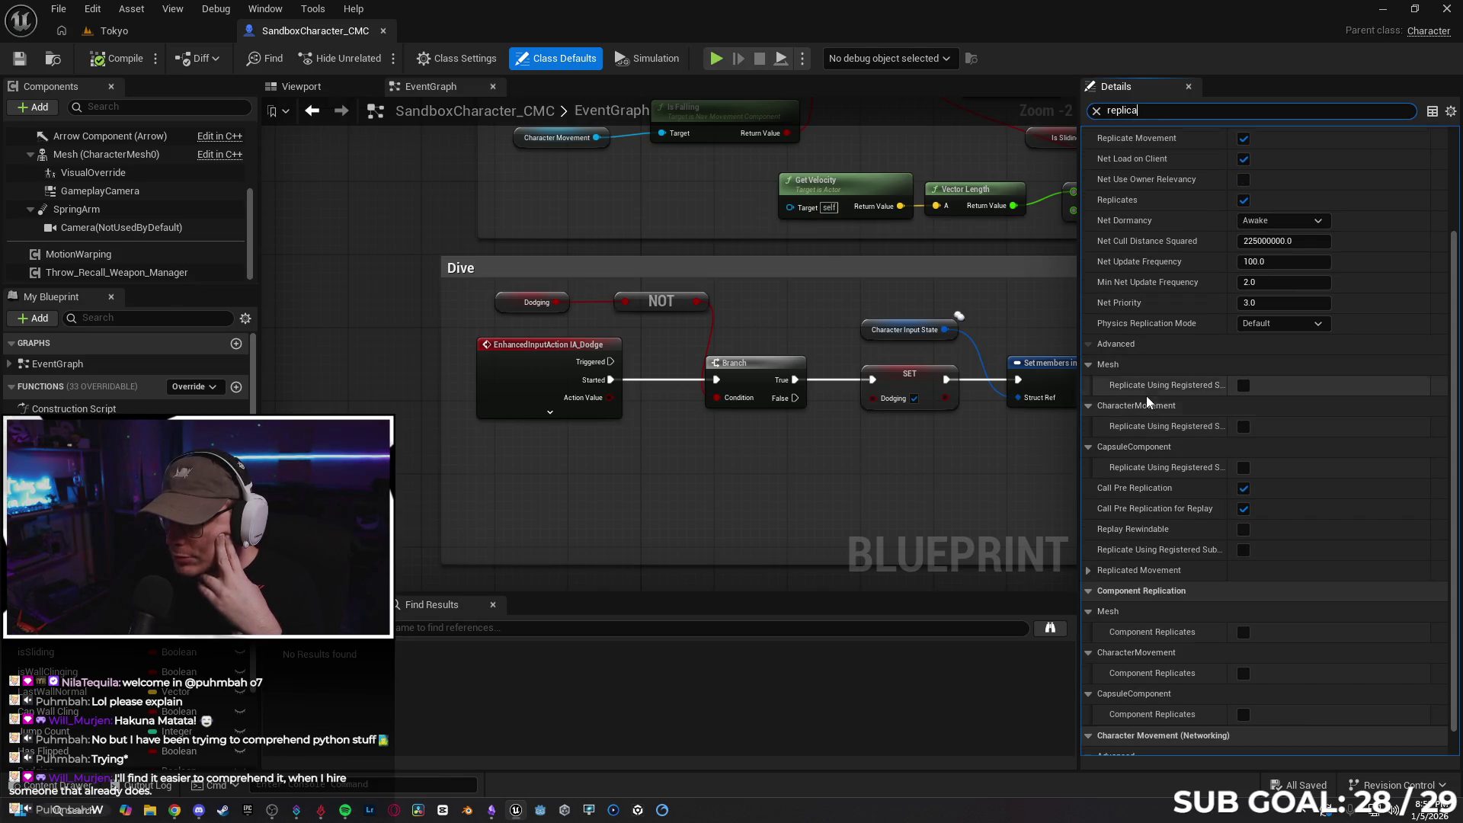
scroll(1143, 392, "down", 1)
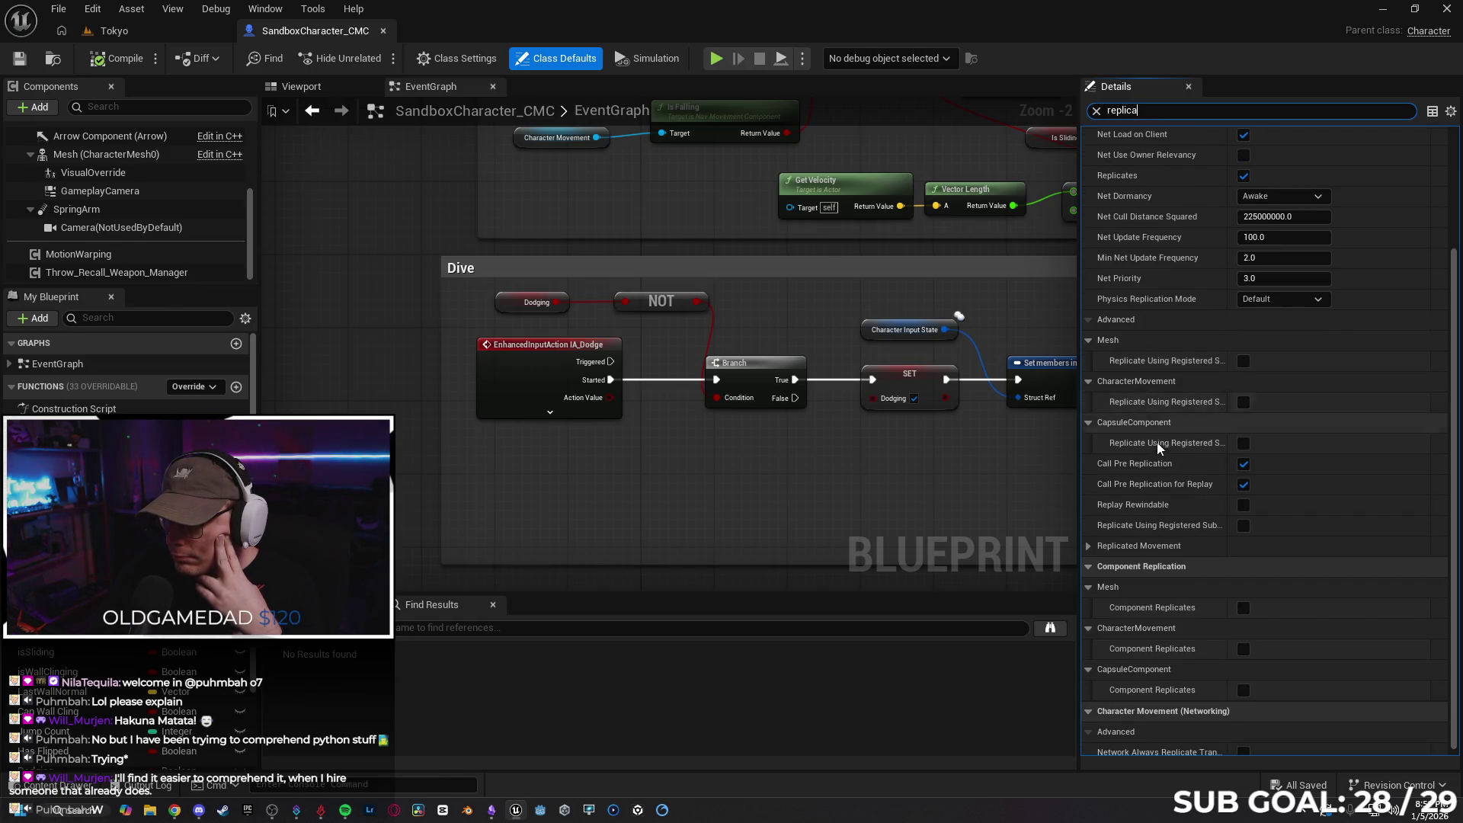
scroll(1197, 518, "down", 1)
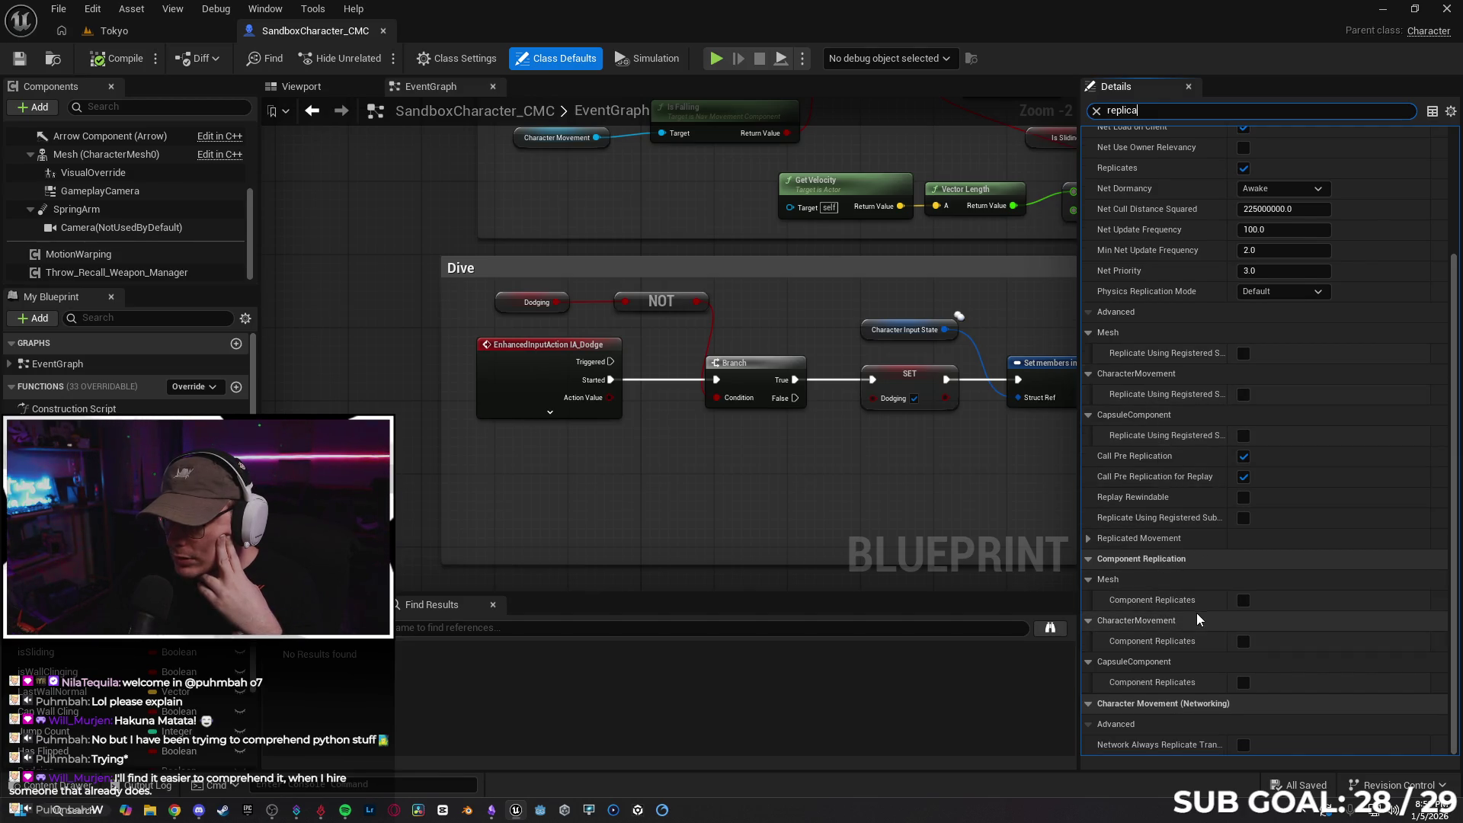
mouse_move(1133, 645)
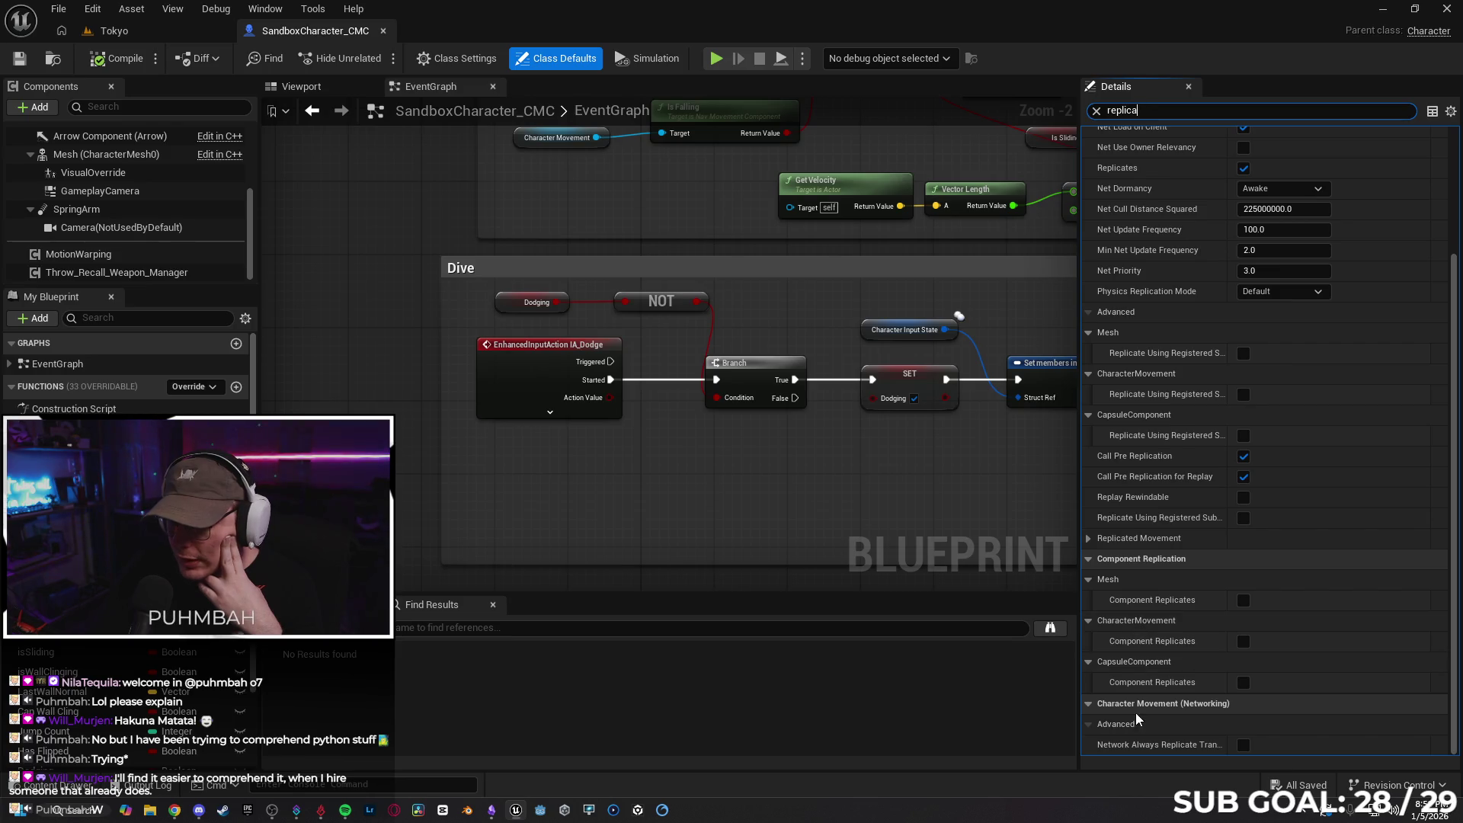
left_click(1098, 111)
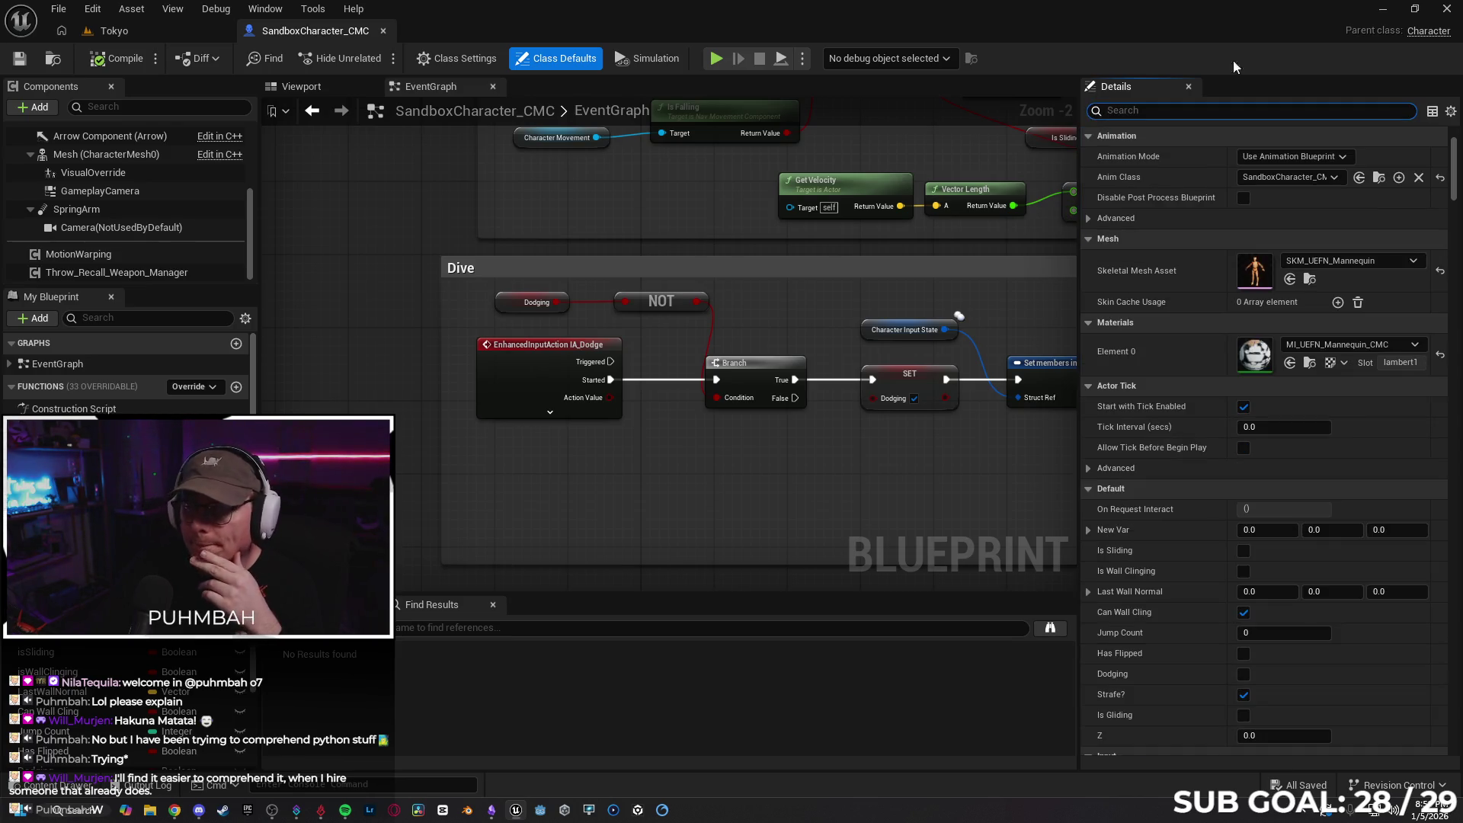
left_click(1377, 10)
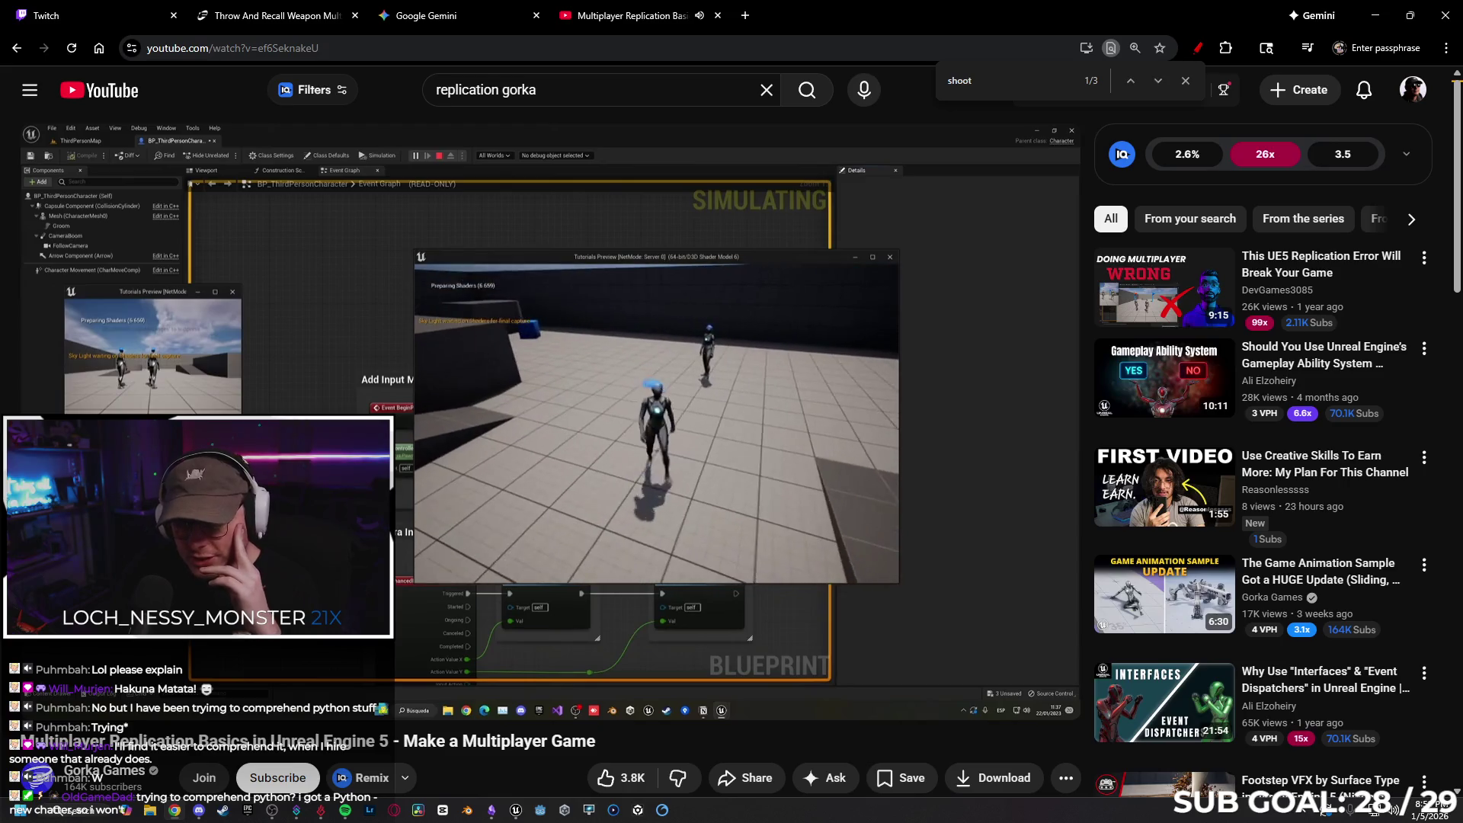
Seek the tutorial forward, then open the Scuttle Up Steam page in a new tab
key("Right")
key("Right")
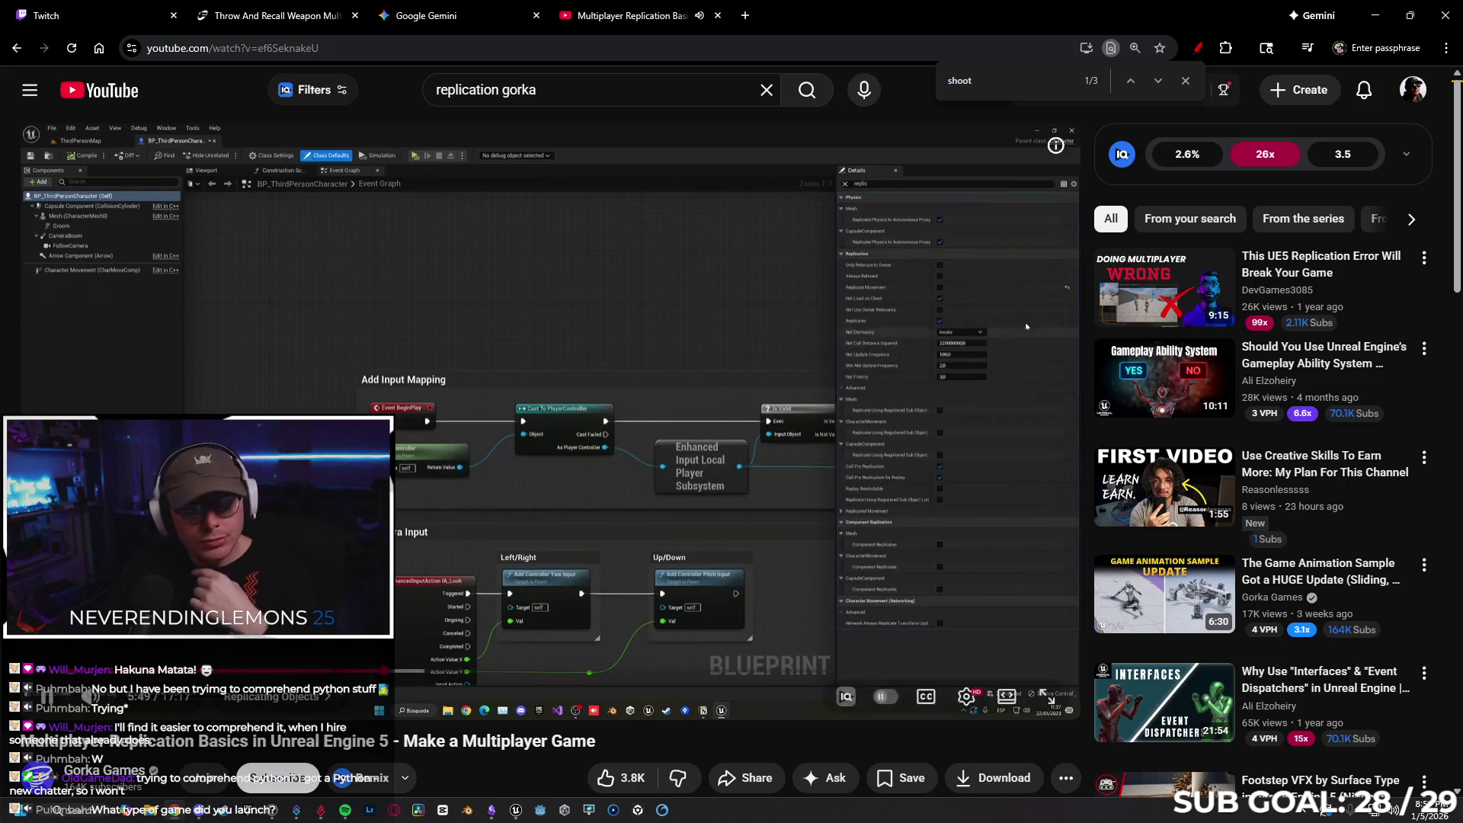
left_click(745, 15)
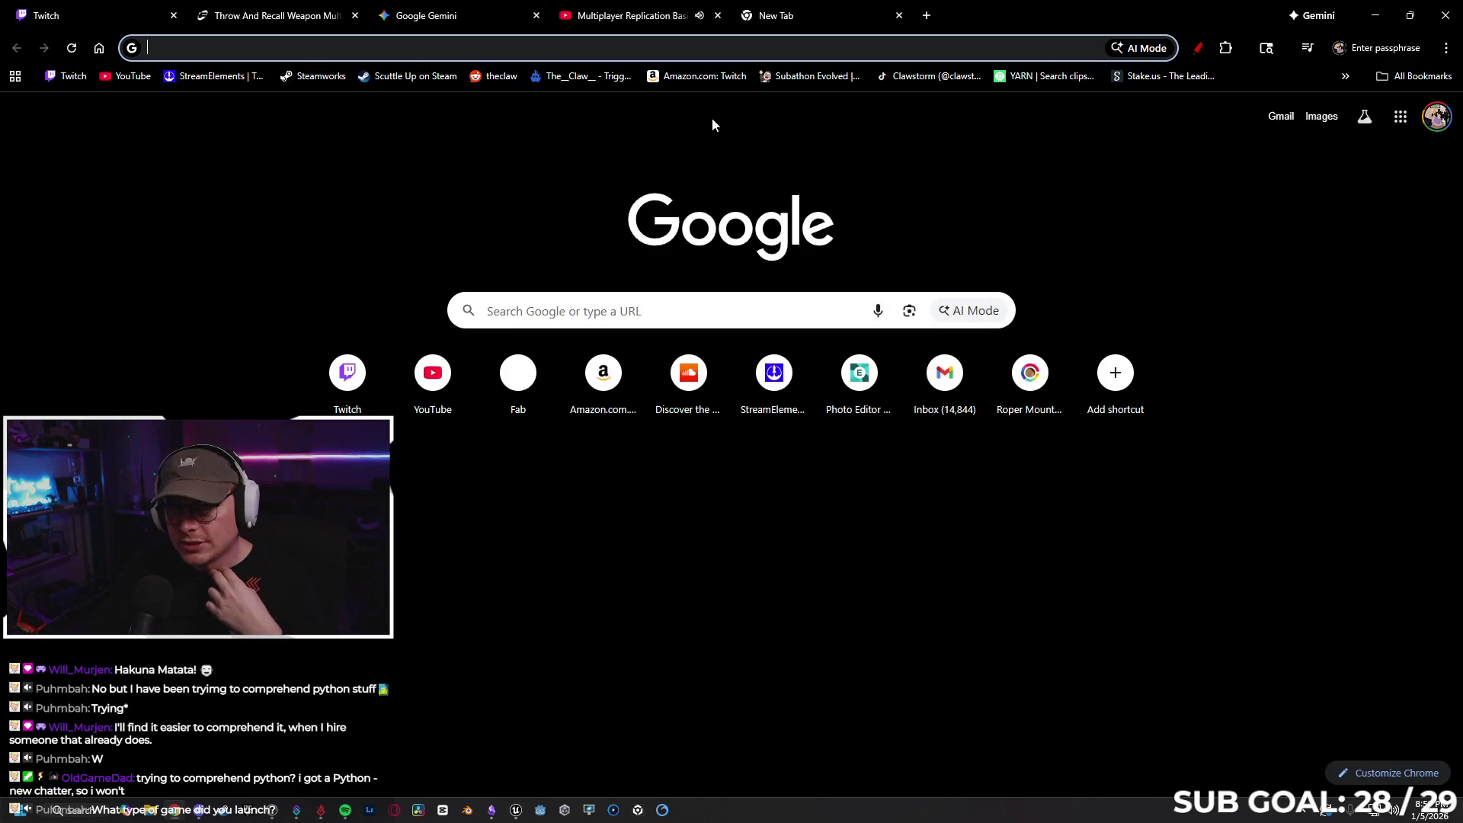
left_click(449, 77)
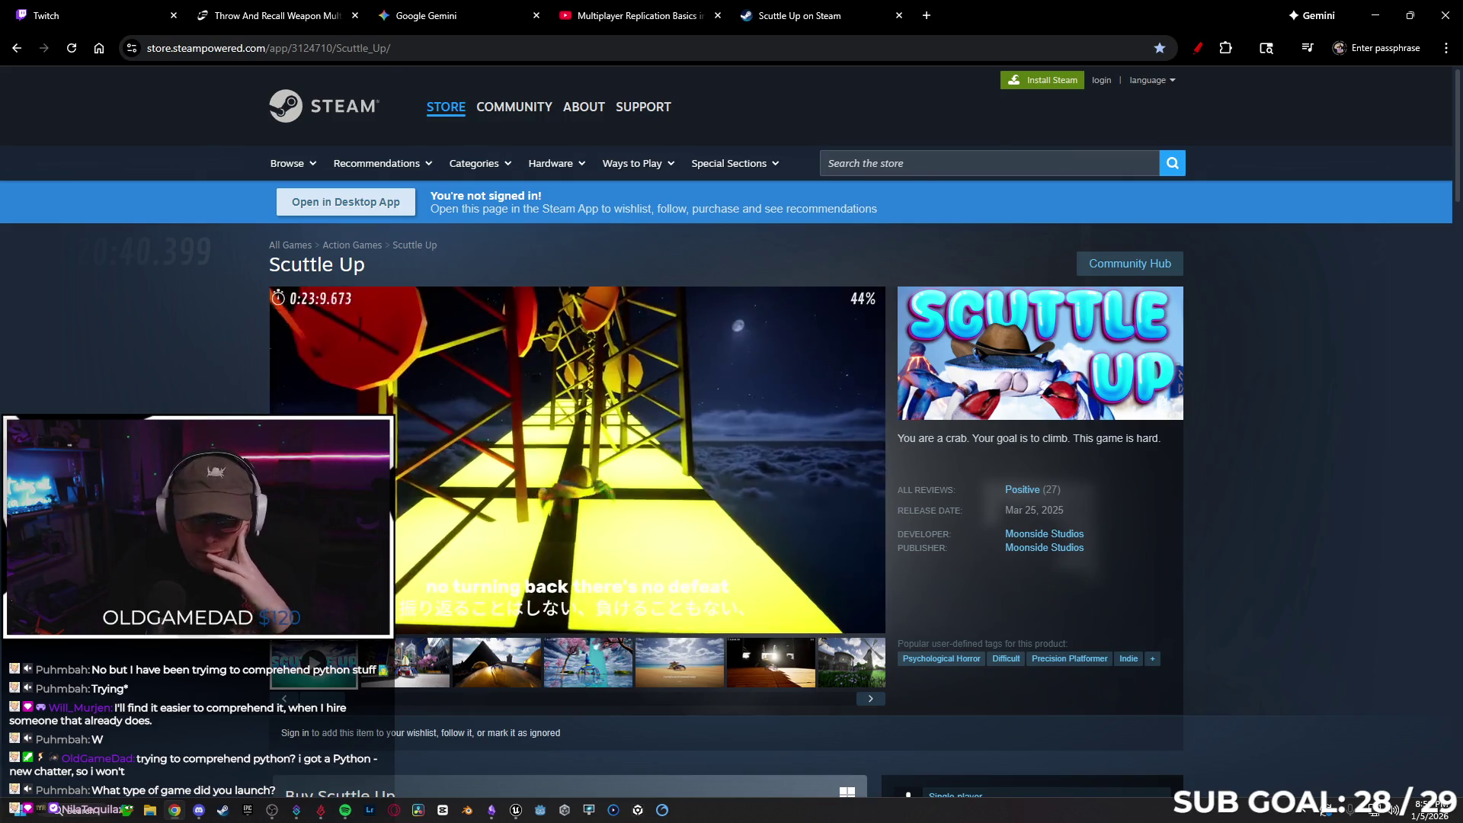
Browse the Scuttle Up store page, then return to the replication tutorial tab
mouse_move(1052, 501)
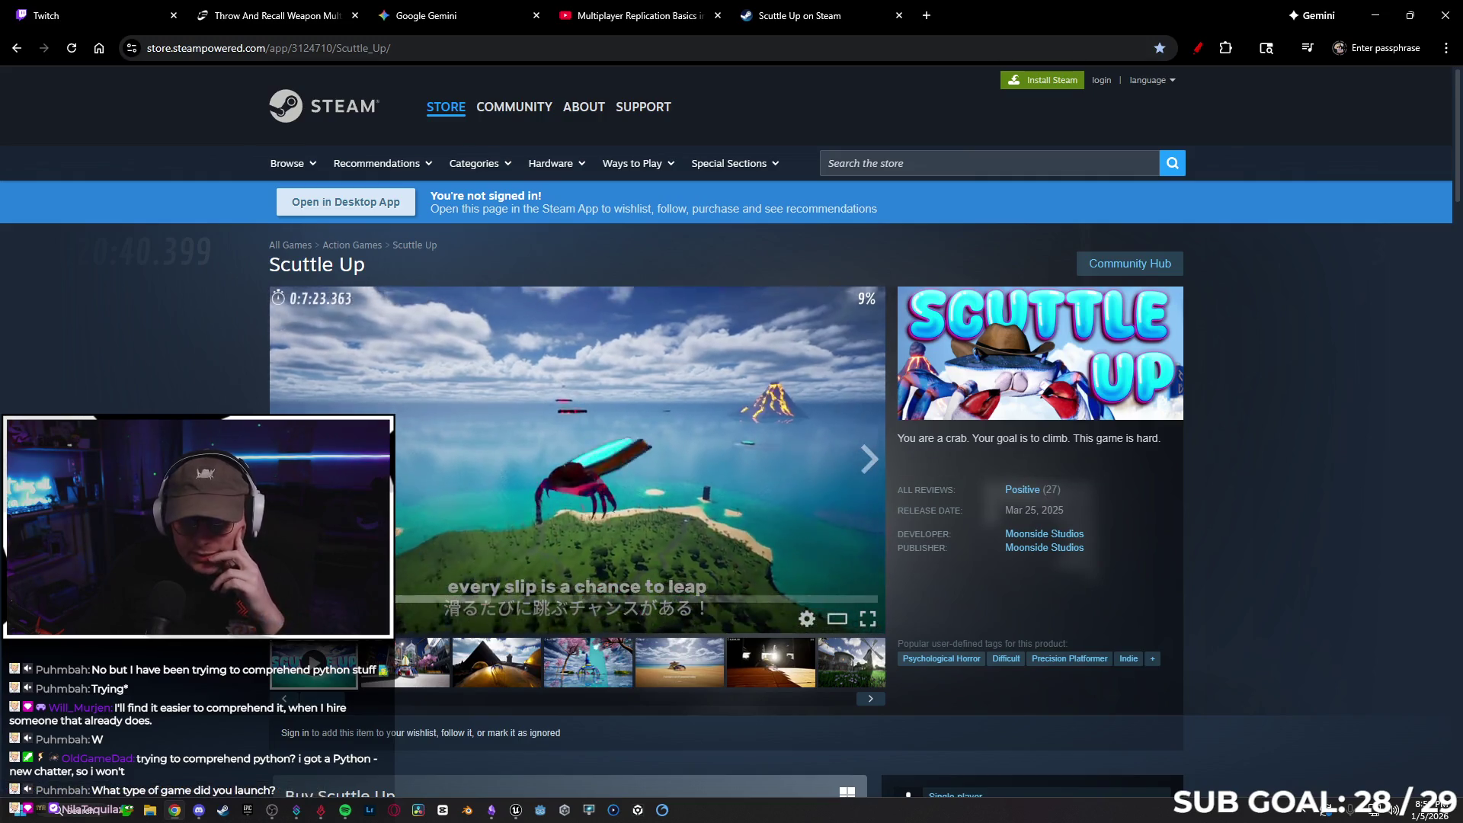
scroll(577, 457, "down", 5)
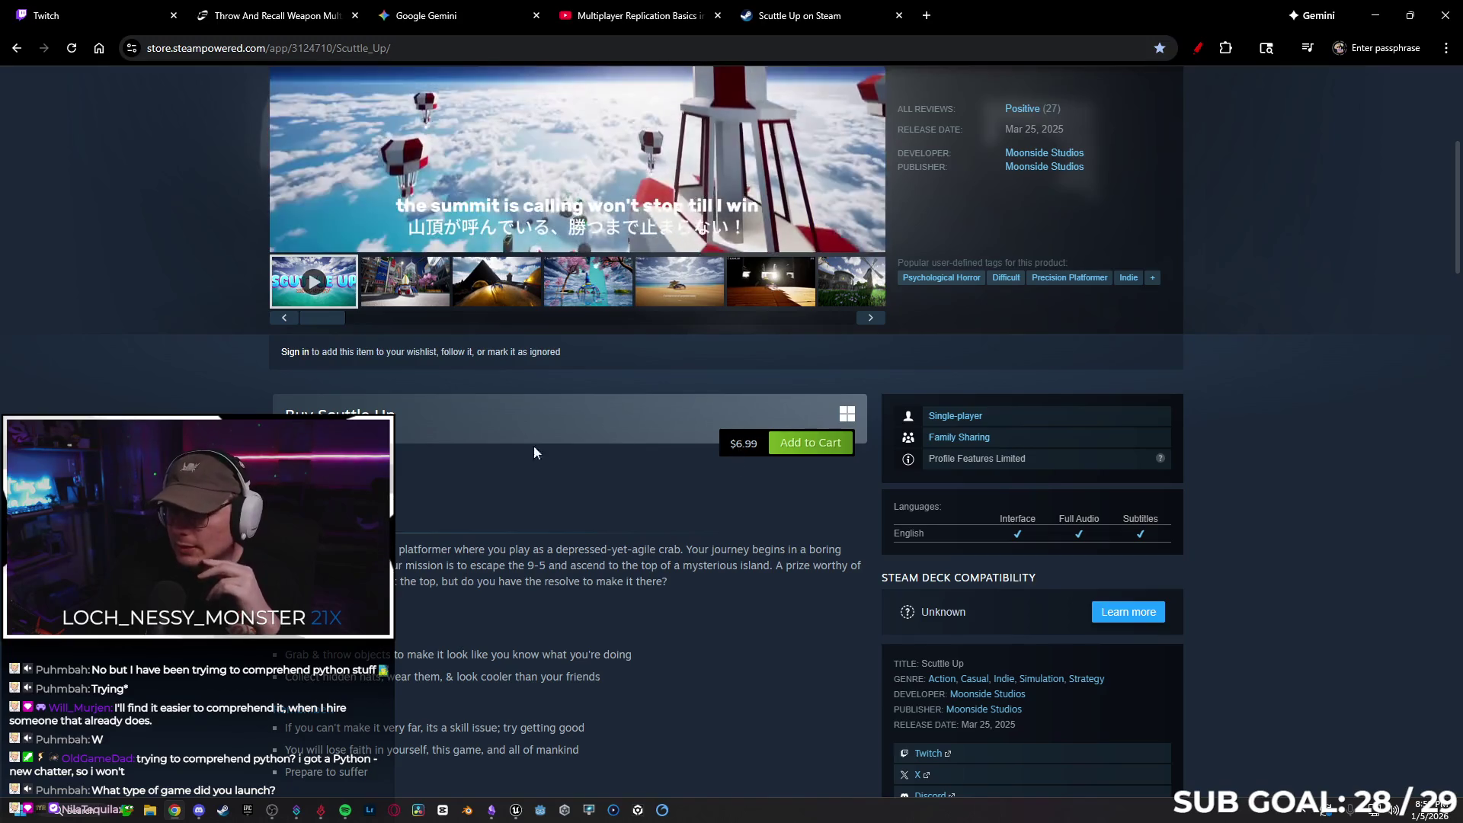
scroll(576, 451, "down", 8)
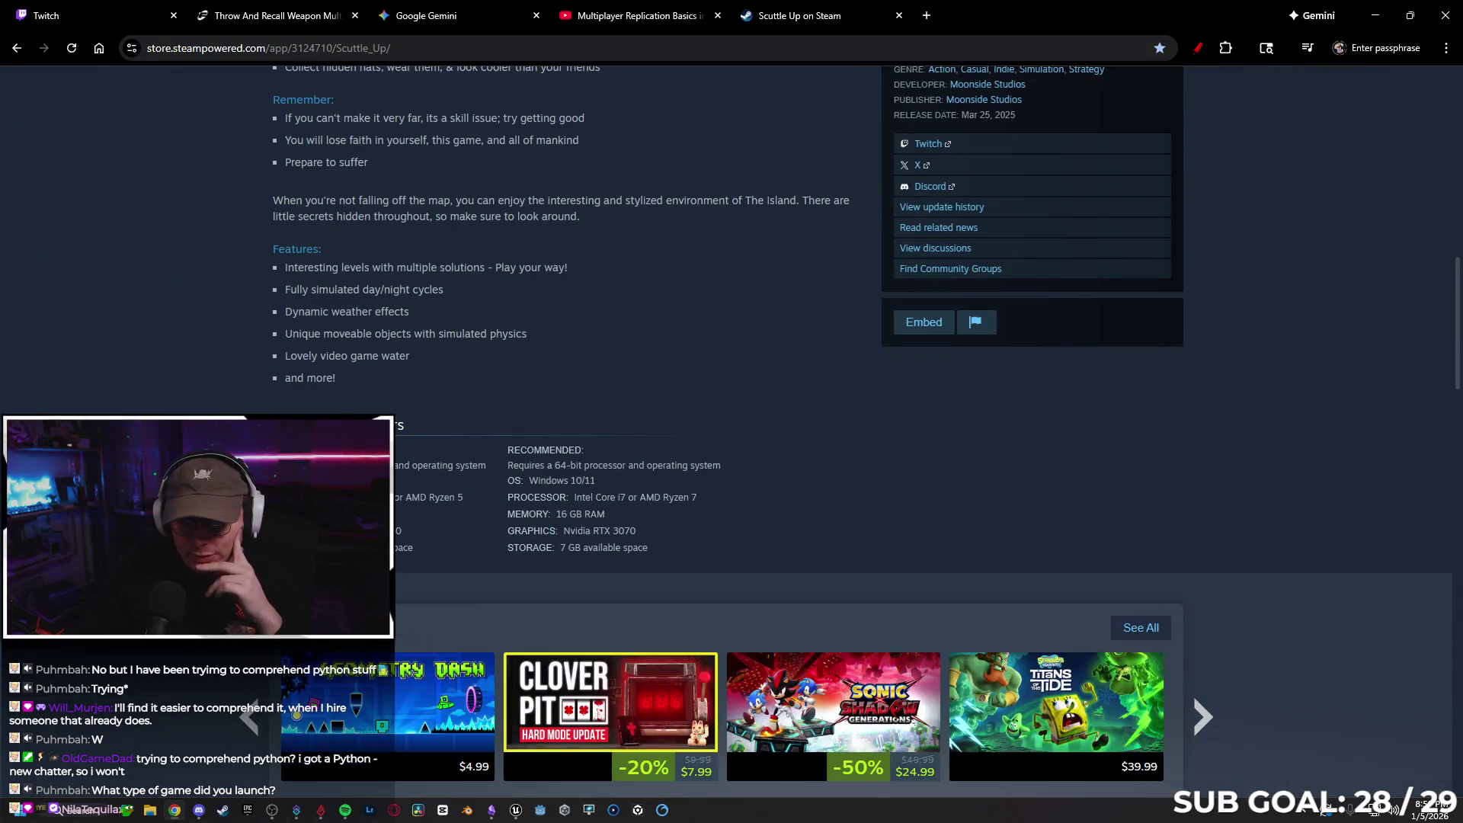
scroll(577, 457, "up", 15)
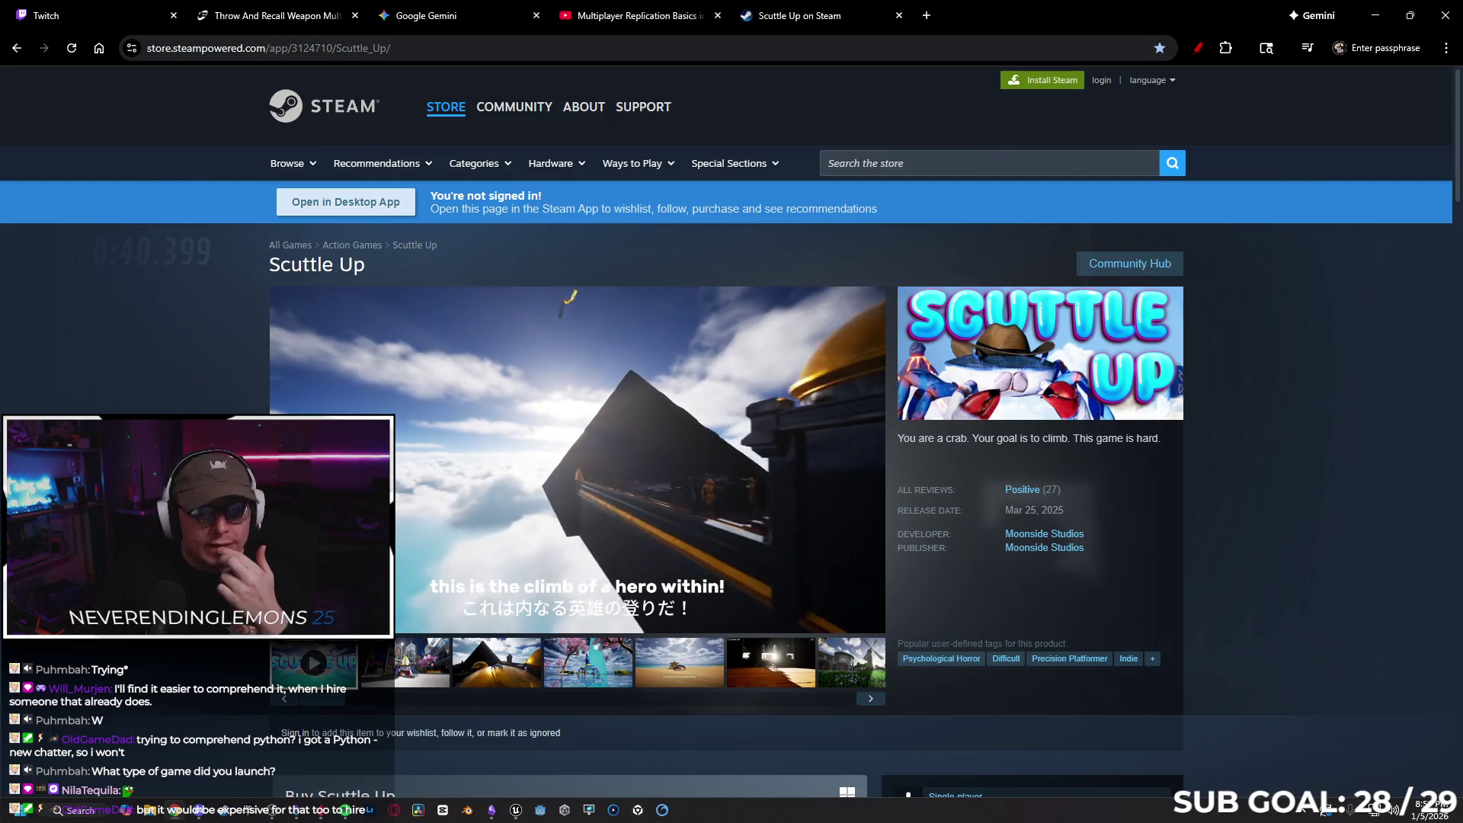
scroll(577, 457, "down", 3)
scroll(577, 457, "up", 3)
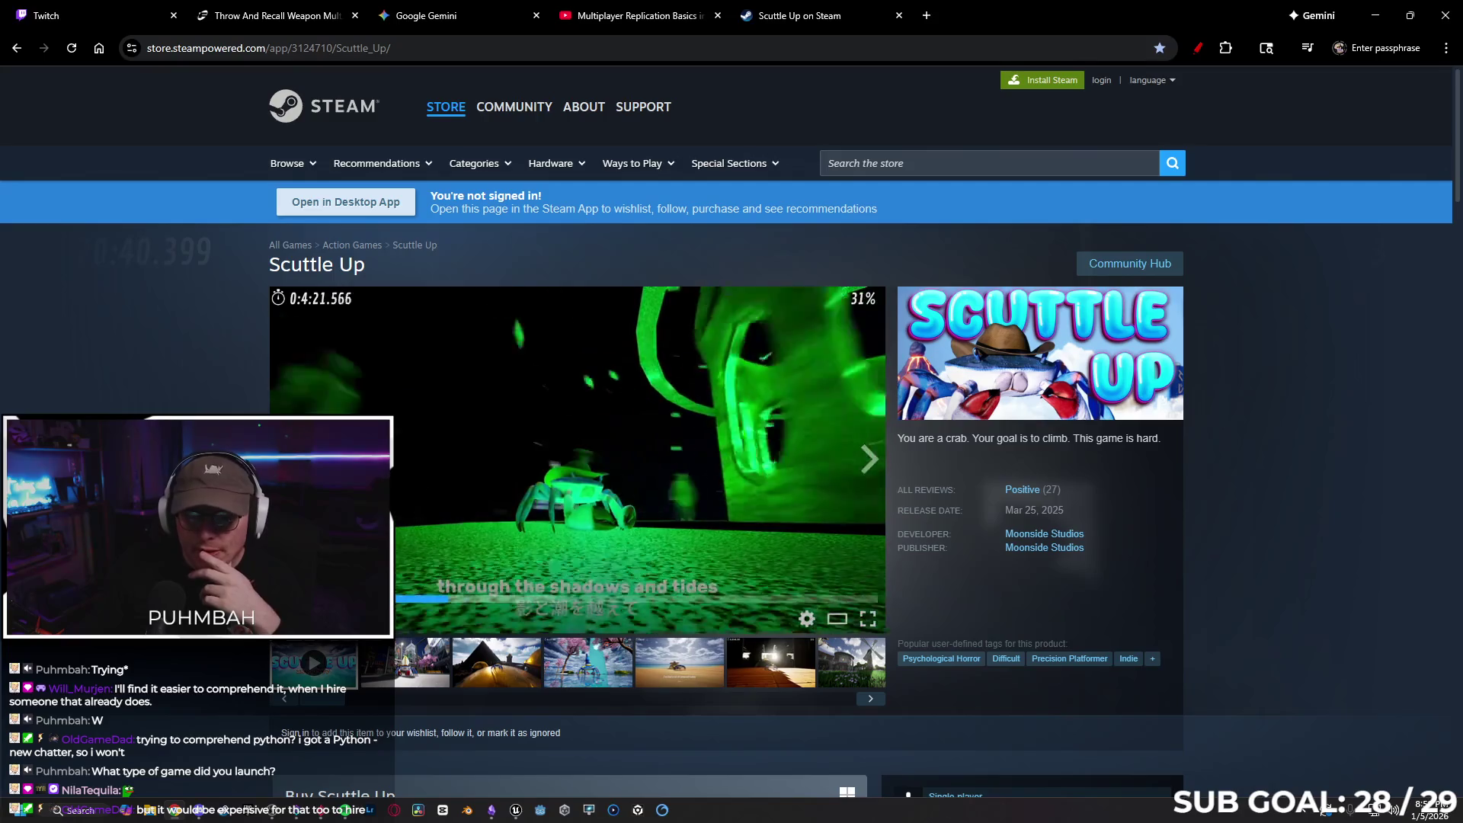
left_click(568, 6)
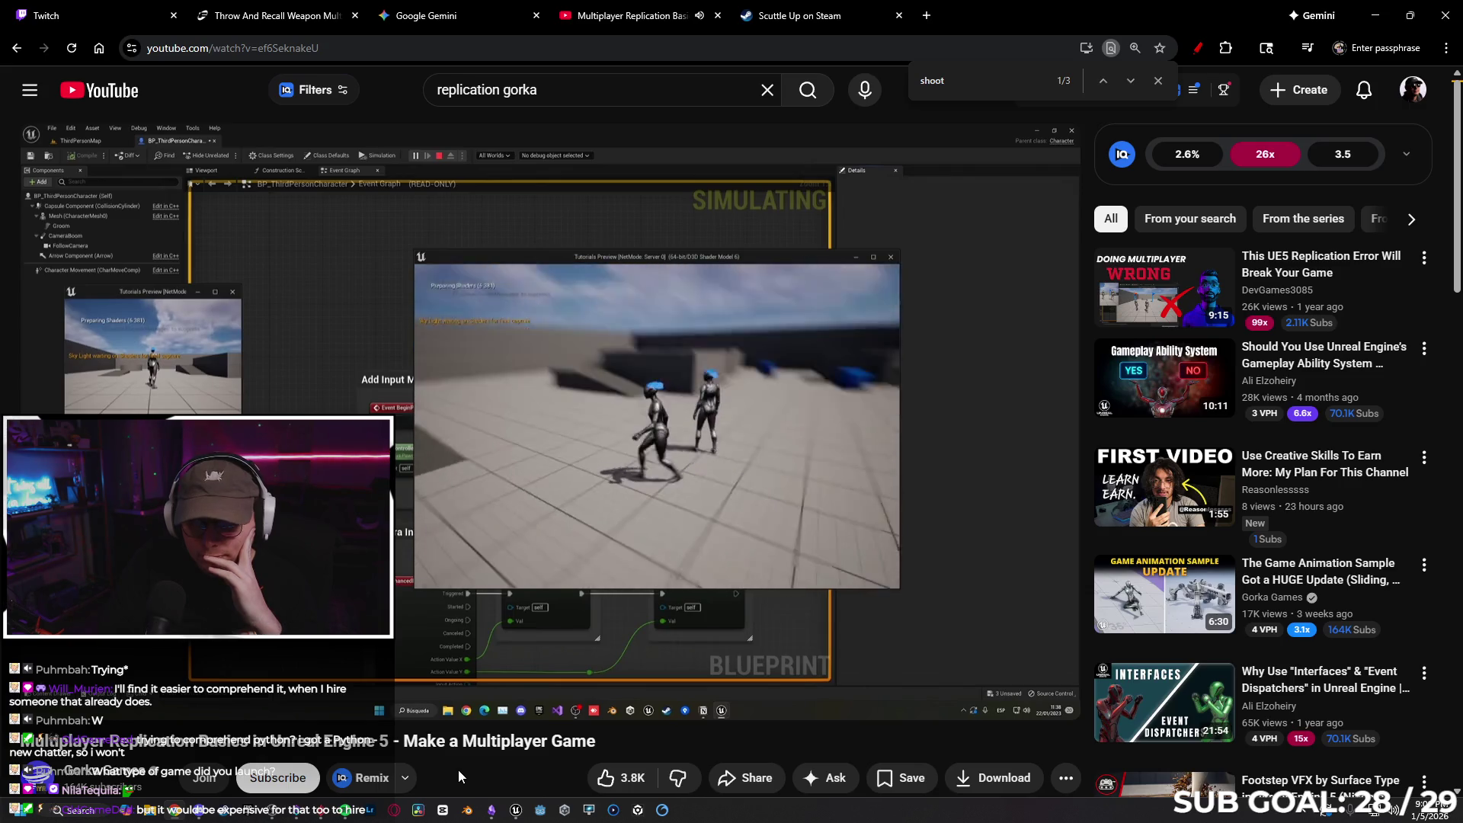
Seek the tutorial about twenty seconds ahead, then show Unreal's Tokyo level tab
key("Right")
key("Right")
key("Right")
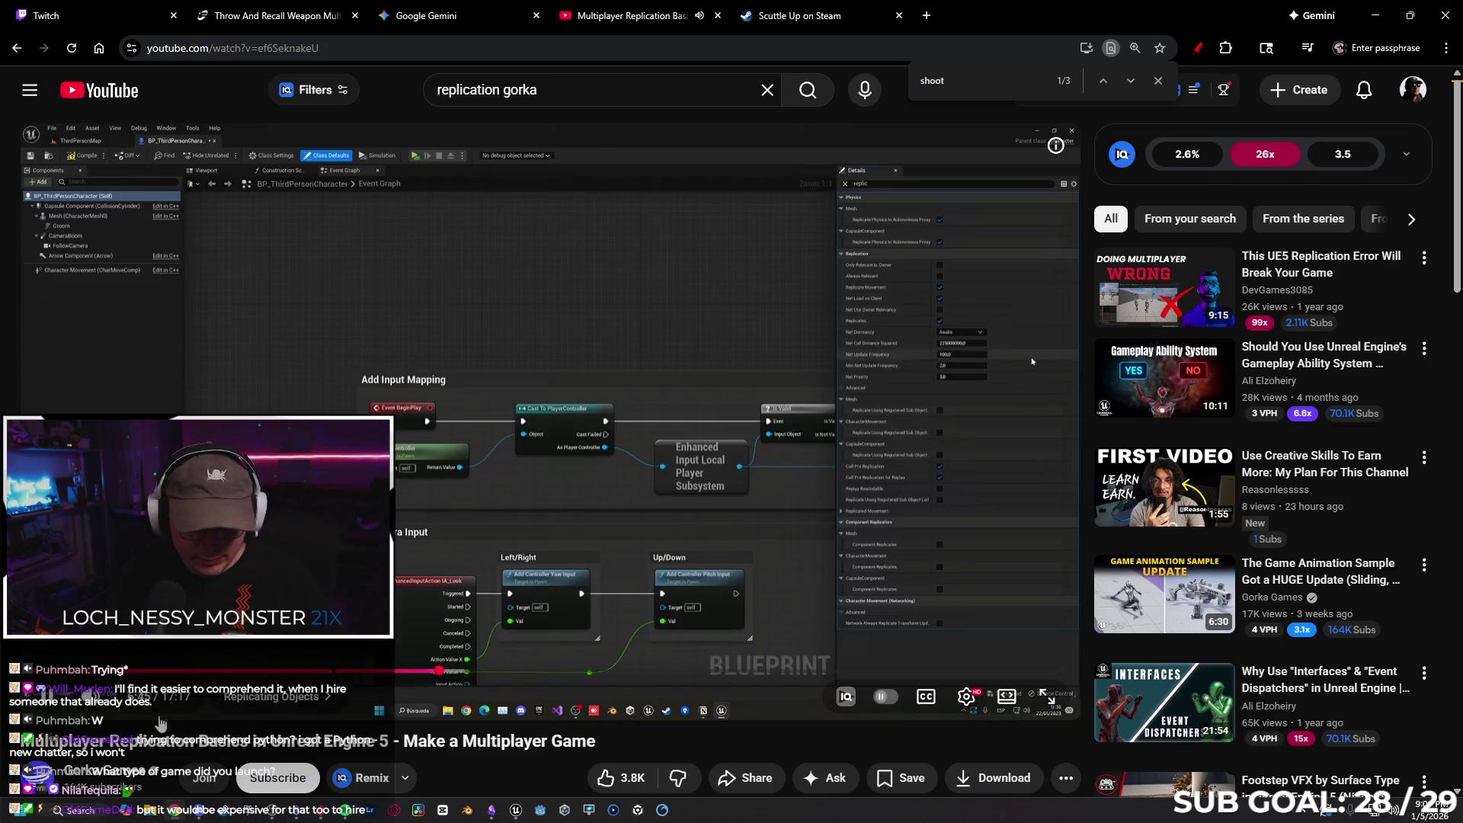
left_click(516, 809)
left_click(140, 29)
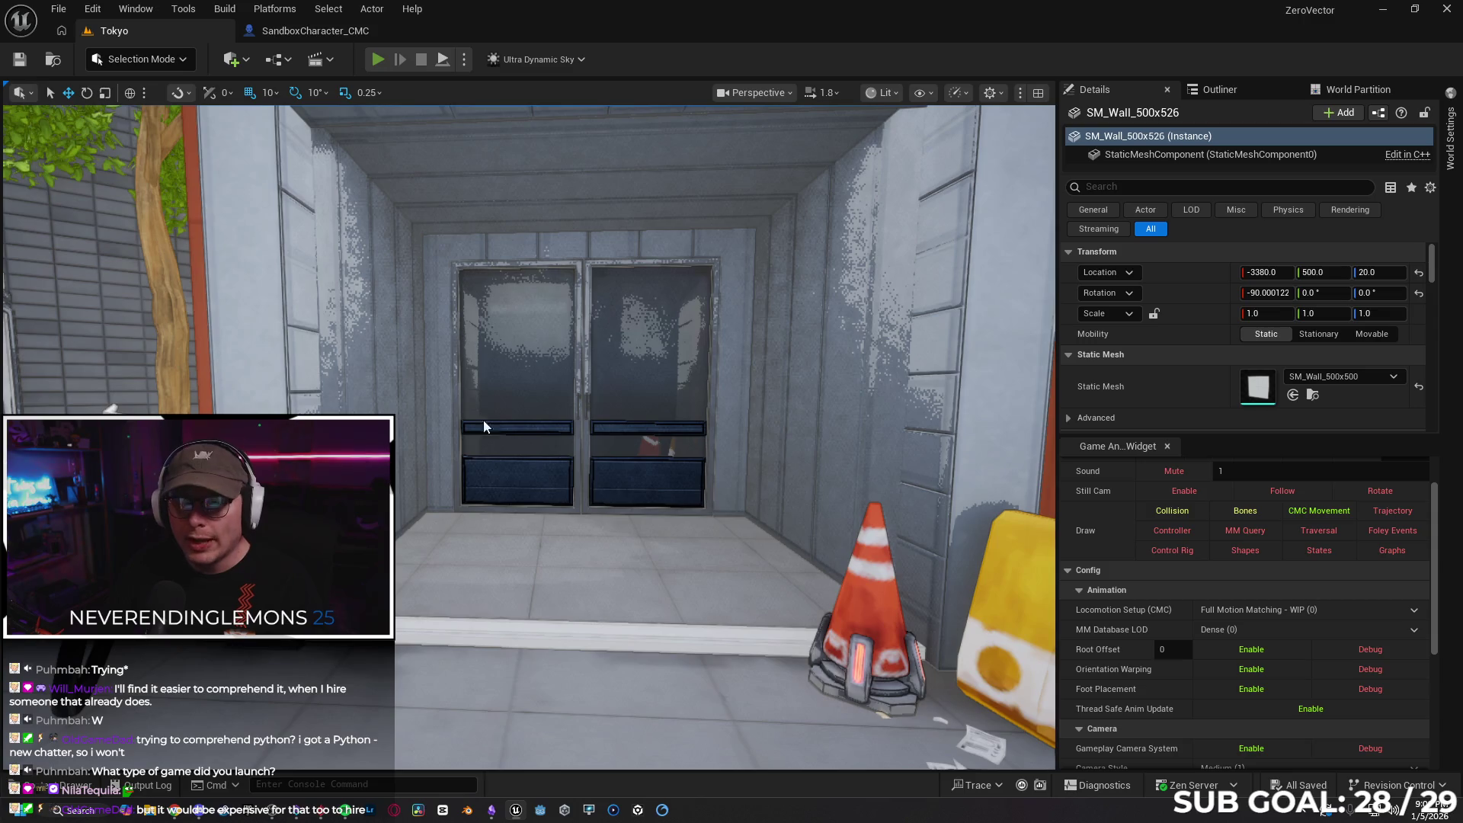
Start a multiplayer PIE test with Alt+P, running and jumping the client character down the street
key("alt+p")
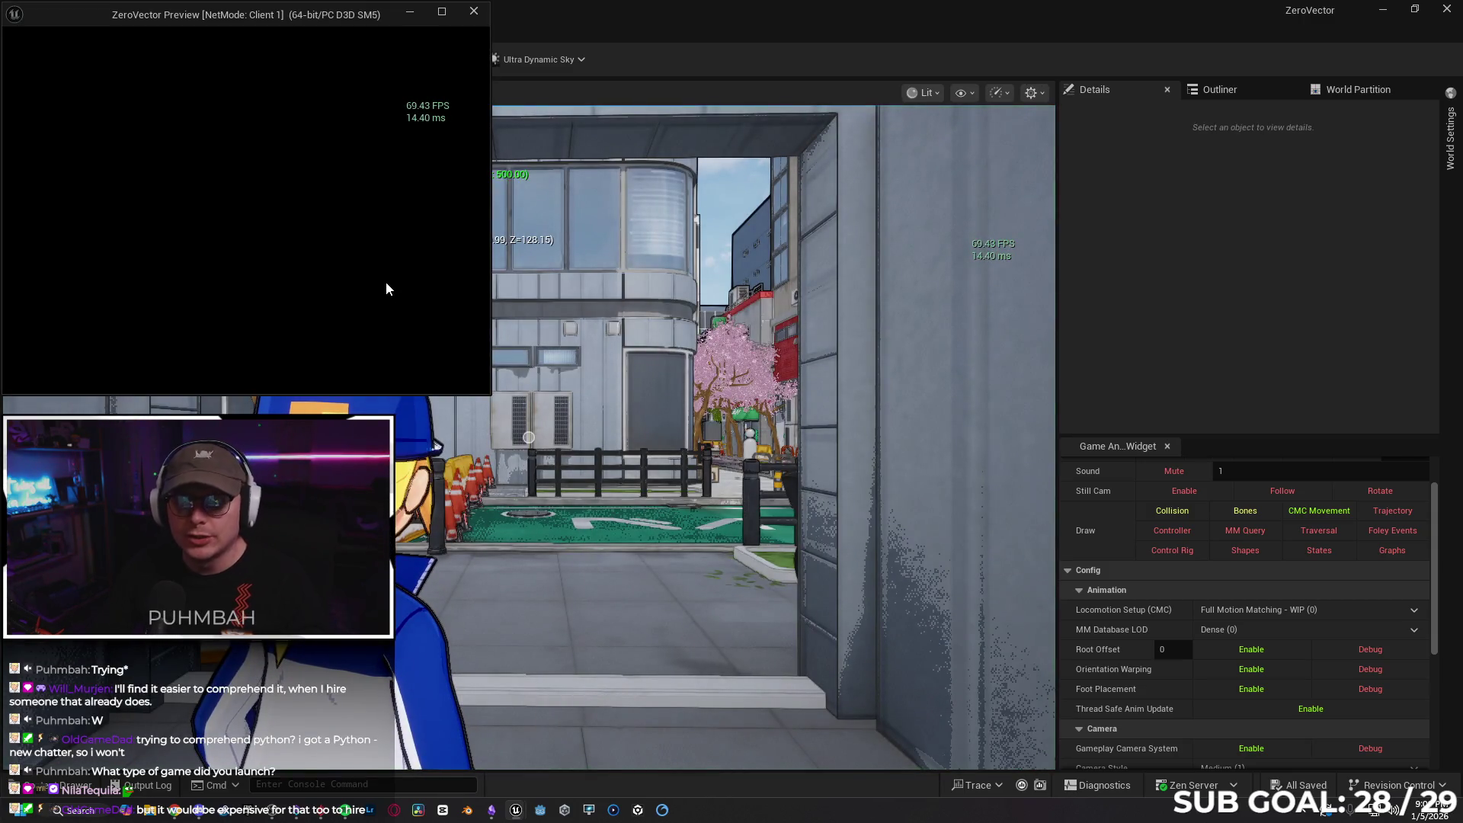
key("w")
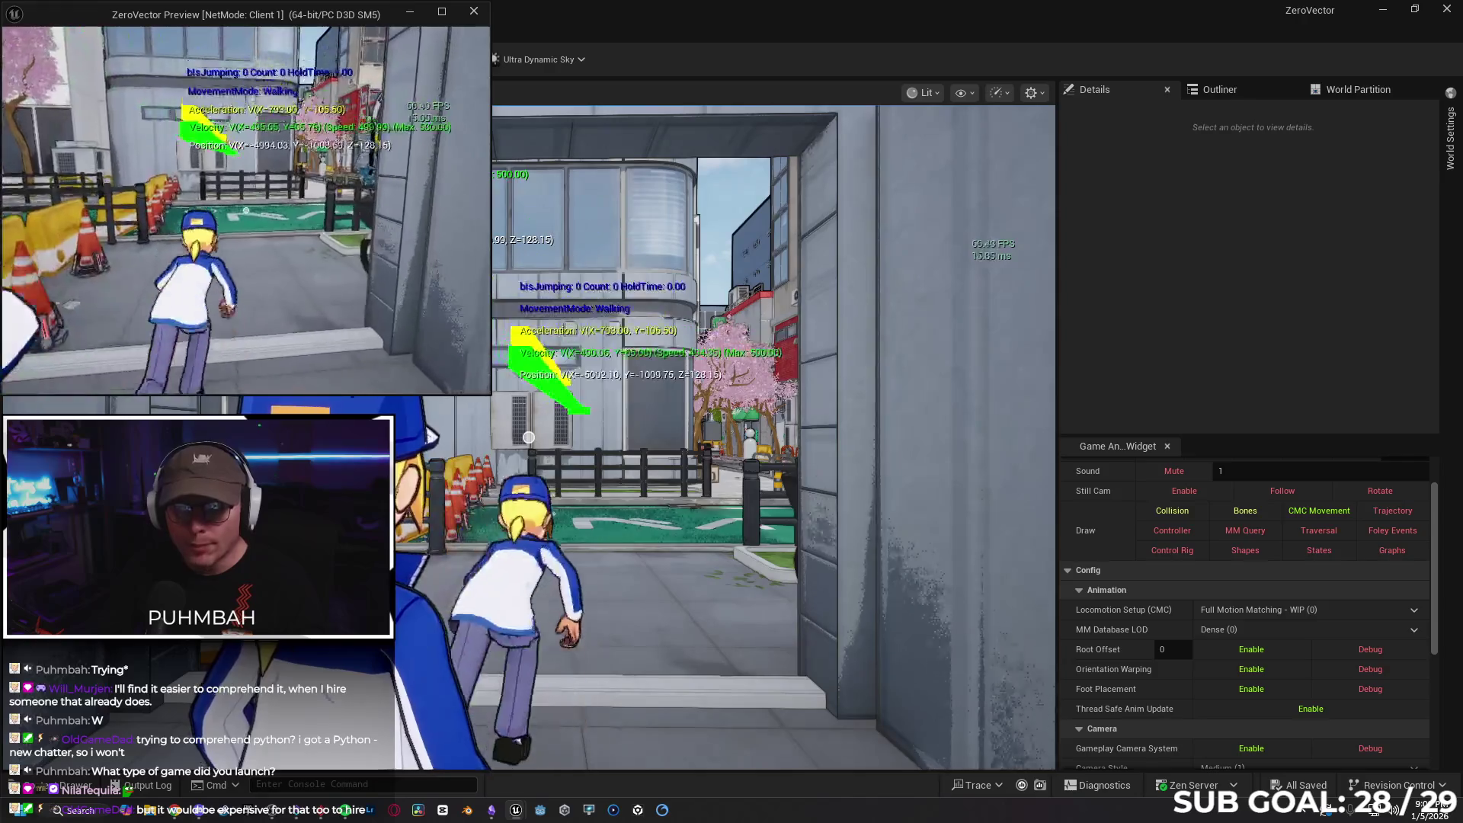
key("w")
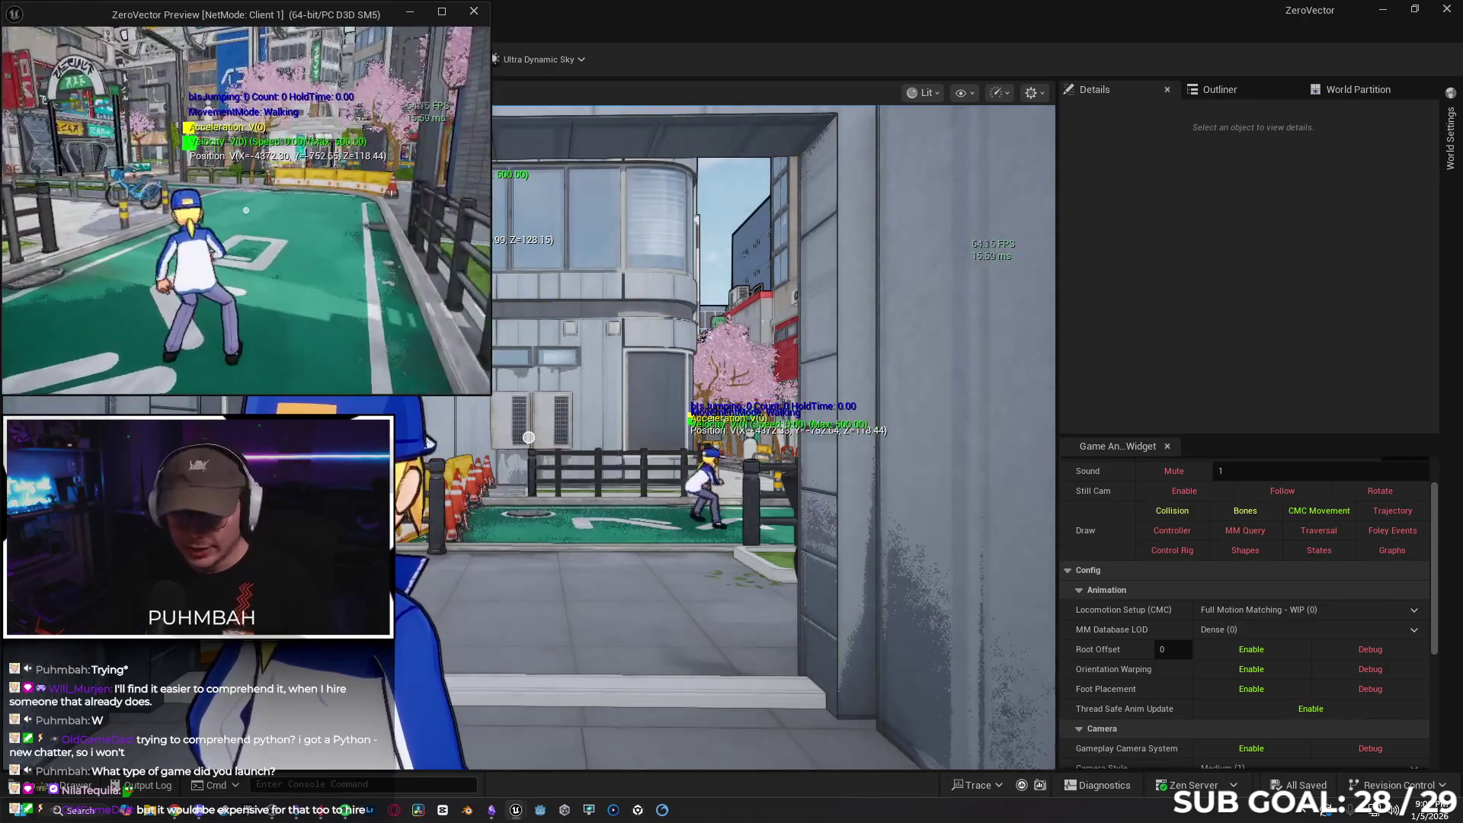
key("w")
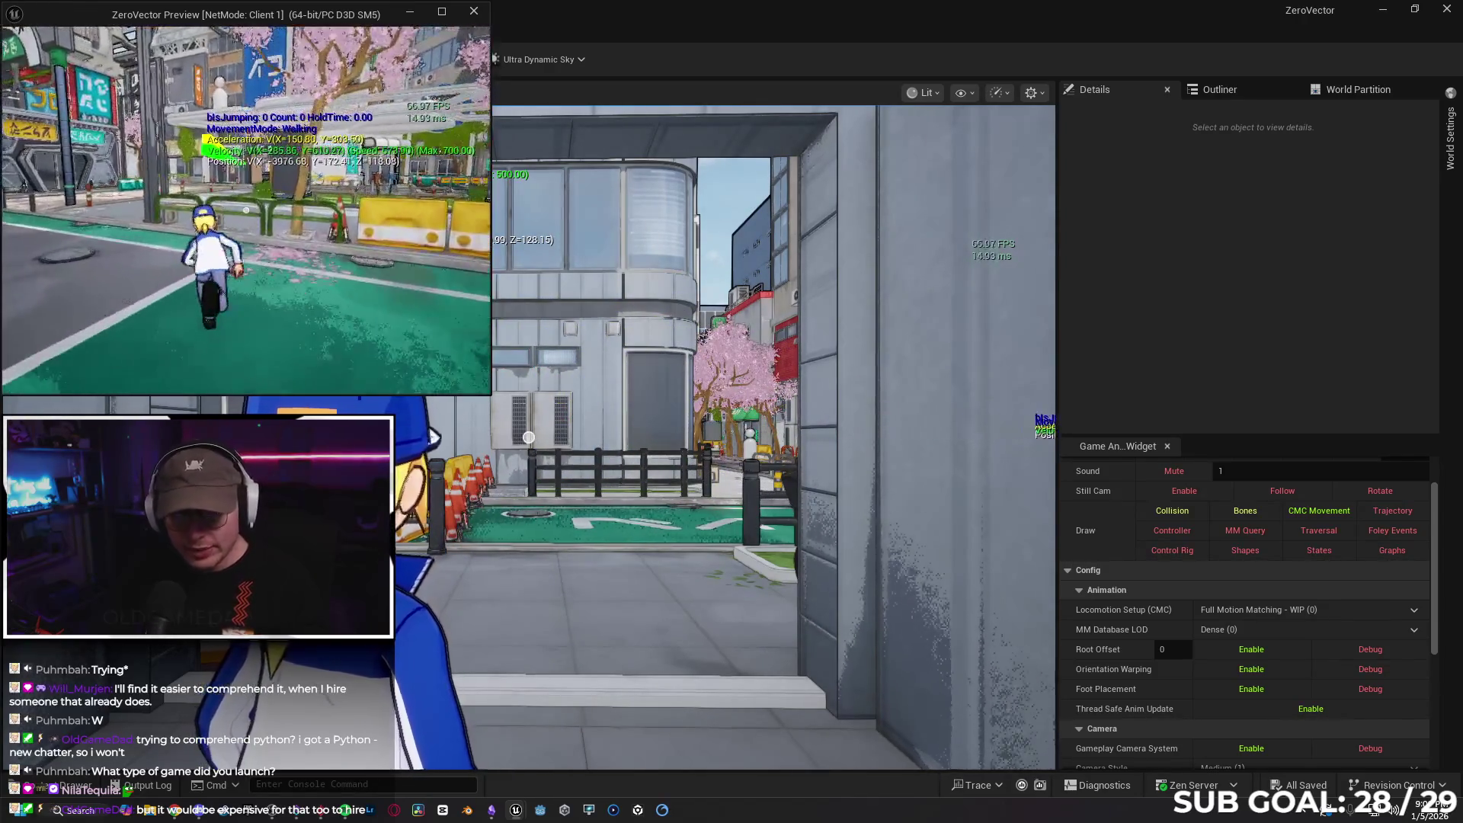
key("w")
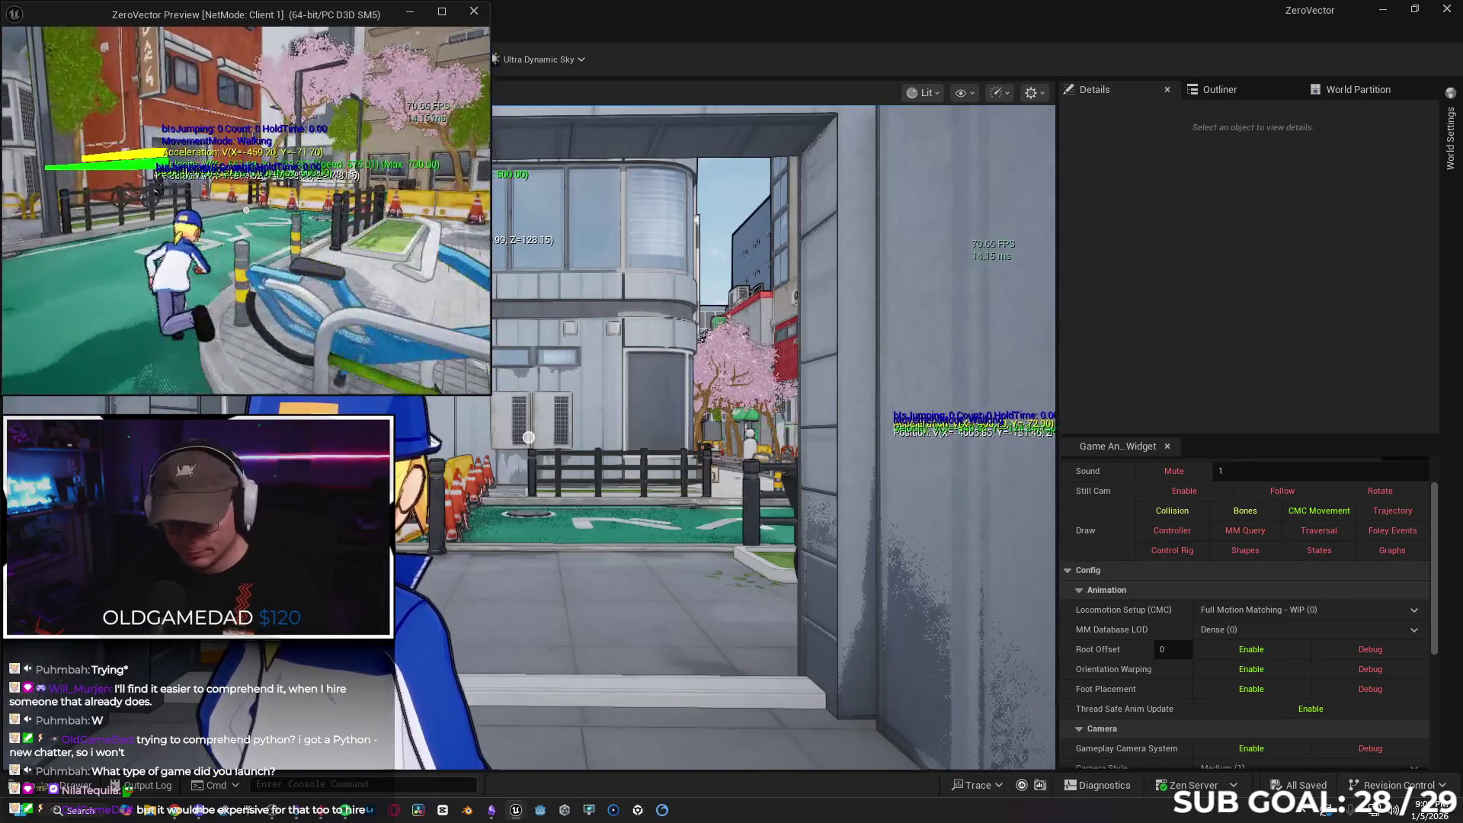
key("w")
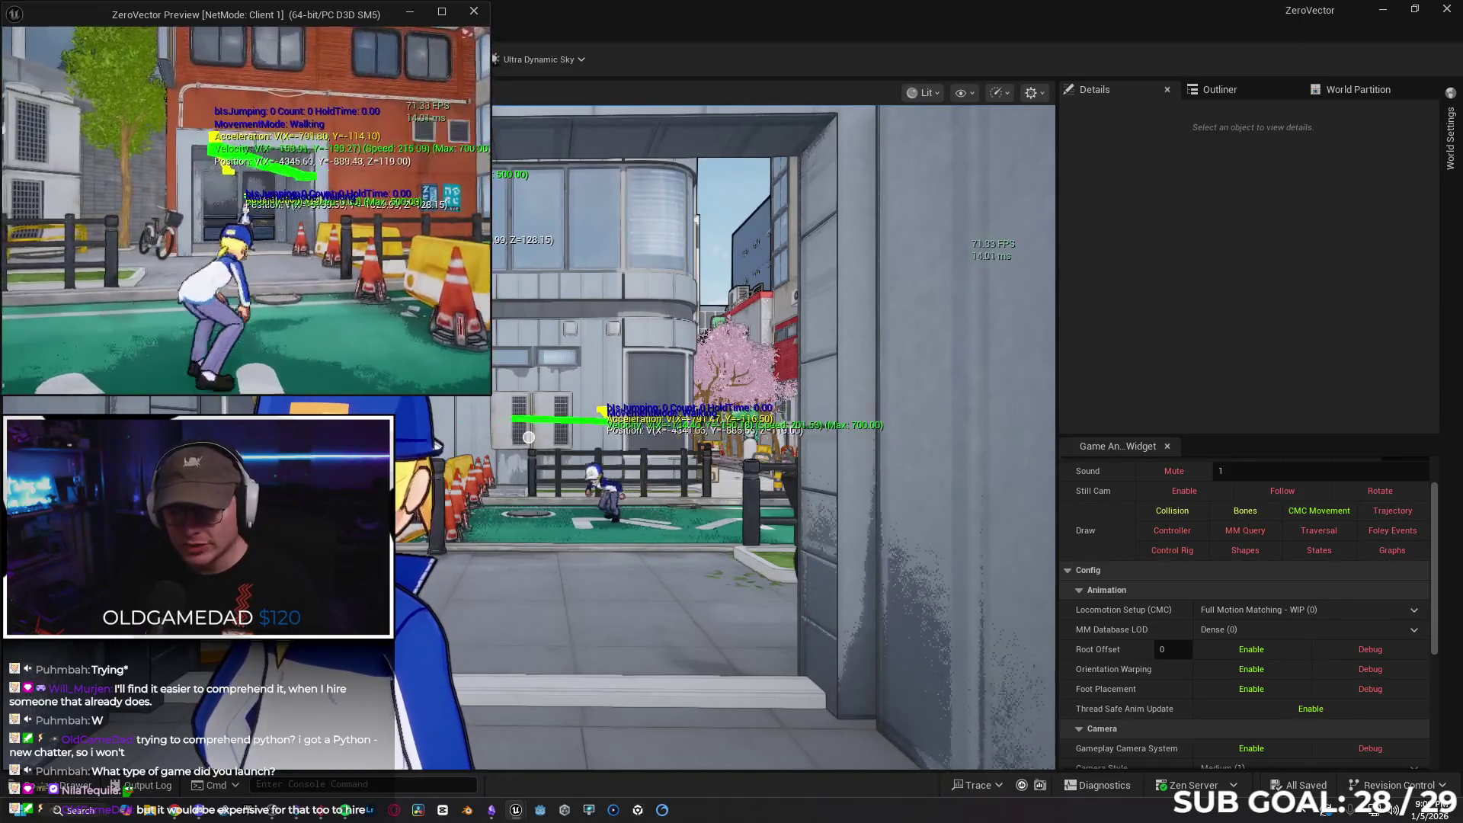
key("space")
key("w")
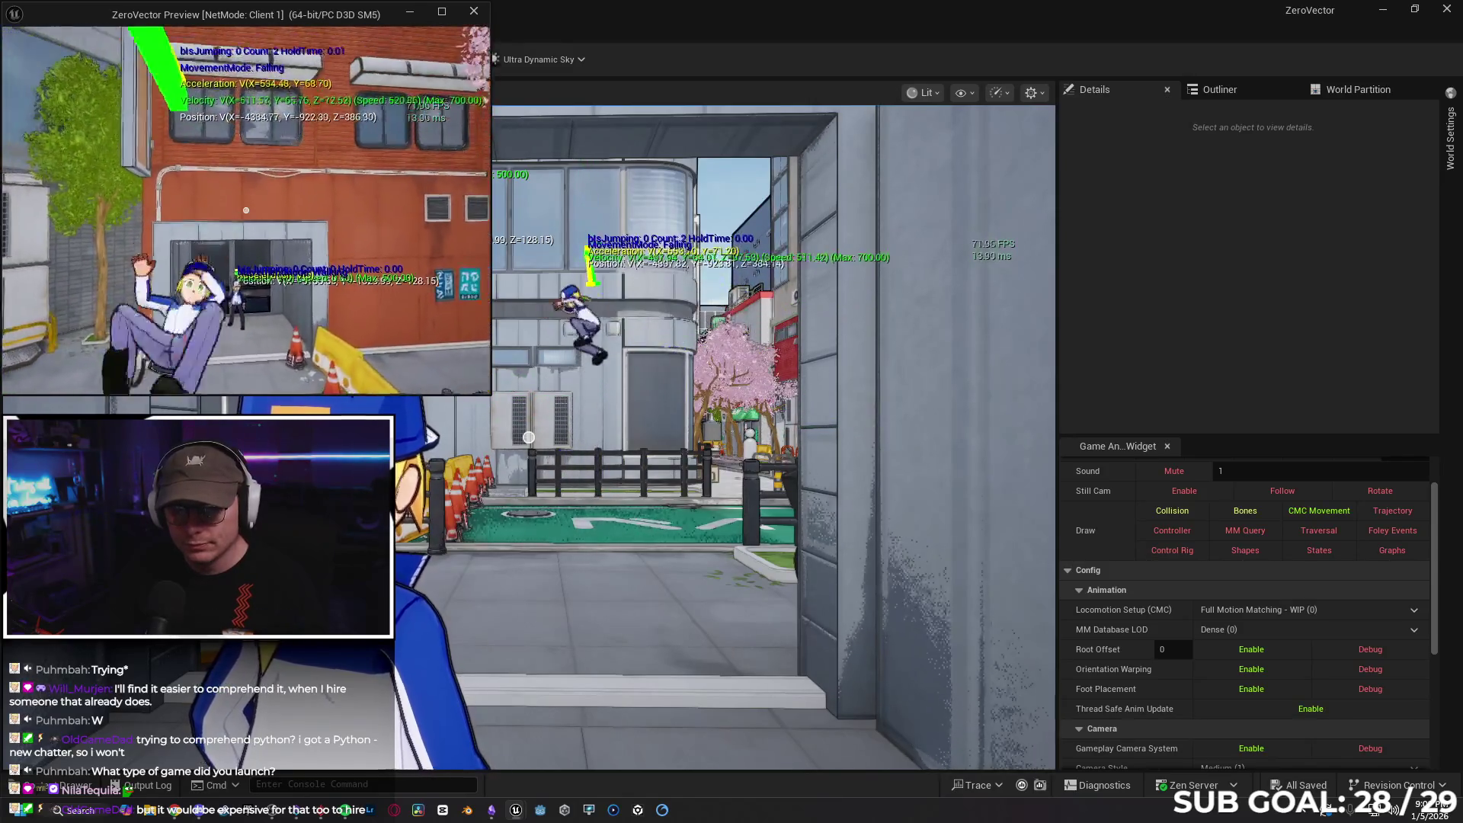
key("w")
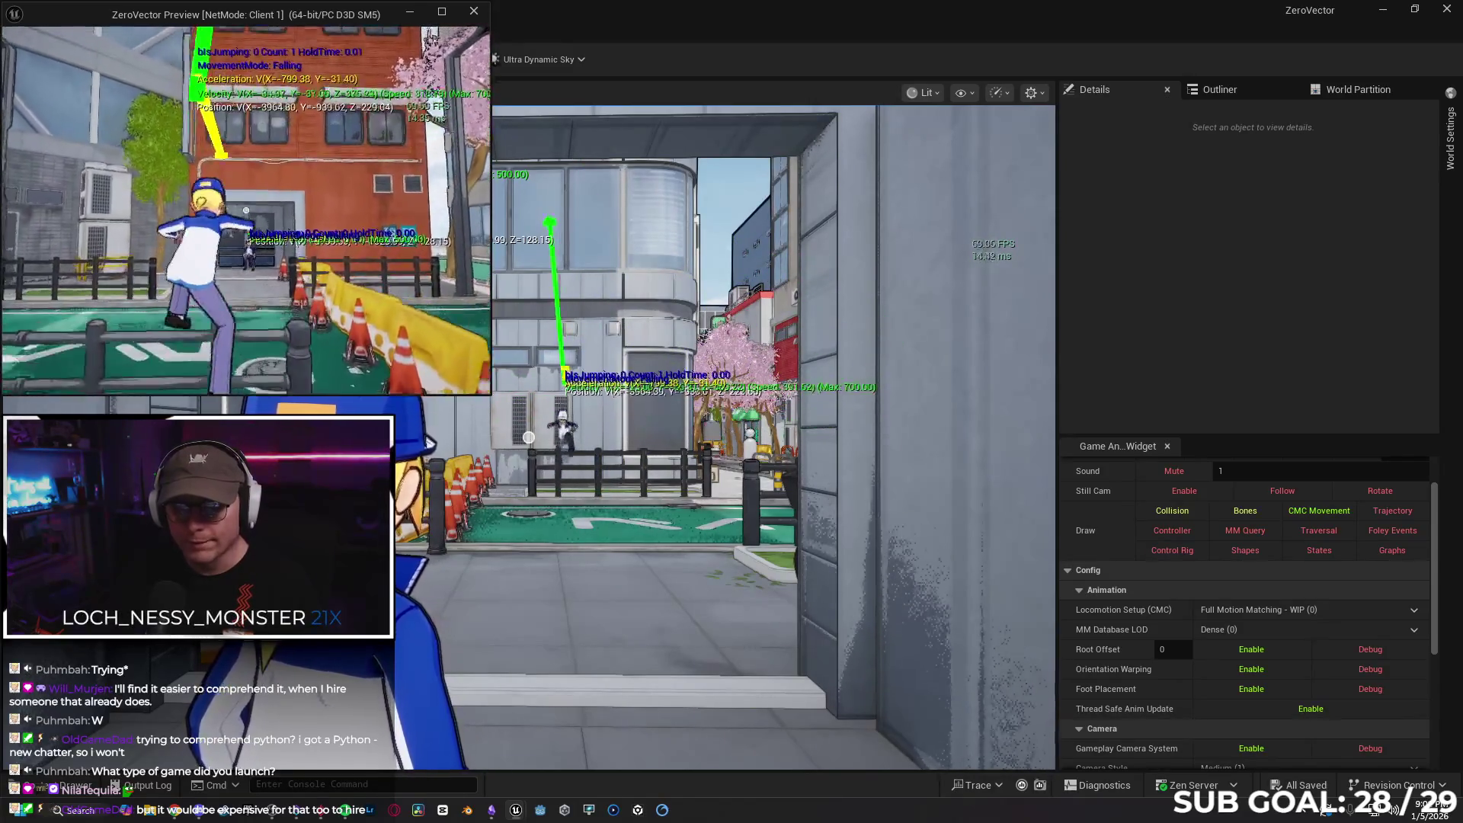
key("space")
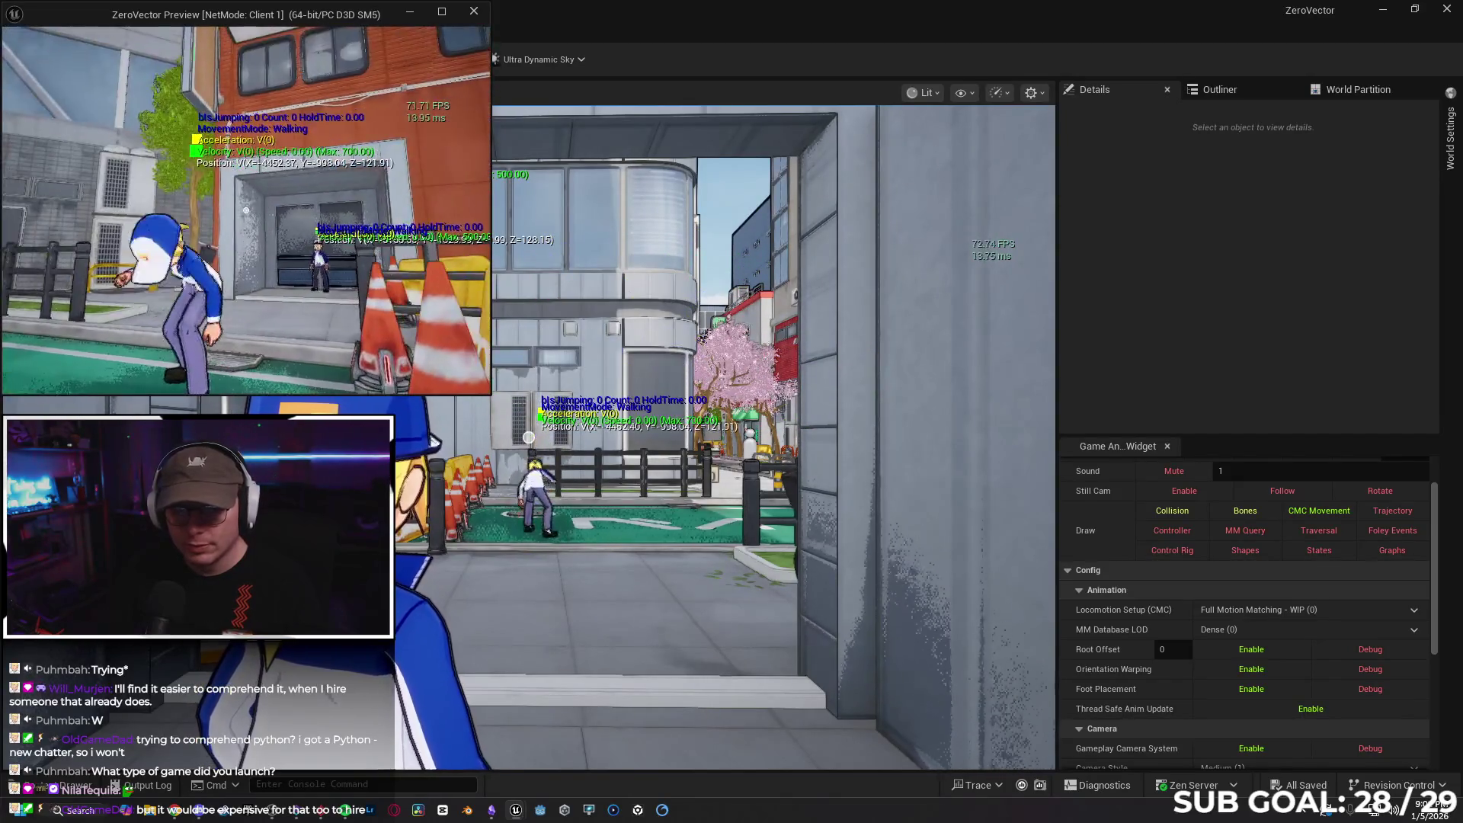
key("space")
key("space")
key("w")
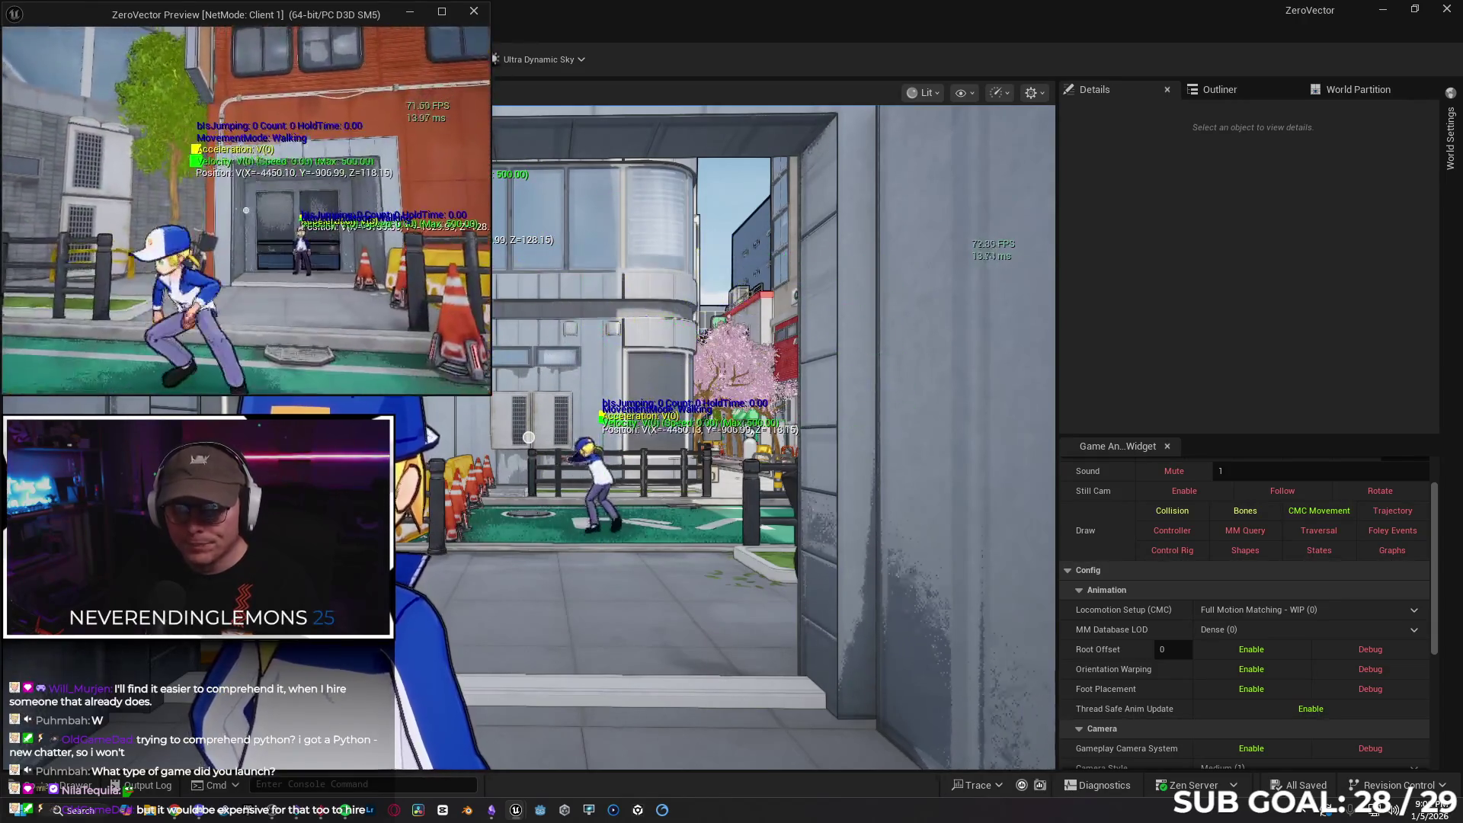
key("s")
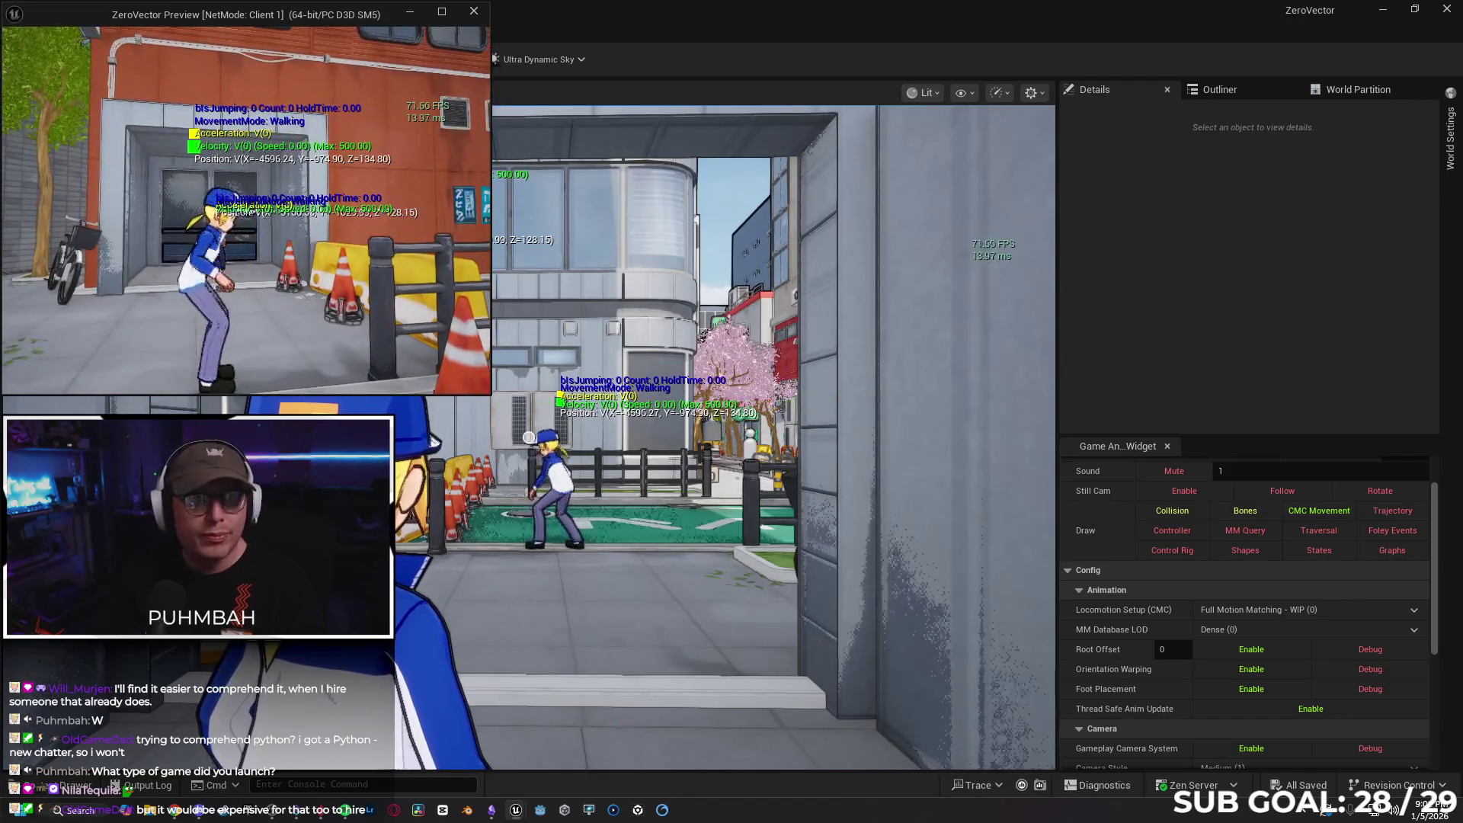
Walk the client character toward the barriers and garage, stop PIE, and switch to the browser
key("a")
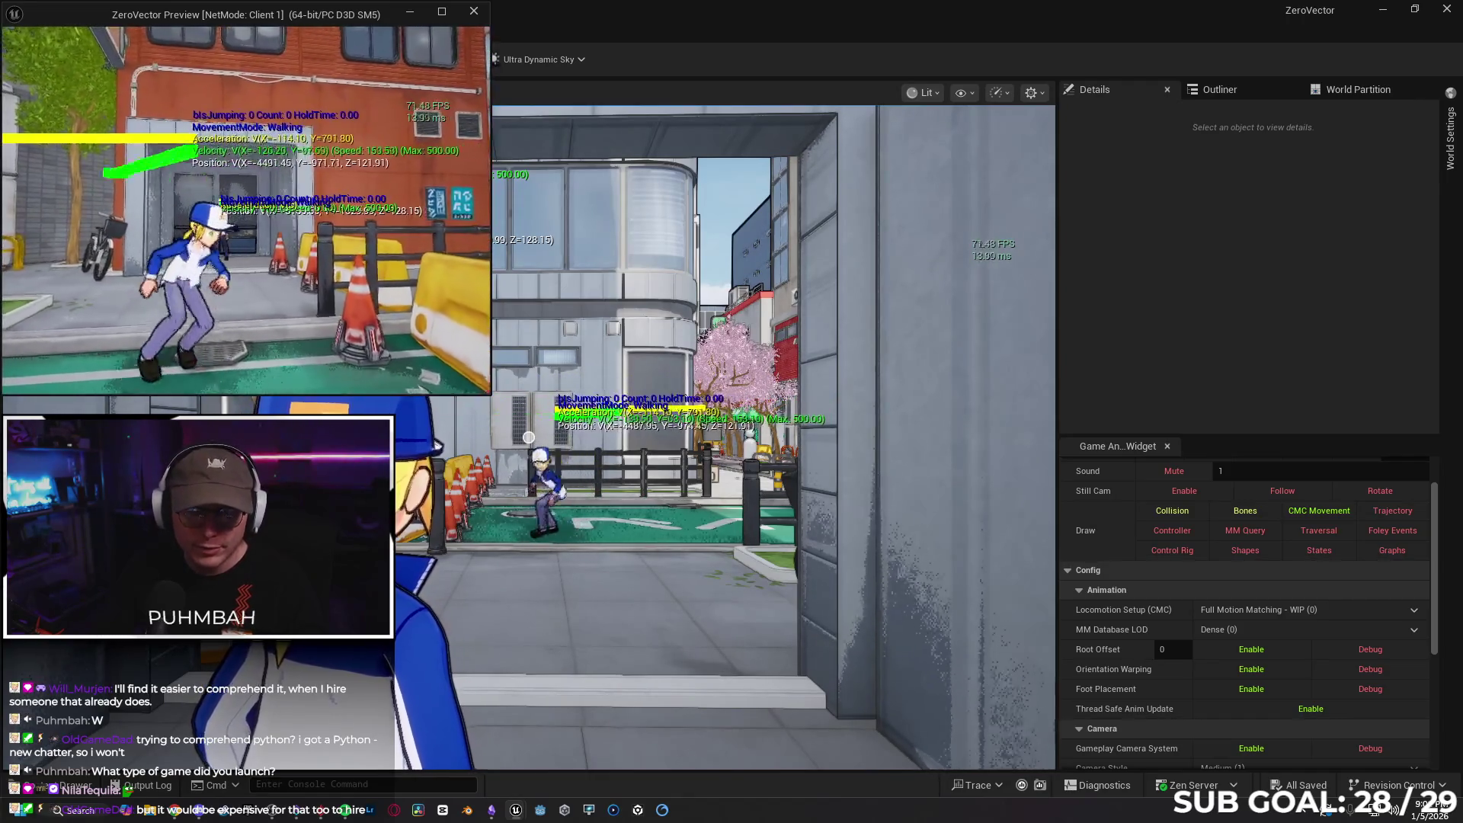
key("w")
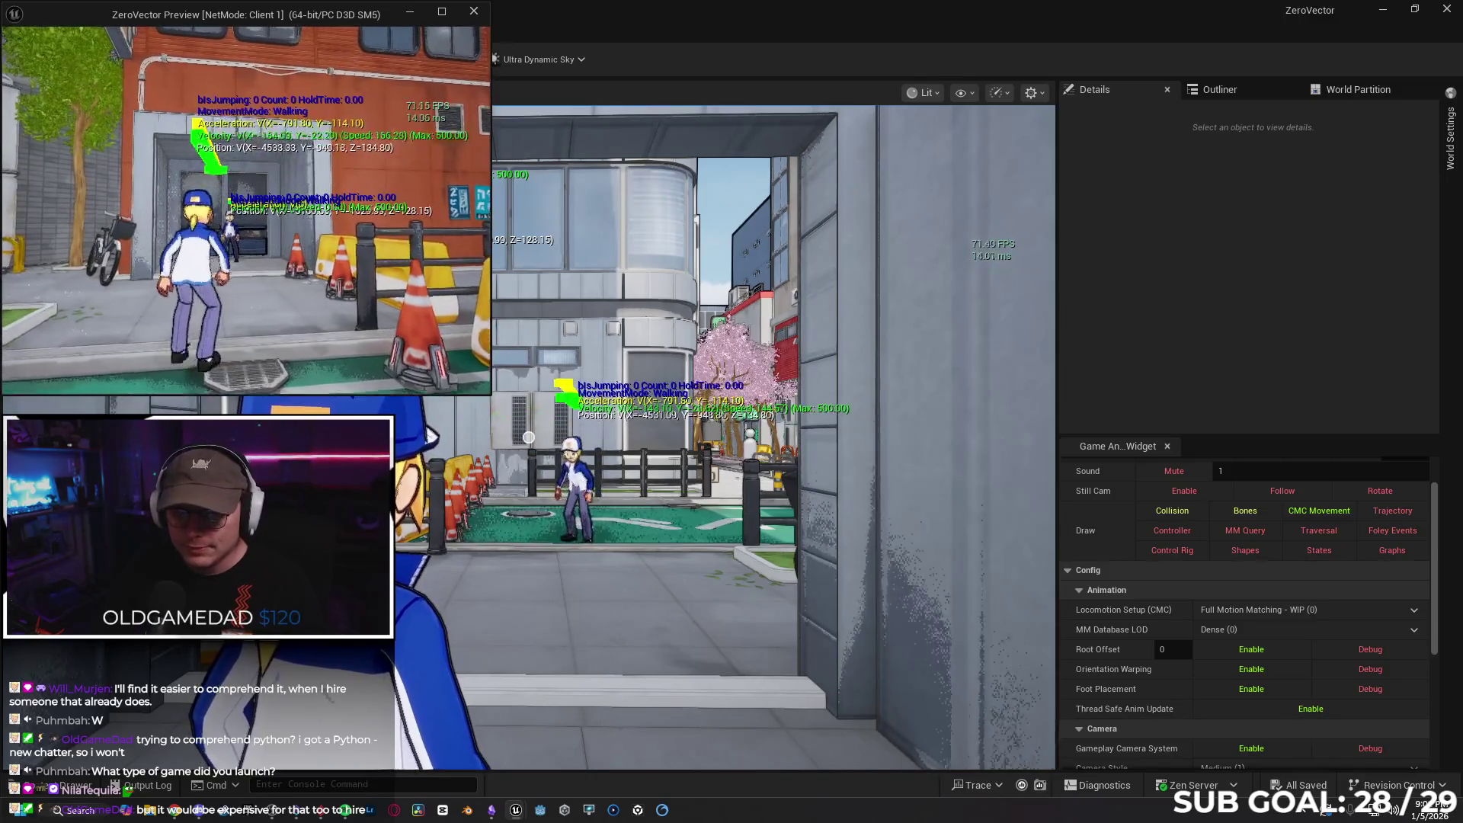
key("s")
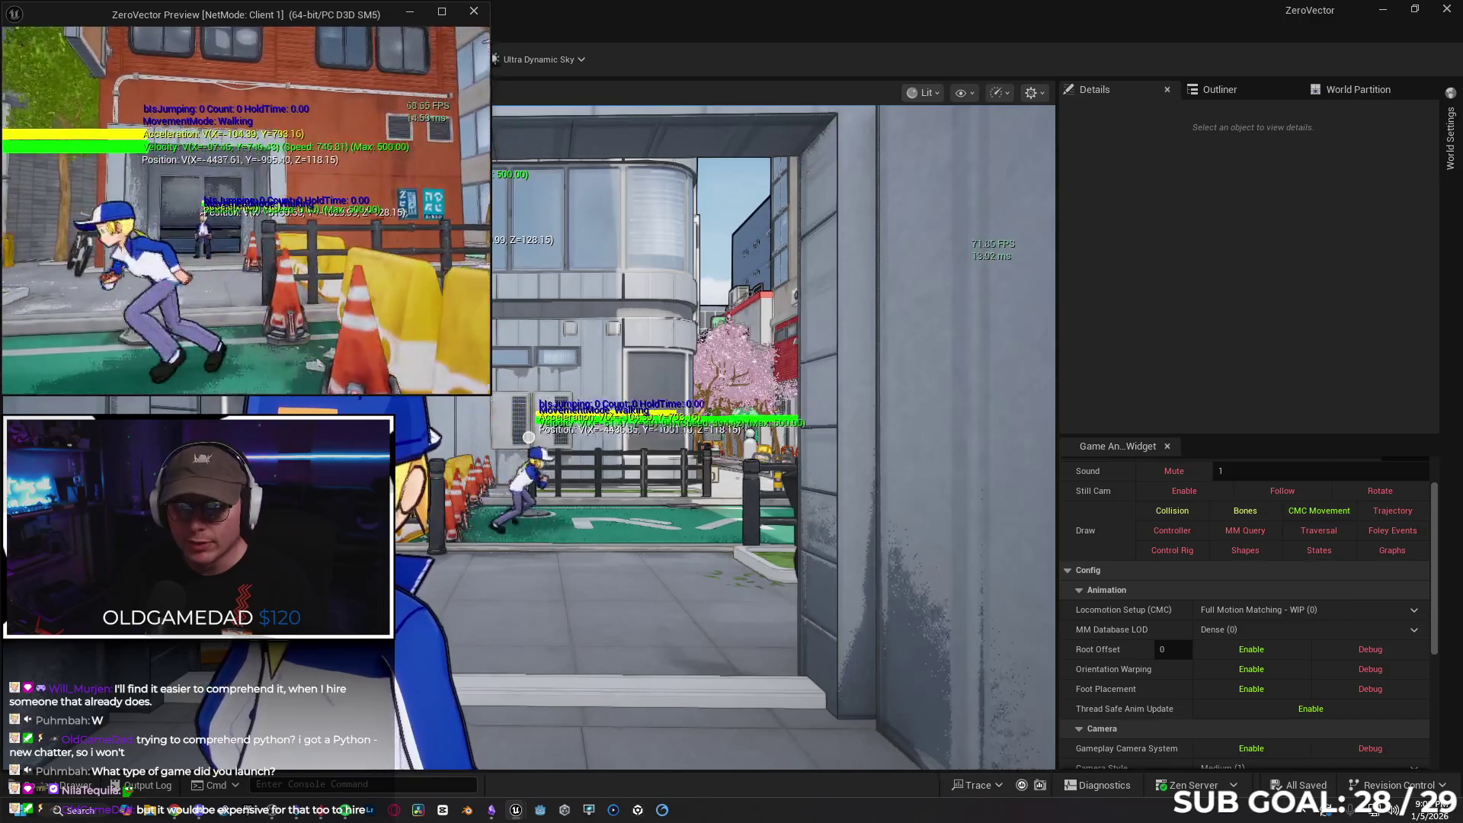
key("d")
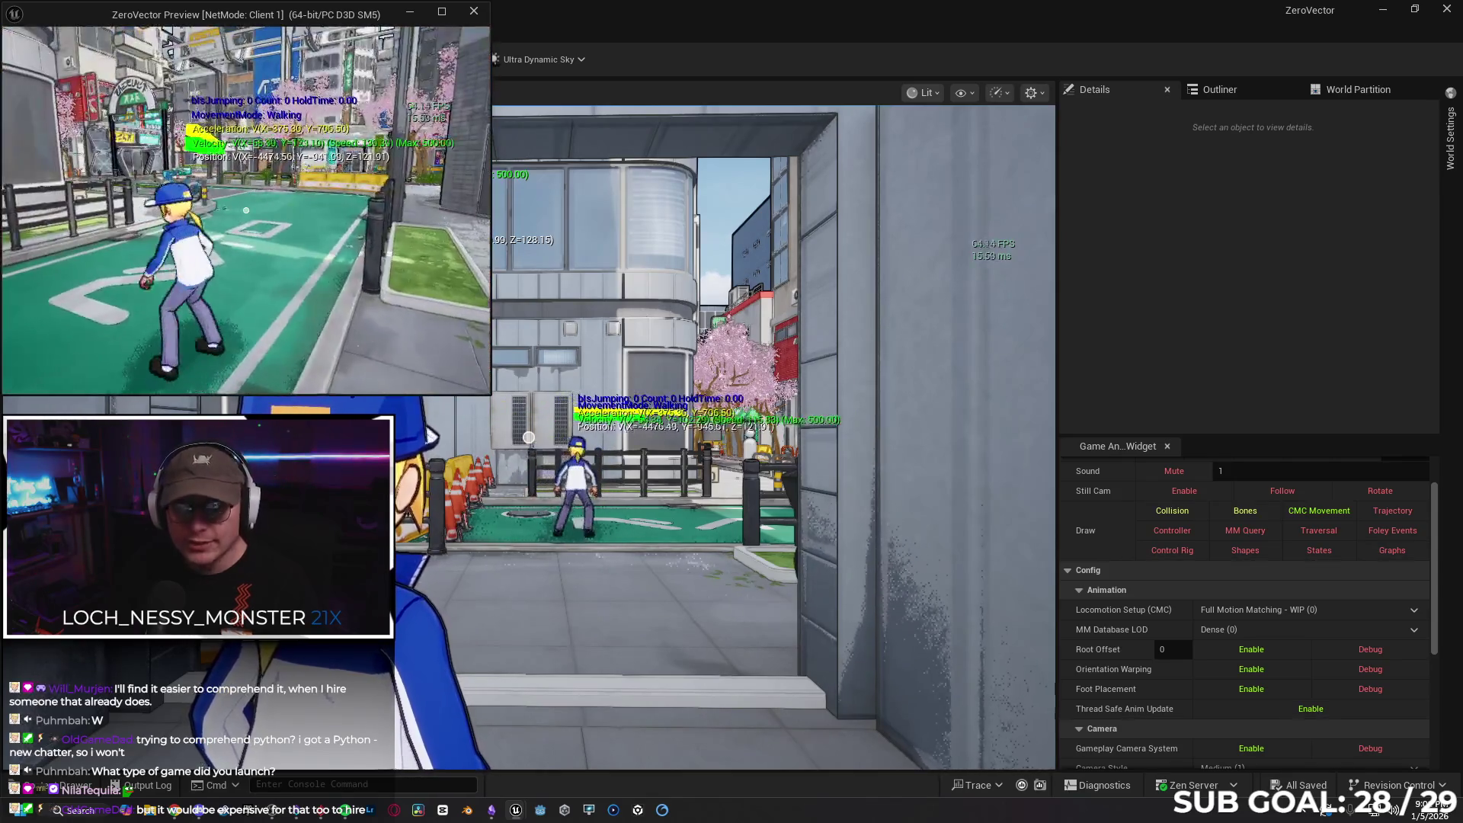
key("a")
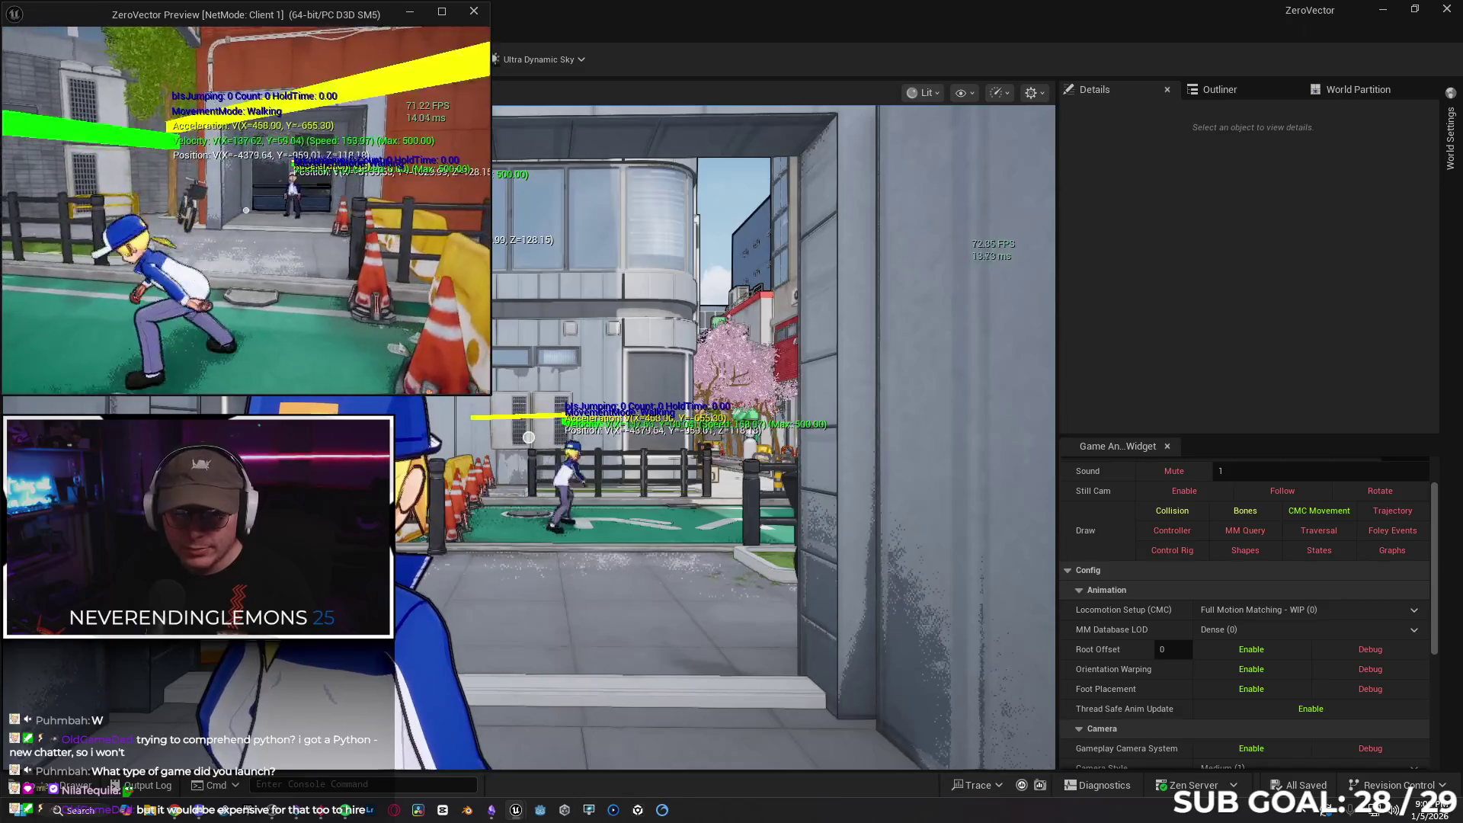
key("a")
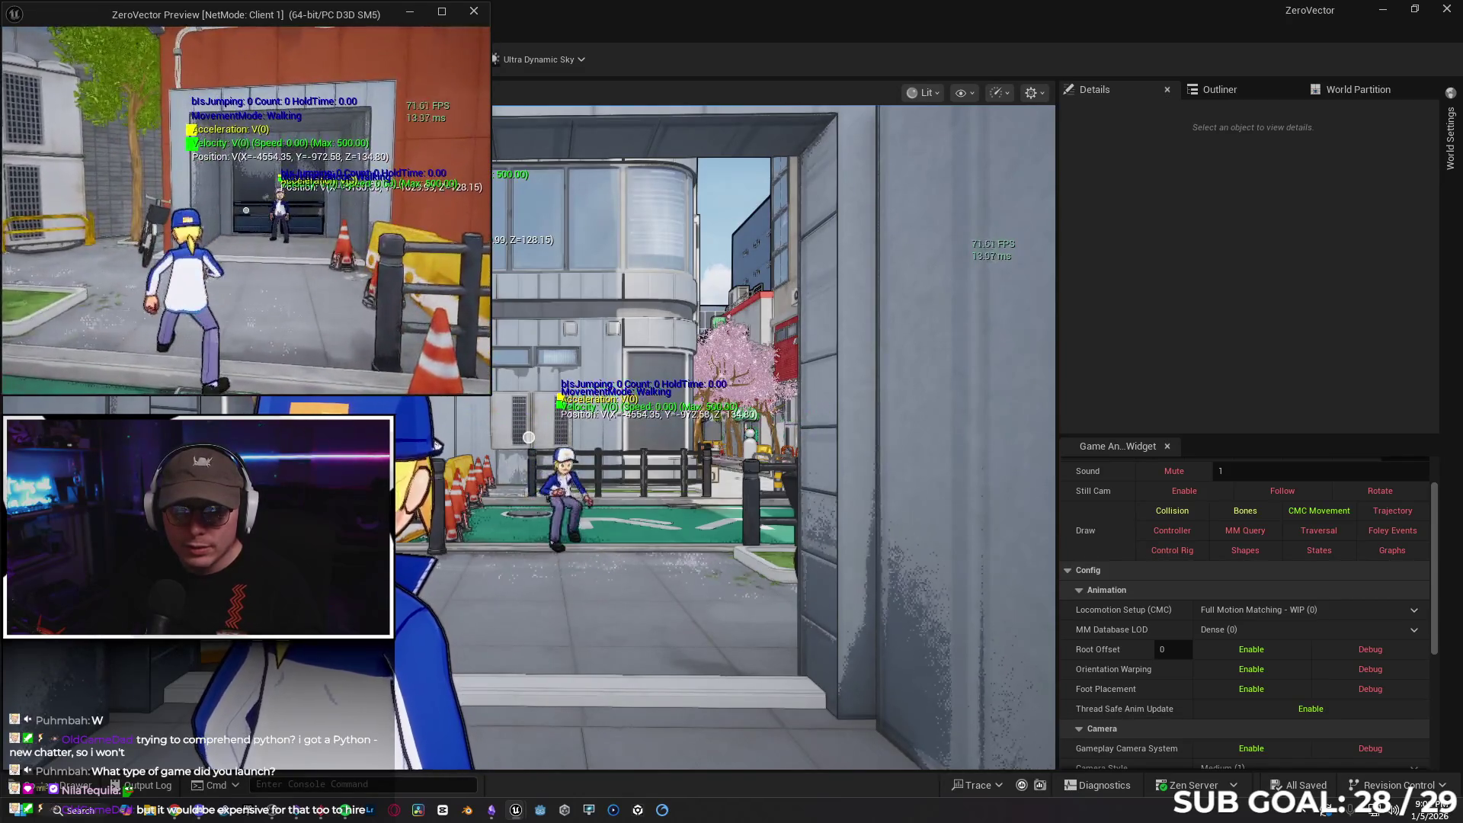
key("a")
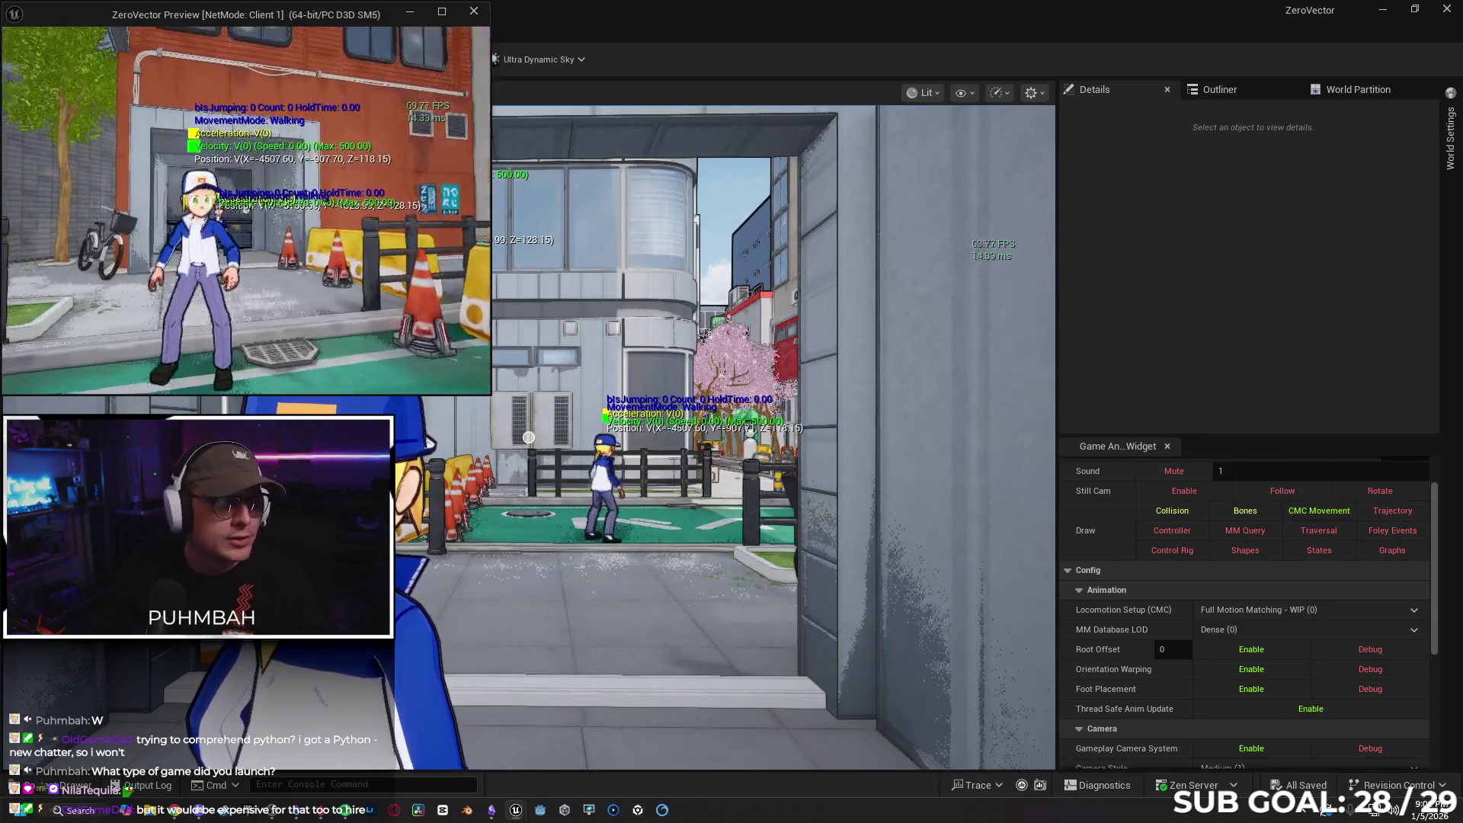
key("w")
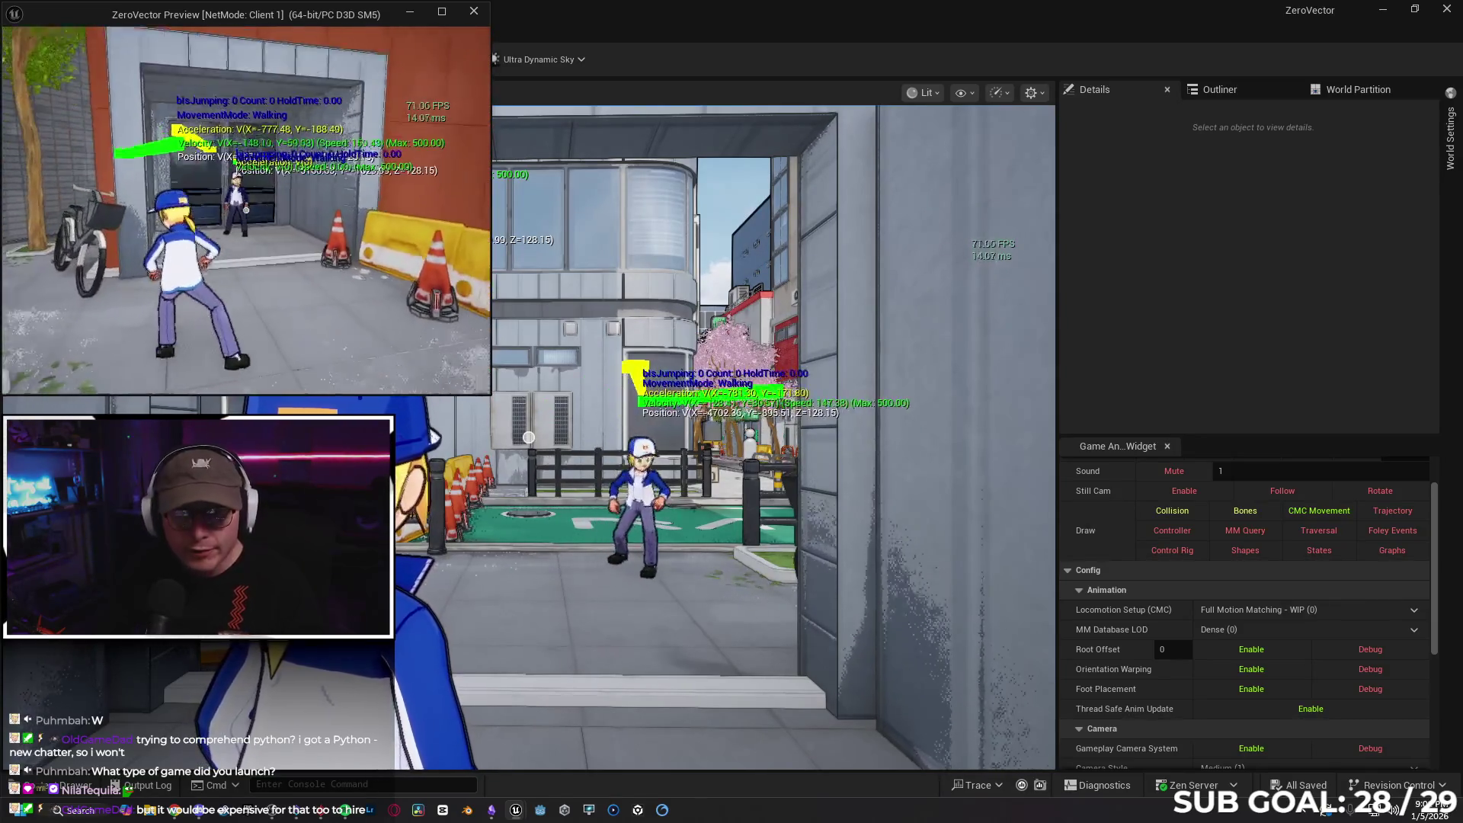
key("w")
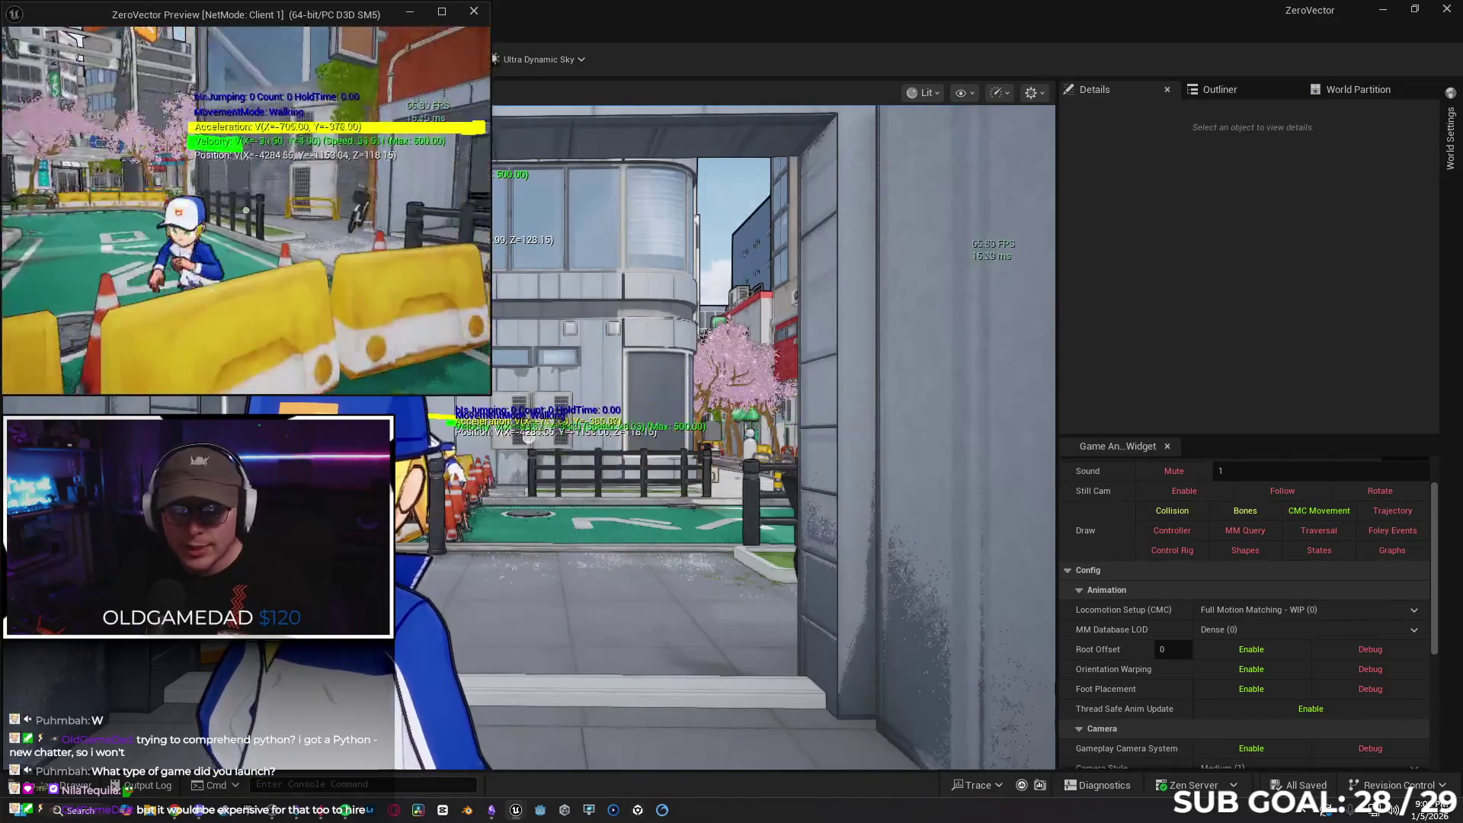
key("w")
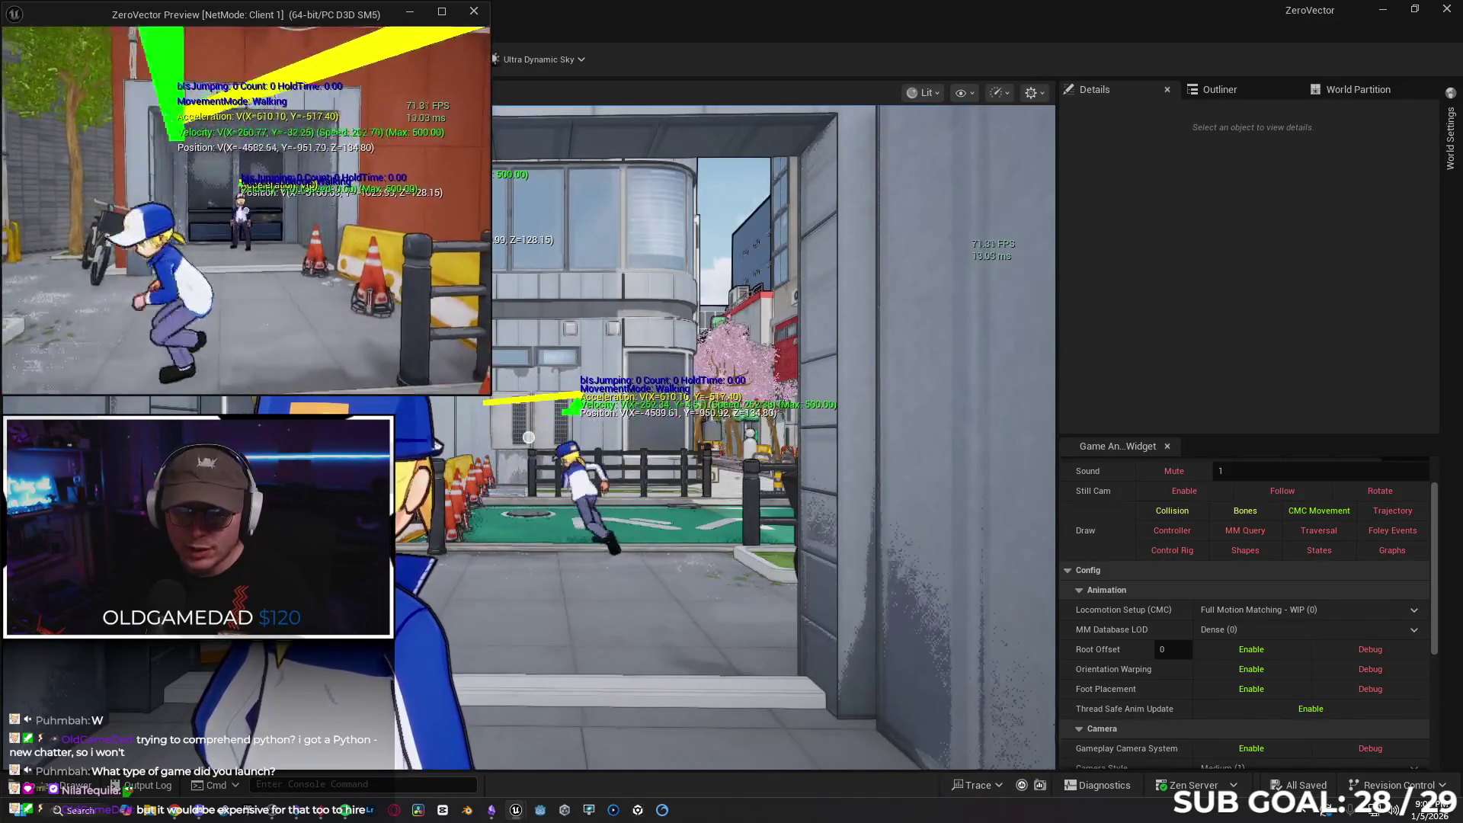
key("w")
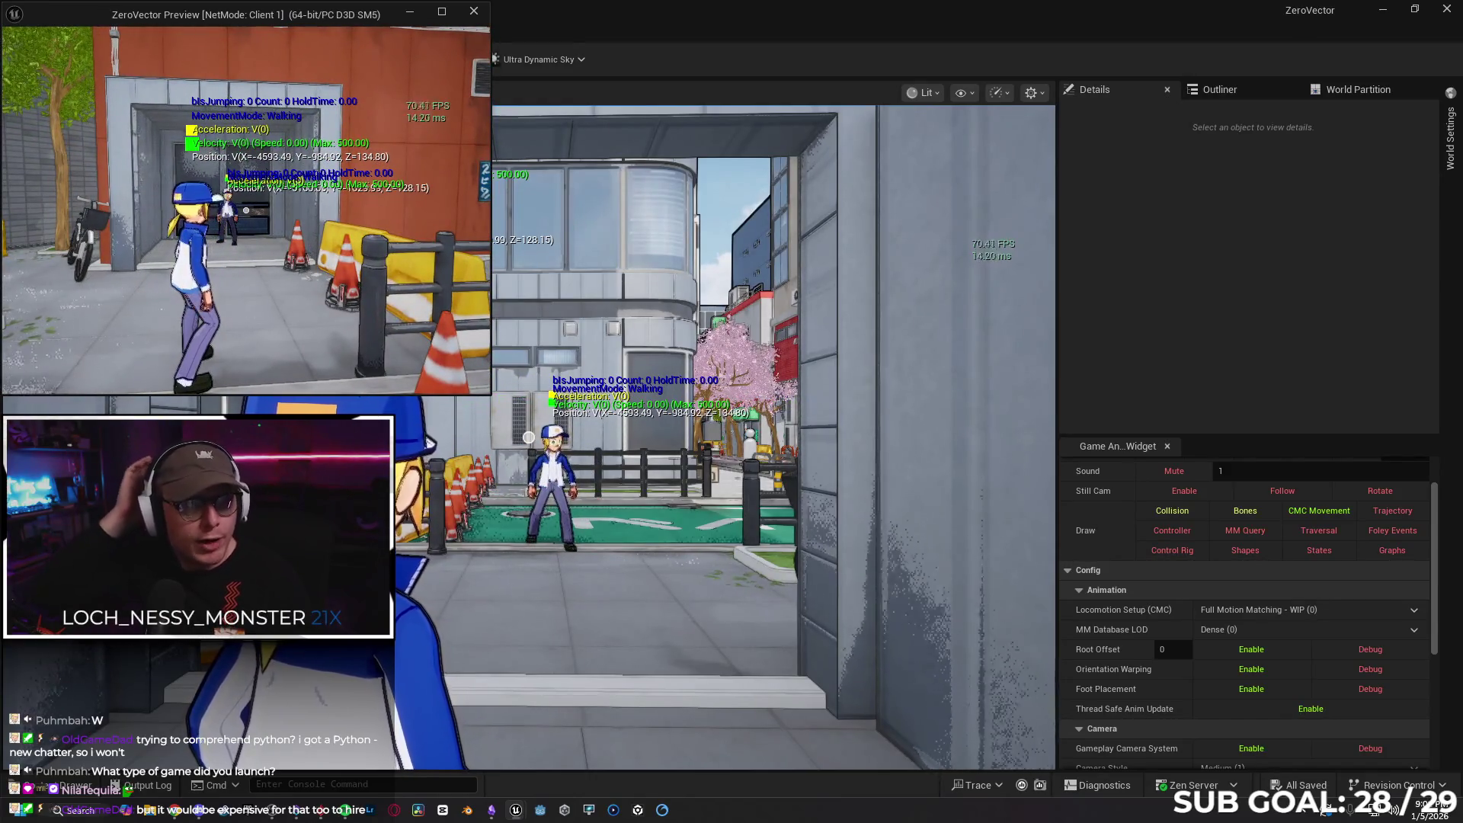
key("a")
key("Escape")
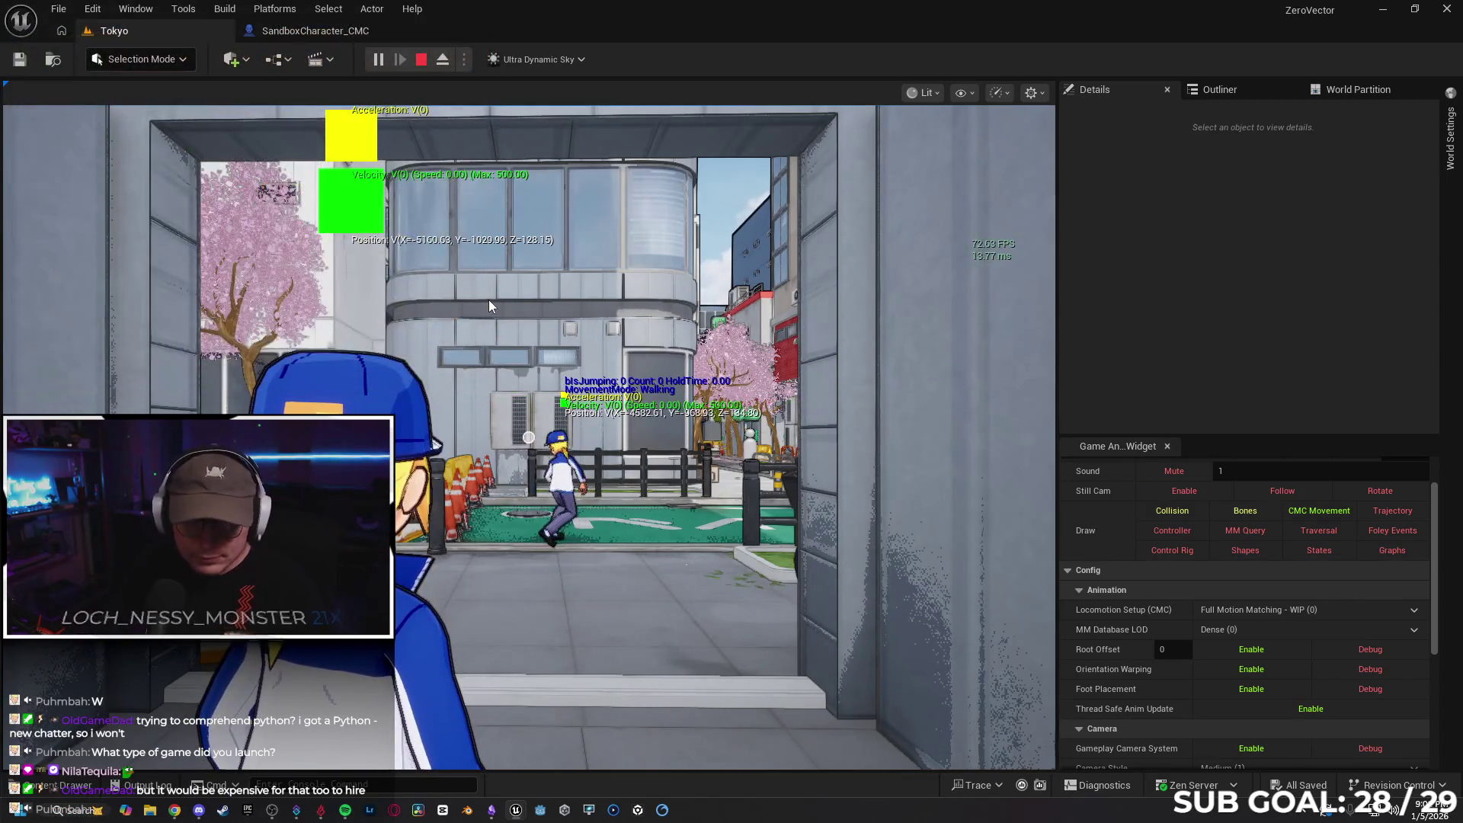
key("alt+Tab")
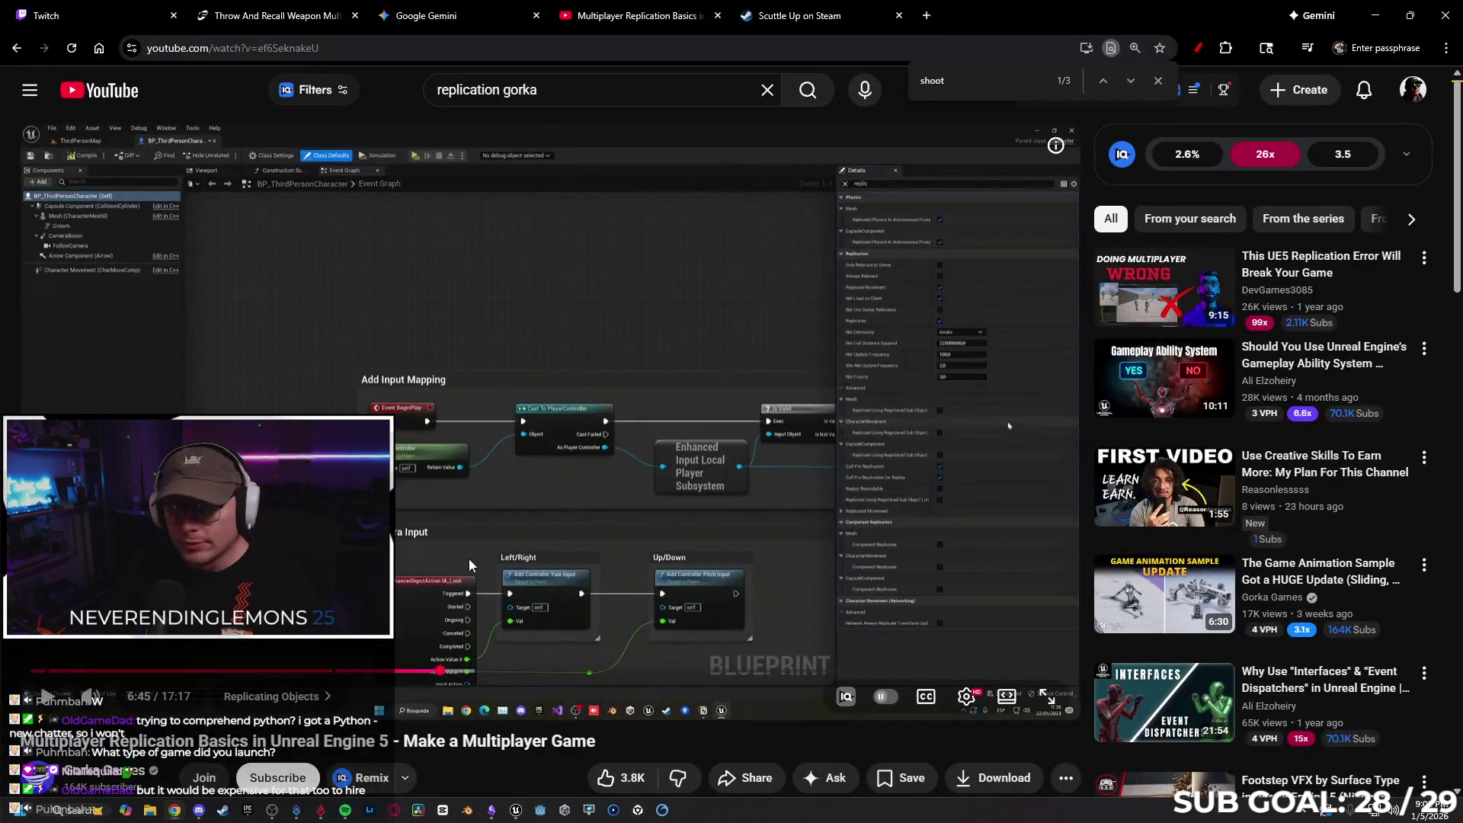
Play the replication tutorial through to its Change Material test, where one character turns green
left_click(47, 696)
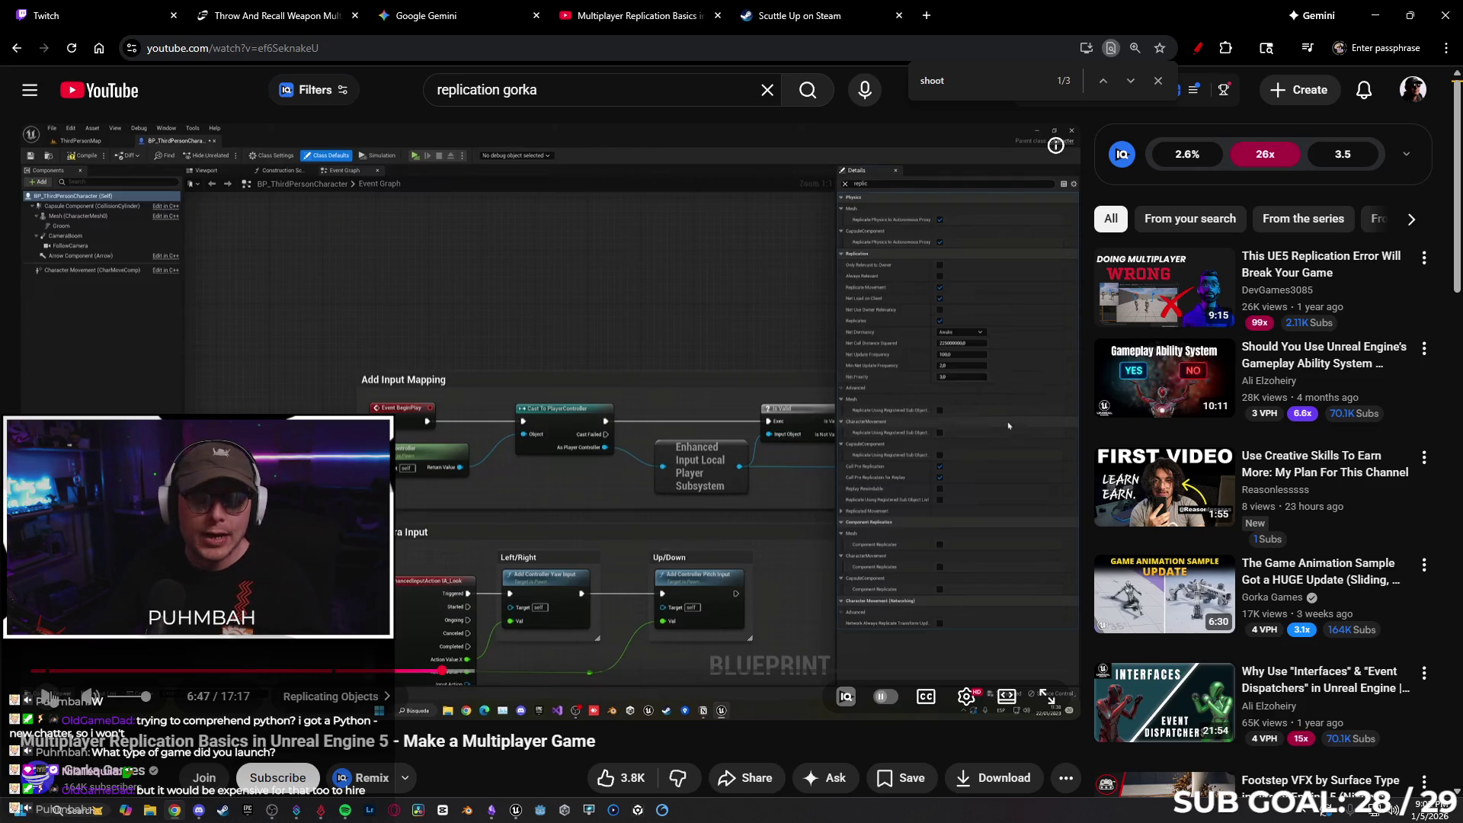
left_click(46, 695)
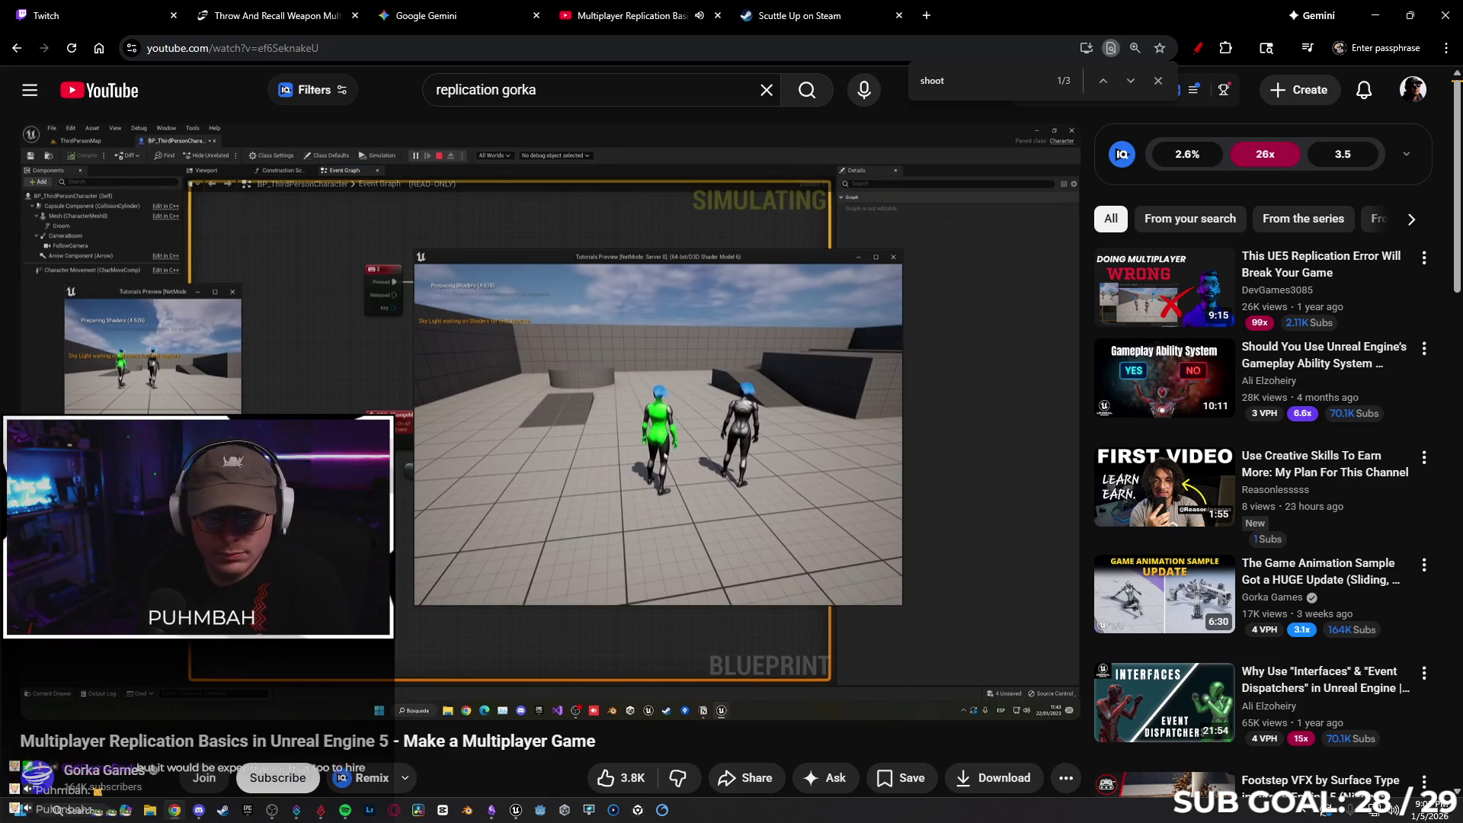
key("Escape")
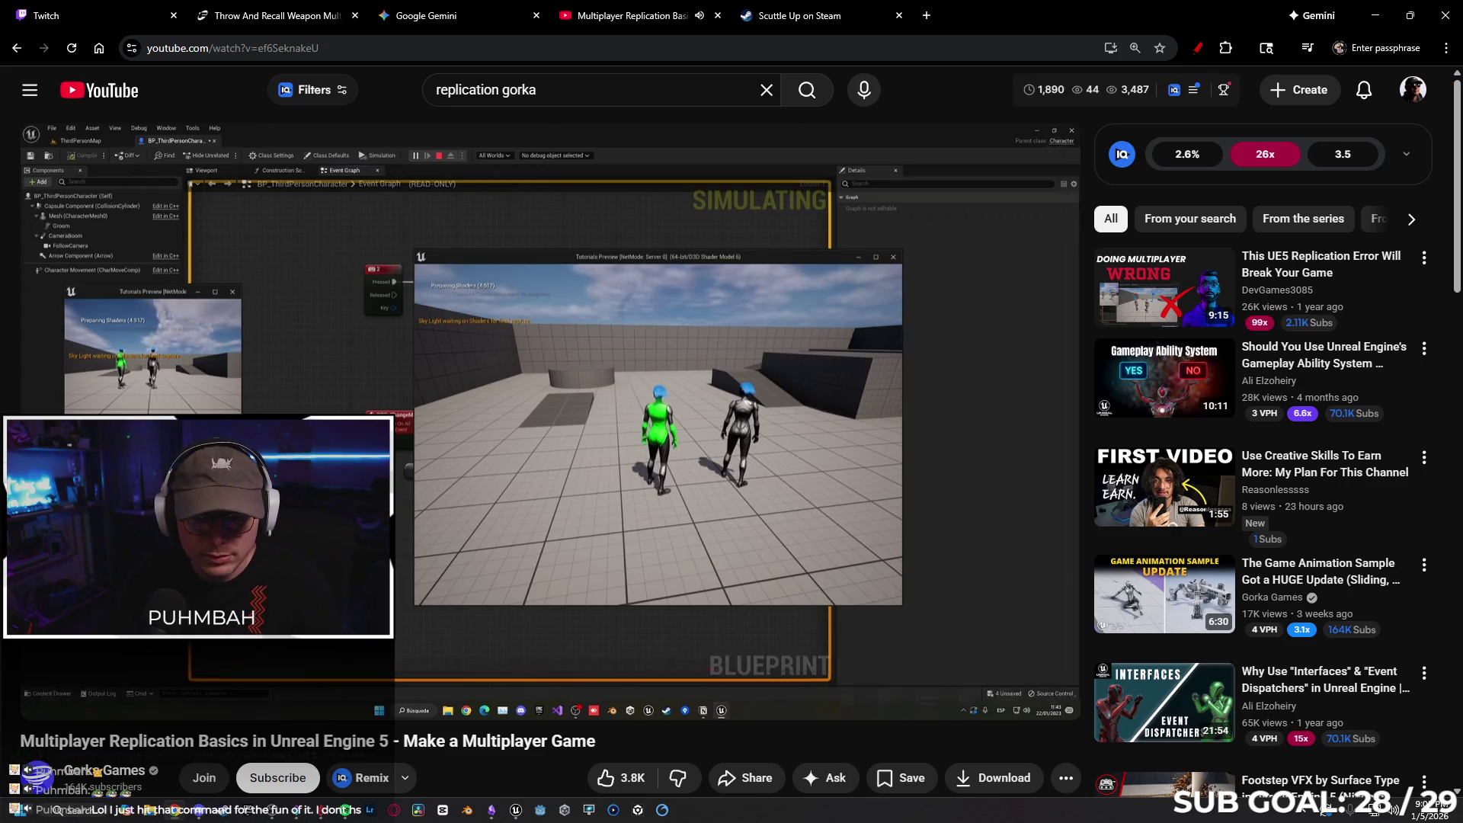
left_click(516, 811)
Detach the IA_Dodge event from the Dive Branch in SandboxCharacter_CMC
left_click(310, 29)
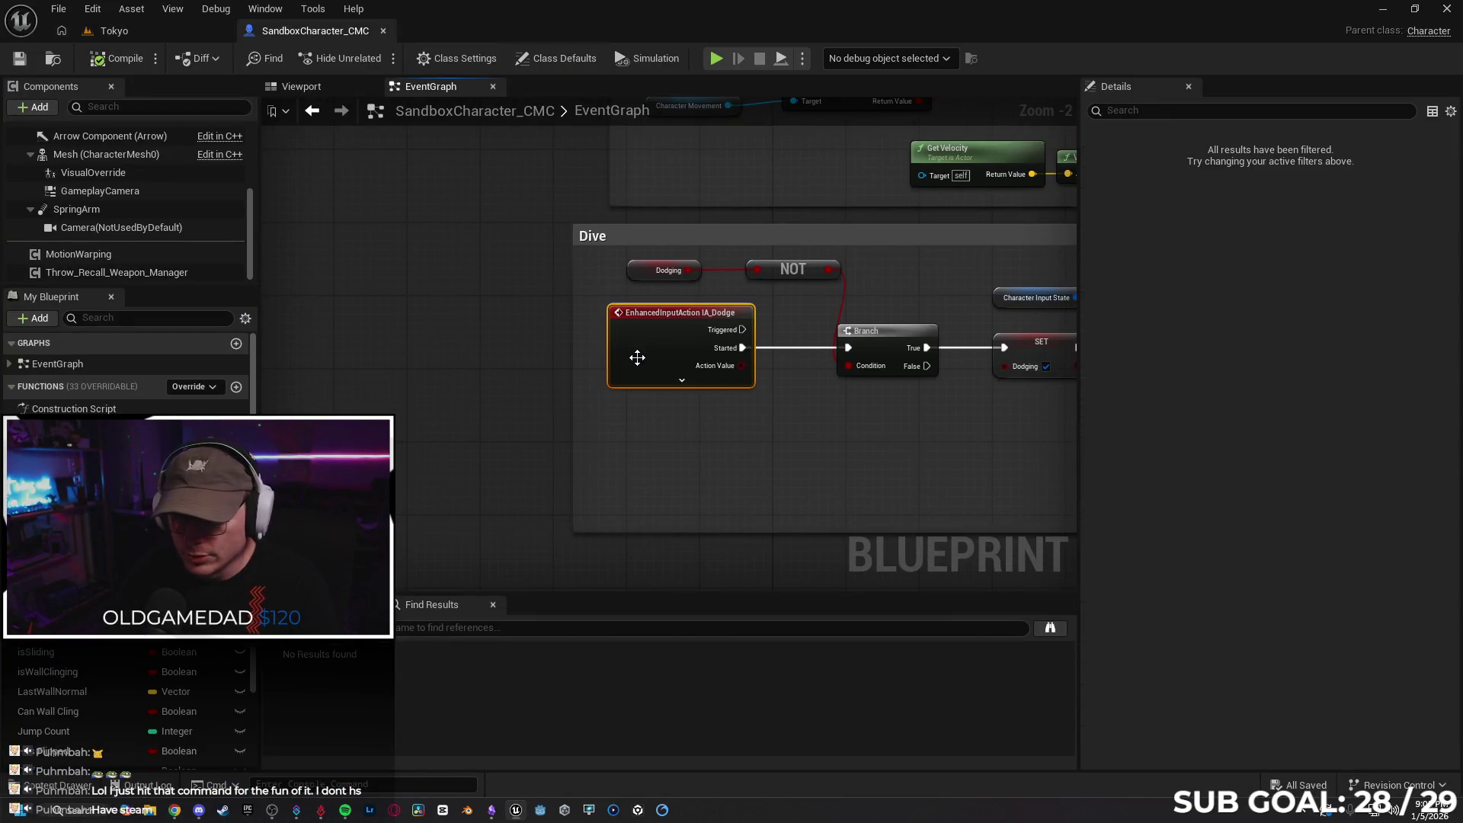
left_click(788, 351, "alt")
left_click_drag(679, 305, 376, 305)
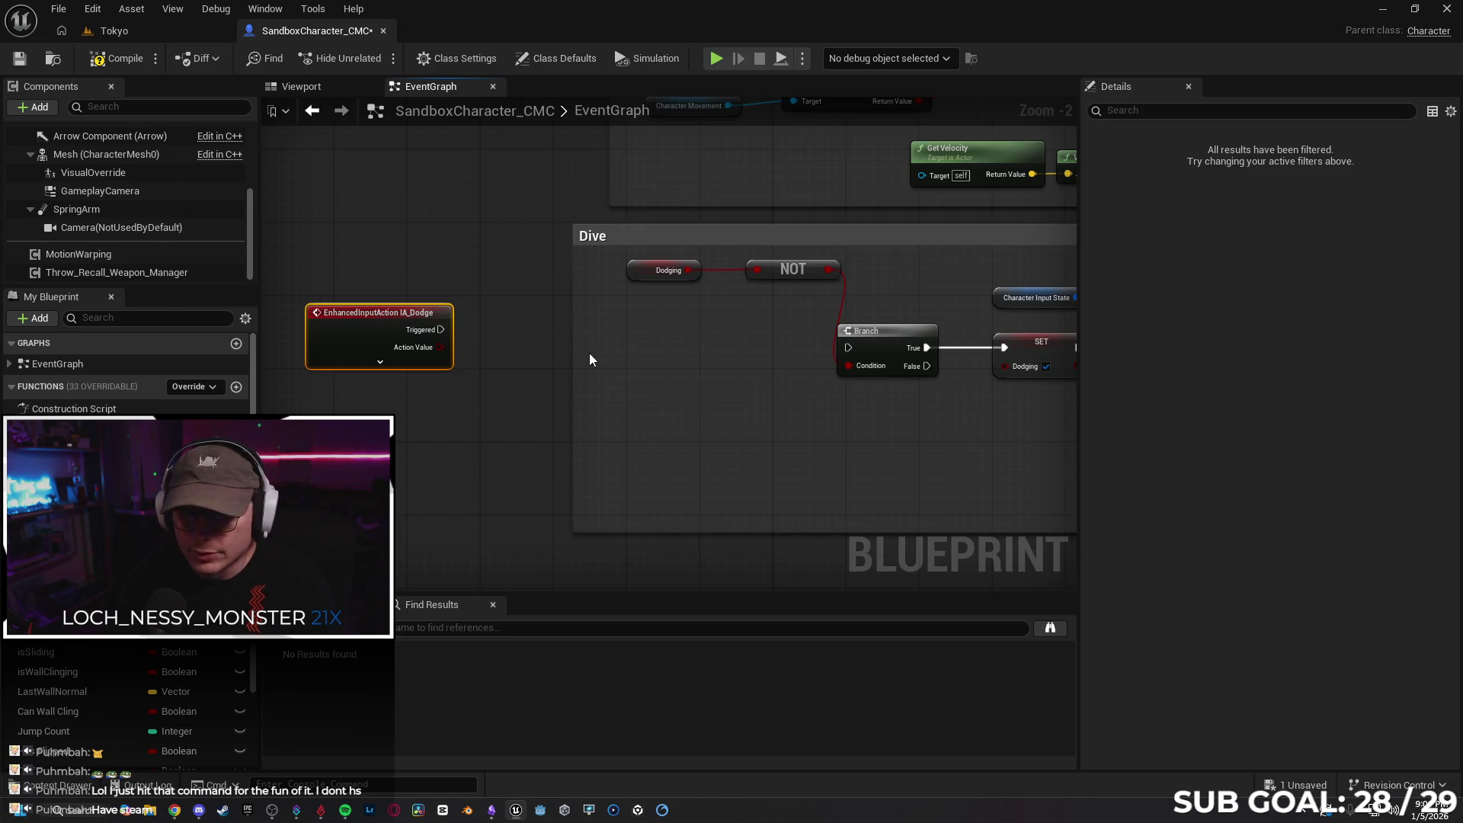
Add a Custom Event named RPC_Dive in the Dive comment, replicated as Multicast
right_click(527, 356)
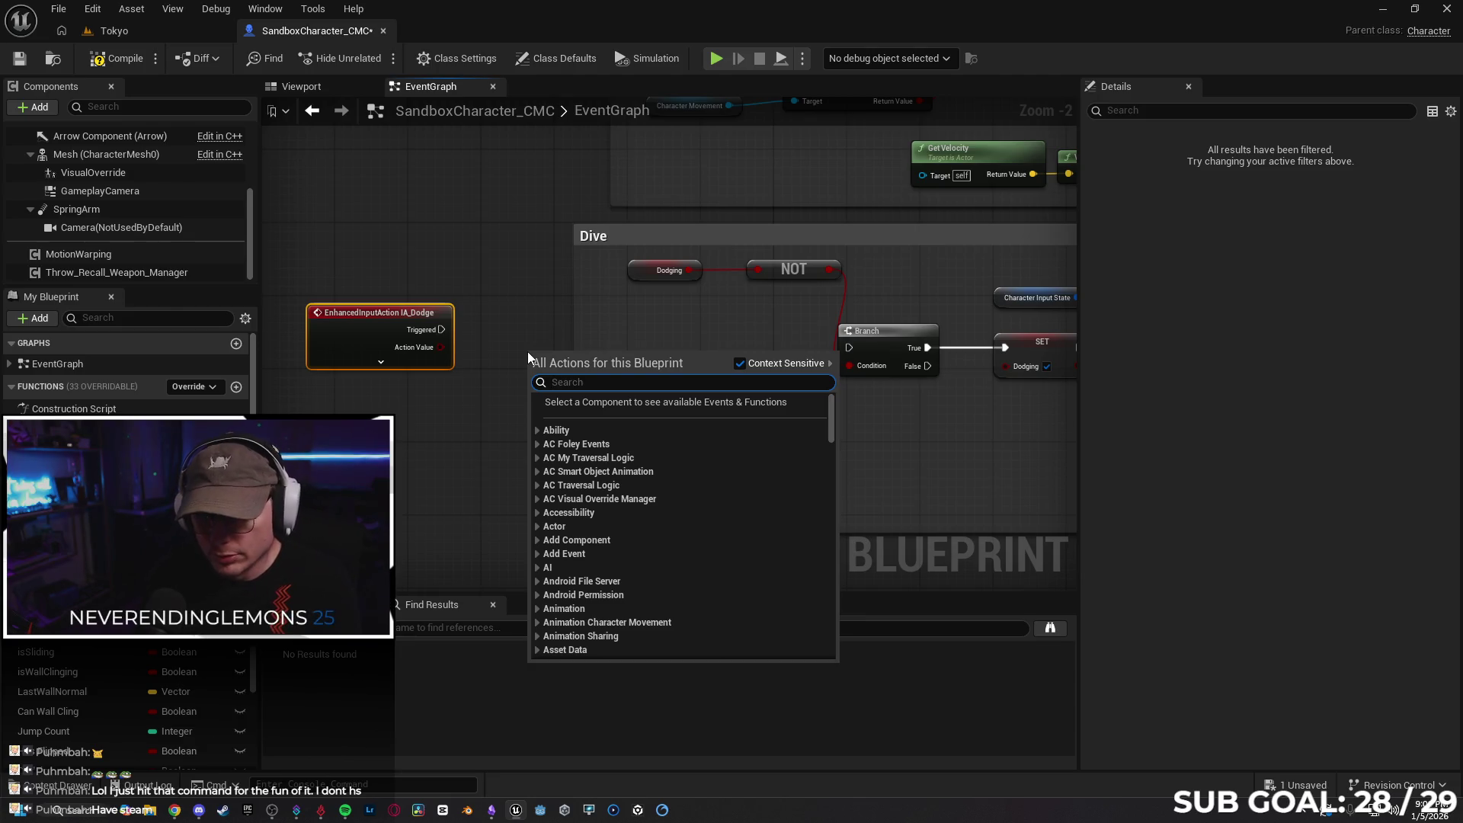
type("custom")
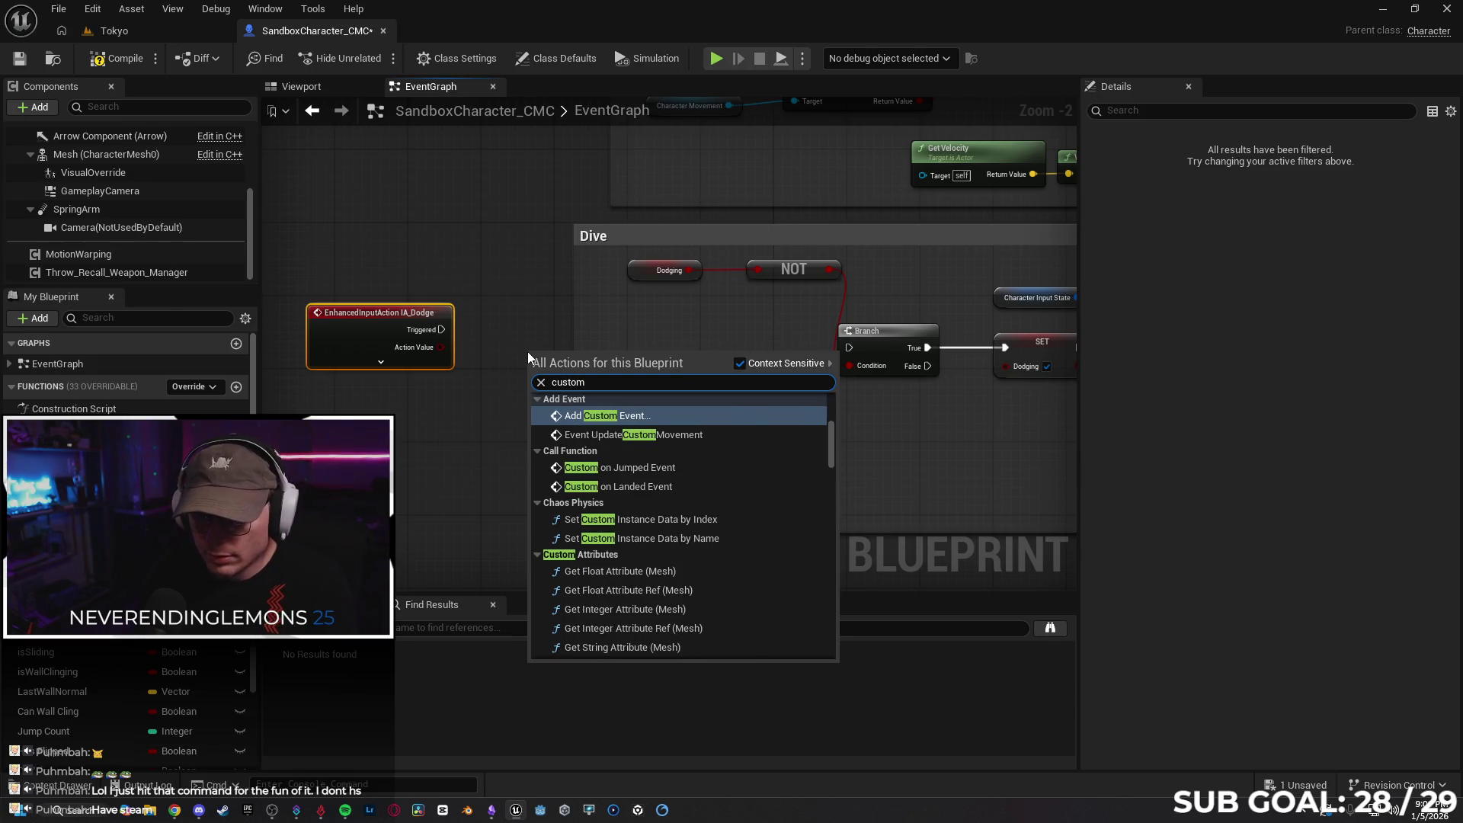
key("Return")
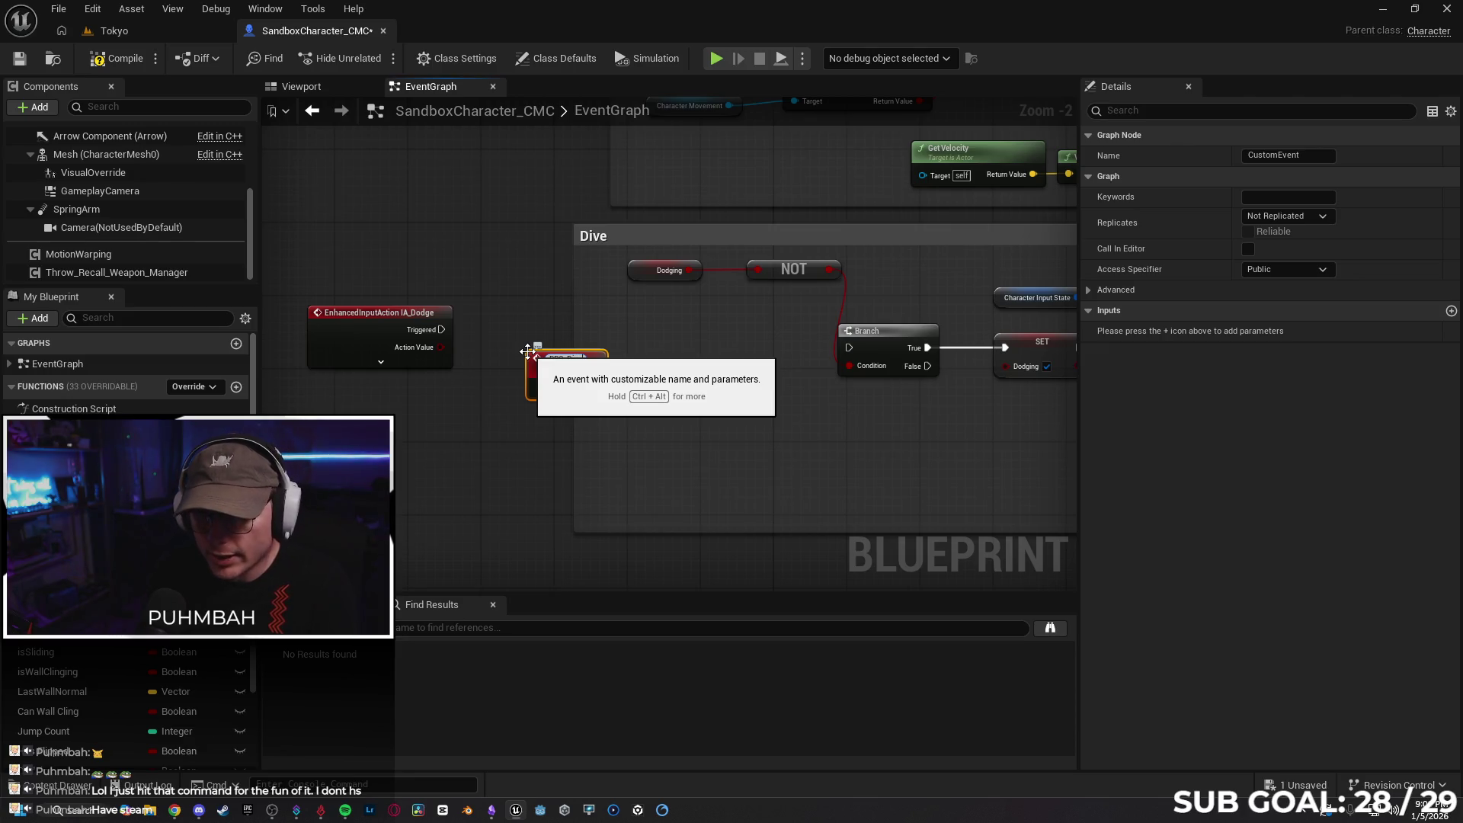
type("RPC_Dive")
key("Return")
mouse_move(559, 372)
left_mouse_down()
mouse_move(678, 358)
mouse_move(667, 345)
mouse_move(849, 347)
left_mouse_up()
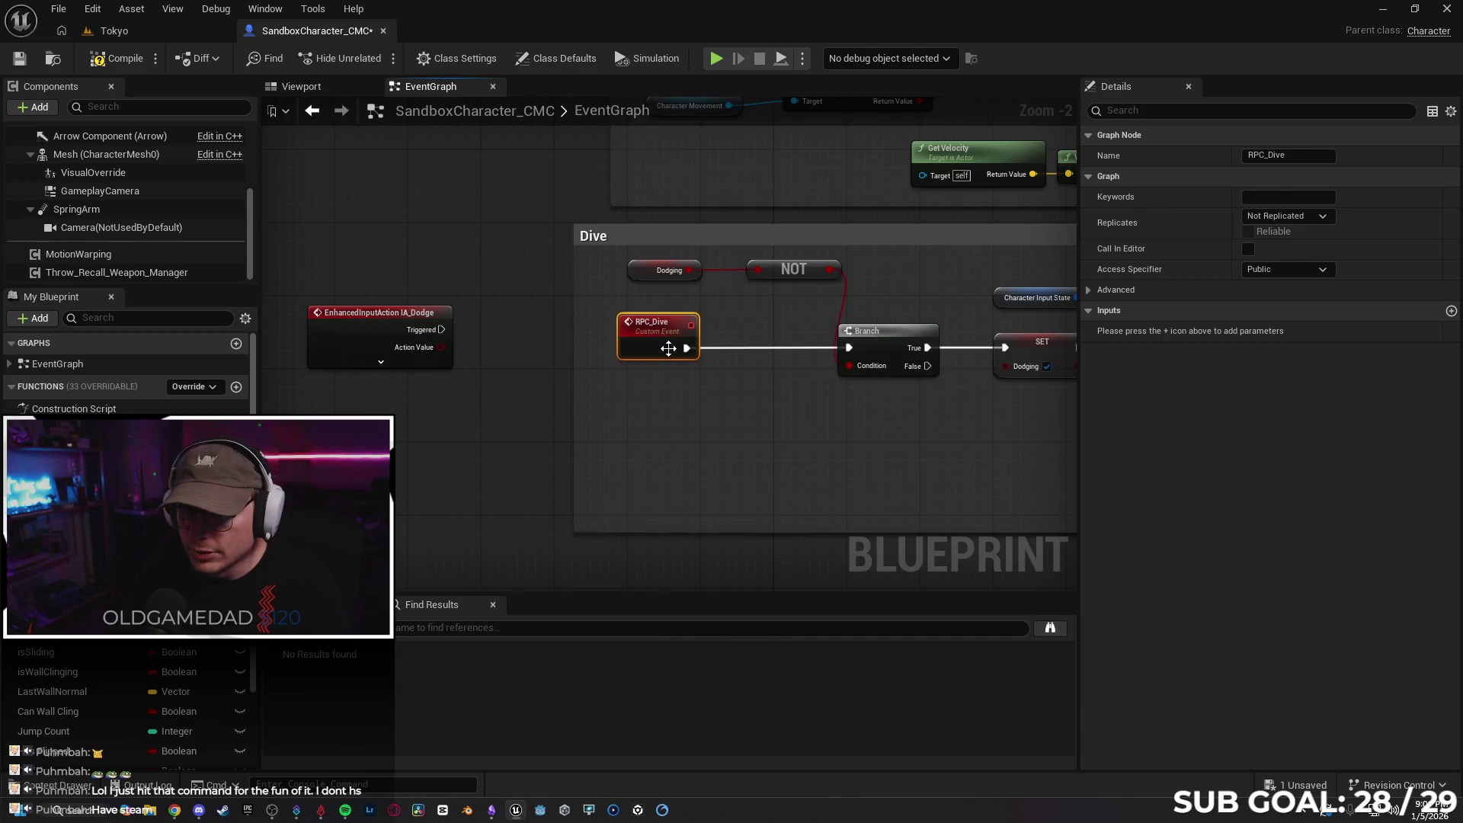
left_click(1288, 217)
left_click(1282, 255)
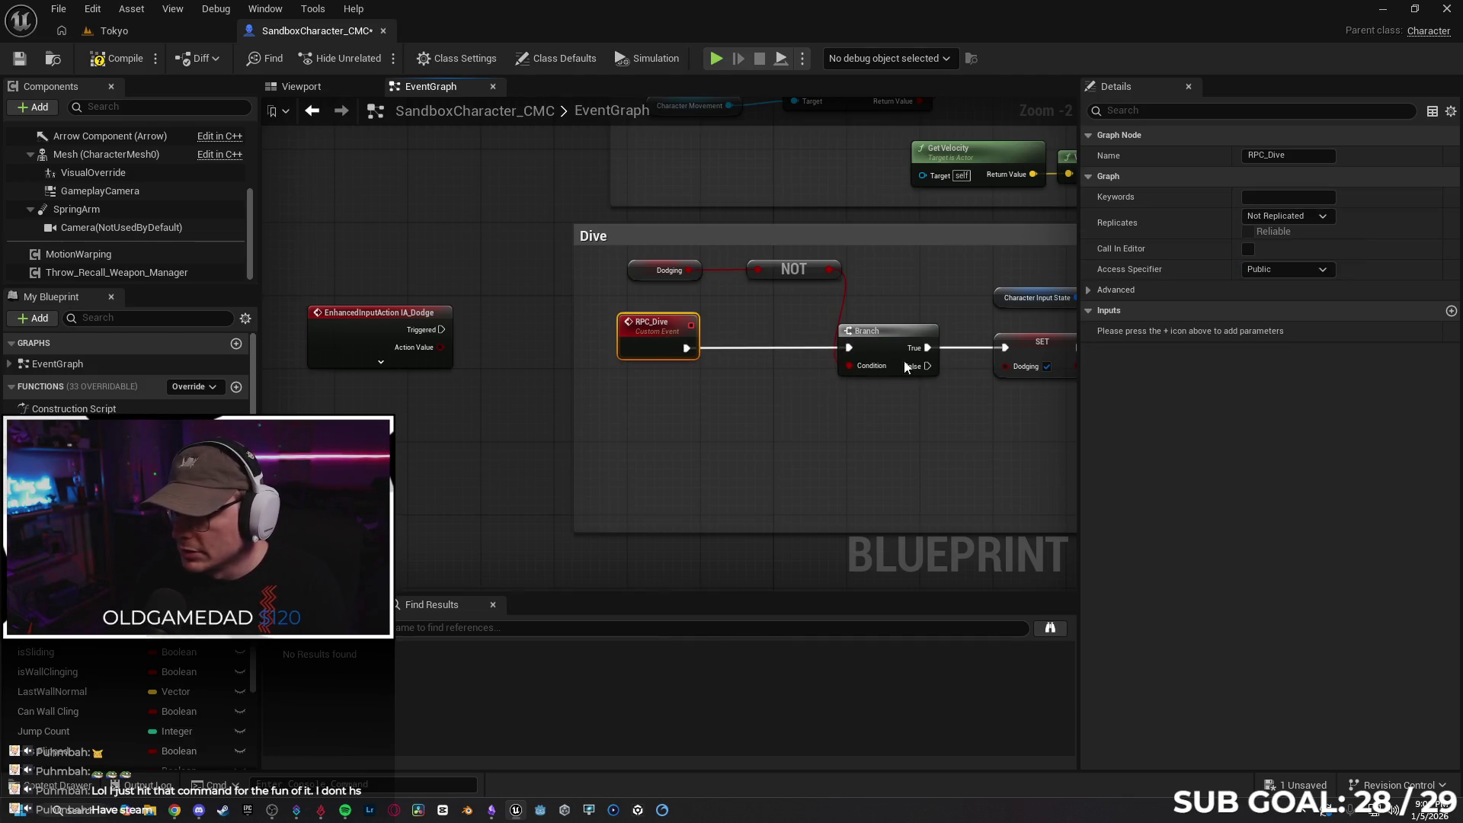
Call RPC_Dive from IA_Dodge's Triggered pin and compile the blueprint
left_click_drag(373, 326, 340, 249)
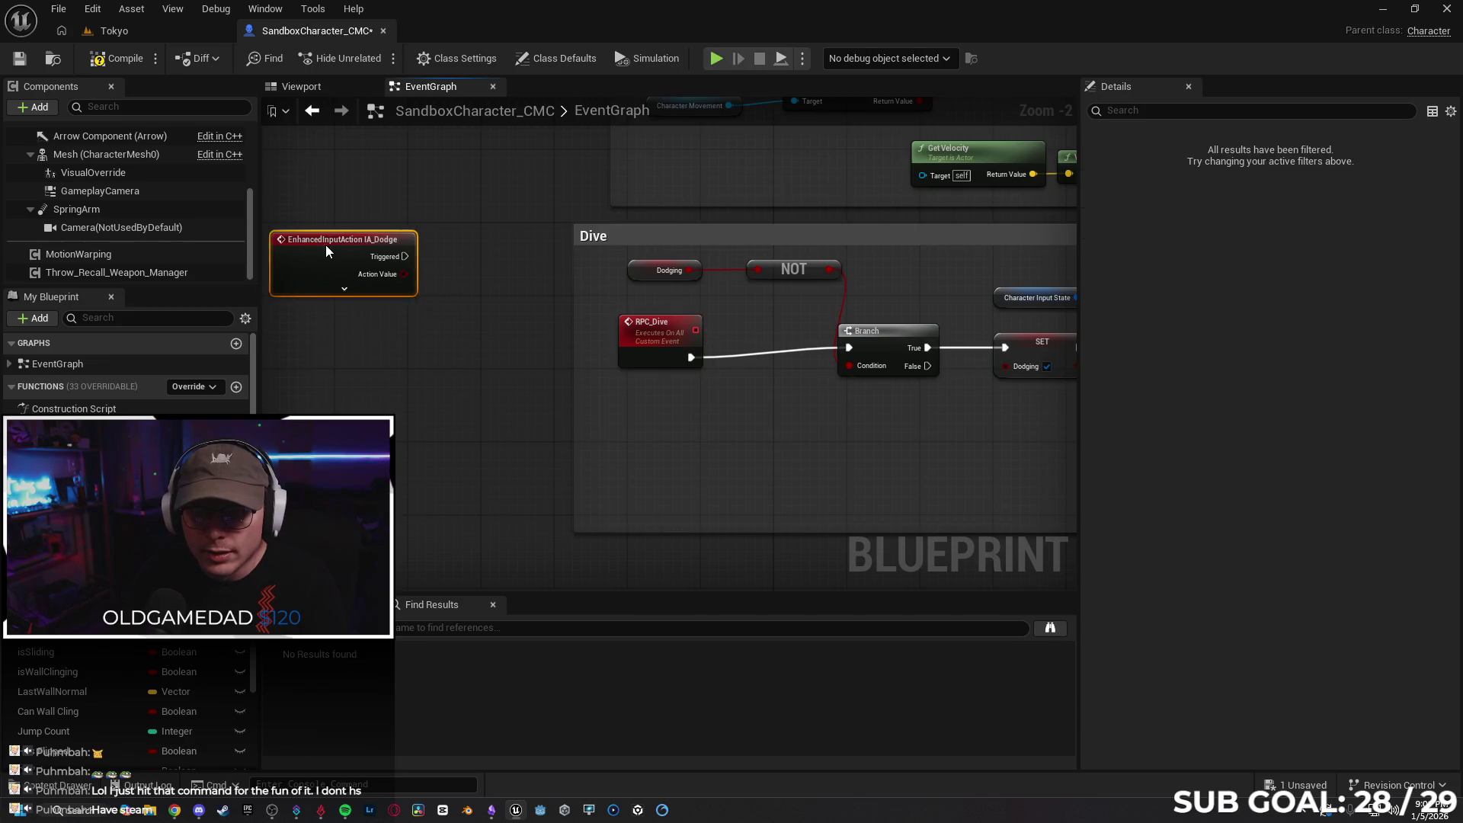
mouse_move(493, 244)
left_mouse_down()
mouse_move(430, 263)
mouse_move(567, 294)
left_mouse_up()
type("rpc")
key("Return")
left_click_drag(664, 312, 665, 270)
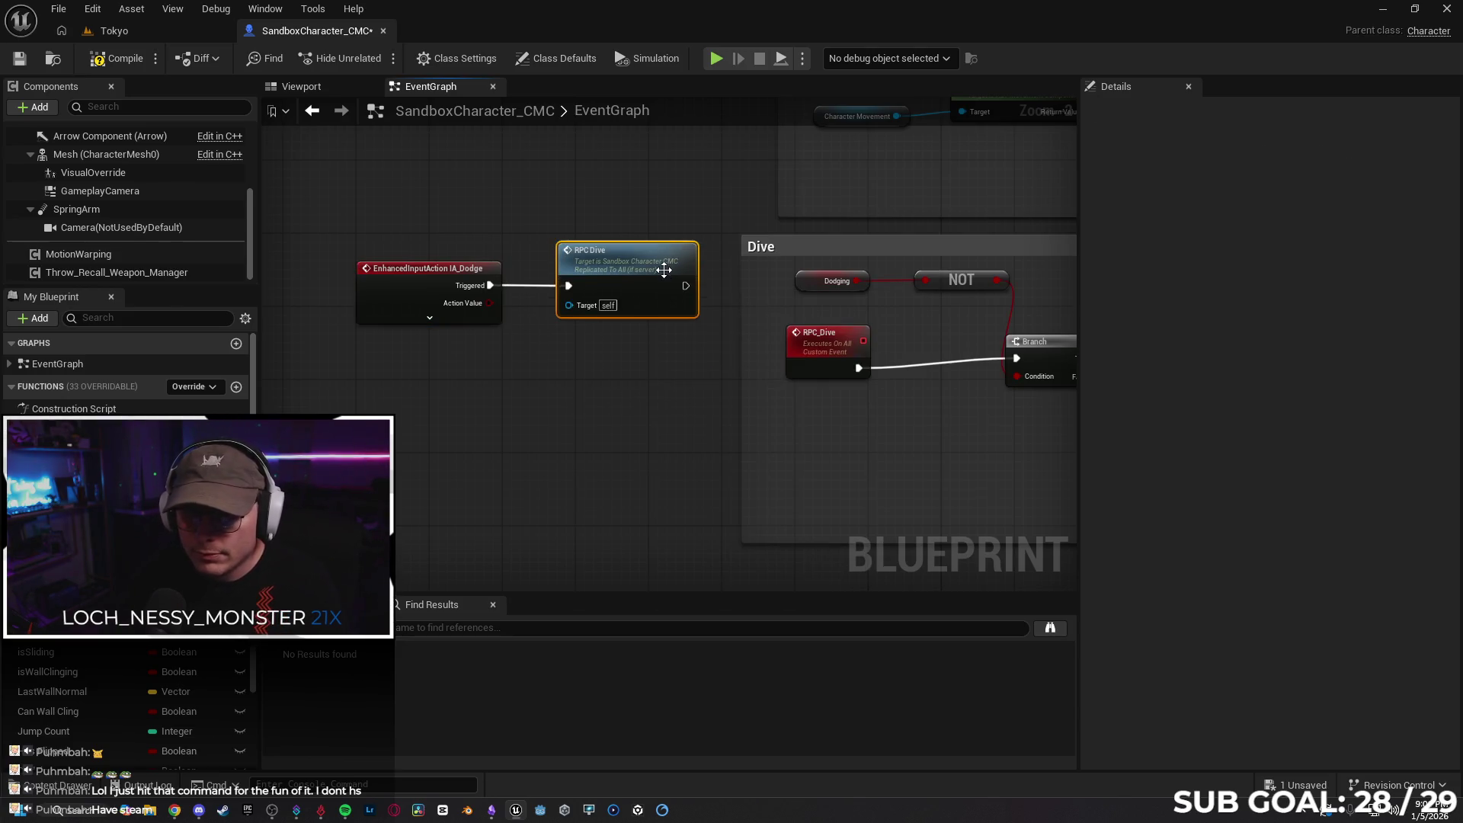
left_click(98, 65)
left_click(134, 32)
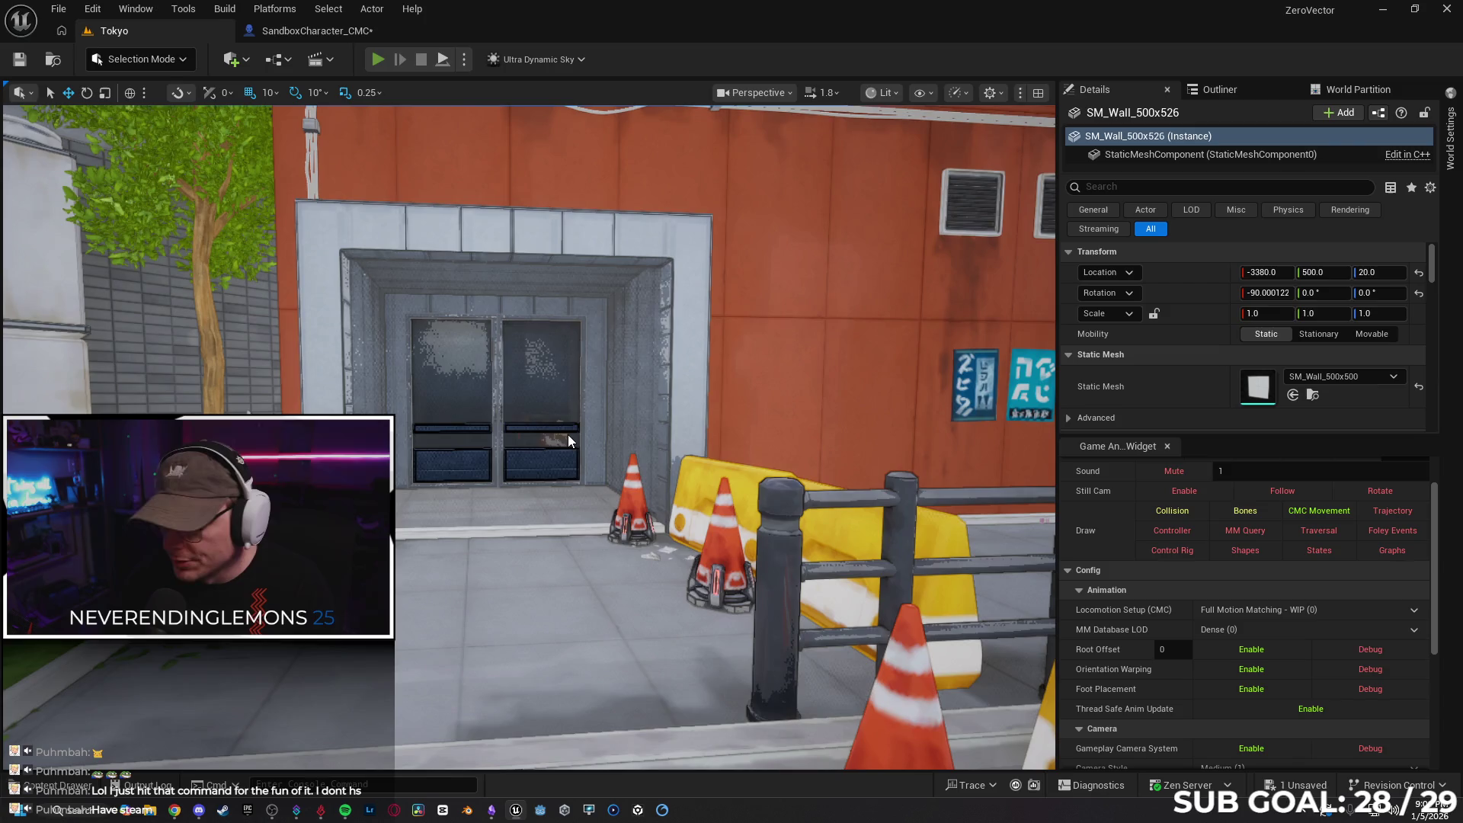
key("alt+p")
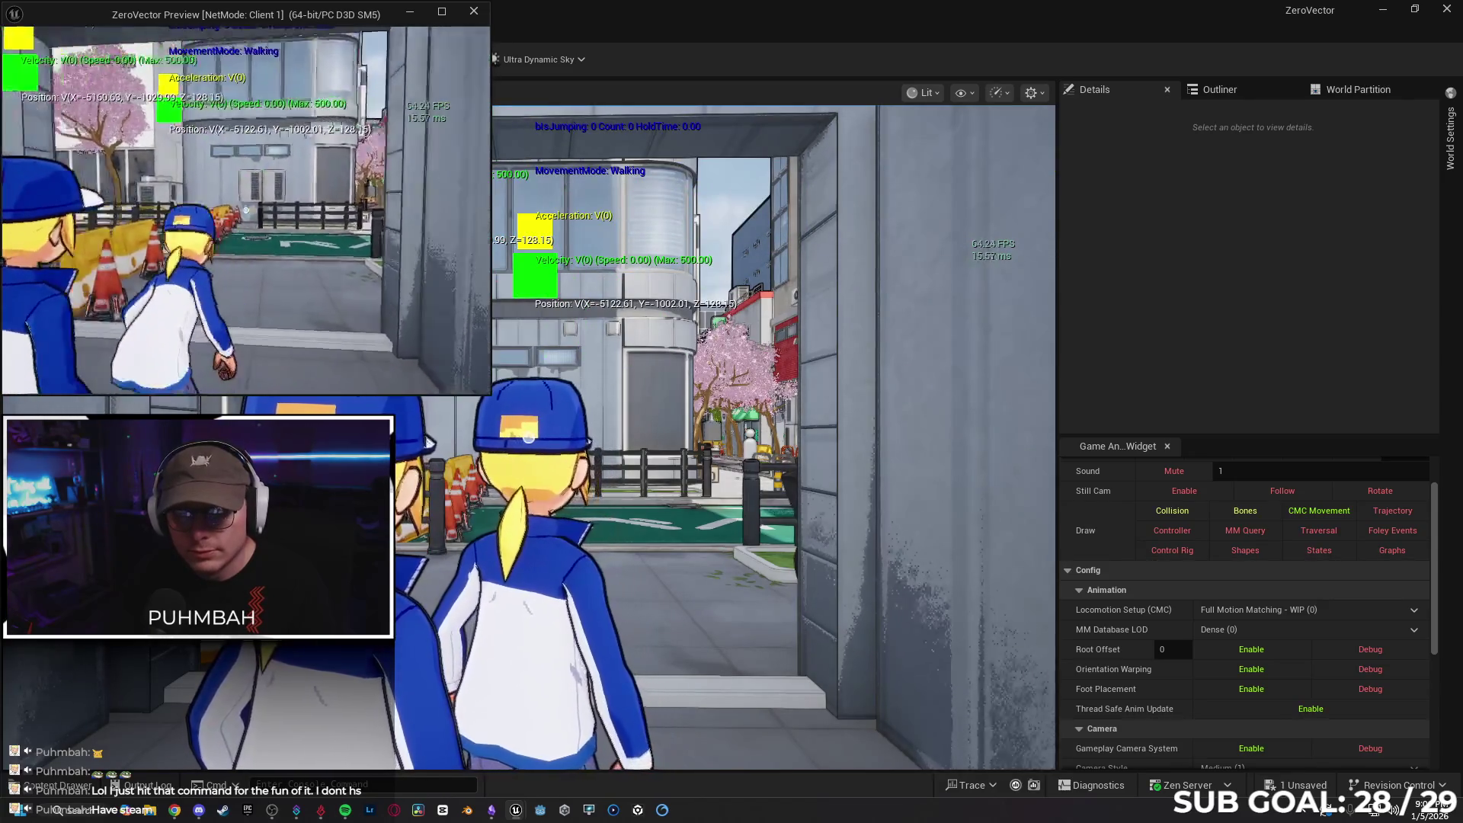
key("w")
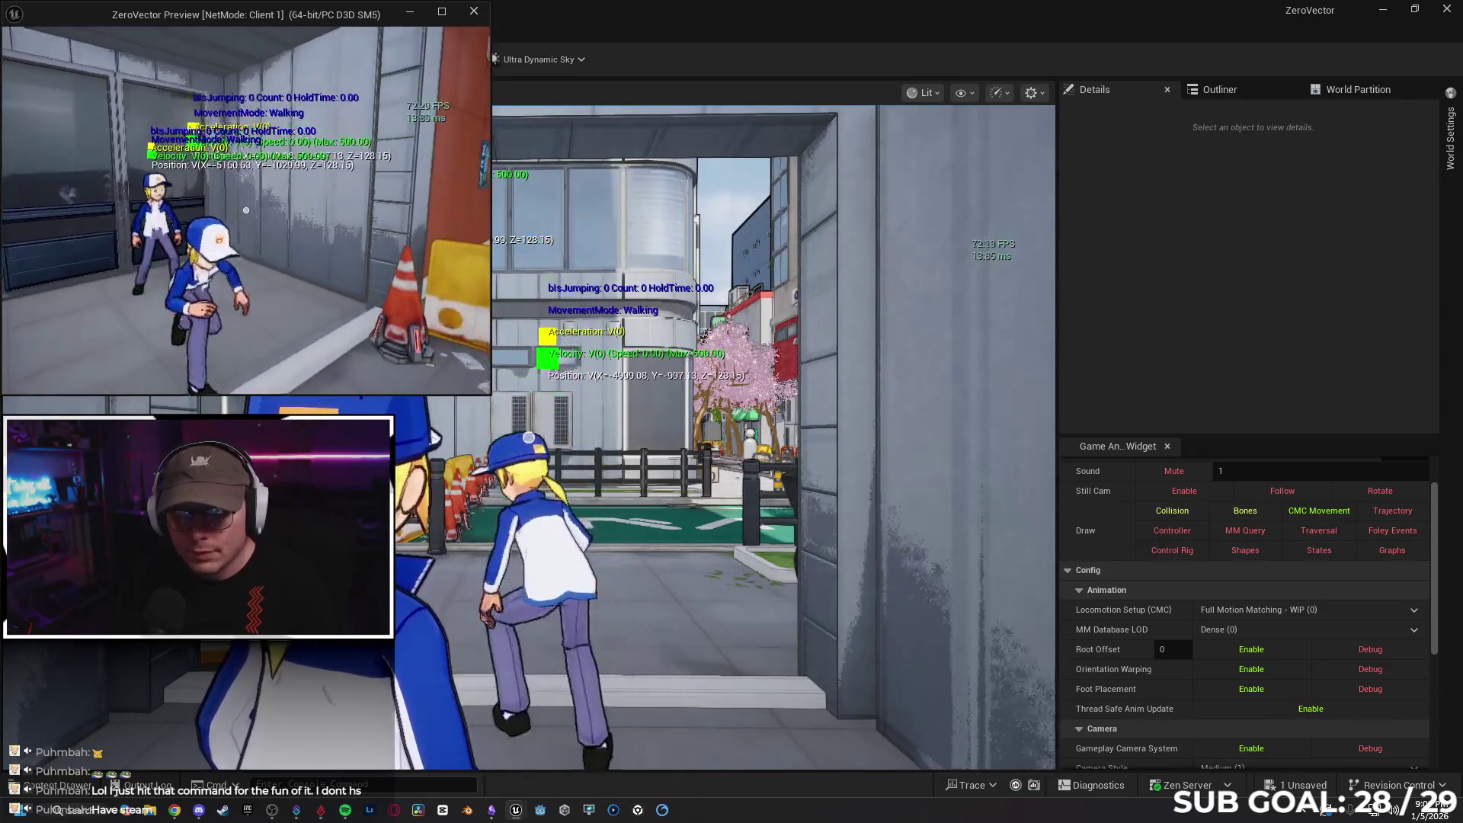
key("Escape")
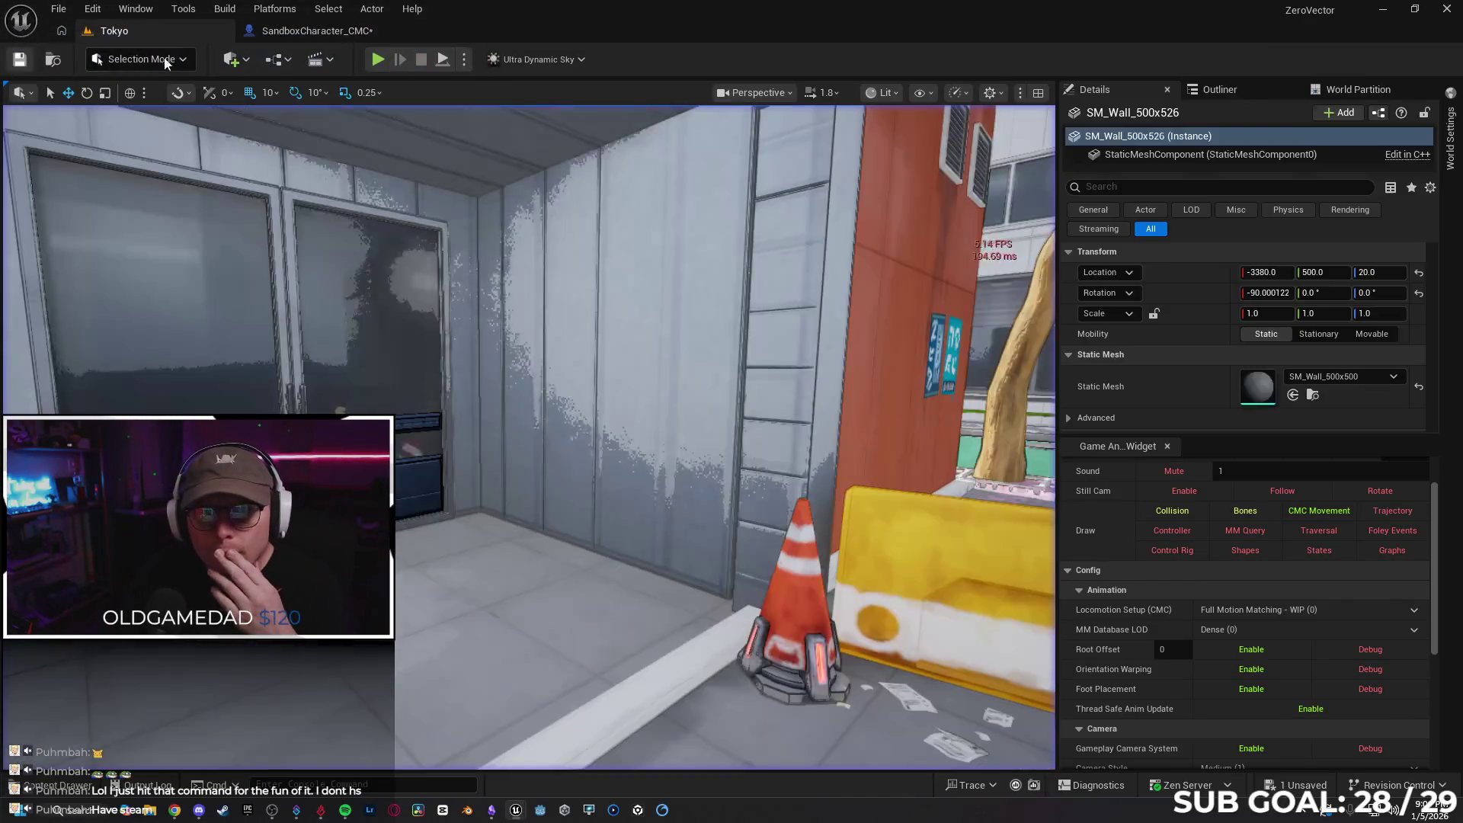
left_click(295, 31)
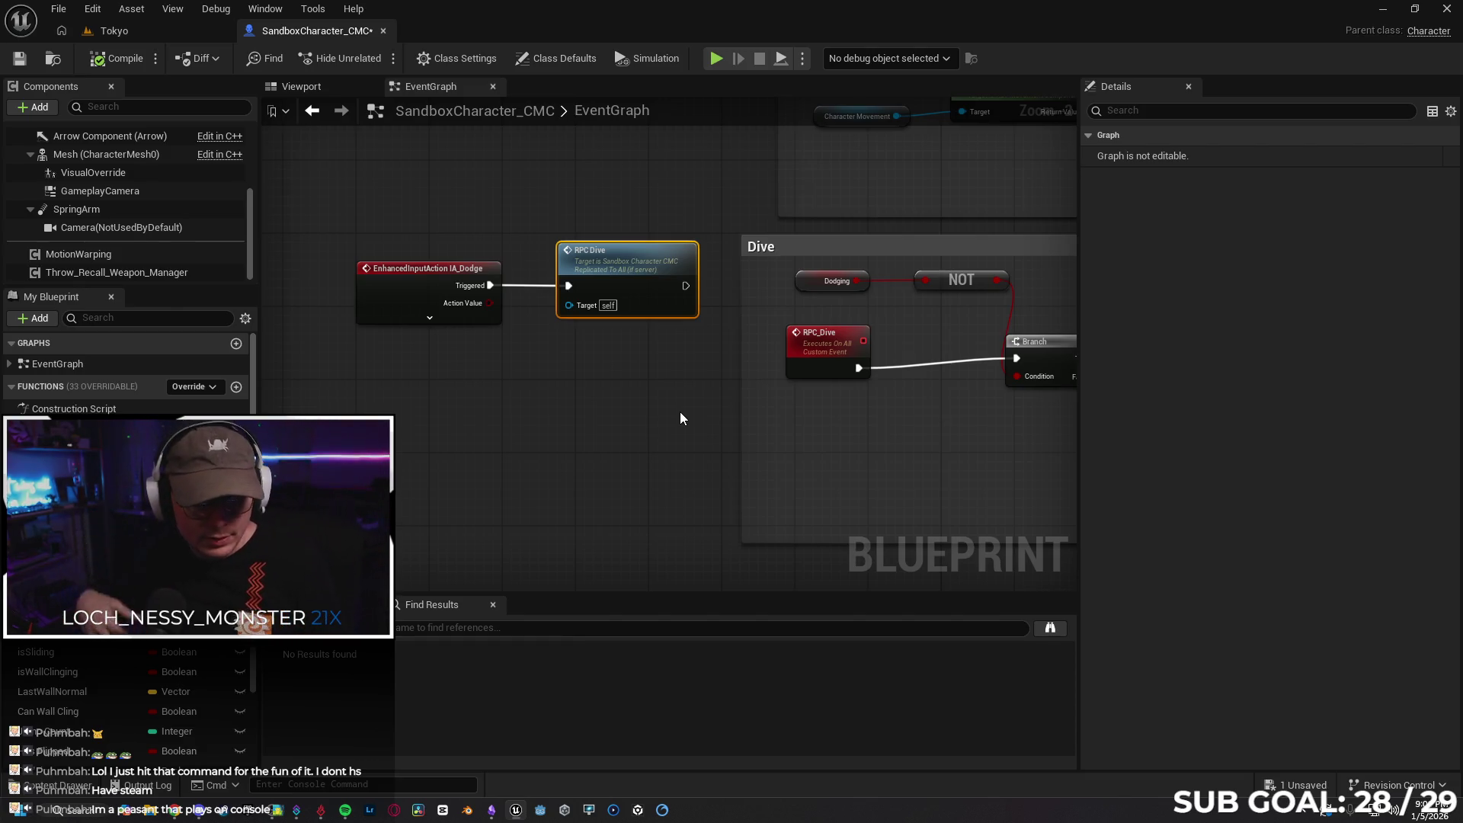
mouse_move(623, 408)
left_mouse_down()
mouse_move(413, 422)
mouse_move(601, 600)
mouse_move(683, 399)
mouse_move(786, 438)
left_mouse_up()
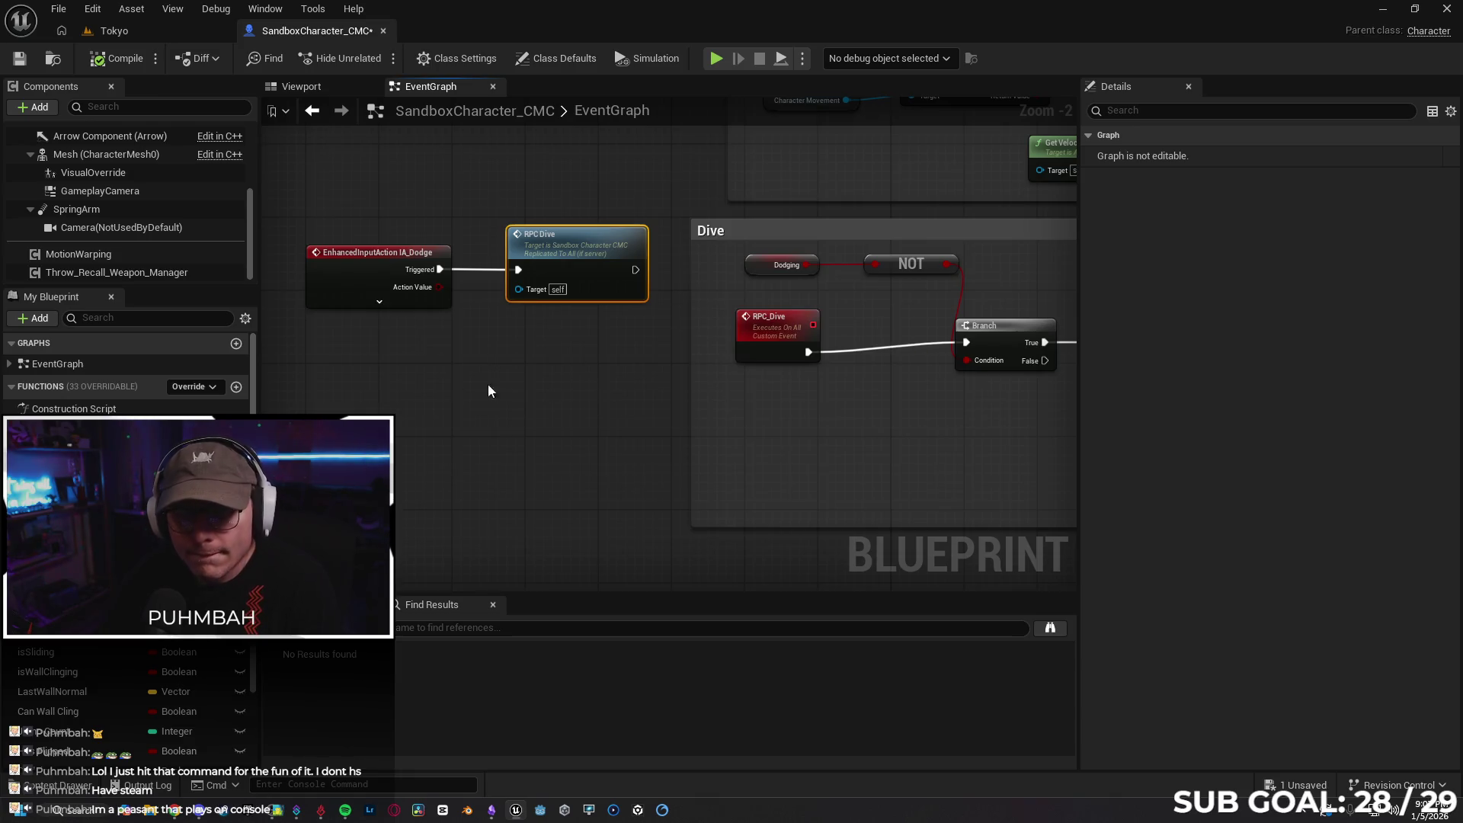
mouse_move(575, 414)
left_mouse_down()
mouse_move(622, 412)
mouse_move(457, 401)
left_mouse_up()
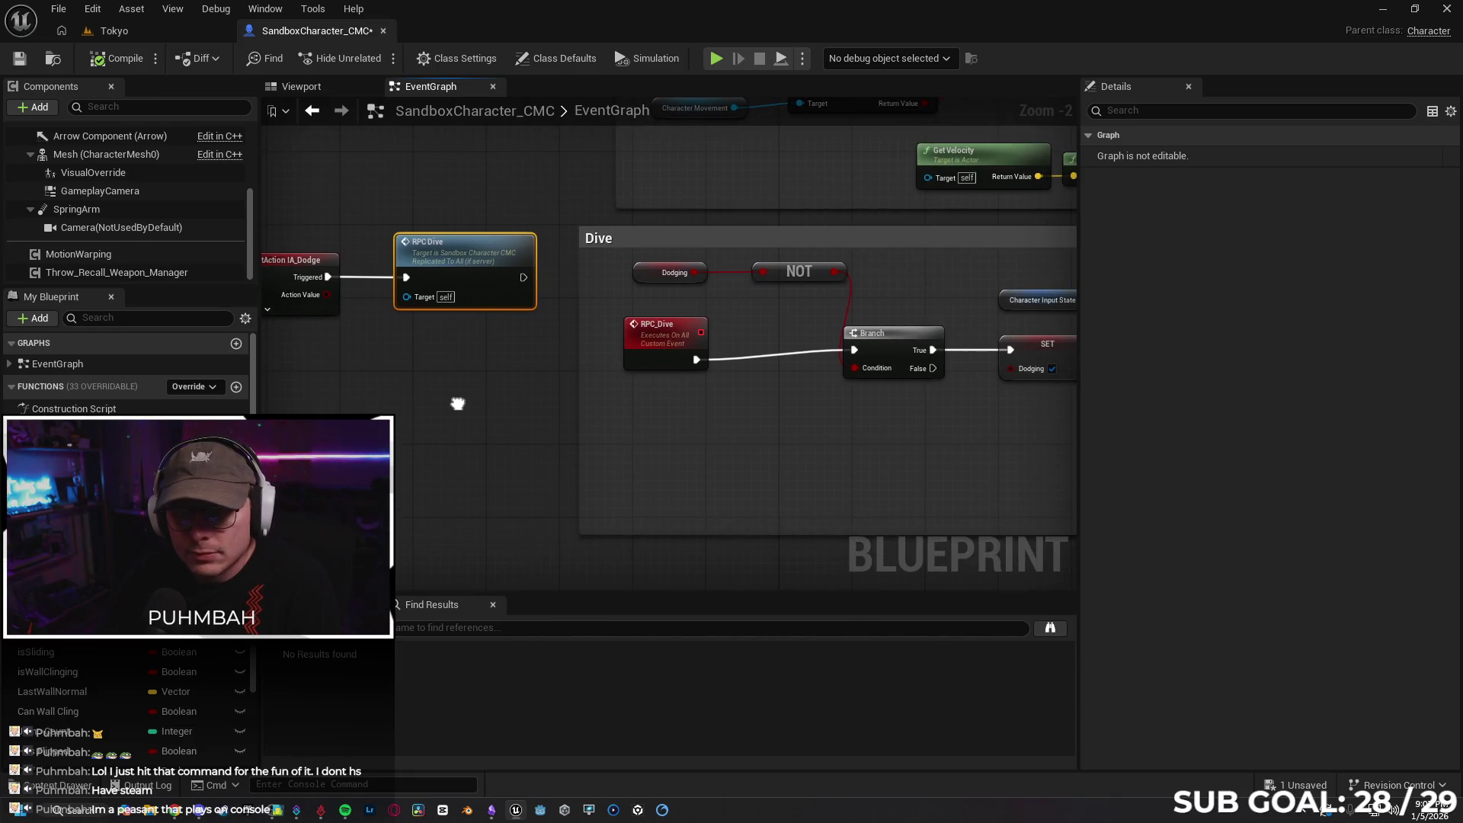
left_click(661, 340)
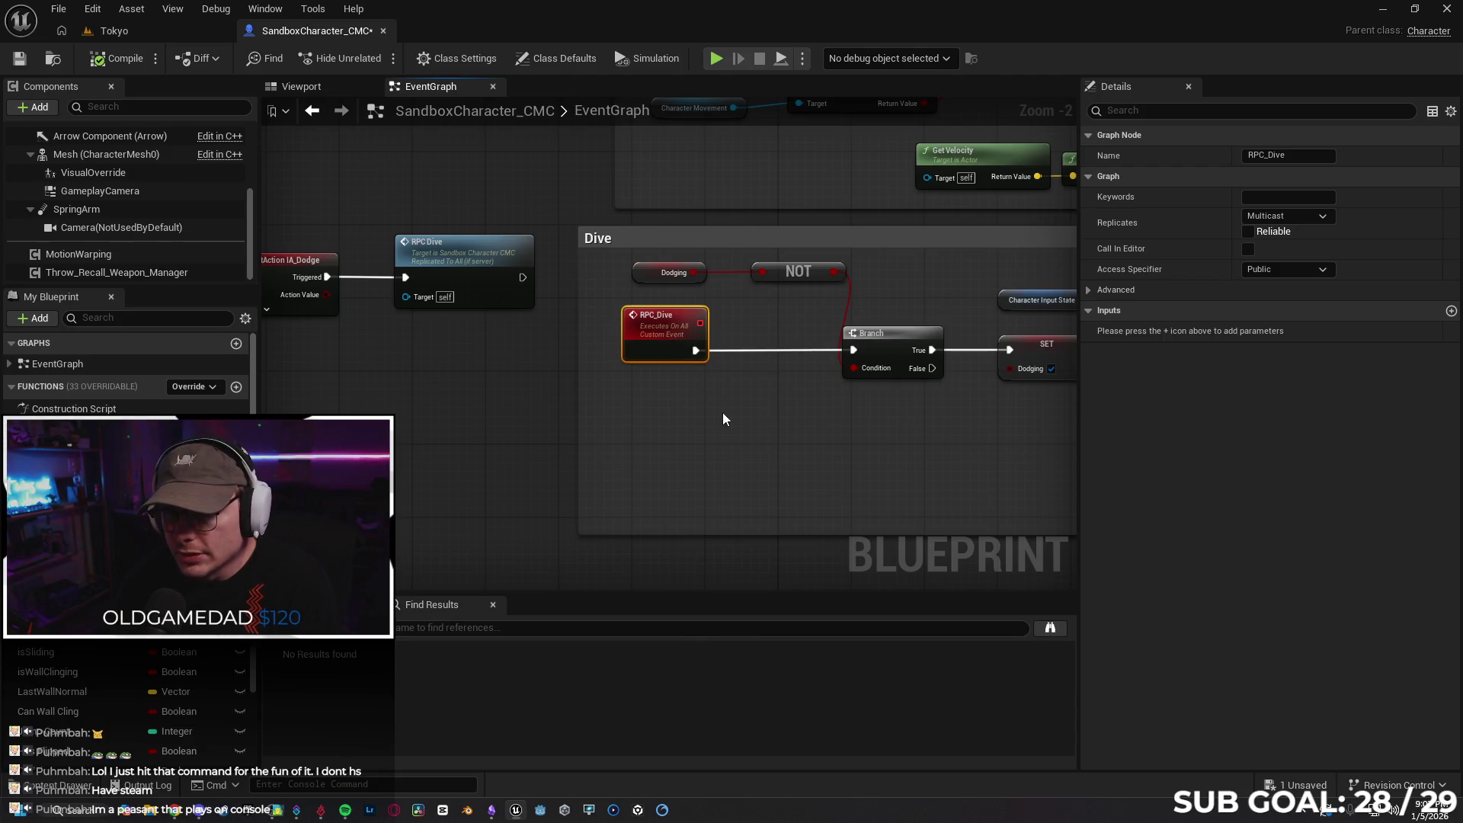
left_click_drag(735, 416, 383, 402)
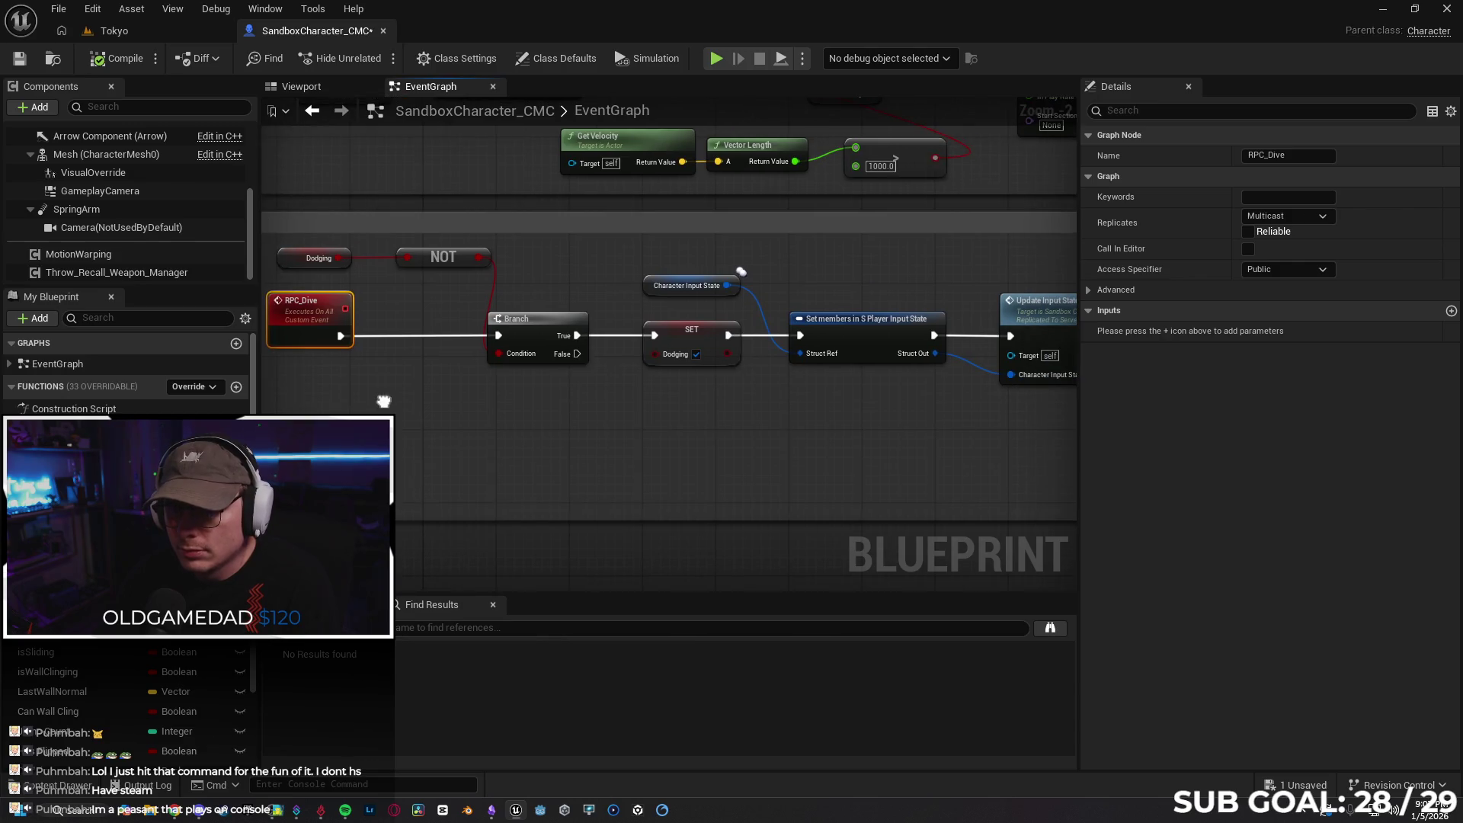
left_click(700, 340)
left_click_drag(724, 426, 896, 430)
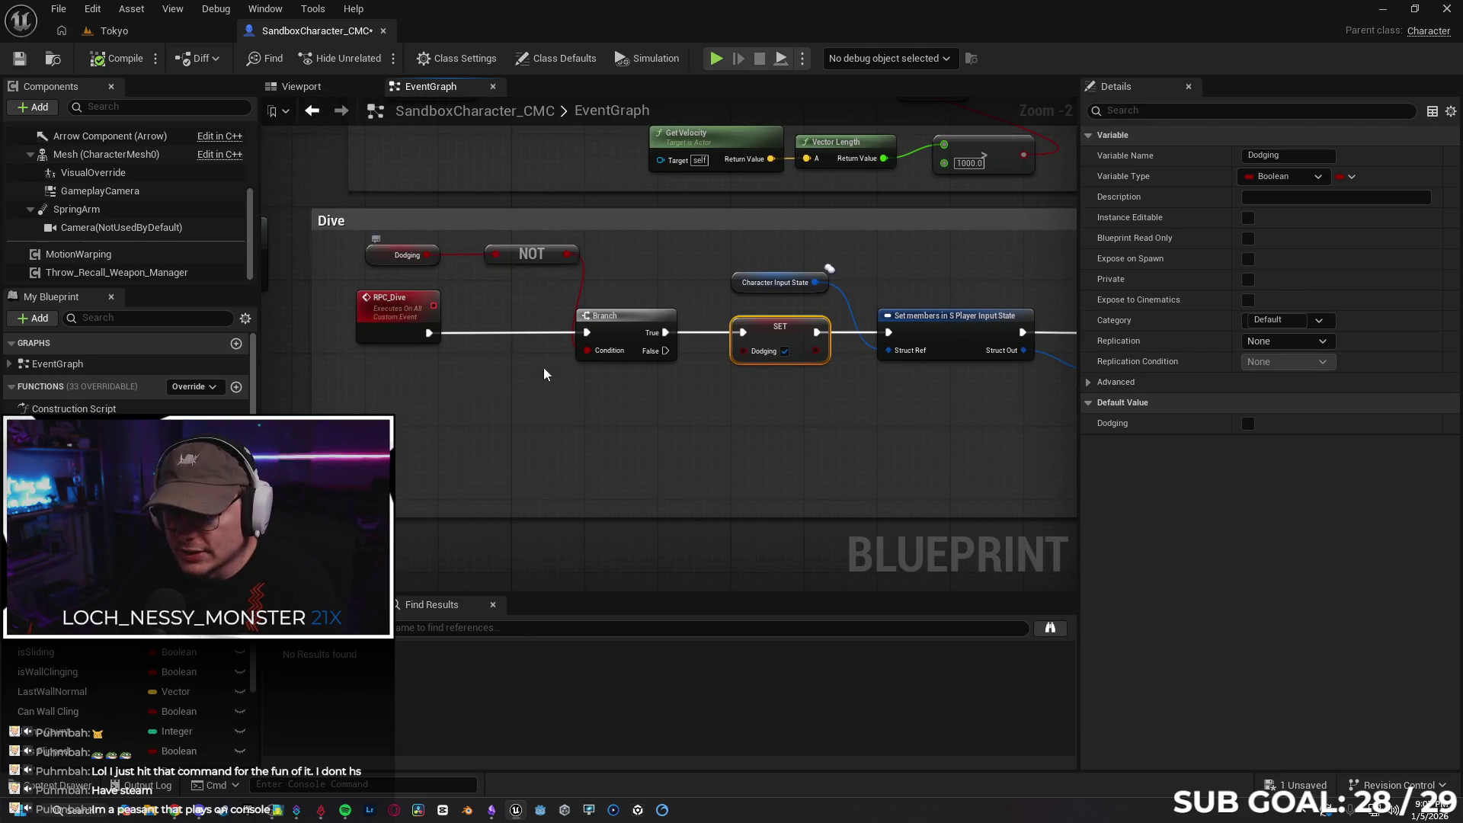
left_click(944, 339)
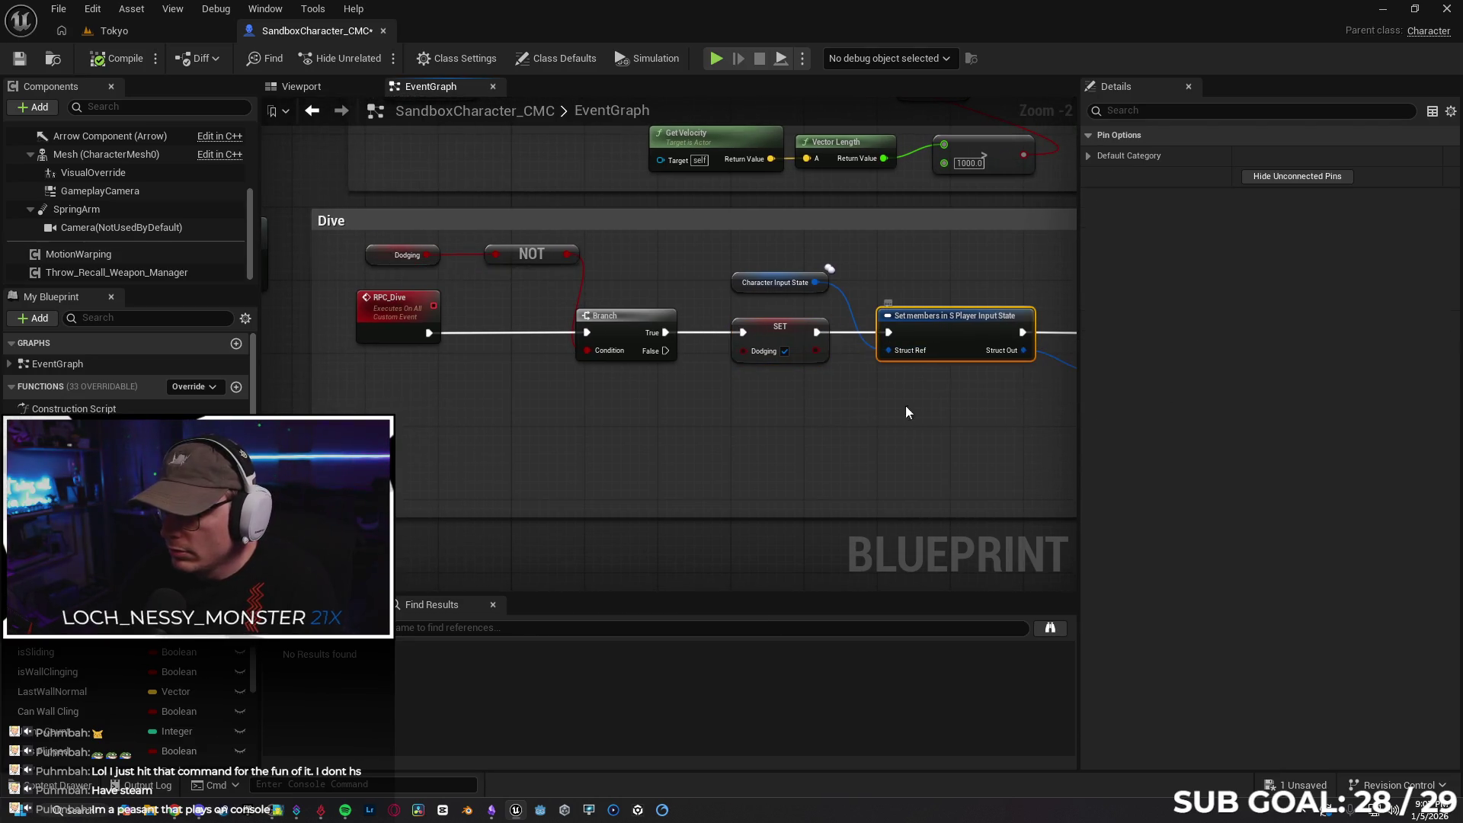
Set the Dodging variable's replication to Replicated
left_click(794, 338)
left_click(1286, 340)
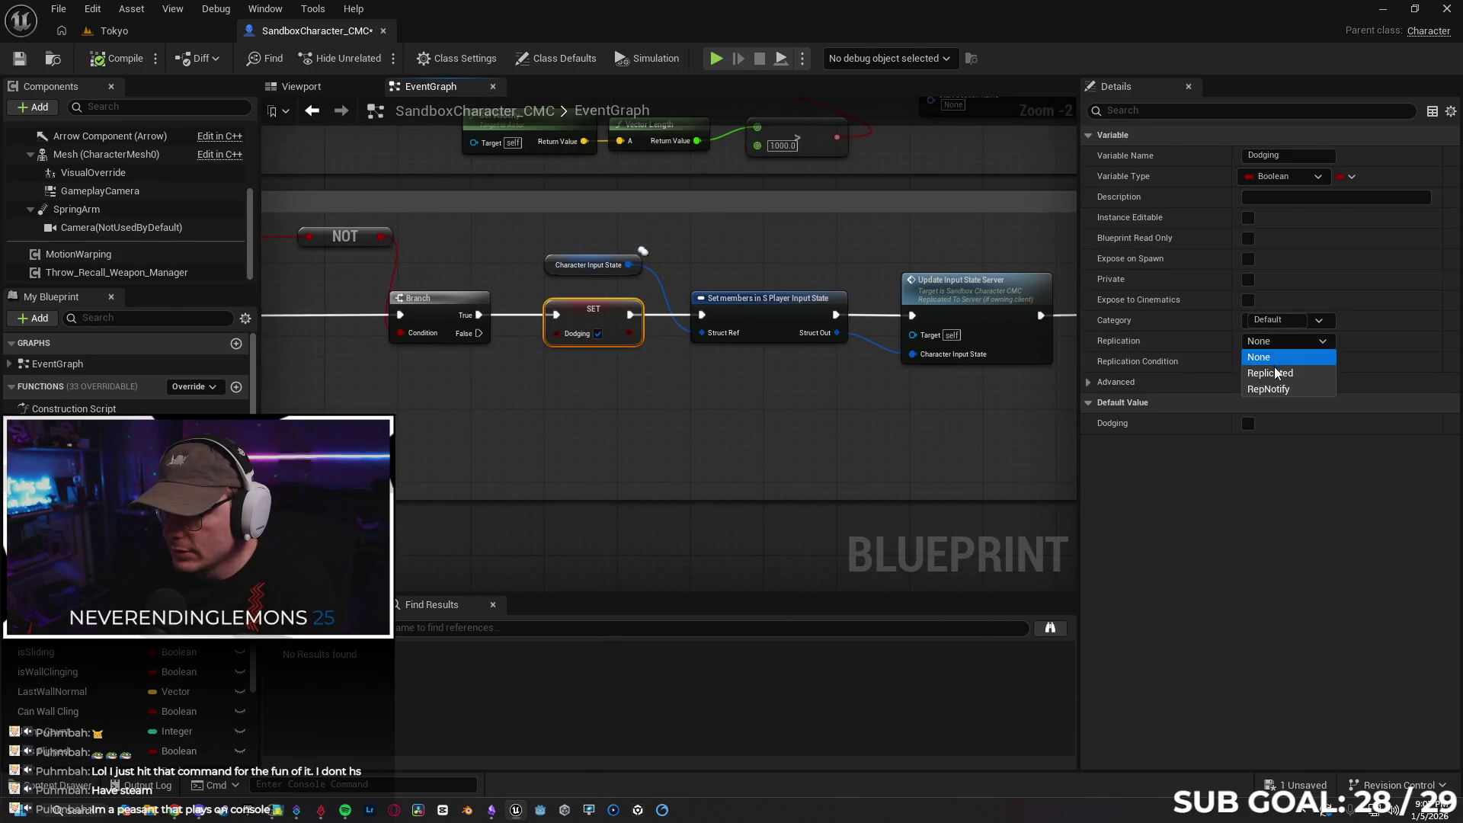
left_click(820, 374)
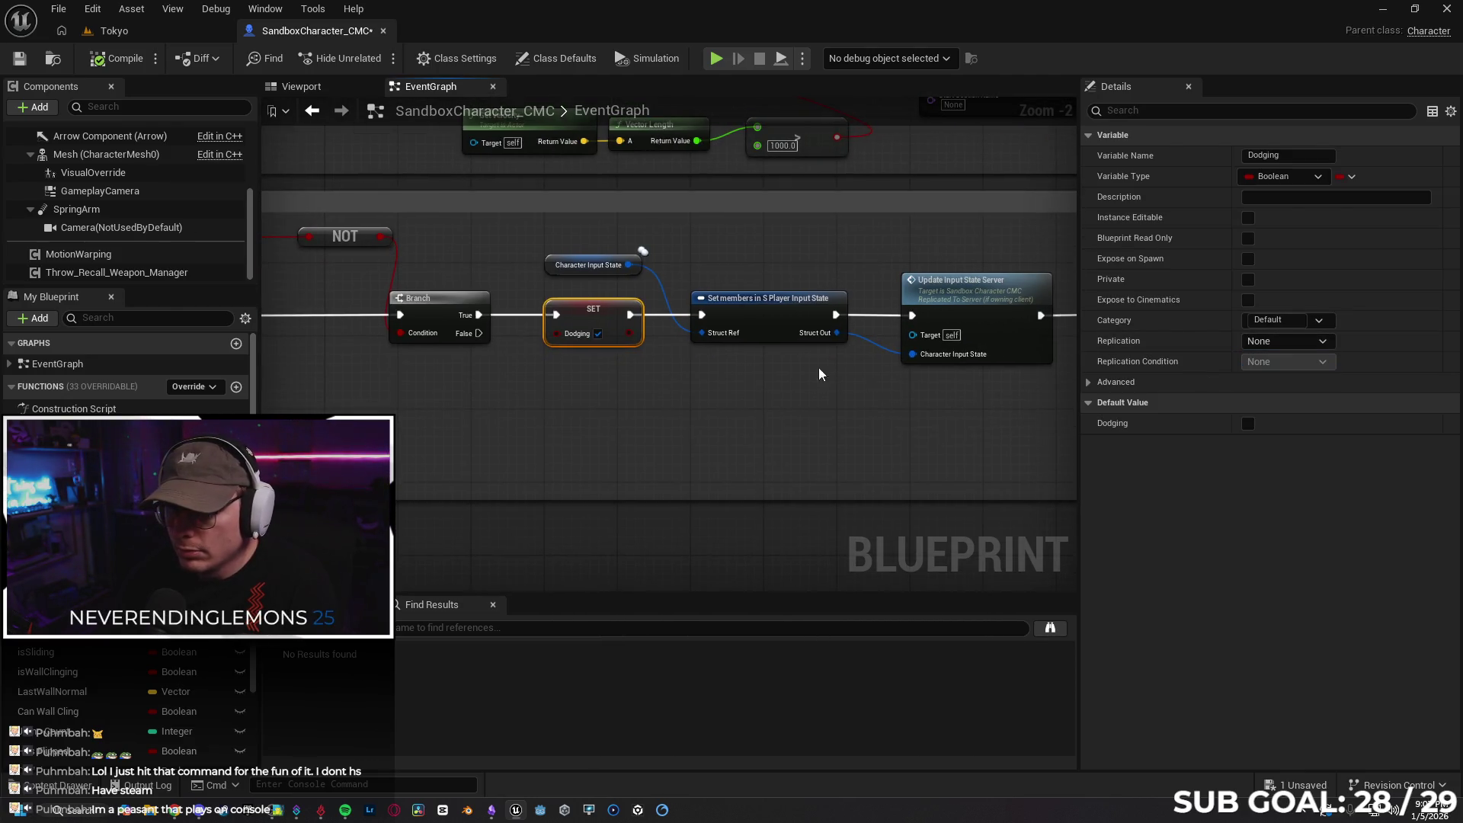
Review Character Input State, Update Input State Server, Delay and bCanBeDamaged settings in the dive chain
left_click(771, 323)
left_click(552, 266)
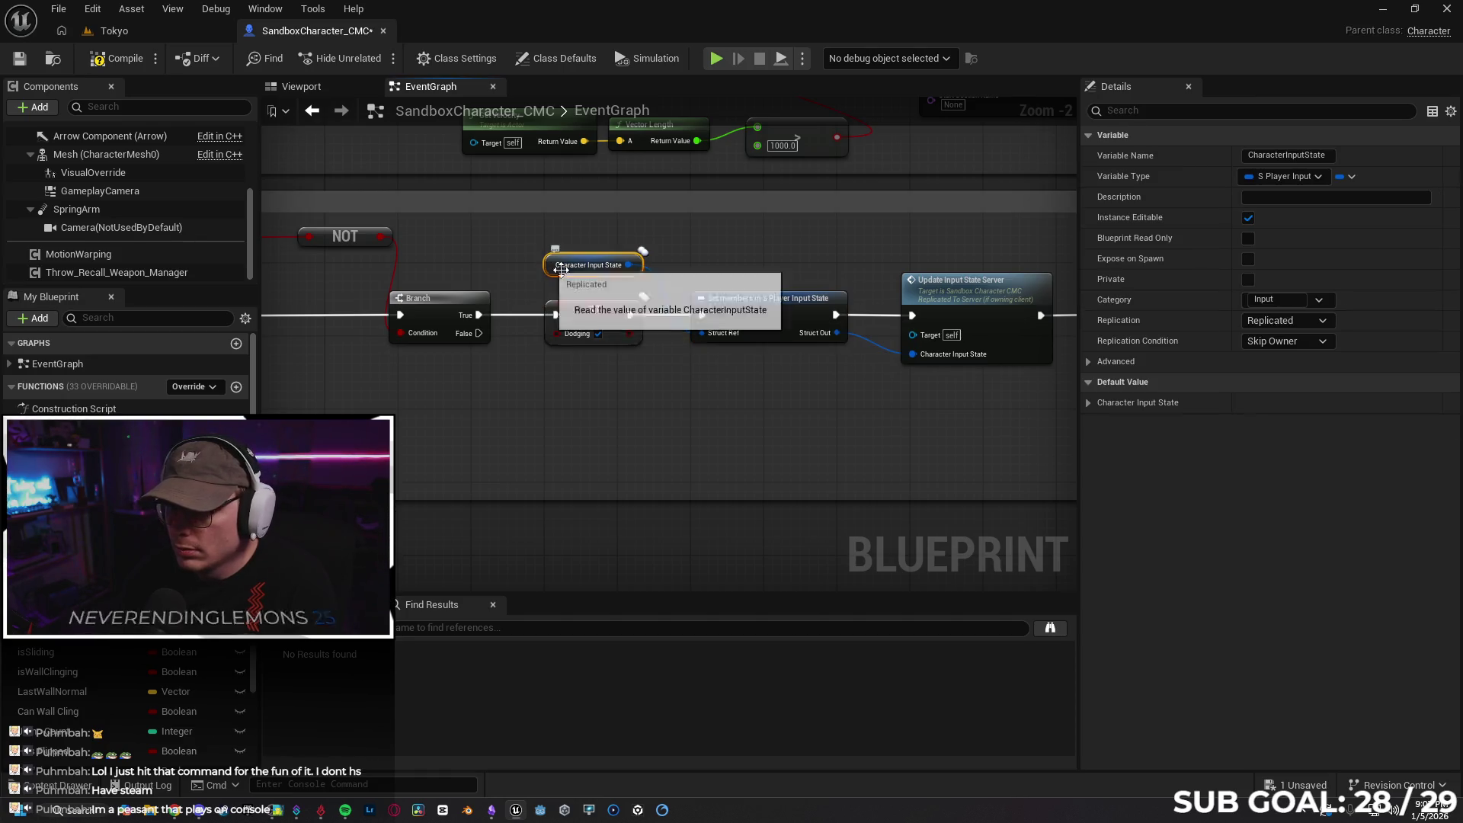
left_click(1008, 343)
mouse_move(907, 335)
left_mouse_down()
mouse_move(876, 434)
mouse_move(906, 311)
left_mouse_up()
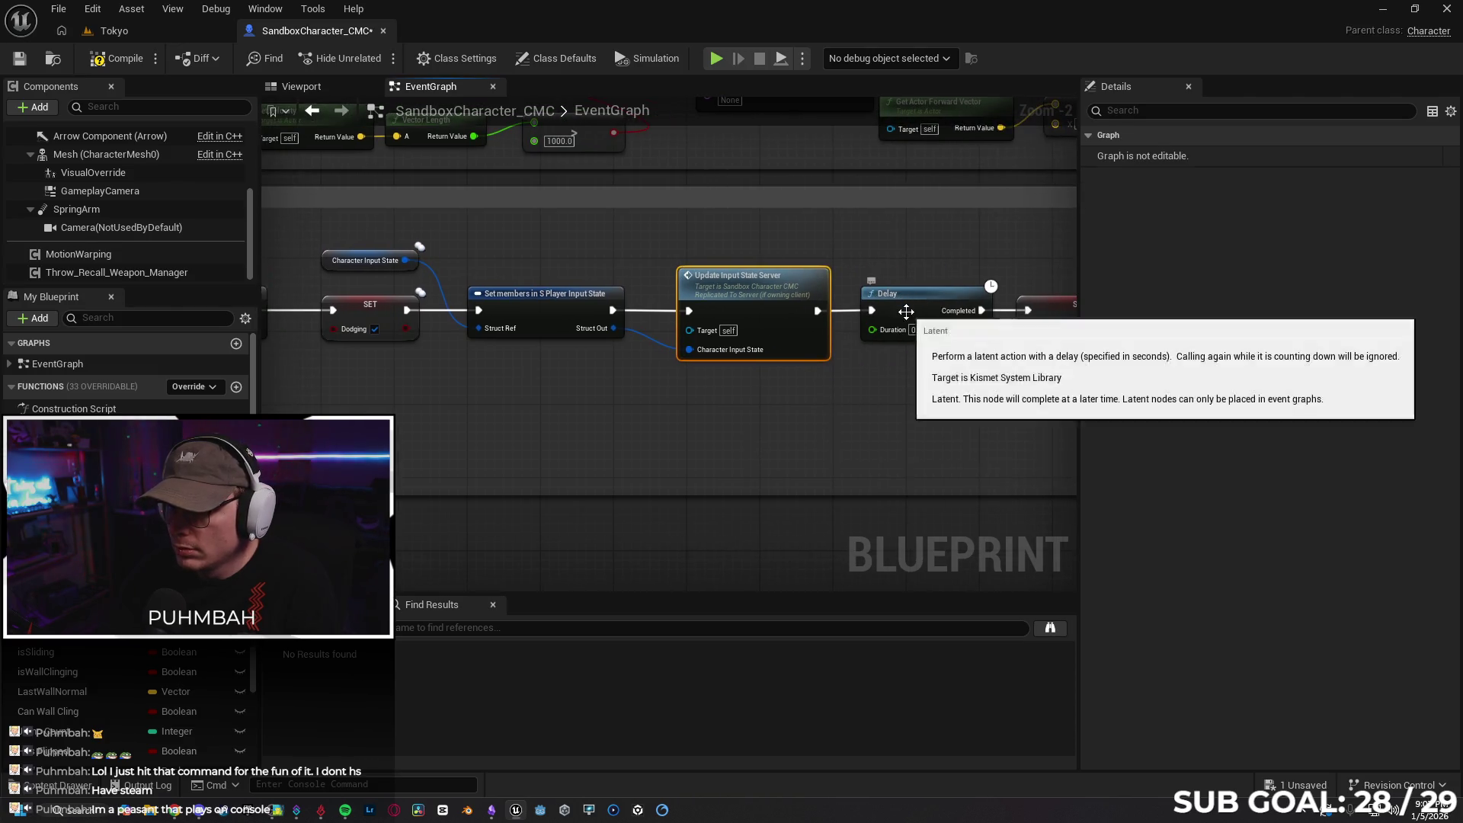
left_click(906, 311)
left_click_drag(1025, 368, 830, 372)
left_click(906, 326)
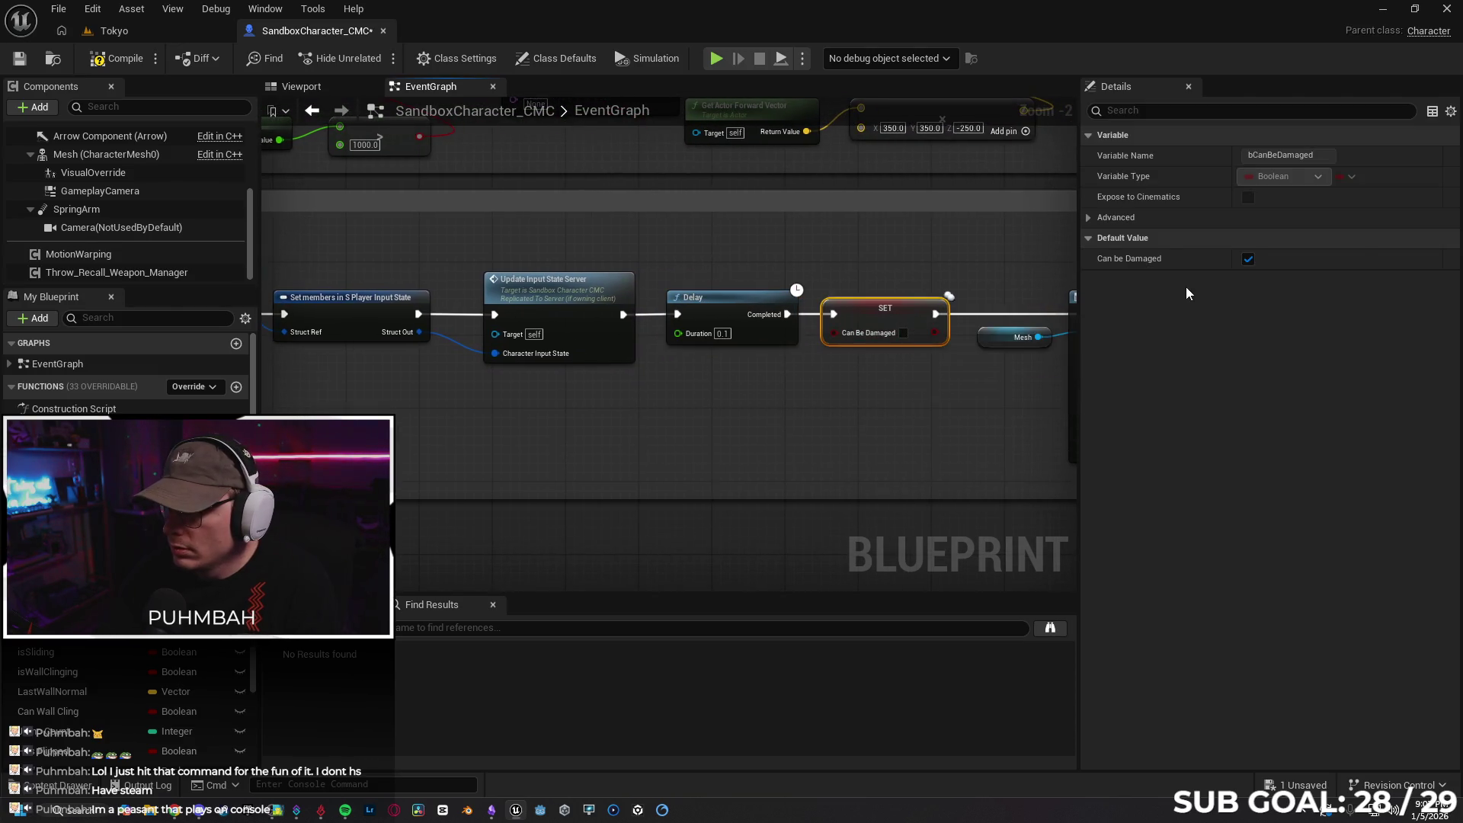
left_click(1088, 217)
left_click(1088, 217)
mouse_move(914, 396)
left_mouse_down()
mouse_move(843, 399)
mouse_move(1193, 361)
left_mouse_up()
left_click_drag(1268, 386, 733, 396)
Inspect Play Montage, Delay, Crouch, the second Dodging setter and Can Be Damaged nodes
left_click(870, 381)
left_click_drag(1060, 246, 861, 264)
left_click(861, 264)
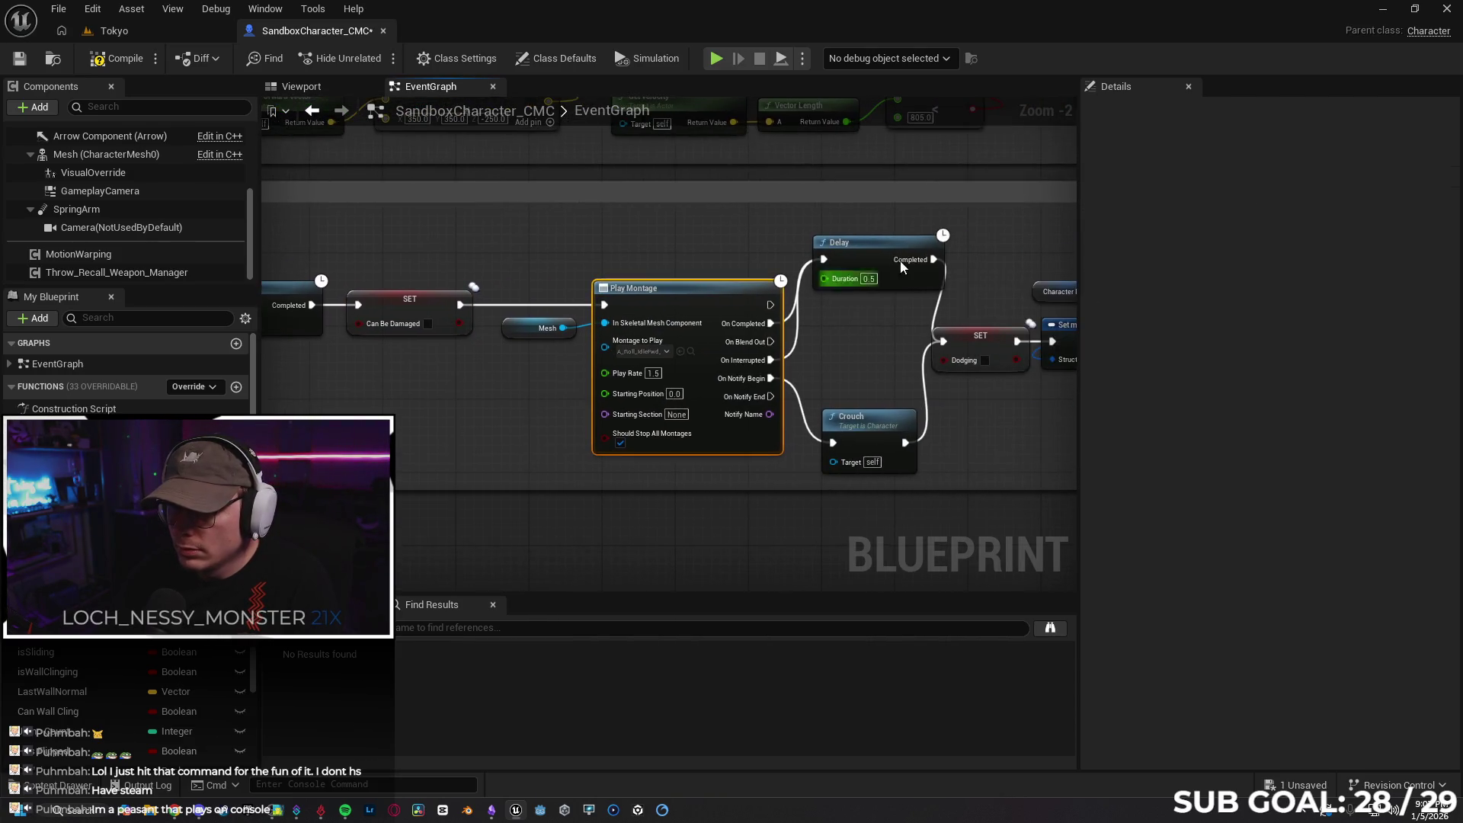
left_click(883, 426)
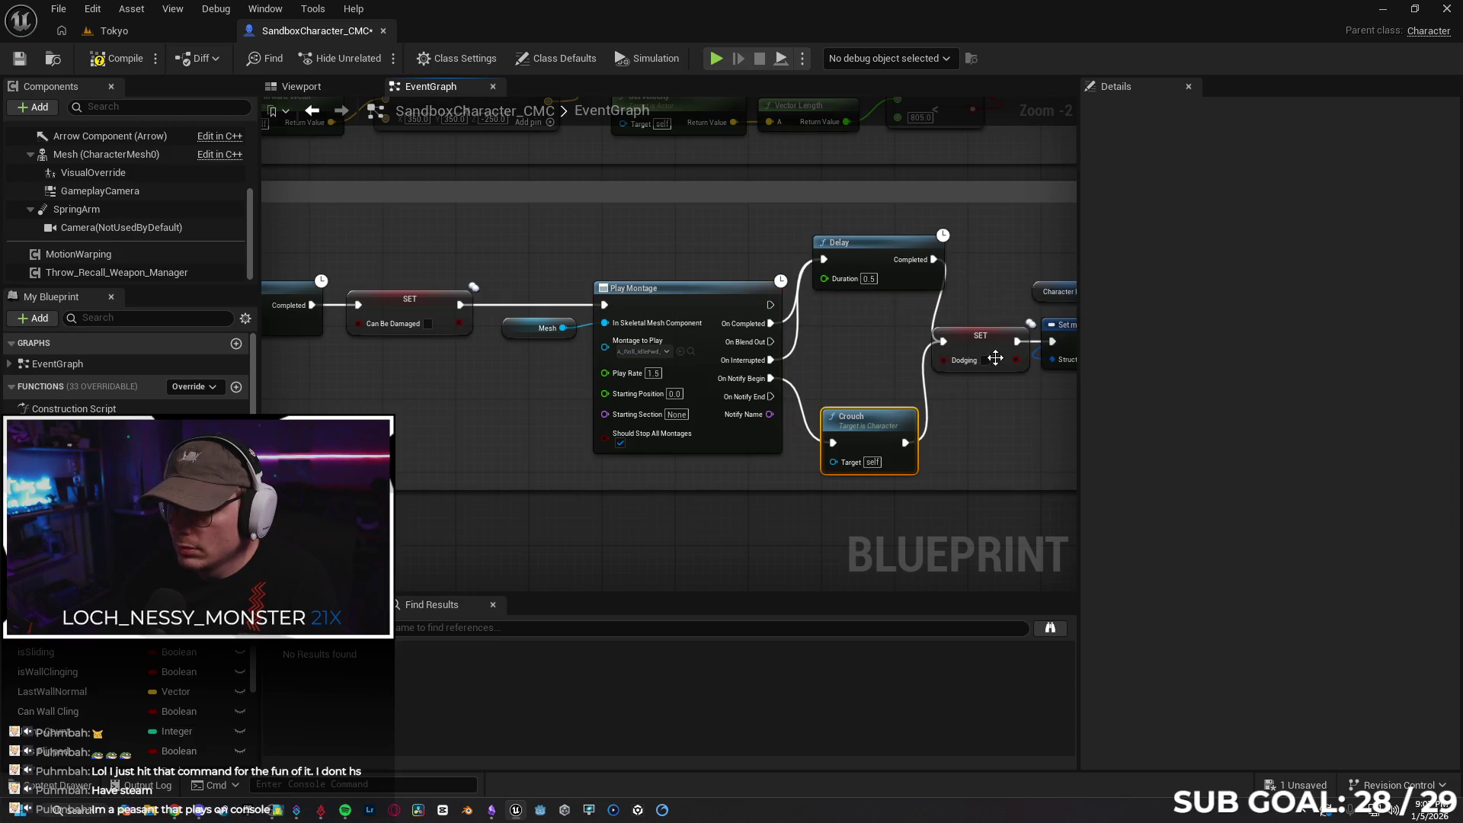
left_click(981, 344)
left_click_drag(981, 419, 699, 404)
left_click(820, 327)
left_click_drag(819, 327, 672, 331)
left_click(838, 366)
left_click_drag(968, 407, 759, 402)
left_click(841, 326)
left_click_drag(883, 421, 788, 429)
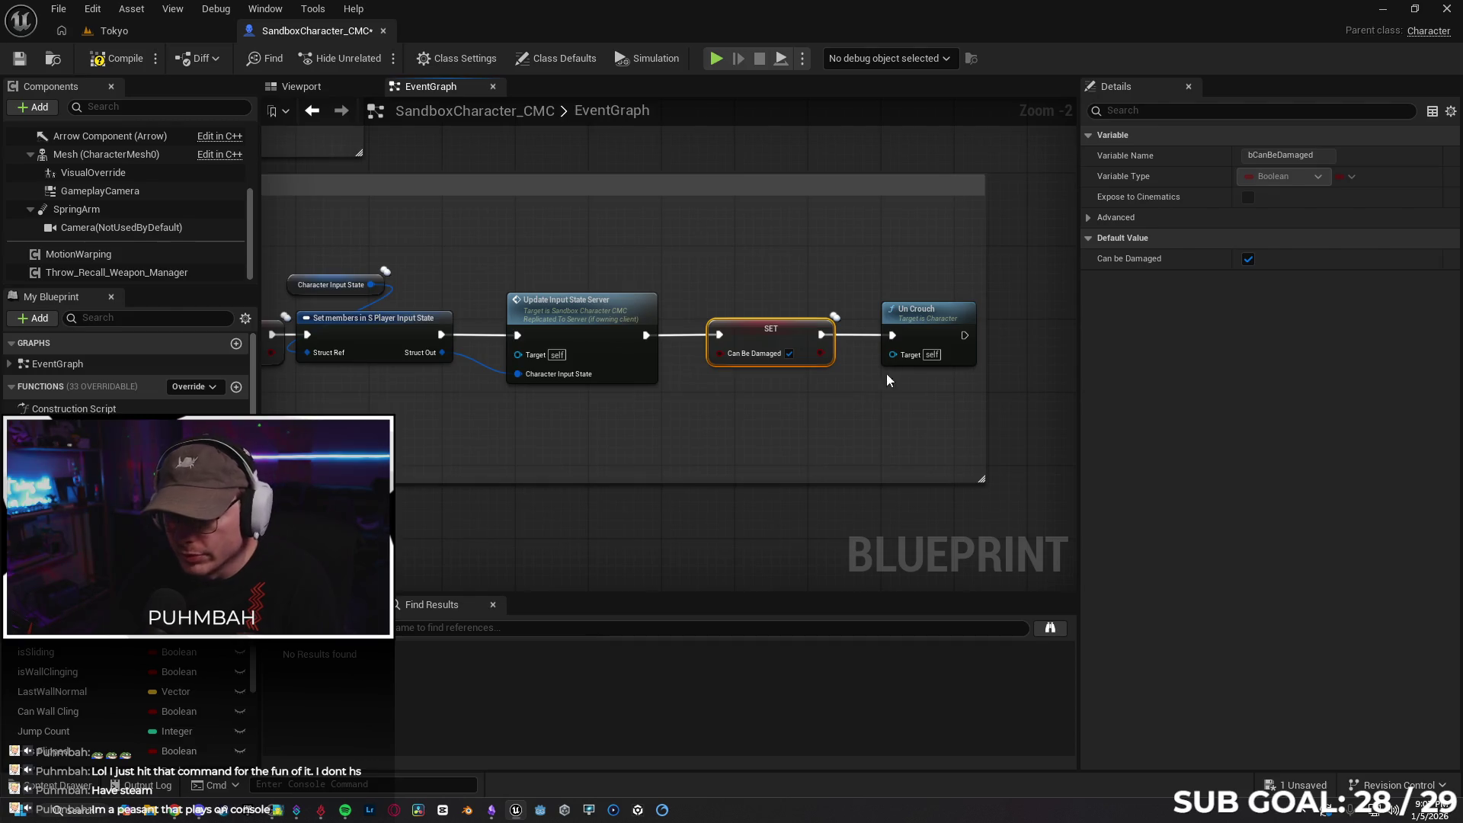
left_click(936, 342)
mouse_move(963, 389)
left_mouse_down()
mouse_move(800, 441)
mouse_move(556, 432)
mouse_move(858, 285)
mouse_move(663, 398)
mouse_move(957, 398)
mouse_move(412, 400)
mouse_move(686, 392)
mouse_move(648, 389)
left_mouse_up()
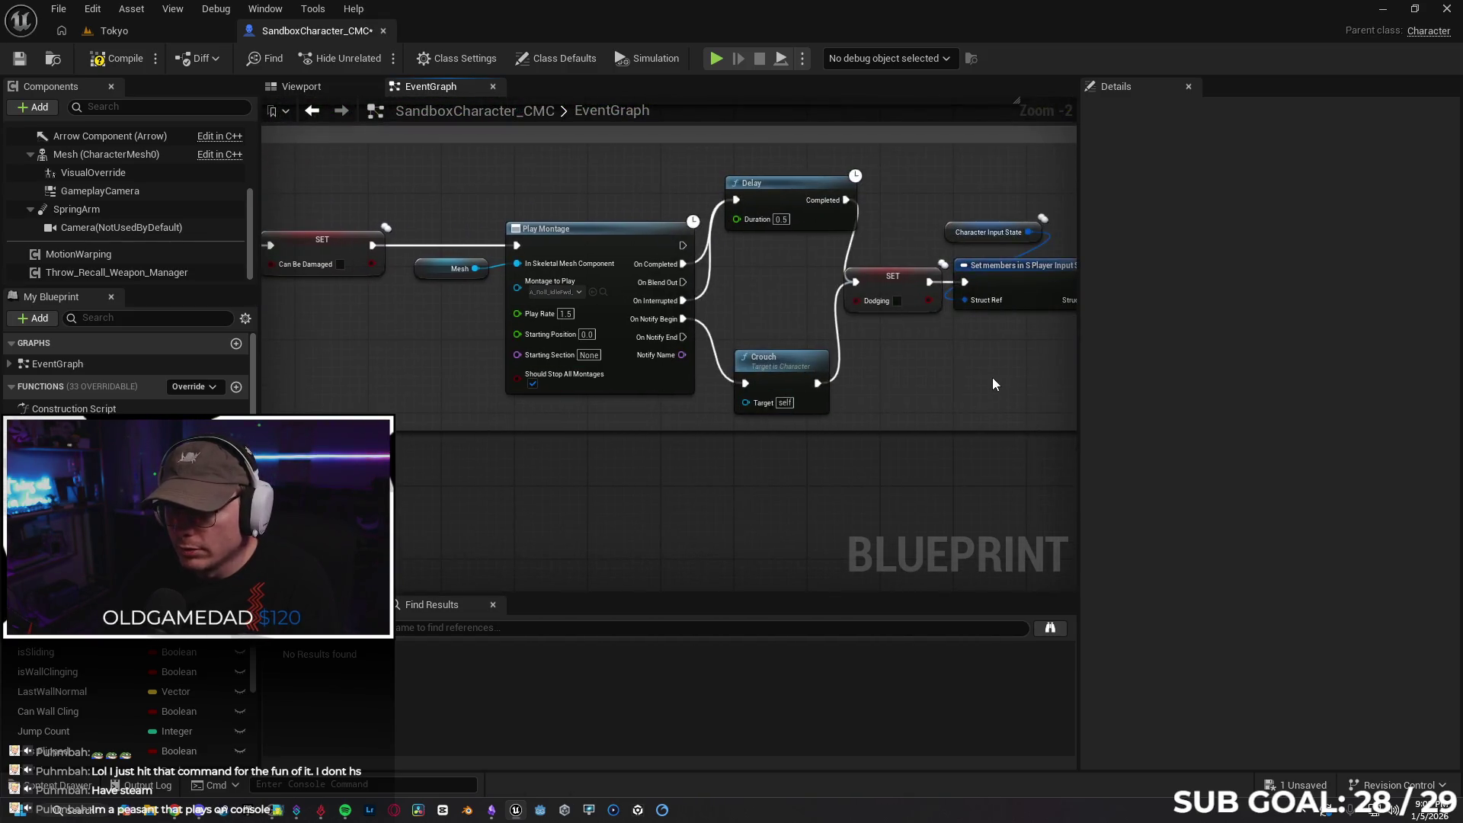
scroll(831, 381, "down", 1)
mouse_move(998, 414)
left_mouse_down()
mouse_move(741, 380)
mouse_move(851, 402)
left_mouse_up()
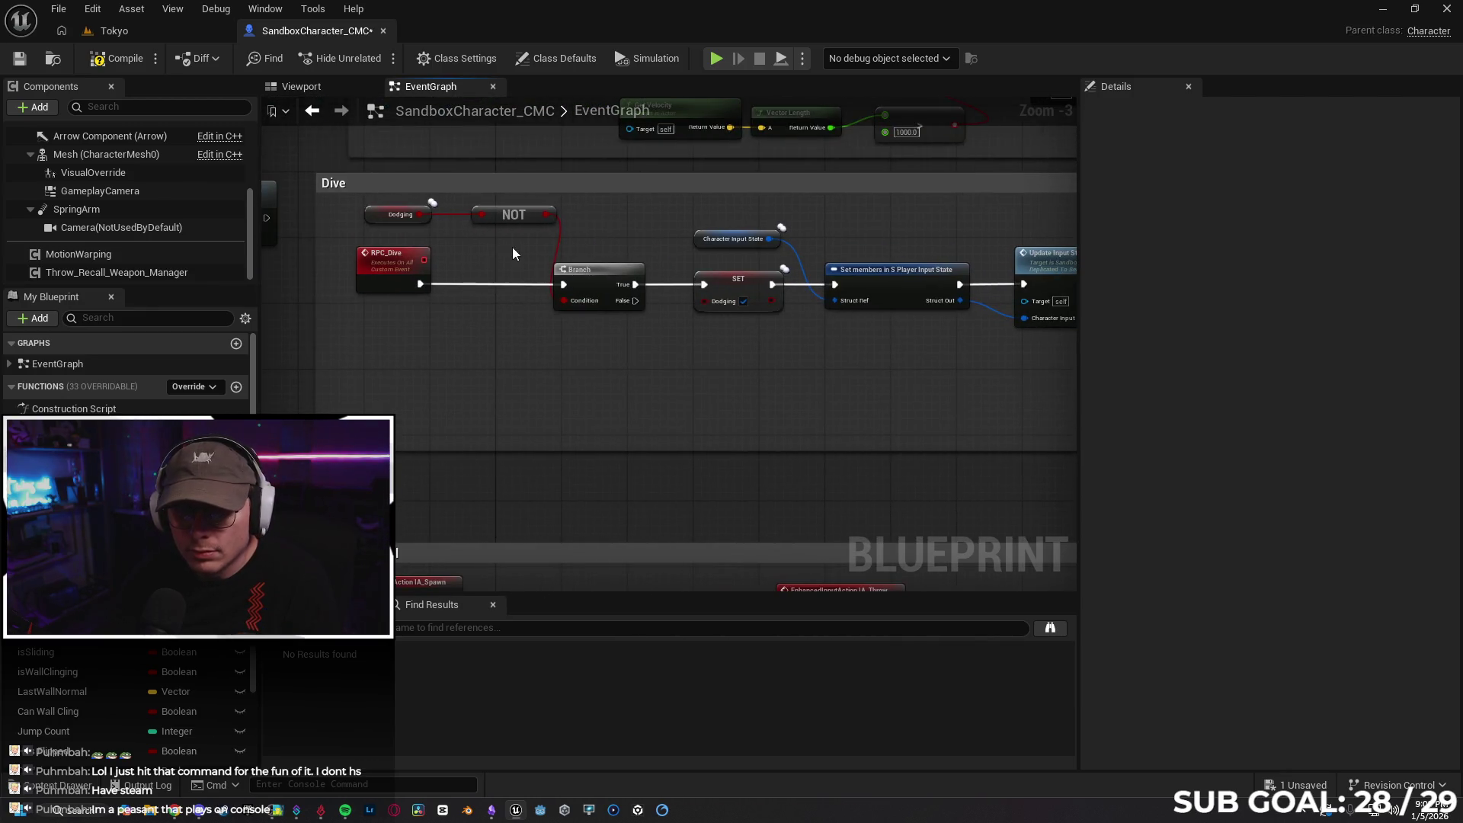
left_click(512, 217)
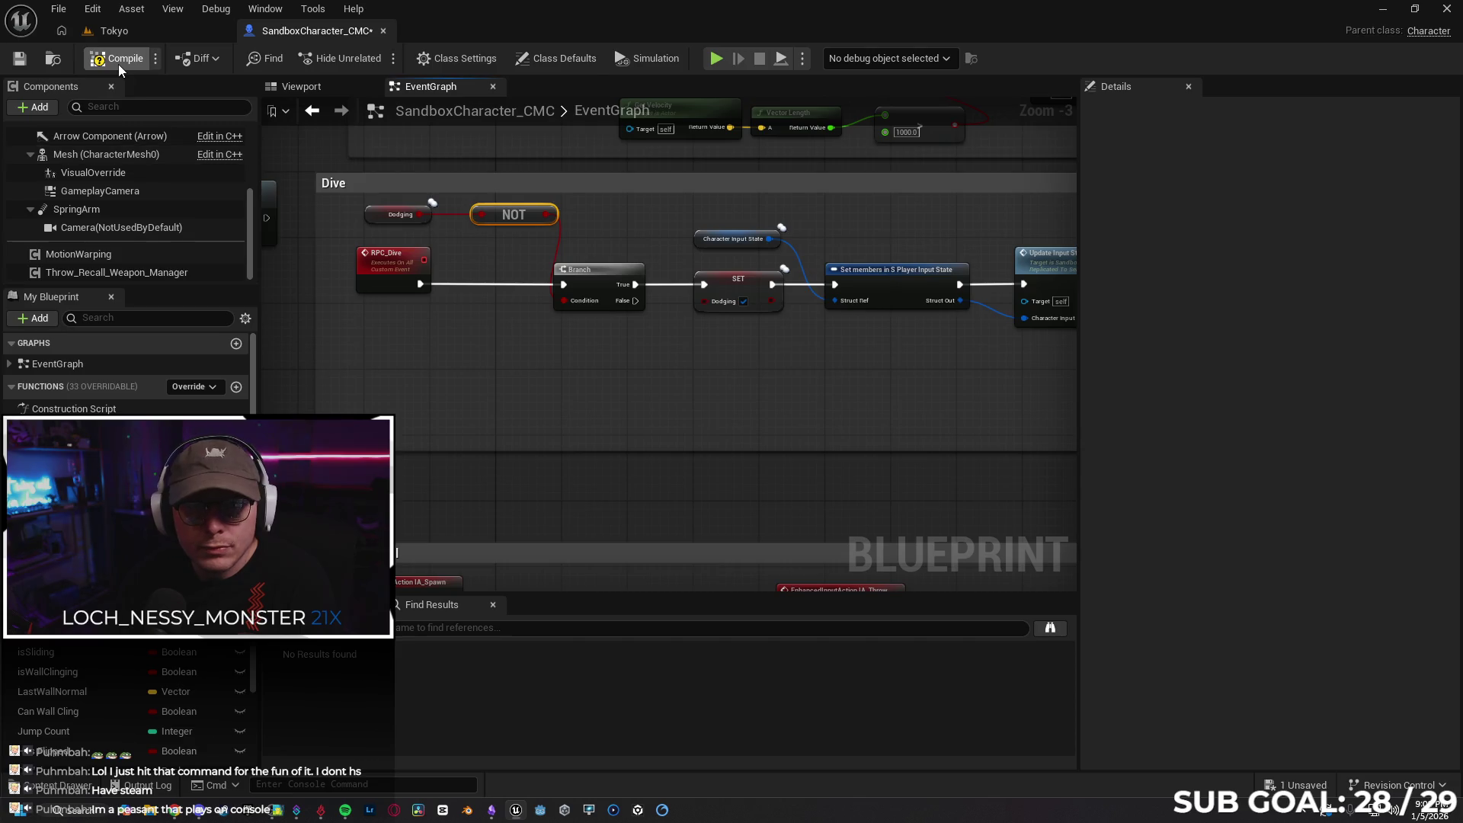
Save SandboxCharacter_CMC and run a multiplayer play test in Tokyo, walking down the street
left_click(21, 61)
left_click(172, 37)
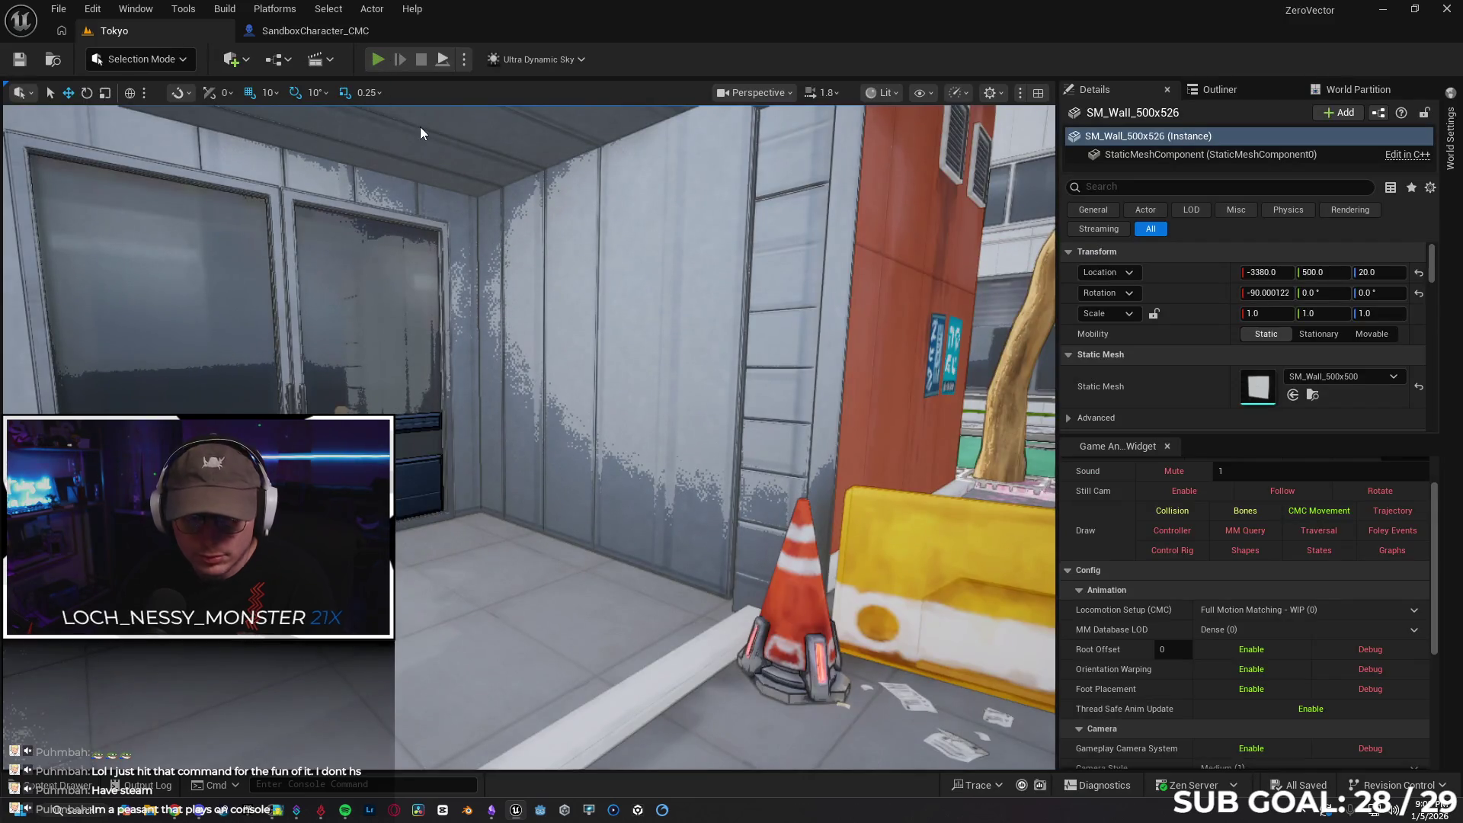
key("alt+p")
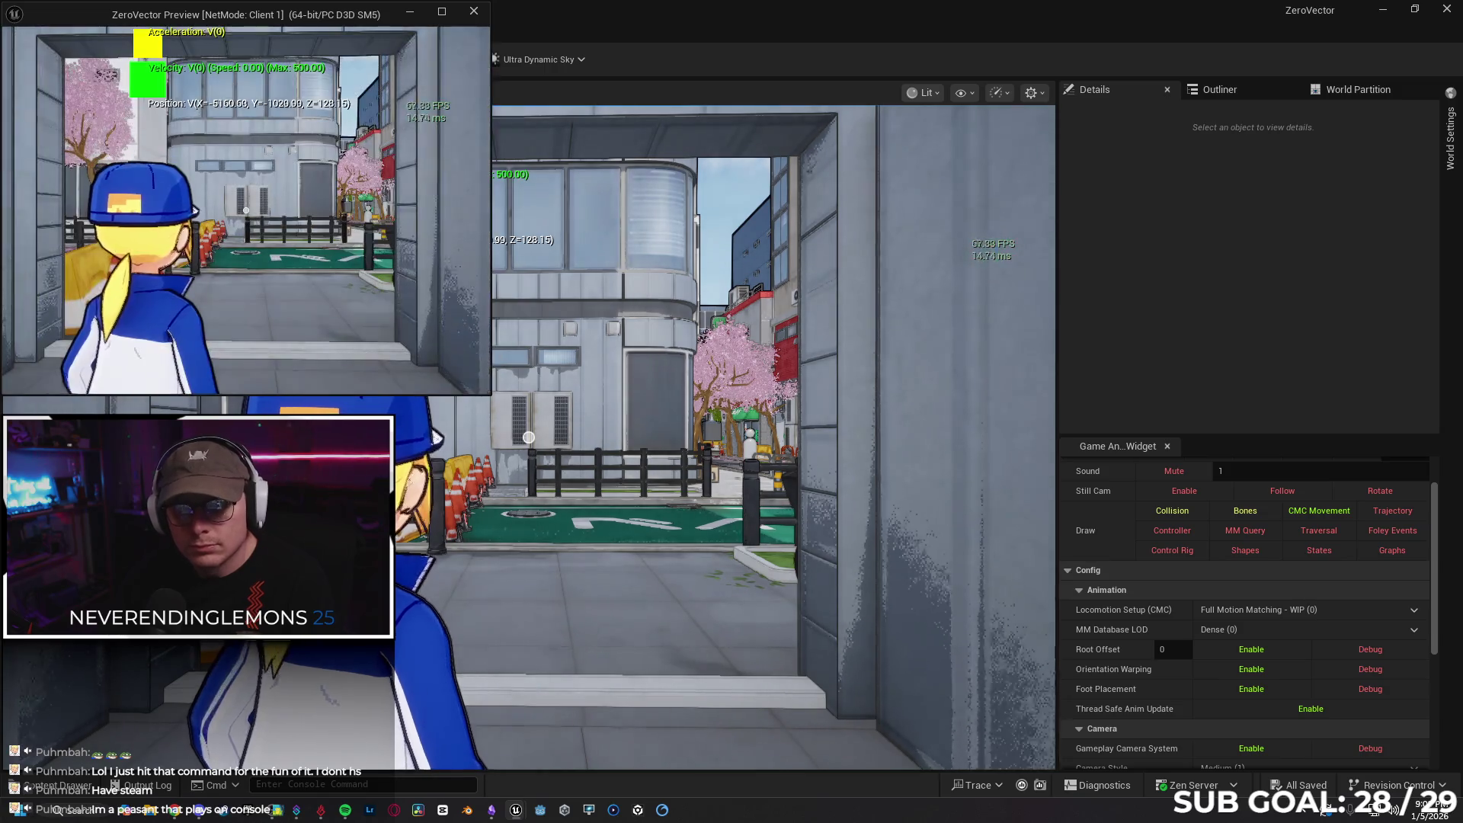
key("w")
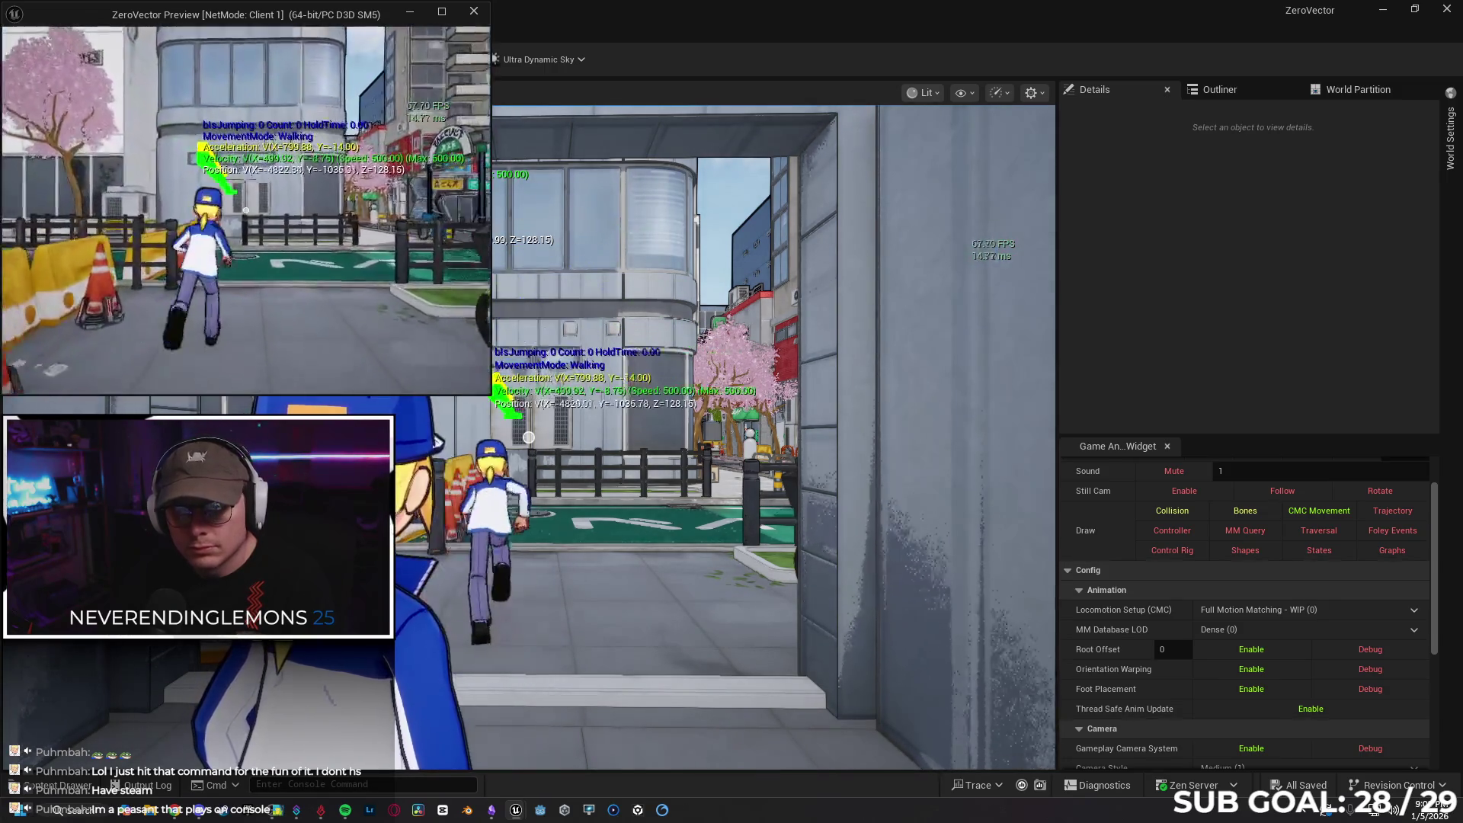
key("w")
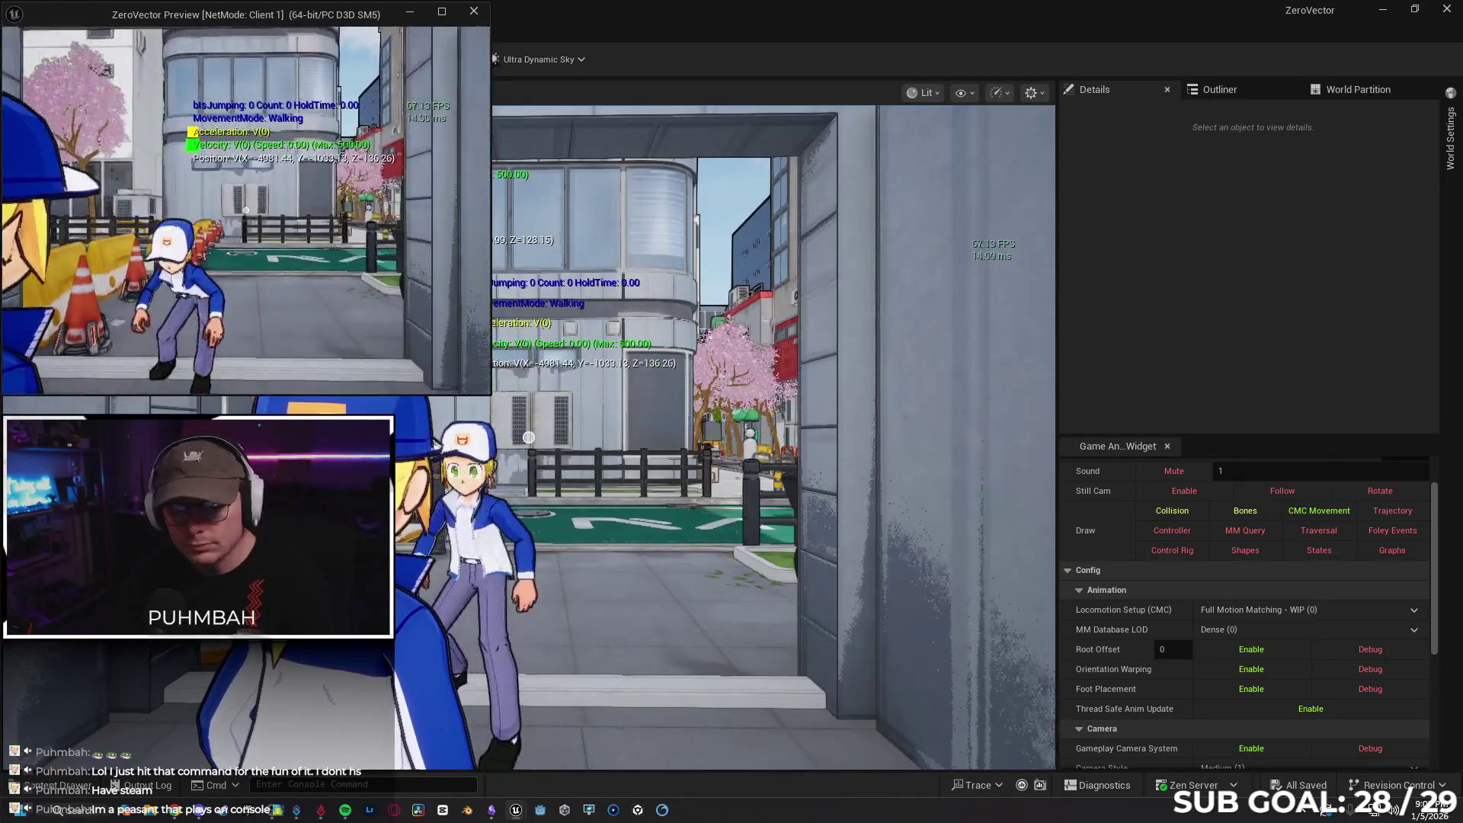
key("alt+Tab")
Filter the character's Class Defaults to show only 'replication' settings
left_click(301, 34)
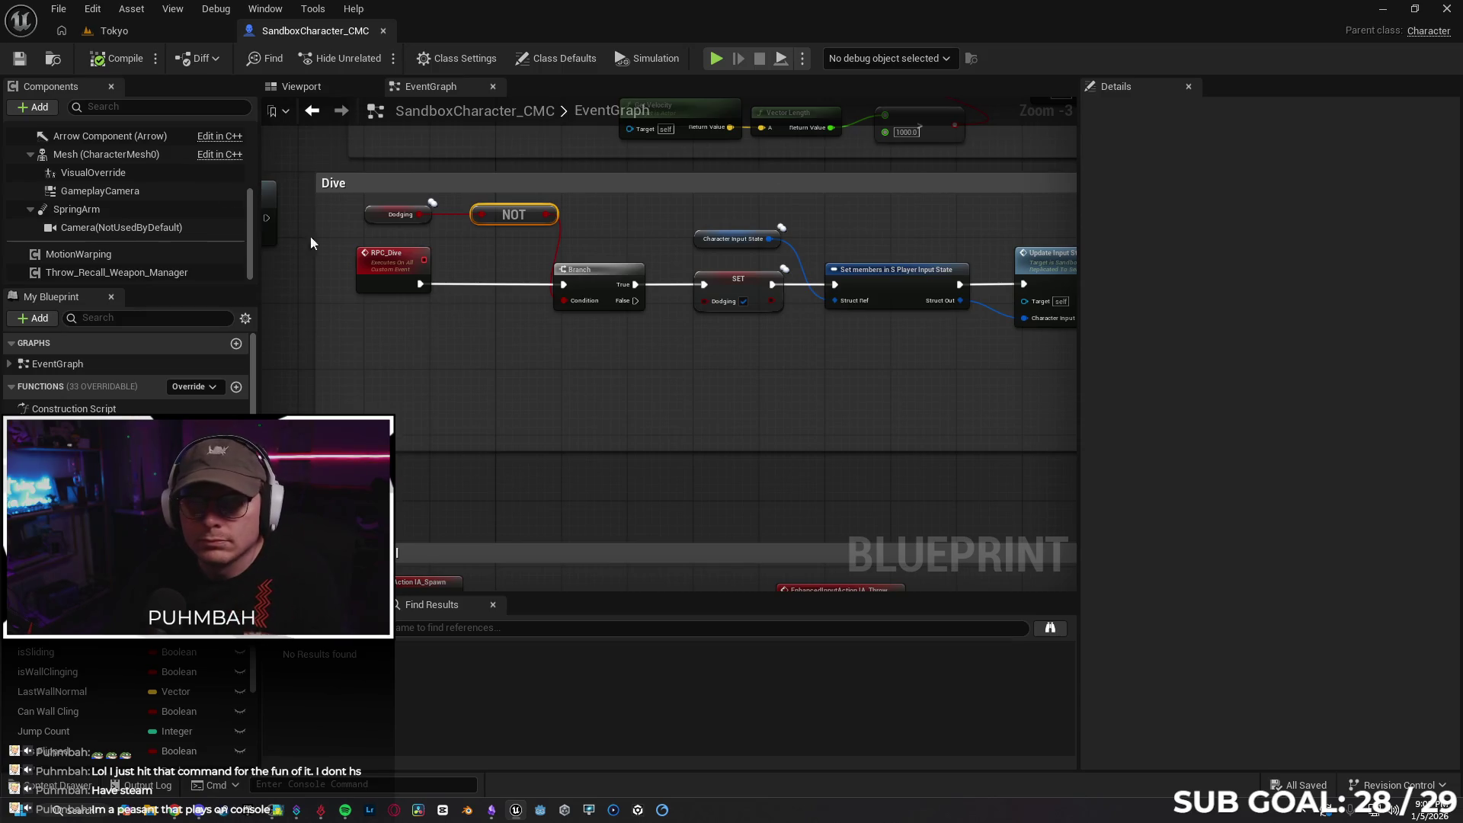
left_click(549, 66)
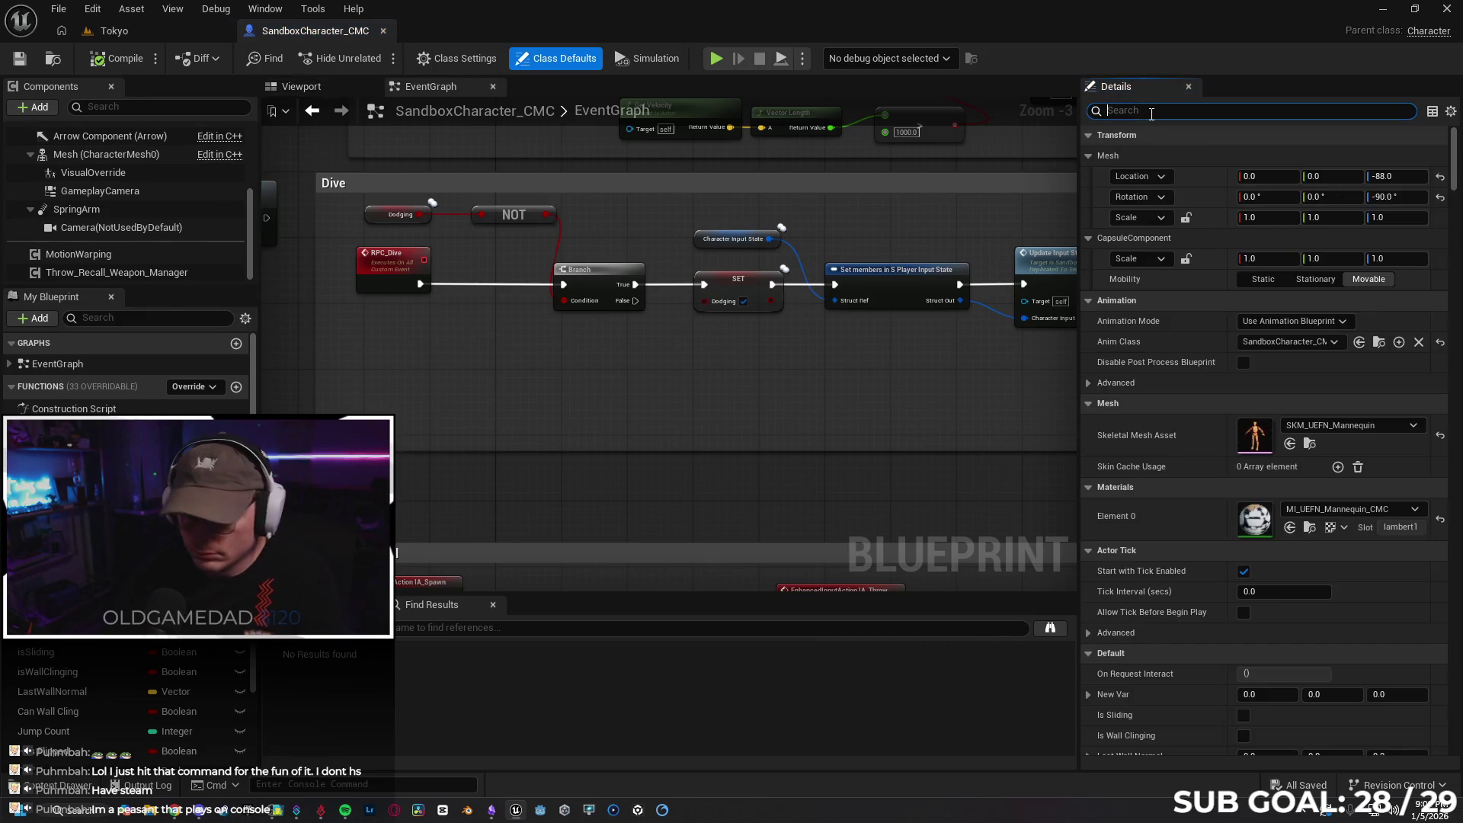
type("replication")
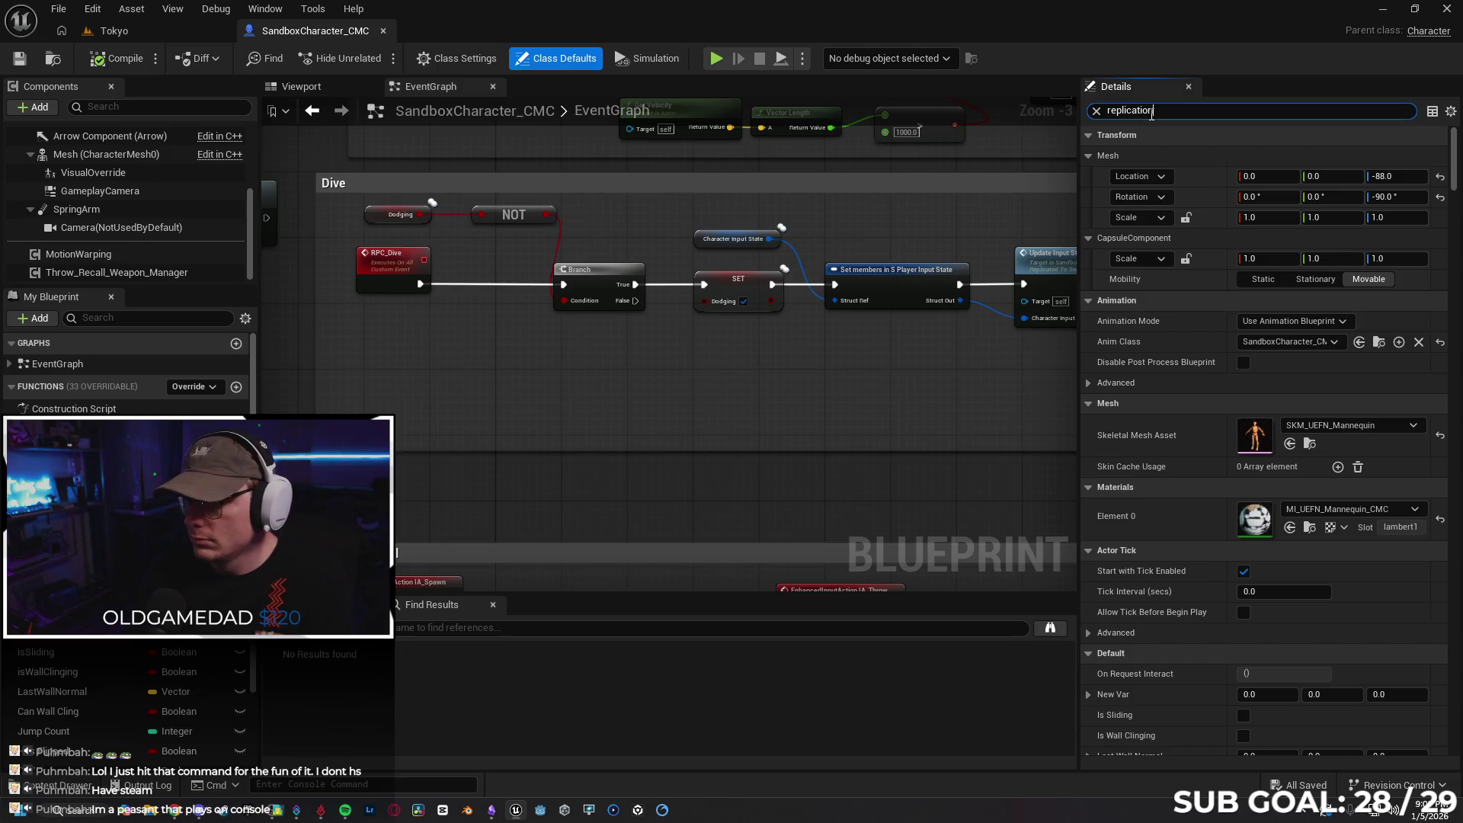
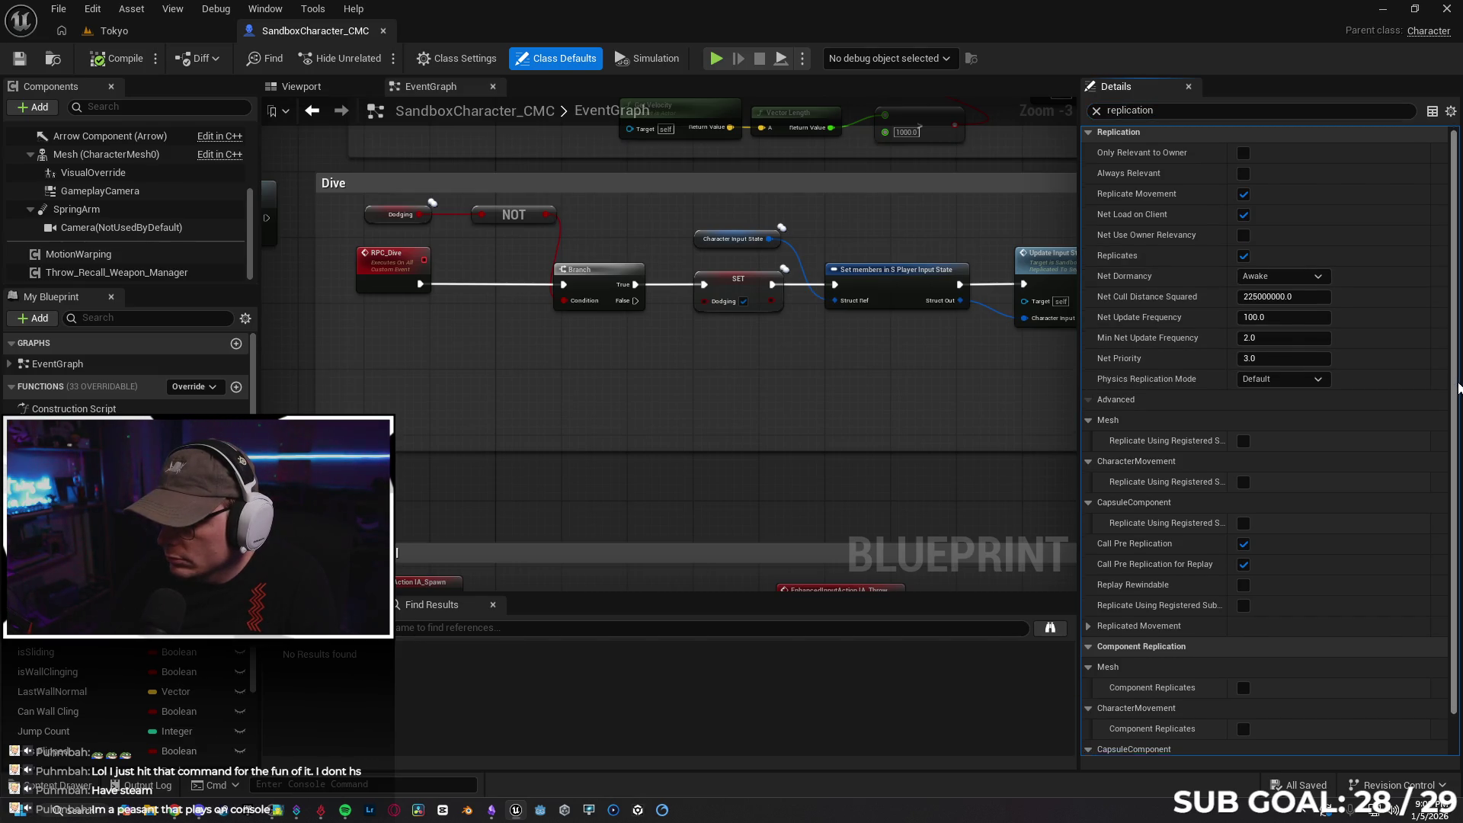
Review the physics replication mode and Replicated Movement settings, leaving both at their defaults
scroll(1318, 377, "down", 1)
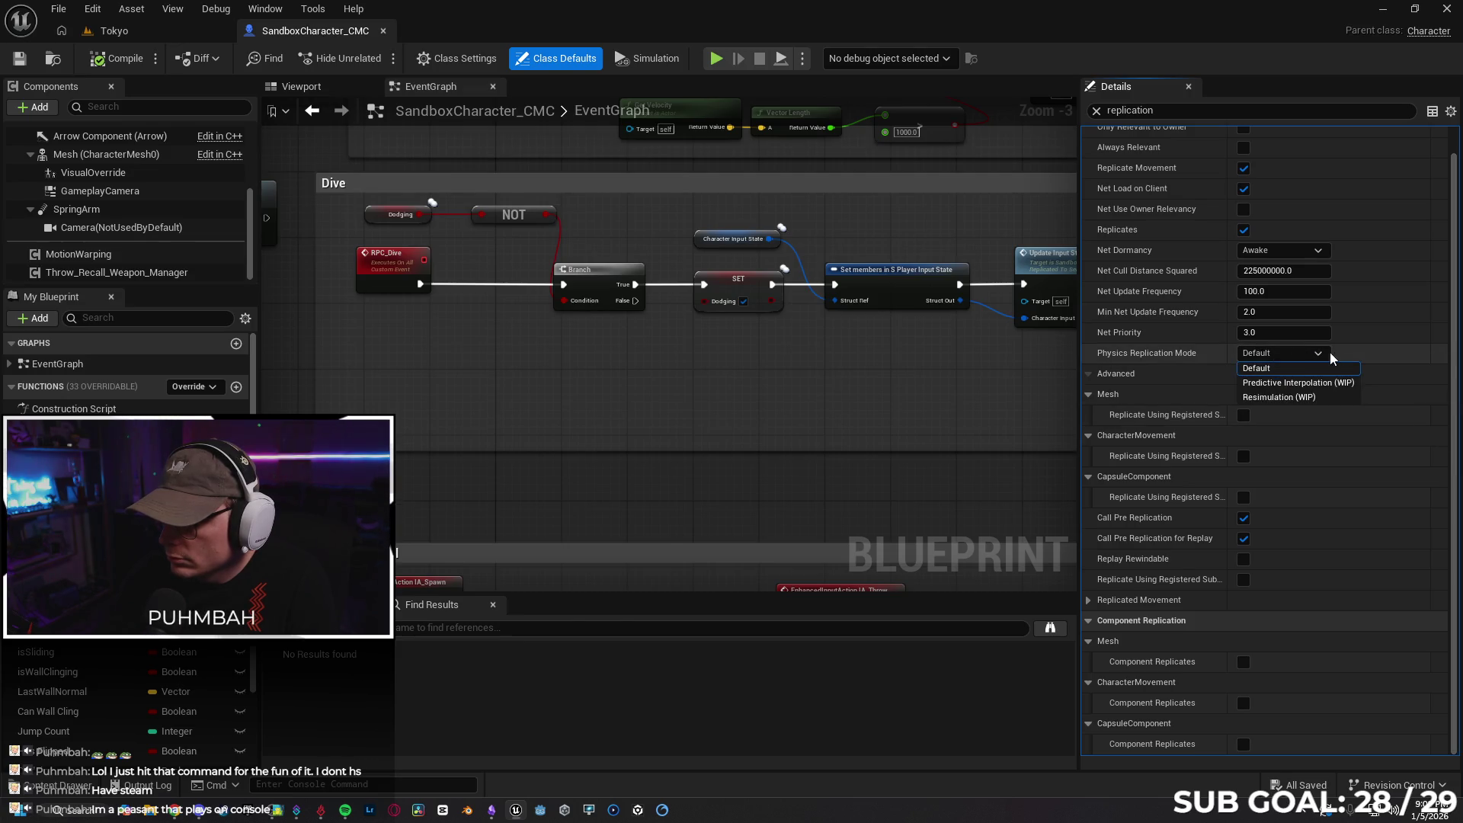
left_click(1307, 358)
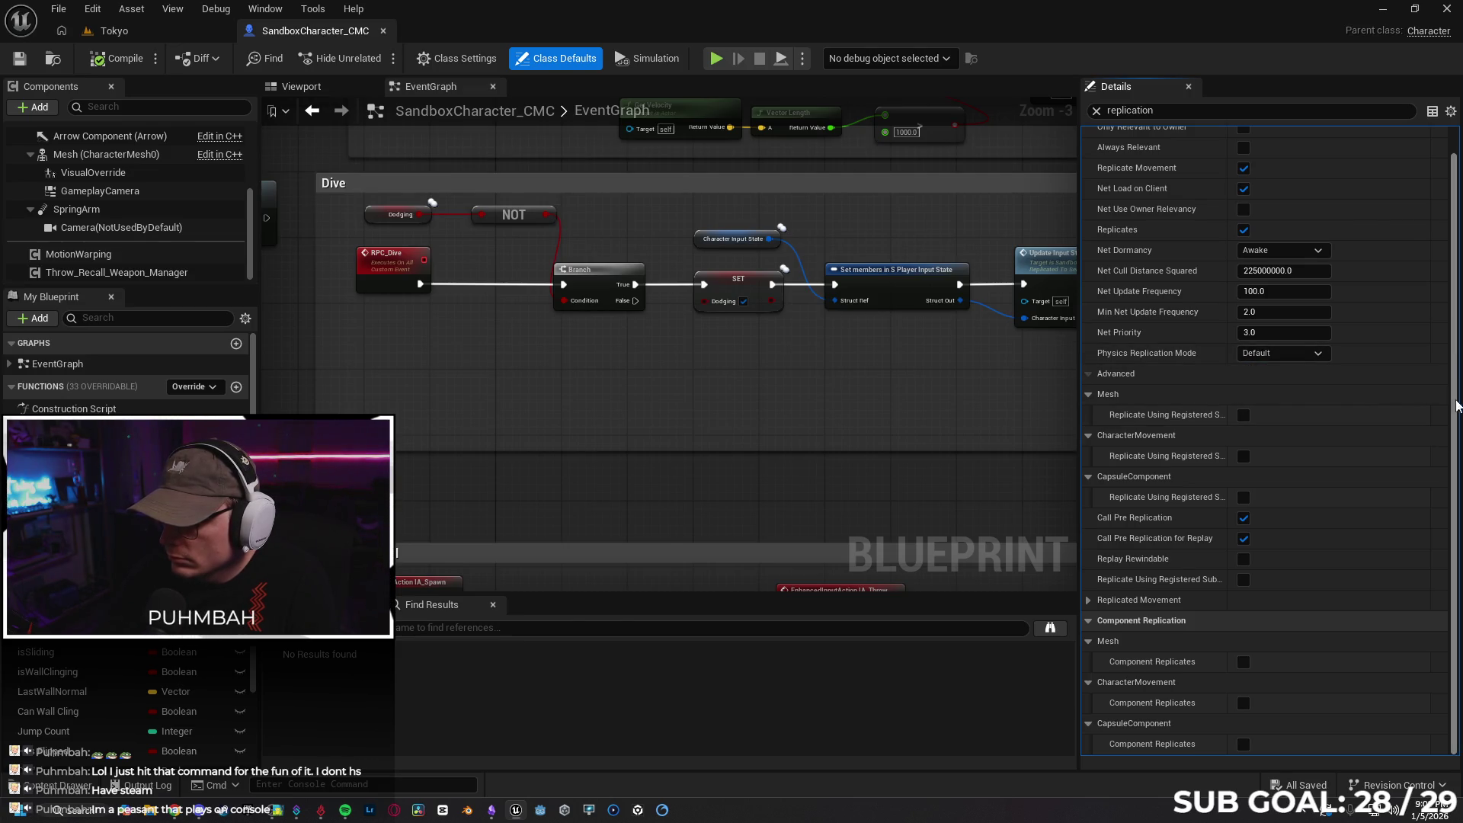
left_click(1087, 602)
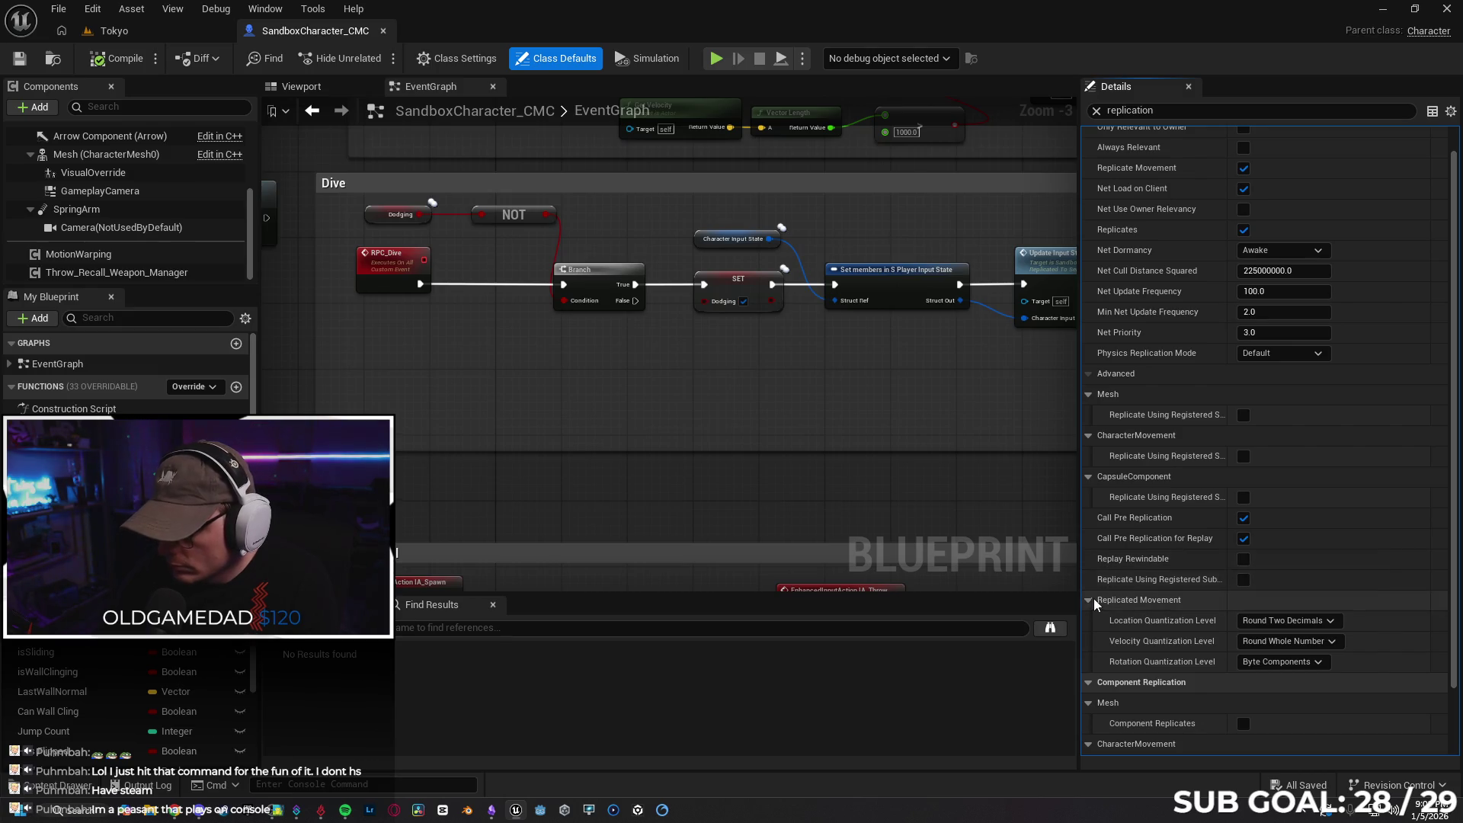
left_click(1088, 600)
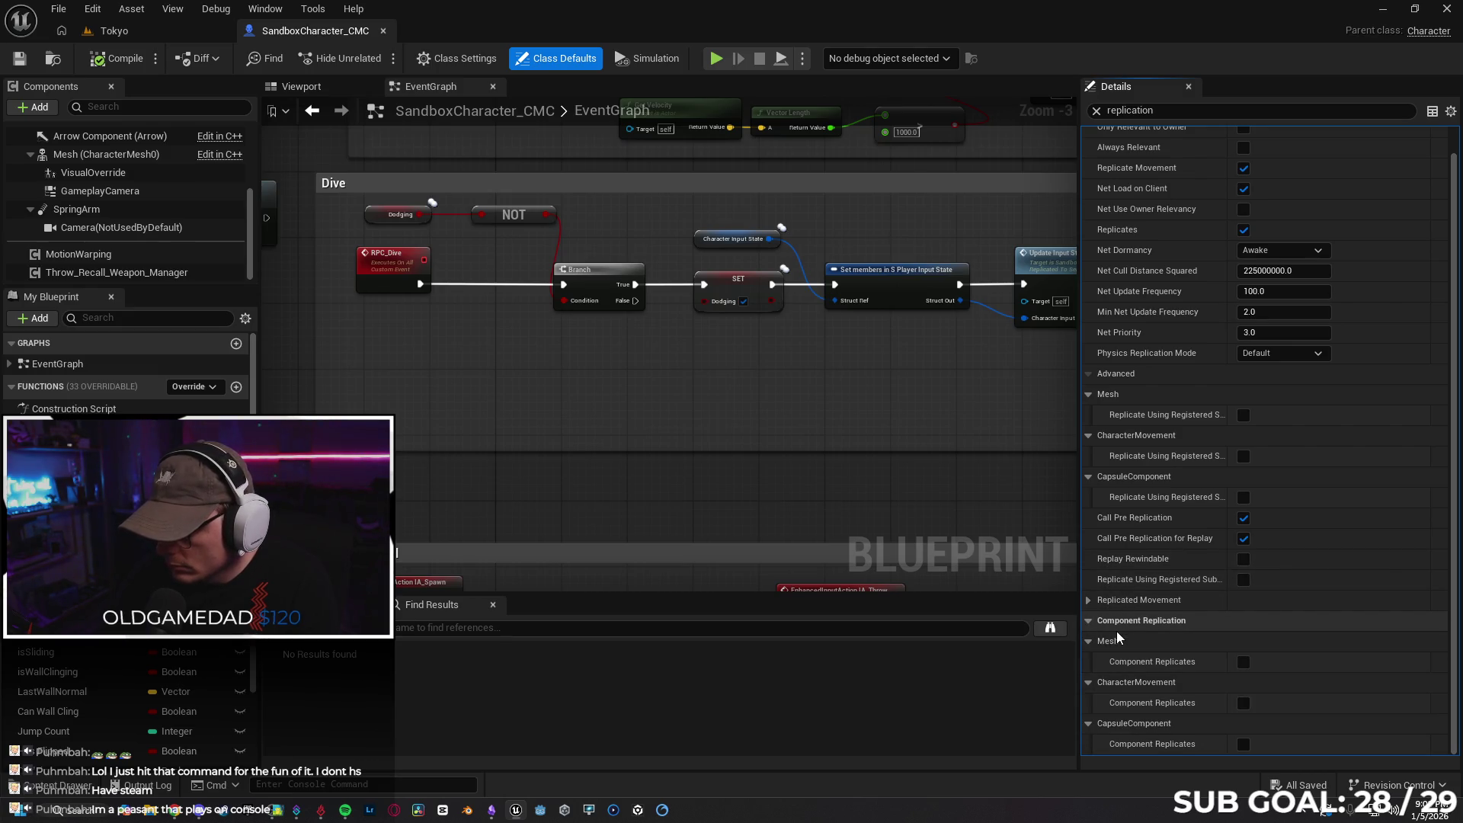
Turn on Component Replicates for the Mesh, CharacterMovement and CapsuleComponent components
mouse_move(1137, 664)
left_click(1243, 661)
left_click(1243, 702)
left_click(1243, 744)
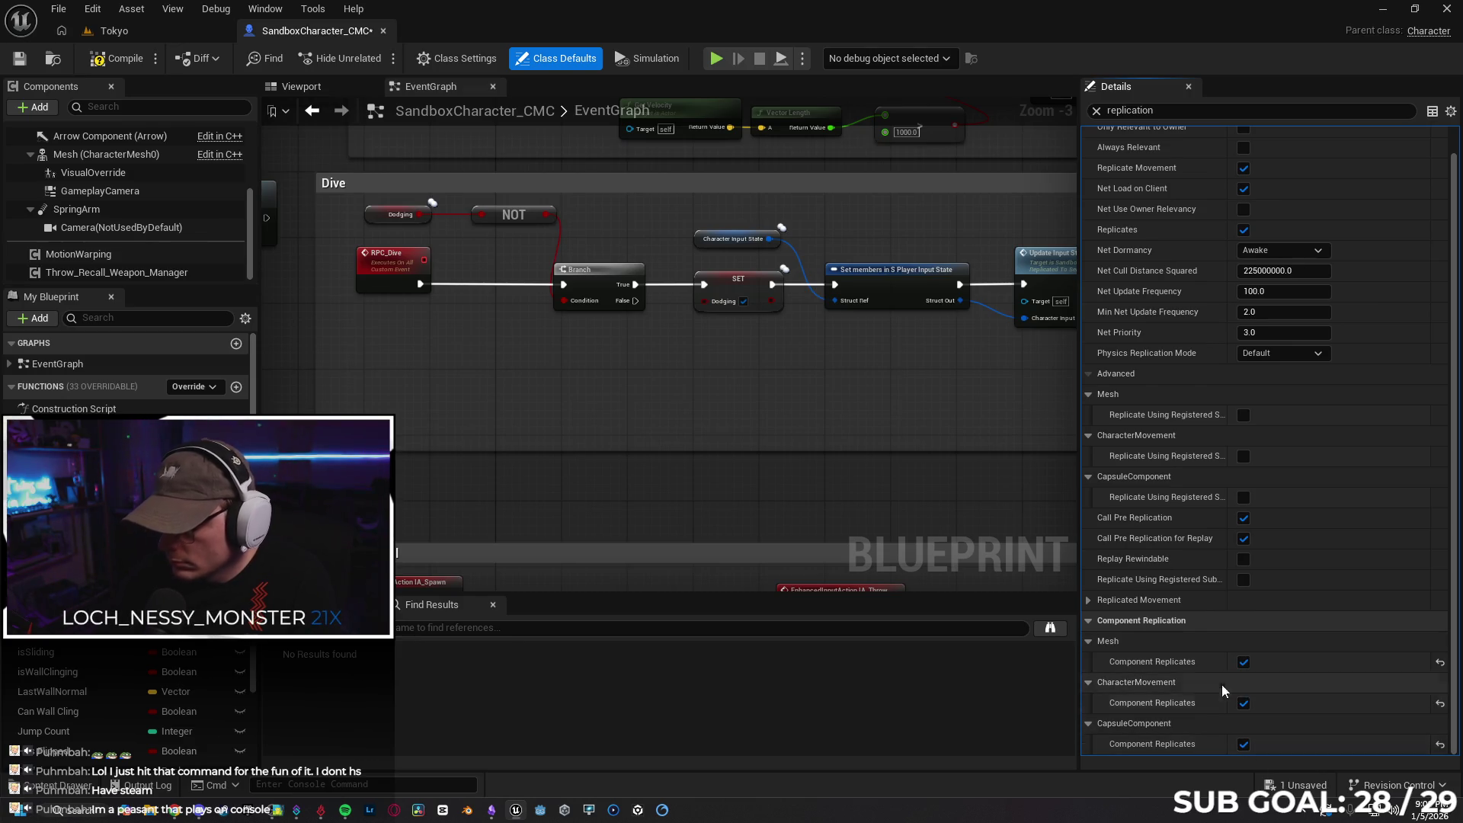
left_click(139, 34)
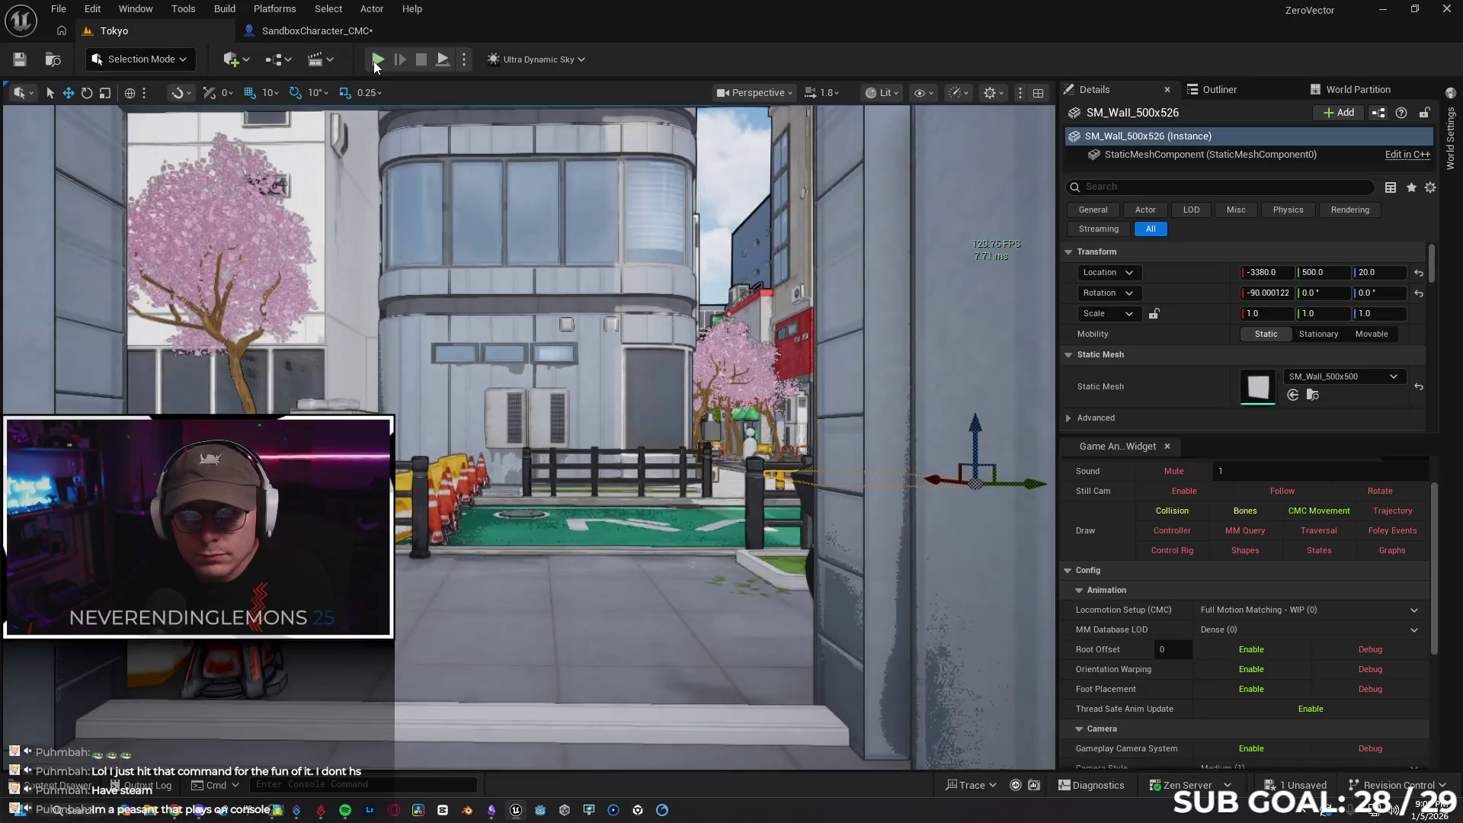
Start a client-preview play session of Tokyo and run the character back and forth
key("alt+p")
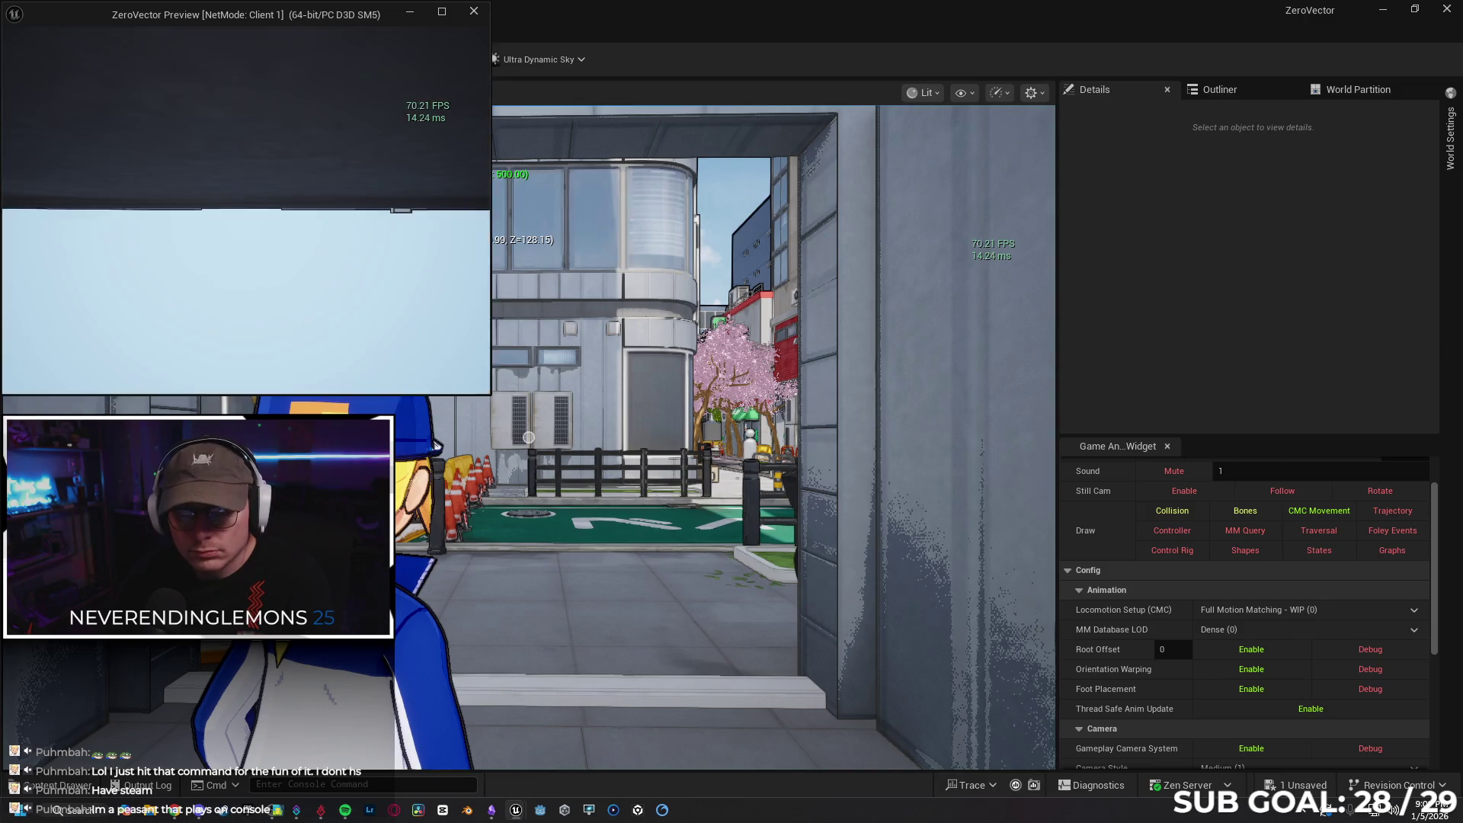
key("w")
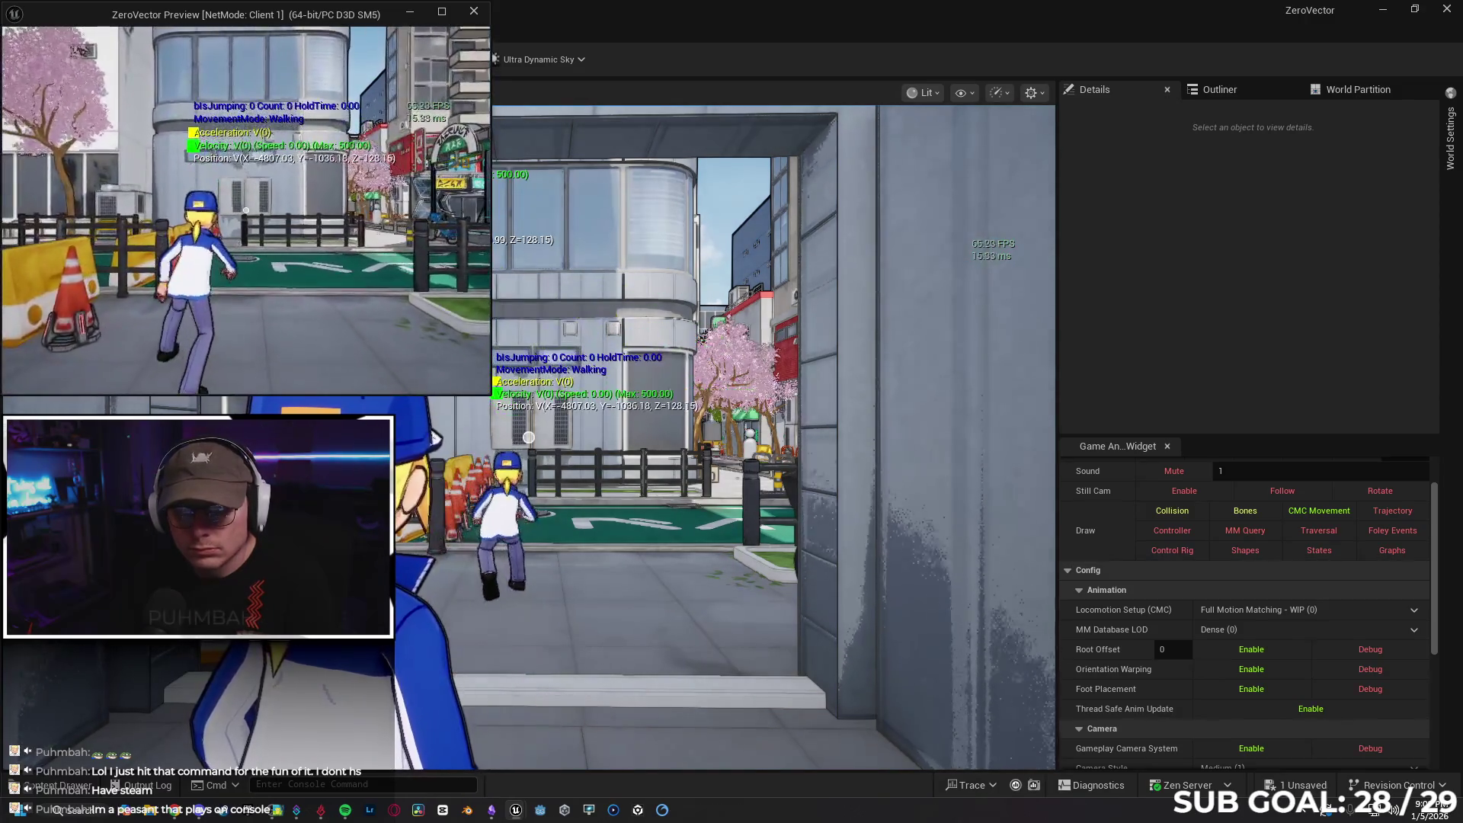
key("s")
key("w")
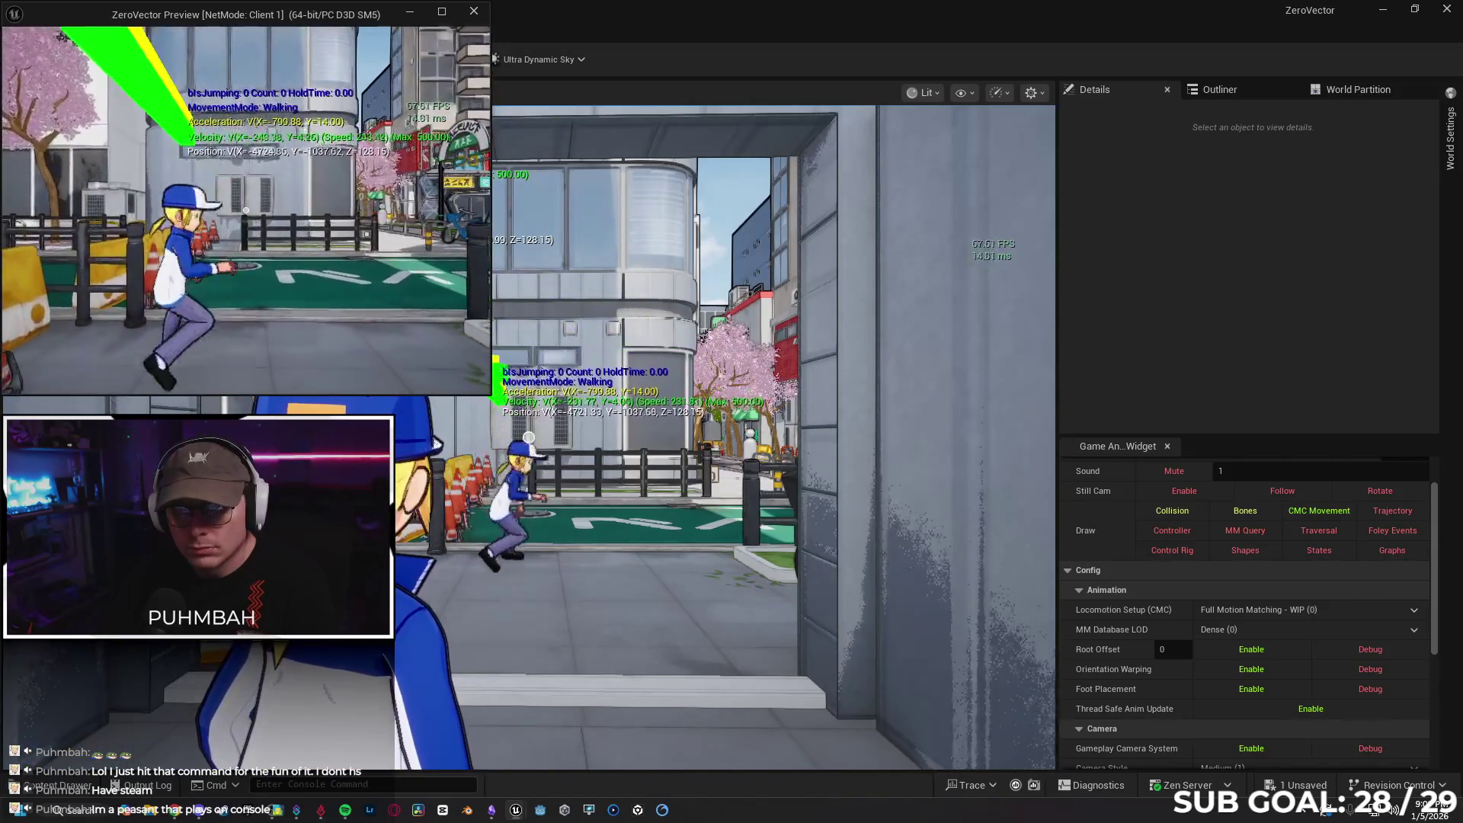
key("s")
key("w")
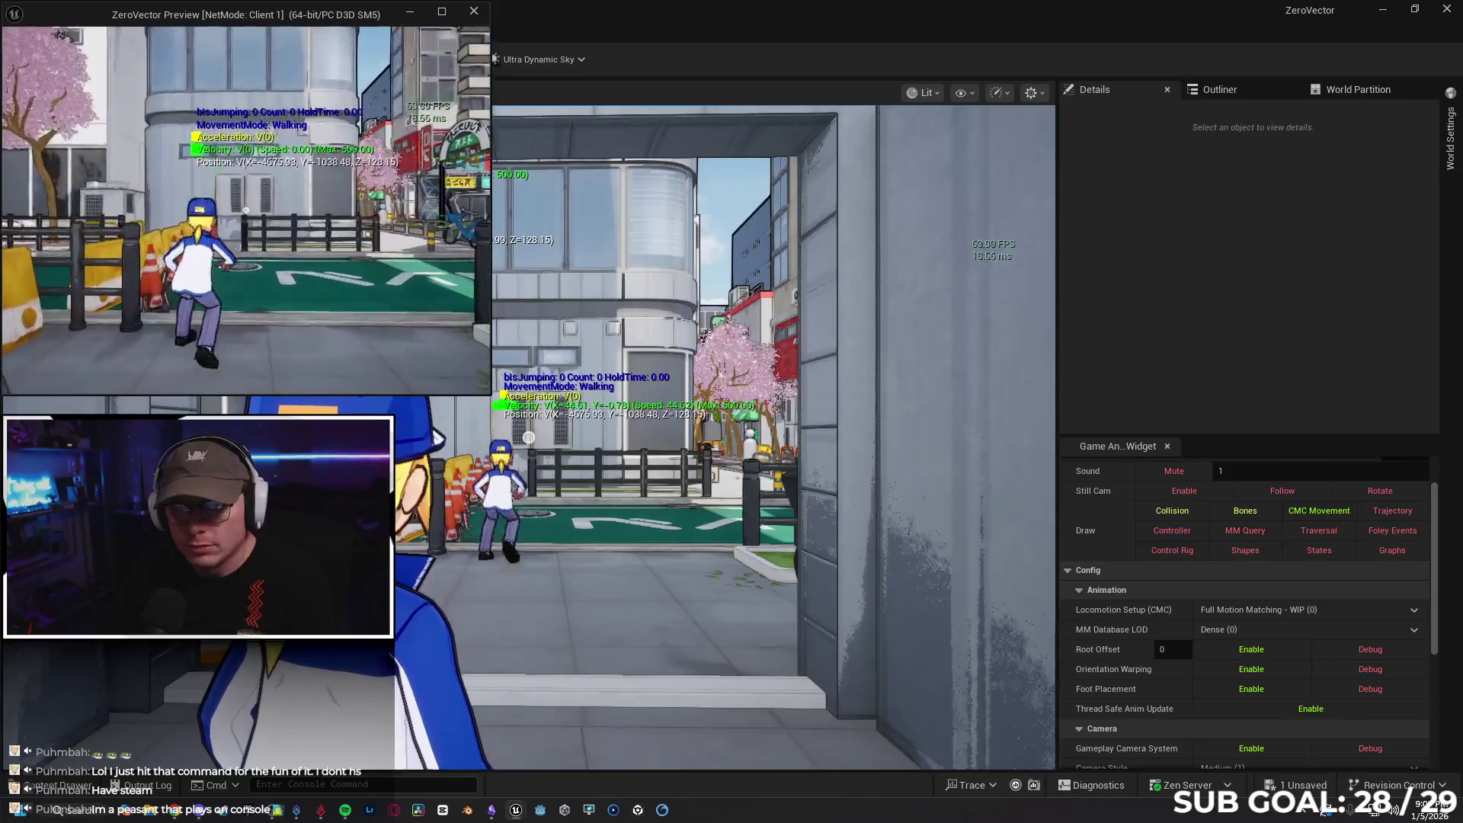
key("s")
key("w")
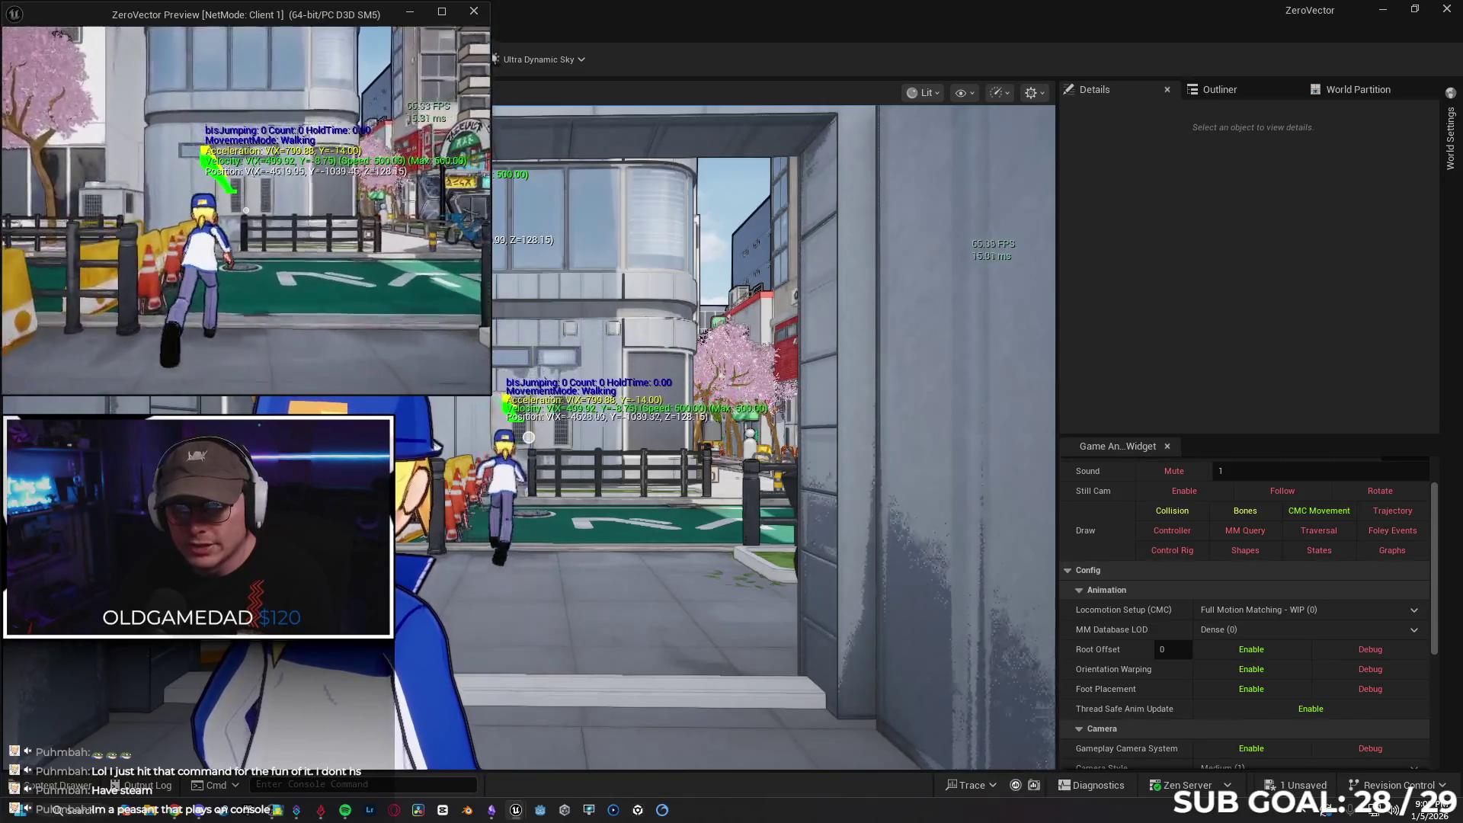
key("d")
key("a")
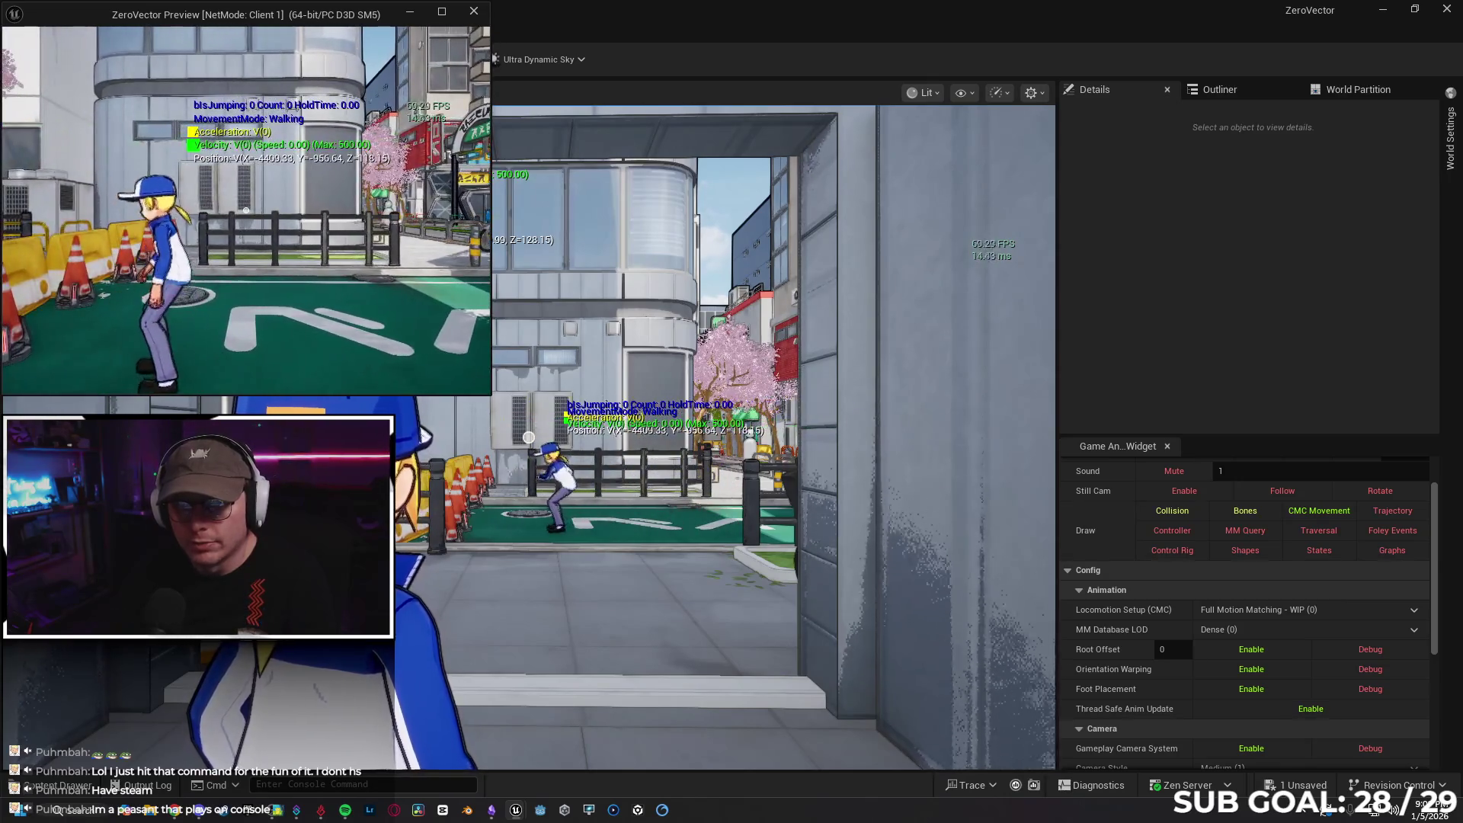
Make the character dive, walk sideways and jump, then refocus the running game
key("d")
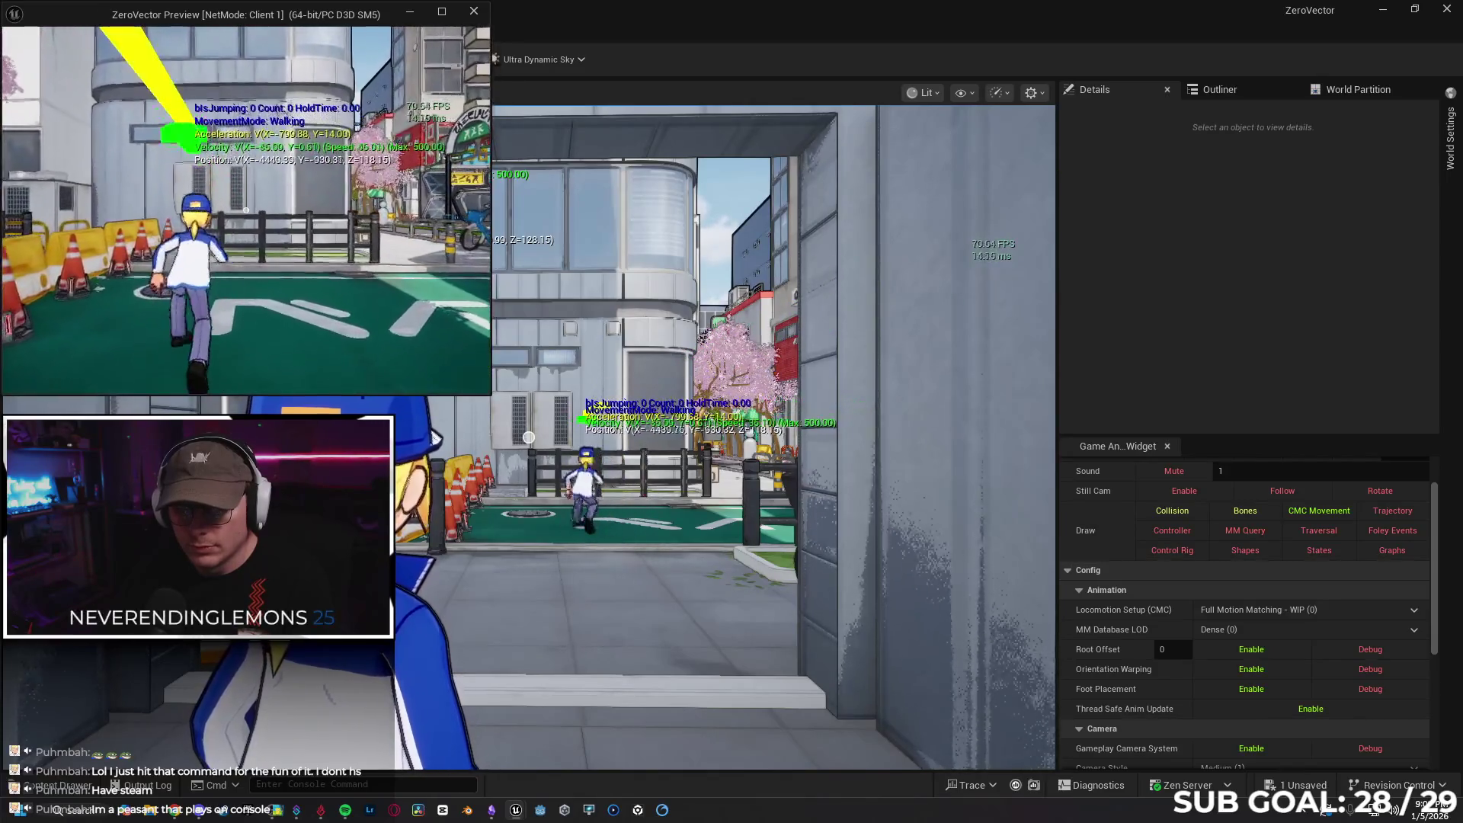
key("d")
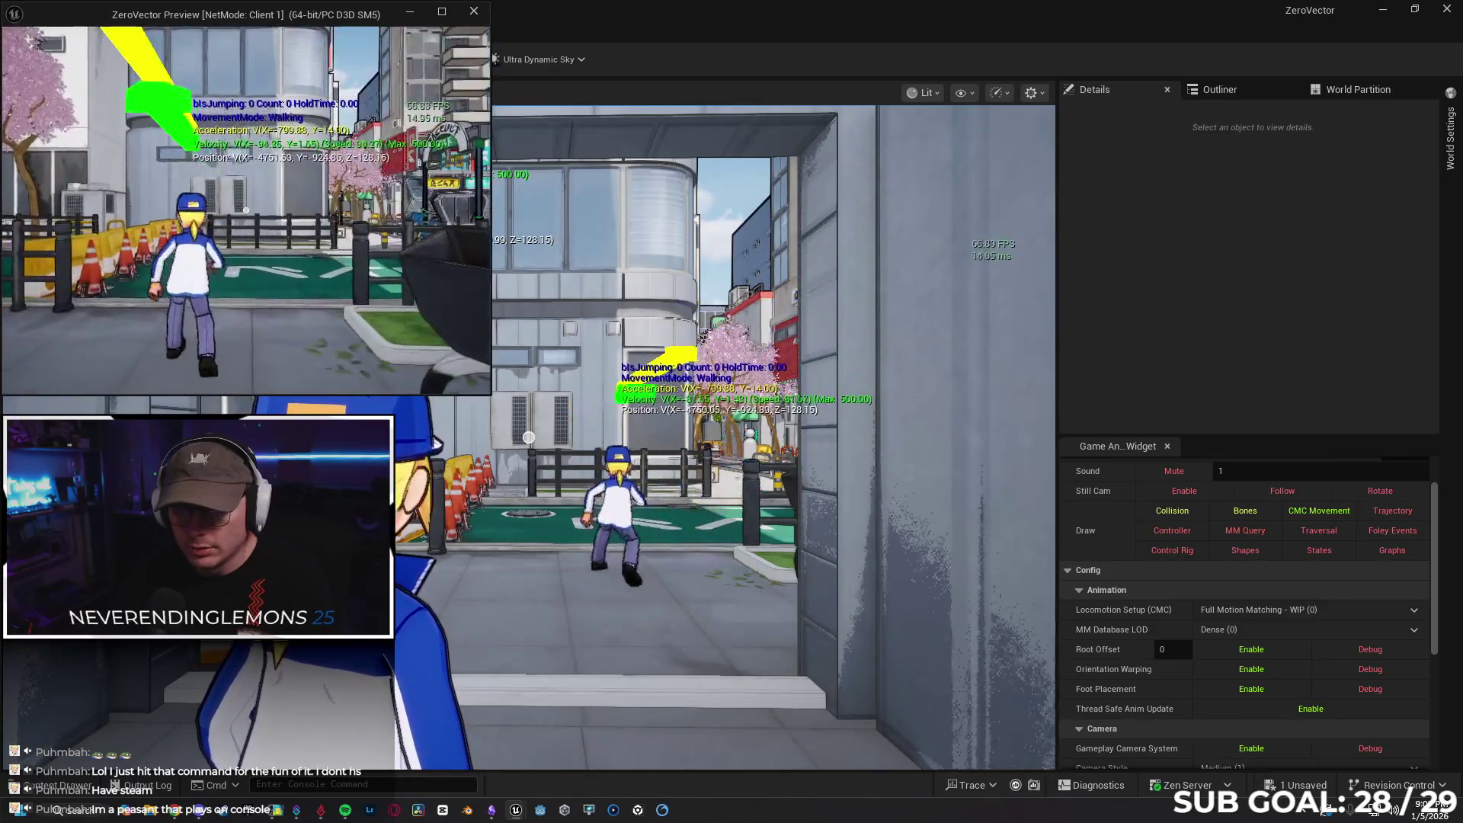
key("d")
key("a")
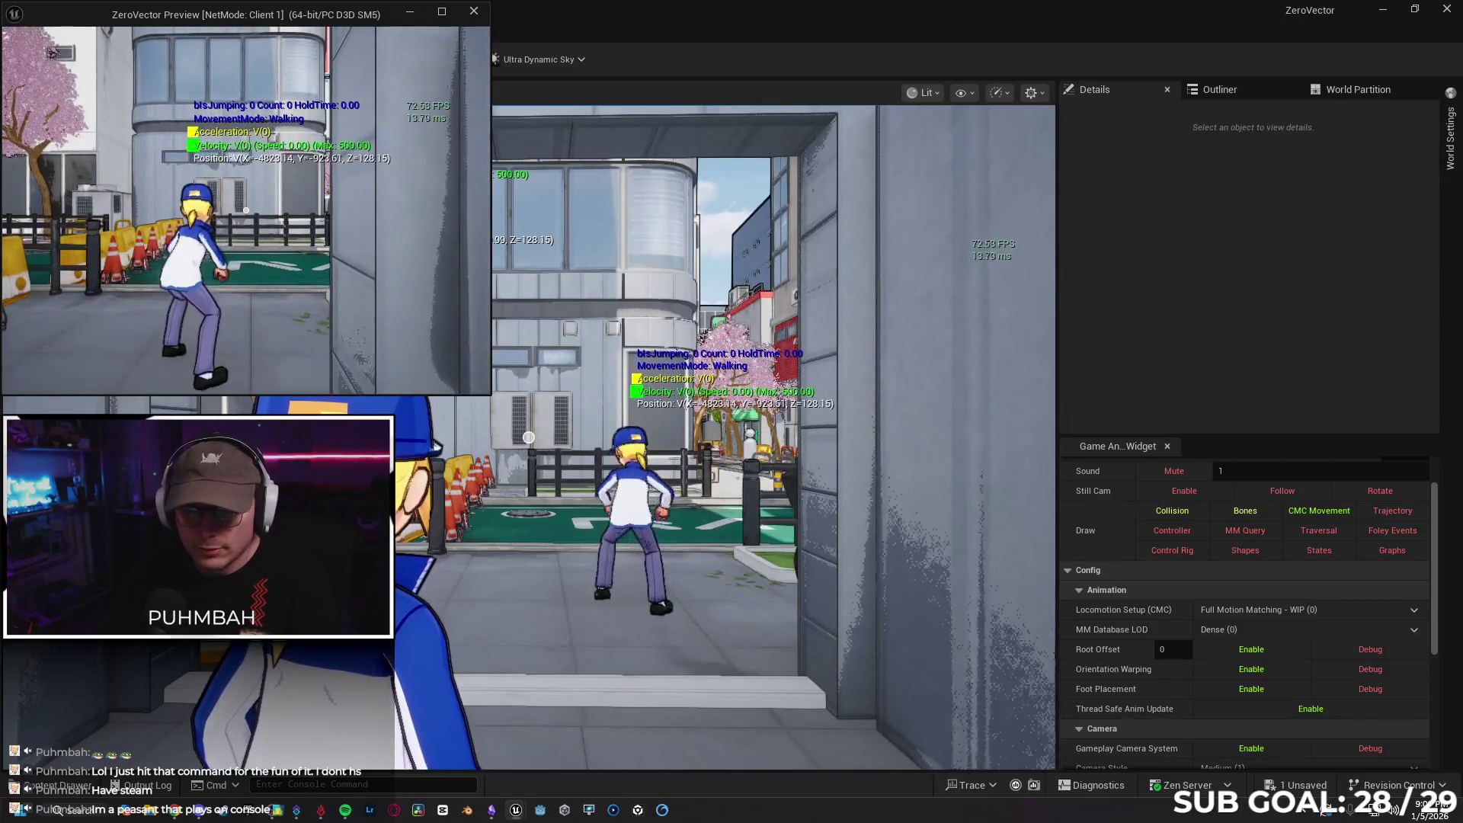
key("space")
key("space")
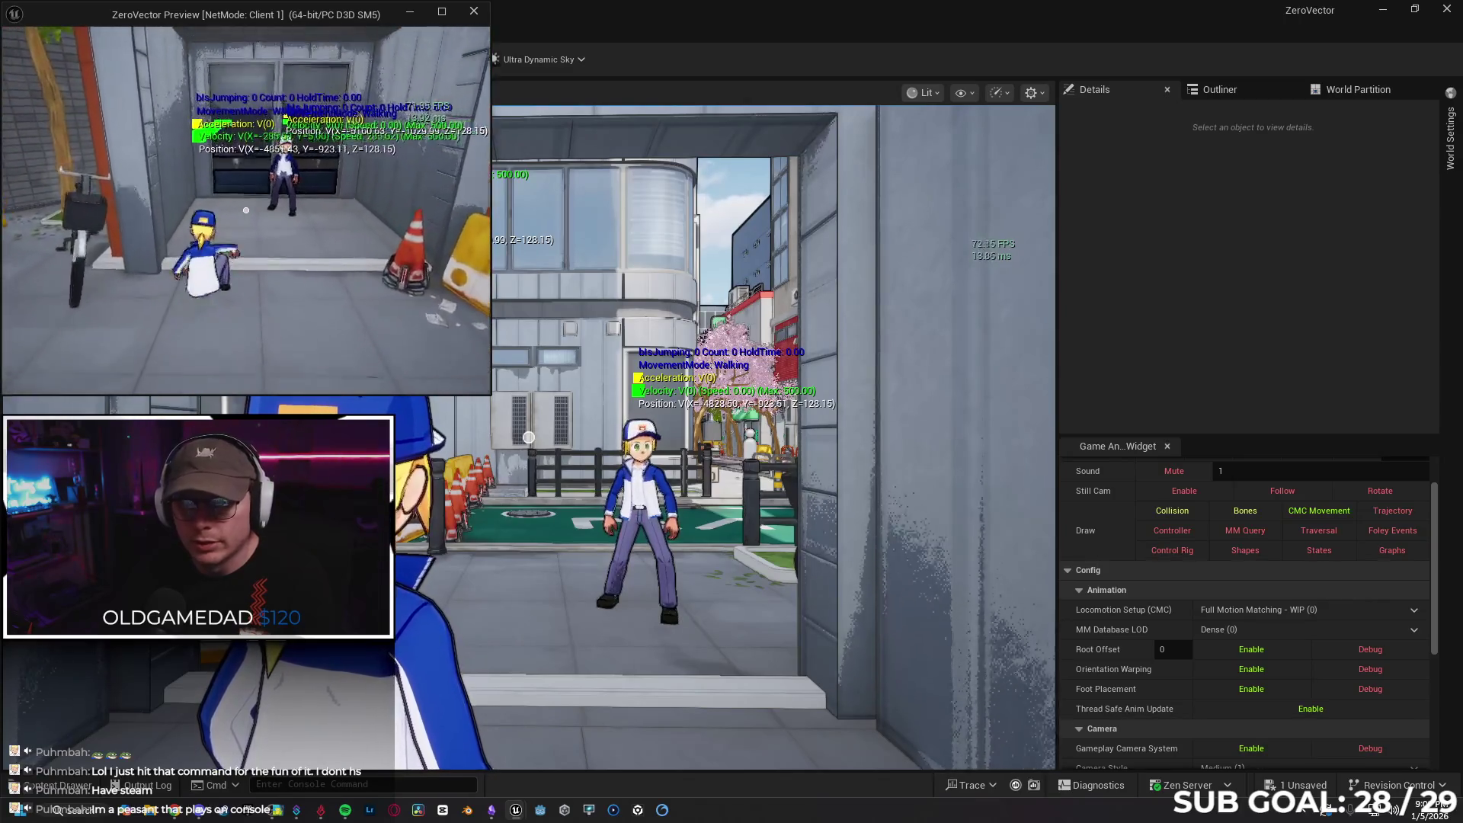
key("w")
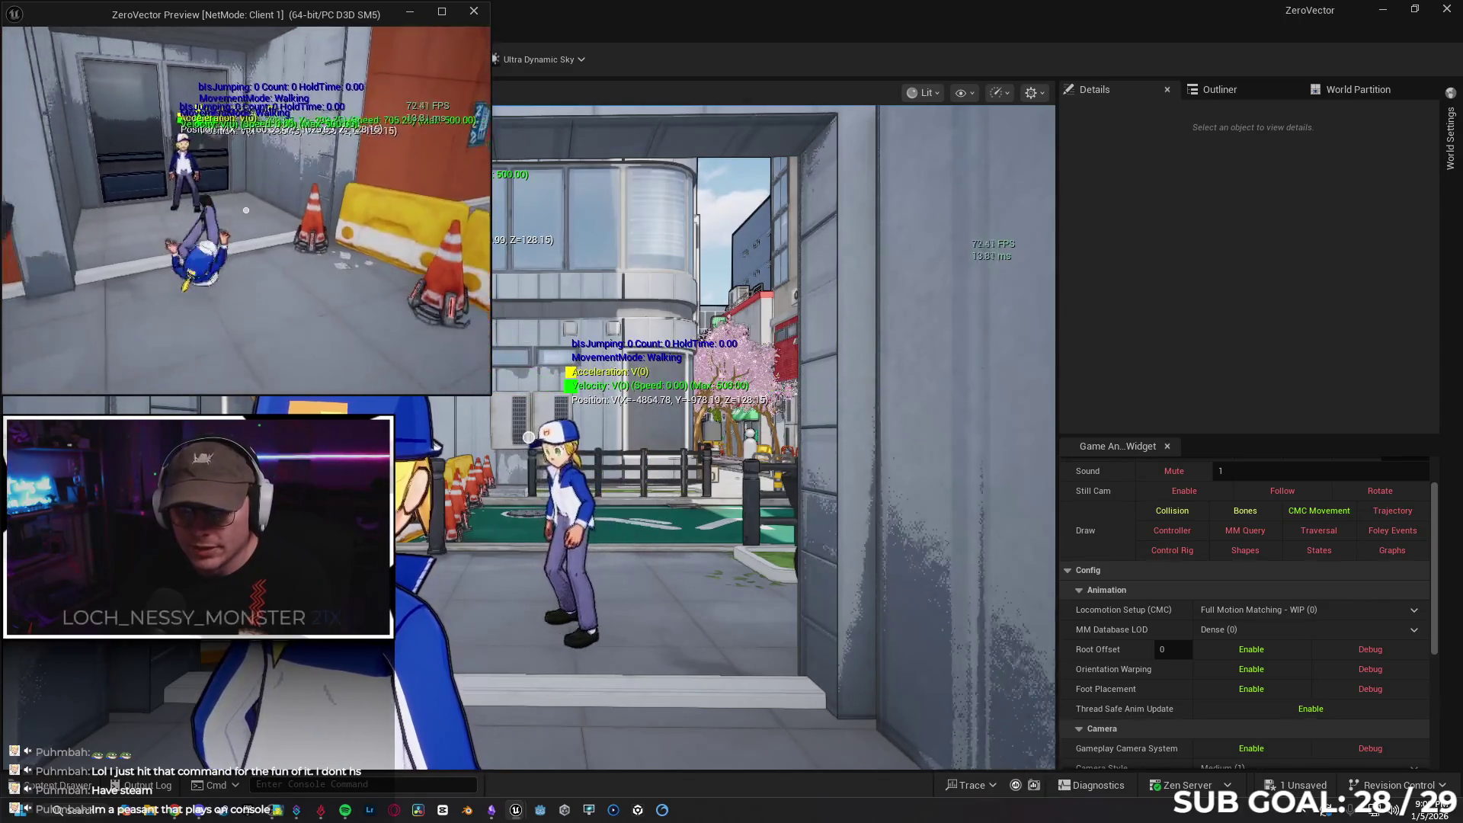
key("a")
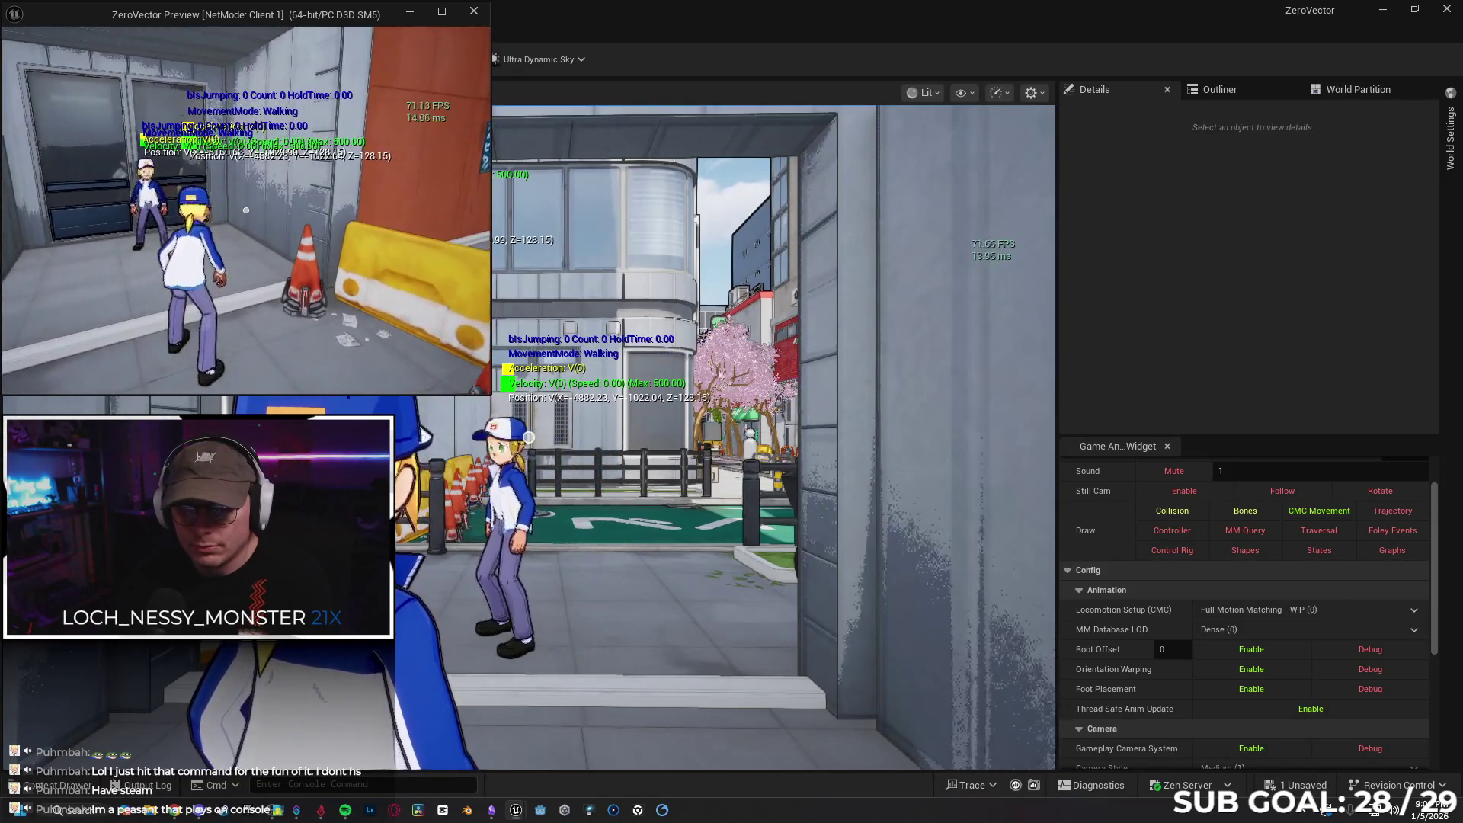
key("super")
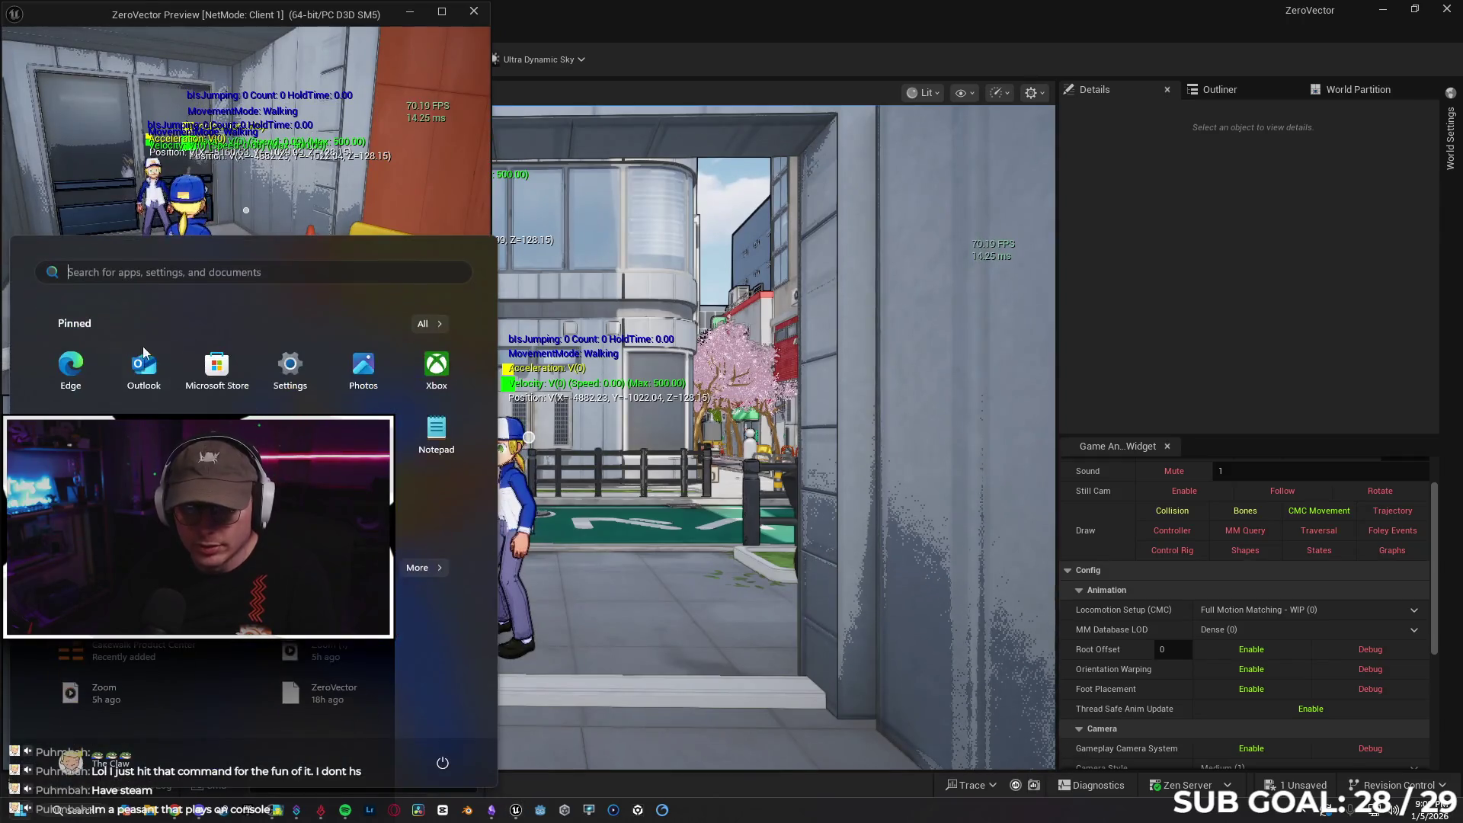
left_click(621, 530)
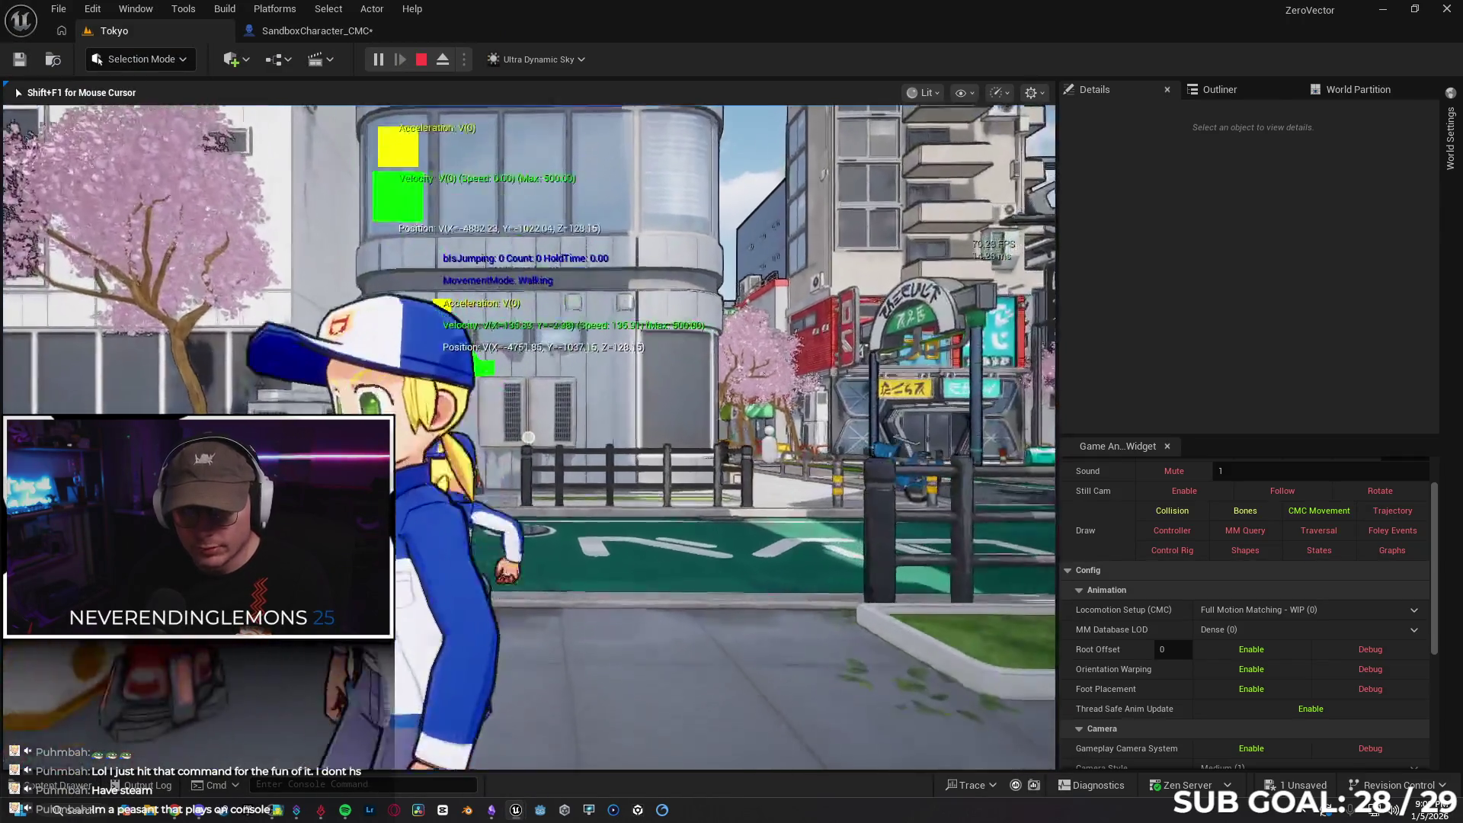
Stop play and open the A_Roll_IdleFwd_Montage used by the Play Montage node
key("Escape")
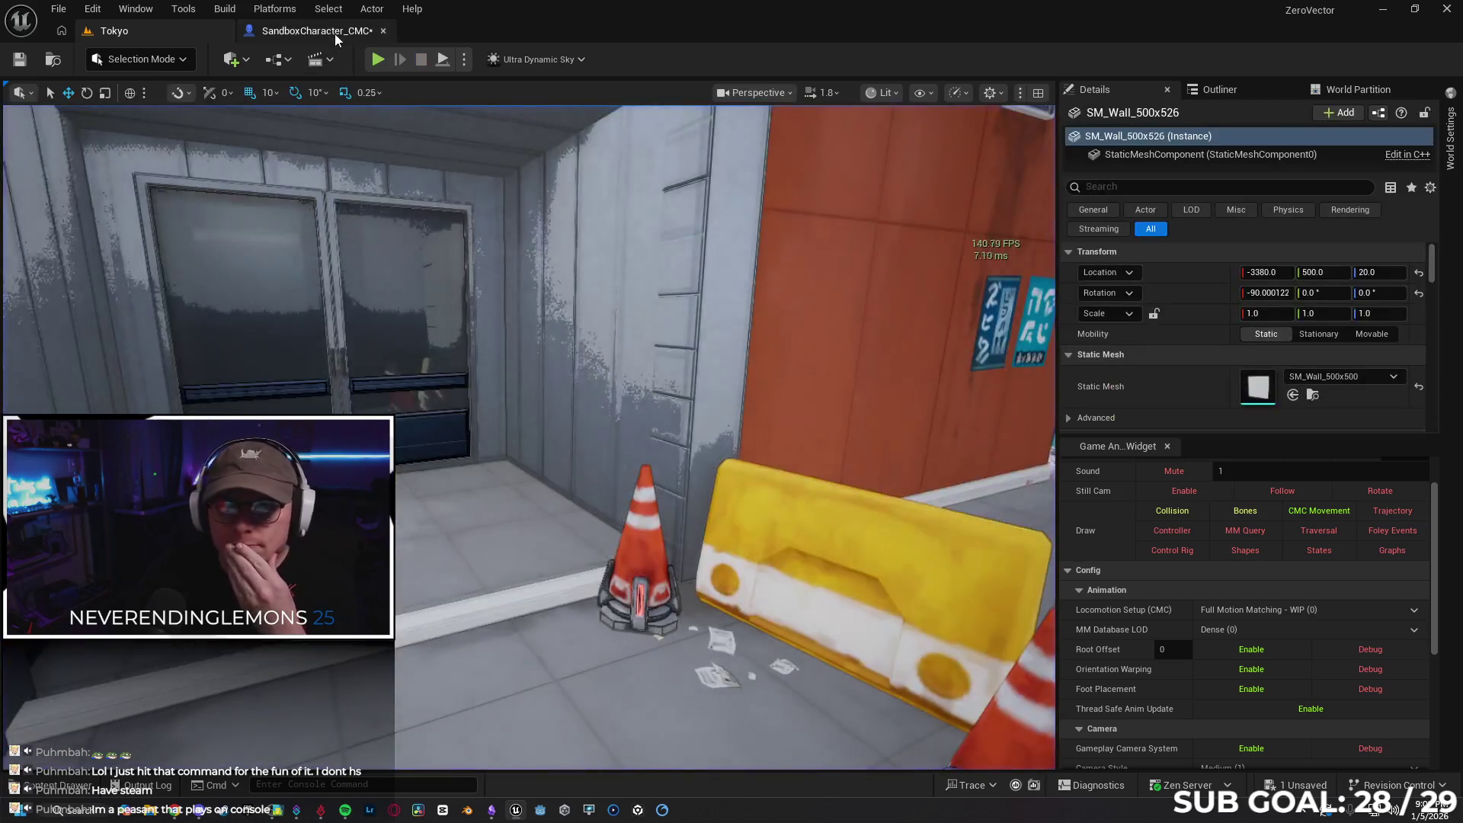
left_click(335, 32)
mouse_move(459, 219)
left_mouse_down()
mouse_move(777, 415)
mouse_move(745, 424)
mouse_move(644, 402)
mouse_move(696, 404)
mouse_move(633, 443)
left_mouse_up()
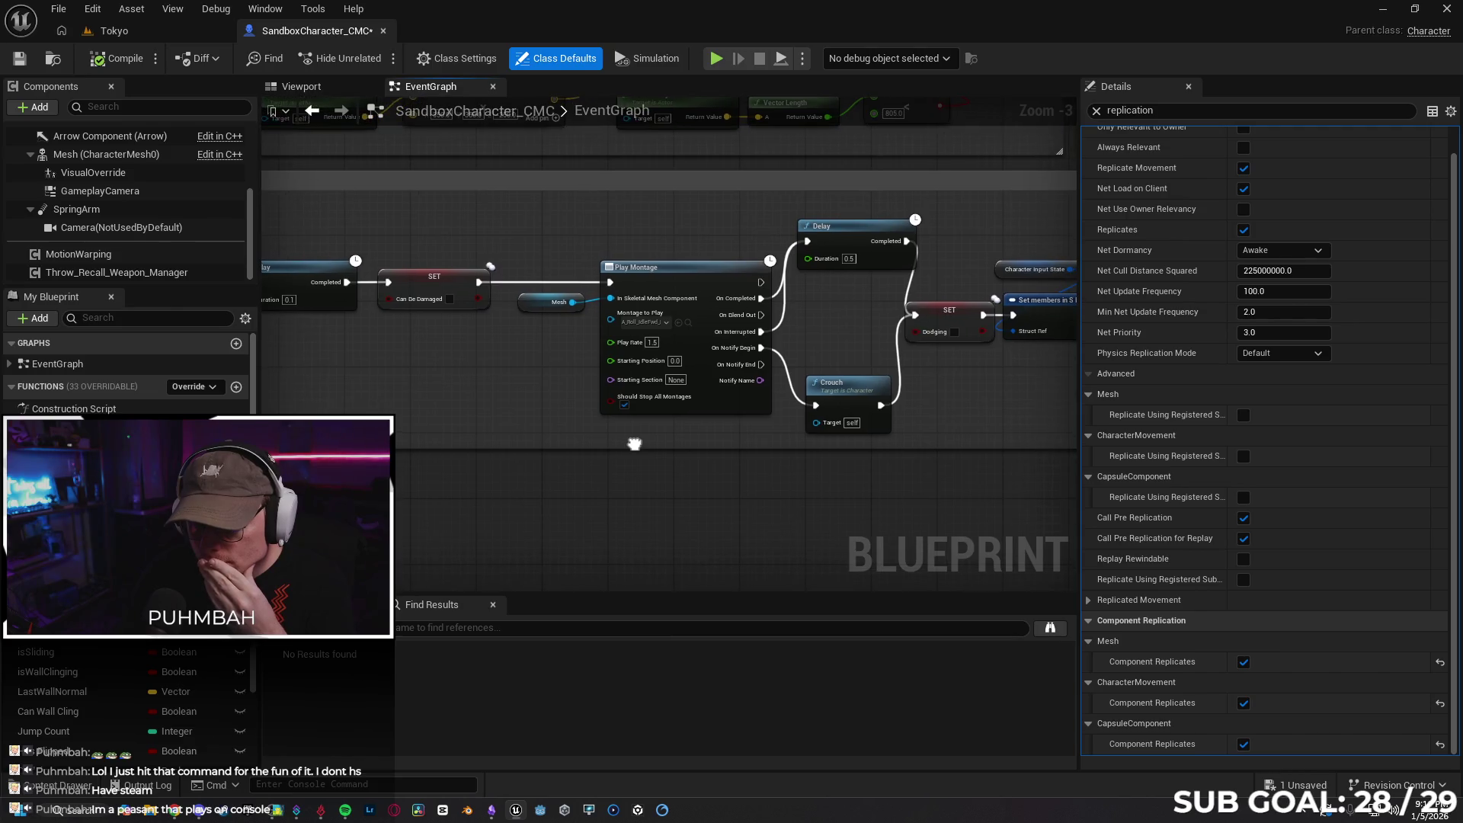
left_click(697, 278)
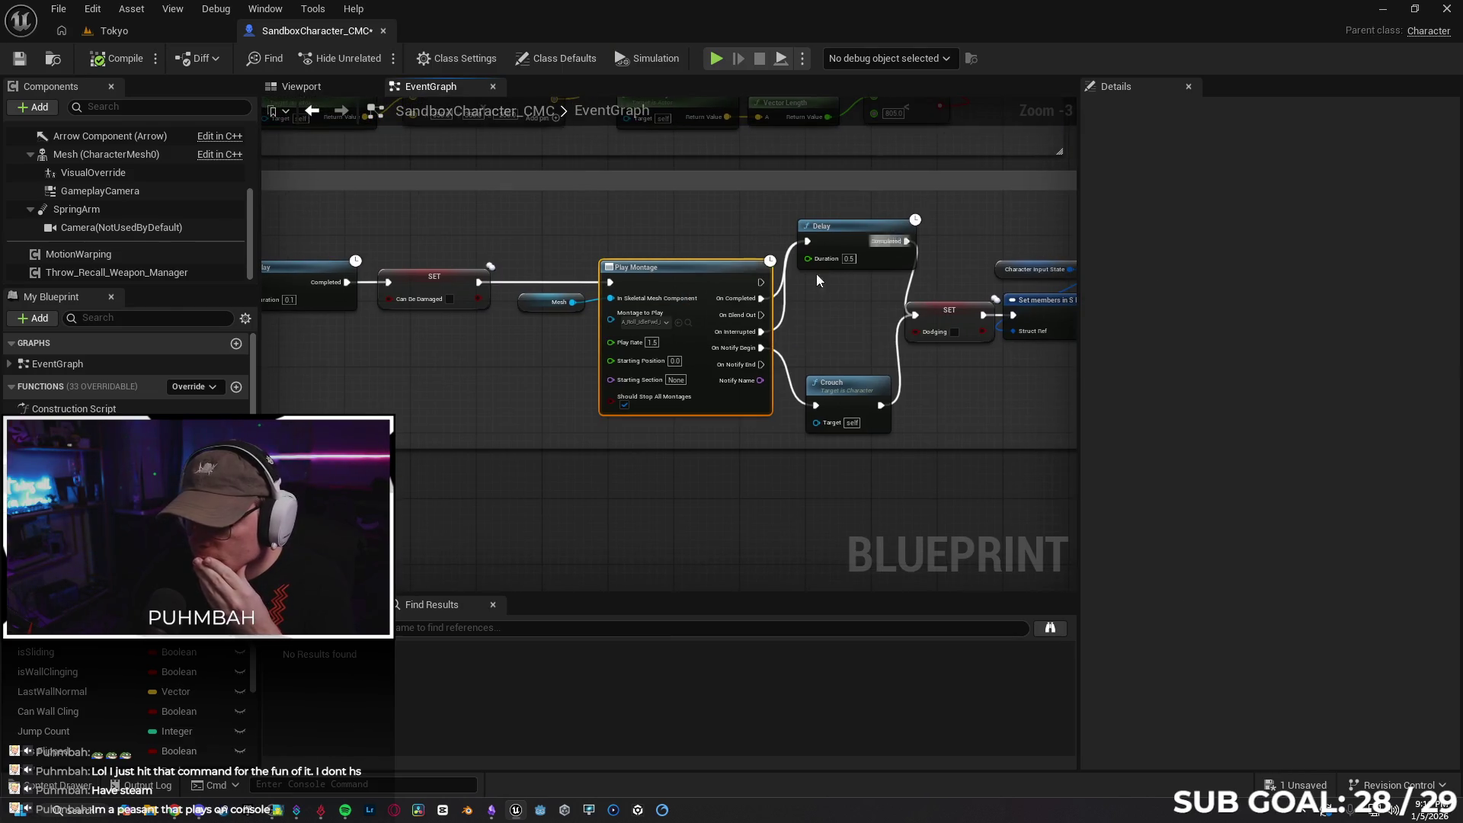
left_click(688, 323)
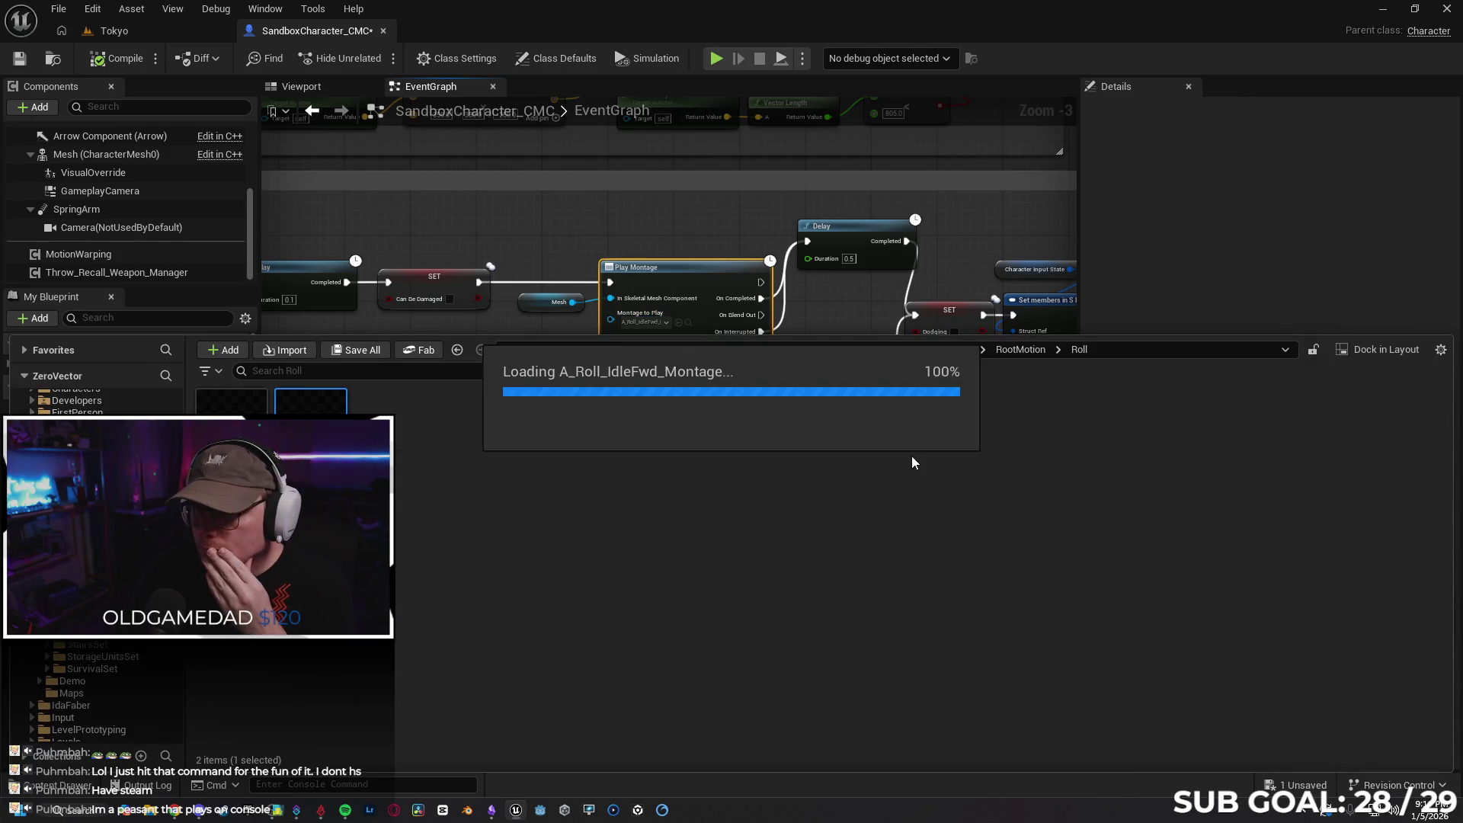
key("Return")
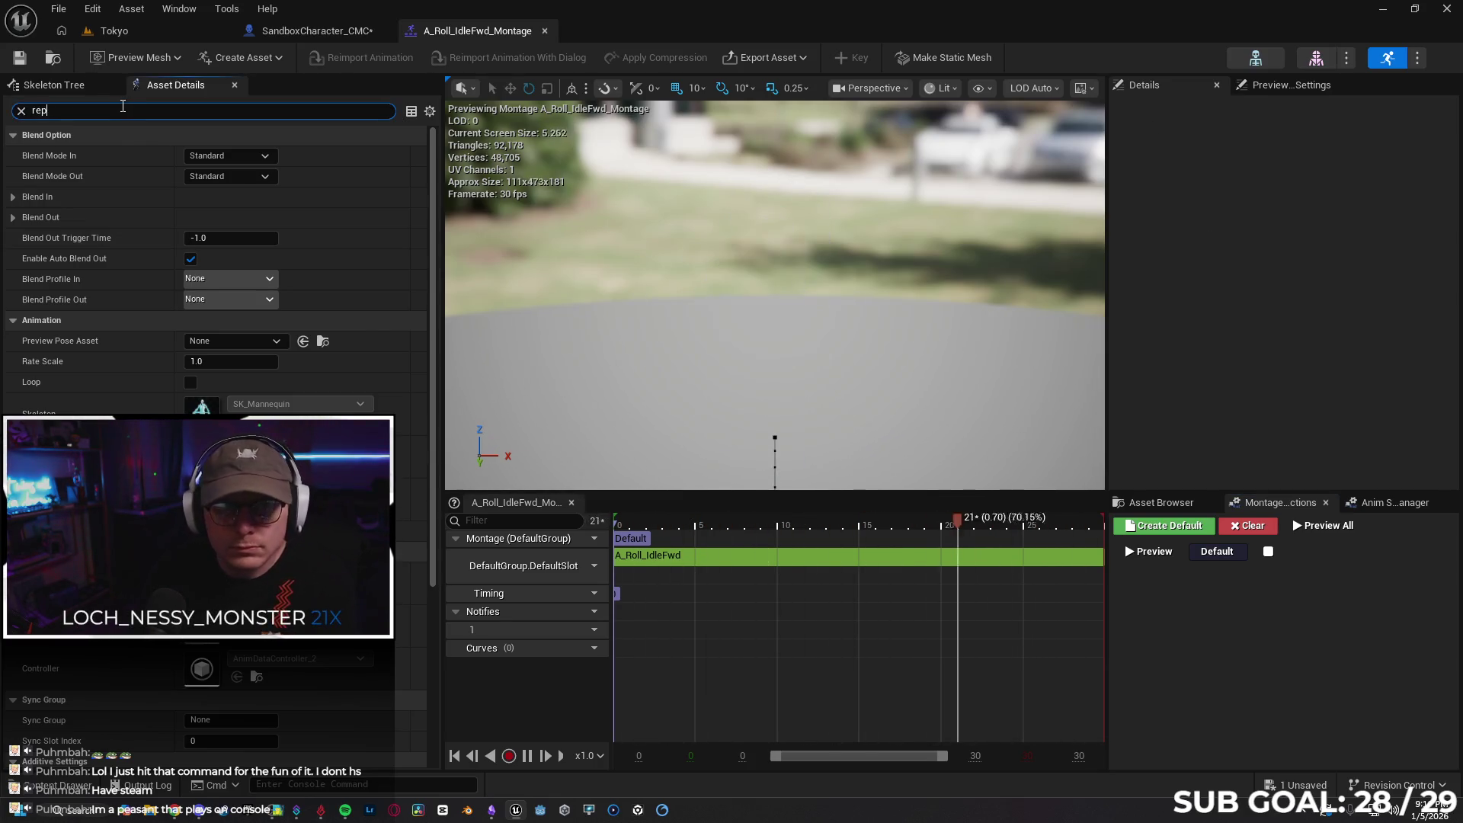
Search the montage's properties for 'rep' and browse its animation asset and slot lists
left_click(127, 111)
type("rep")
key("BackSpace")
key("BackSpace")
key("BackSpace")
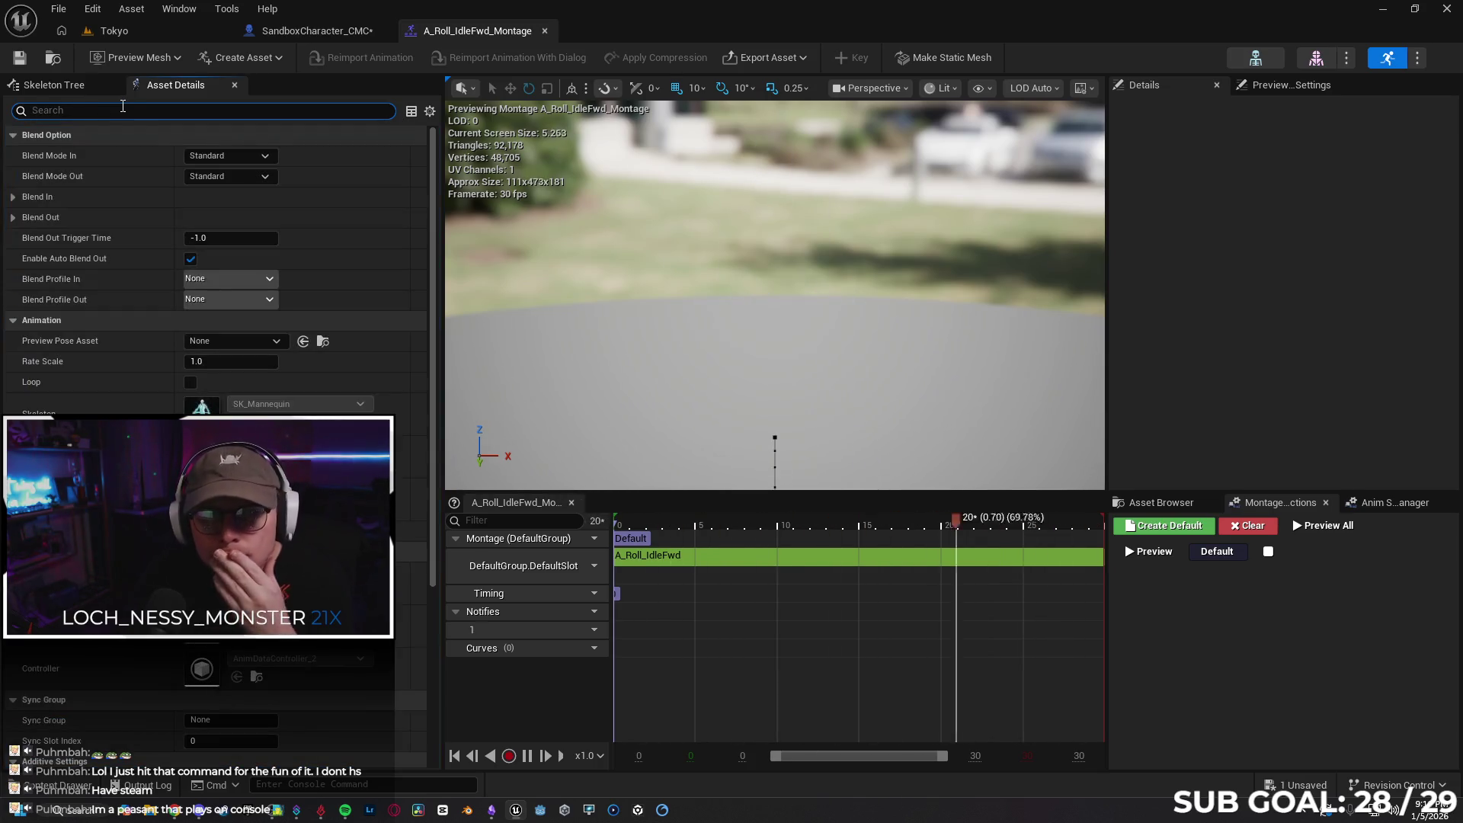
left_click(1160, 503)
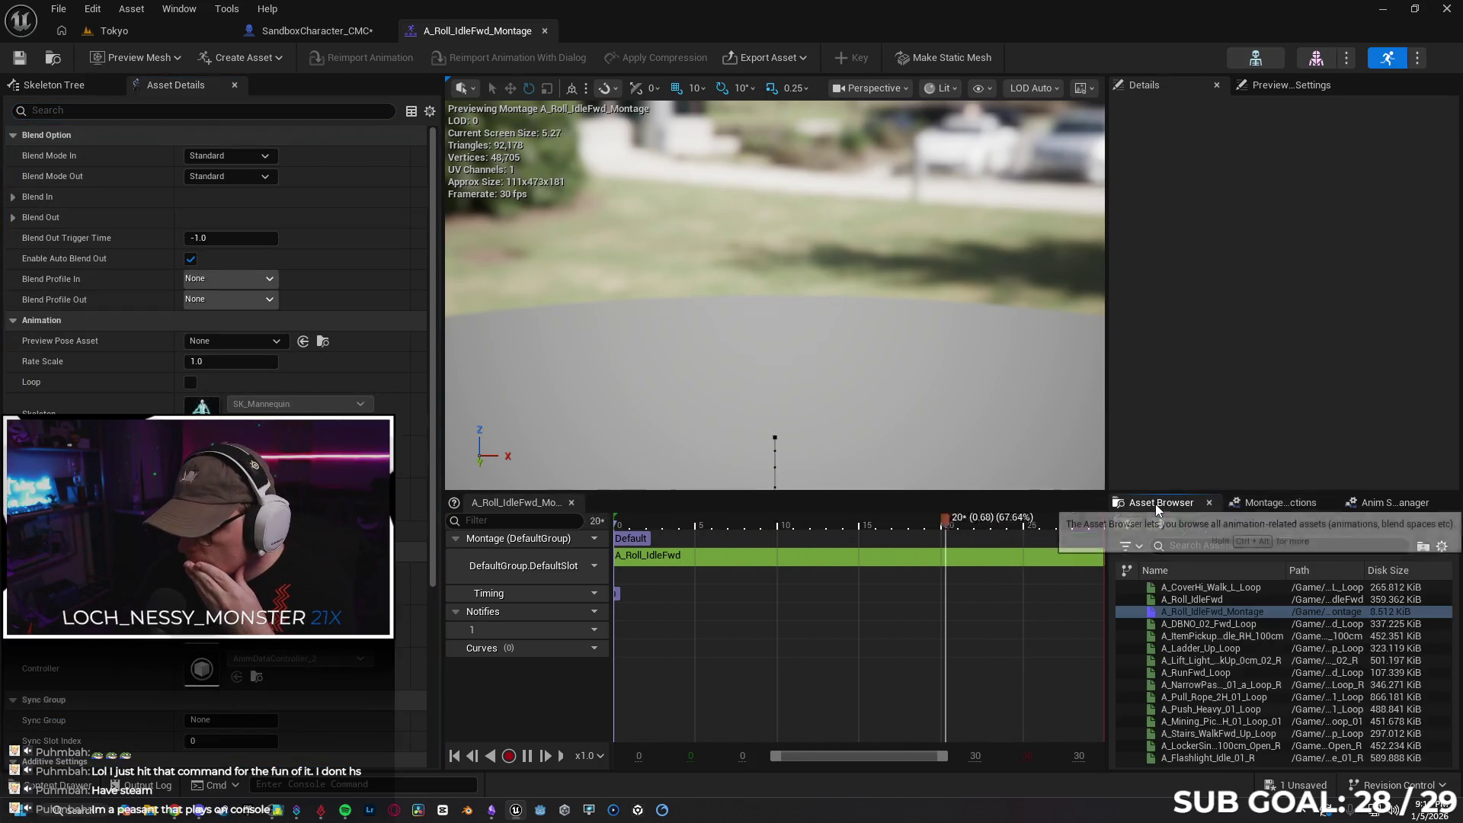
left_click(1391, 502)
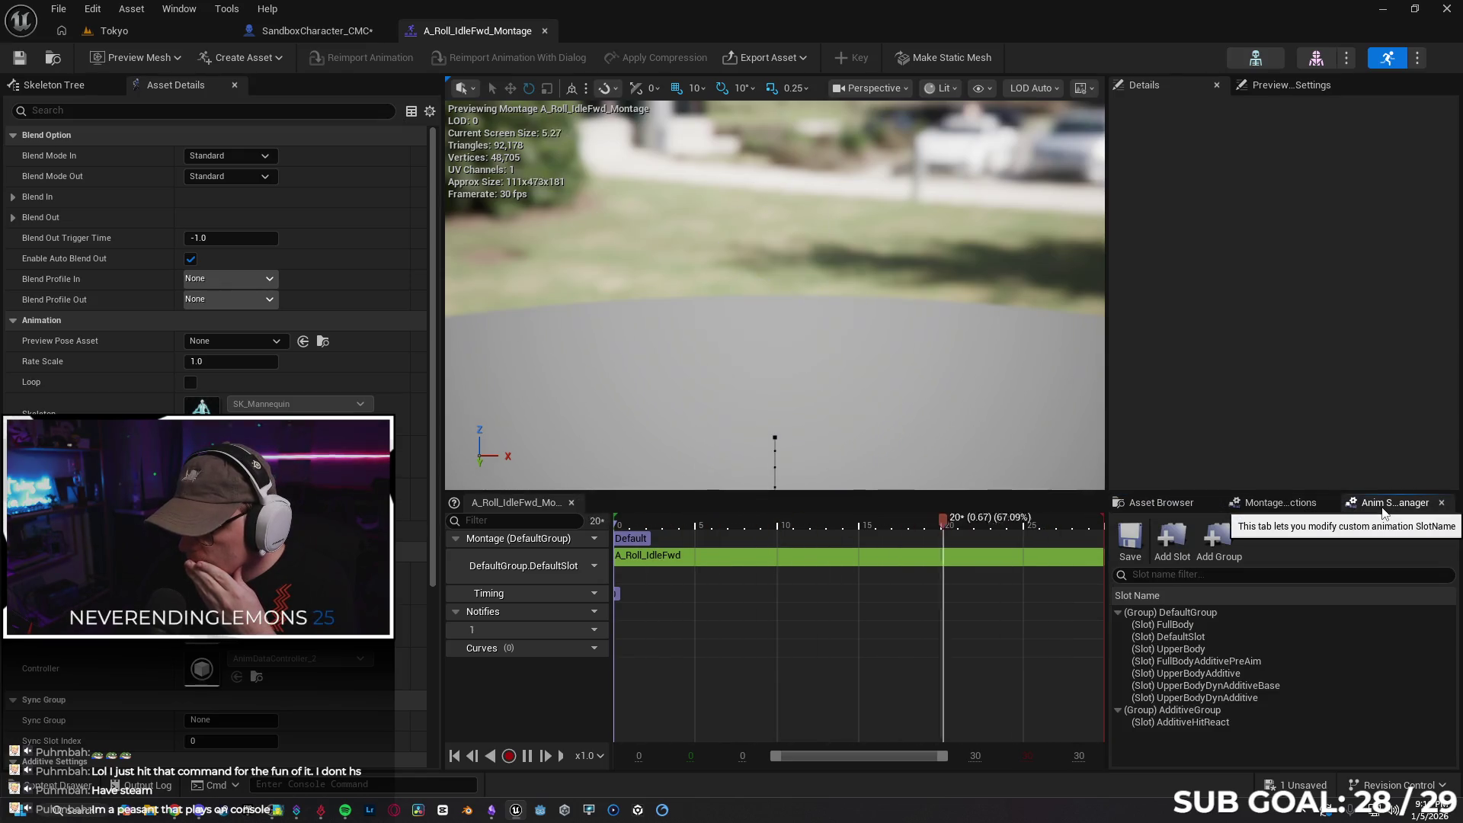
left_click(1159, 502)
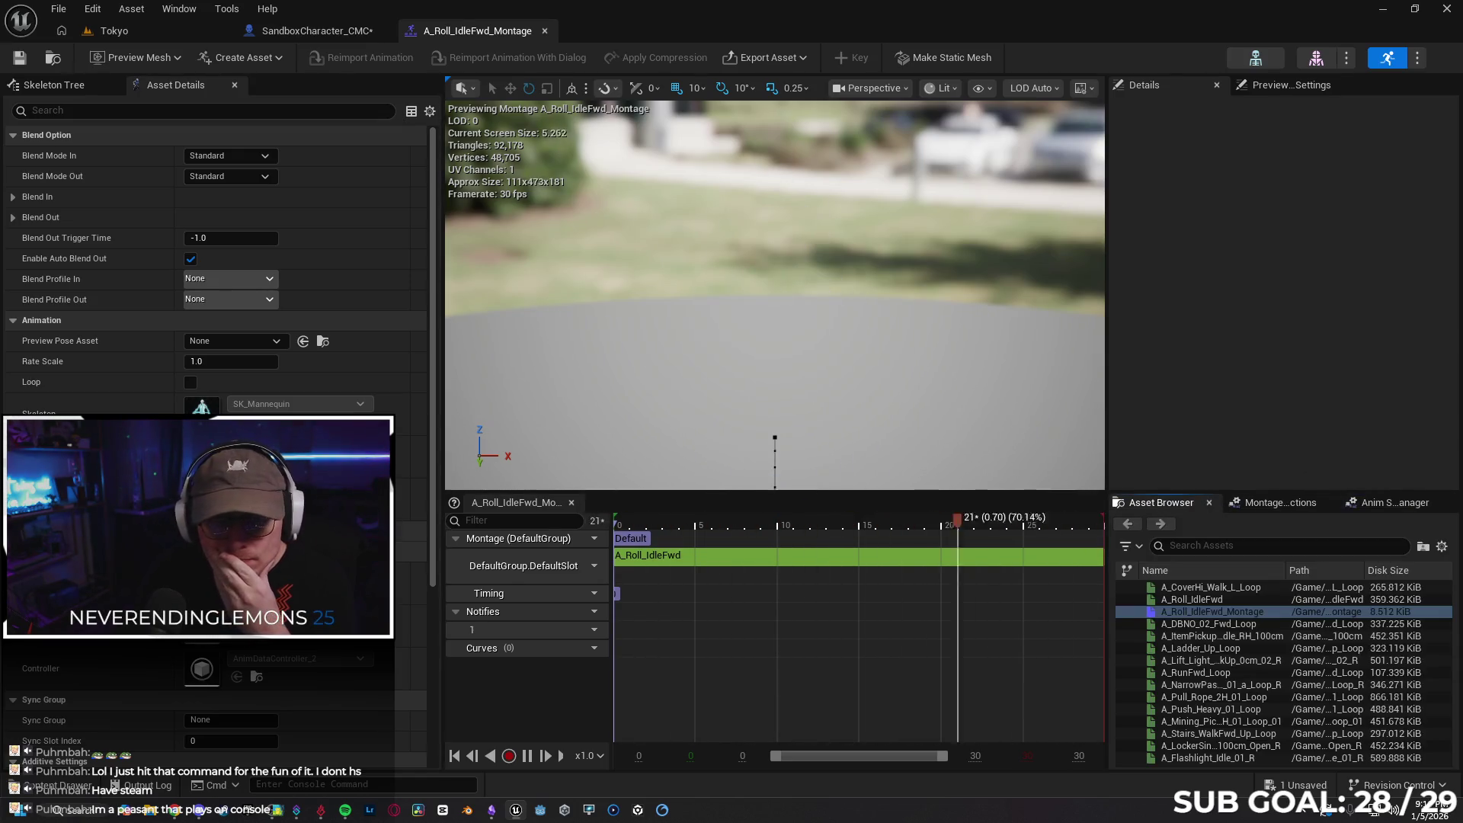
scroll(214, 267, "down", 5)
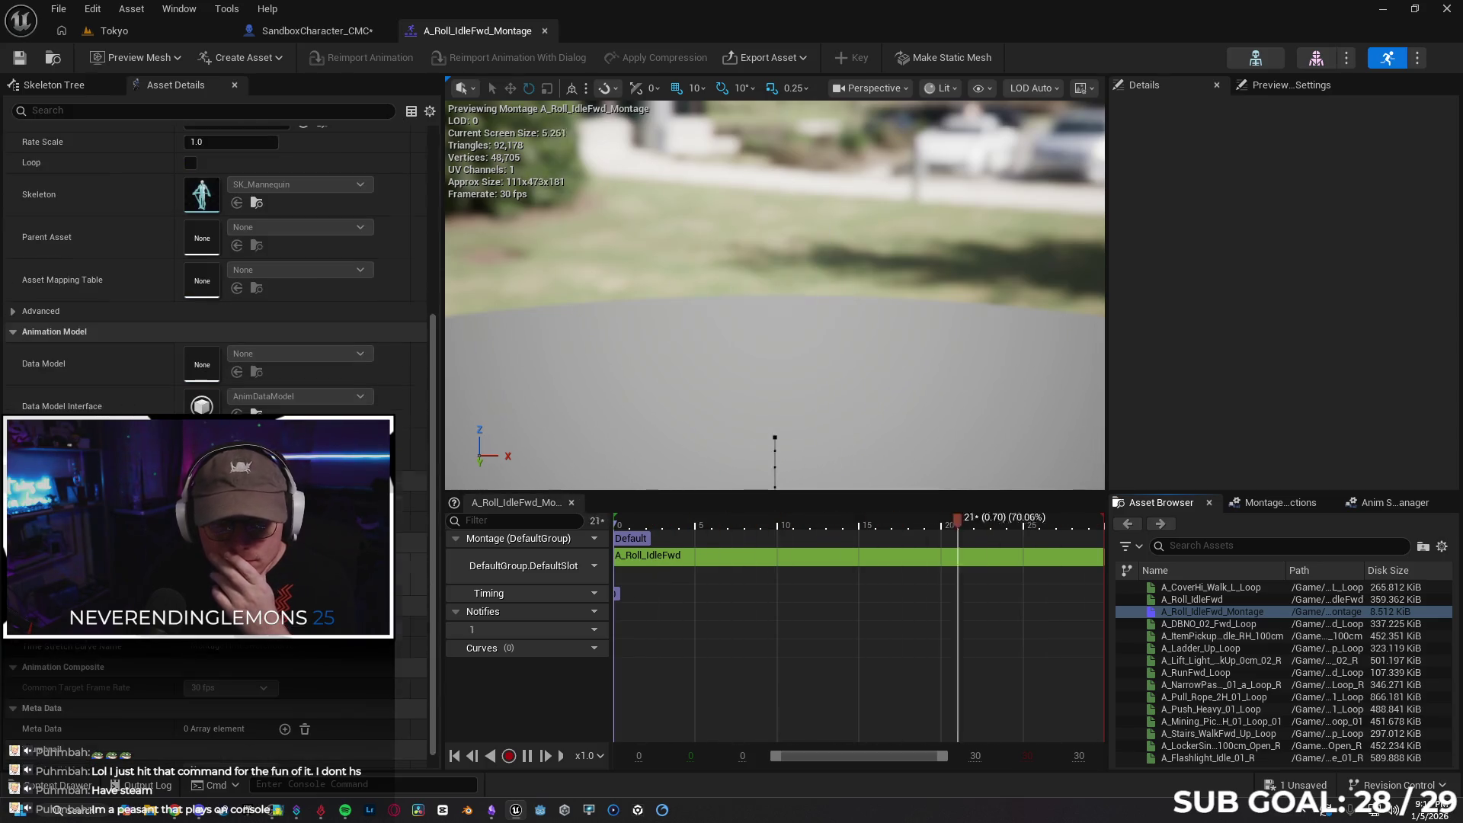
scroll(213, 267, "up", 5)
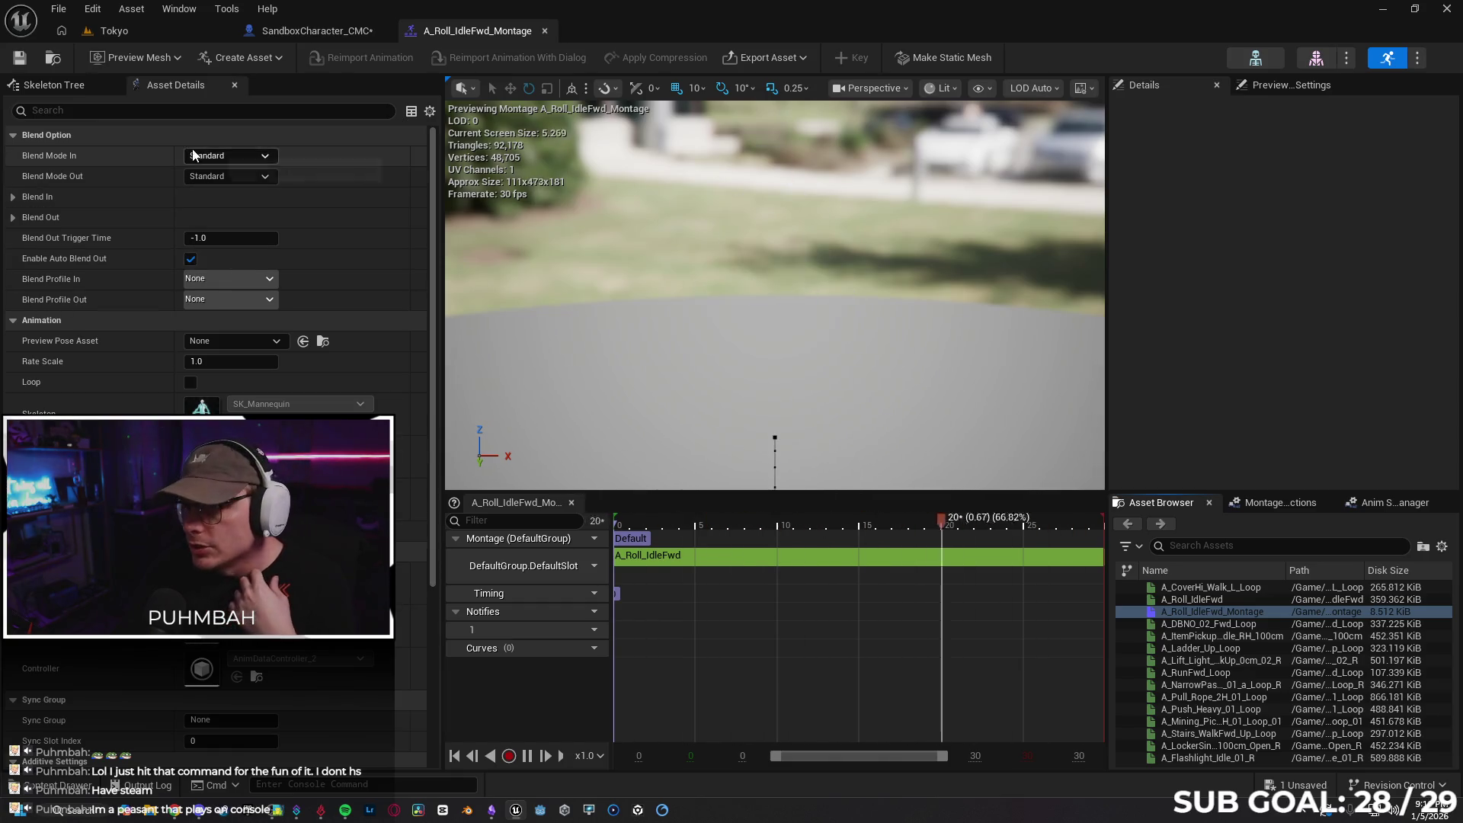
Search the montage's preview settings for 'rate', then return to SandboxCharacter_CMC
left_click(1261, 92)
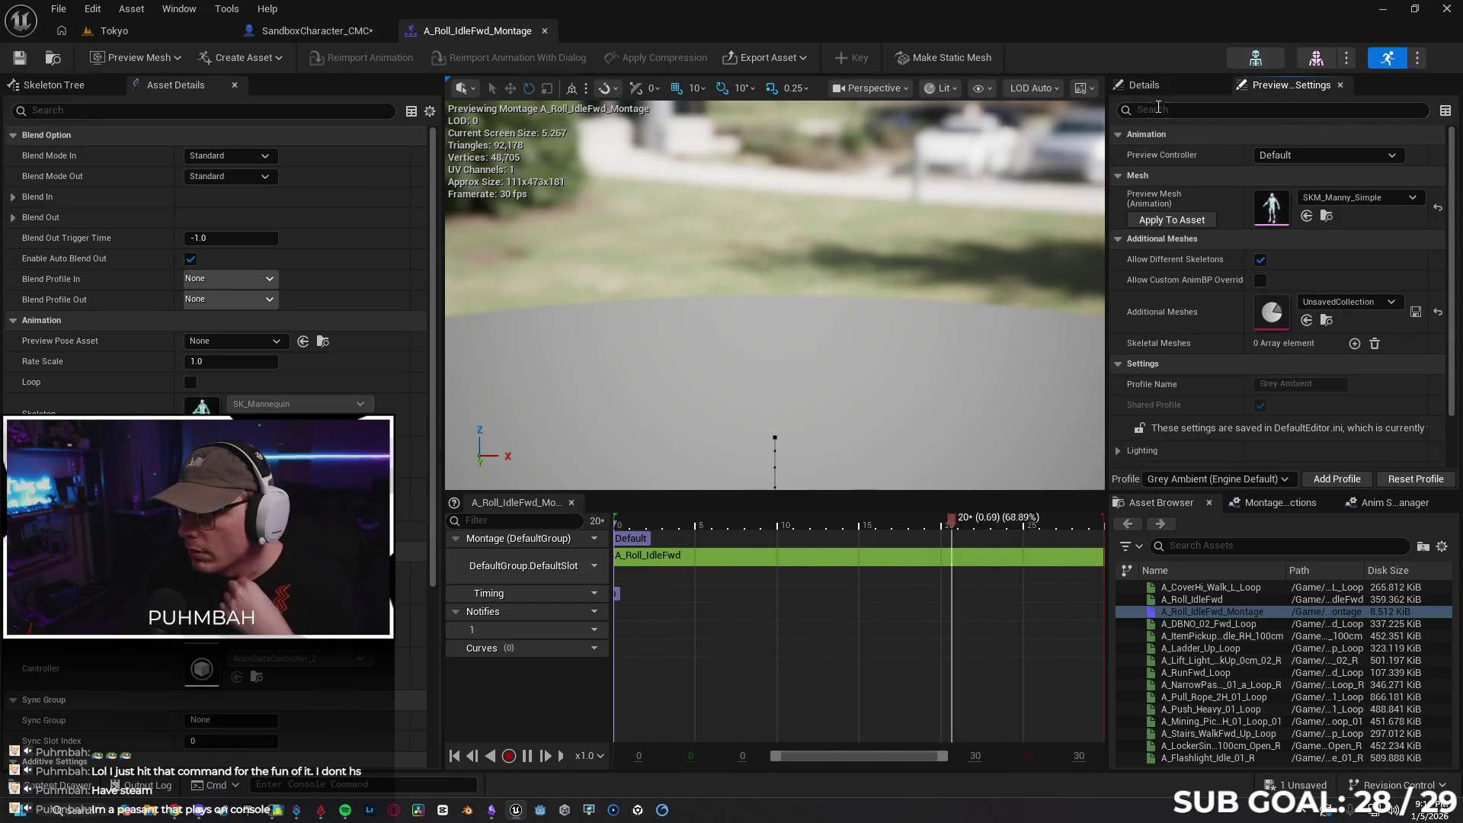
left_click(1163, 108)
type("r")
type("ate")
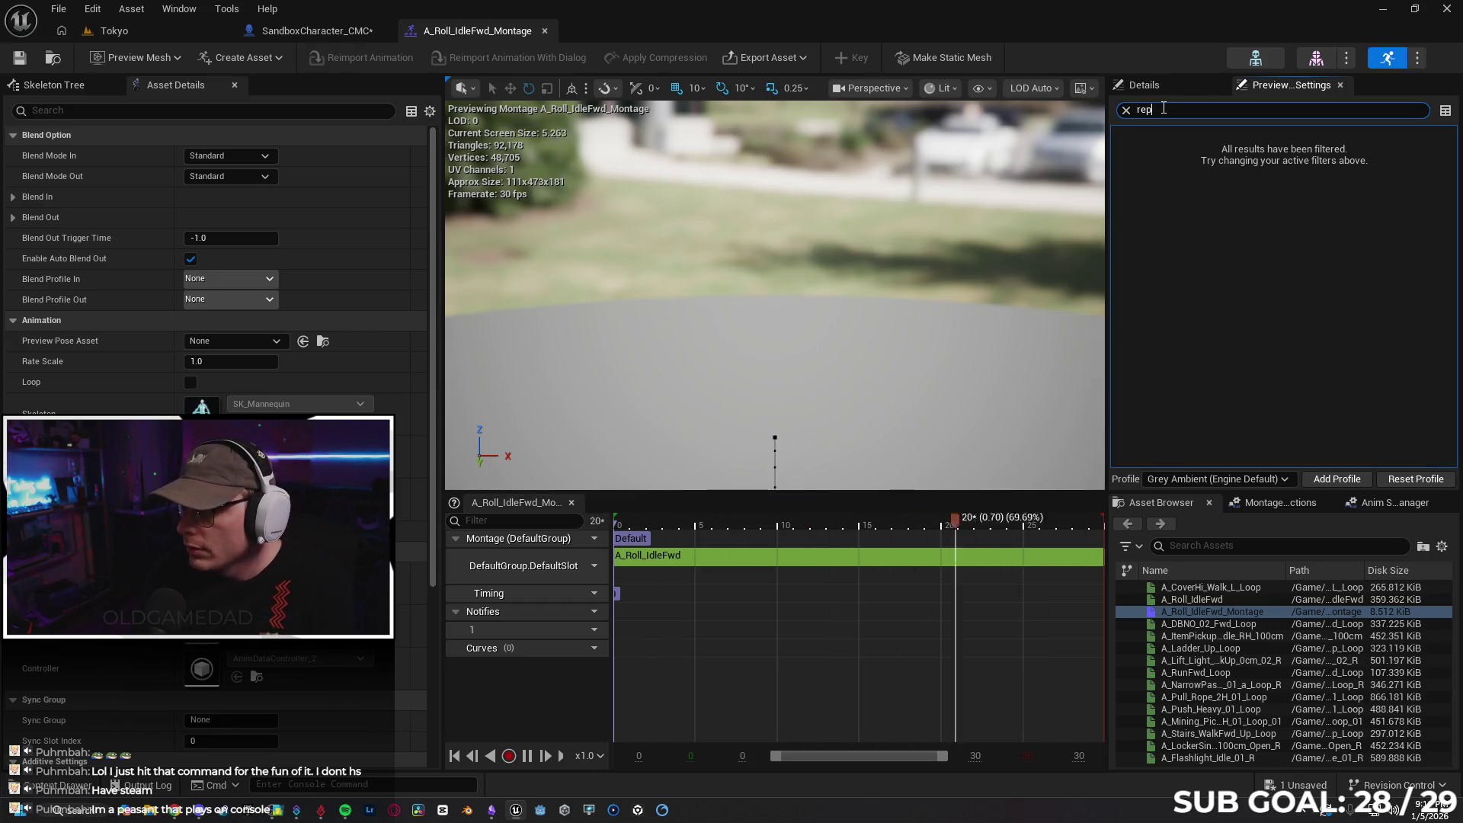
key("BackSpace")
key("BackSpace")
key("BackSpace")
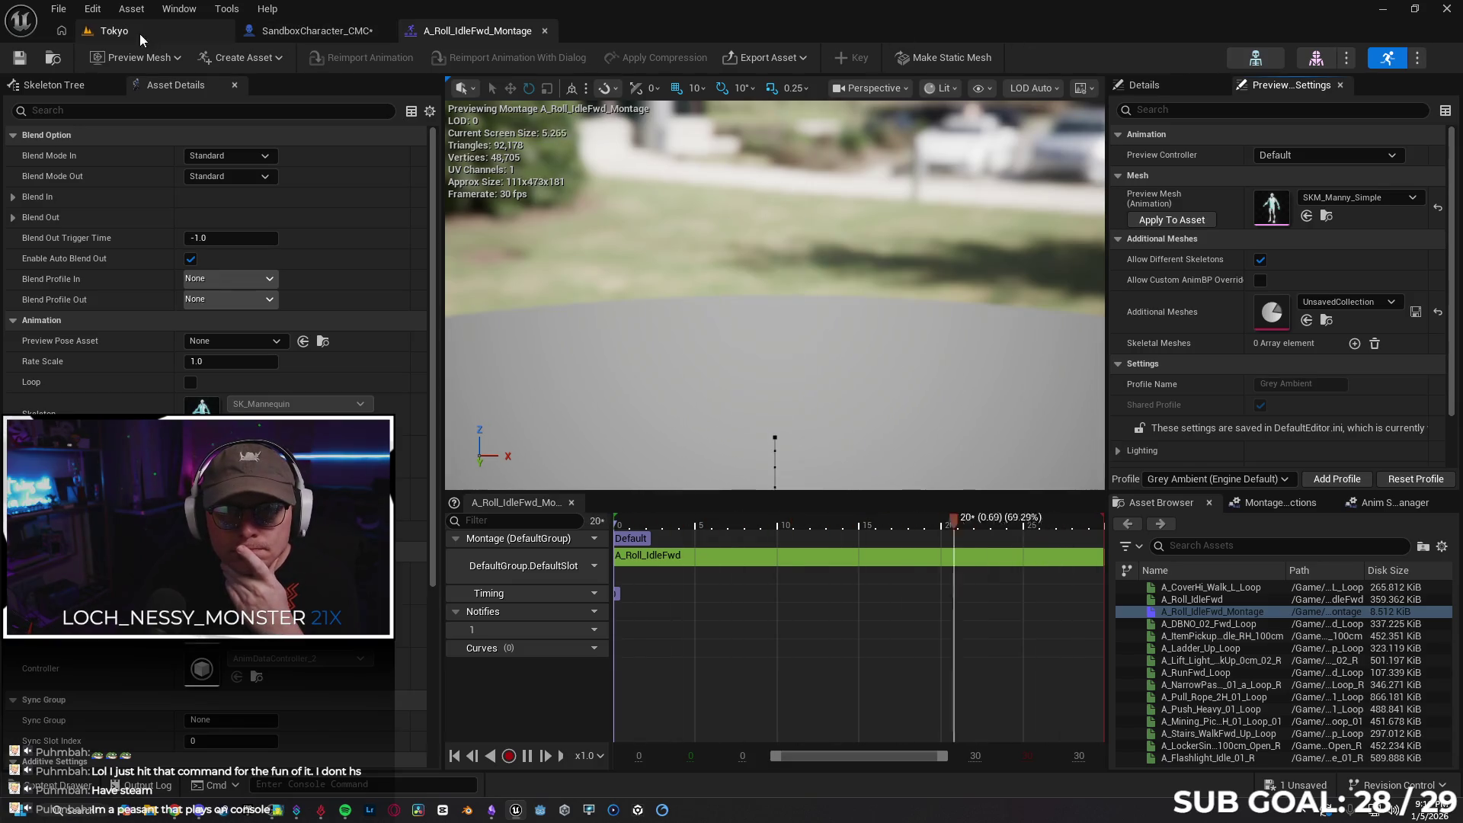
left_click(328, 32)
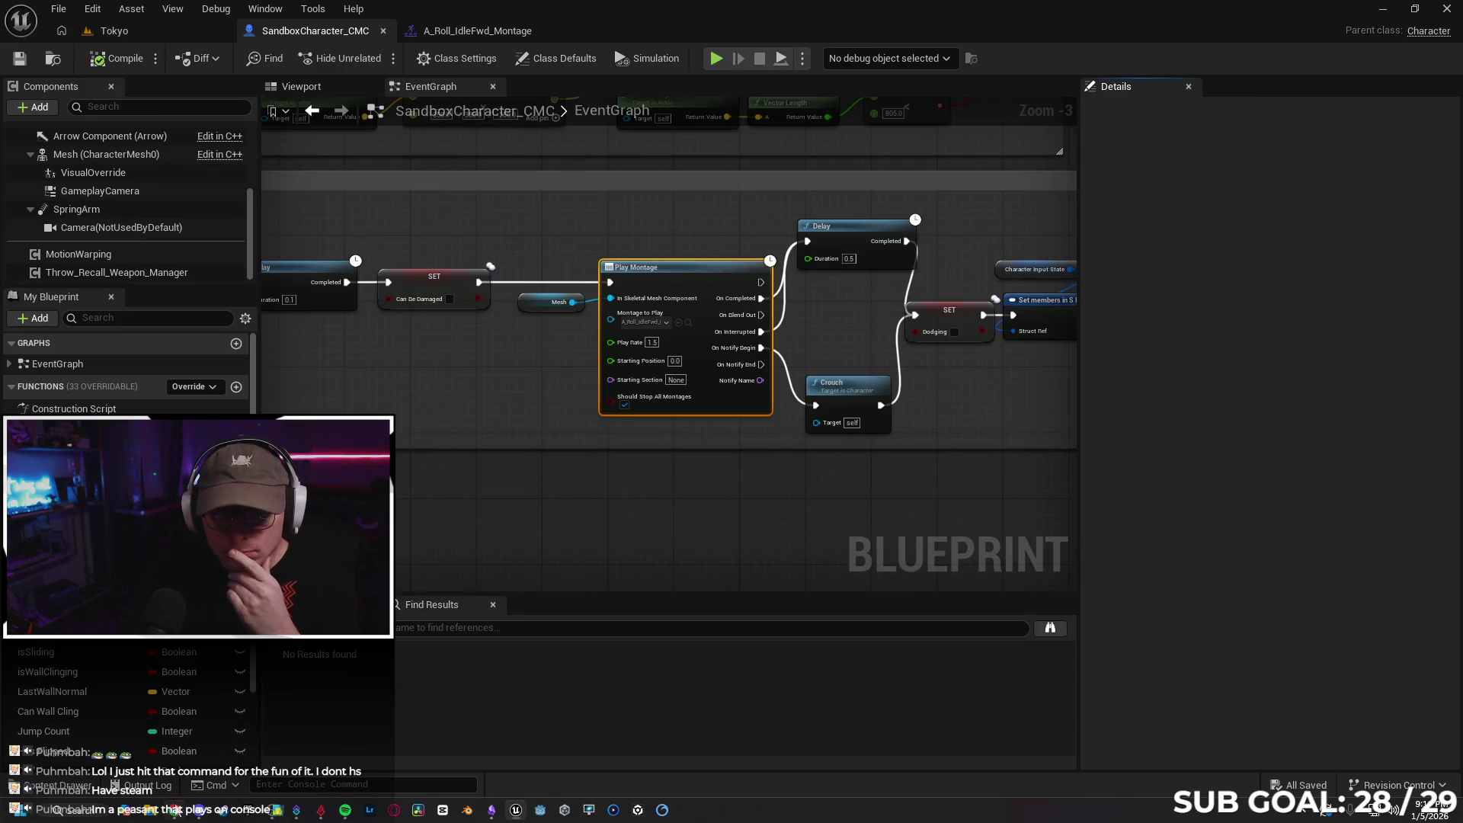
Ask Gemini 'how do I replicate animation montages in unreal?' in the browser
key("alt+Tab")
key("alt+Tab")
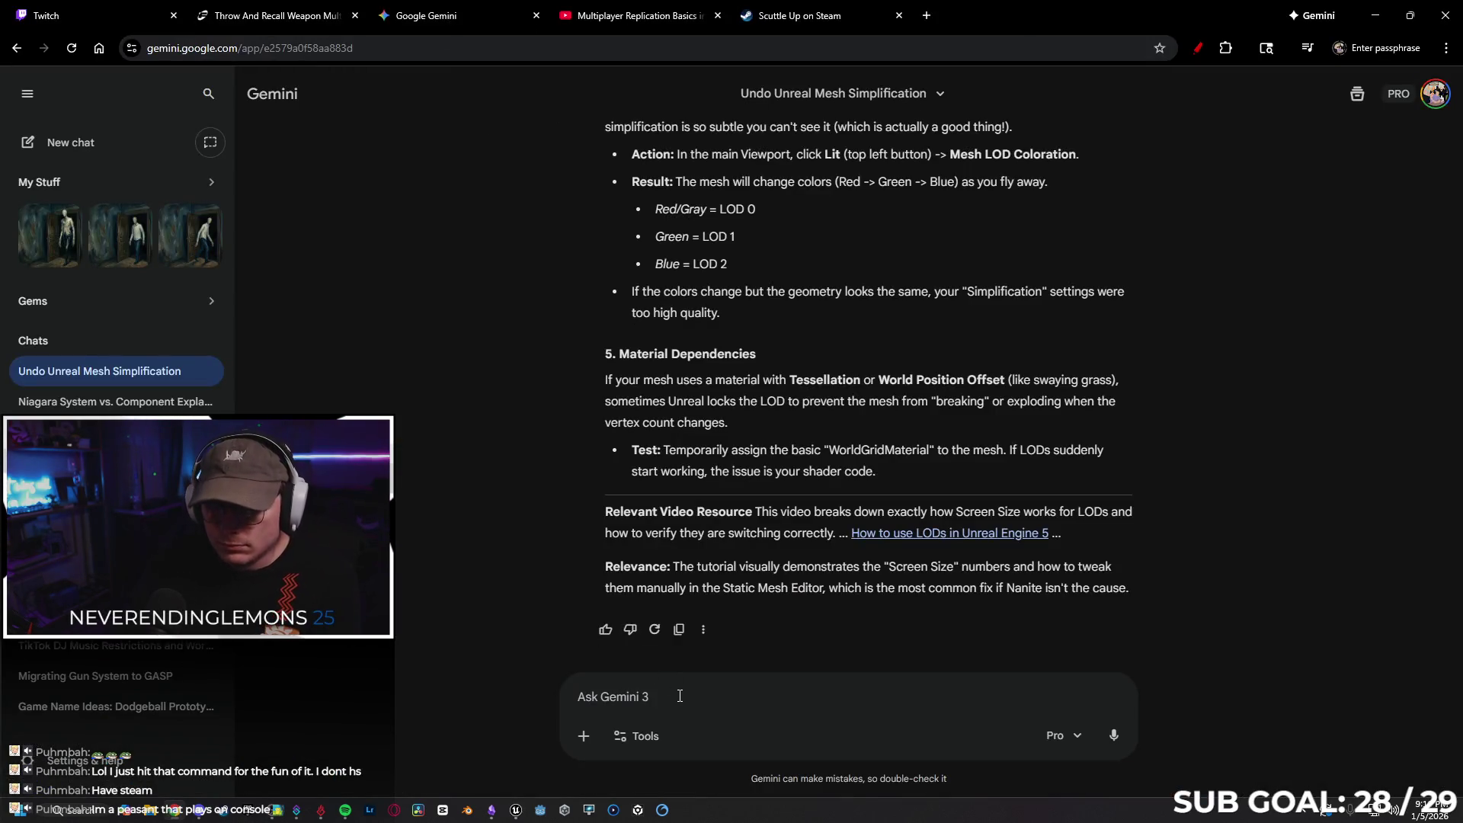
type("how do ")
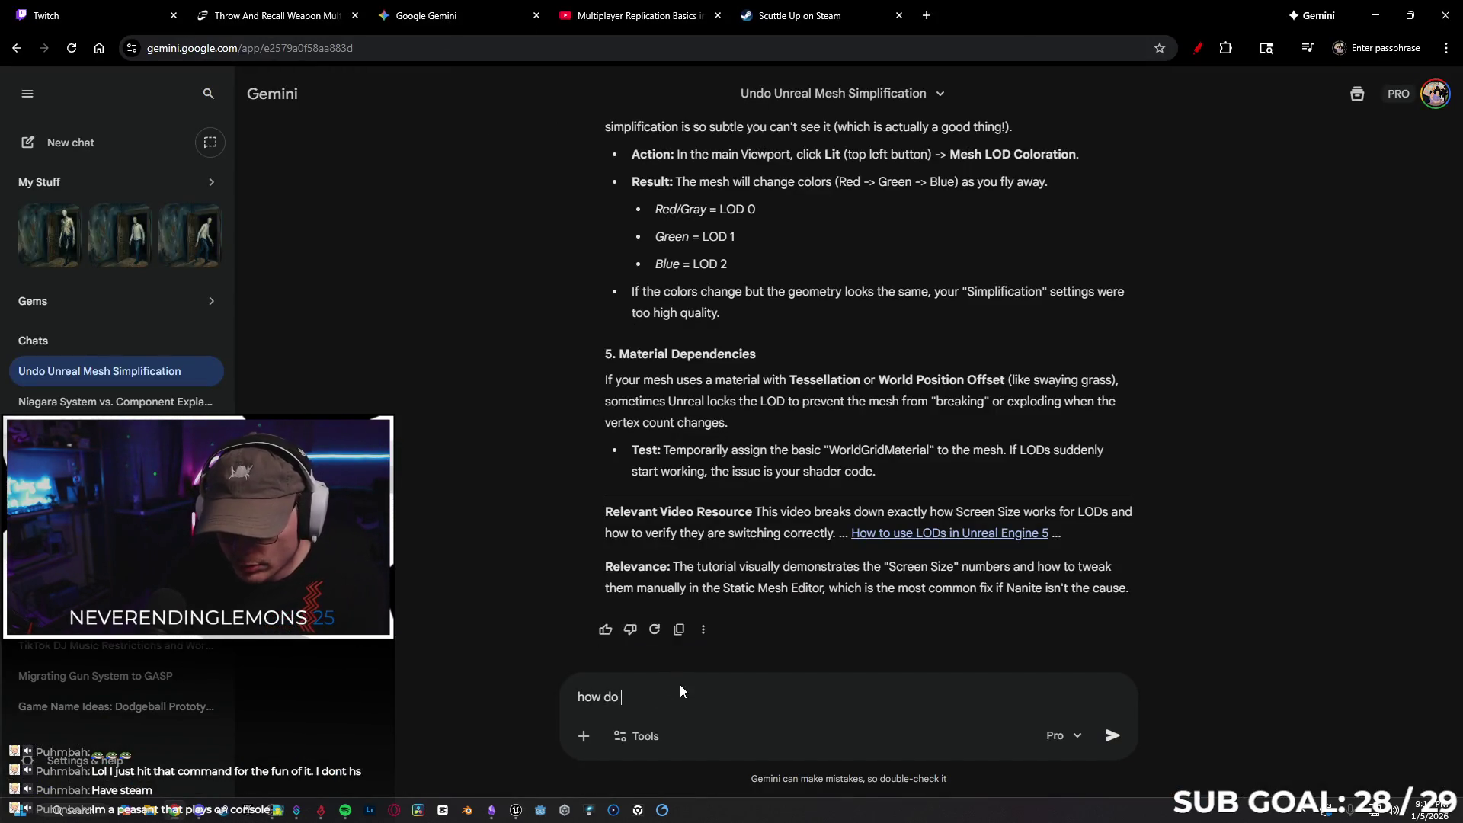
type("I replicate animation montages in unreal?")
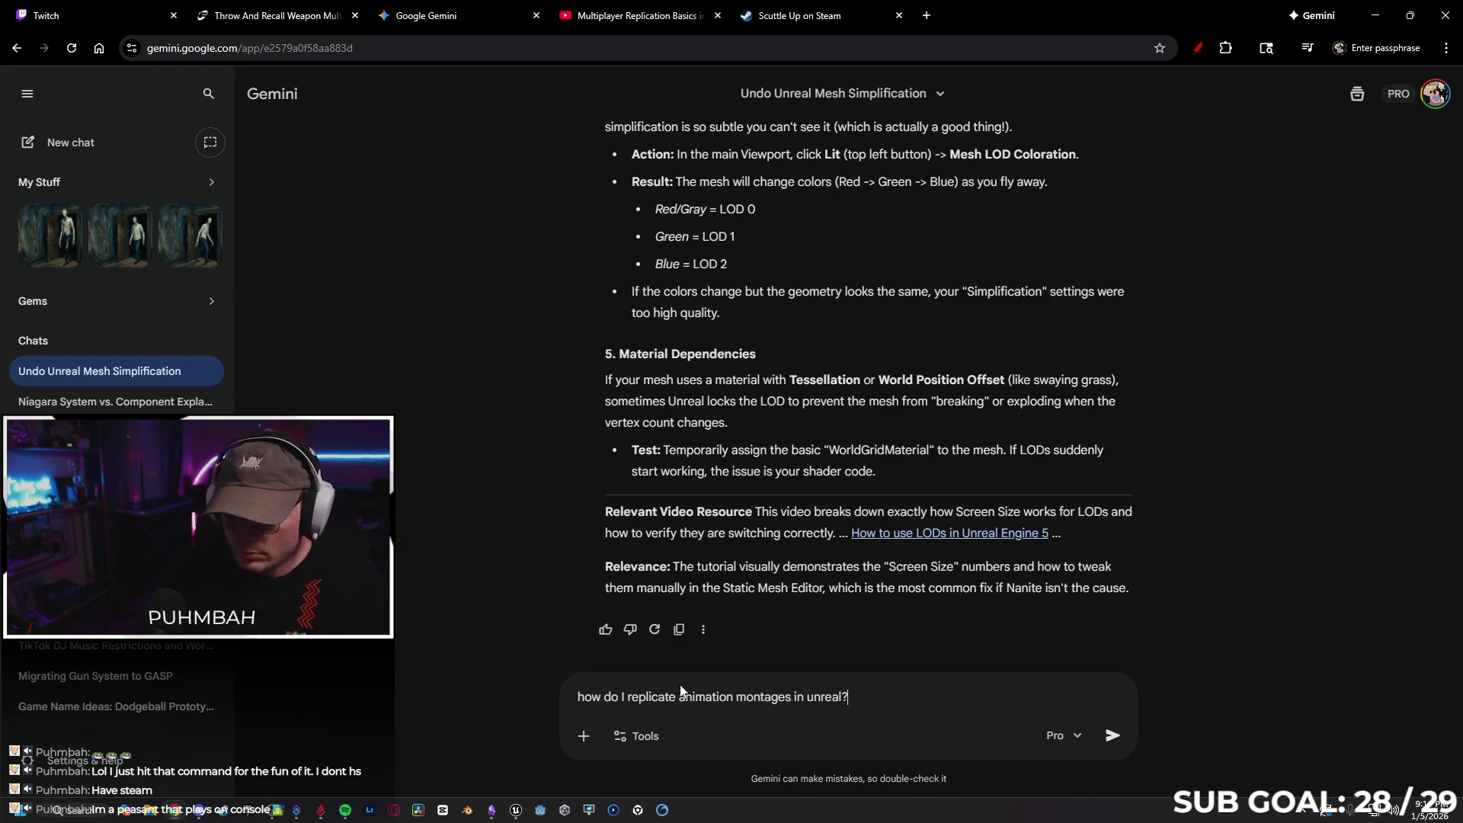
key("Return")
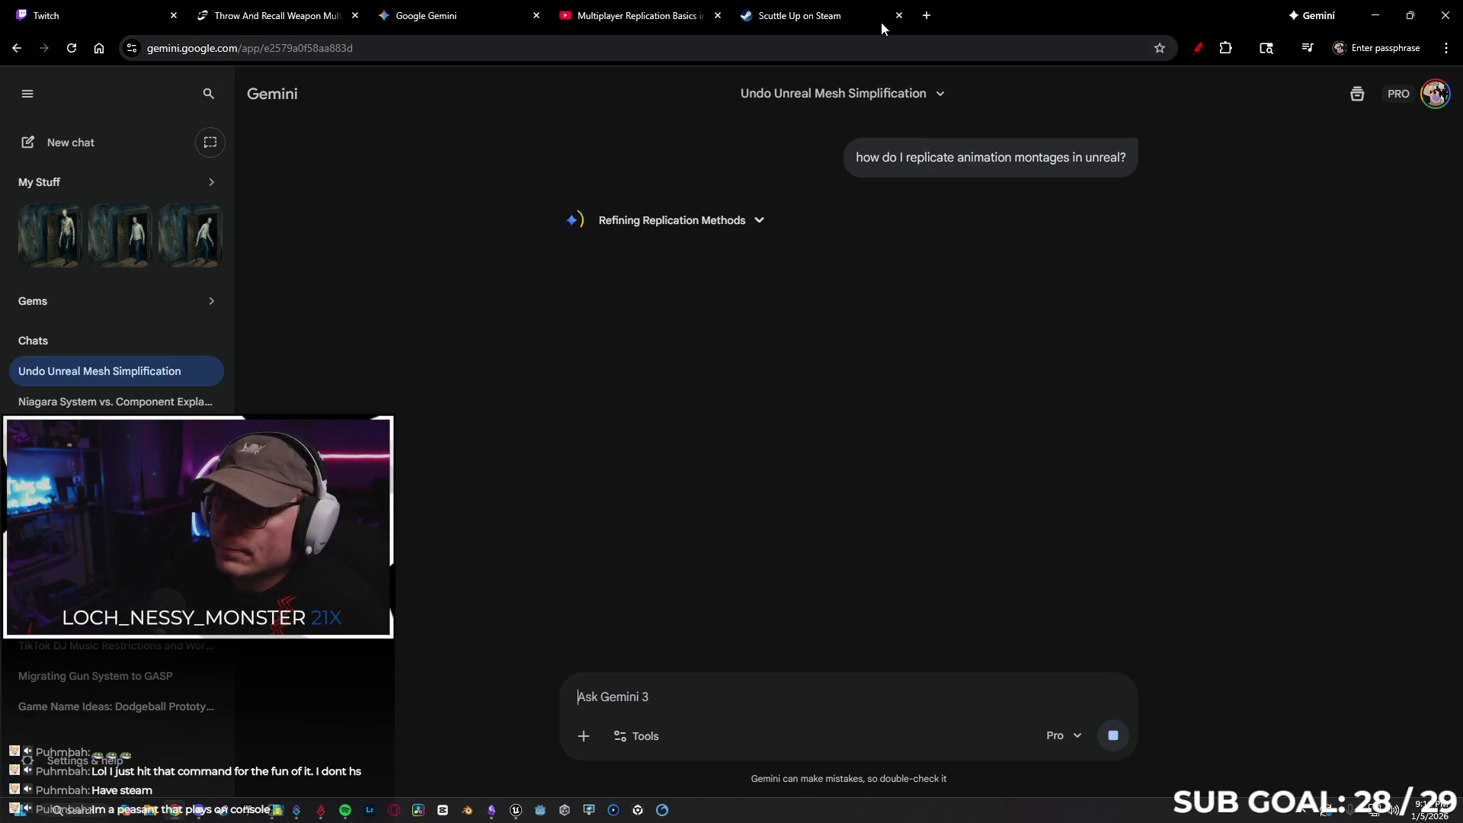
Glance over the replication video and Throw And Recall Weapon listing, then return to Unreal's Dive section
left_click(686, 16)
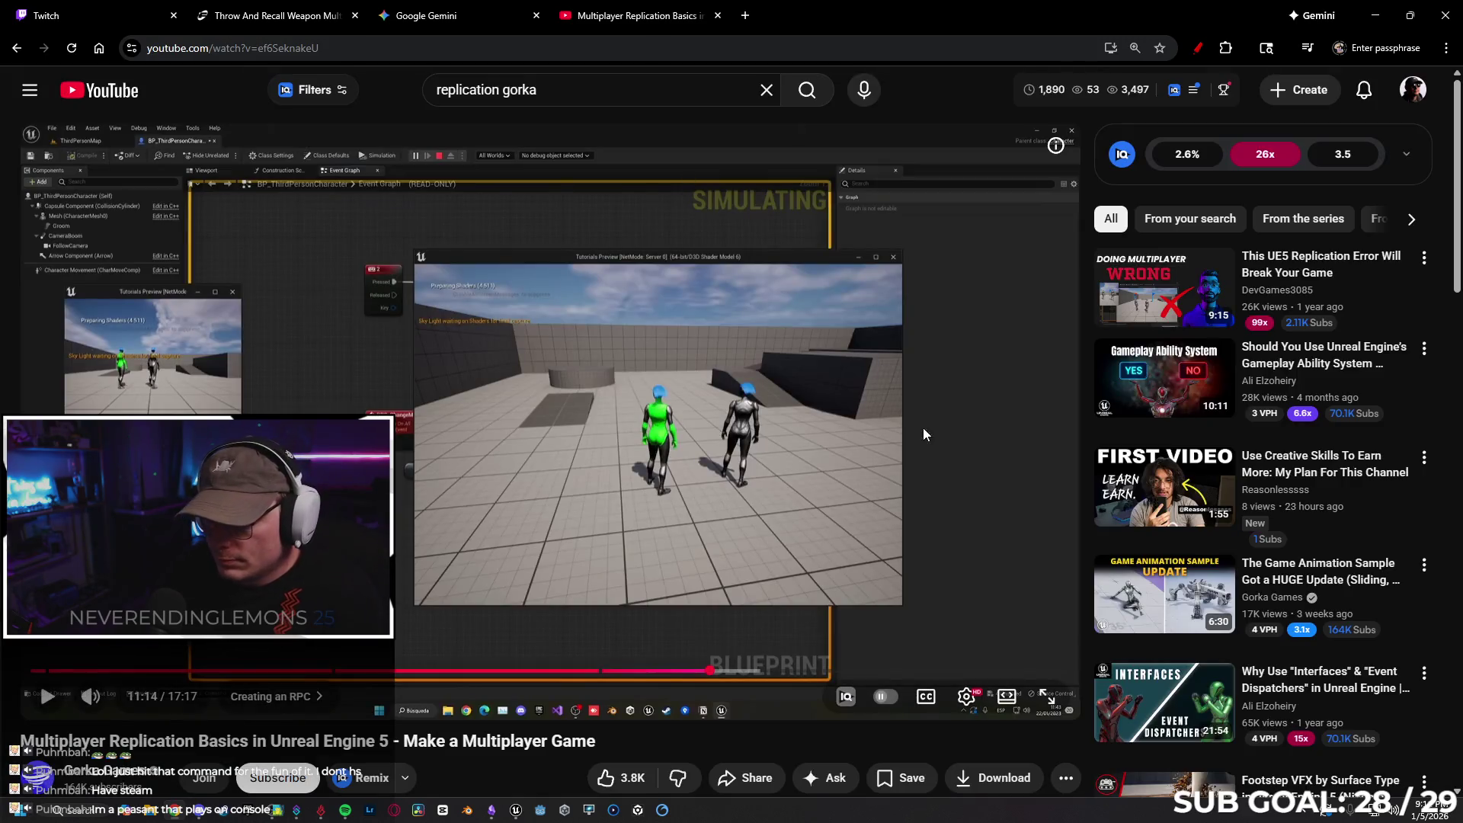
left_click(257, 8)
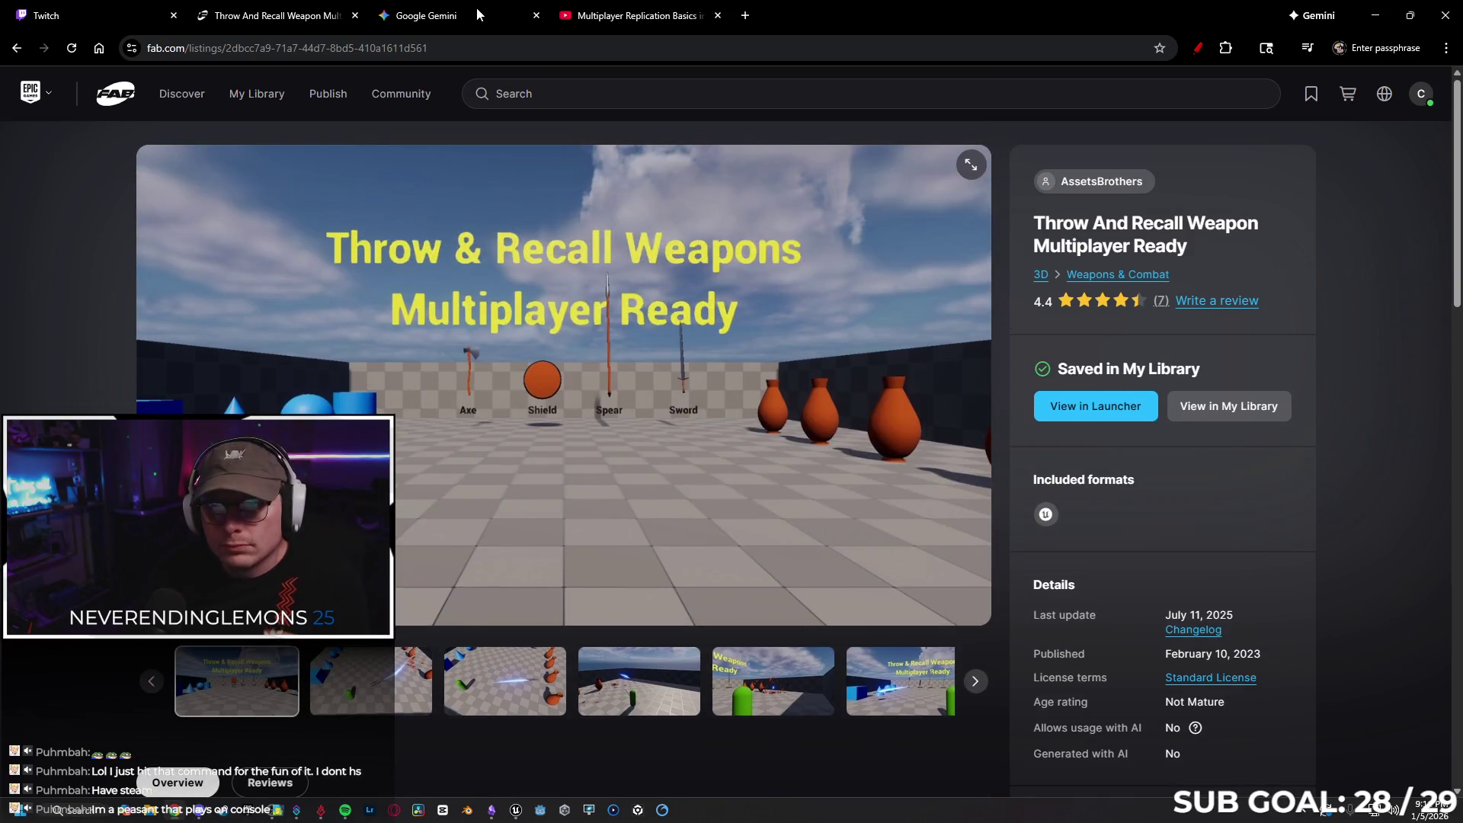
left_click(478, 14)
left_click(271, 6)
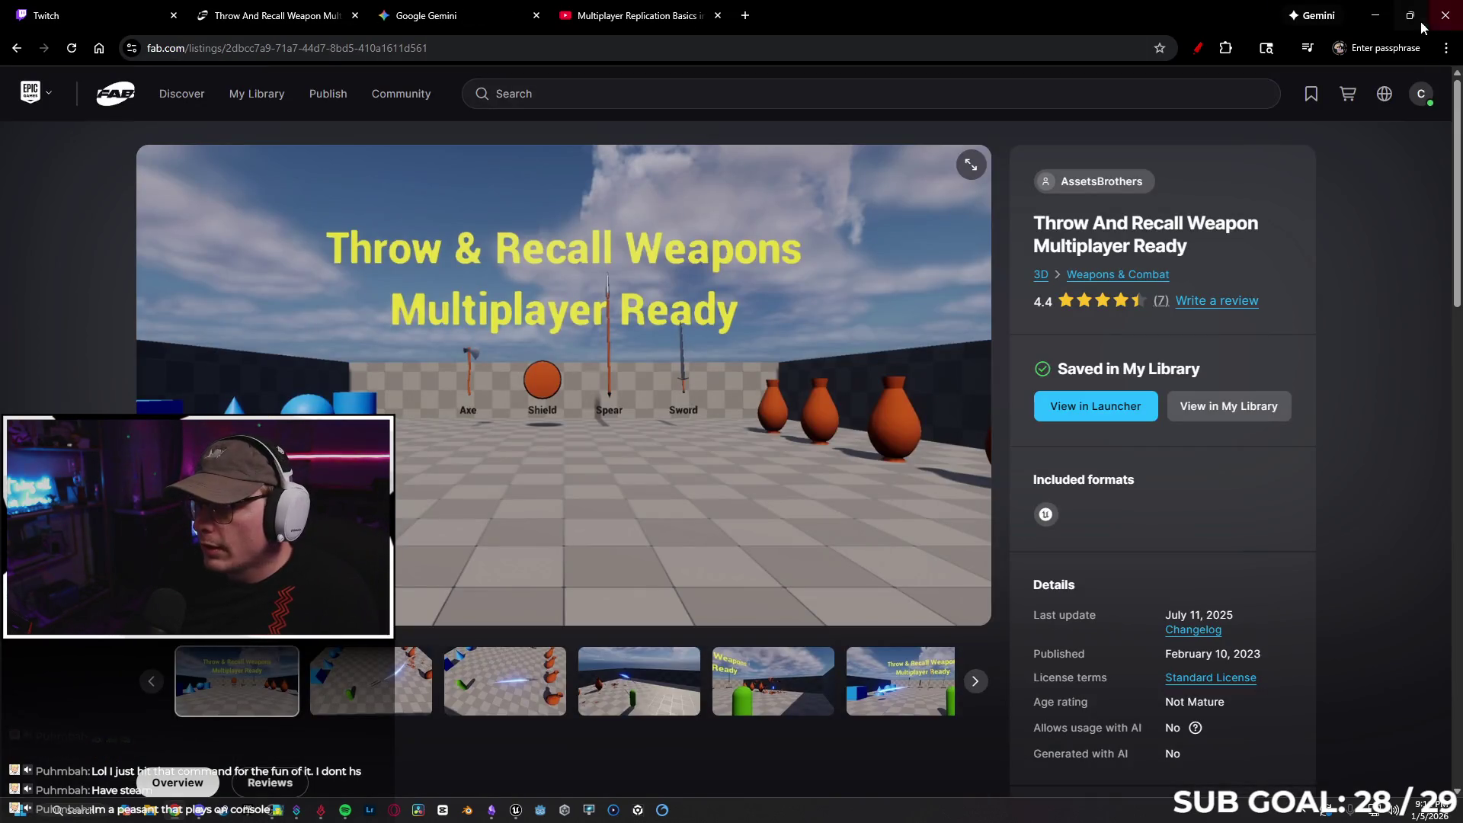
left_click(1388, 22)
mouse_move(488, 433)
left_mouse_down()
mouse_move(810, 415)
mouse_move(582, 392)
mouse_move(917, 396)
mouse_move(596, 395)
left_mouse_up()
Insert a Print String node between RPC_Dive and the Branch, and tidy the node layout
left_click(608, 262)
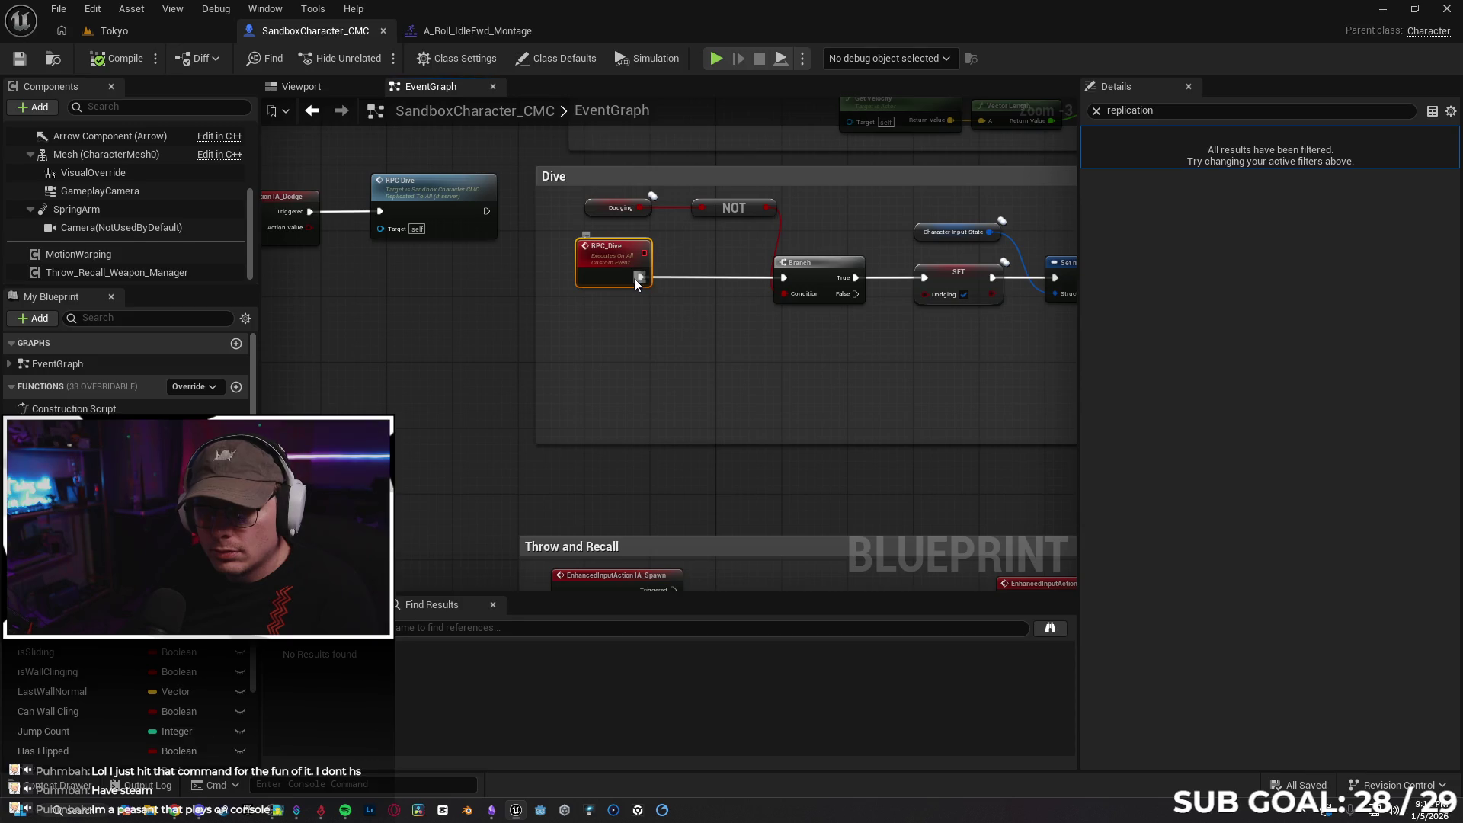
left_click_drag(707, 276, 712, 275)
type("print")
key("Return")
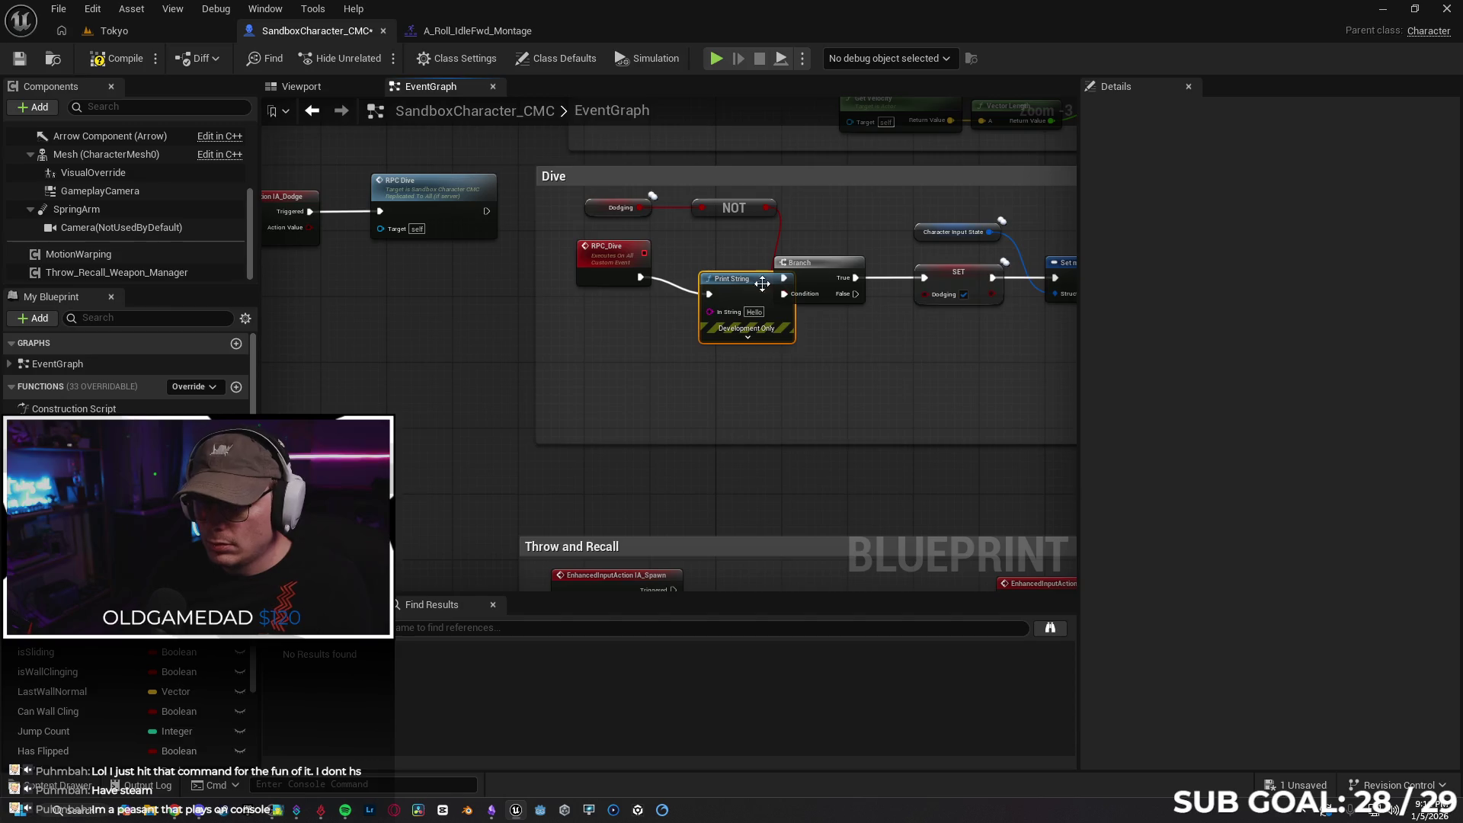
key("q")
left_click_drag(627, 254, 585, 254)
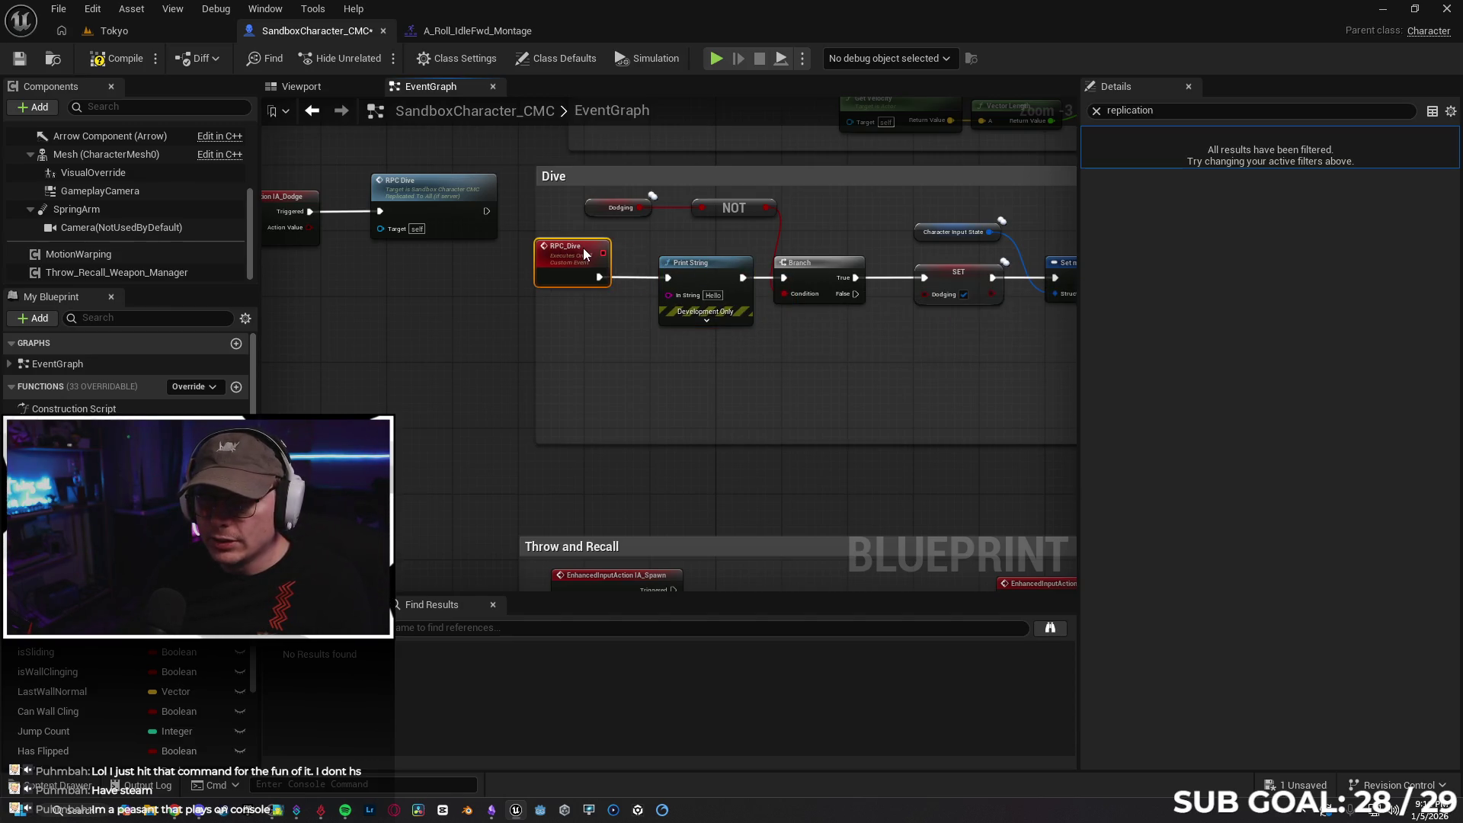
left_click_drag(535, 396, 600, 378)
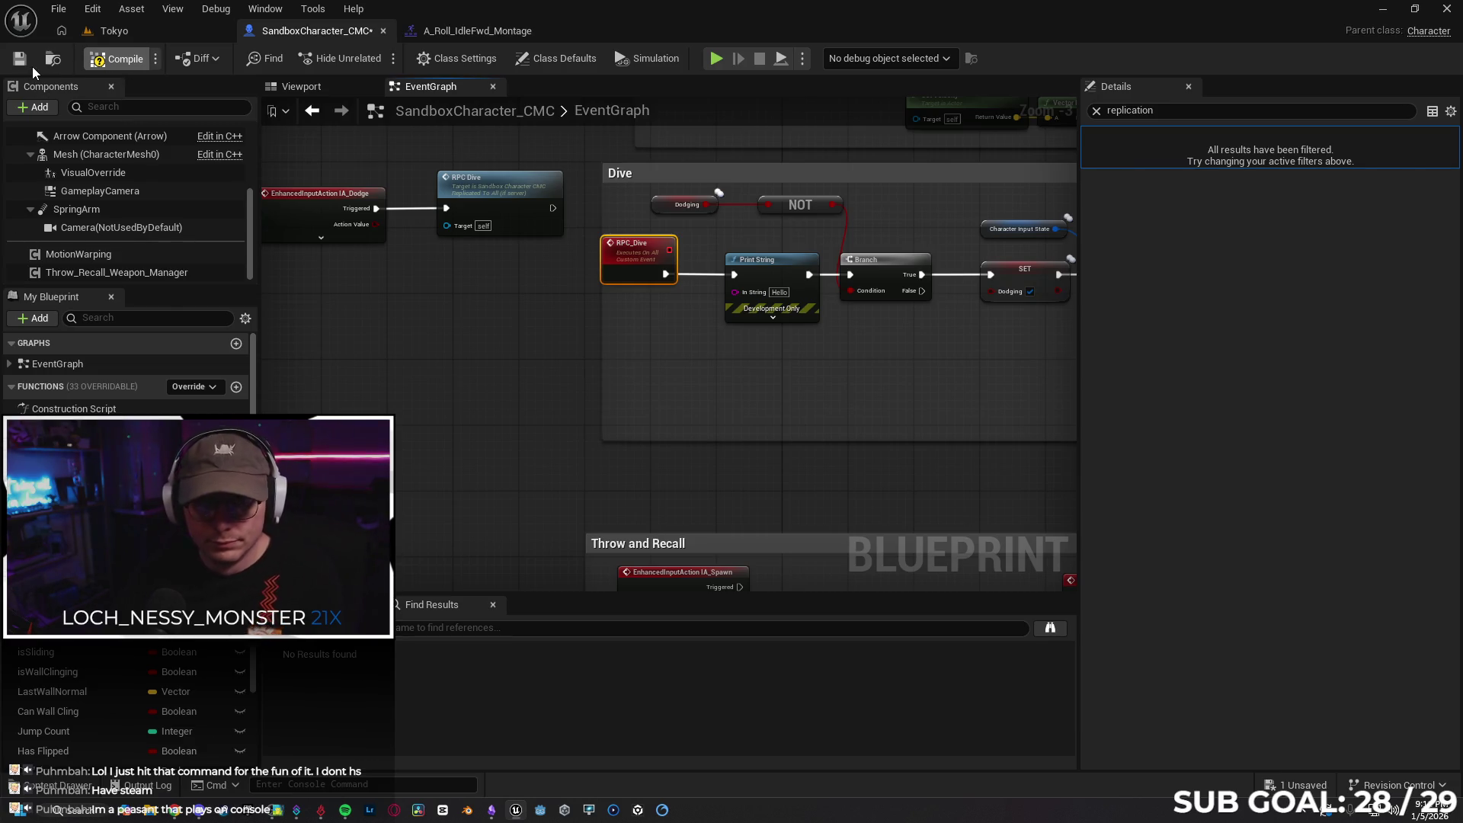
left_click_drag(646, 263, 663, 263)
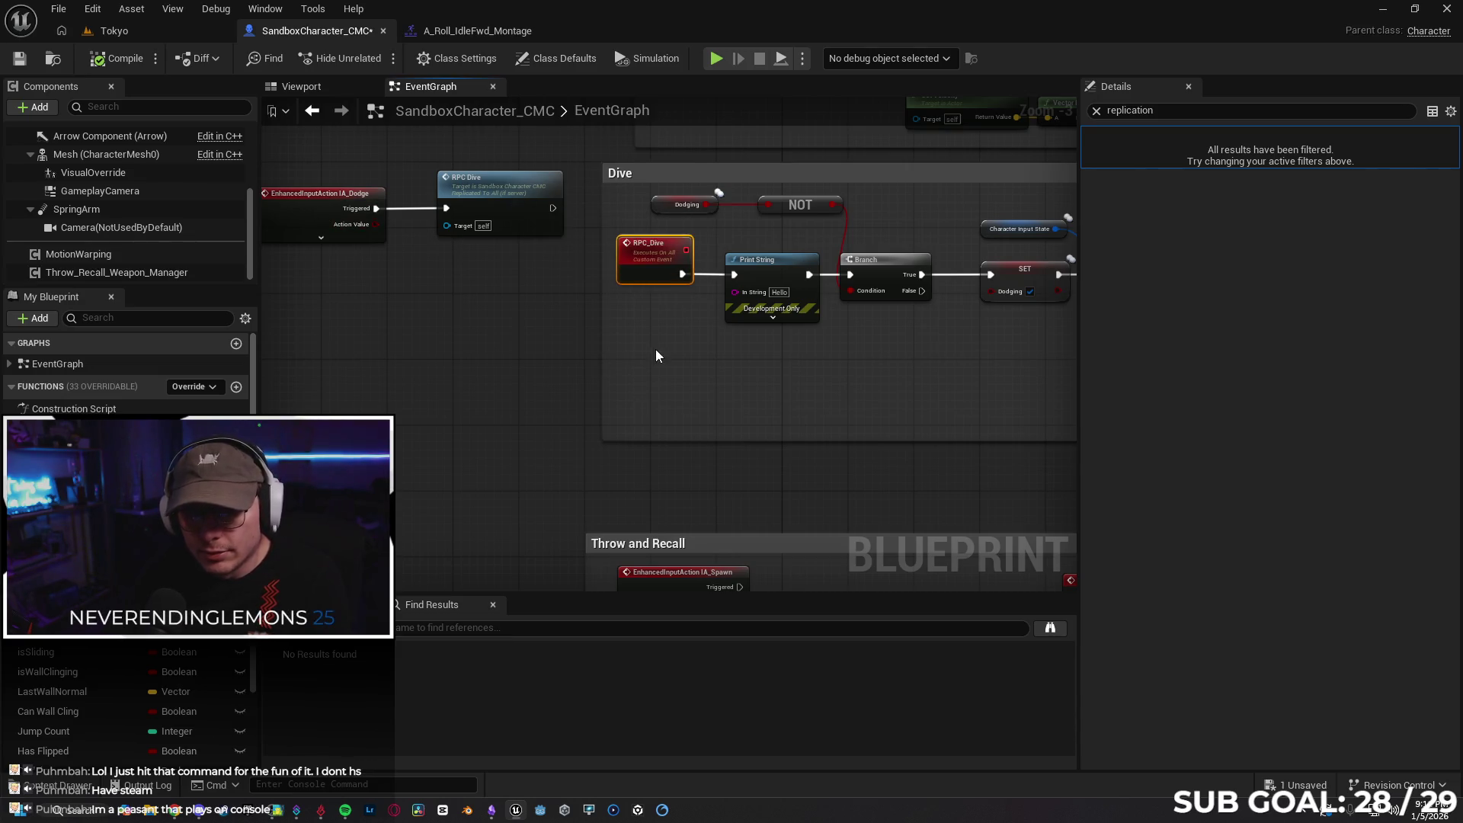
left_click(131, 30)
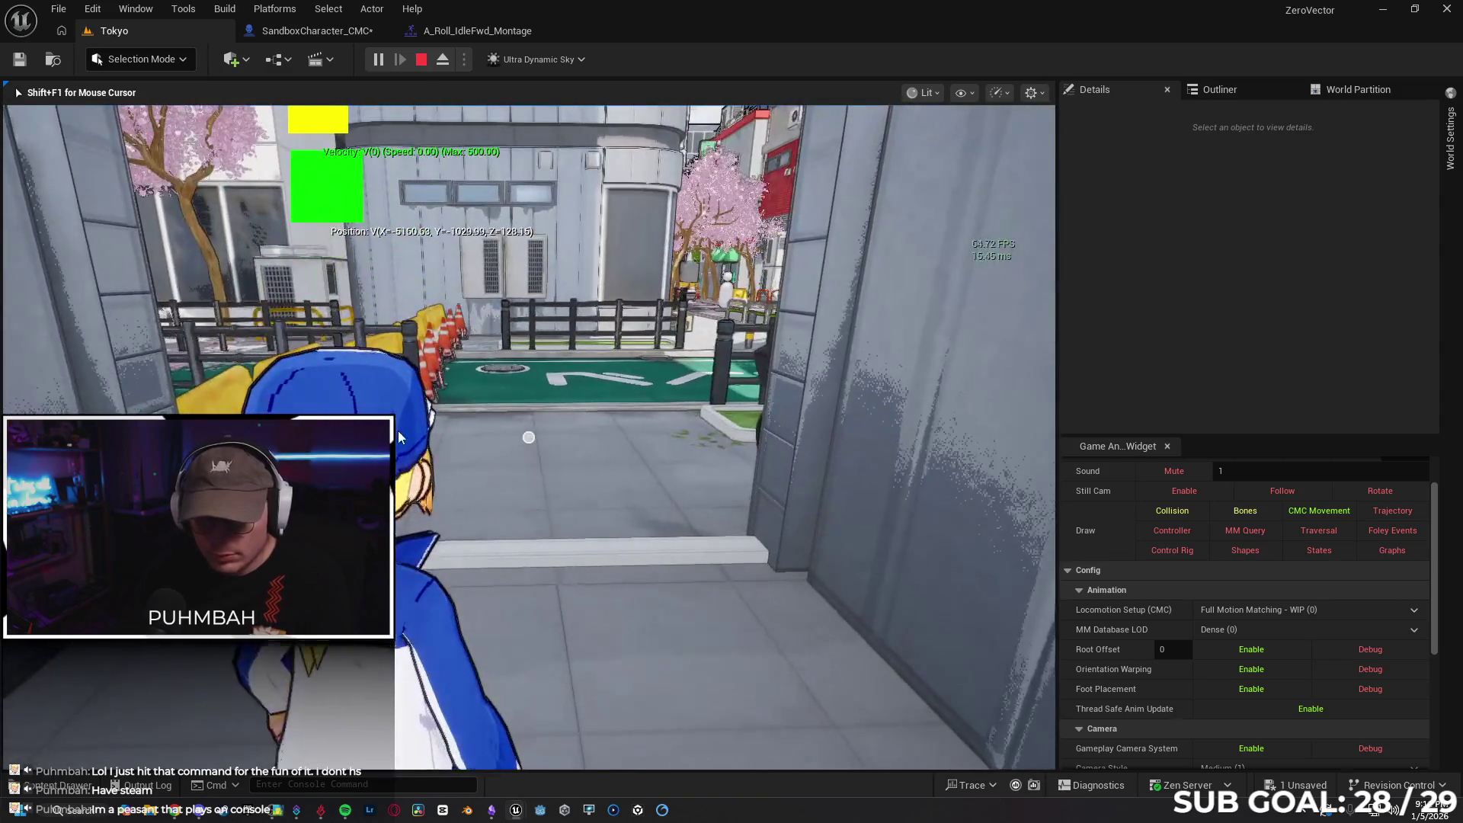
Dive in the client game window to check the Hello prints, then stop the session
key("super")
mouse_move(515, 809)
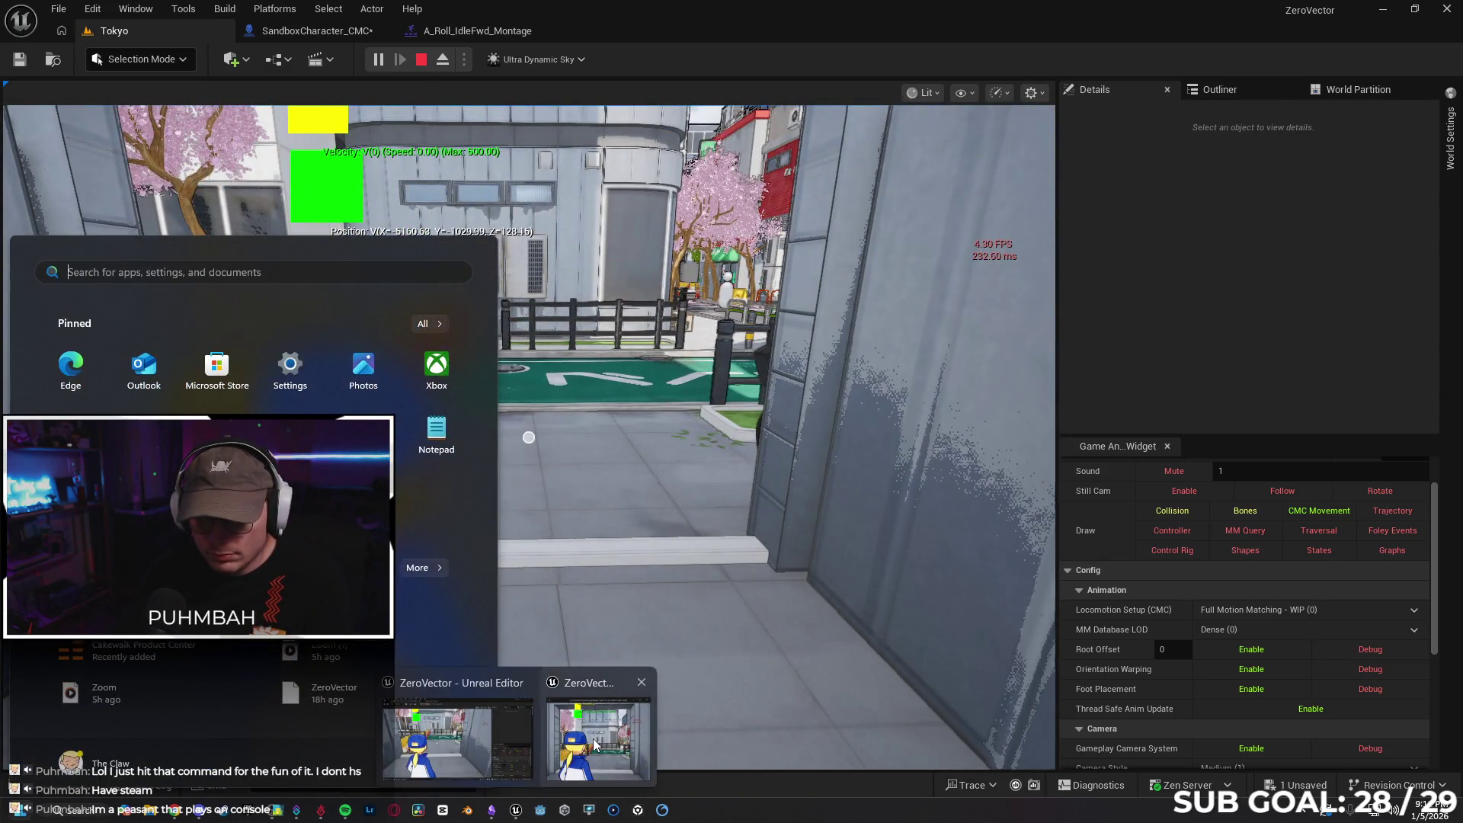
left_click(579, 731)
left_click(281, 294)
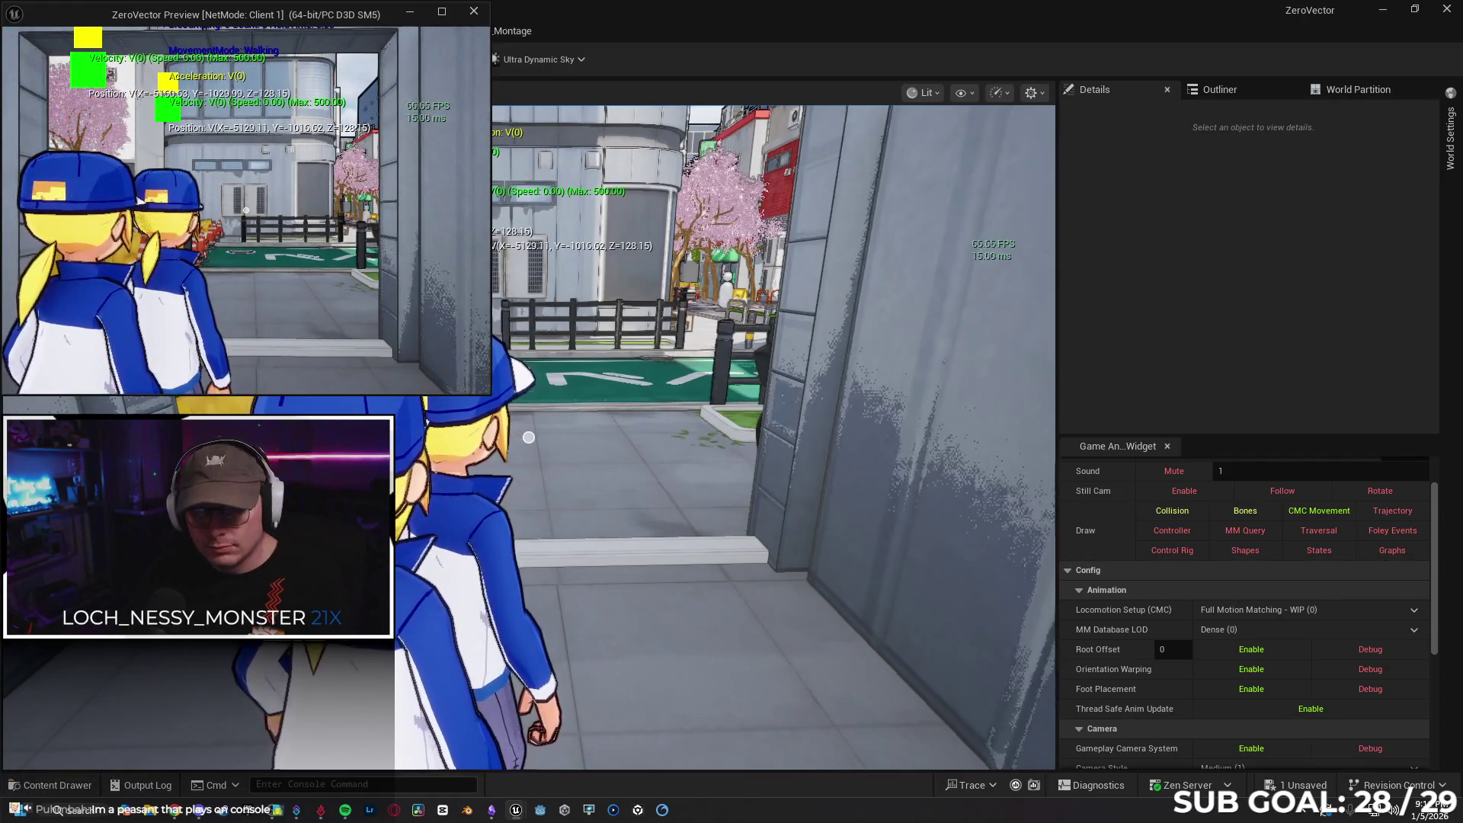
left_click(281, 294)
key("Escape")
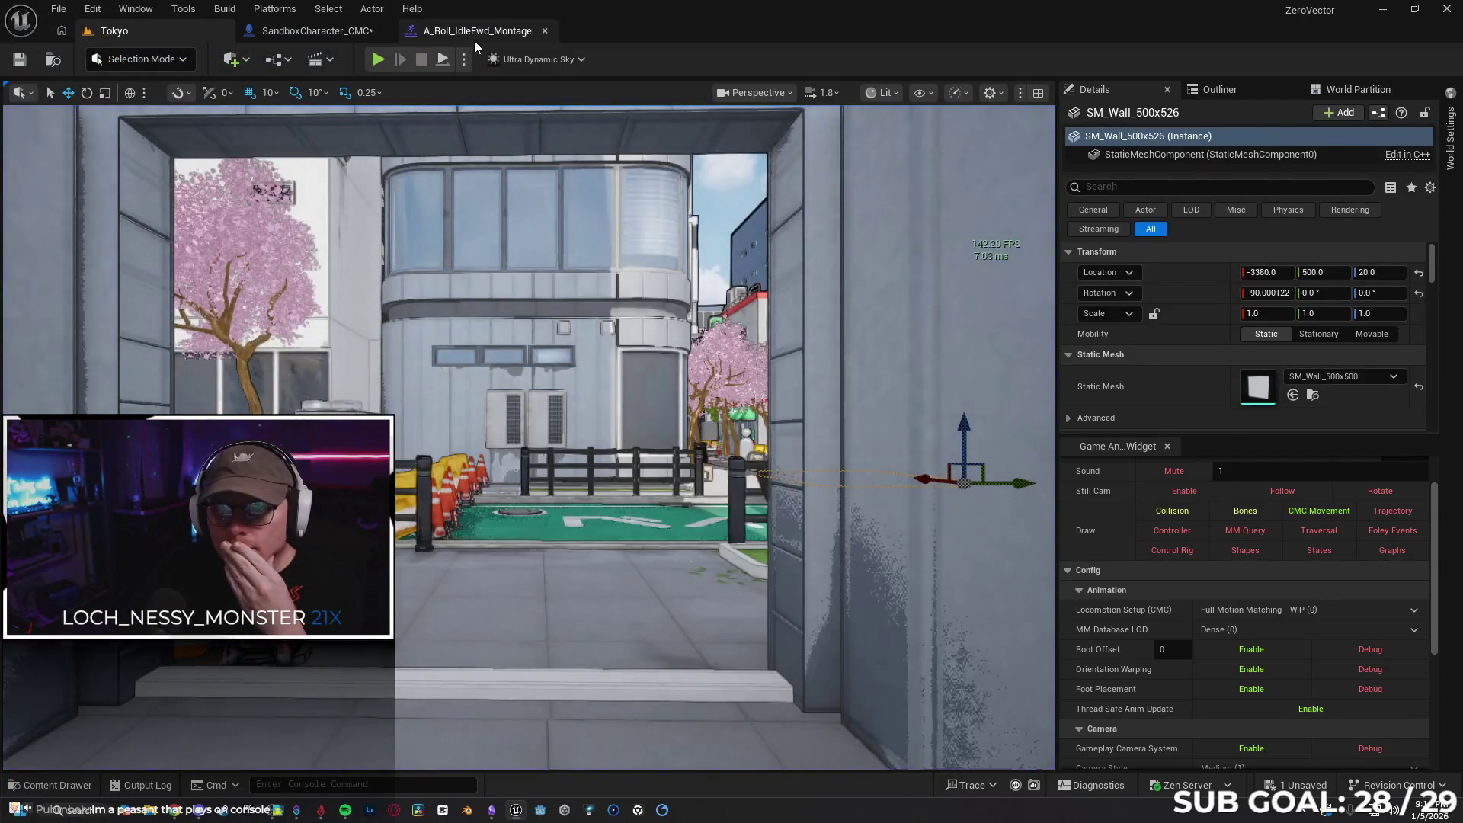
Delete the Print String node and wire RPC_Dive straight into the Branch
left_click(477, 31)
left_click(316, 30)
scroll(507, 350, "up", 2)
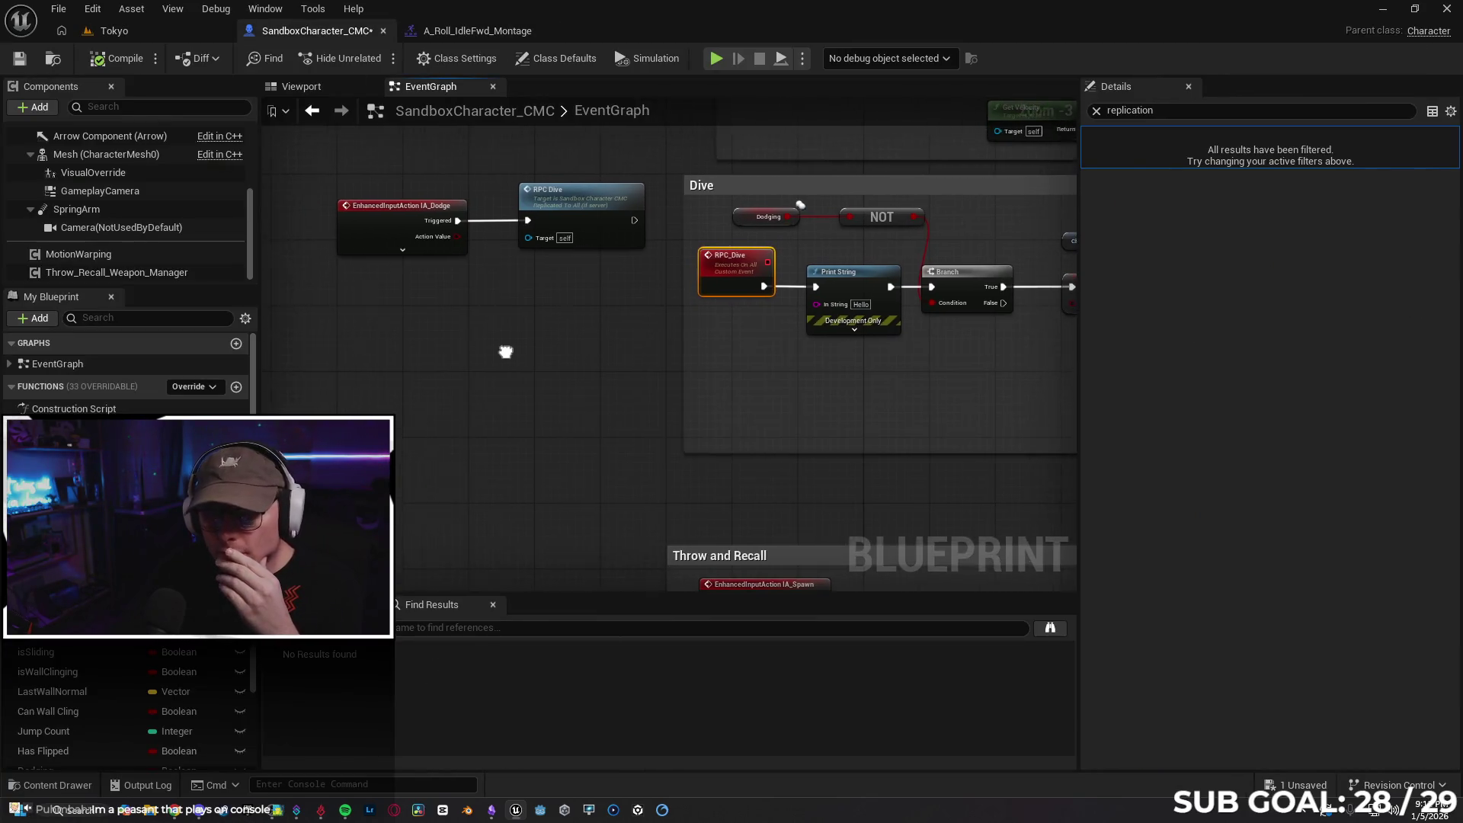
left_click_drag(688, 414, 603, 287)
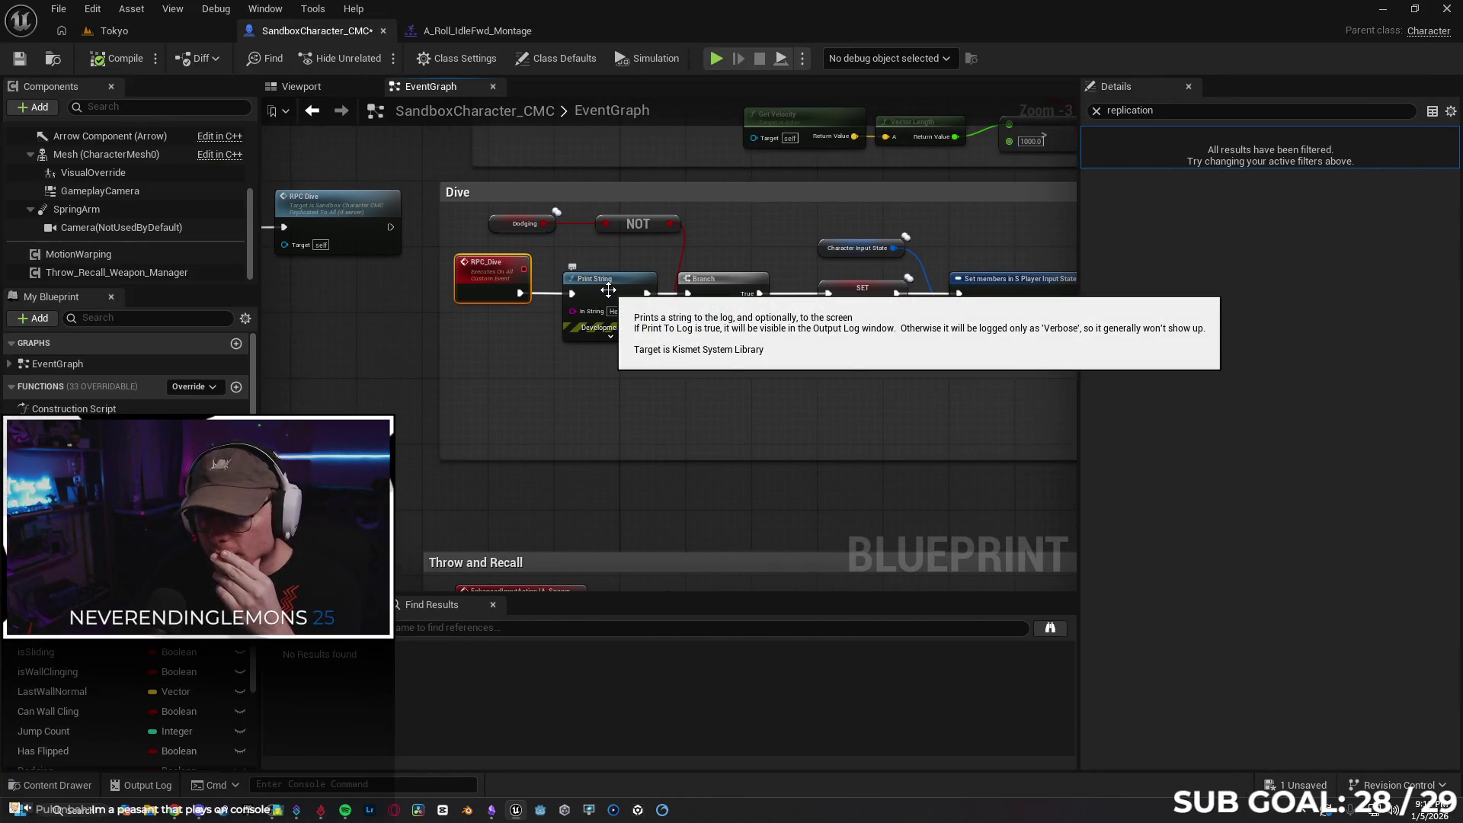
left_click_drag(715, 409, 654, 411)
left_click(644, 302)
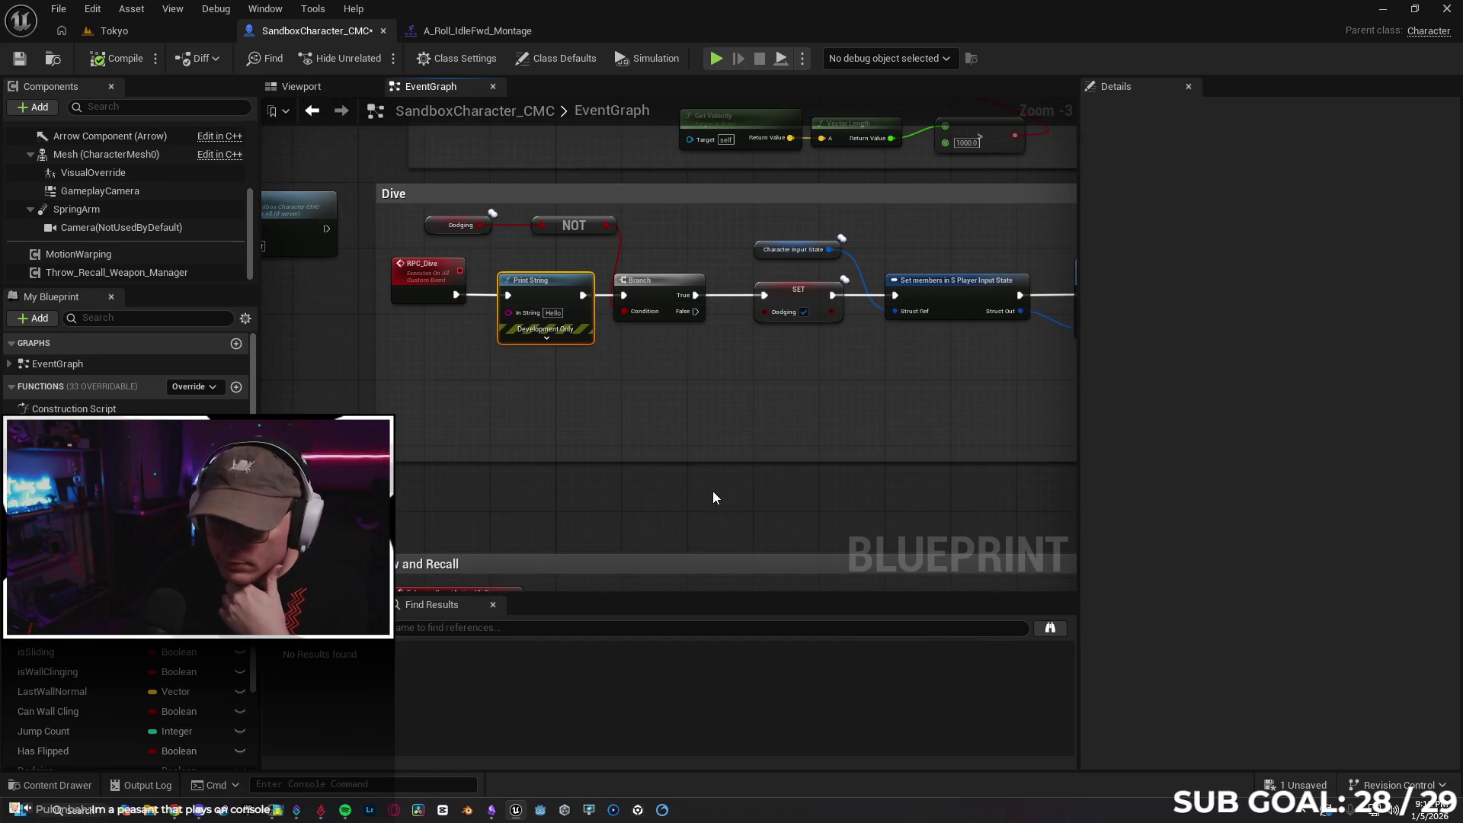
key("Delete")
left_click_drag(454, 297, 623, 295)
left_click_drag(454, 270, 528, 271)
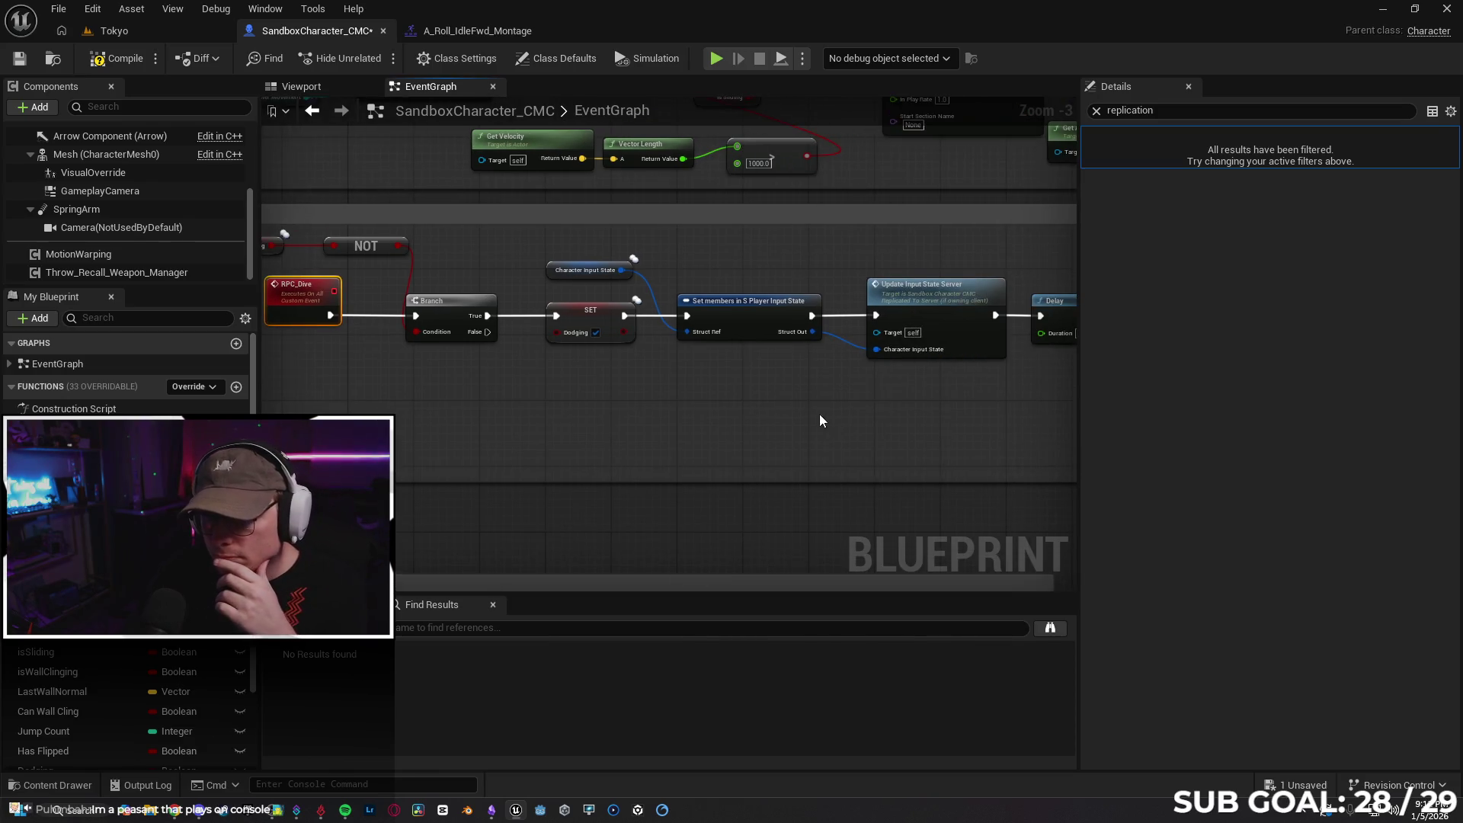
Inspect the Update Input State Server node, then compile and save SandboxCharacter_CMC
left_click_drag(825, 414, 666, 401)
left_click(766, 284)
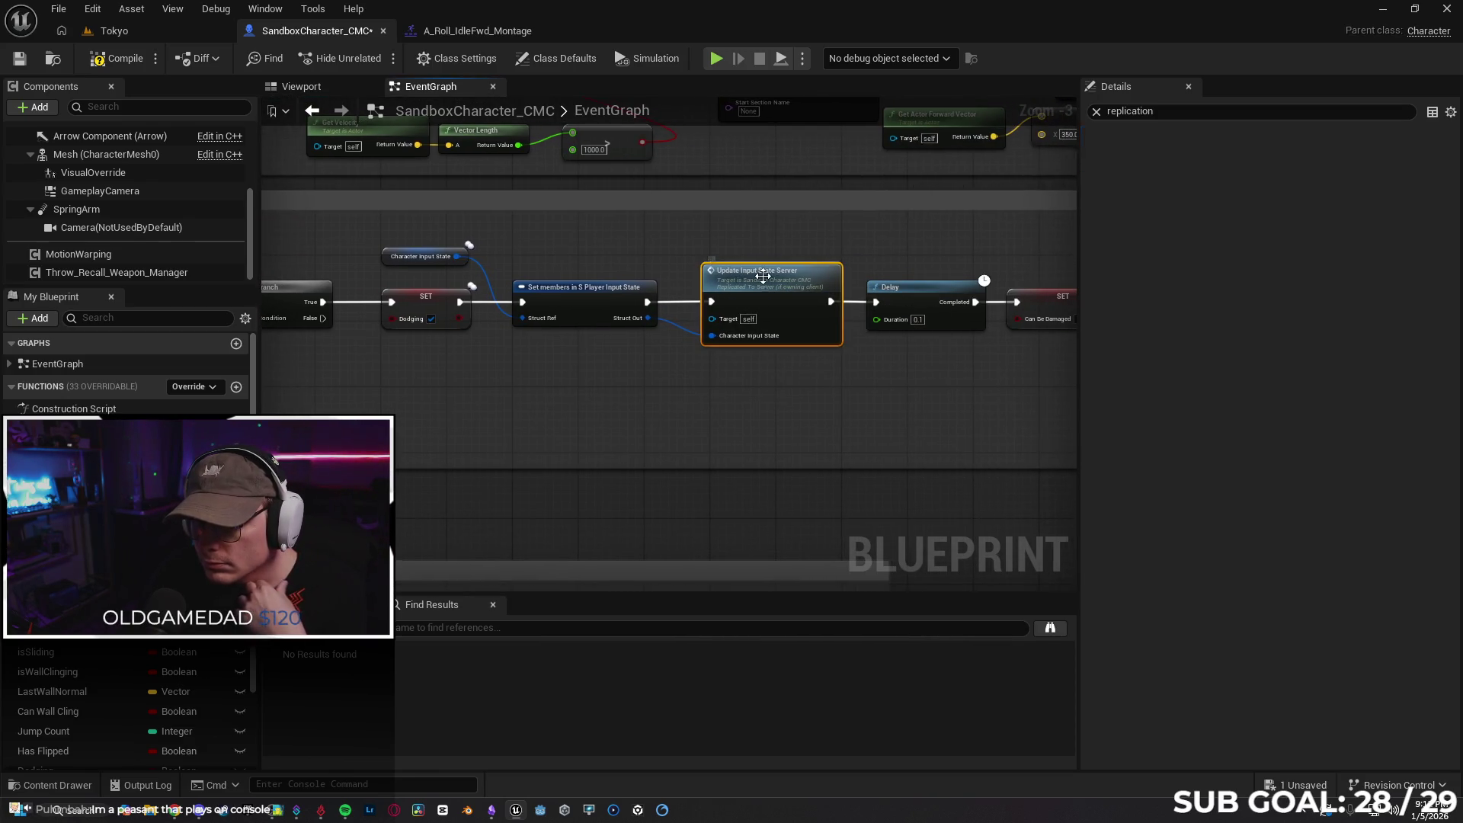
left_click(1096, 111)
scroll(843, 418, "up", 2)
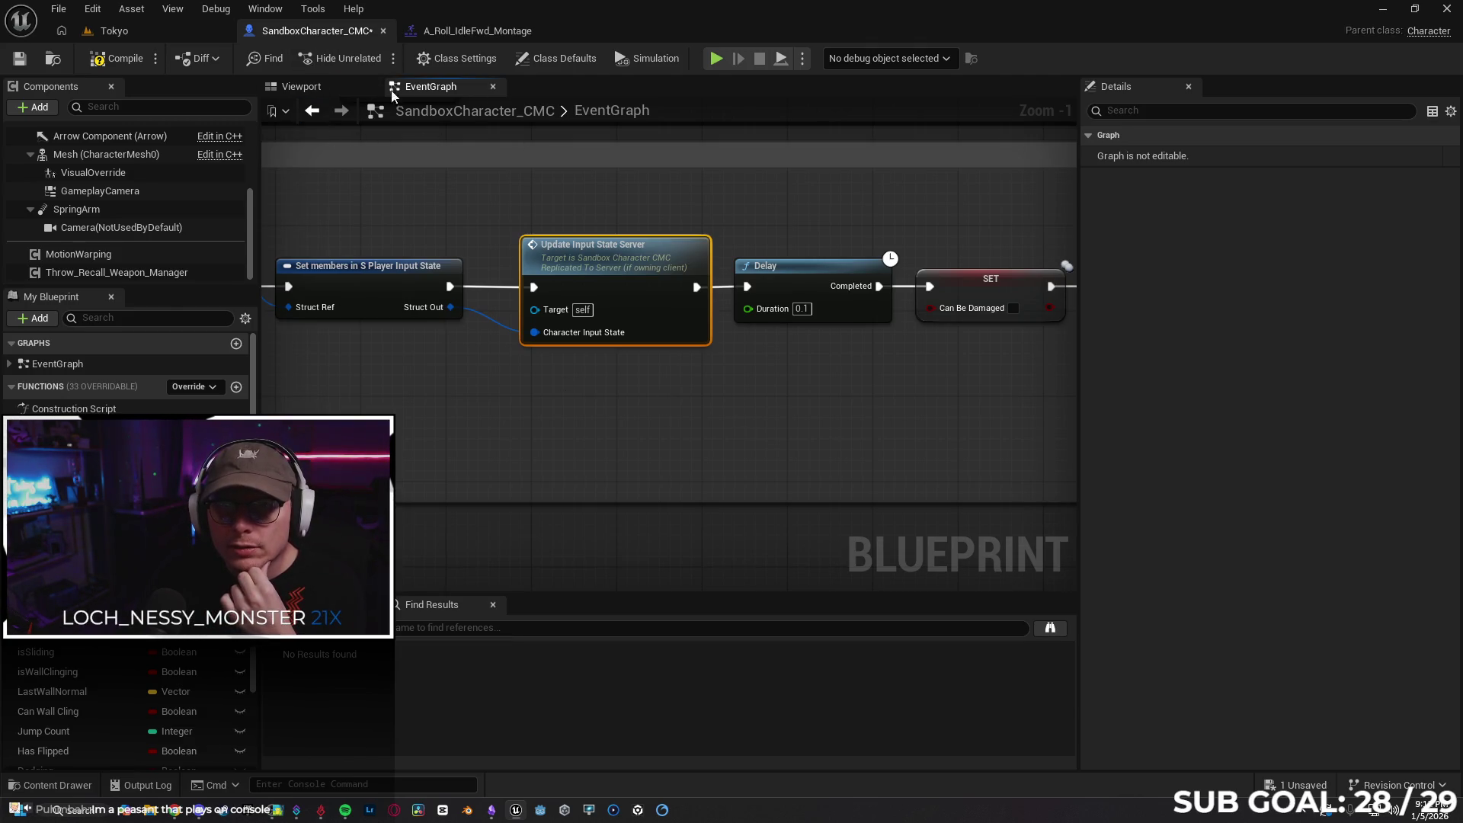
left_click(19, 59)
left_click(574, 60)
Filter the class defaults by 'repli' to review replication settings, then clear the filter
left_click(1182, 111)
type("repli")
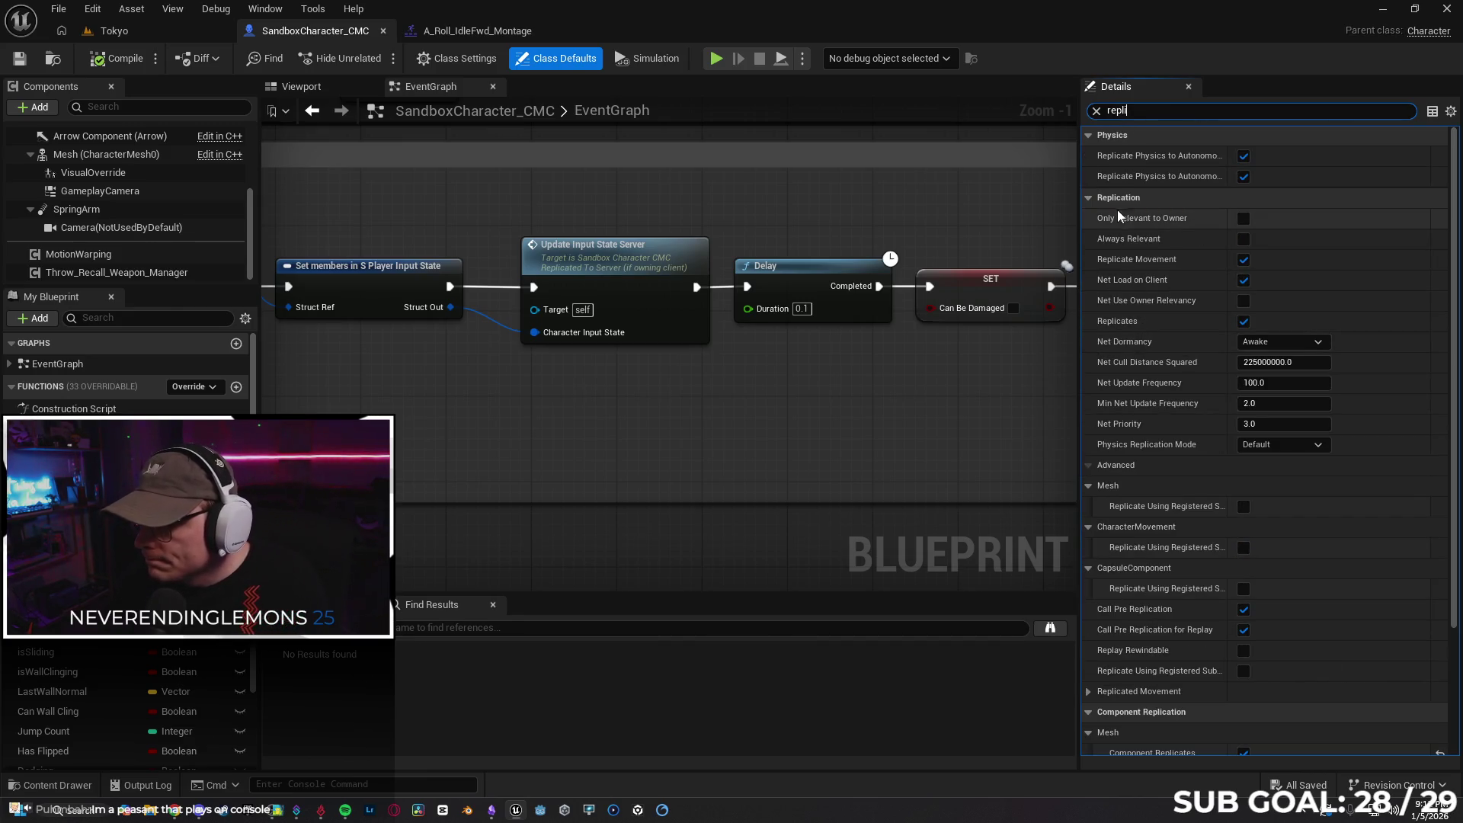
mouse_move(1125, 224)
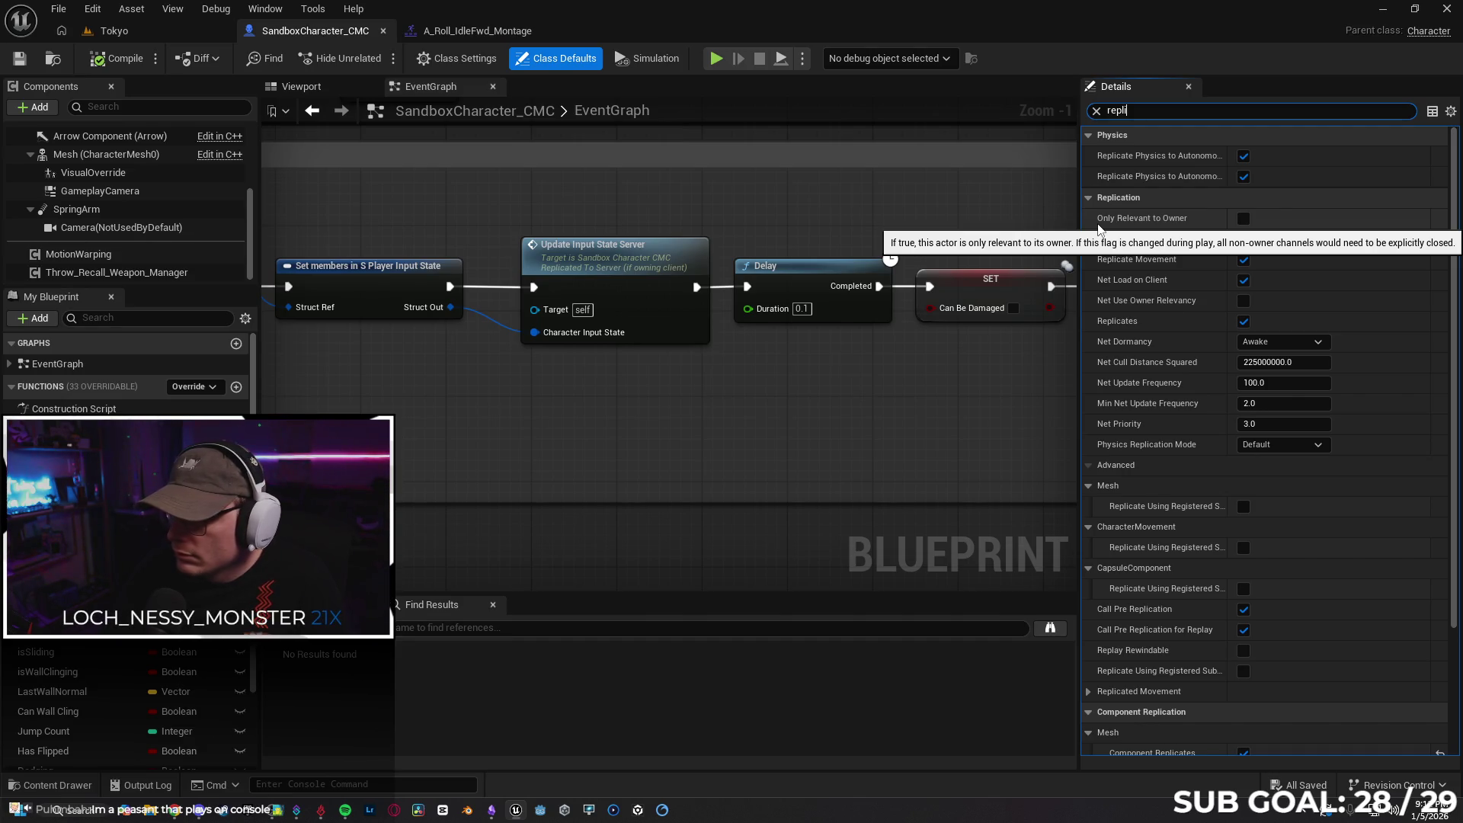
left_click(1097, 110)
mouse_move(802, 287)
left_mouse_down()
mouse_move(872, 379)
mouse_move(577, 364)
left_mouse_up()
scroll(577, 364, "down", 2)
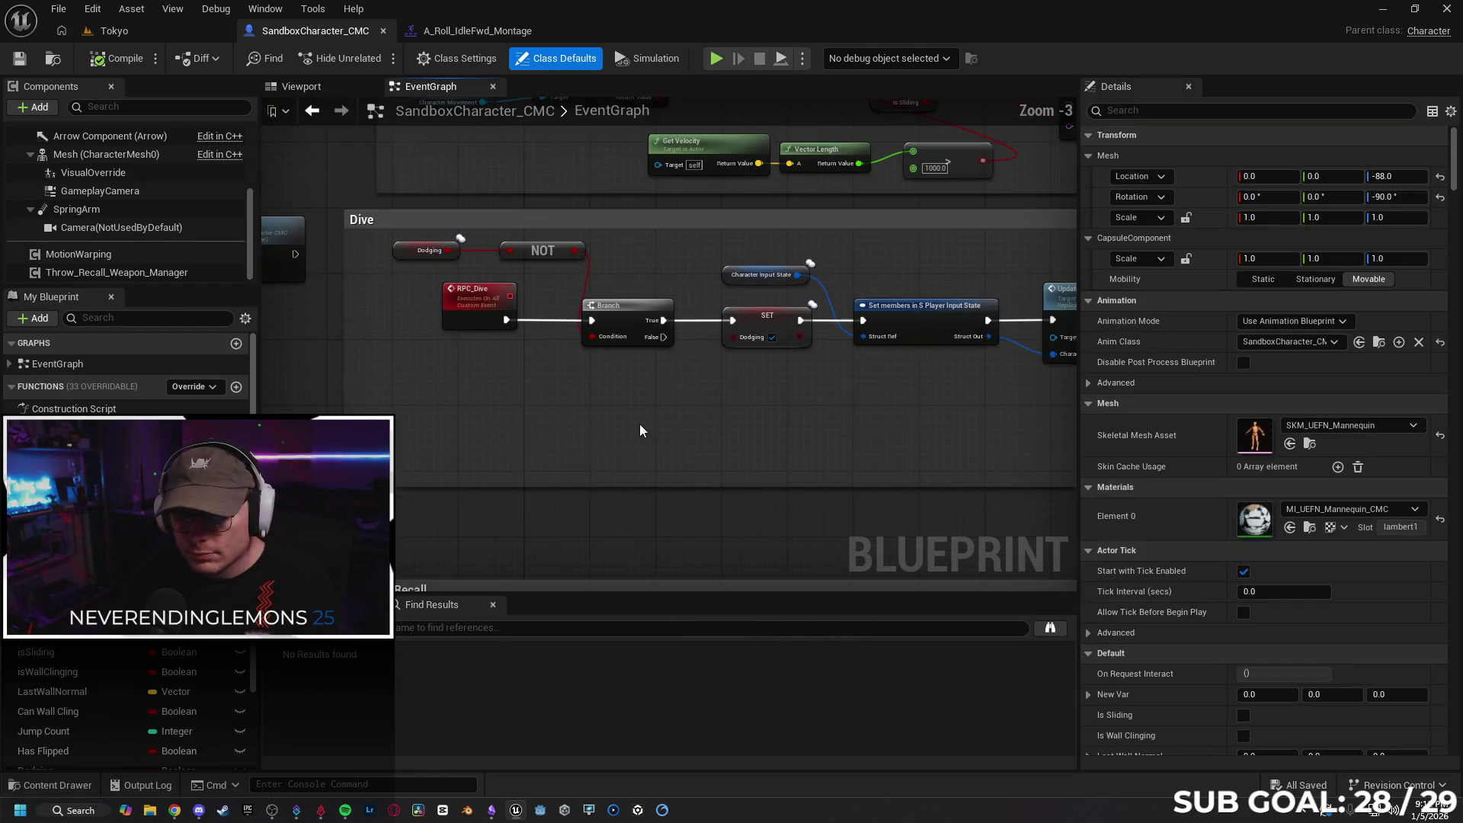
Search the blueprint for 'posses' and jump to the Event Possessed node
mouse_move(705, 418)
left_mouse_down()
mouse_move(584, 395)
mouse_move(731, 424)
mouse_move(1069, 387)
mouse_move(1031, 400)
left_mouse_up()
scroll(725, 387, "down", 1)
left_click_drag(929, 393, 646, 393)
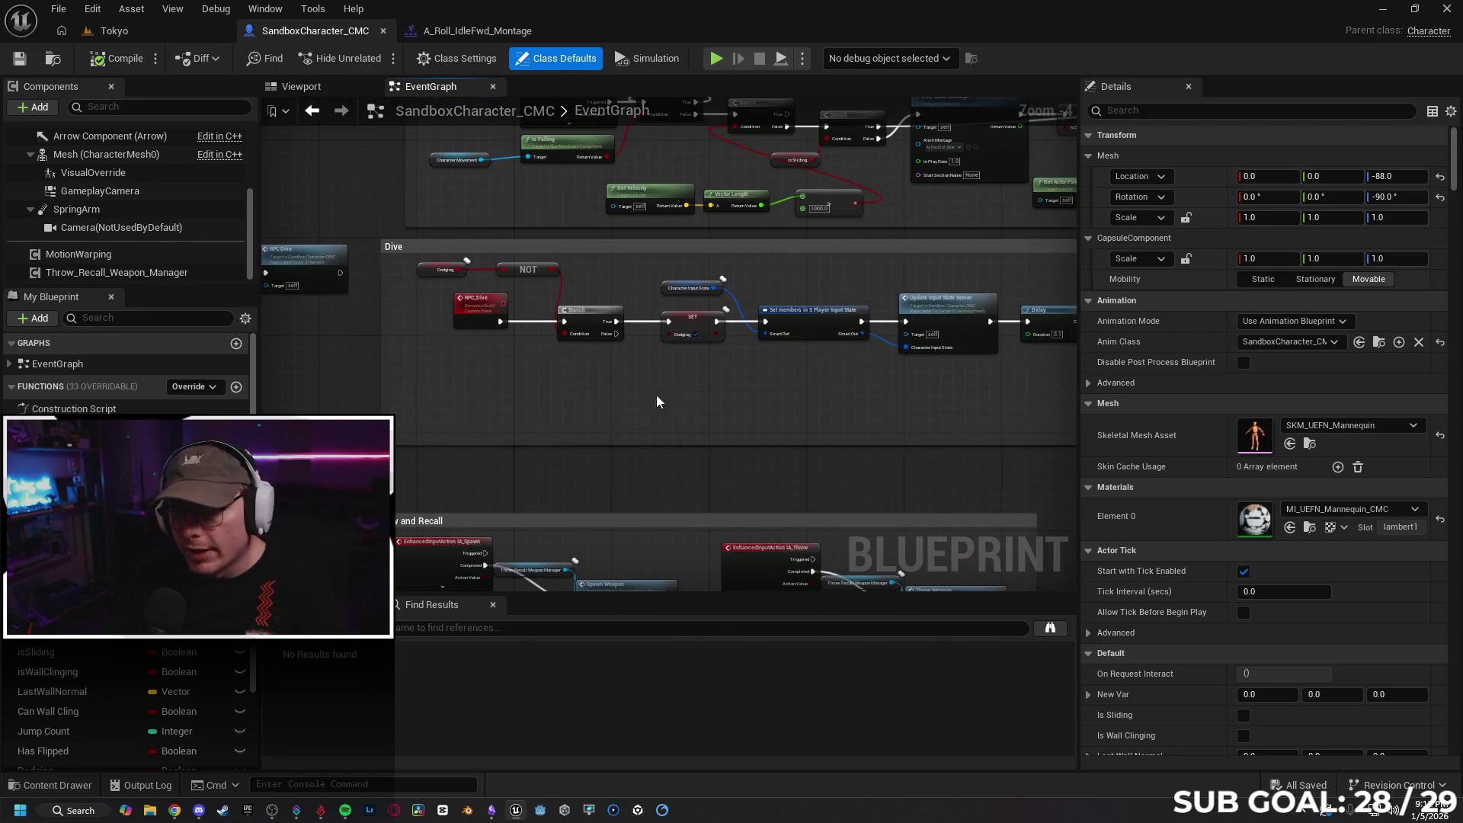
mouse_move(340, 156)
left_mouse_down()
mouse_move(484, 285)
mouse_move(512, 257)
left_mouse_up()
left_click(437, 626)
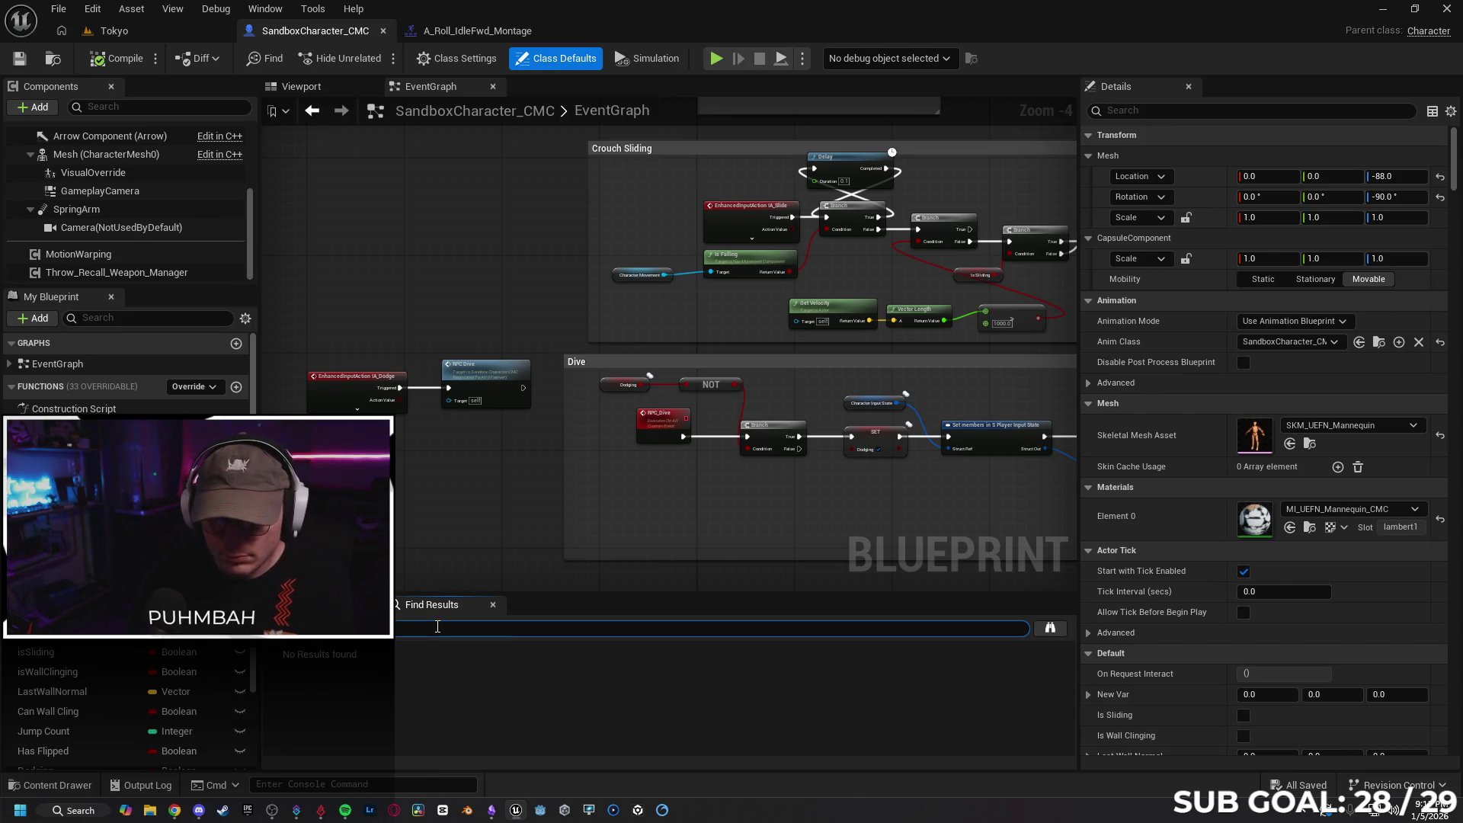
type("posses")
key("Return")
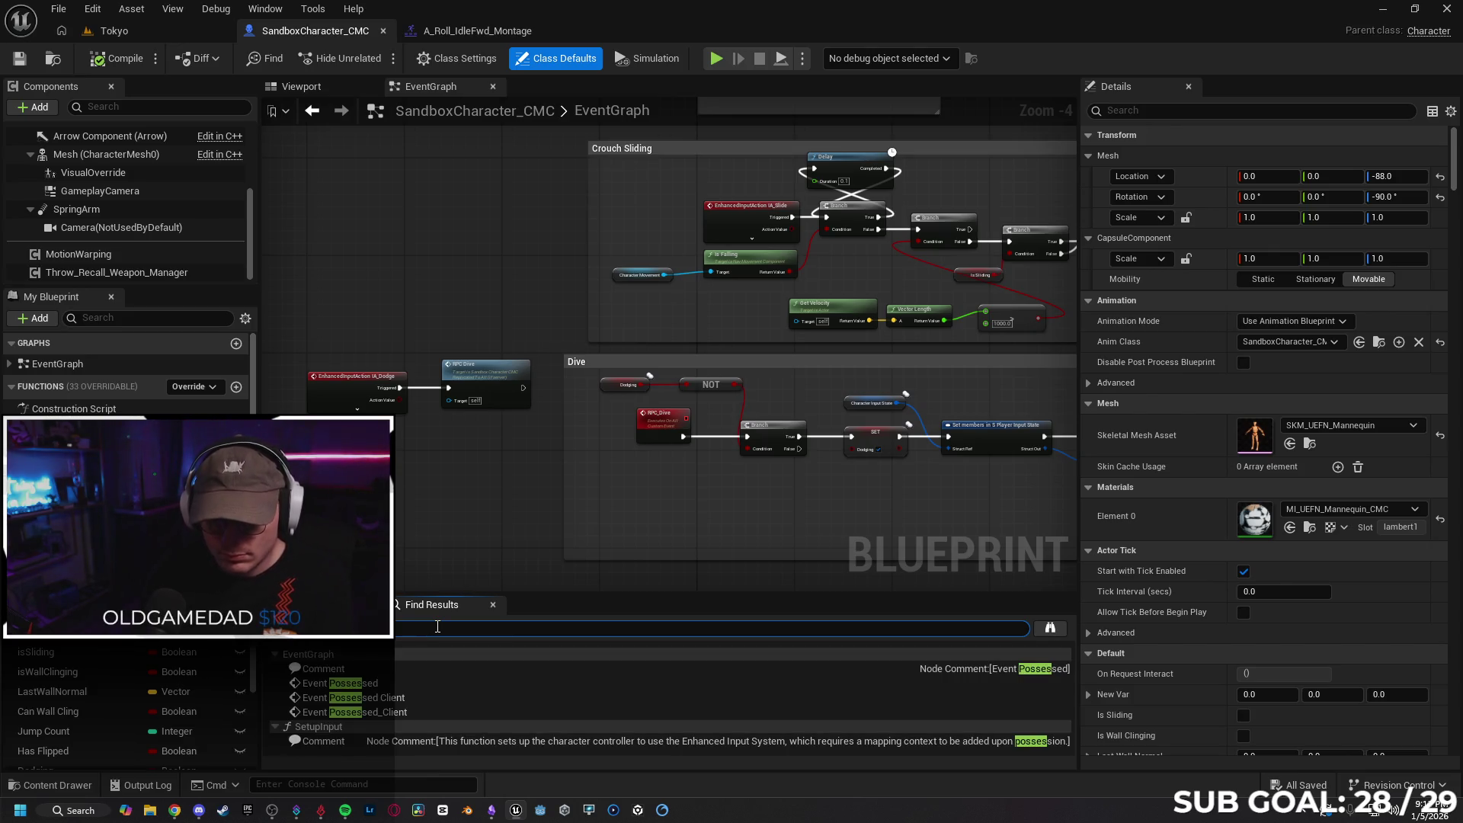
left_click(475, 682)
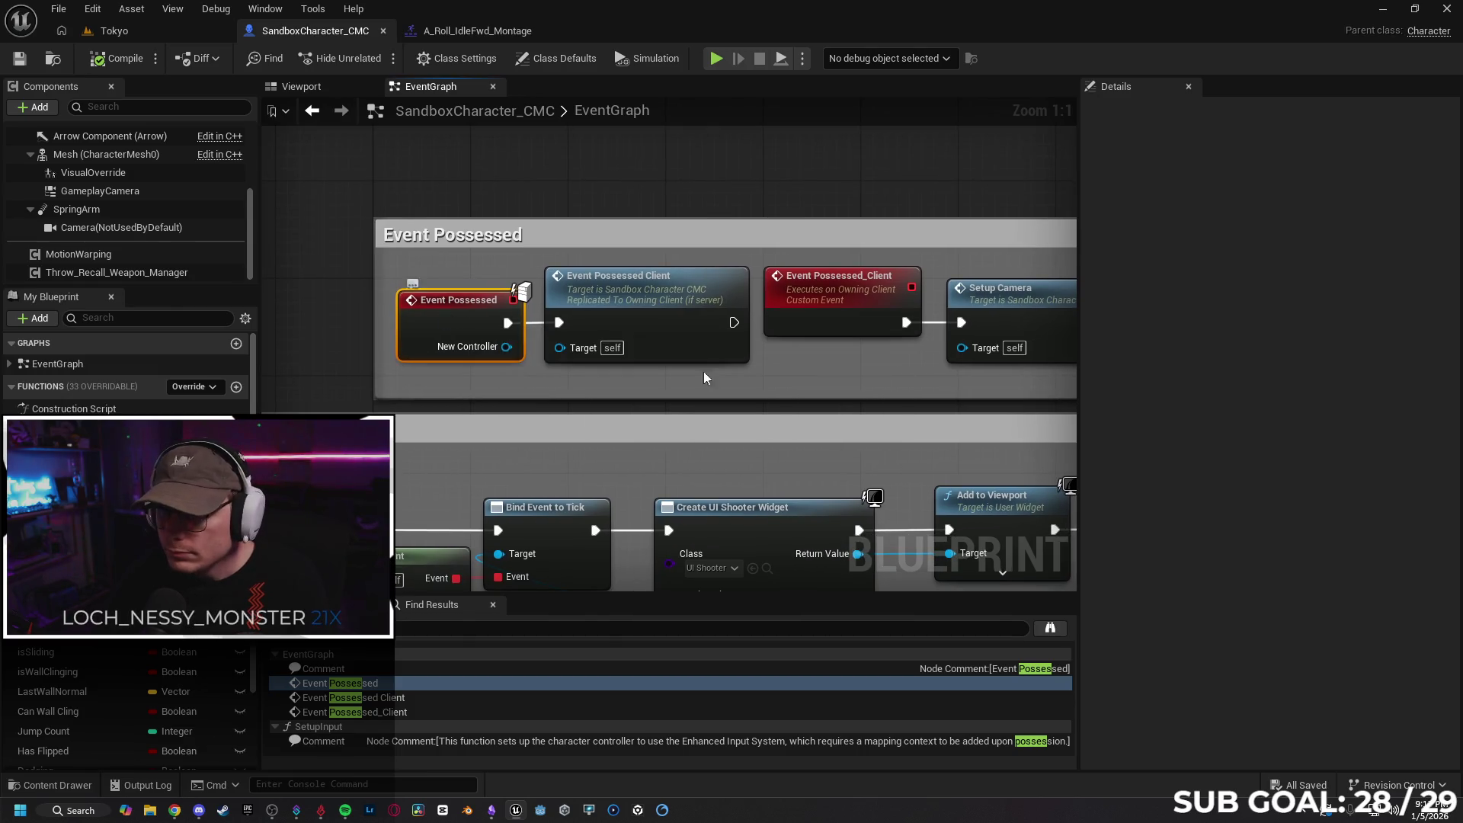
Check Event Possessed_Client's replication setting, leaving it on owning client, then switch to the browser
left_click(861, 297)
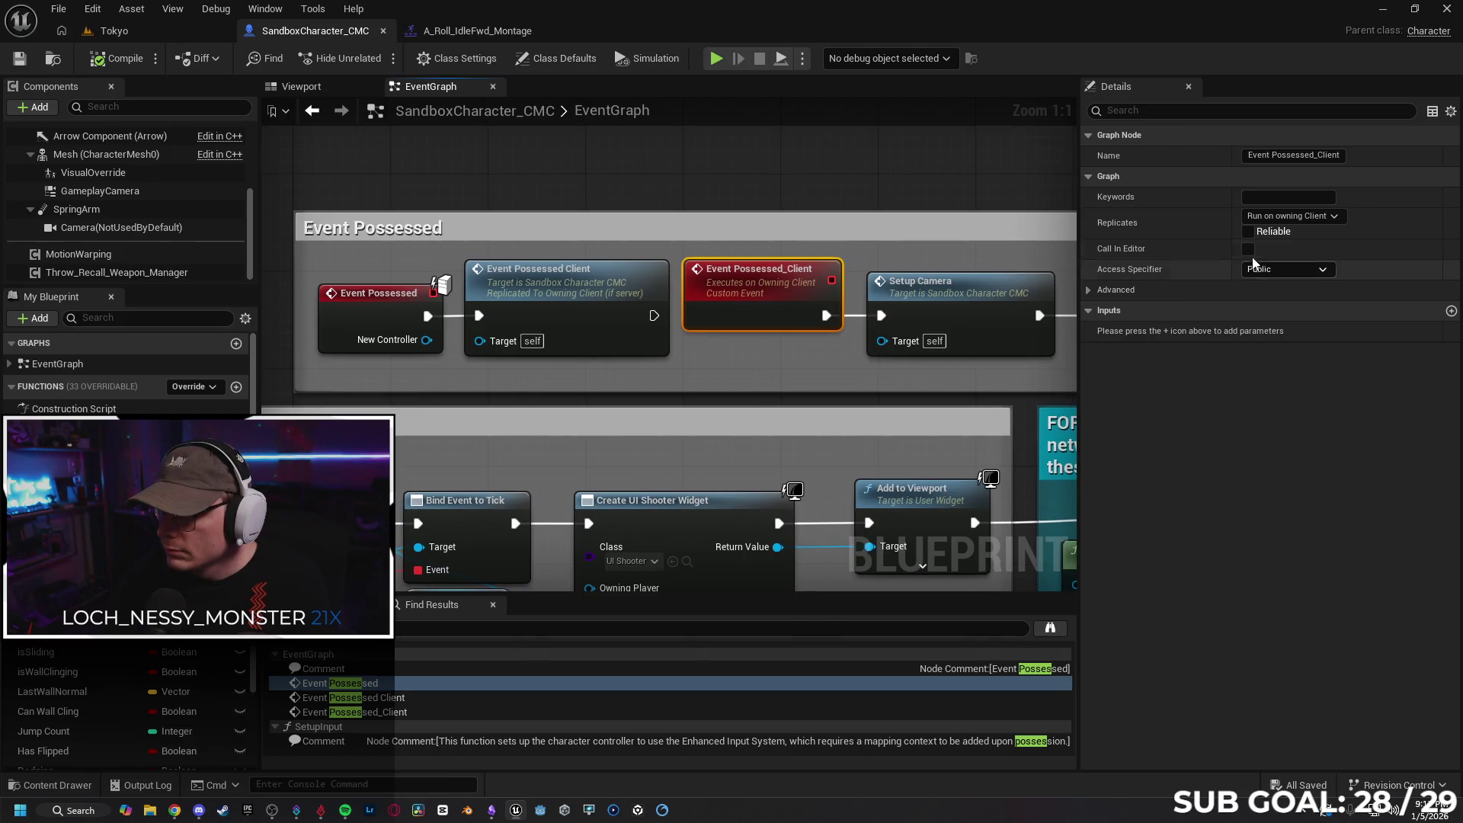
mouse_move(757, 320)
left_mouse_down()
mouse_move(539, 359)
mouse_move(890, 358)
left_mouse_up()
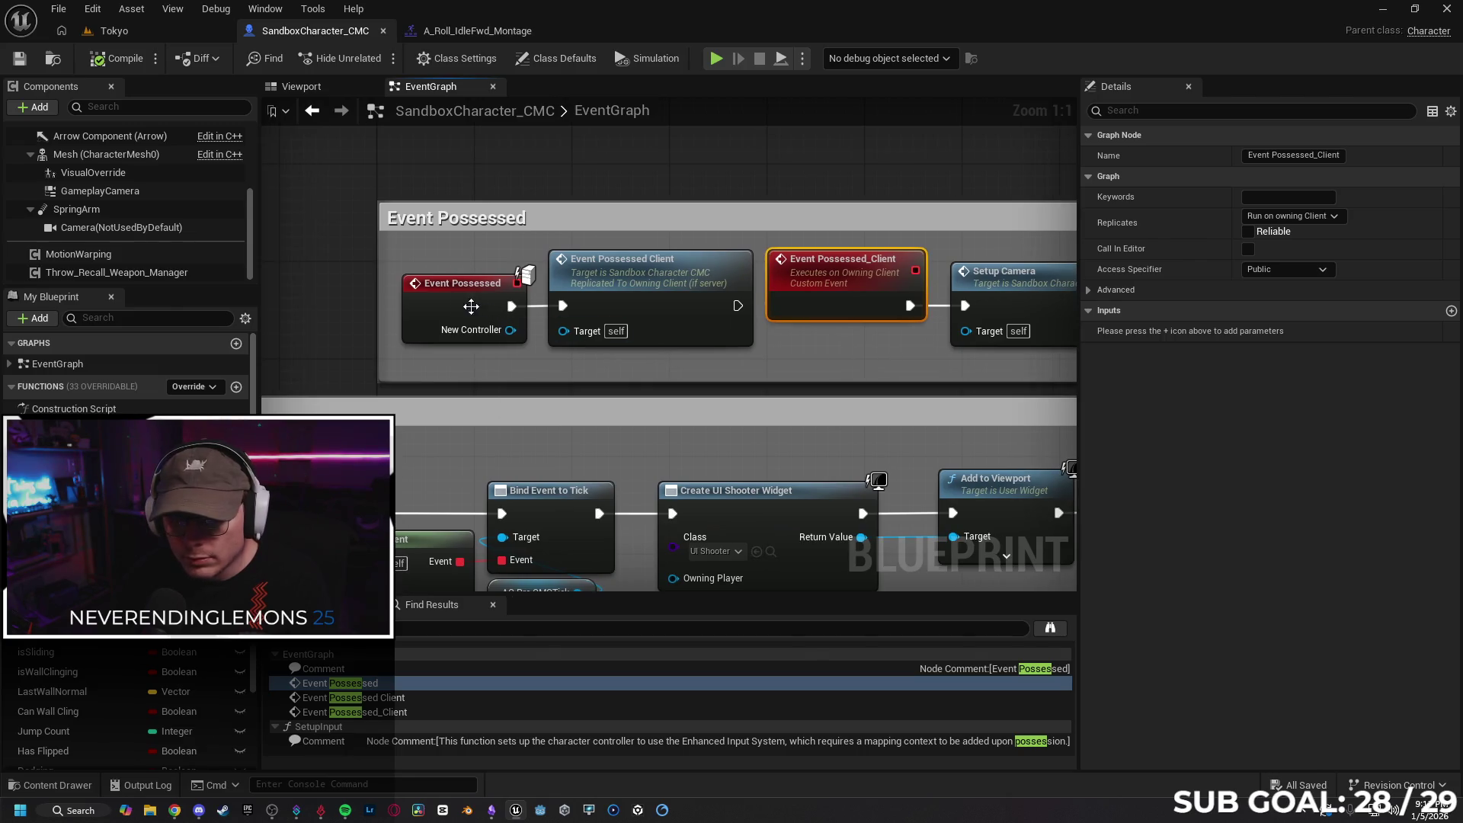
left_click(490, 338)
left_click(659, 256)
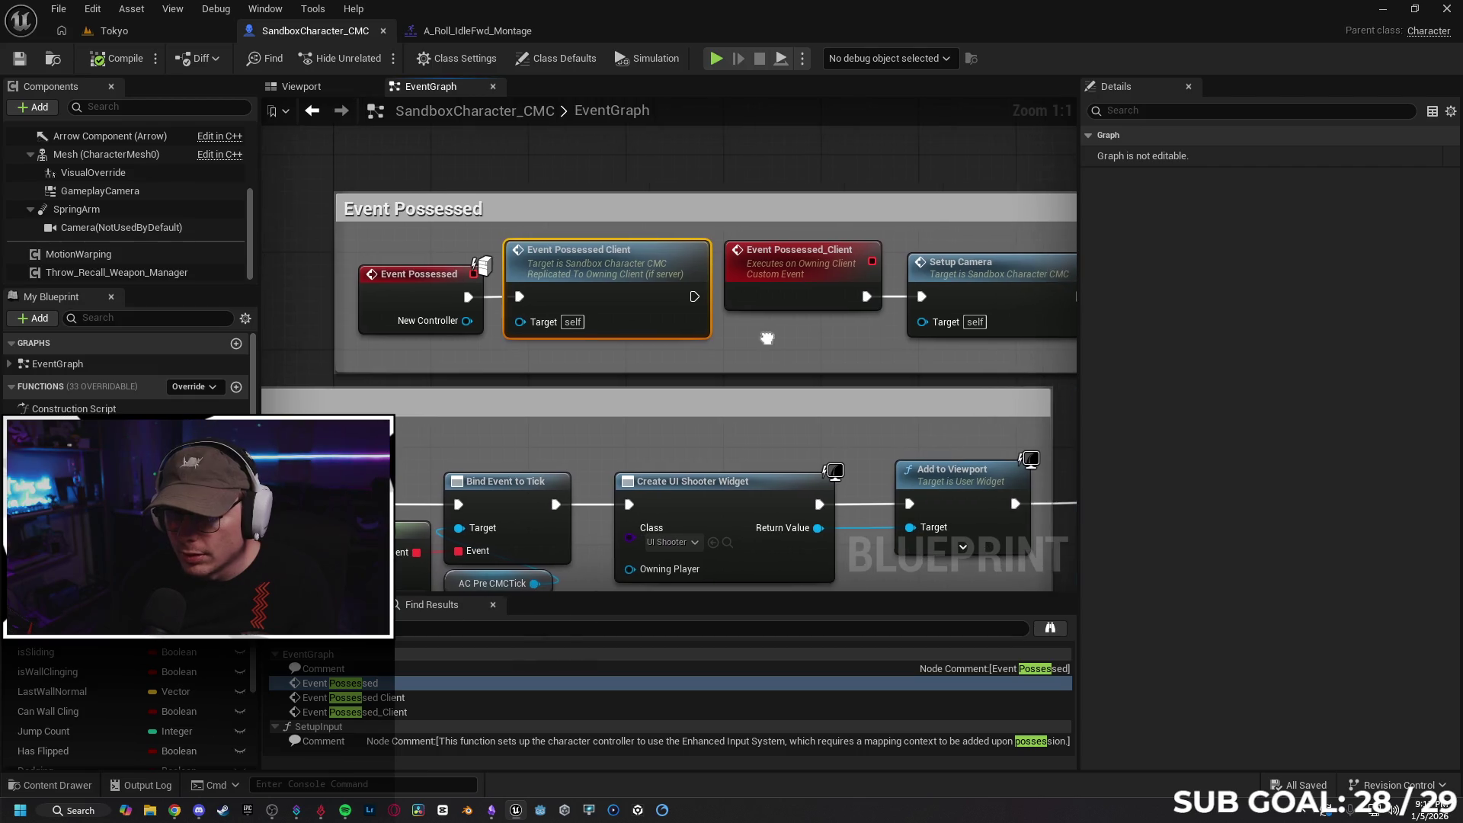
left_click(786, 298)
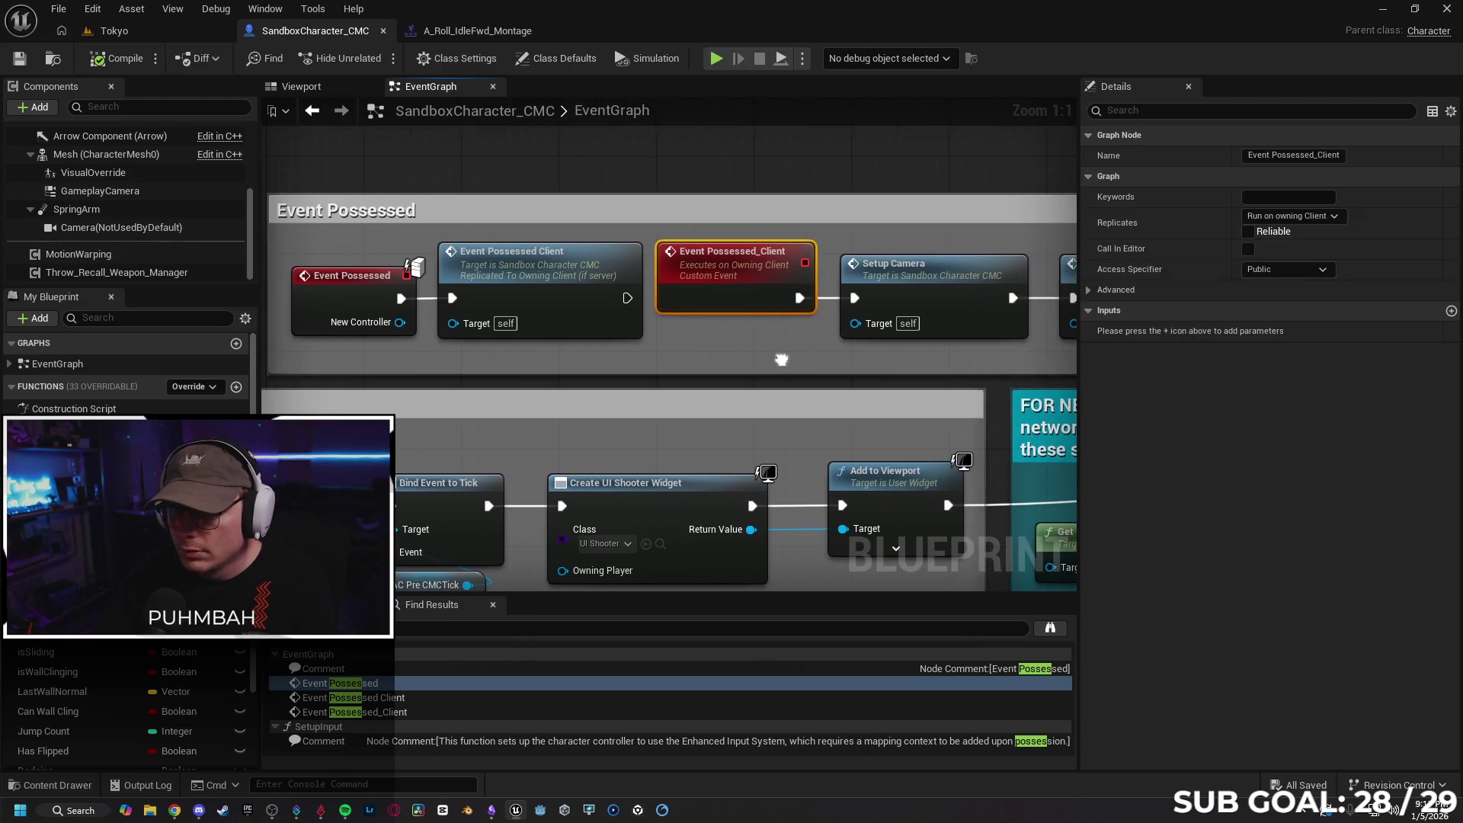
left_click(1333, 215)
left_click(1334, 216)
left_click_drag(765, 332, 735, 348)
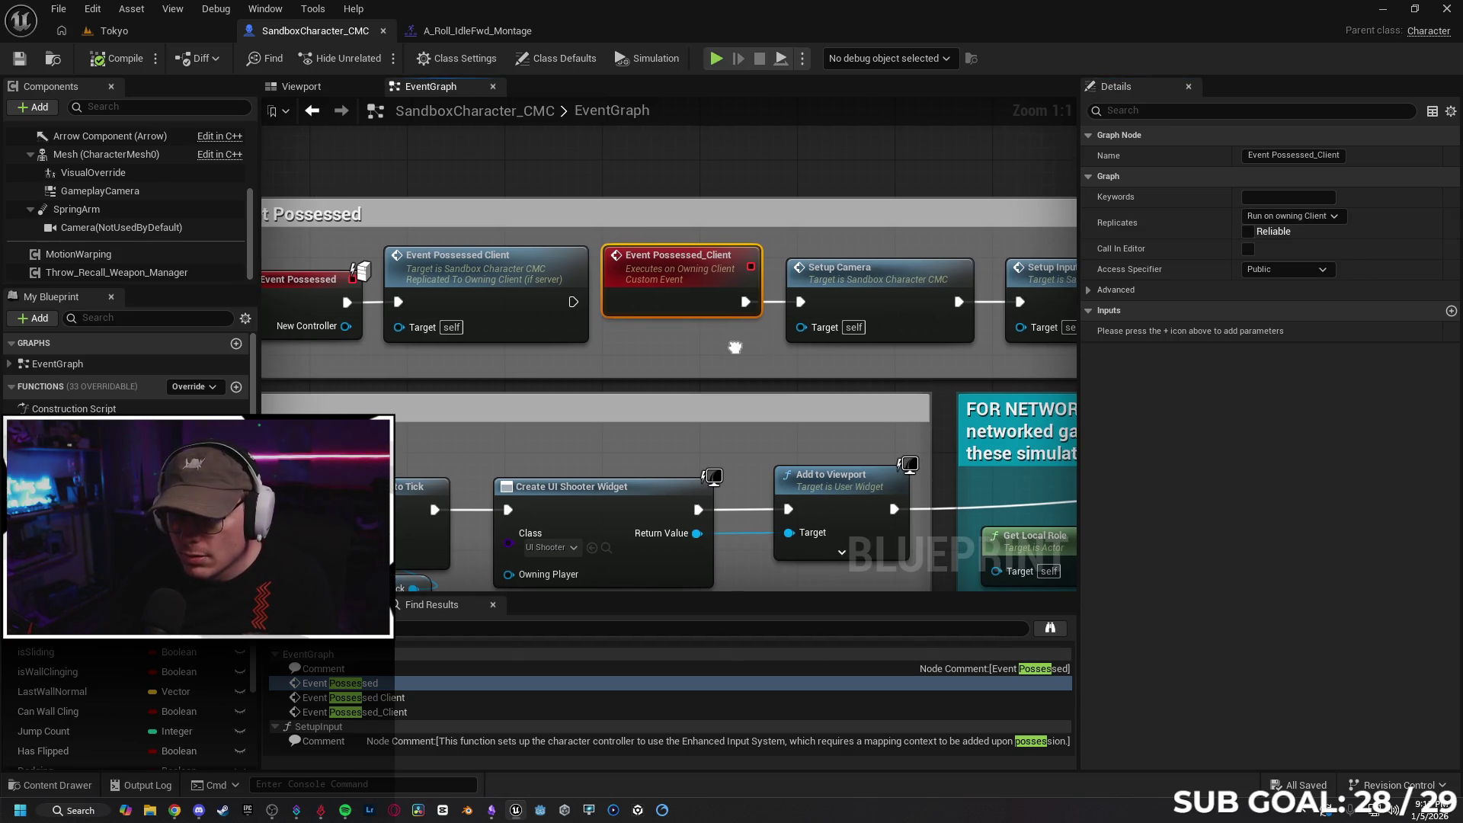
left_click(175, 810)
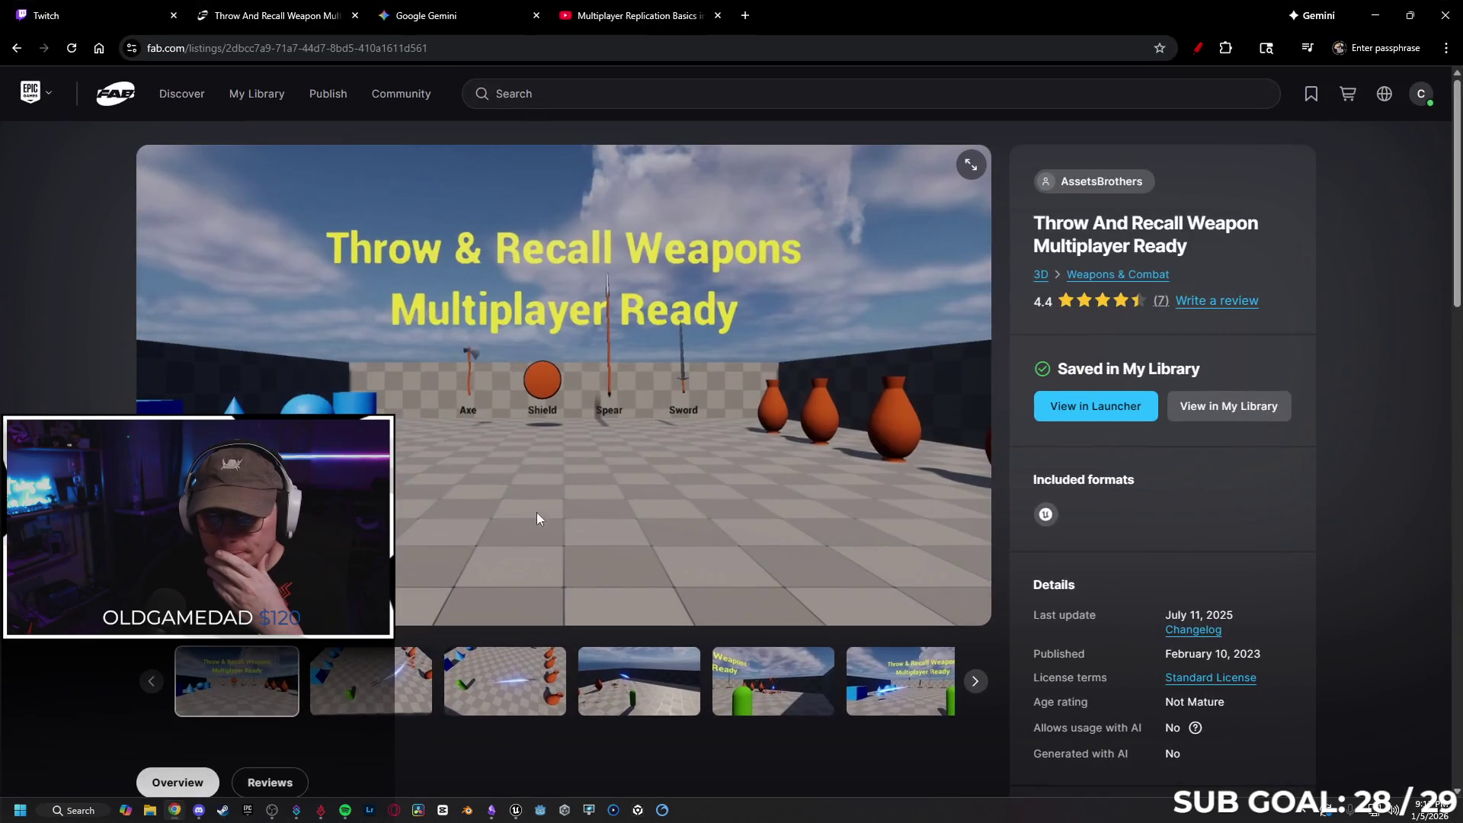
Read Gemini's montage replication answer comparing Multicast RPC and RepNotify
left_click(426, 15)
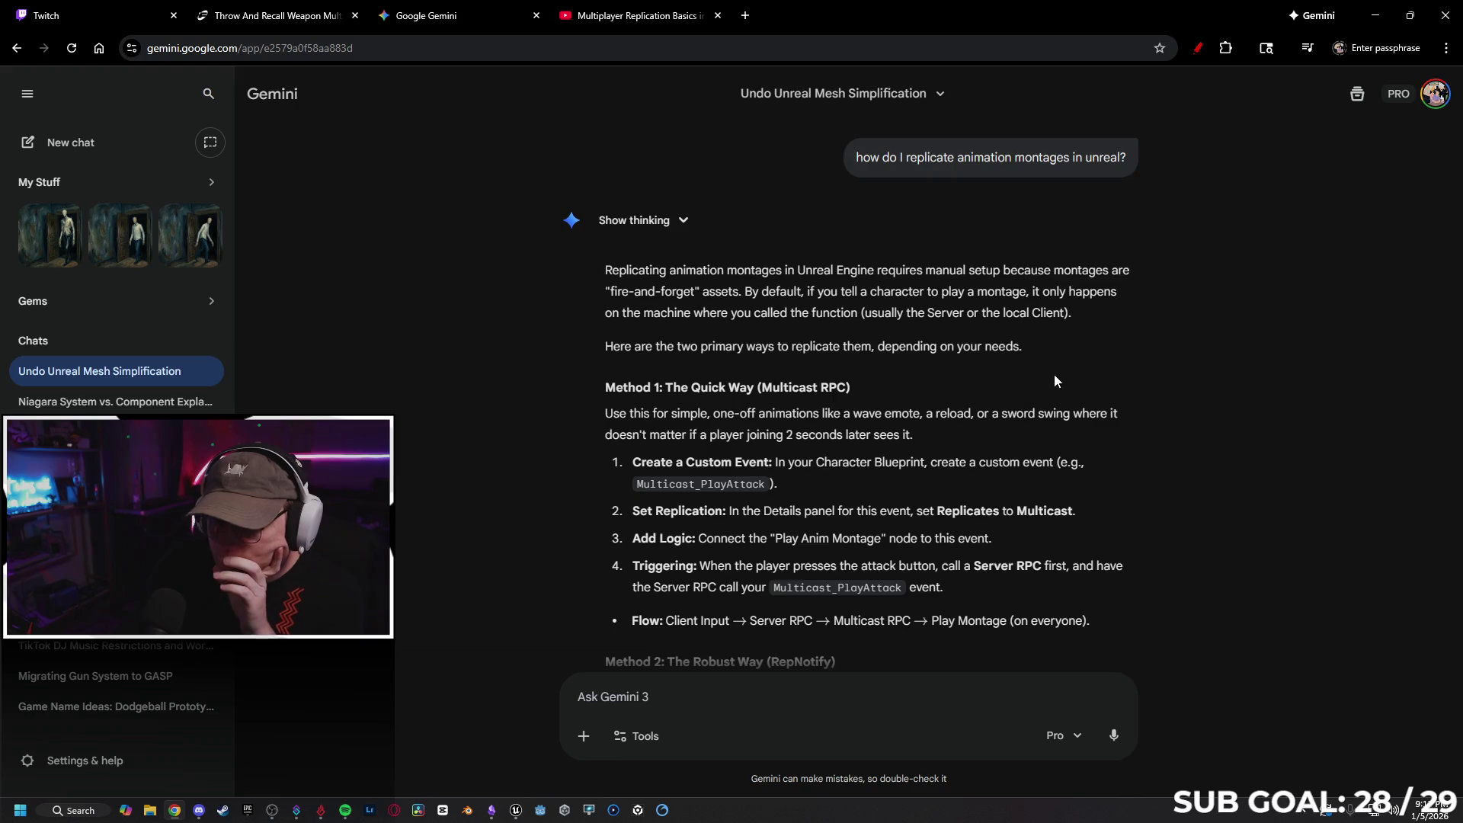
scroll(888, 385, "down", 1)
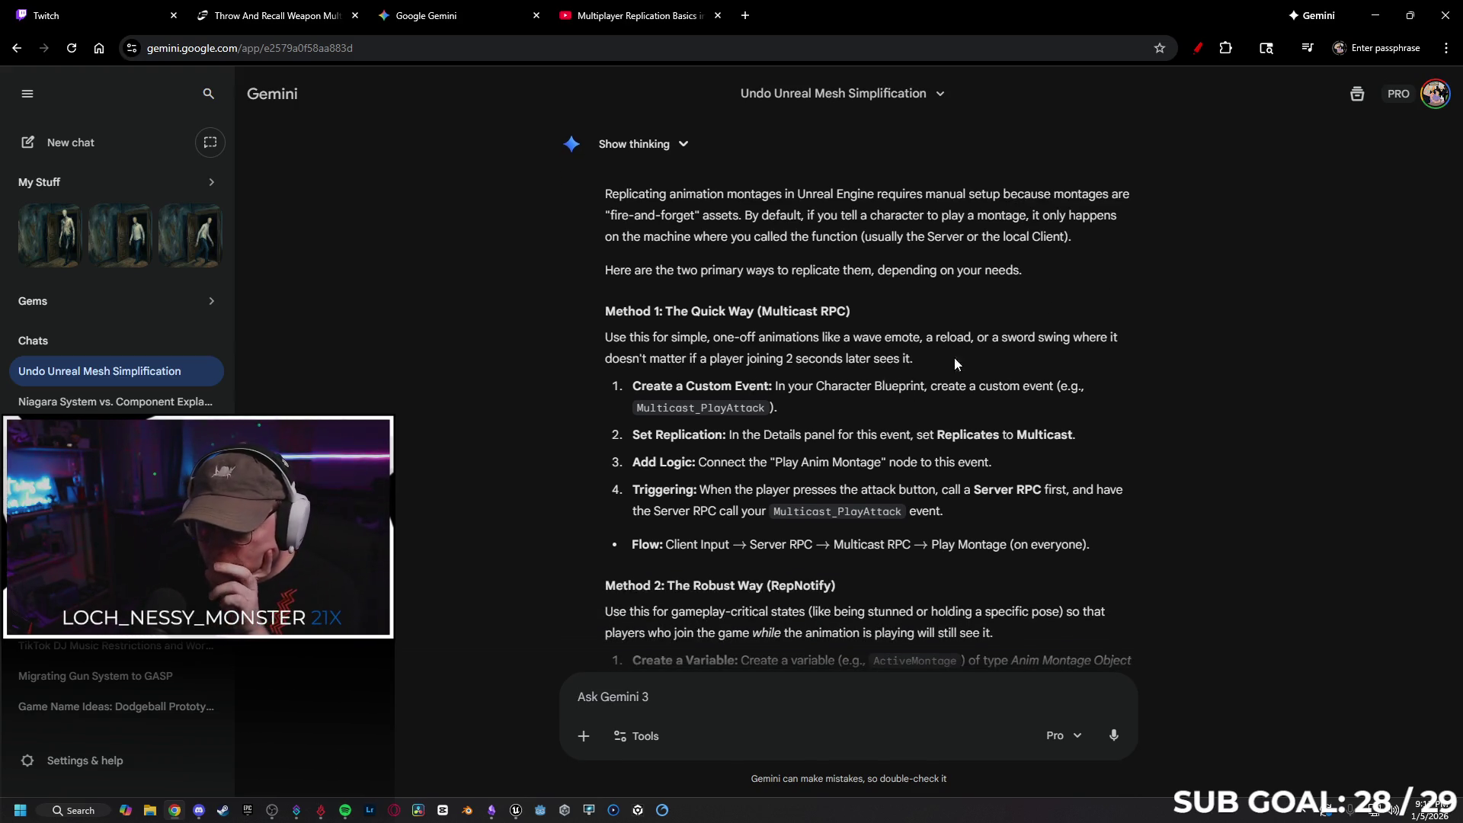
scroll(890, 337, "down", 1)
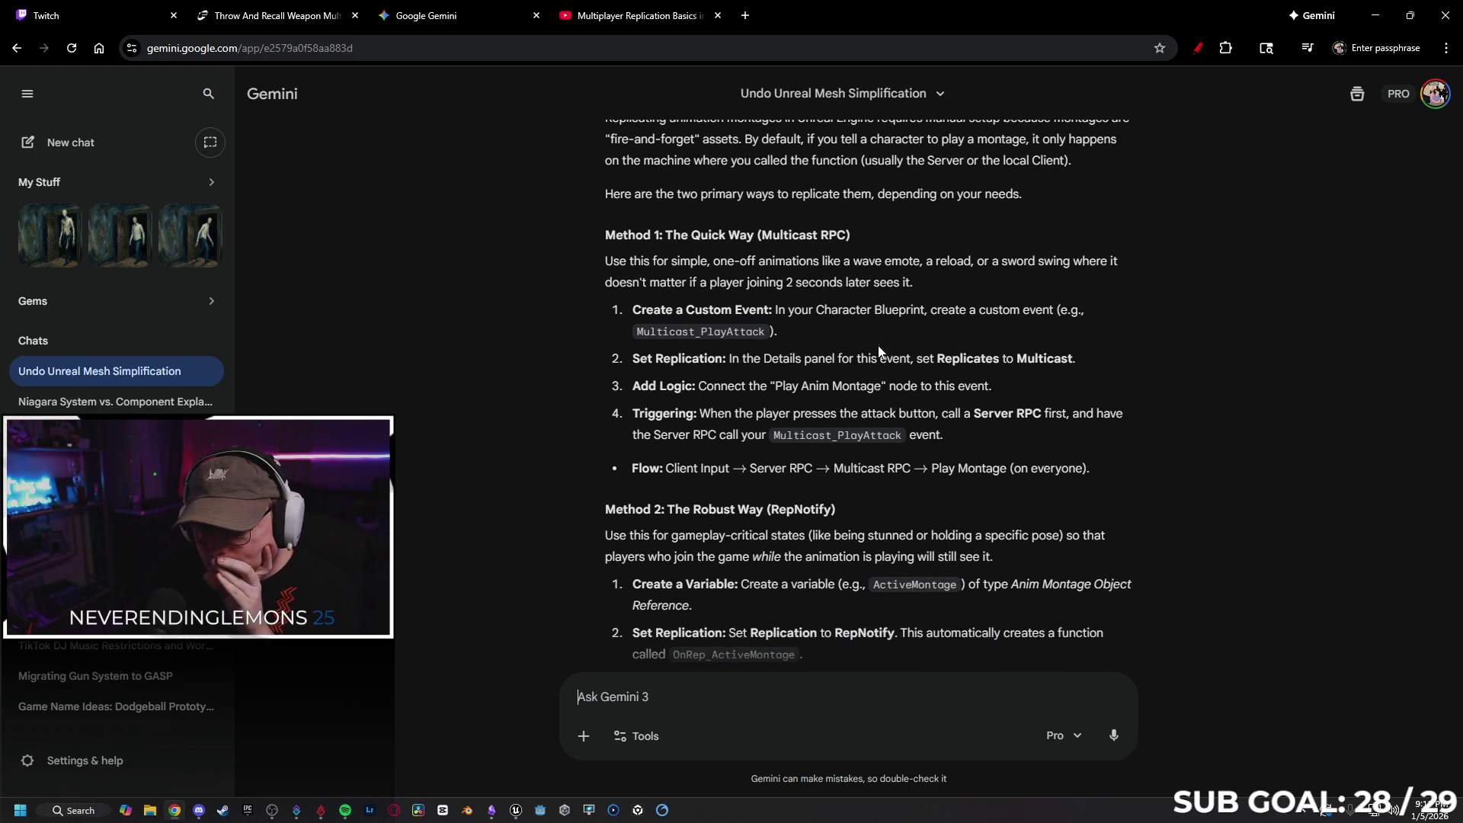
scroll(879, 350, "down", 1)
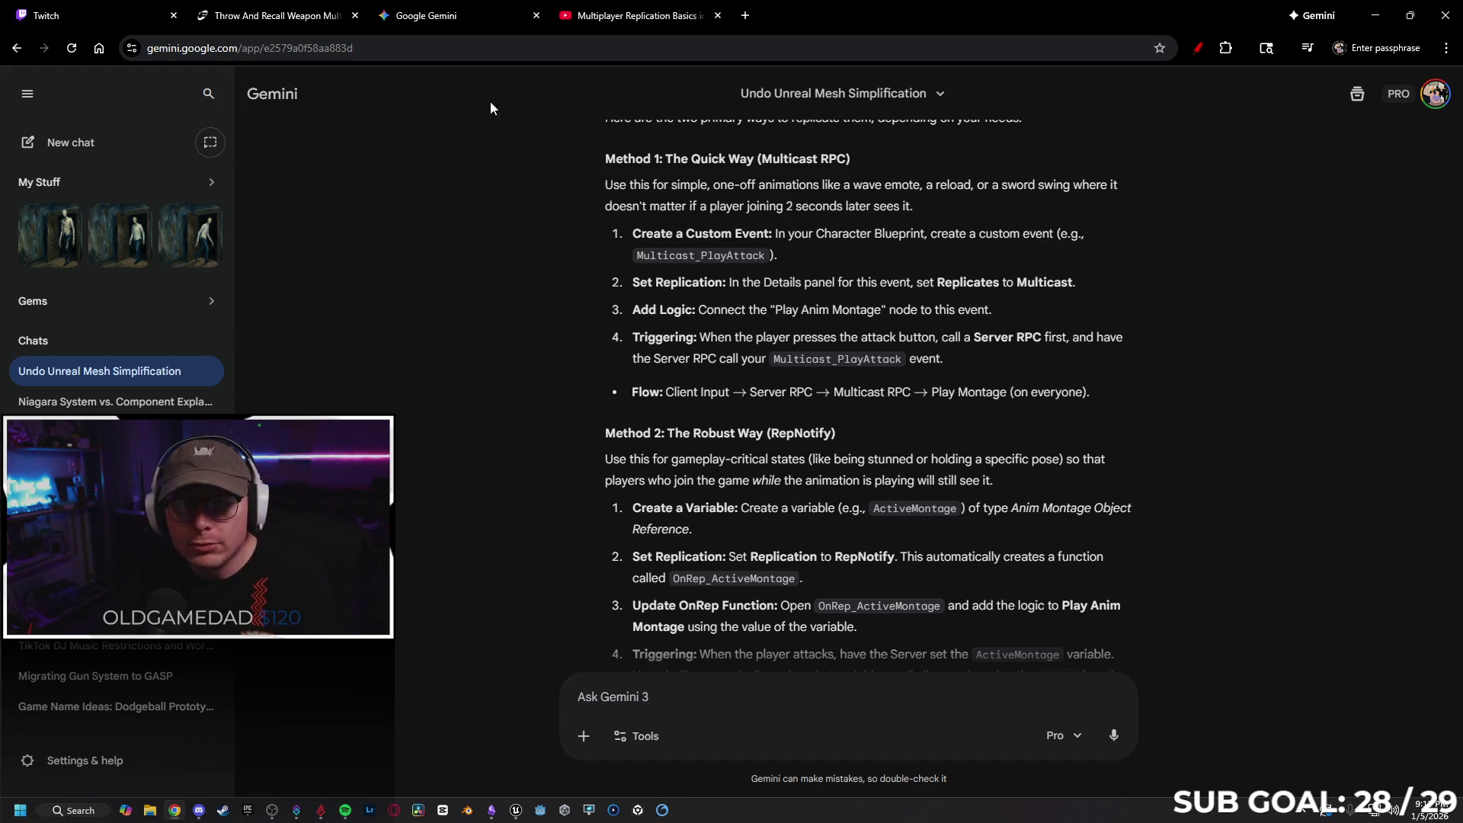
Minimize Chrome and pan the event graph to the Begin Play and Tick groups
left_click(1375, 15)
mouse_move(476, 329)
left_mouse_down()
mouse_move(575, 397)
mouse_move(787, 218)
mouse_move(725, 271)
left_mouse_up()
scroll(646, 483, "down", 11)
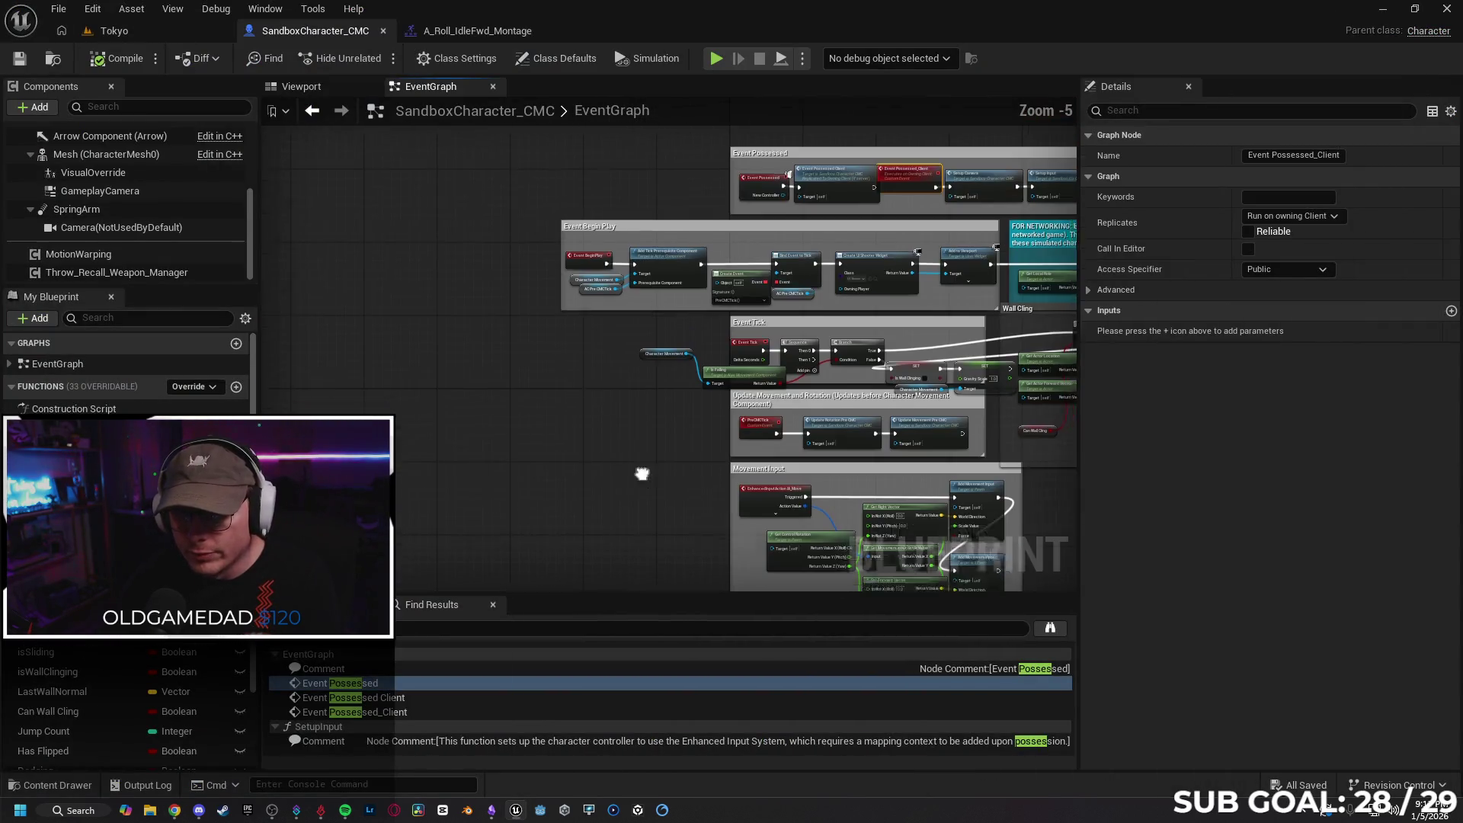
Delete the RPC_Dive custom event and its RPC Dive call node
scroll(522, 385, "up", 8)
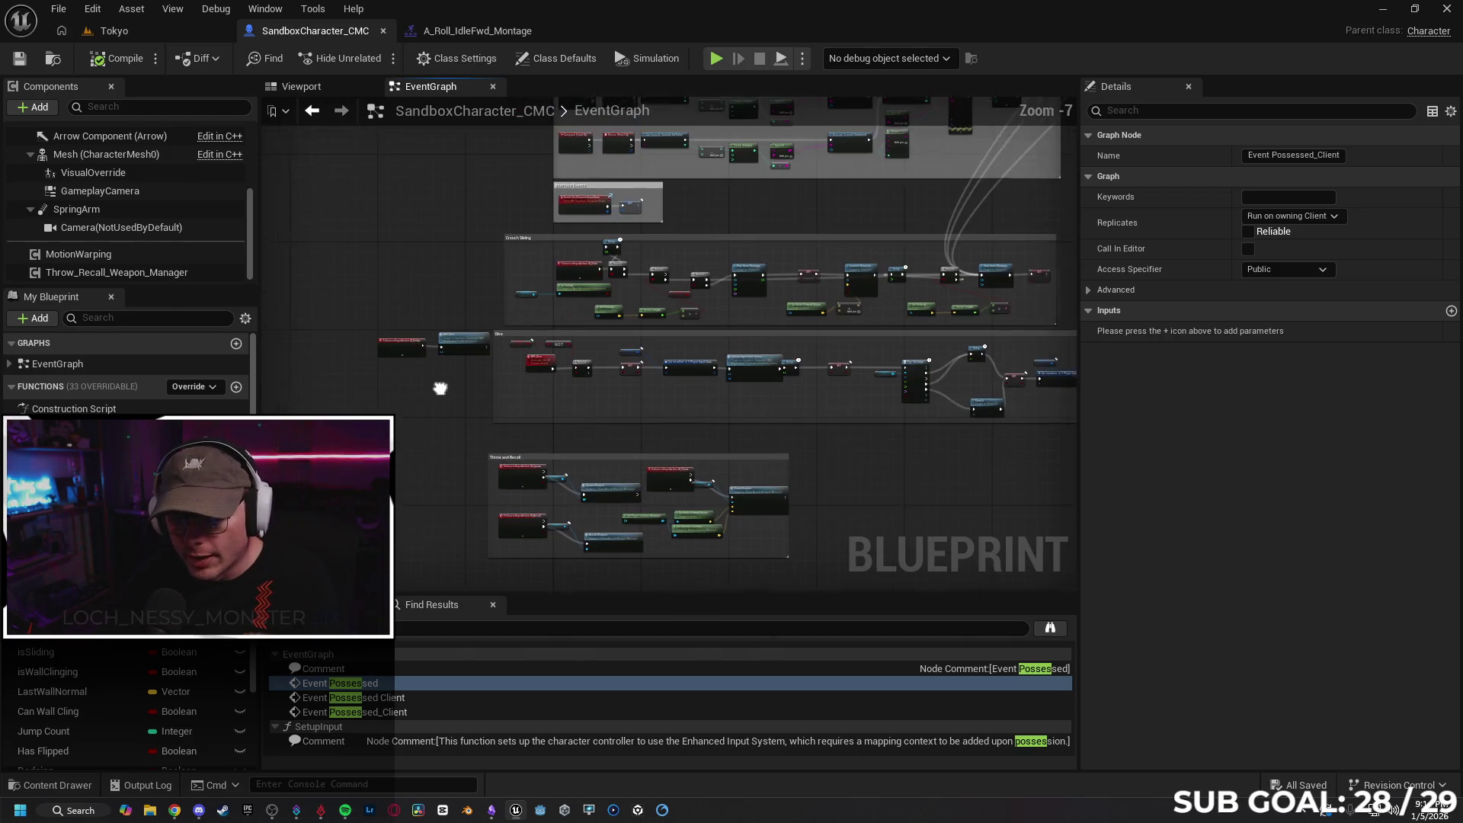
left_click_drag(665, 372, 664, 374)
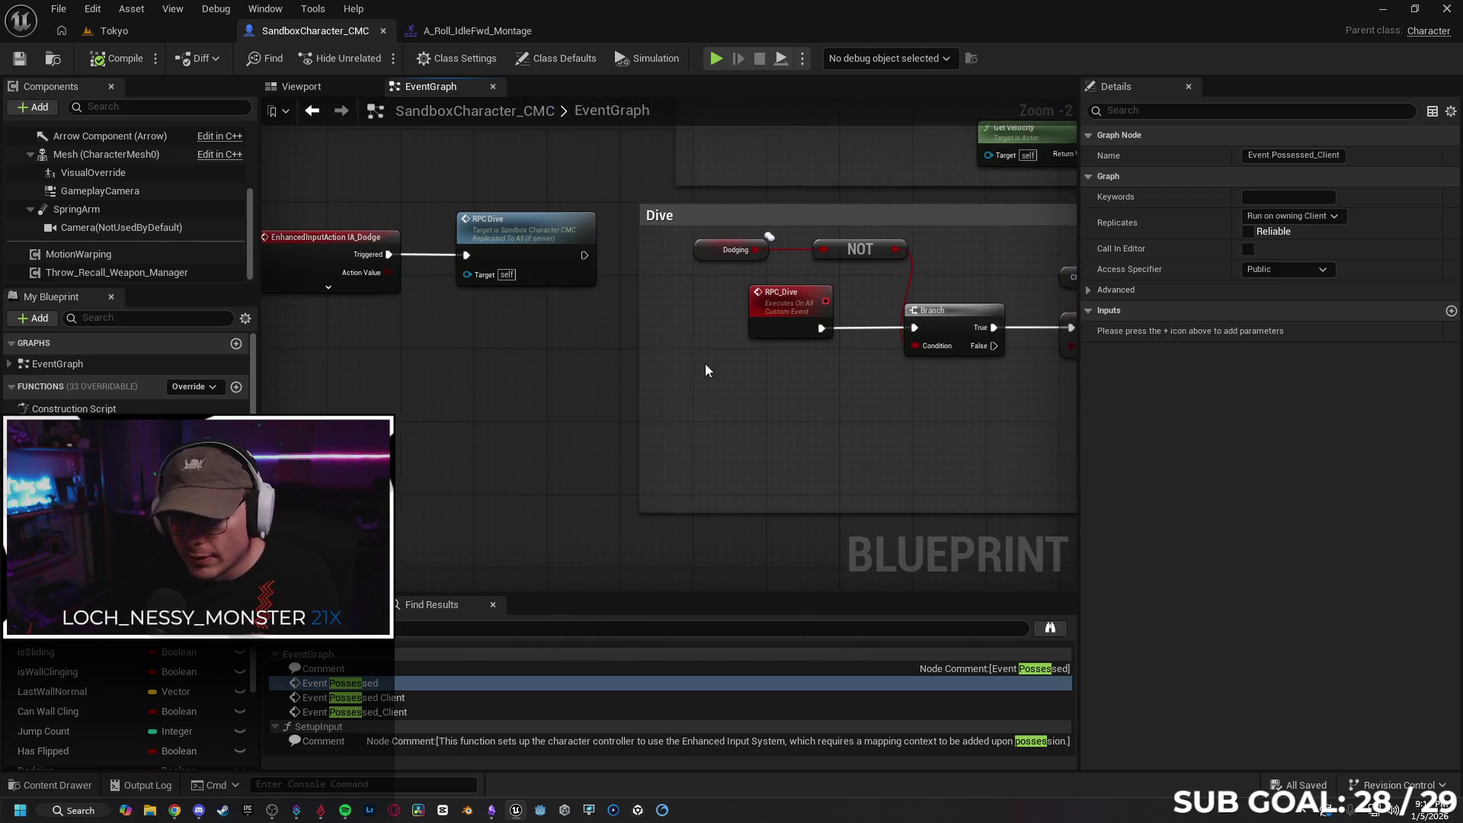
left_click(776, 313)
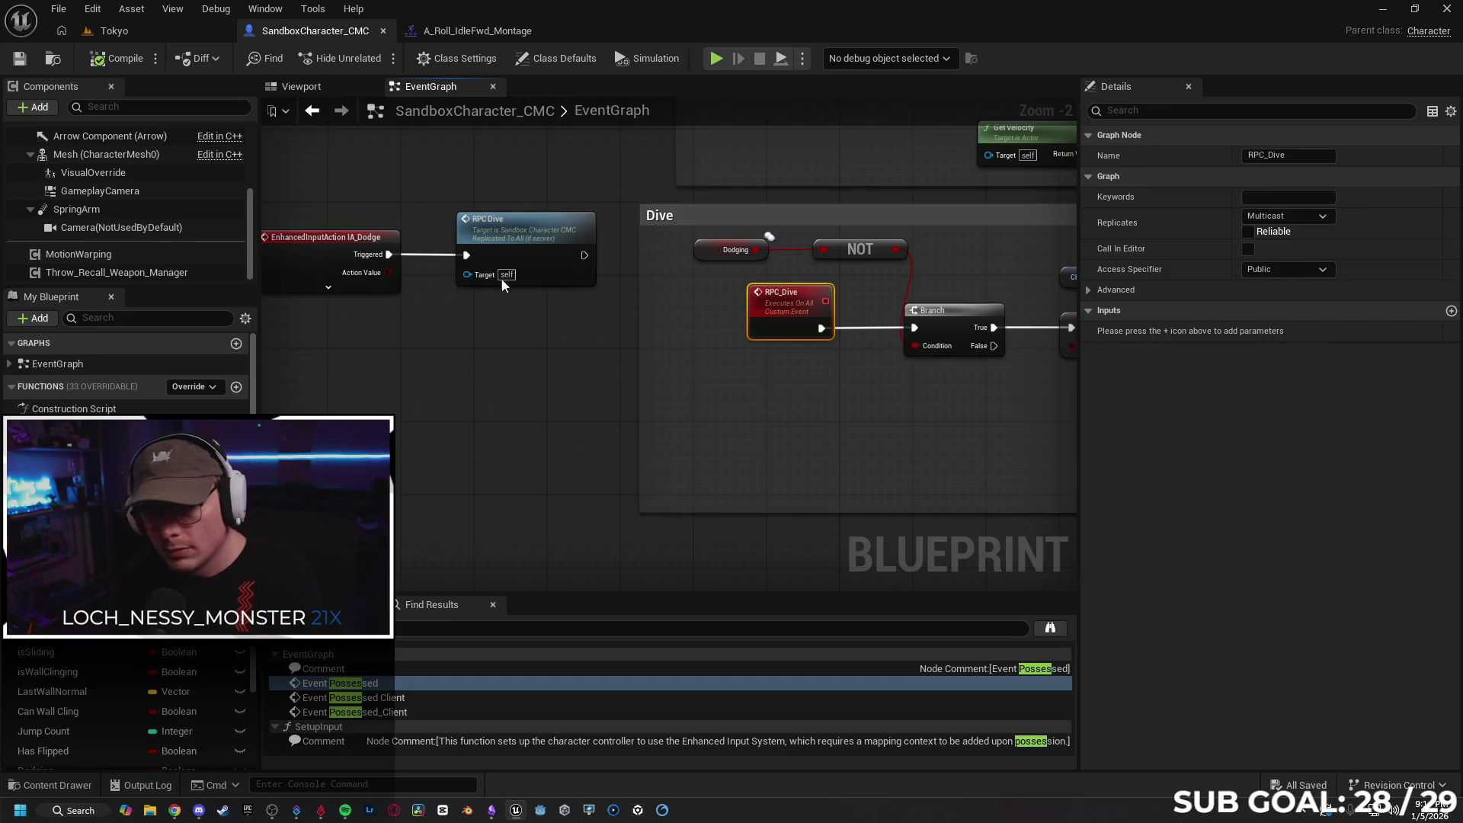
key("Delete")
left_click(482, 240)
key("Delete")
Move IA_Dodge beside the Dive group's Branch and compile the blueprint
mouse_move(344, 251)
left_mouse_down()
mouse_move(541, 301)
mouse_move(914, 327)
left_mouse_up()
left_click_drag(686, 325, 741, 326)
left_click(115, 58)
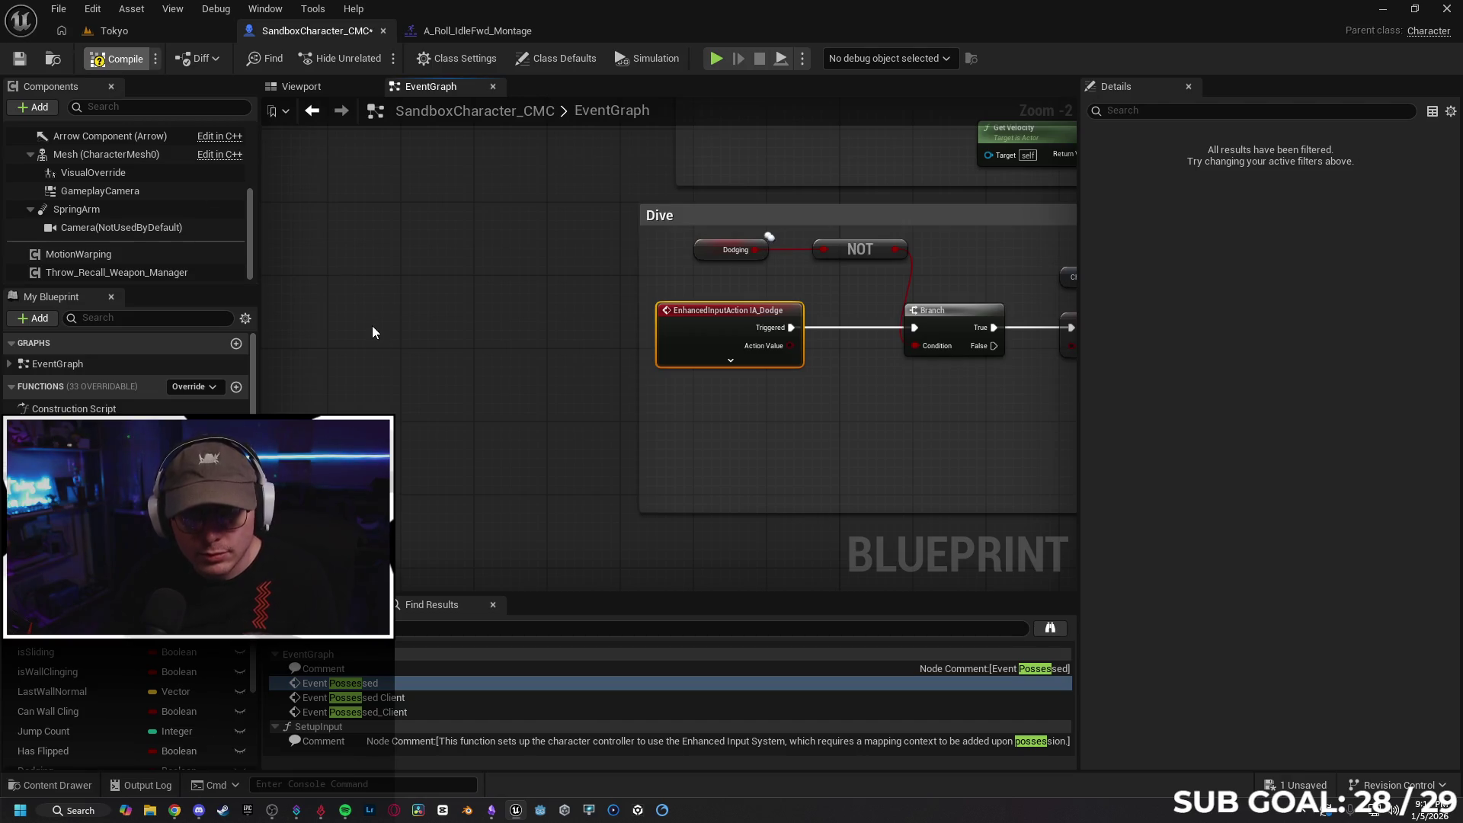
Add a custom event named Set Mesh left of the Dive group
left_click_drag(373, 307, 729, 297)
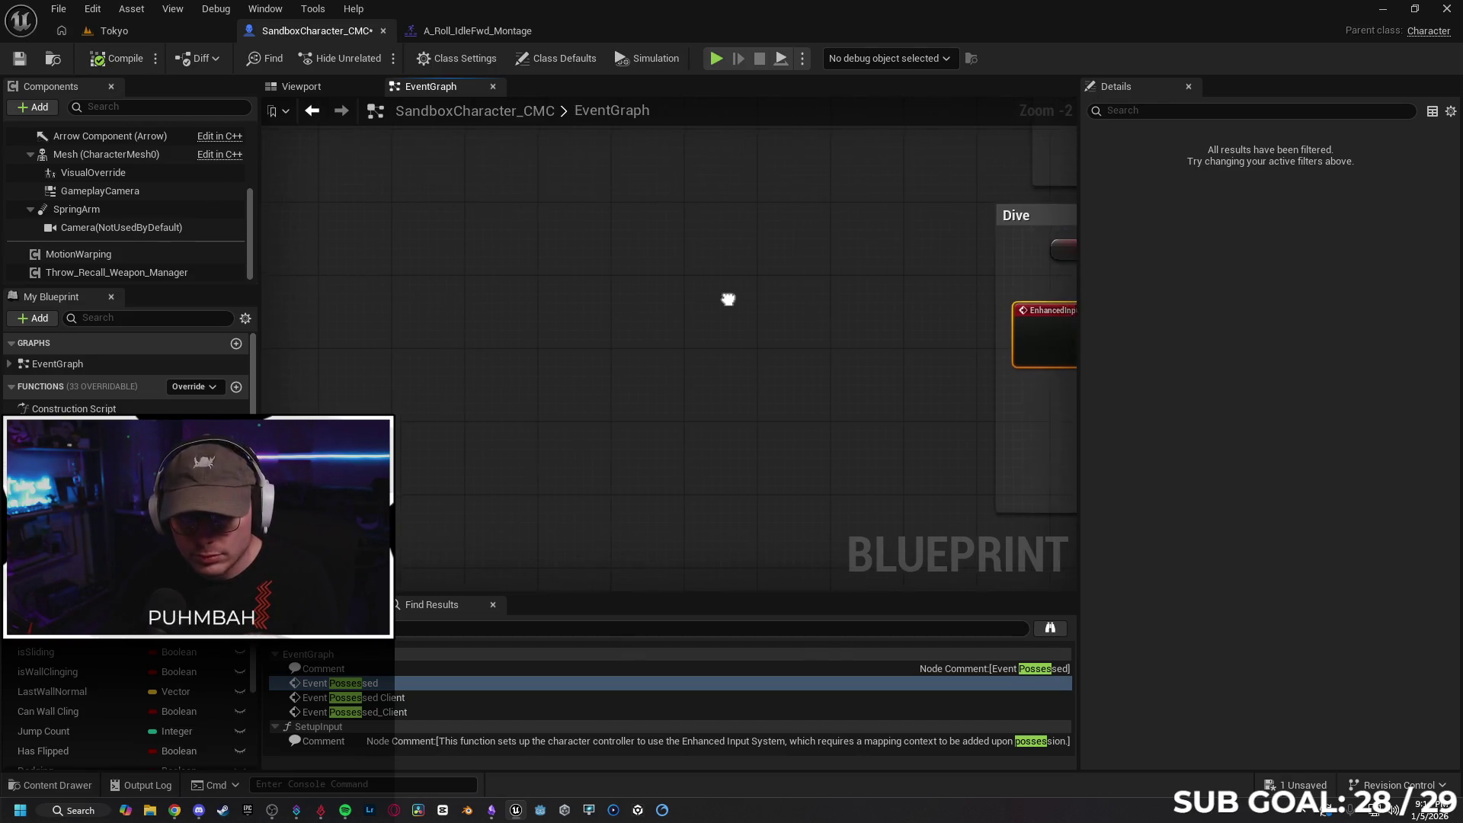
right_click(486, 307)
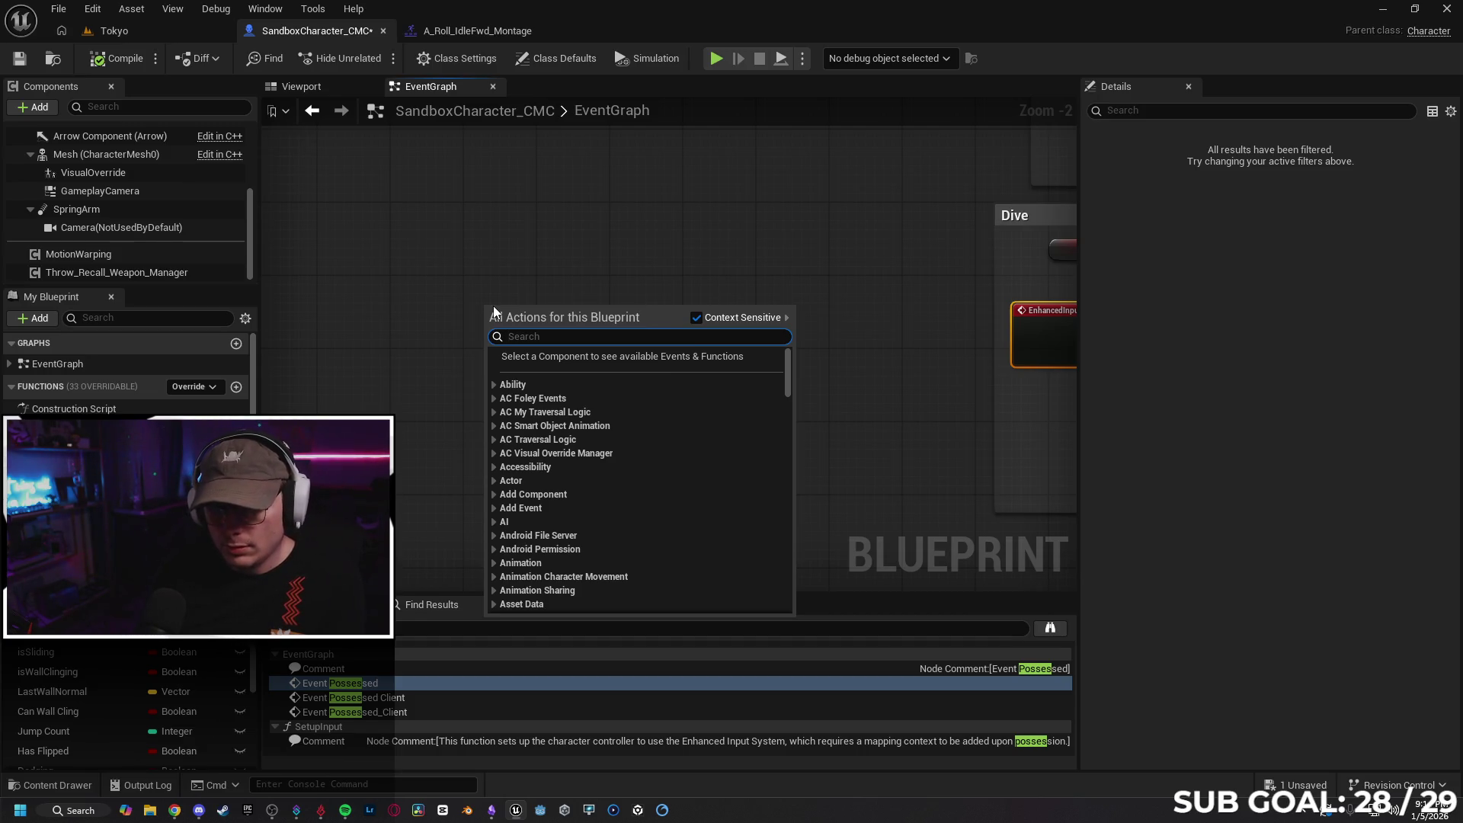
type("custom")
key("Return")
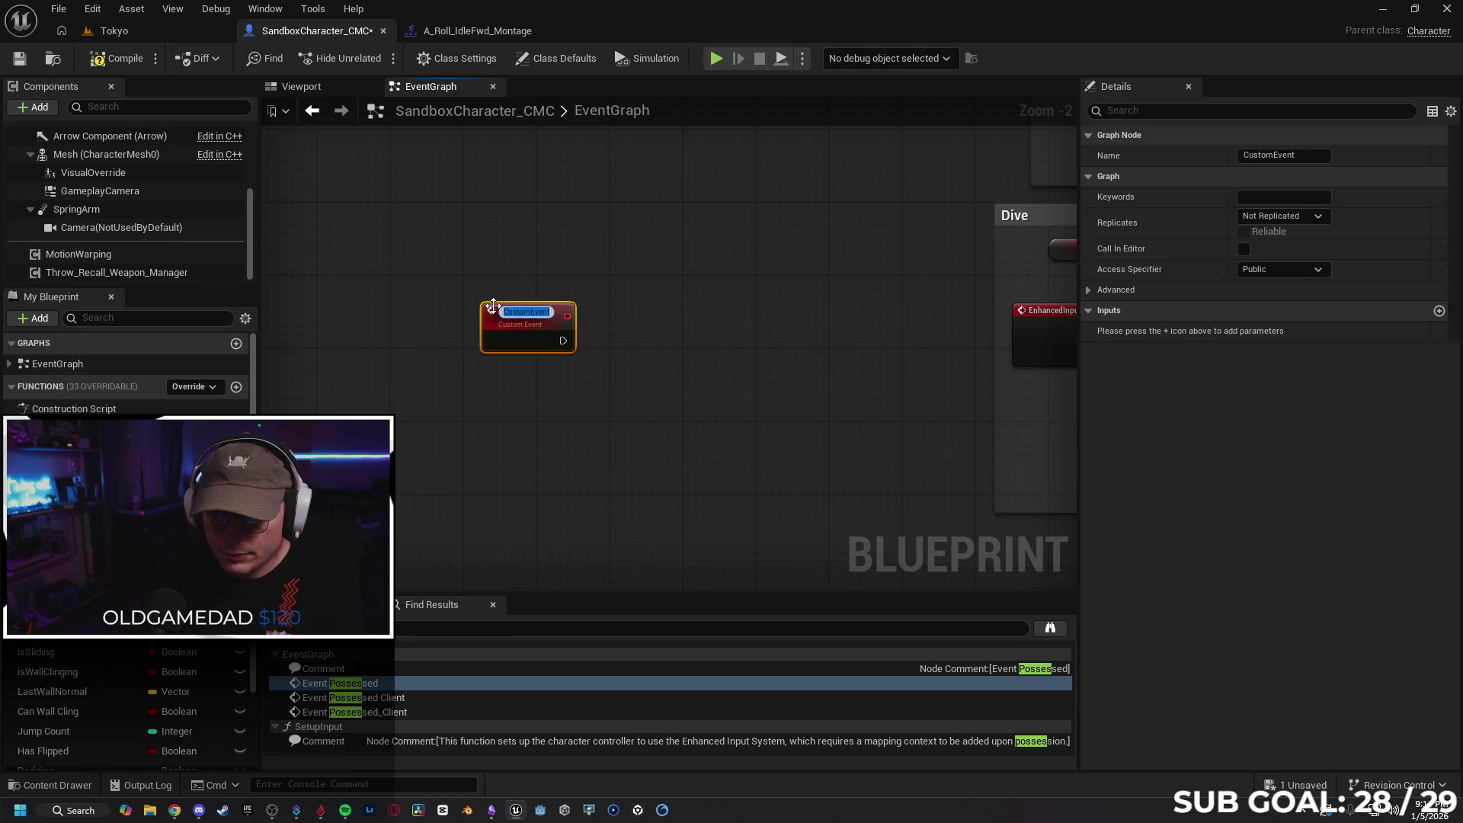
type("SetMesh")
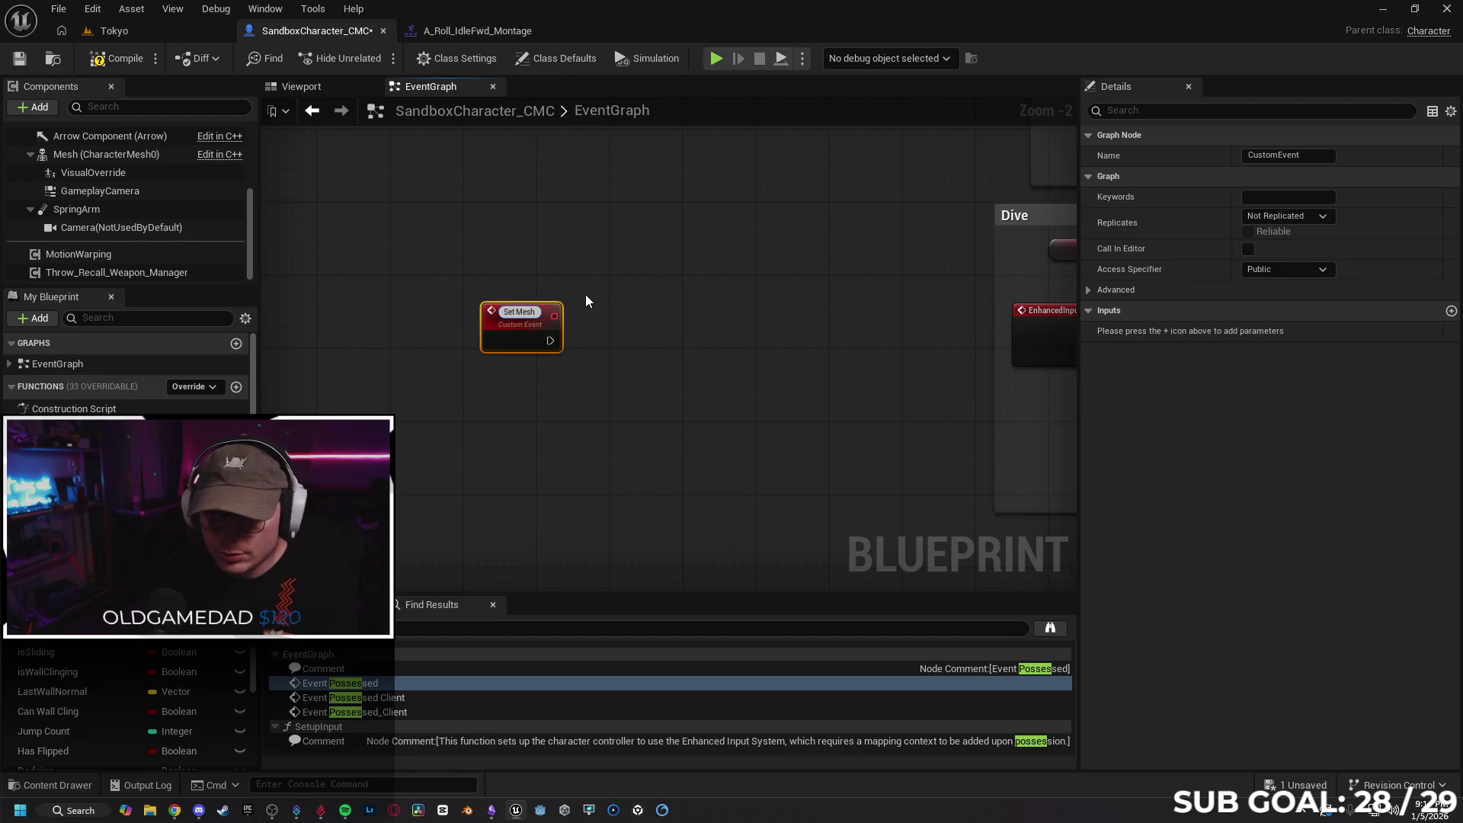
key("Return")
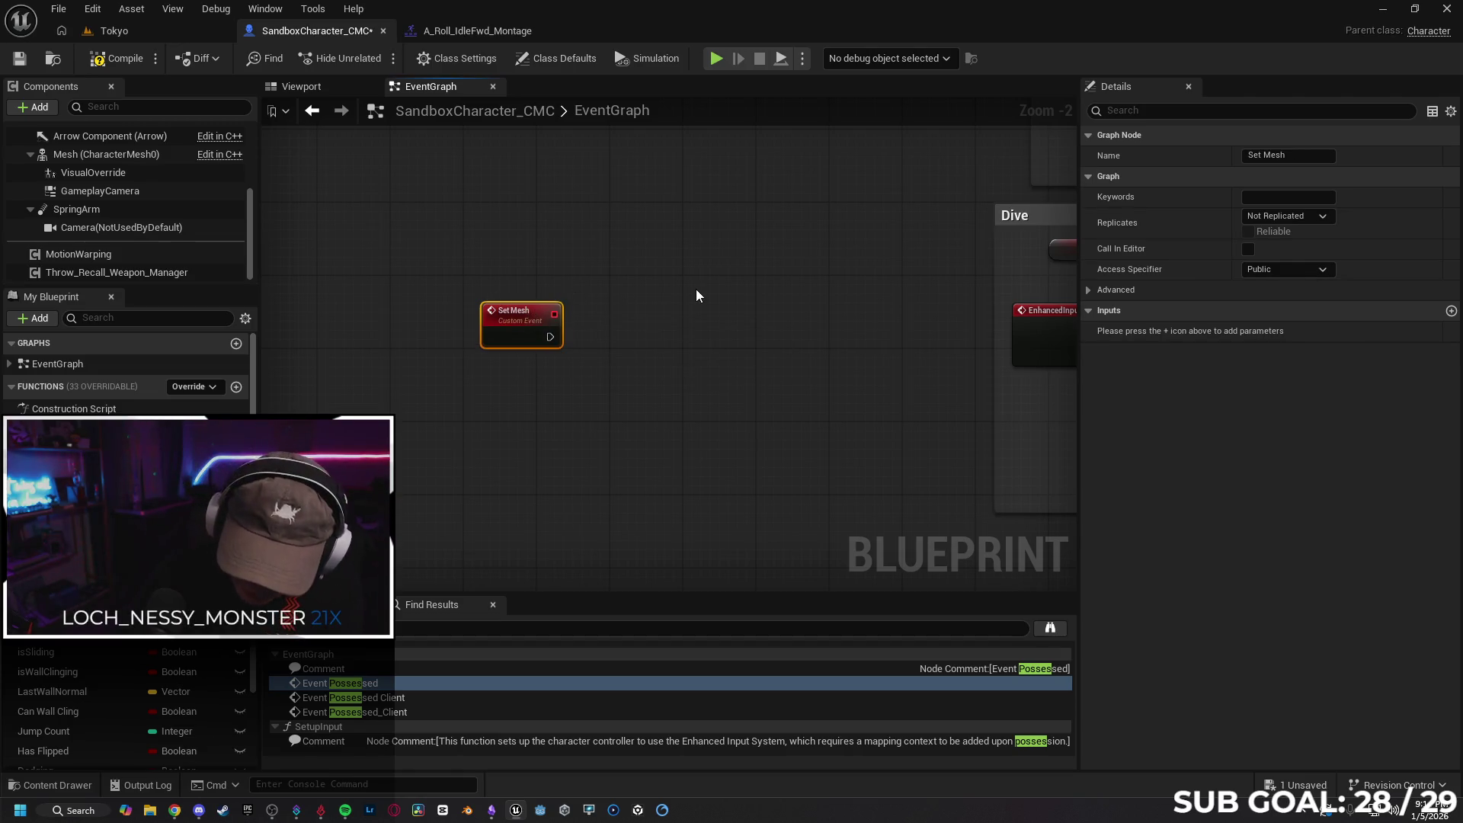
Add a Debug Key 2 event and search 'set mesh' from its Pressed pin
right_click(497, 356)
type("2")
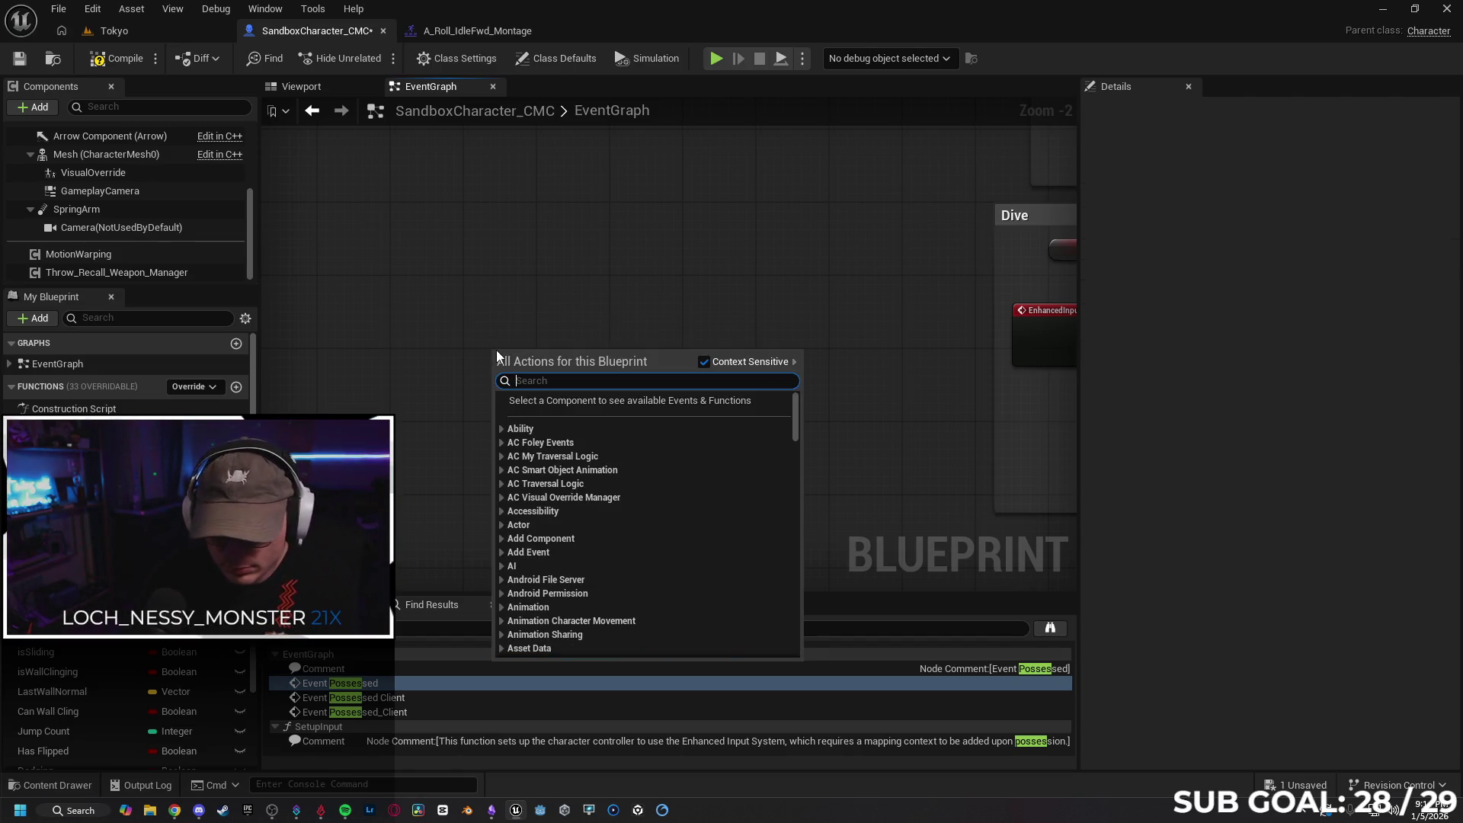
type(" key")
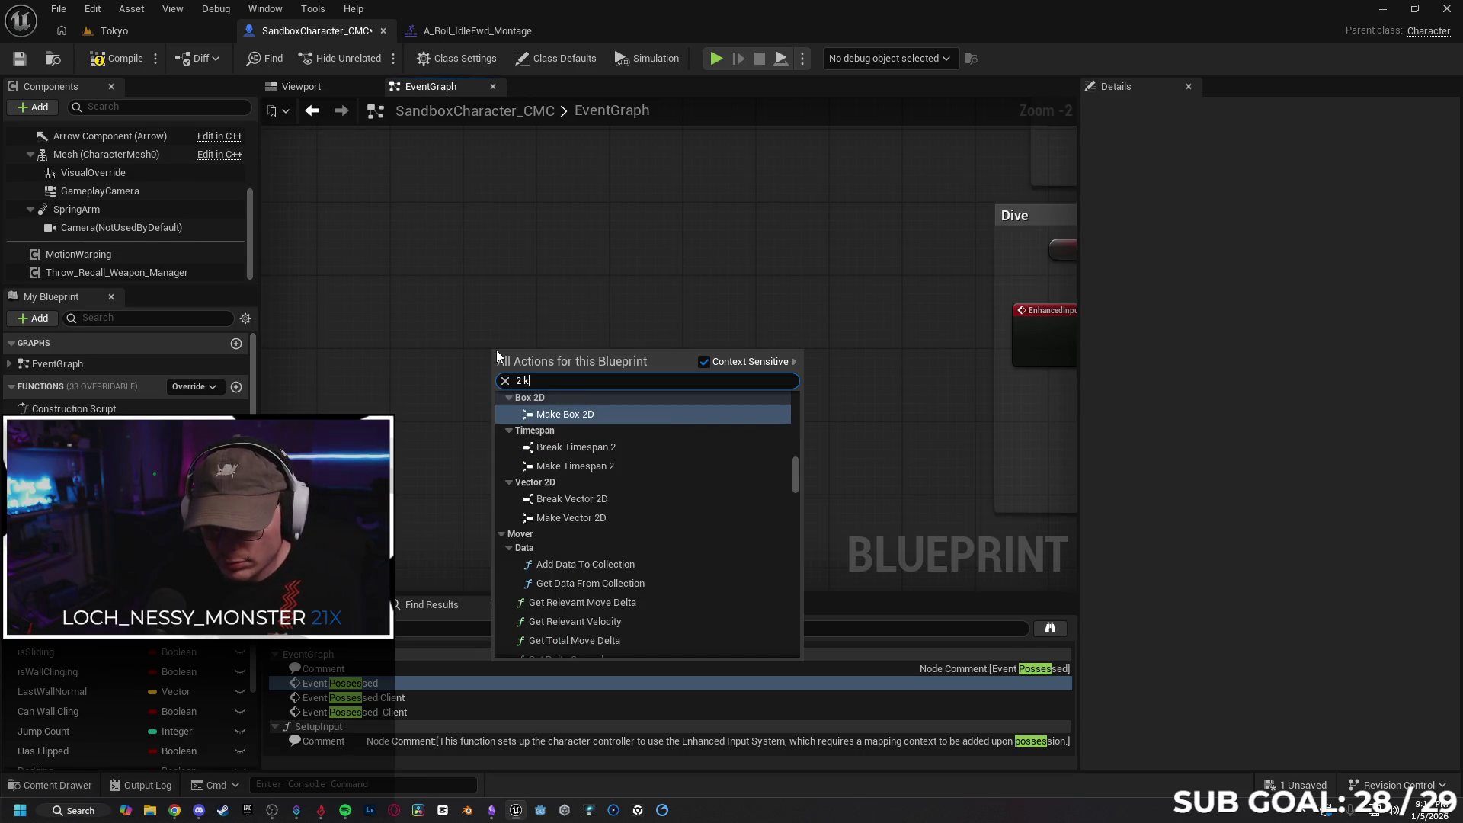
scroll(609, 450, "up", 2)
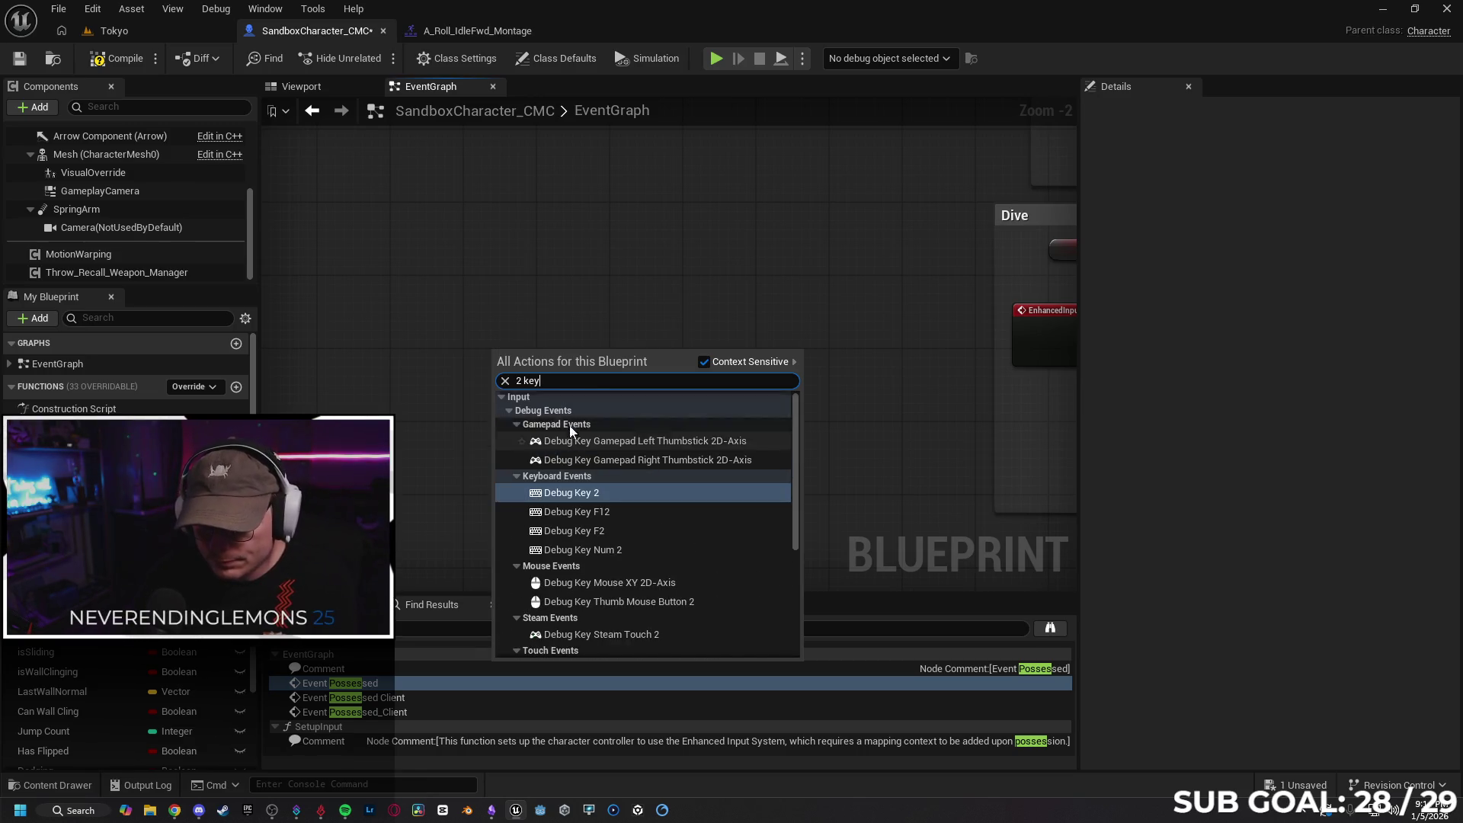
scroll(638, 456, "down", 5)
left_click(538, 515)
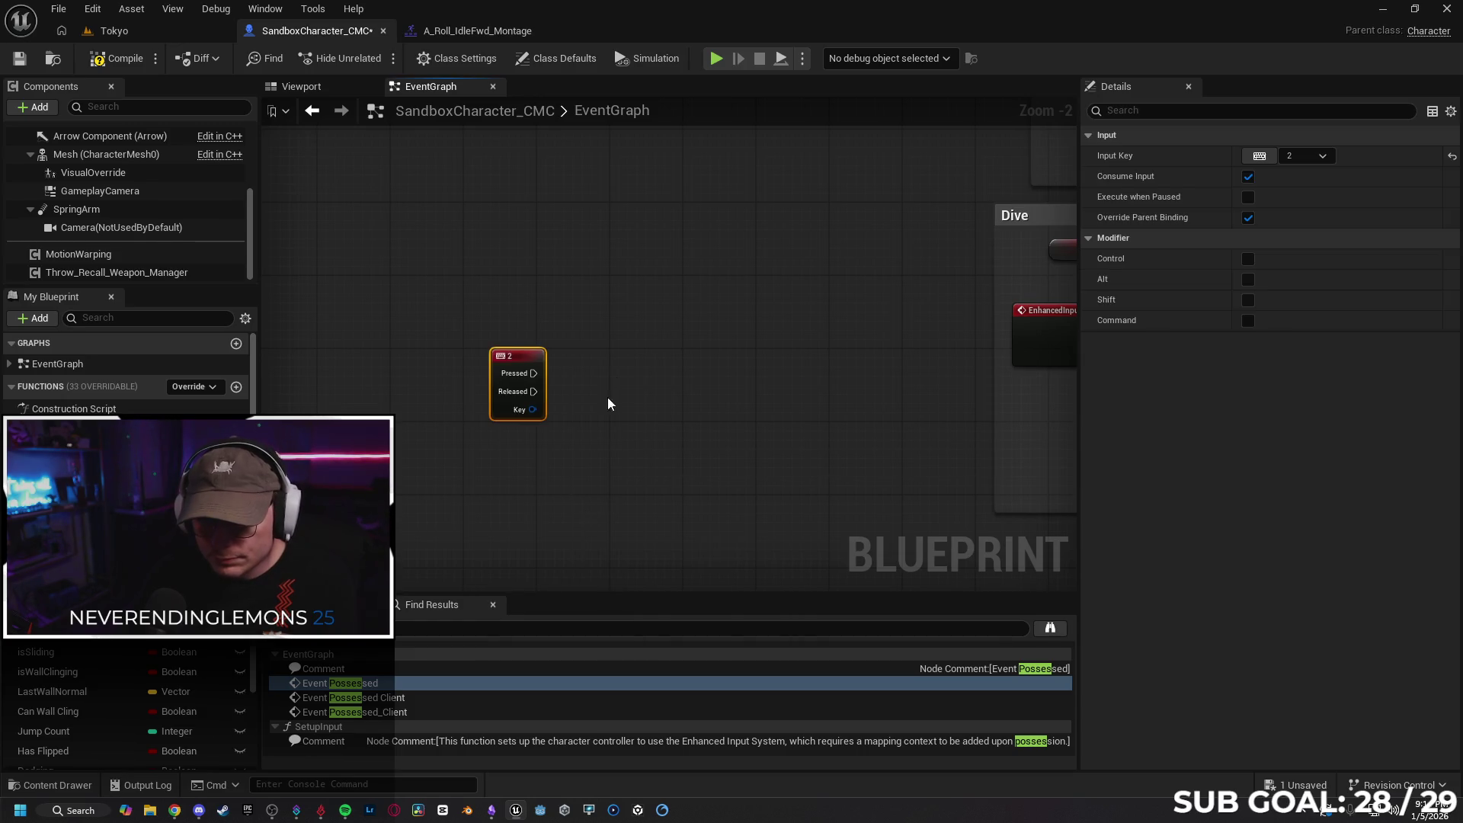
left_click_drag(500, 333, 588, 330)
type("set mesh")
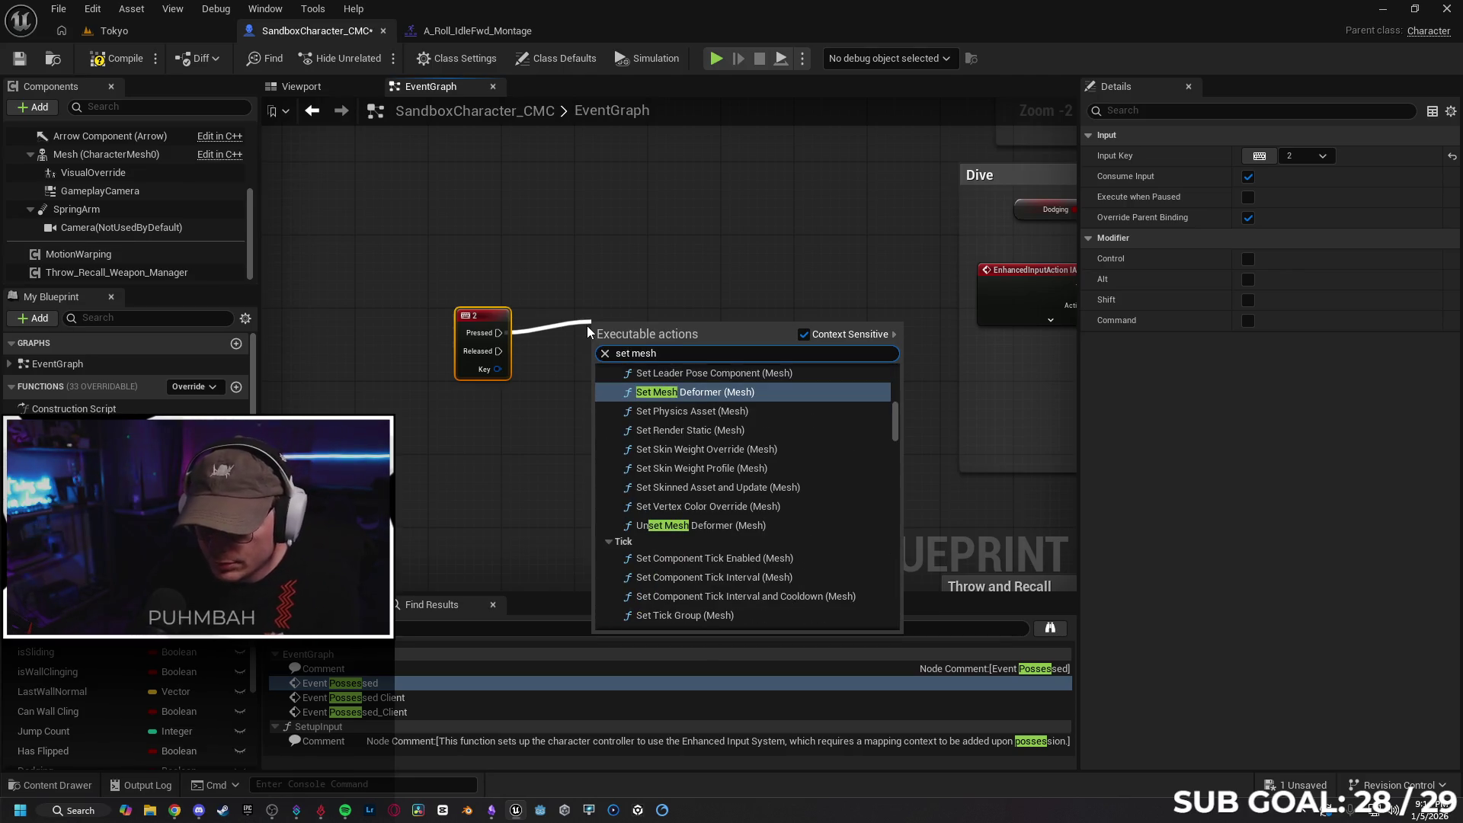